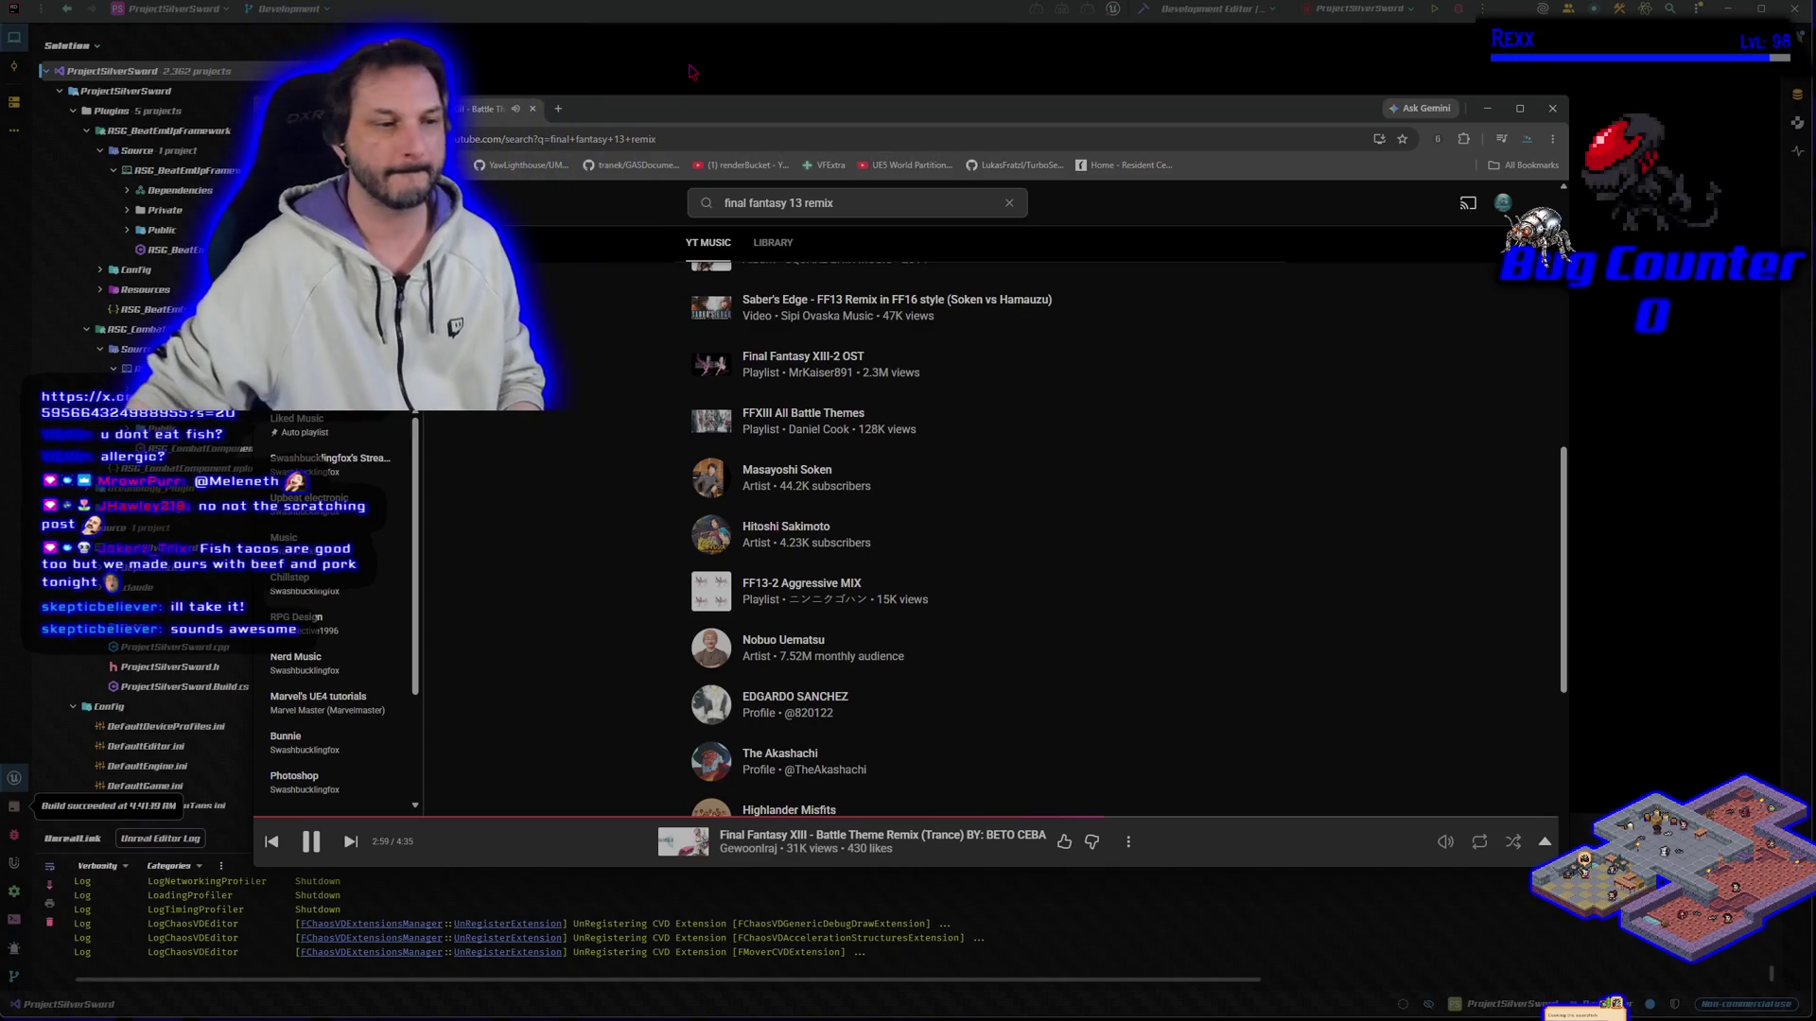
# Step: Drag the YouTube Music window aside to reveal the ProjectSilverSword solution and assistant terminal
pyautogui.moveTo(969, 120); pyautogui.dragTo(0, 141)
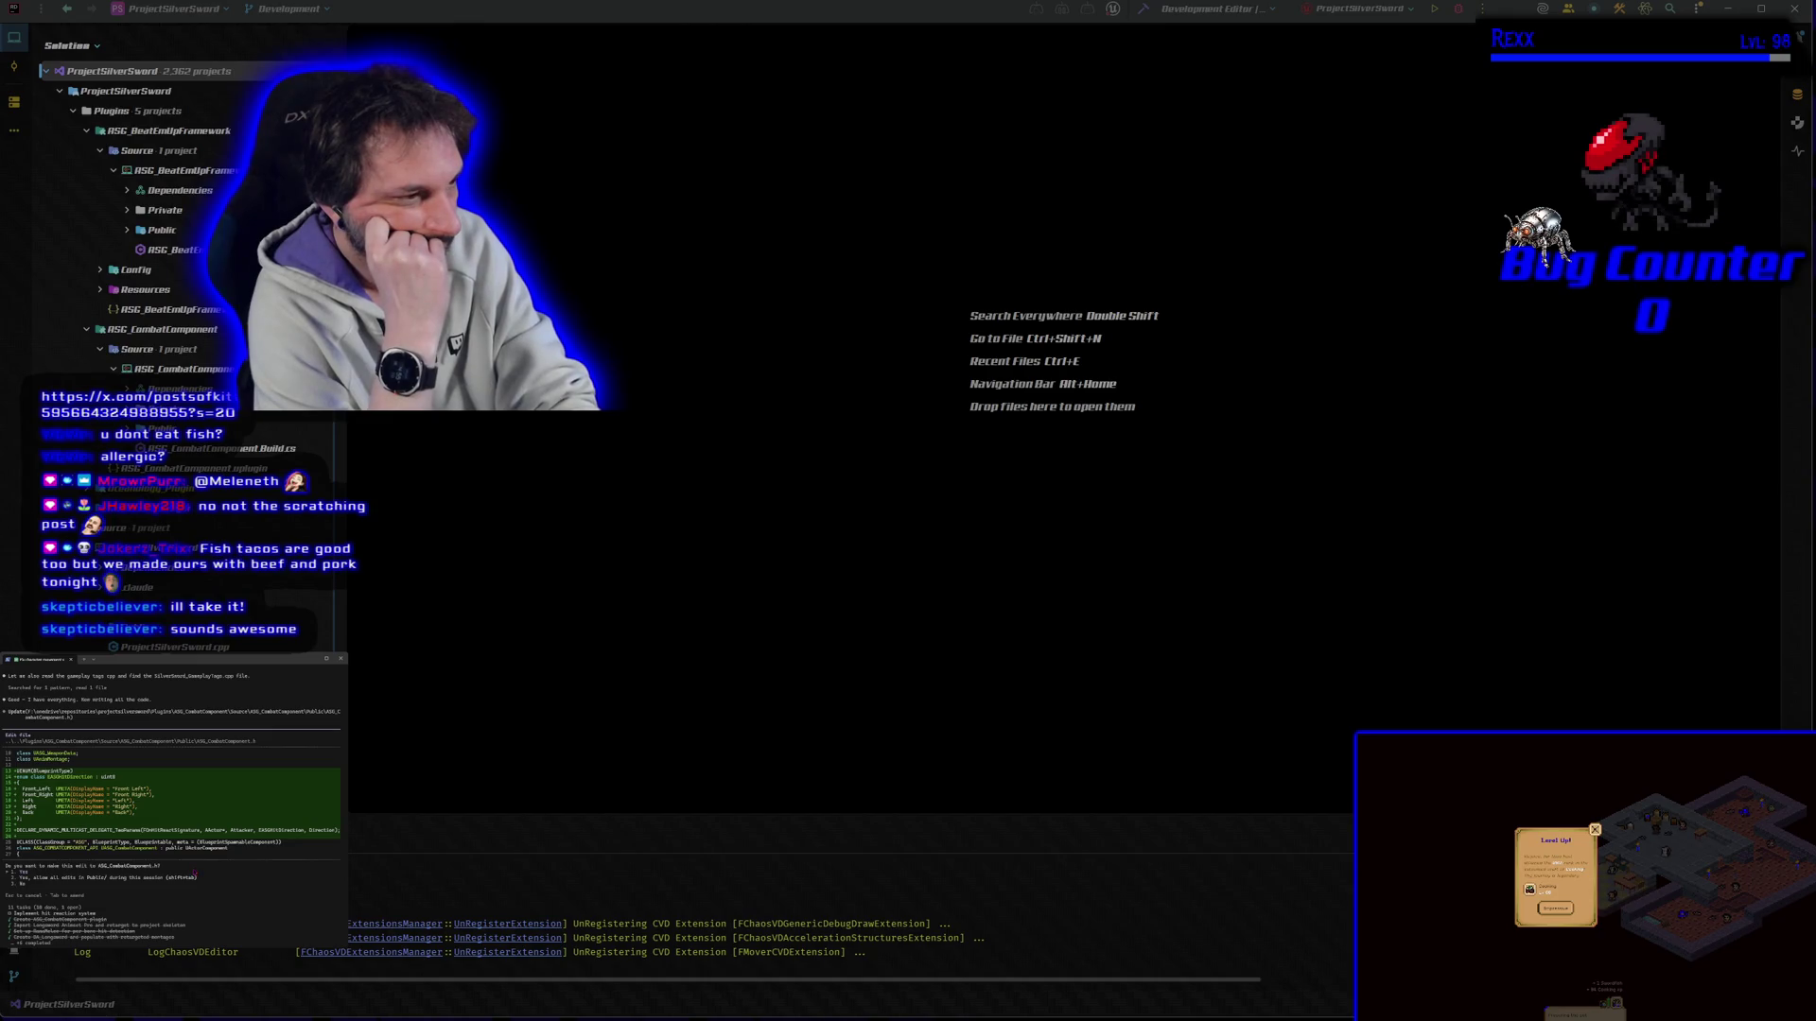
# Step: Approve the pending edit, request the shared front-left/front-right montage note, and approve the ASG_WeaponData.h change
pyautogui.press('Return')
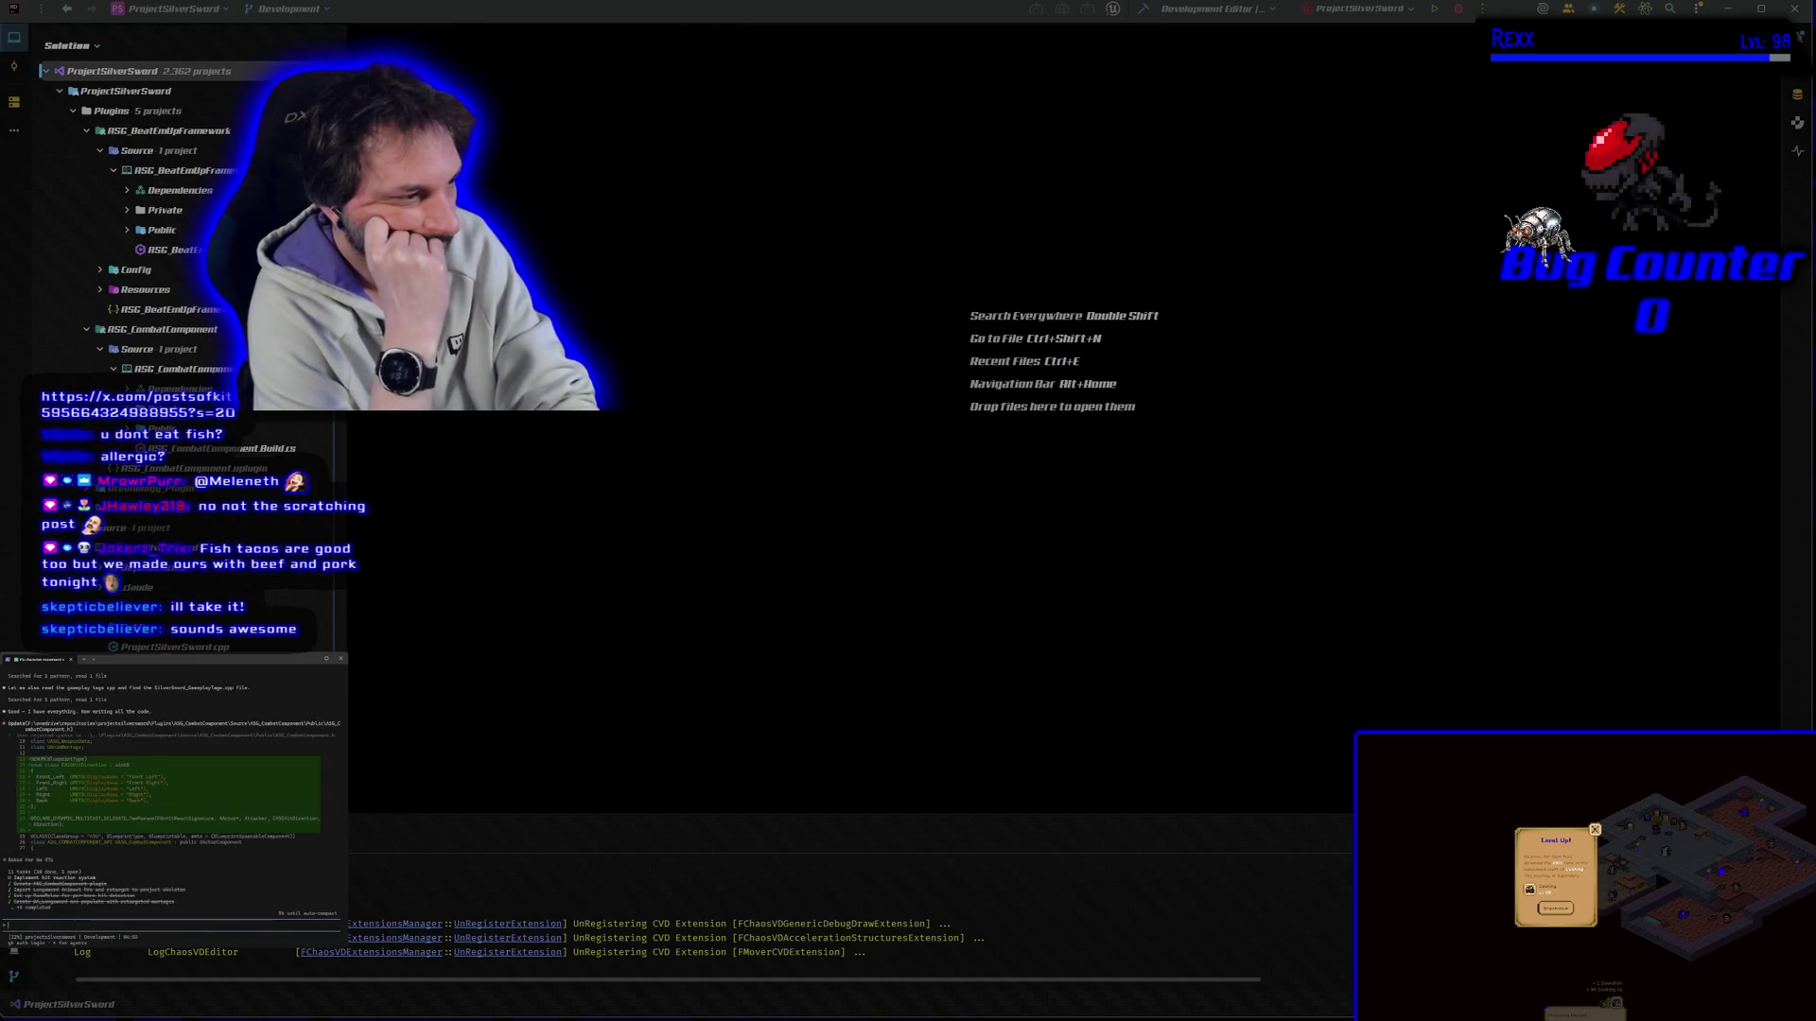
pyautogui.write('lets also make a note for a des')
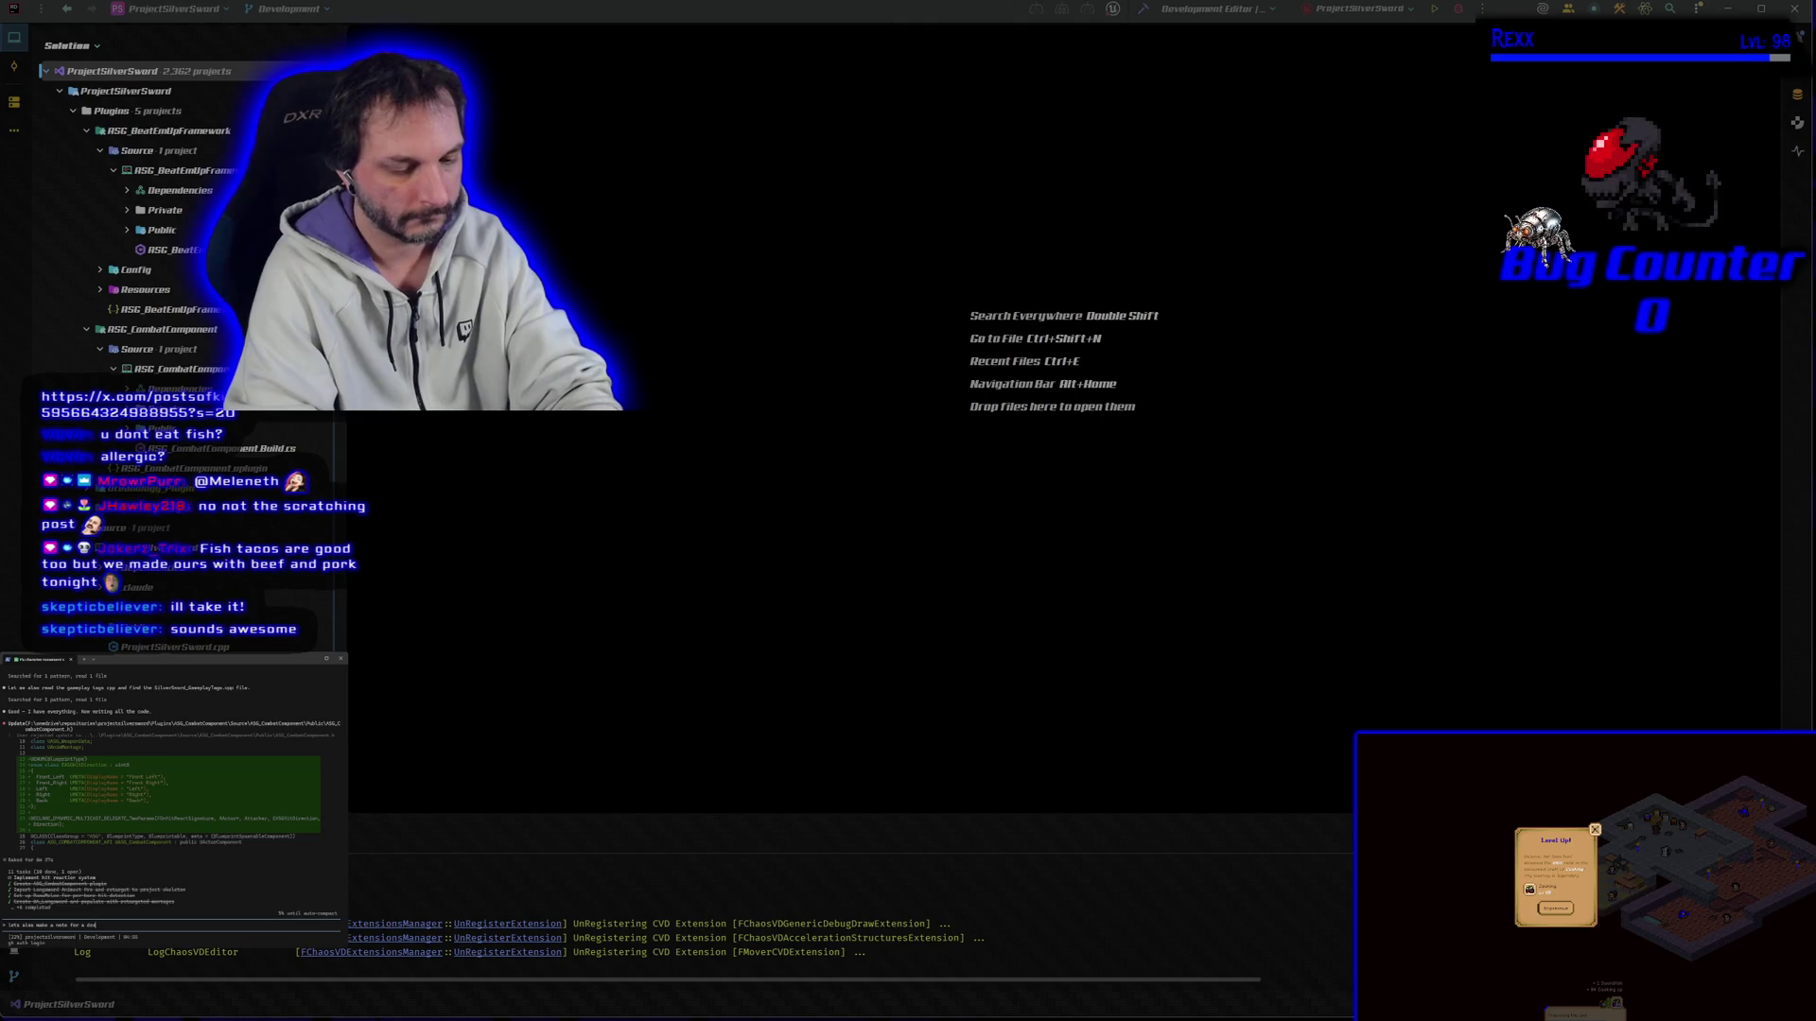
pyautogui.write('he')
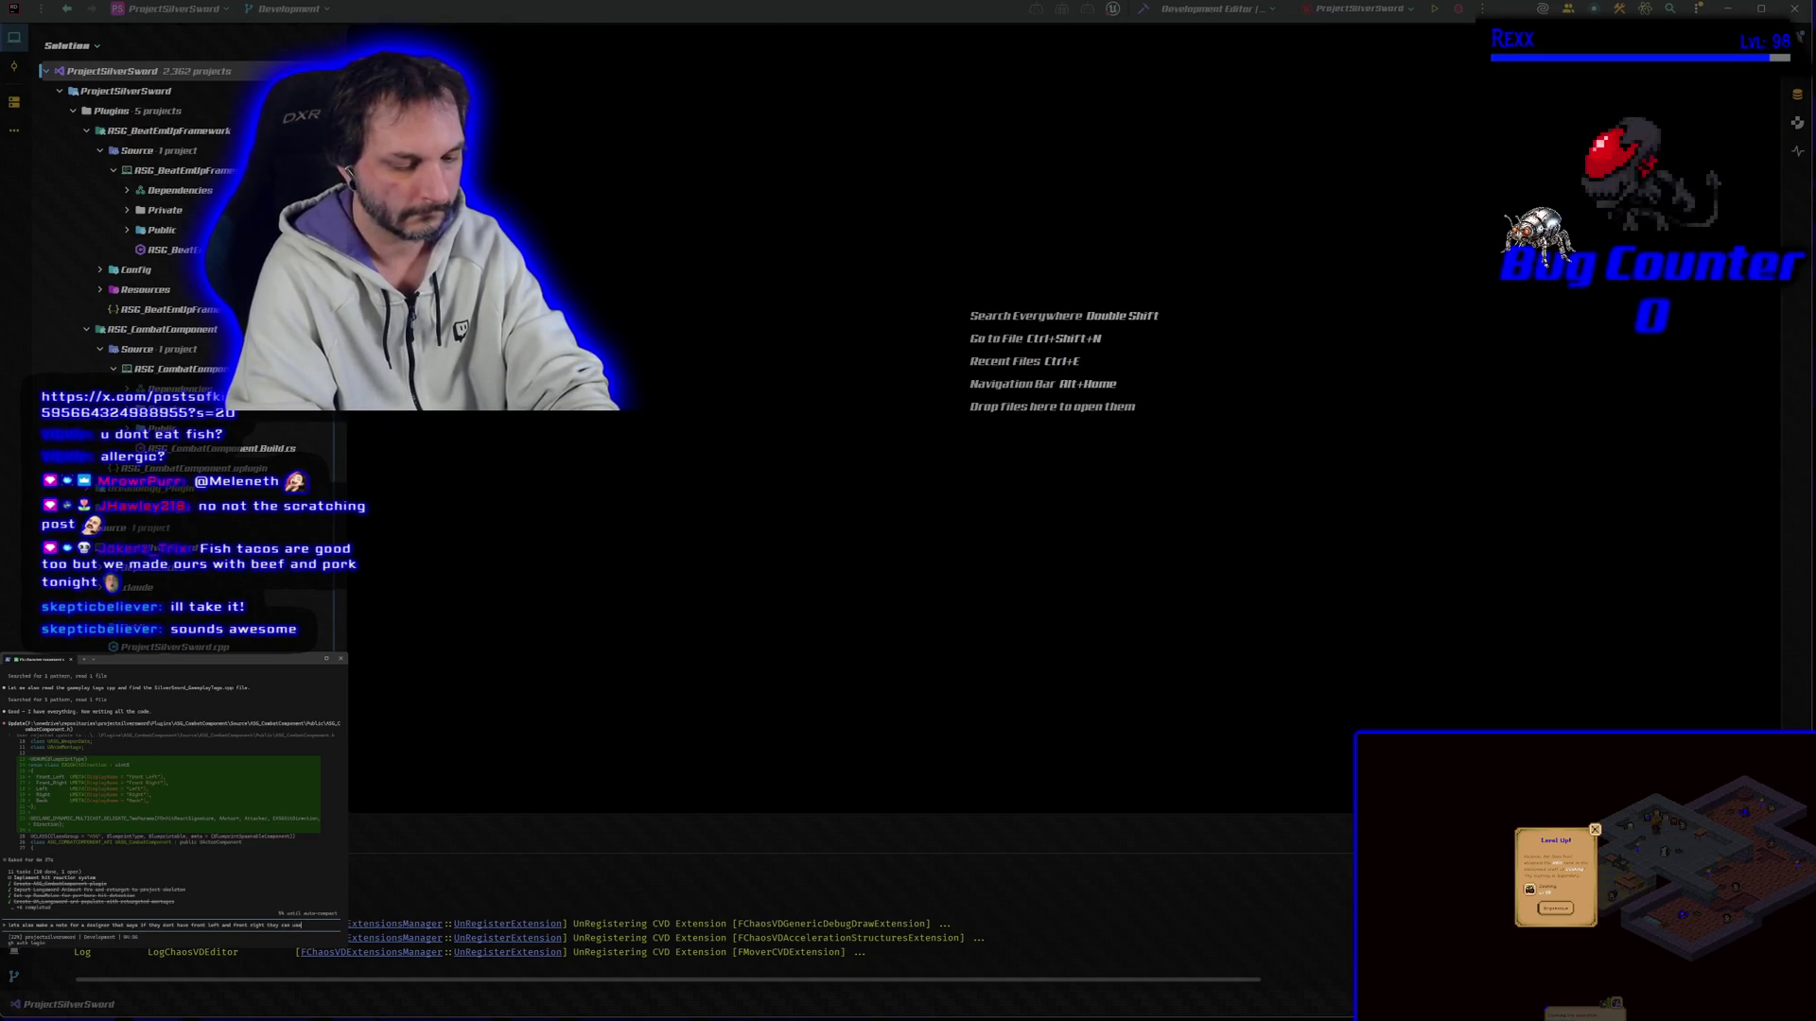
pyautogui.write('anim in both slots')
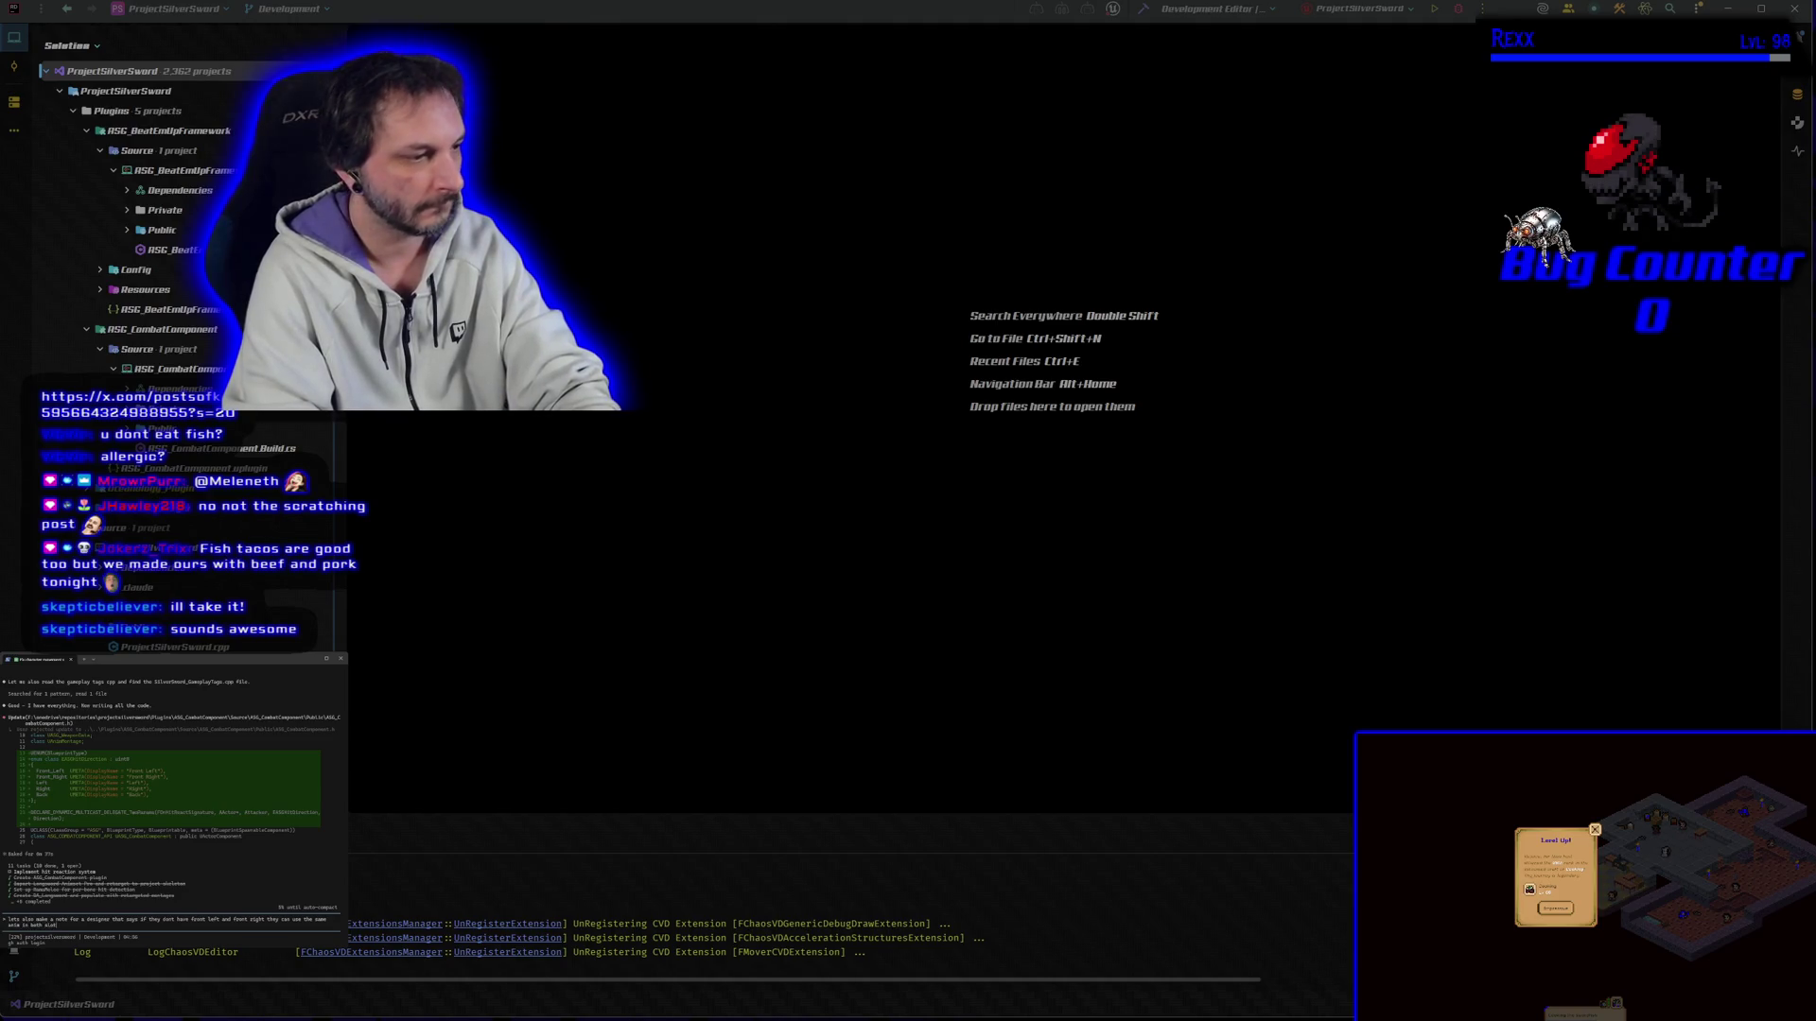
pyautogui.press('Return')
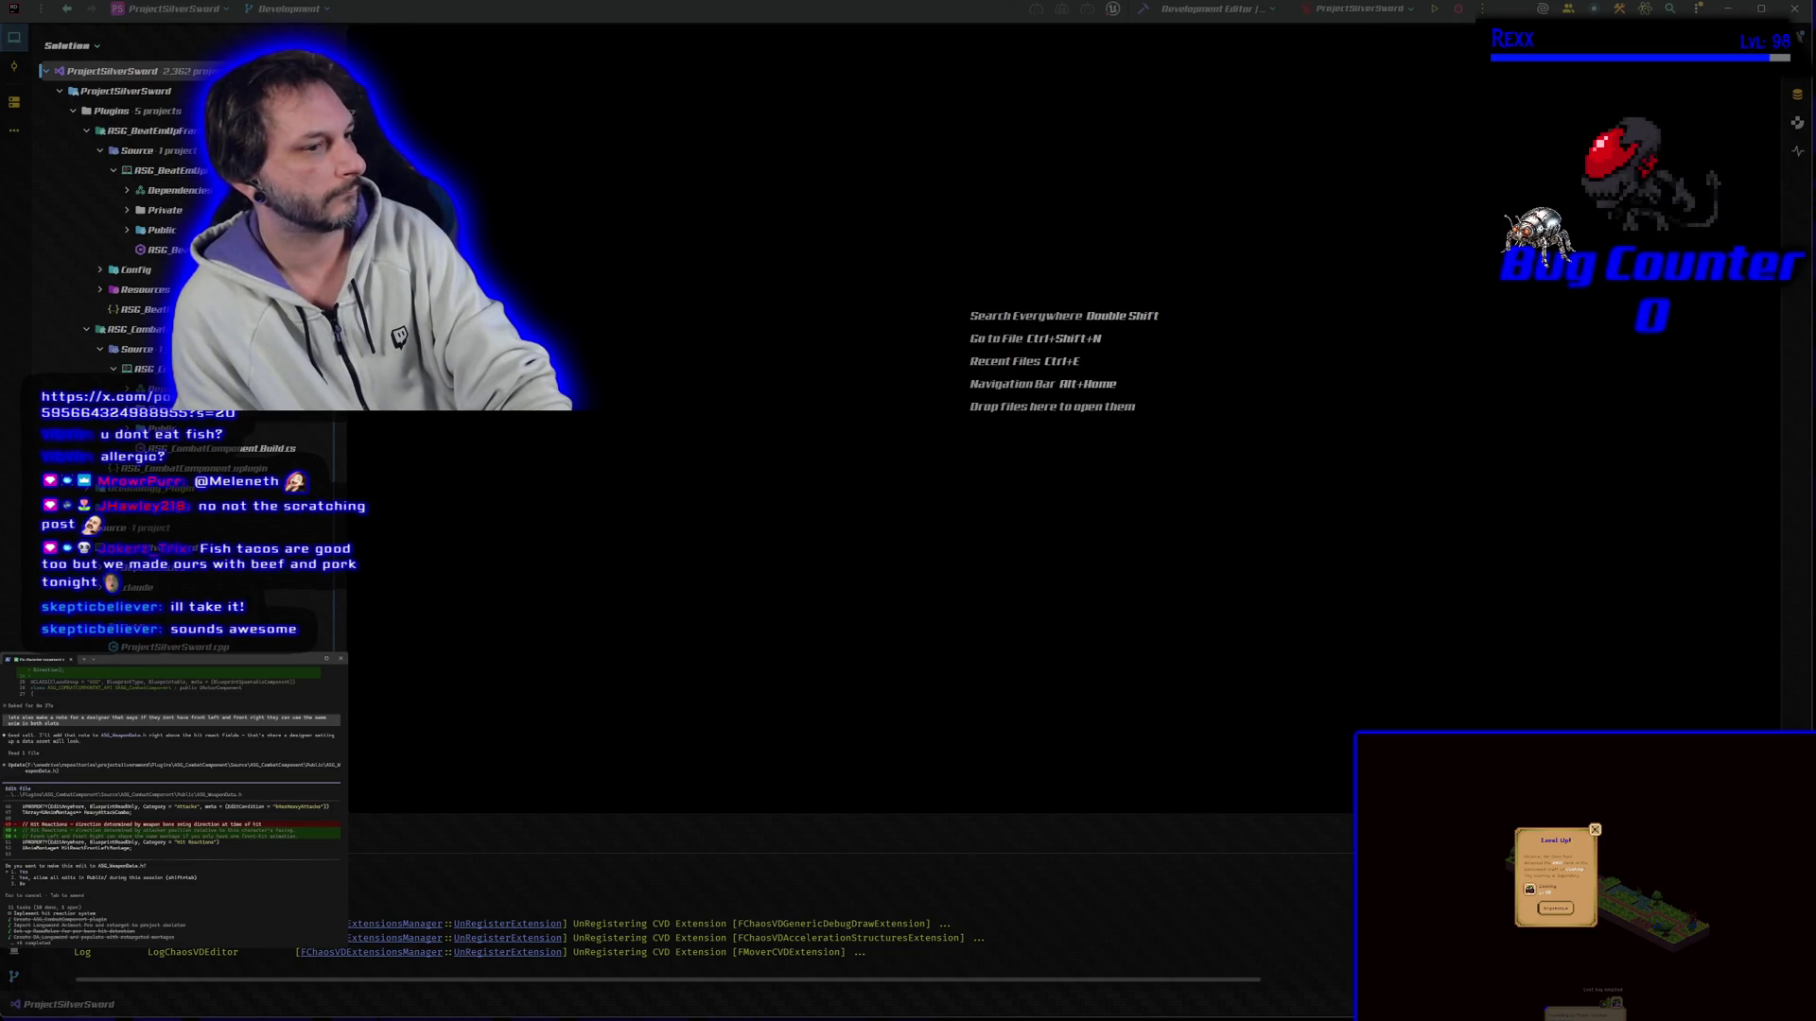
pyautogui.press('Return')
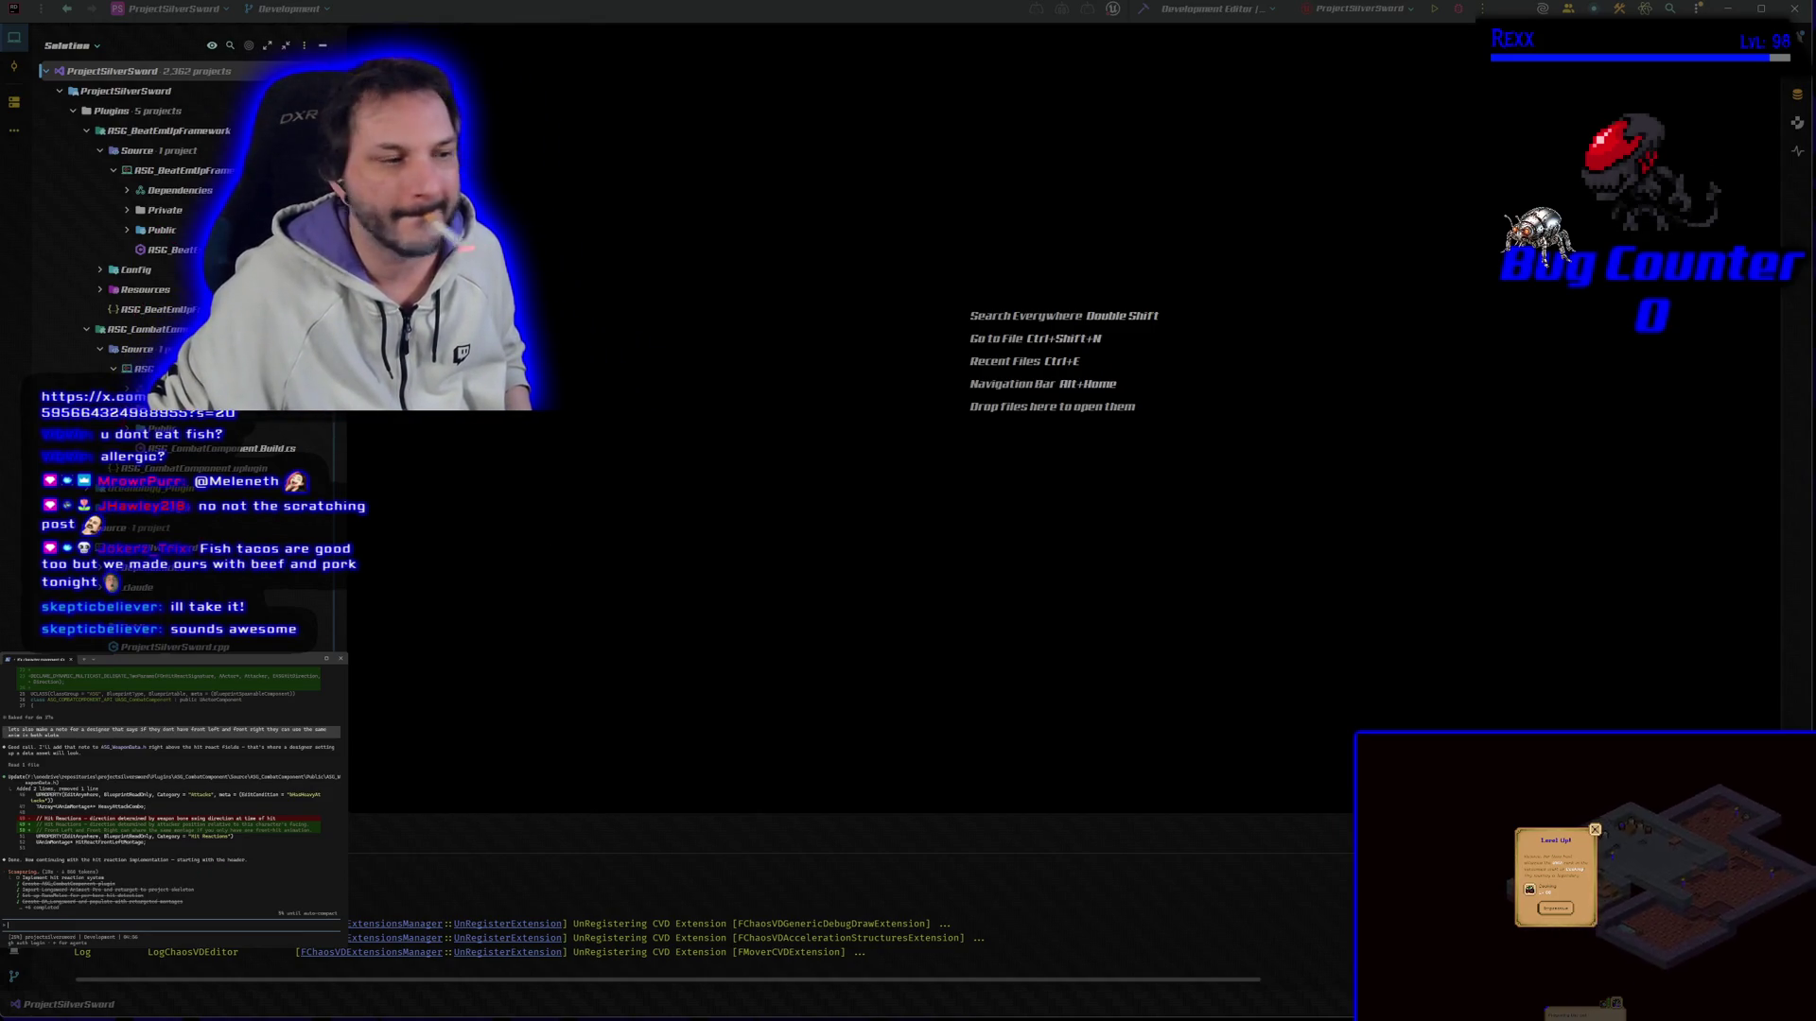
pyautogui.click(126, 230)
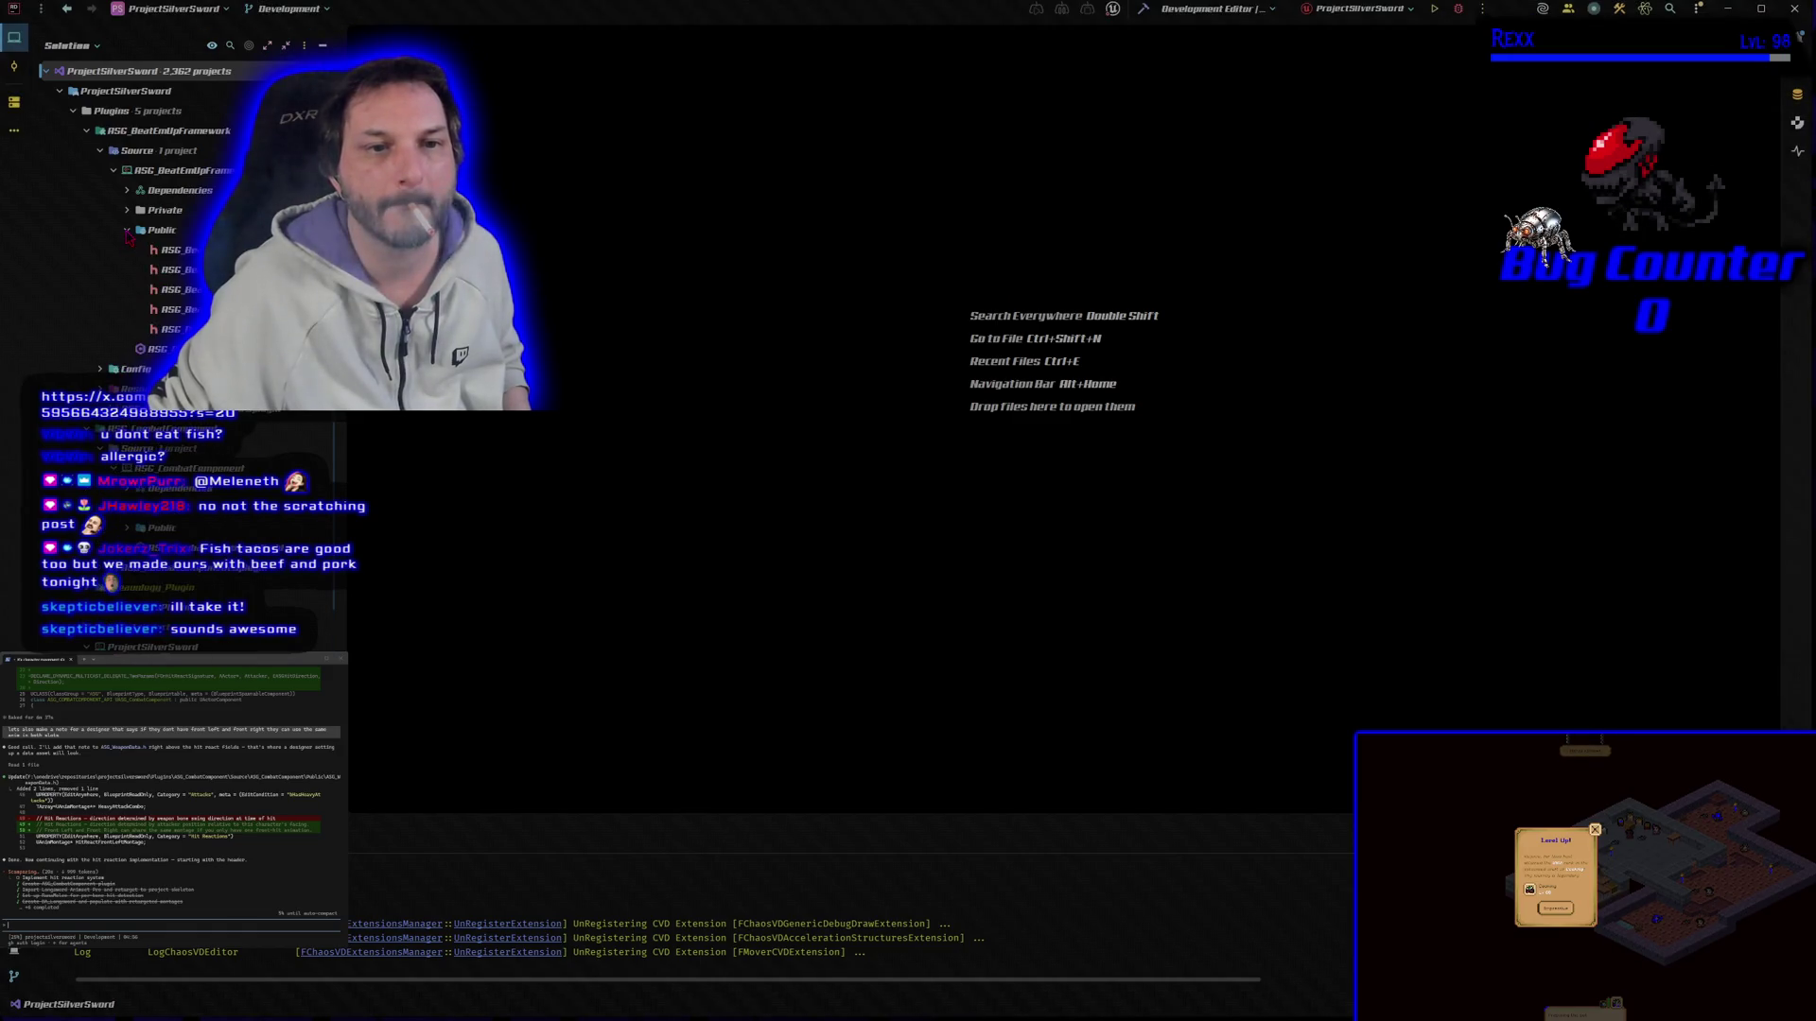
# Step: Look over ASG_WeaponData.h's hit-react and dodge montage properties and the assistant's output, then switch to Microscape
pyautogui.click(127, 230)
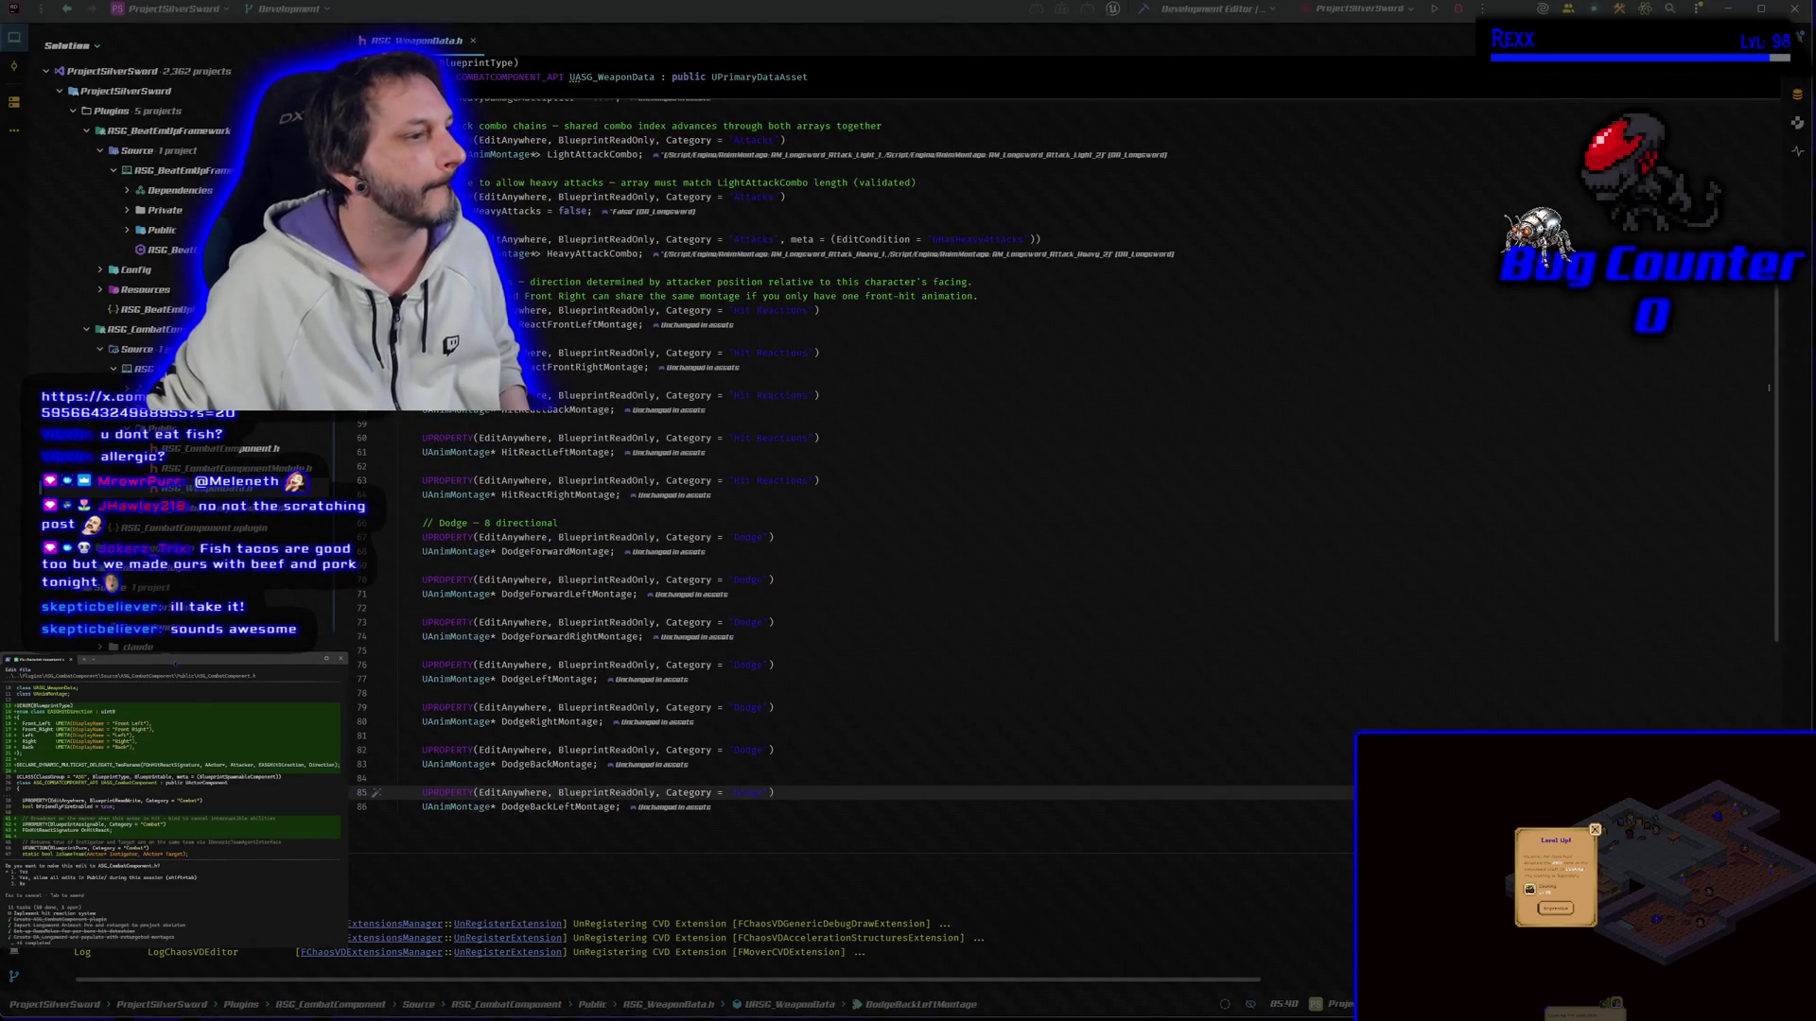
pyautogui.scroll(3, 169, 785)
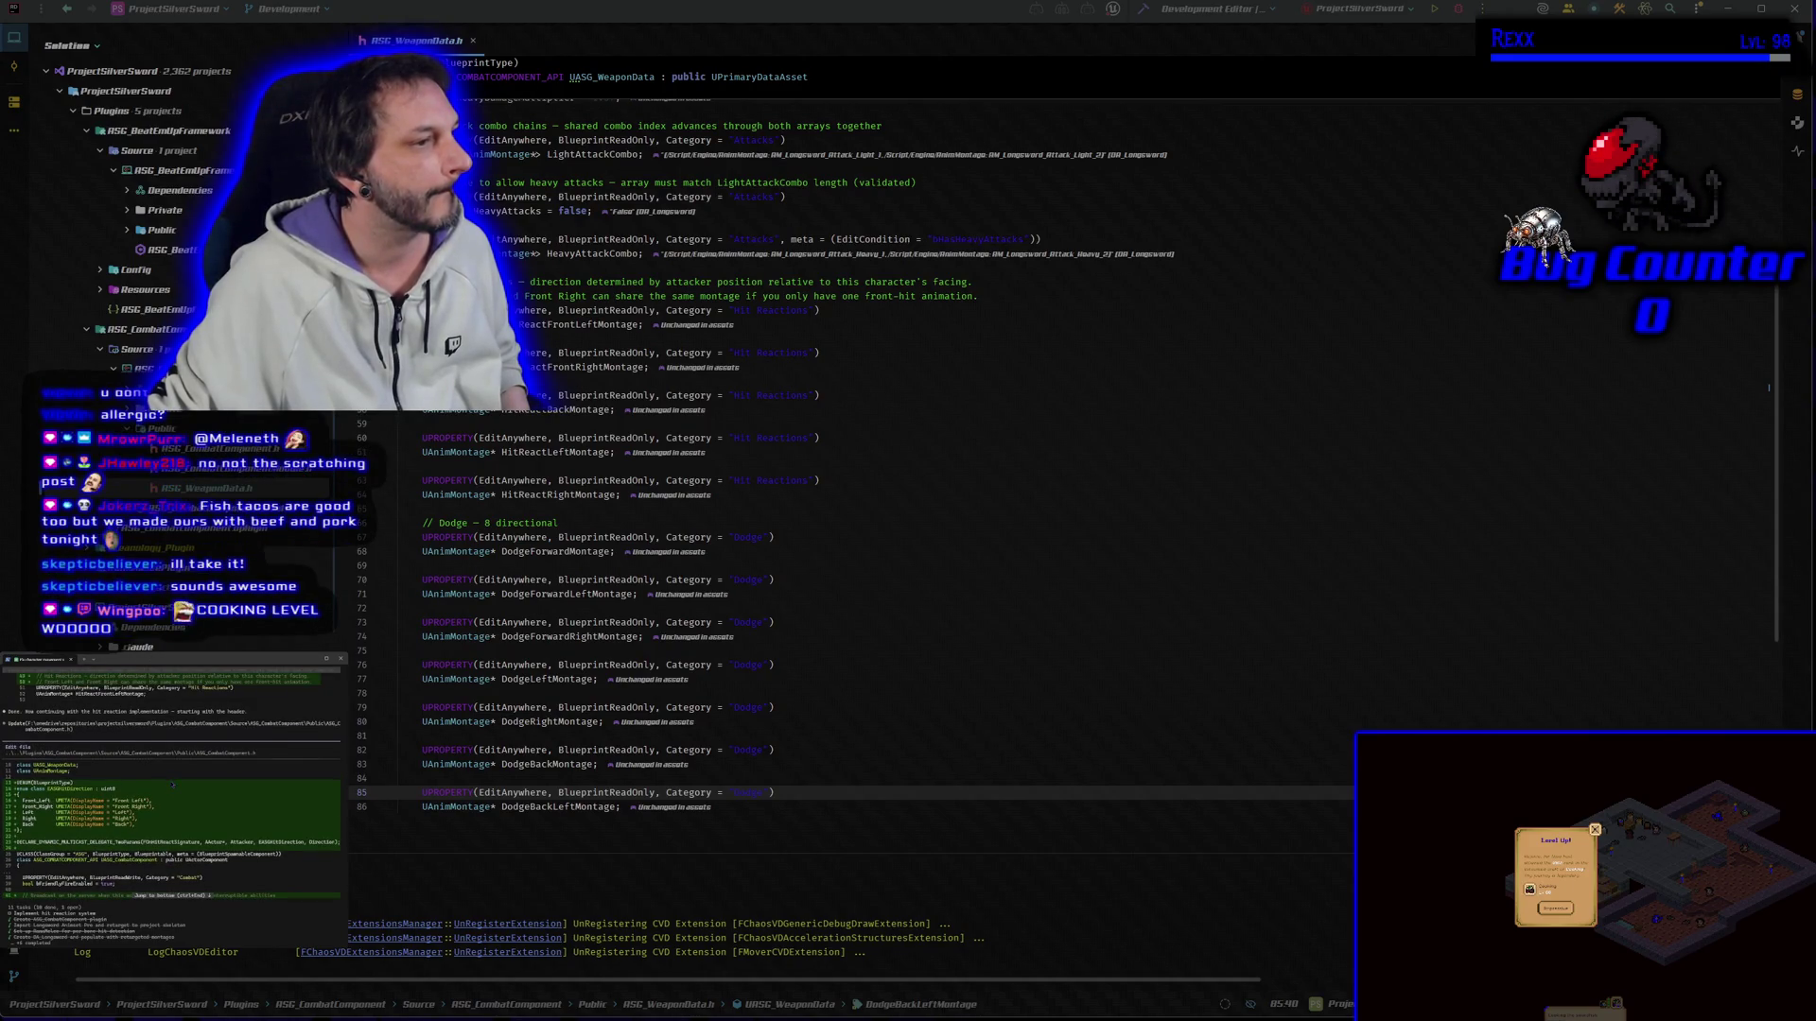
pyautogui.scroll(-3, 172, 784)
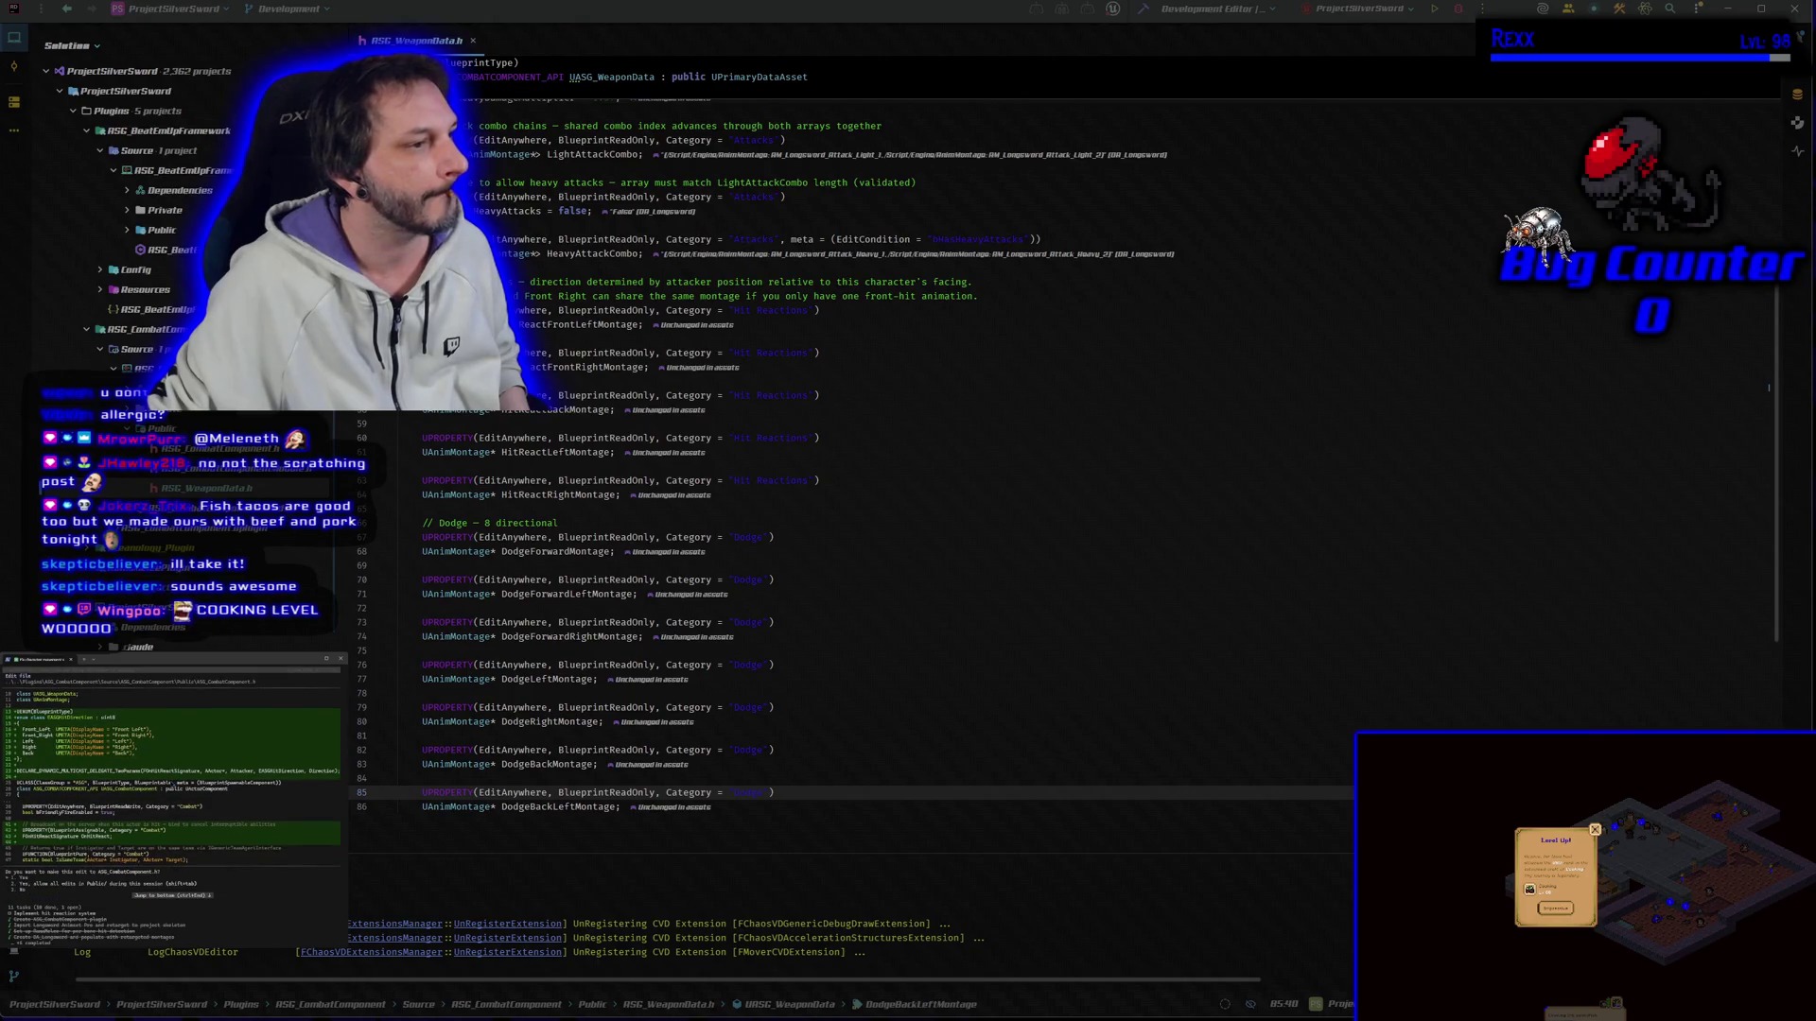
pyautogui.scroll(-1, 171, 778)
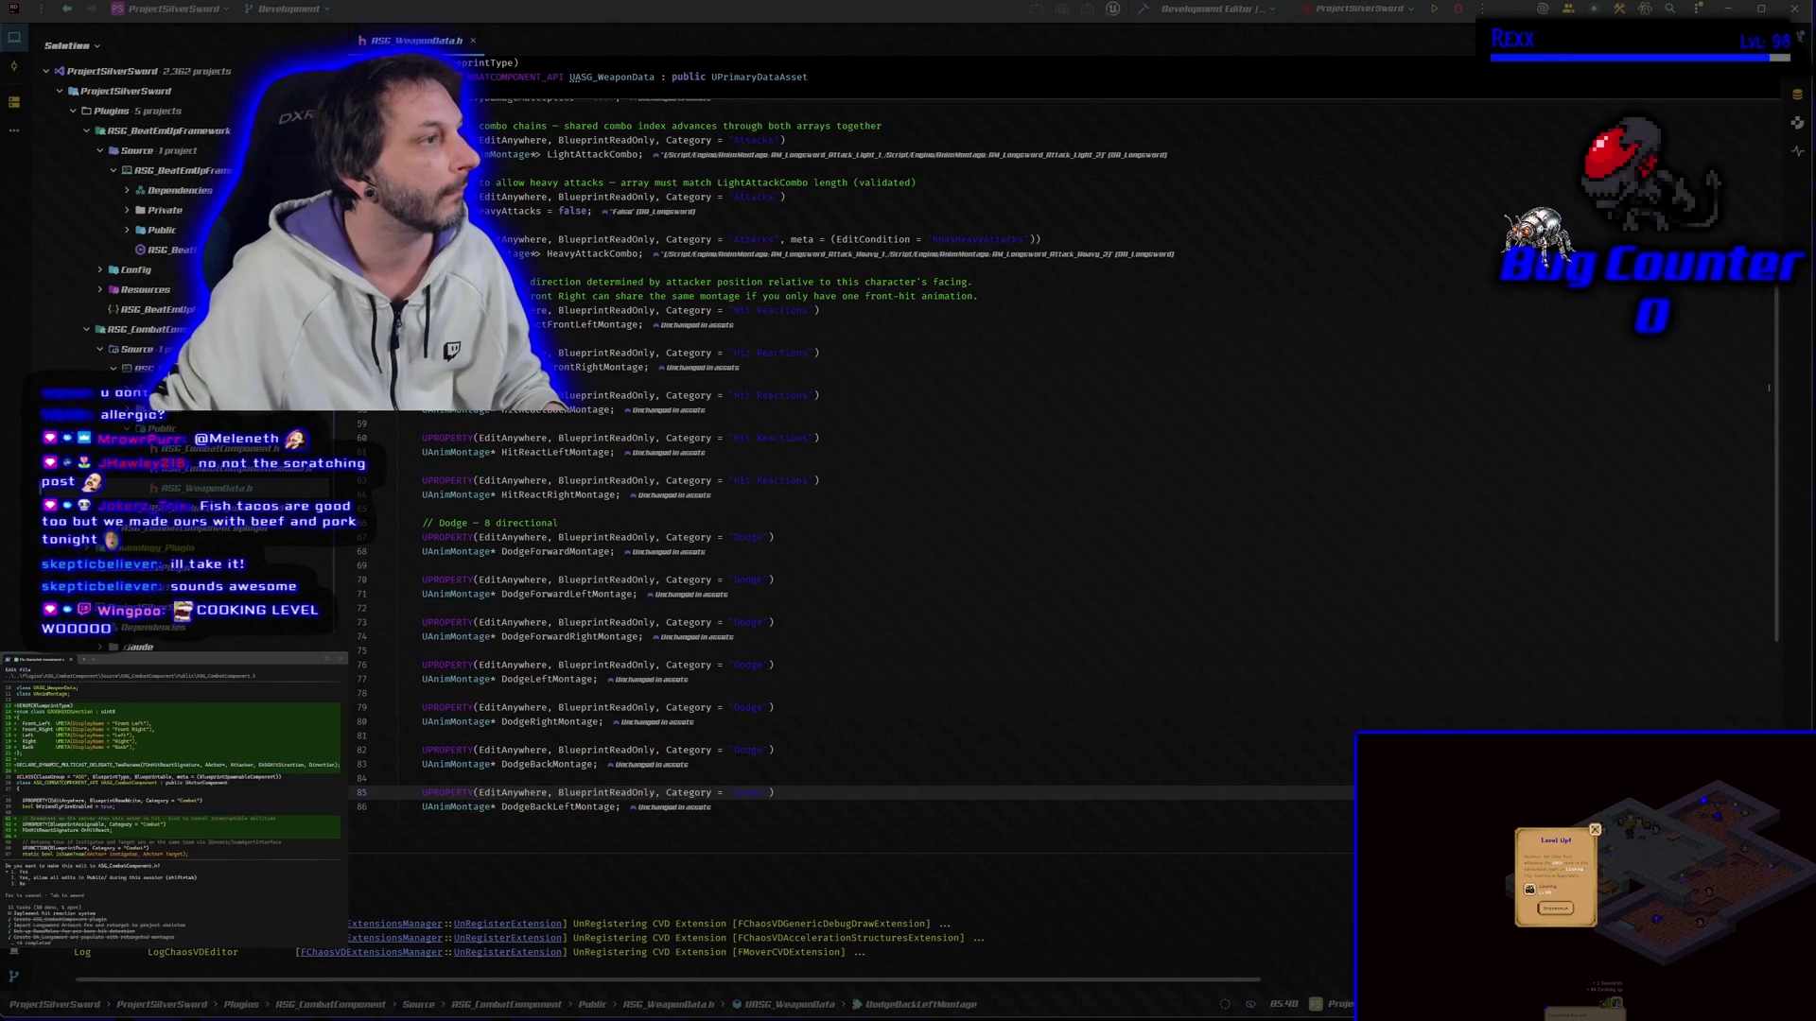
pyautogui.hotkey('alt', 'Tab')
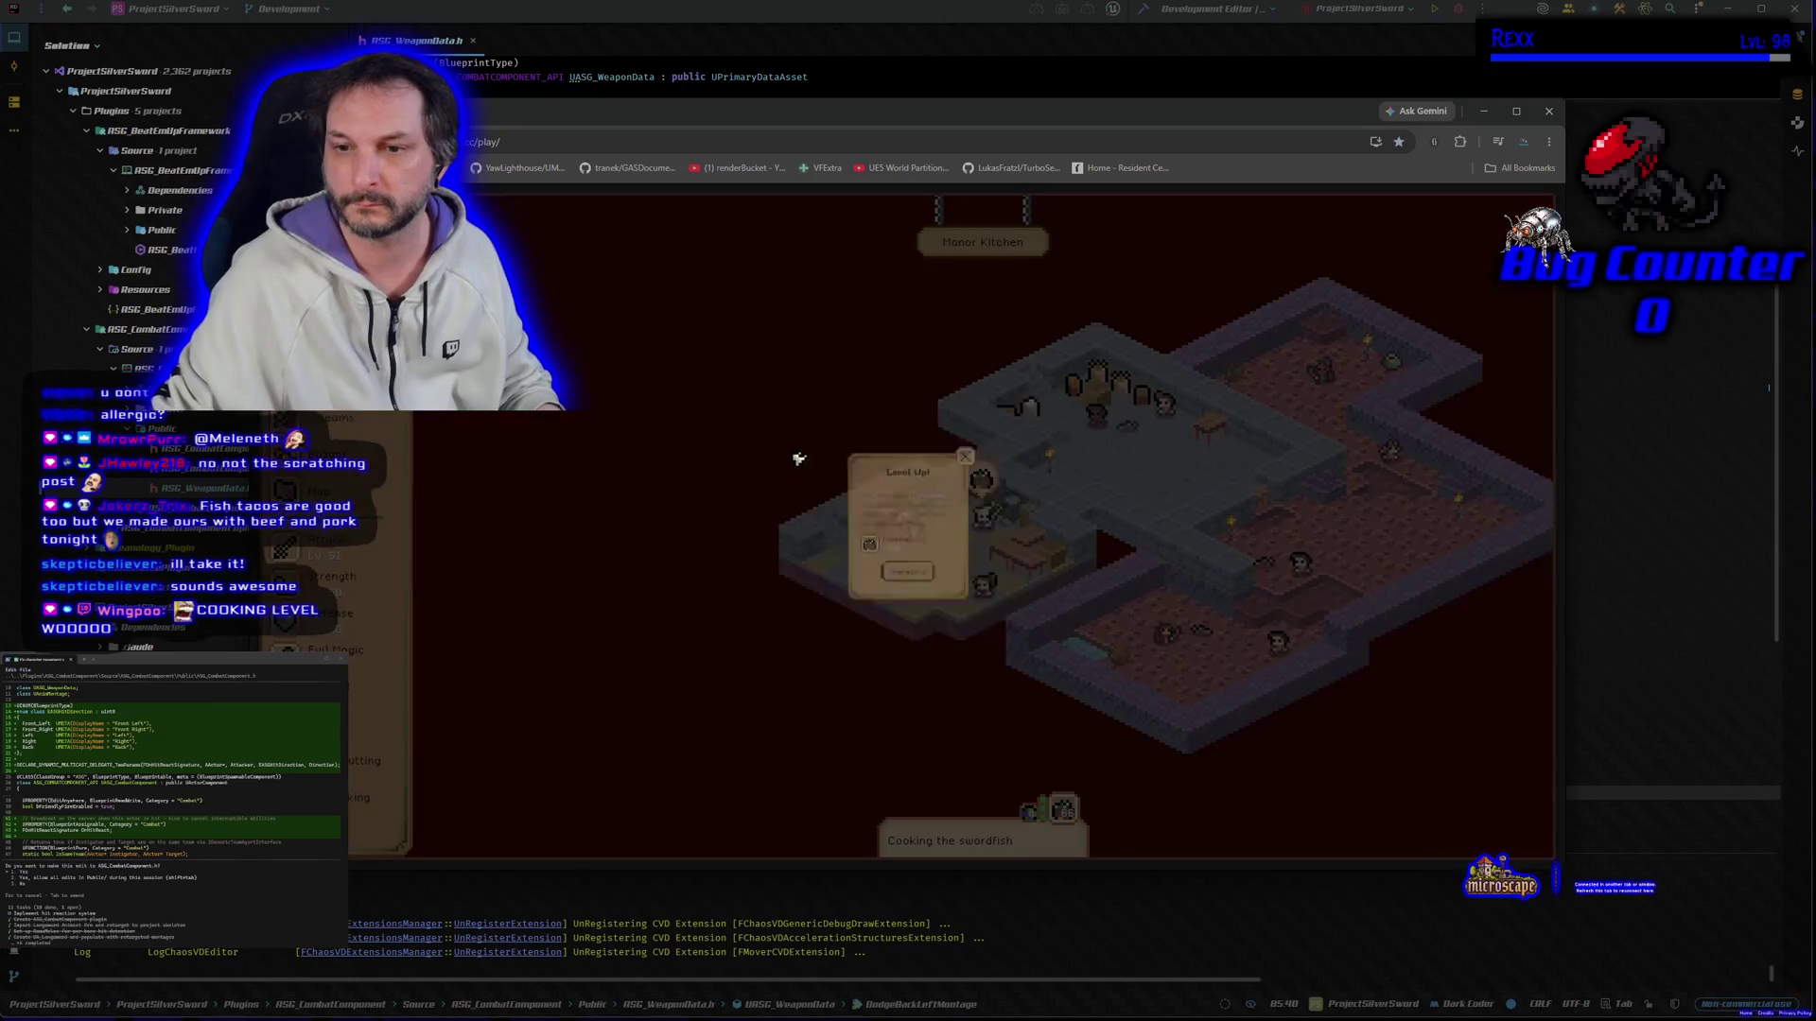
# Step: Dismiss the Level Up notice, view and close the swordfish cooking loot, and return to Rider
pyautogui.click(905, 610)
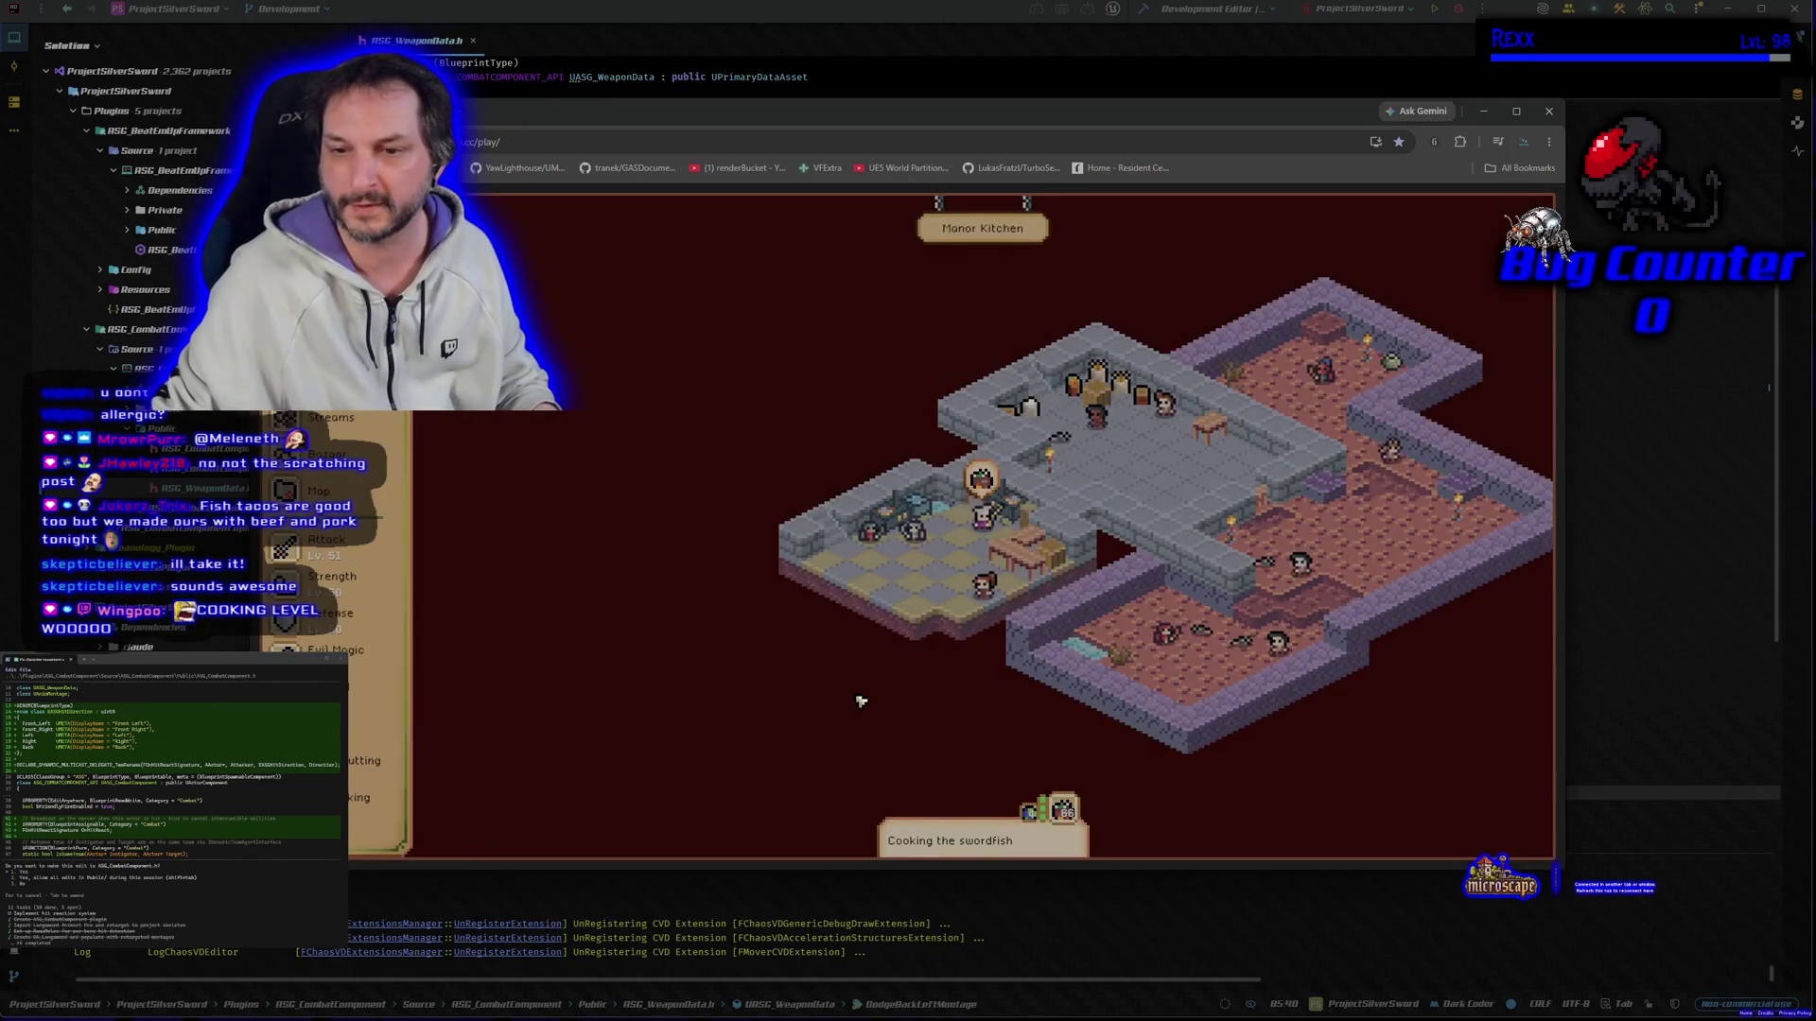
pyautogui.click(983, 837)
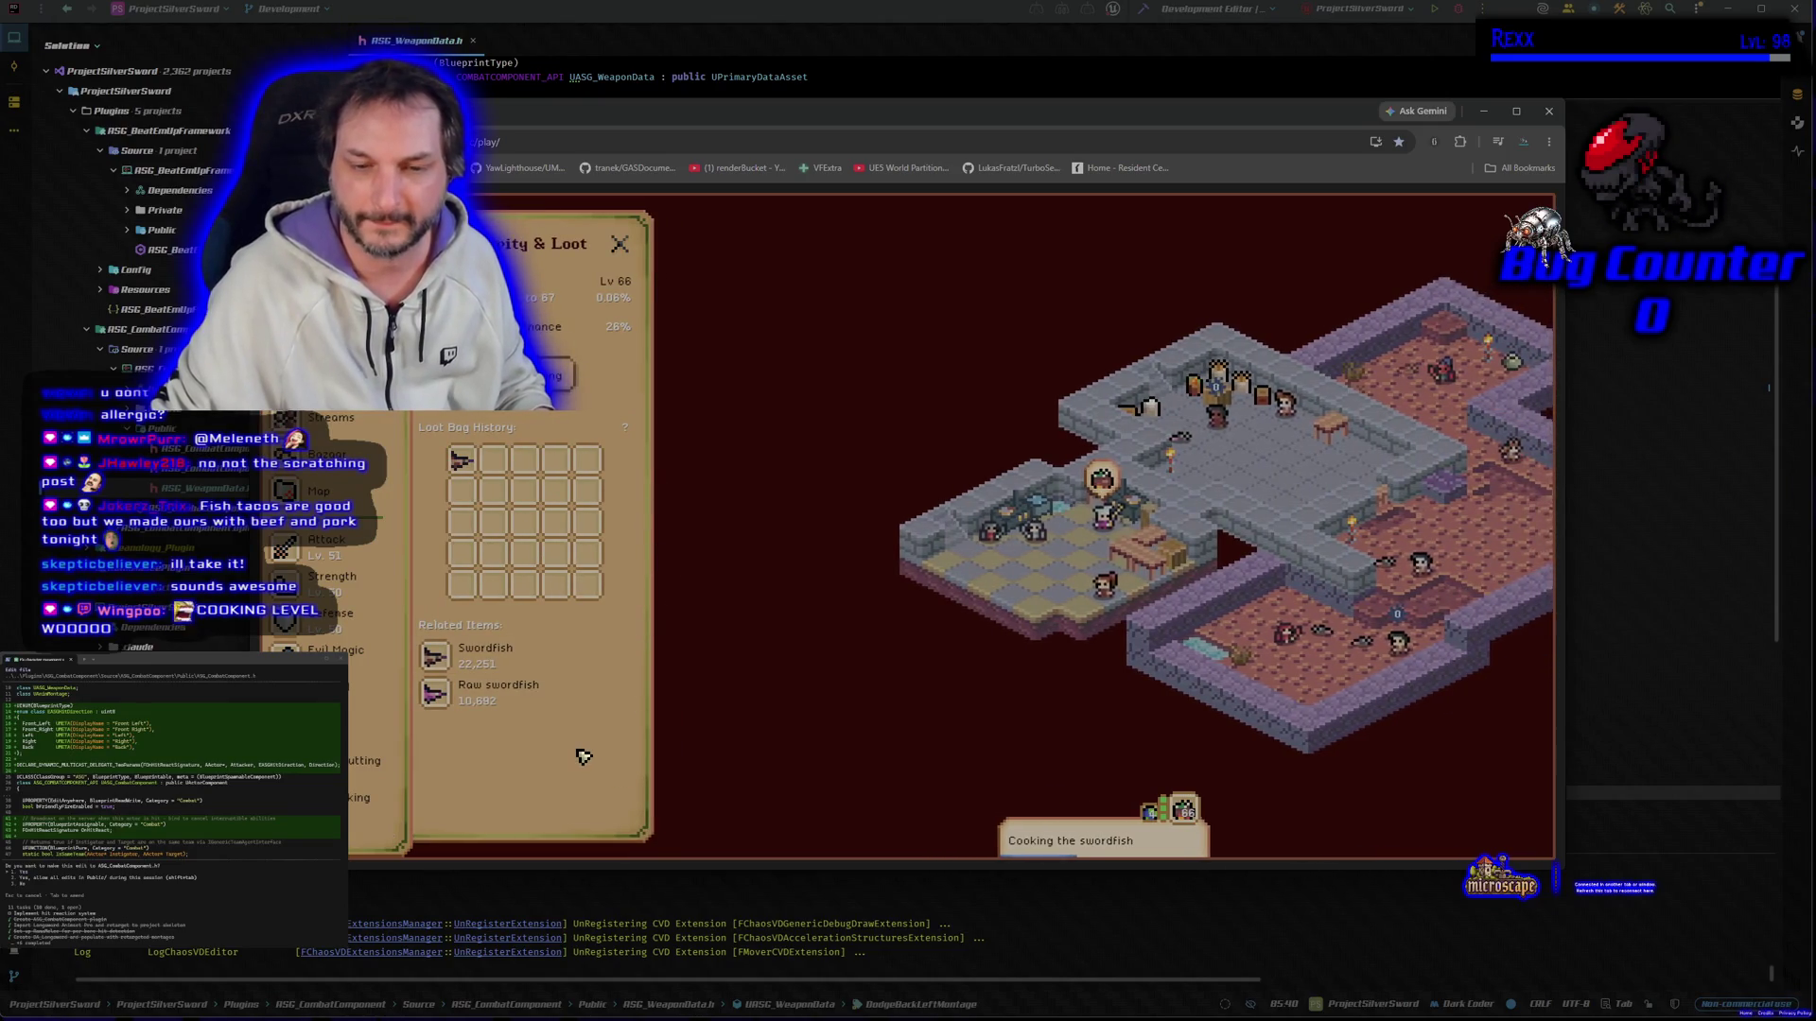
pyautogui.click(619, 244)
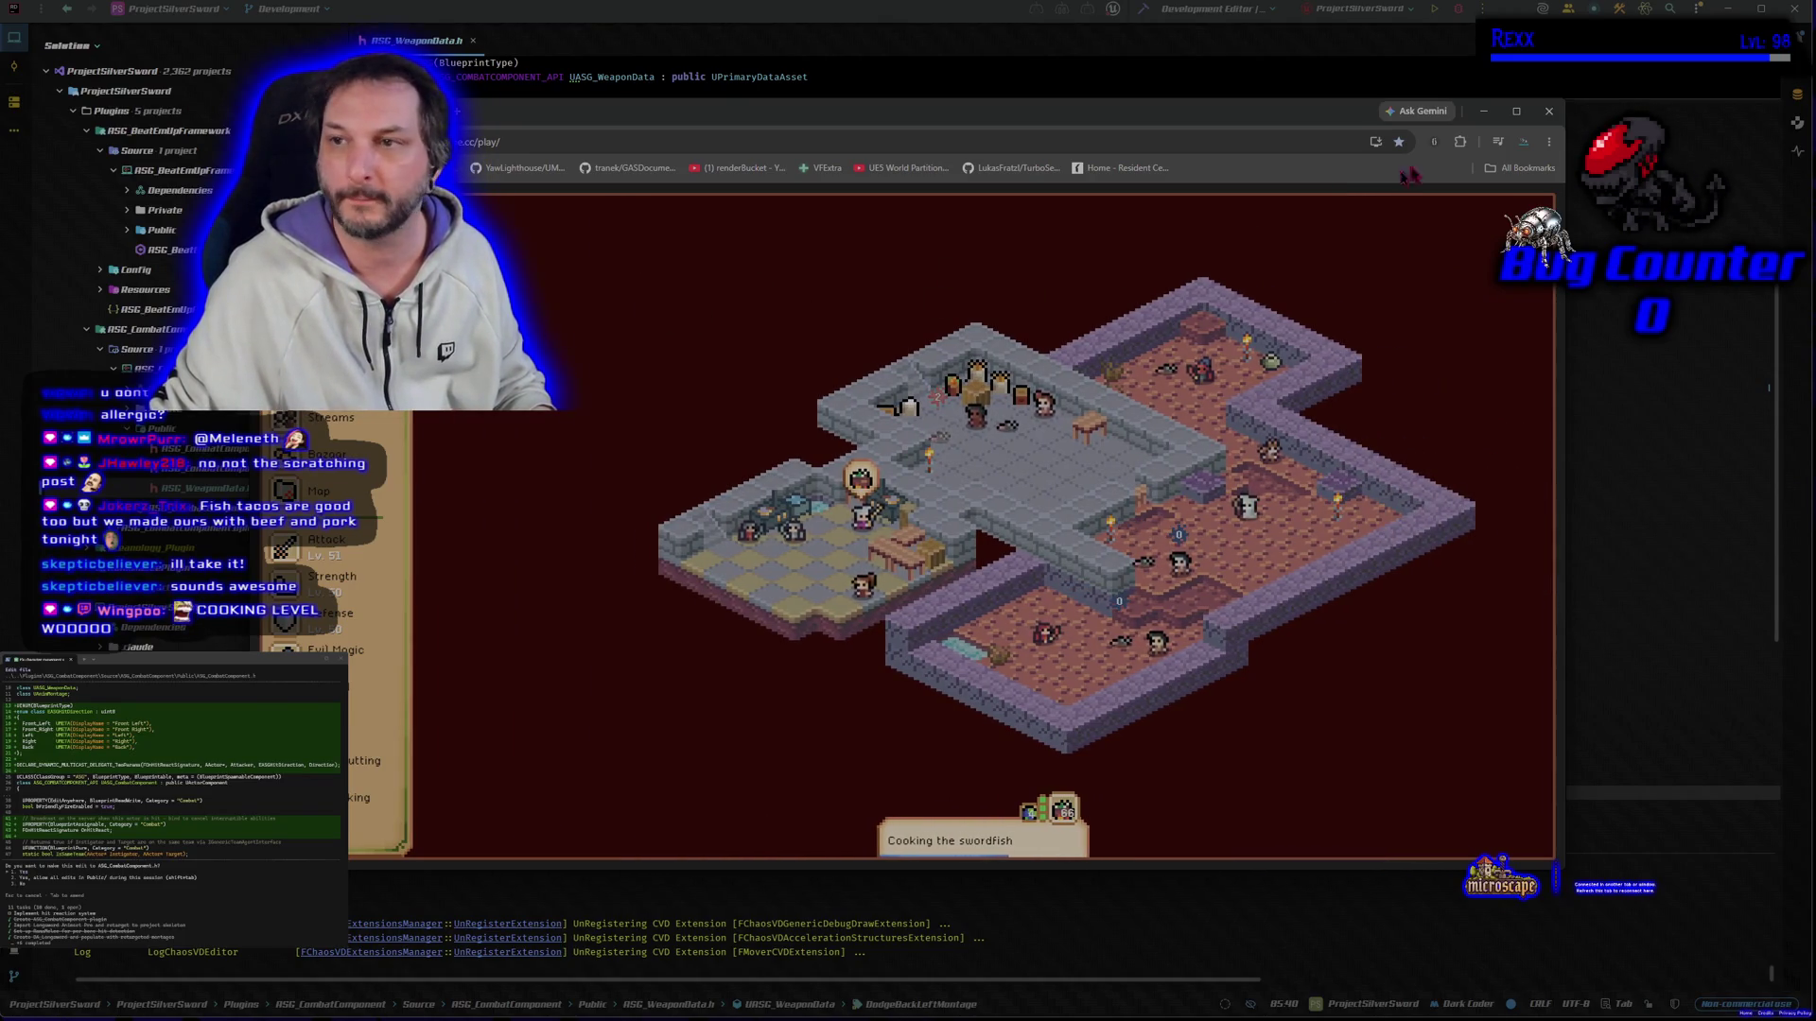
pyautogui.hotkey('alt', 'Tab')
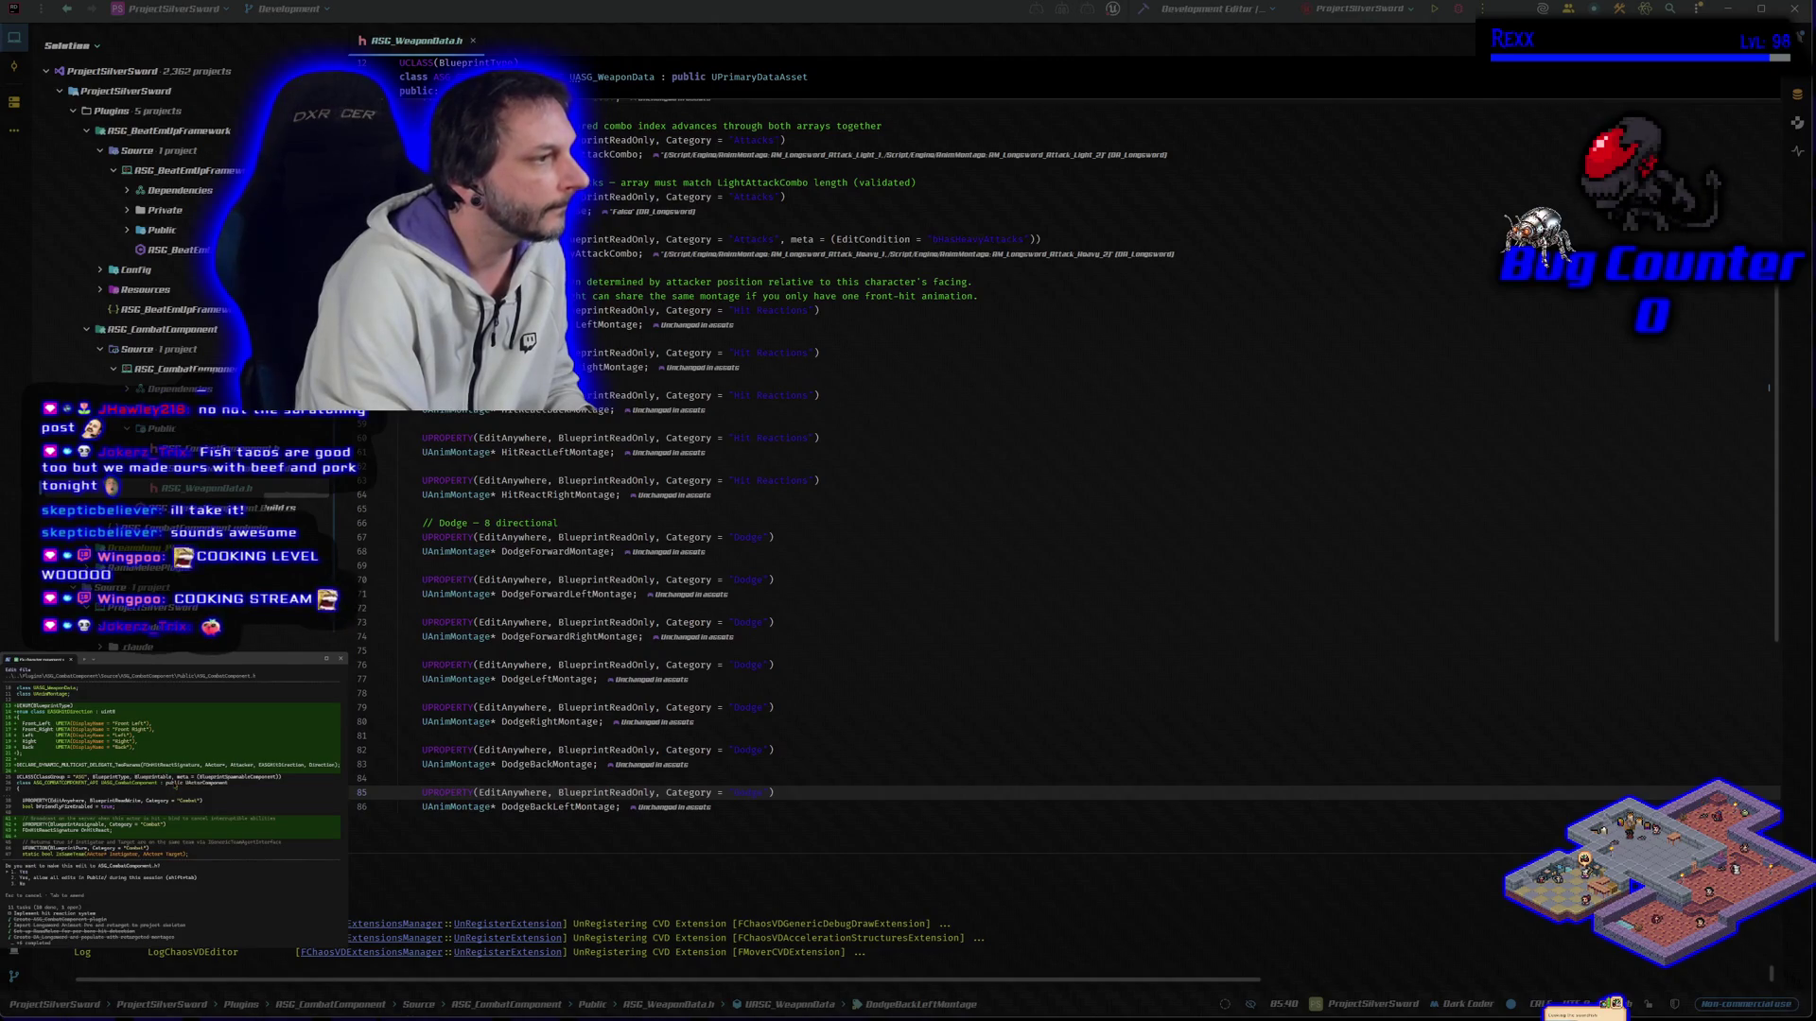
# Step: Approve the assistant's 16-line and 3-line RSG_CombatComponent header additions
pyautogui.press('Return')
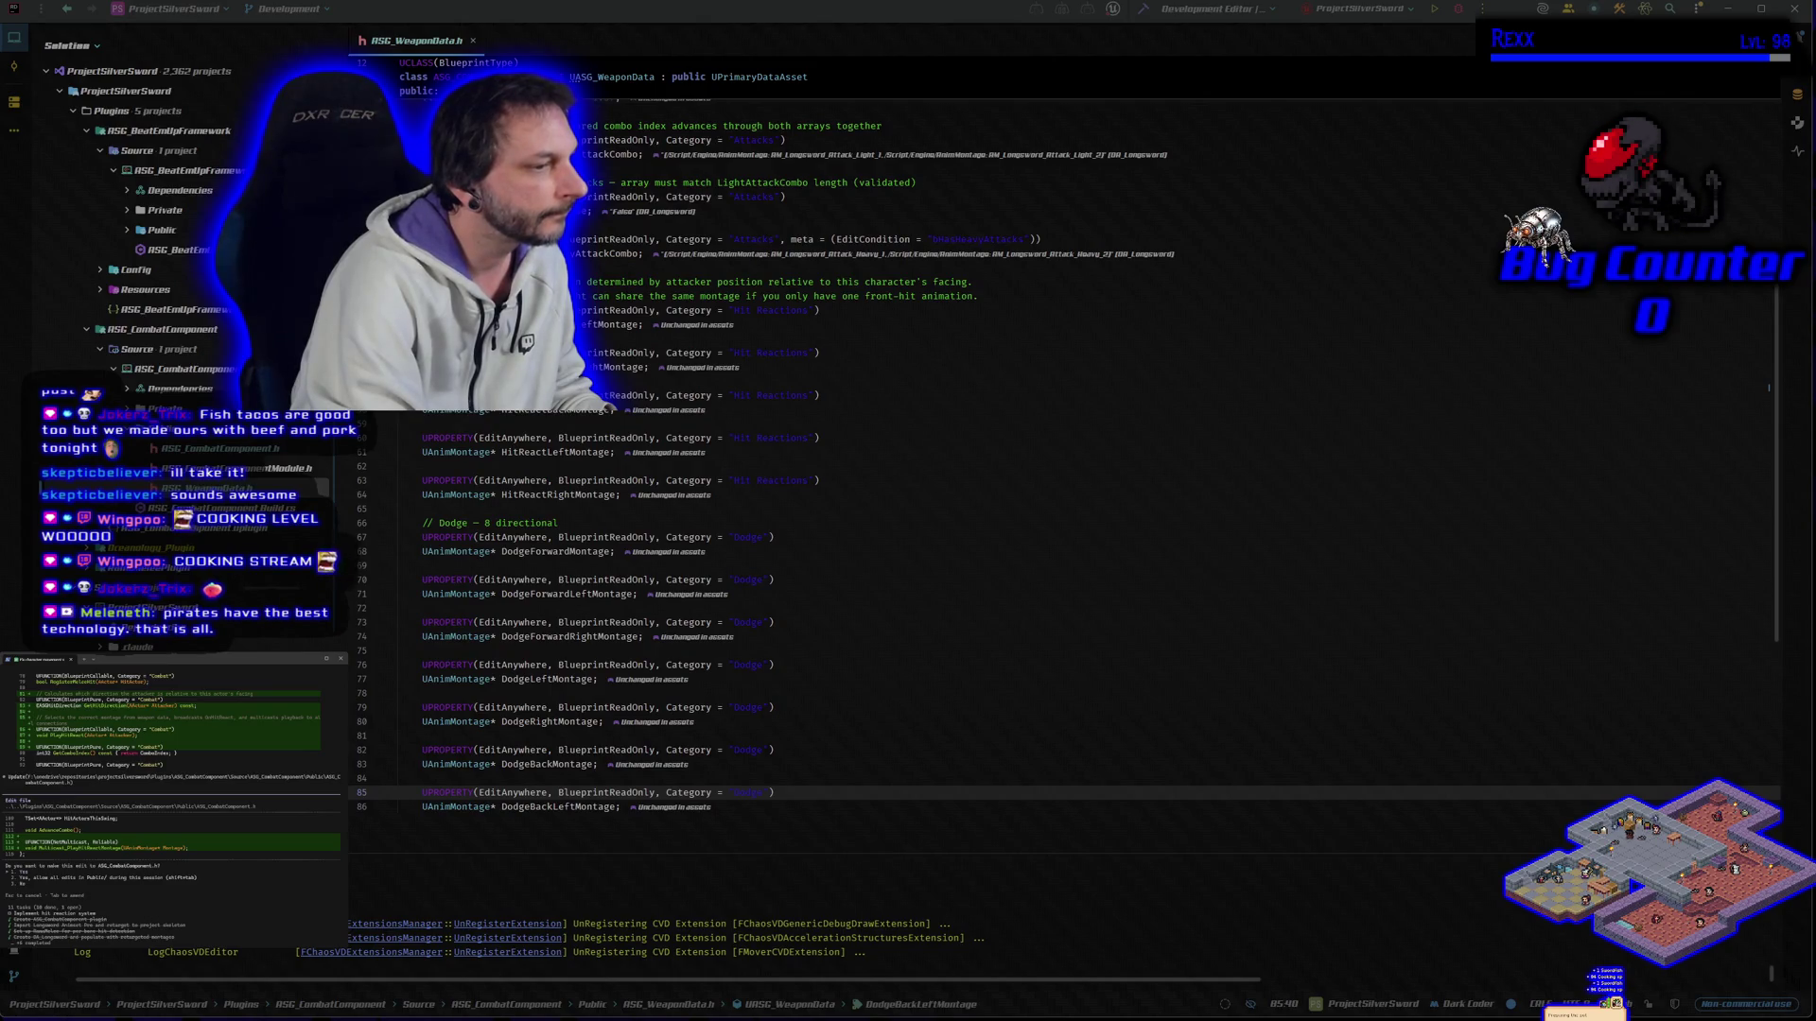
pyautogui.press('Return')
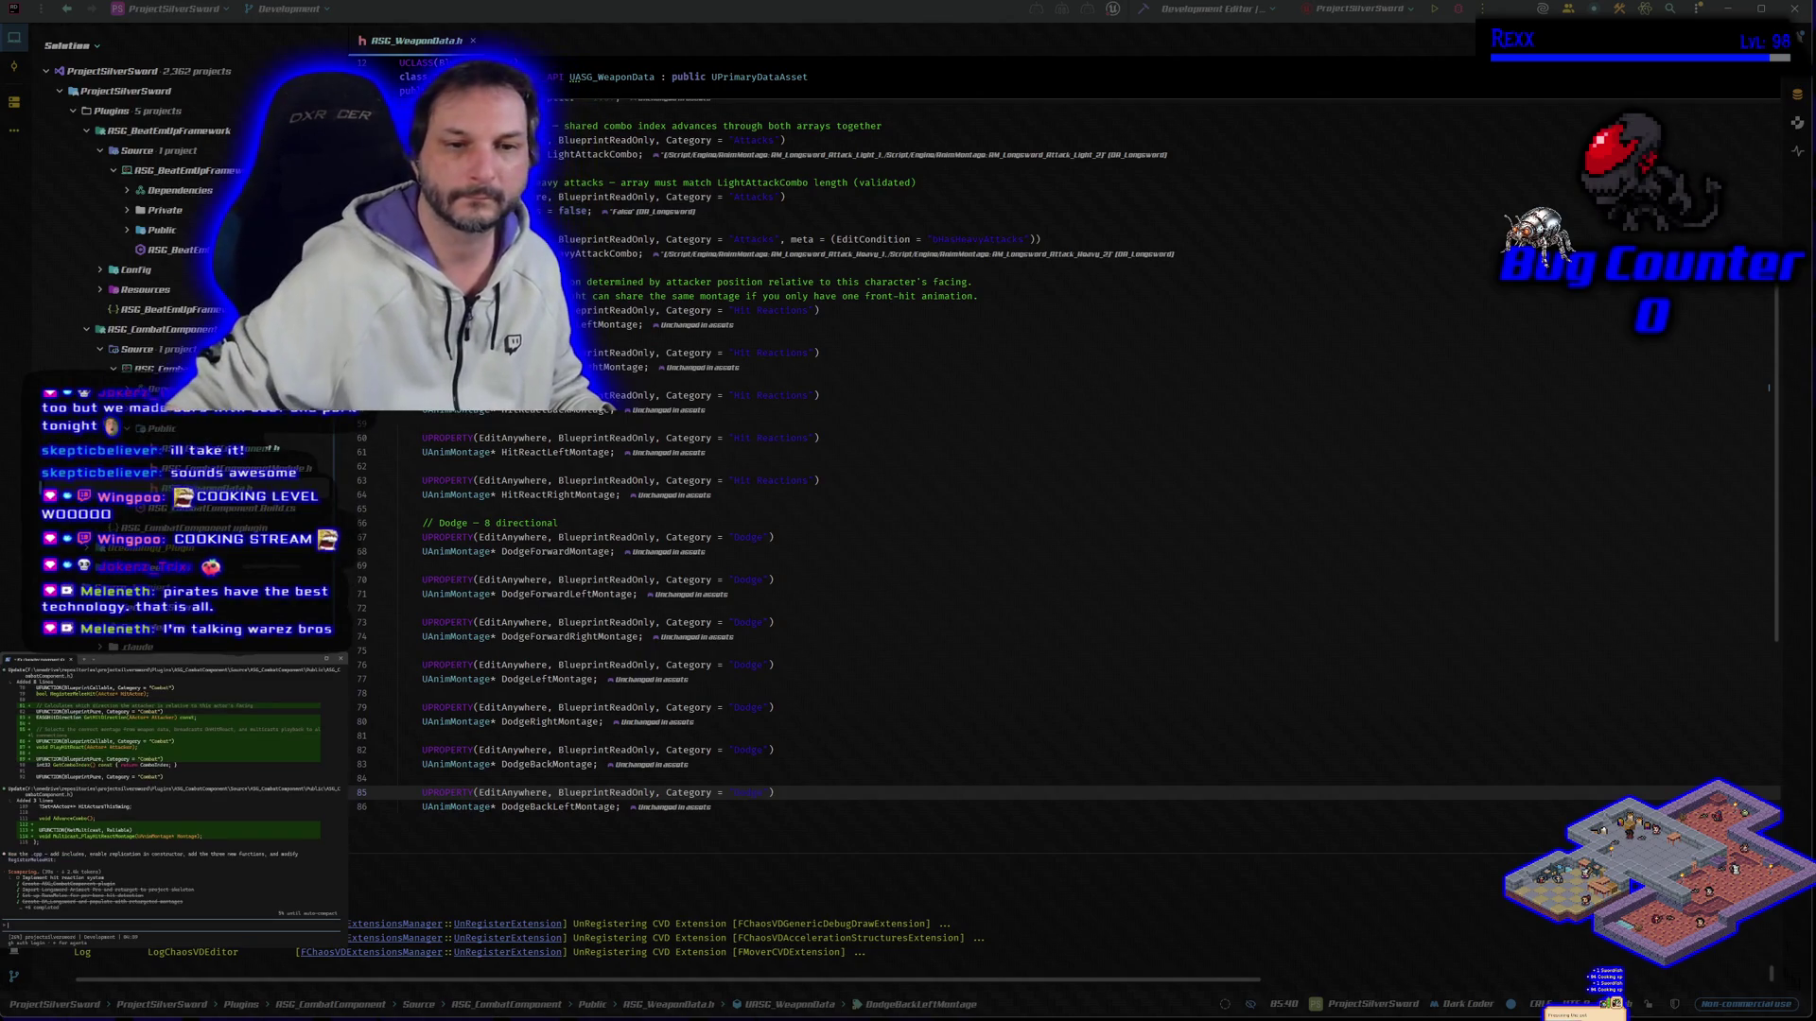
# Step: Check the includes in ASG_CombatComponent.h, then approve the assistant's .cpp edit
pyautogui.click(237, 450)
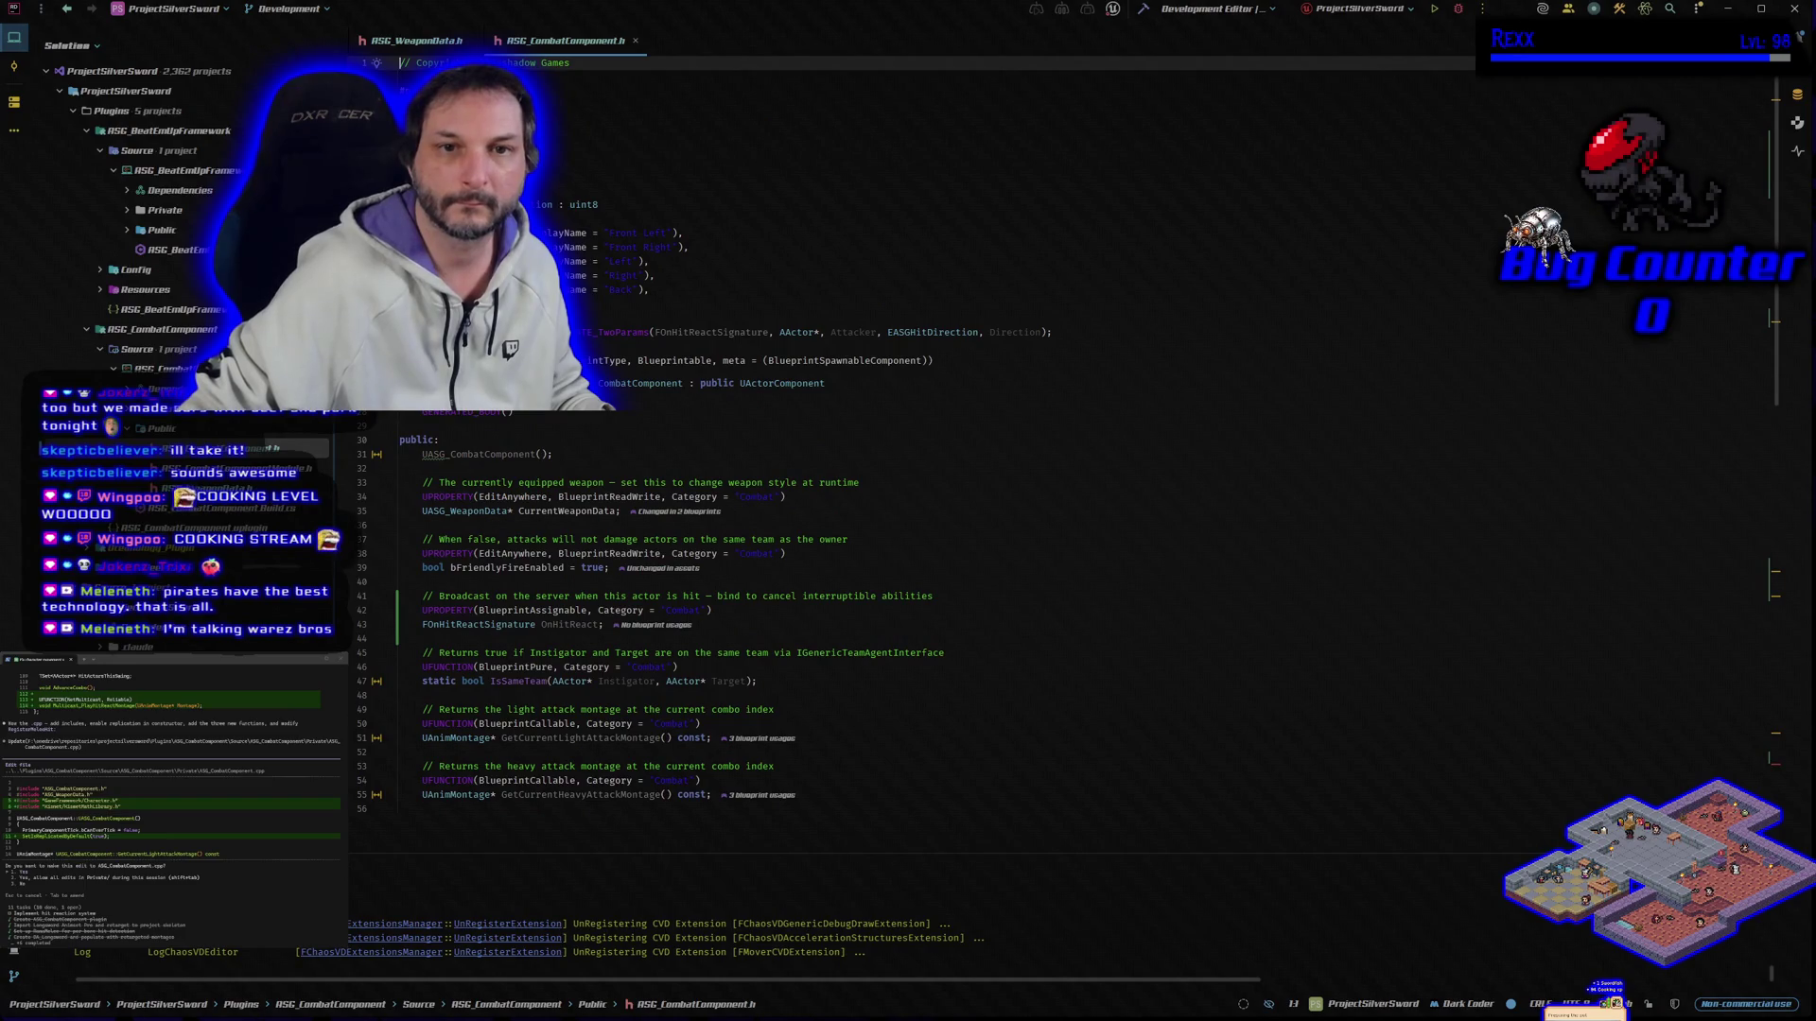
pyautogui.scroll(1, 624, 161)
pyautogui.click(644, 149)
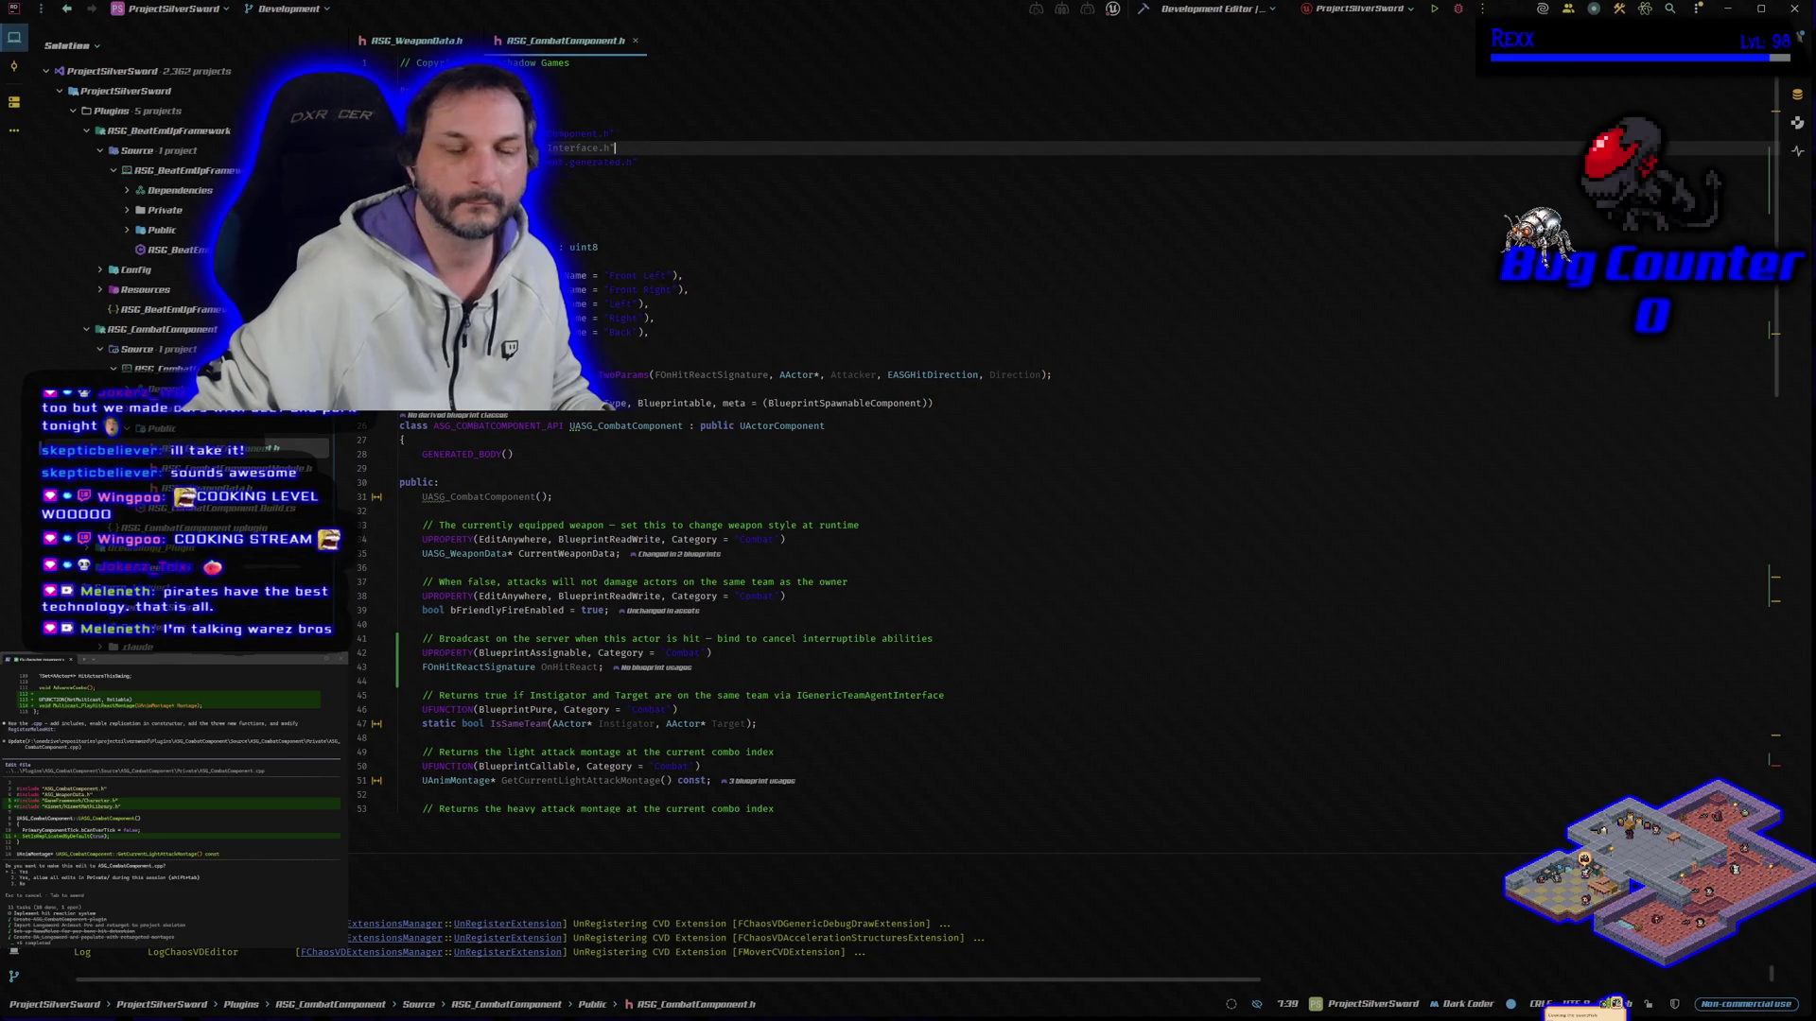
pyautogui.click(173, 659)
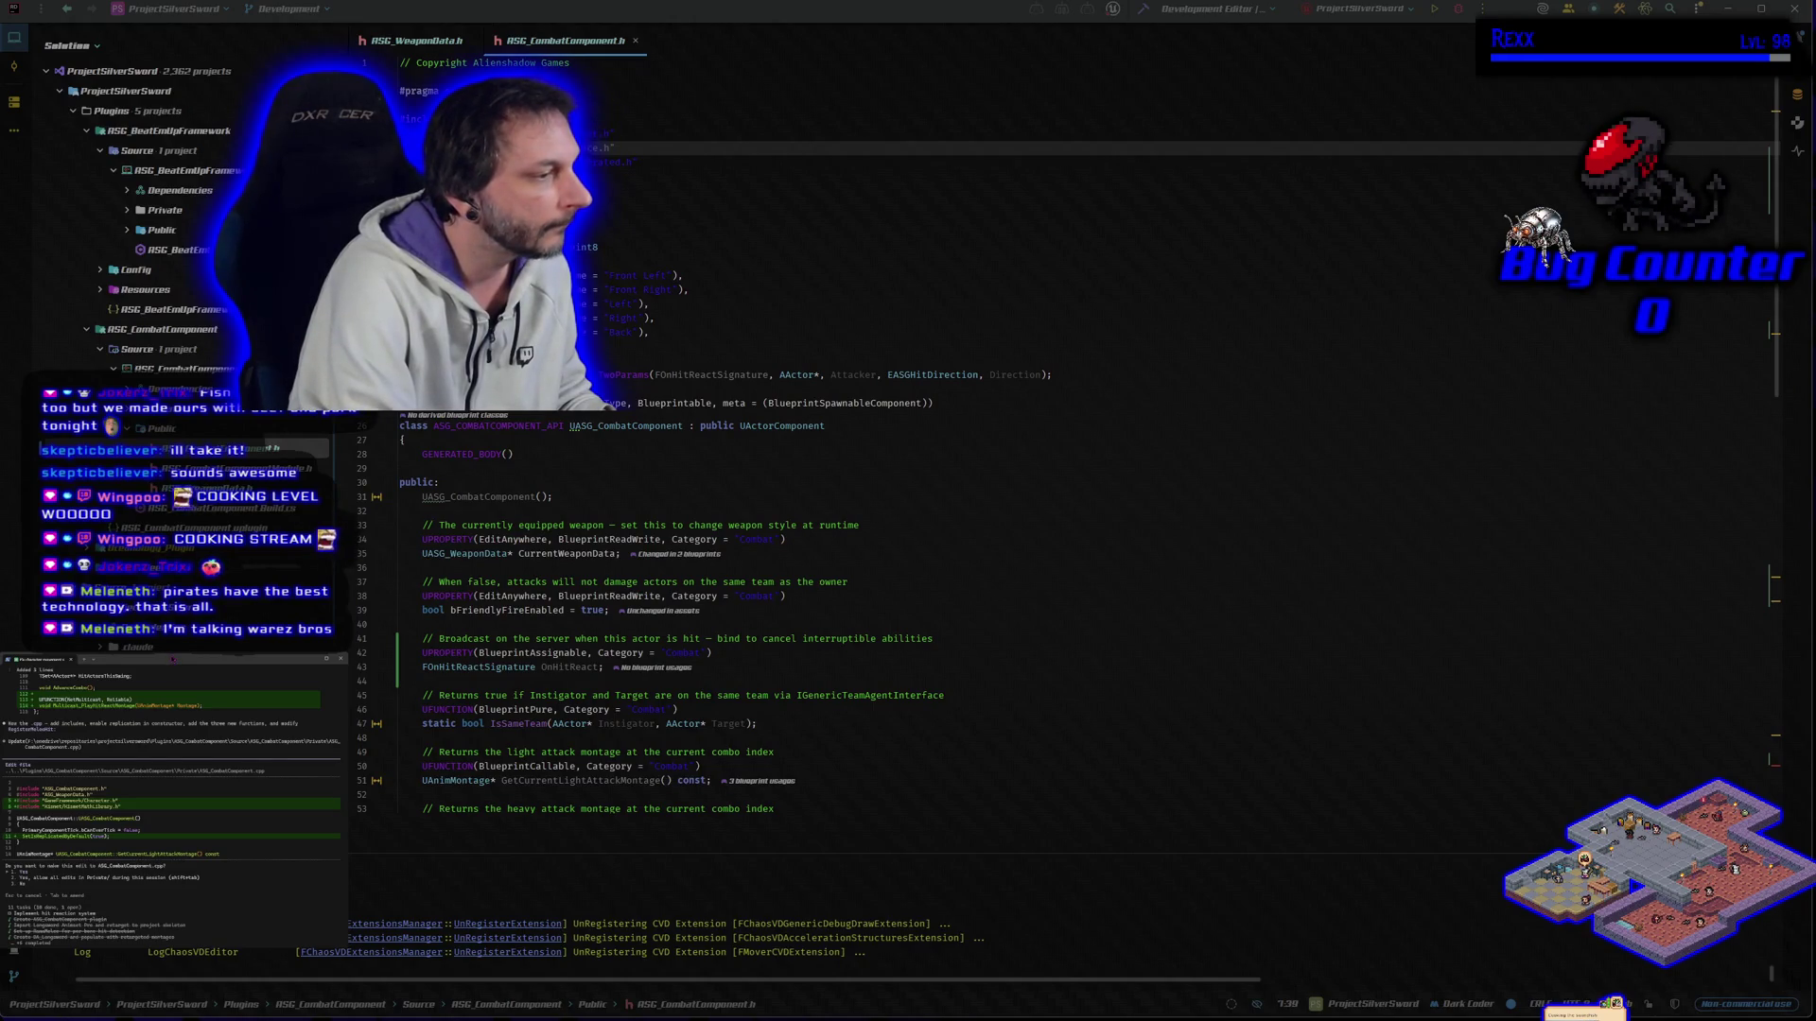
pyautogui.press('Return')
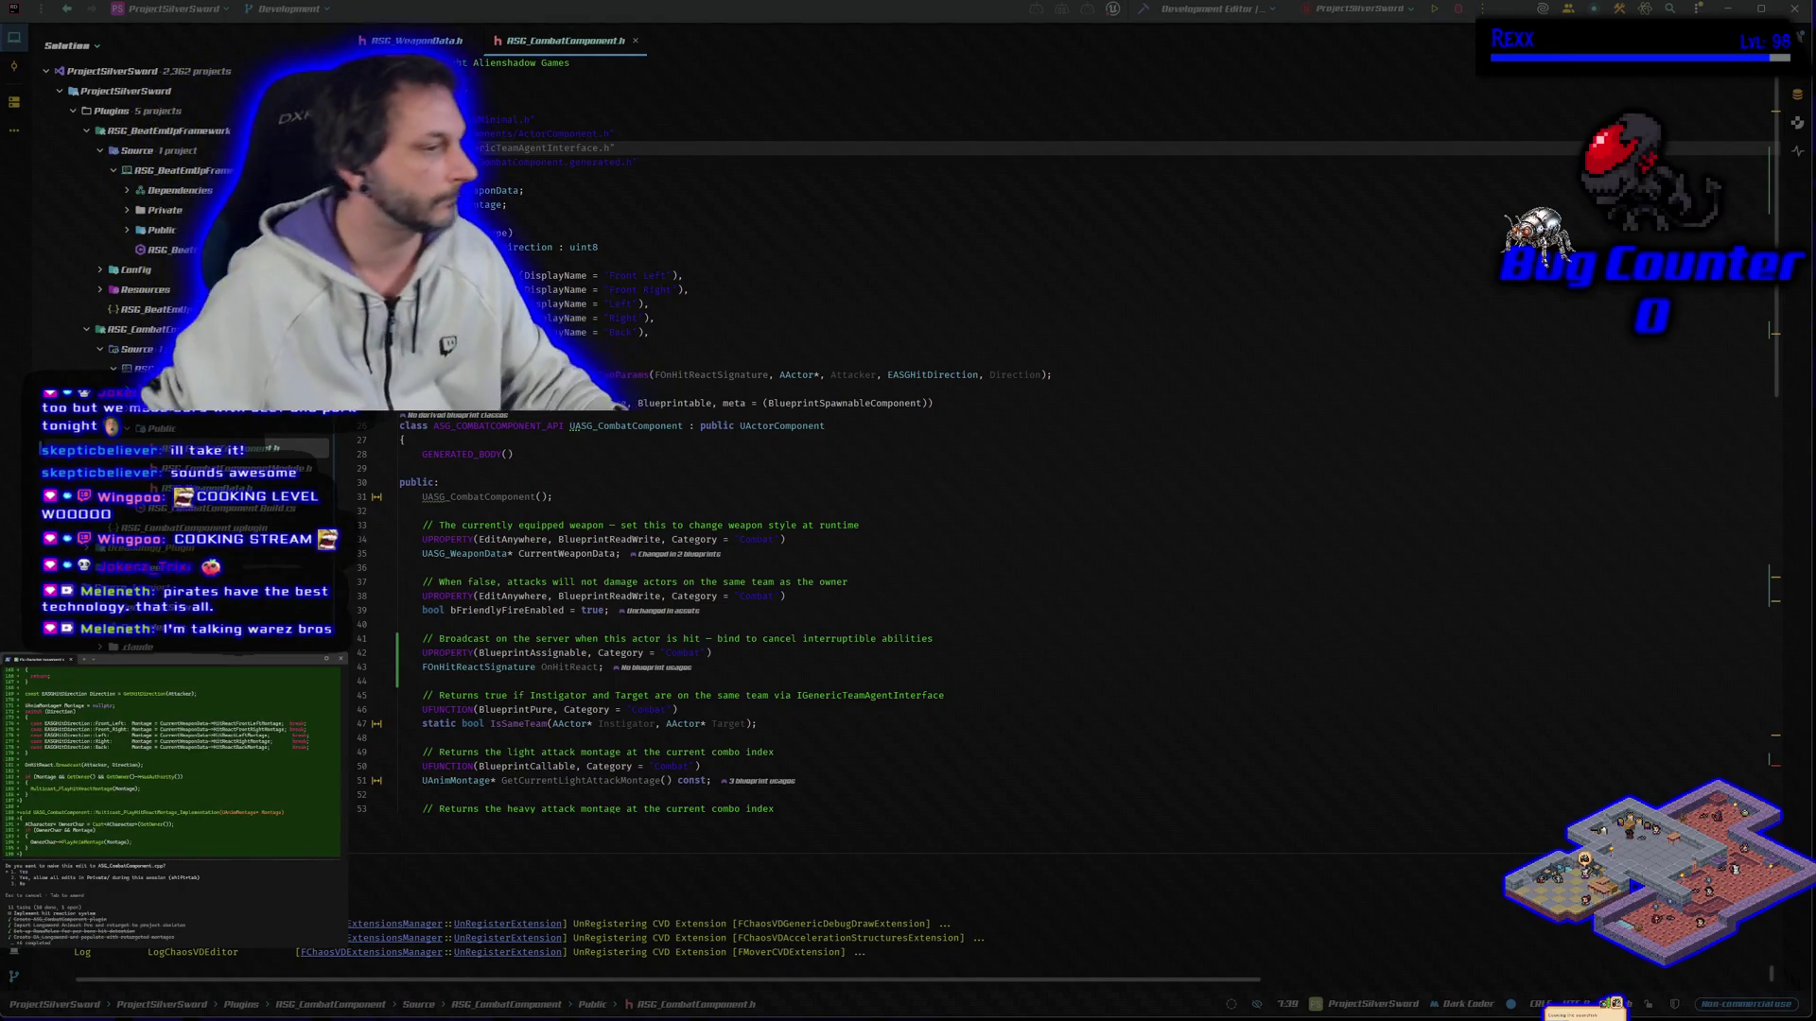
# Step: Approve the direction-based hit-react montage edits to the combat component .cpp, including the 2-line addition
pyautogui.press('Return')
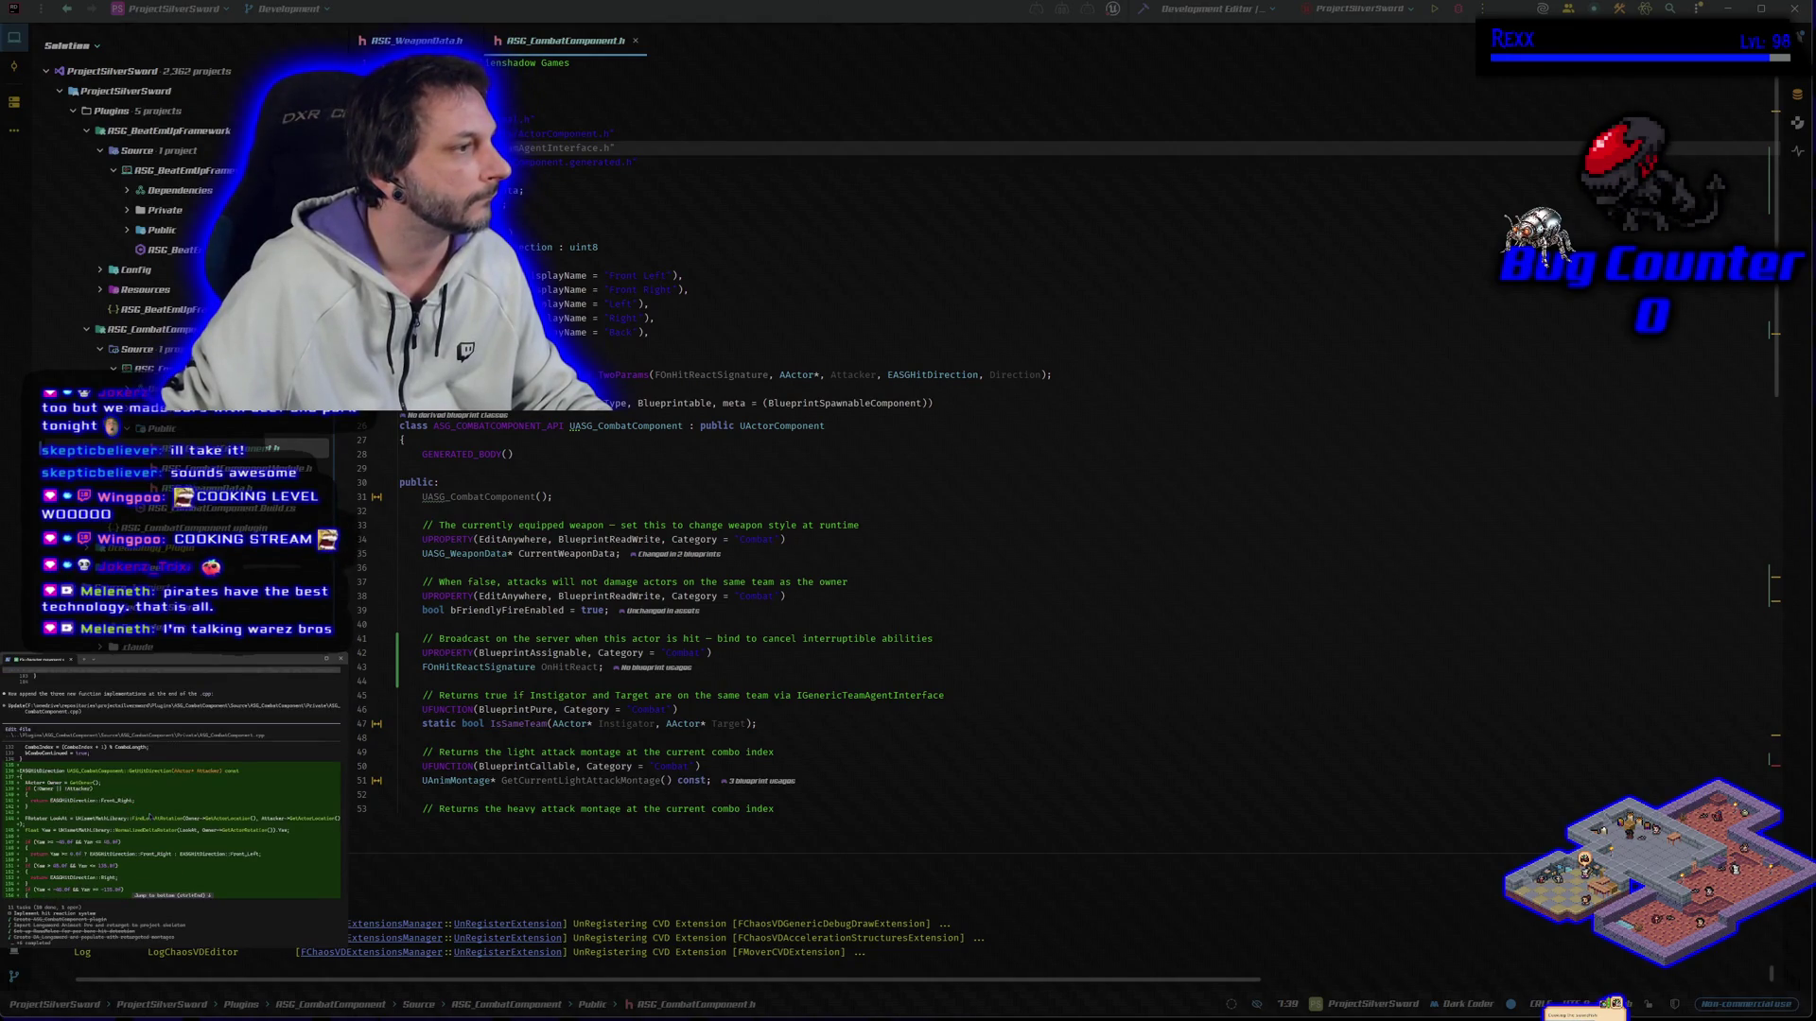
pyautogui.scroll(-2, 172, 786)
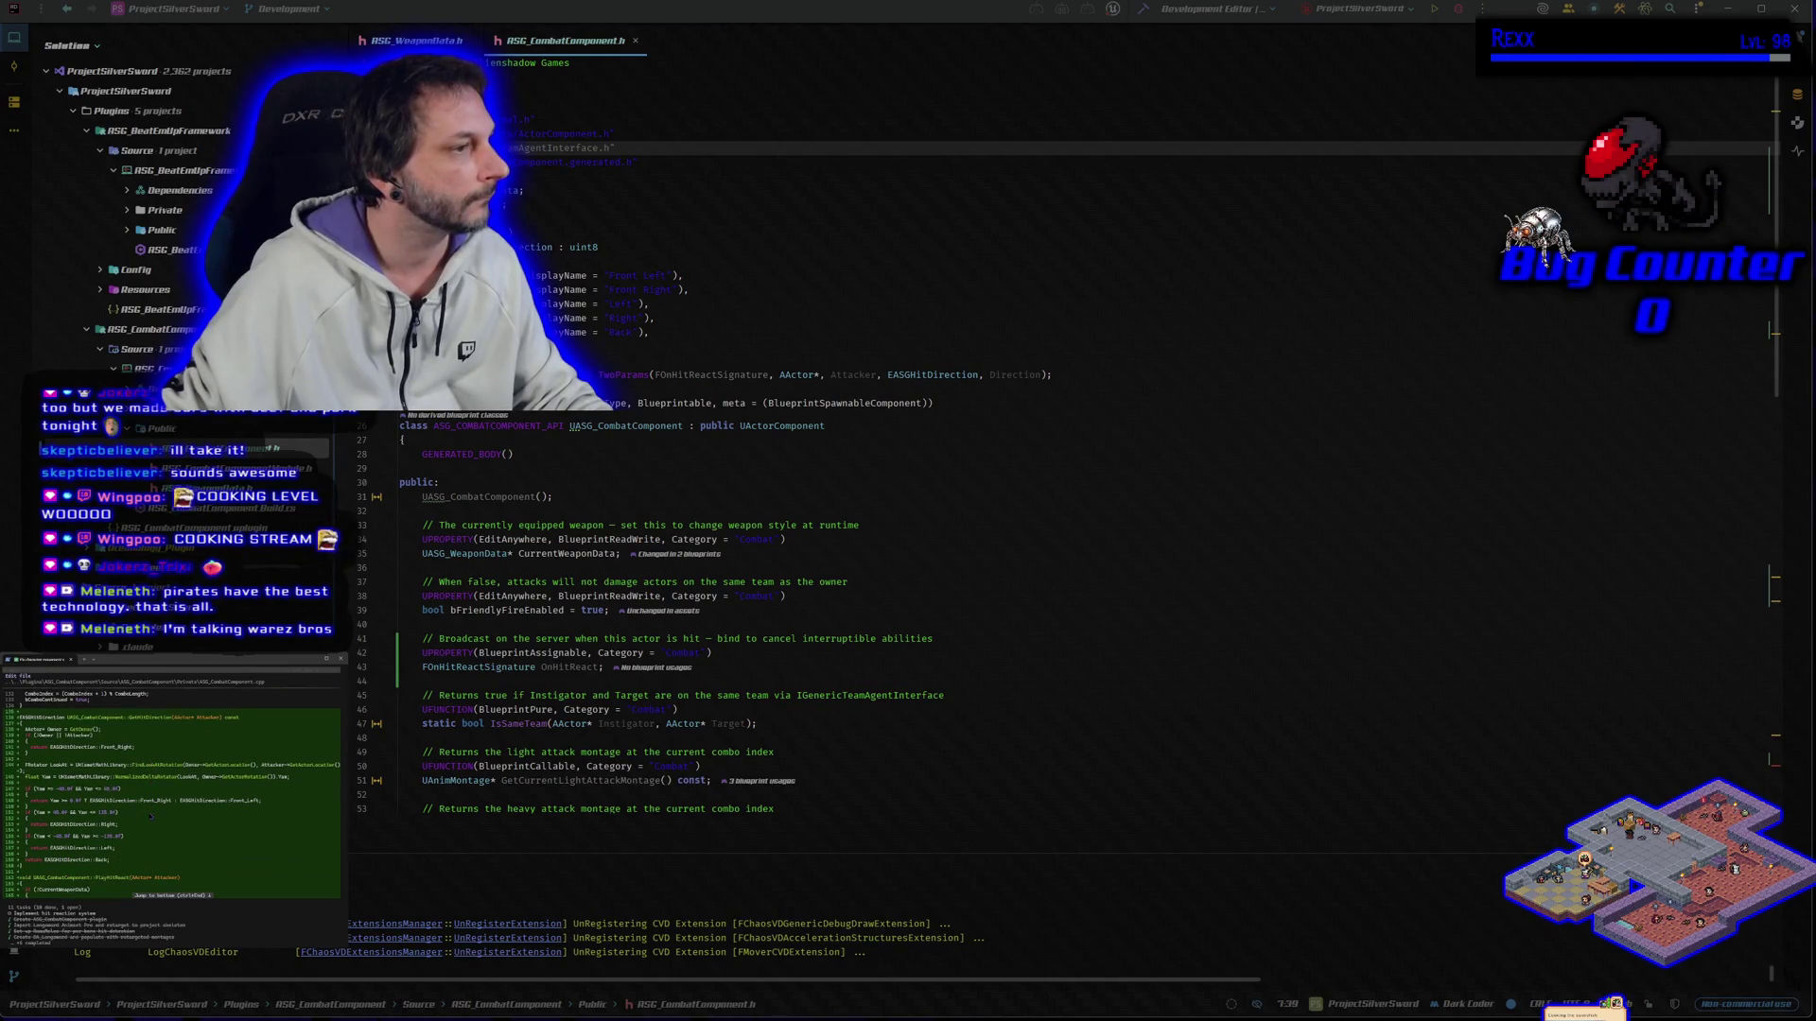
pyautogui.scroll(-1, 150, 815)
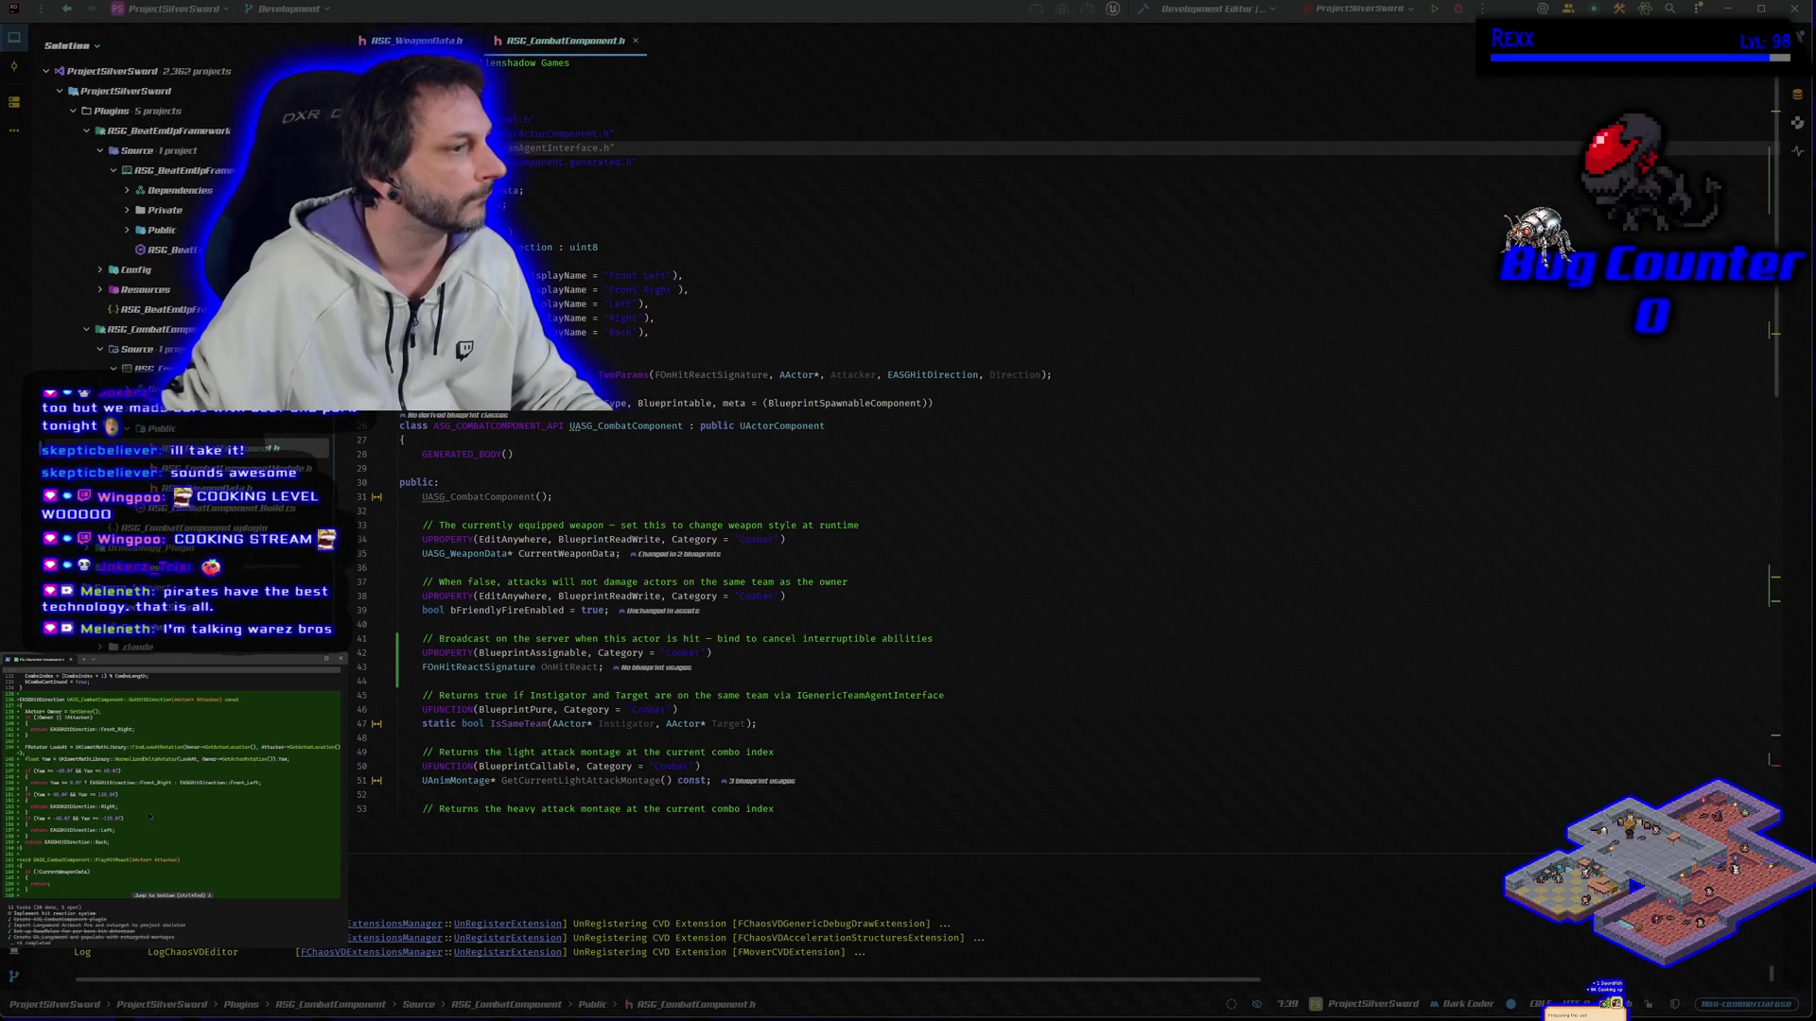
pyautogui.scroll(-4, 150, 815)
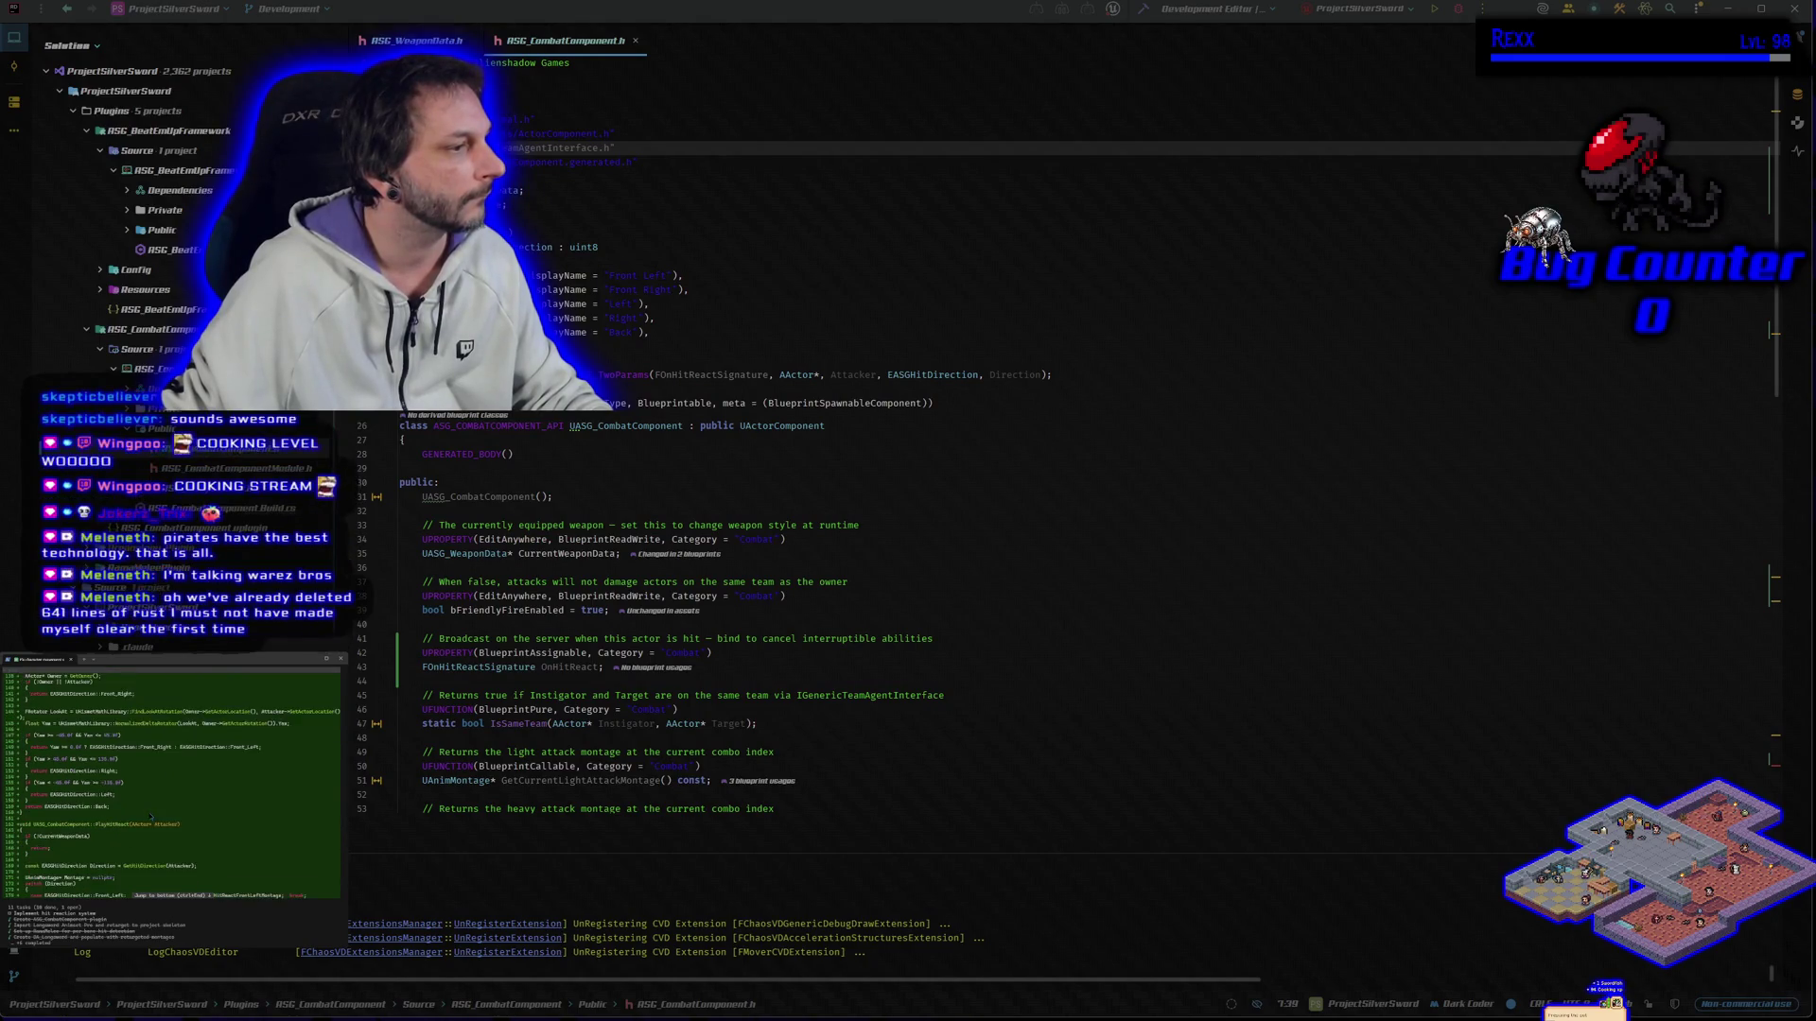
pyautogui.scroll(-4, 149, 815)
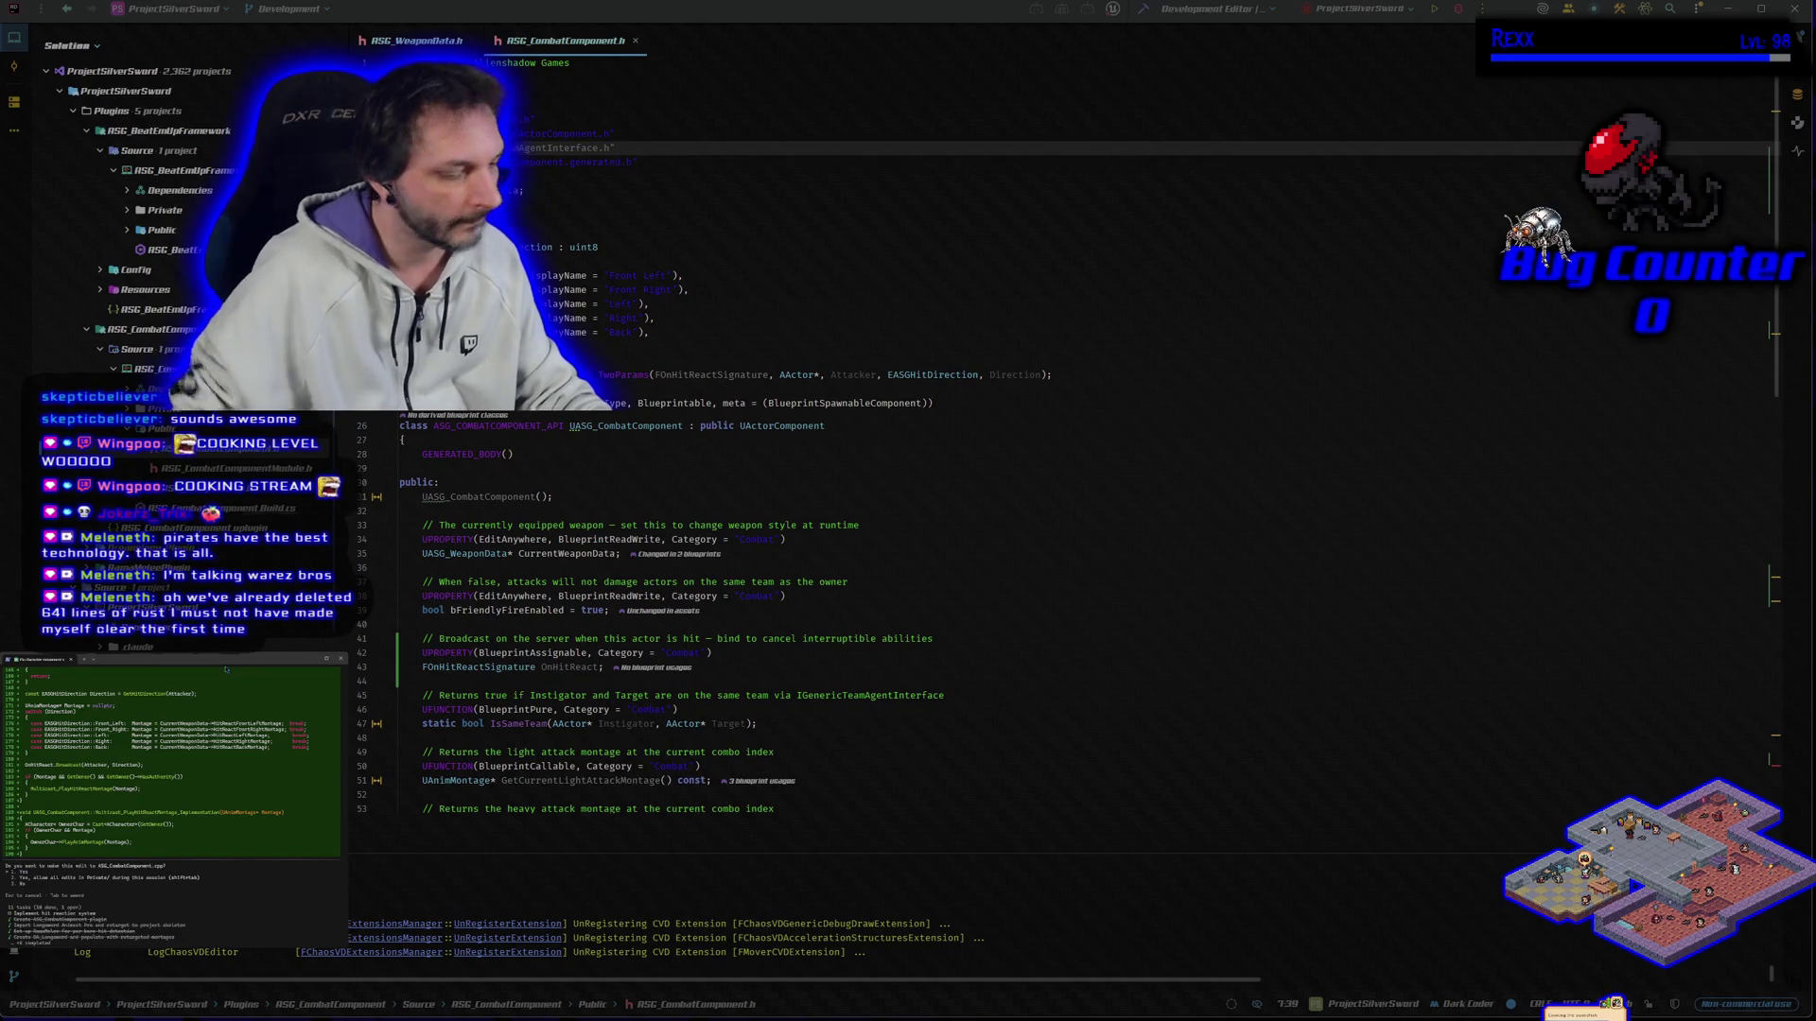
pyautogui.press('Return')
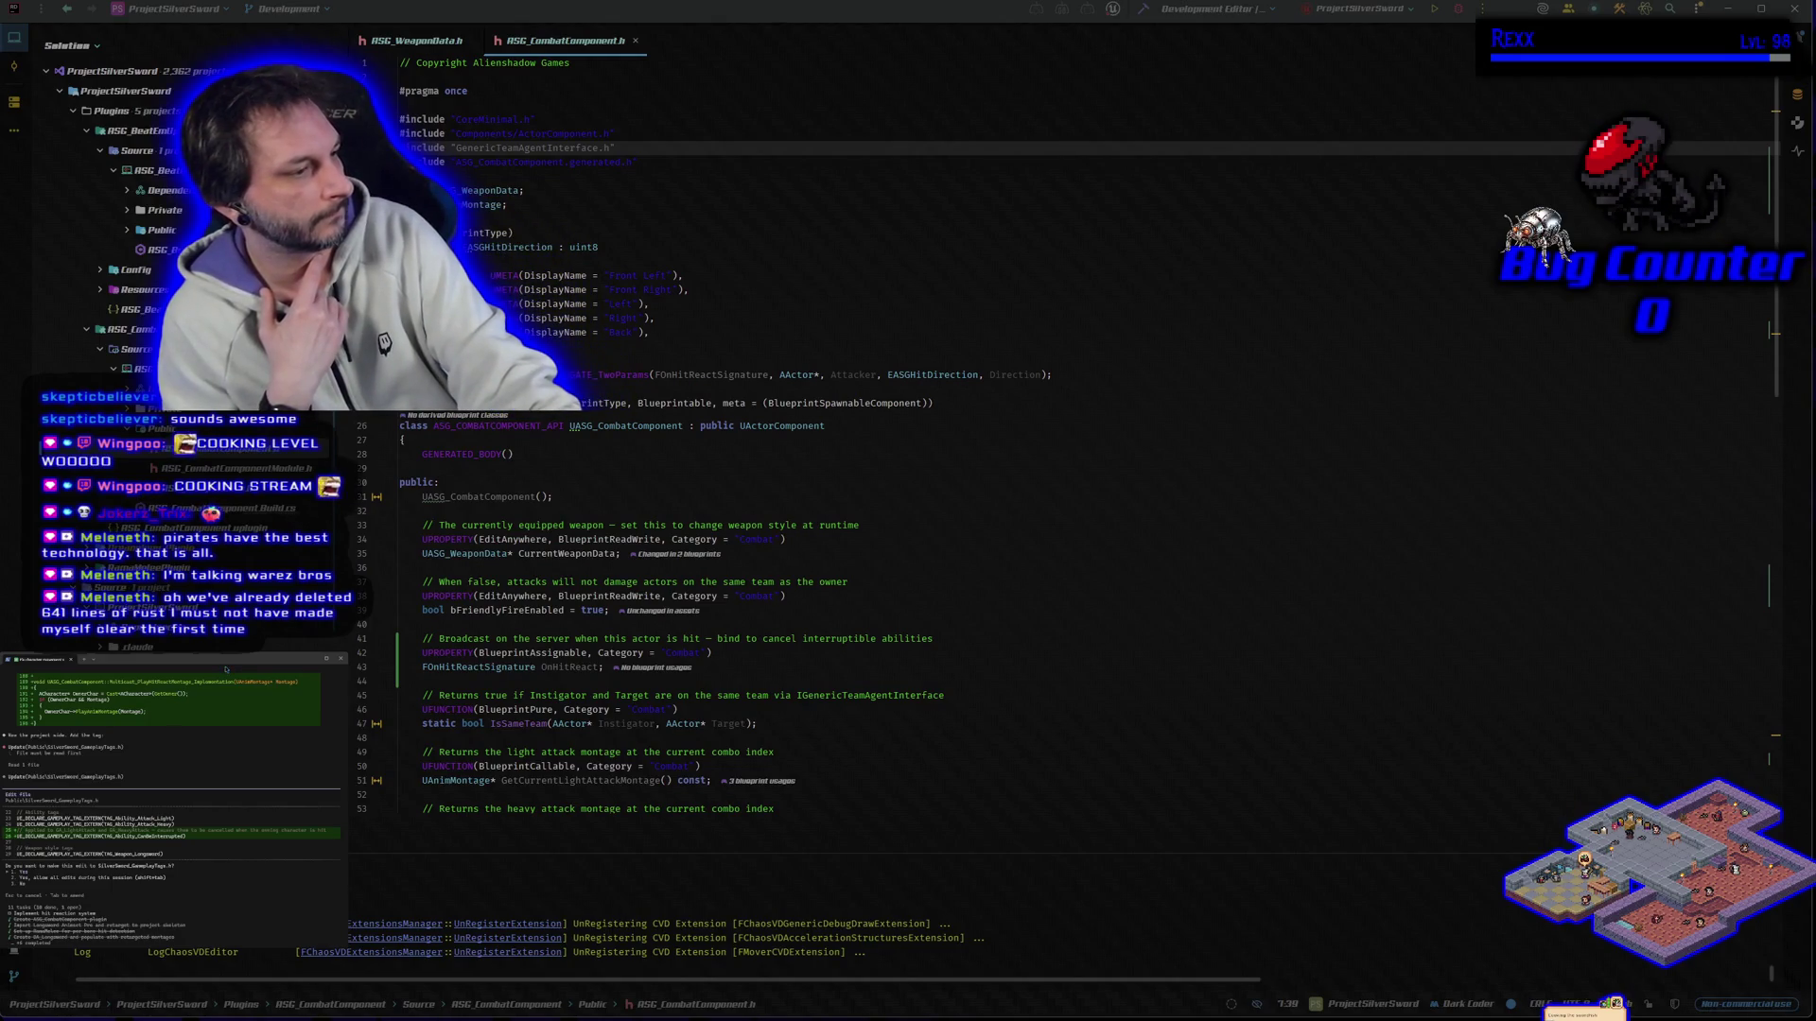
pyautogui.press('Return')
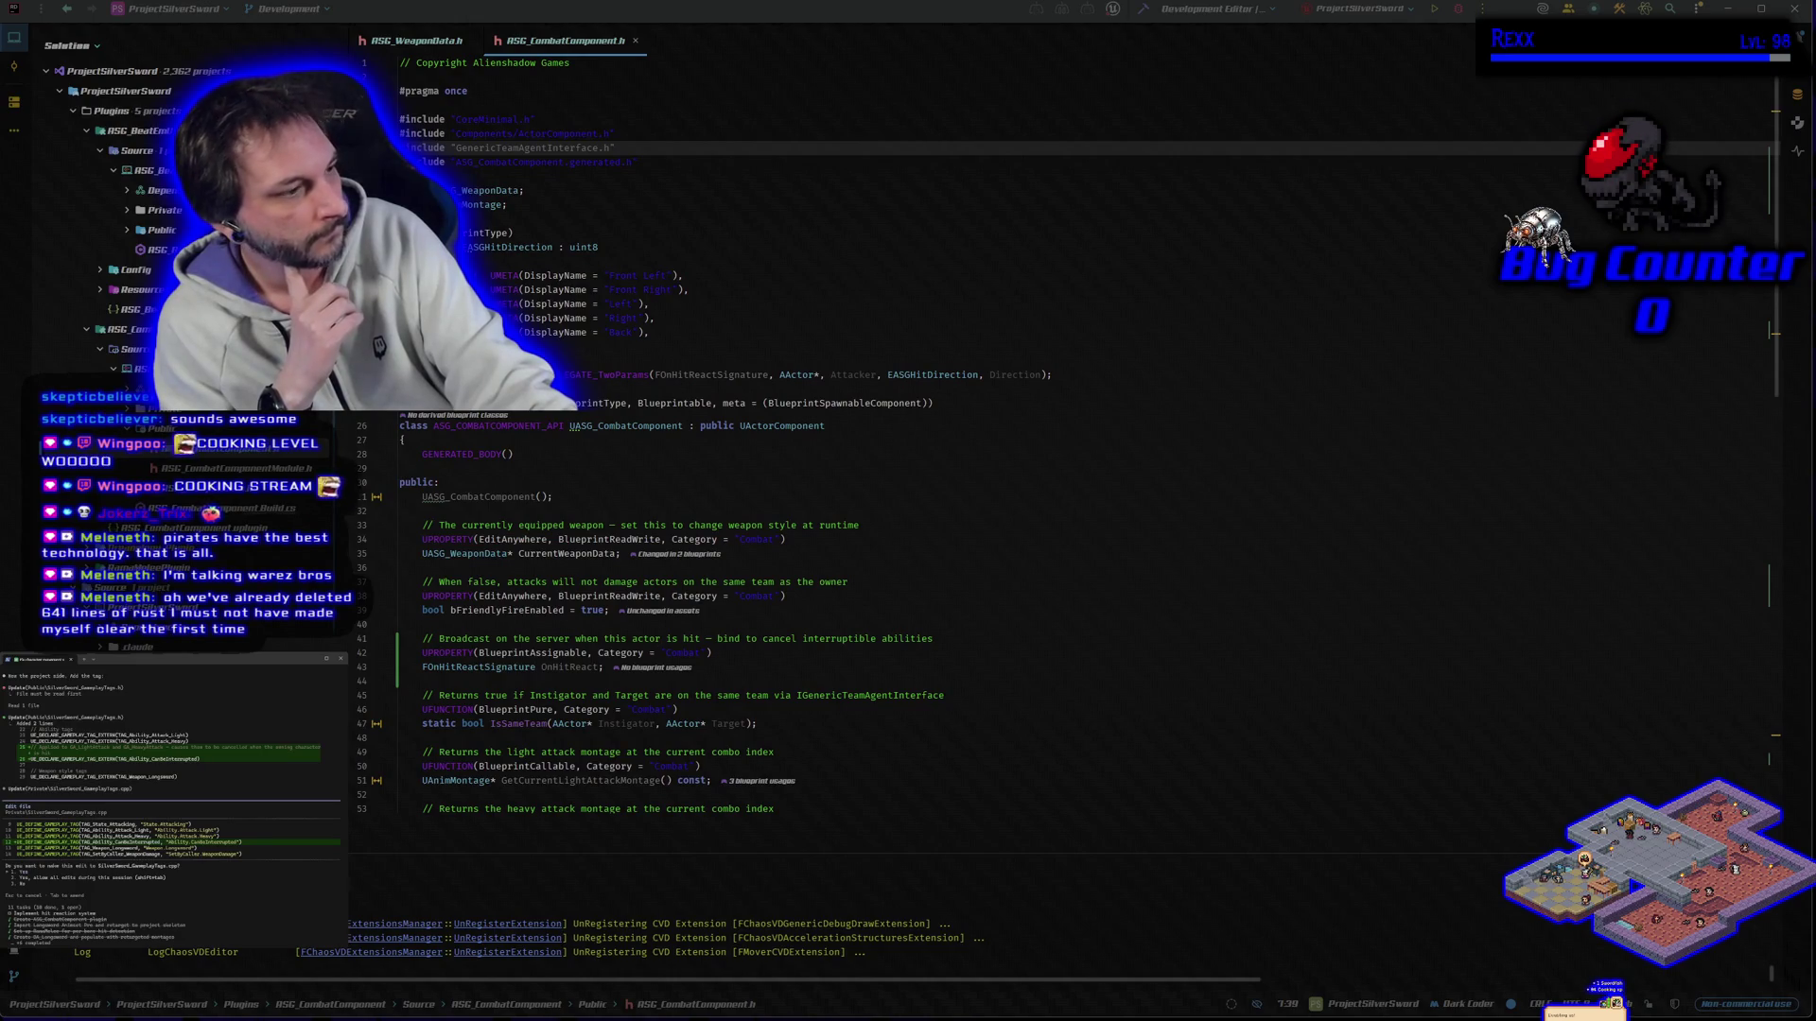
# Step: Approve the SilverSword_GameplayTags.cpp edit and the Character_Player.h and Character_Enemy.h header changes
pyautogui.press('Return')
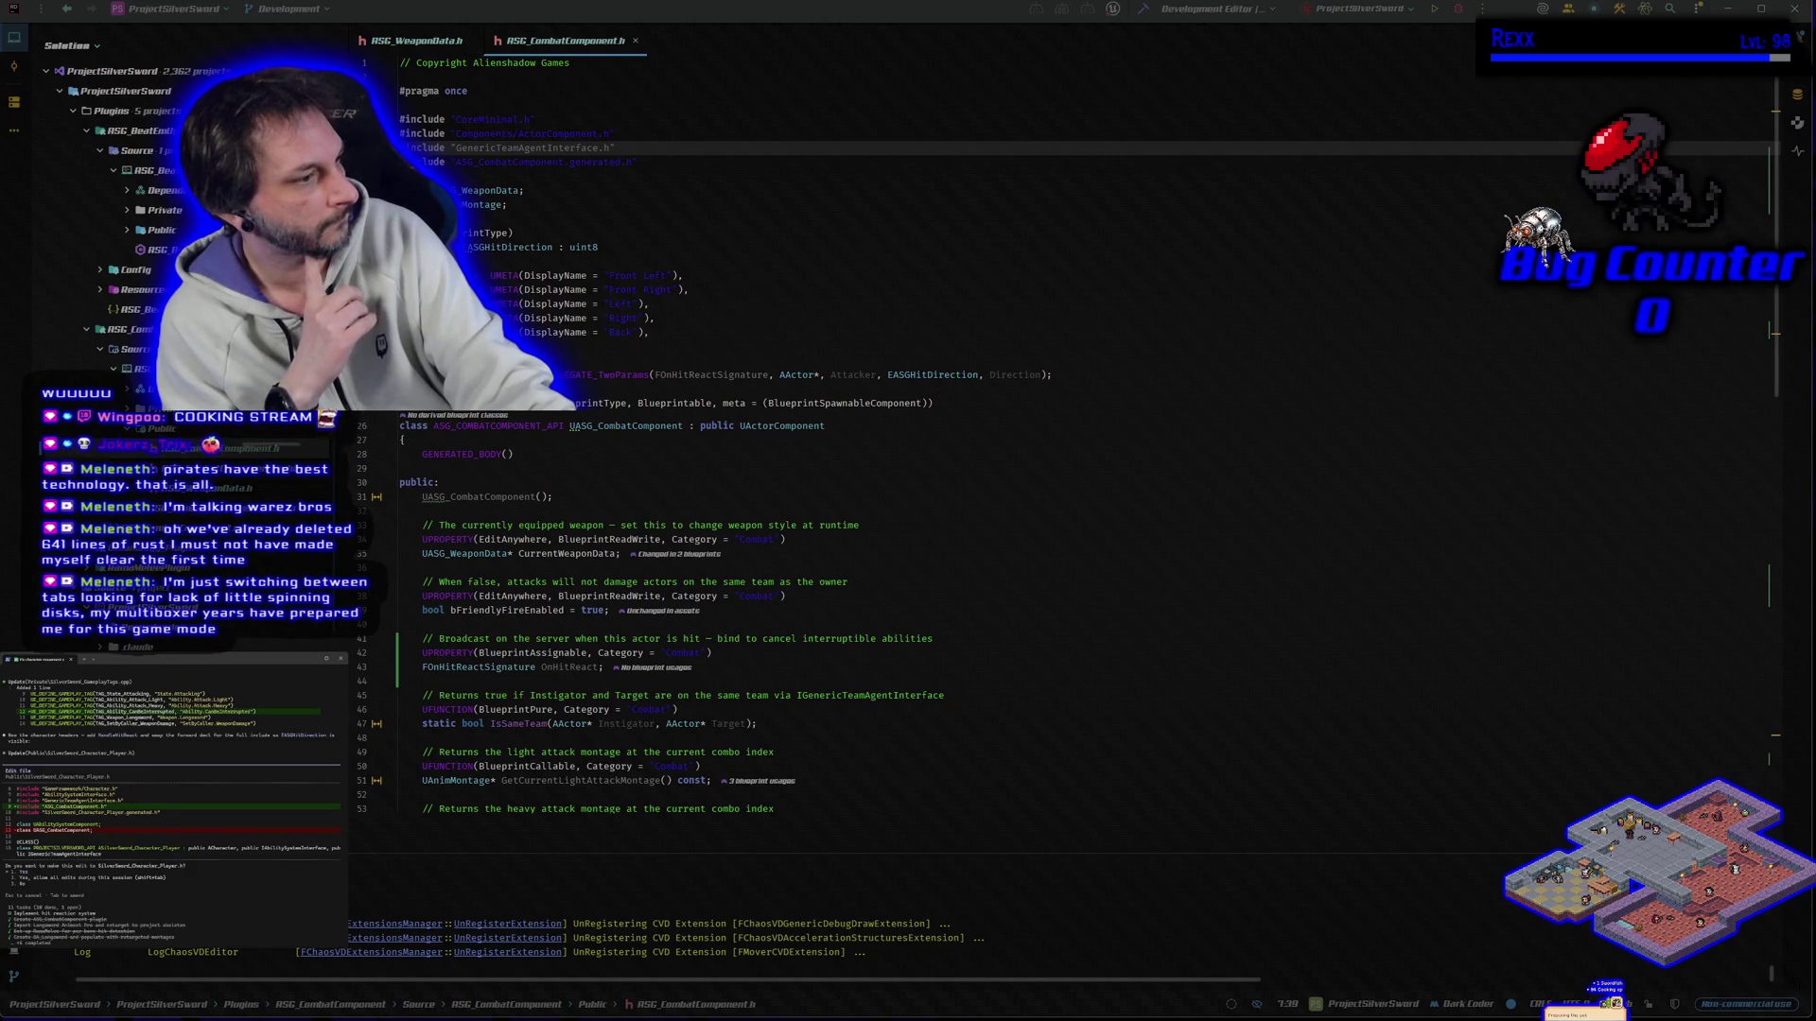
pyautogui.press('Return')
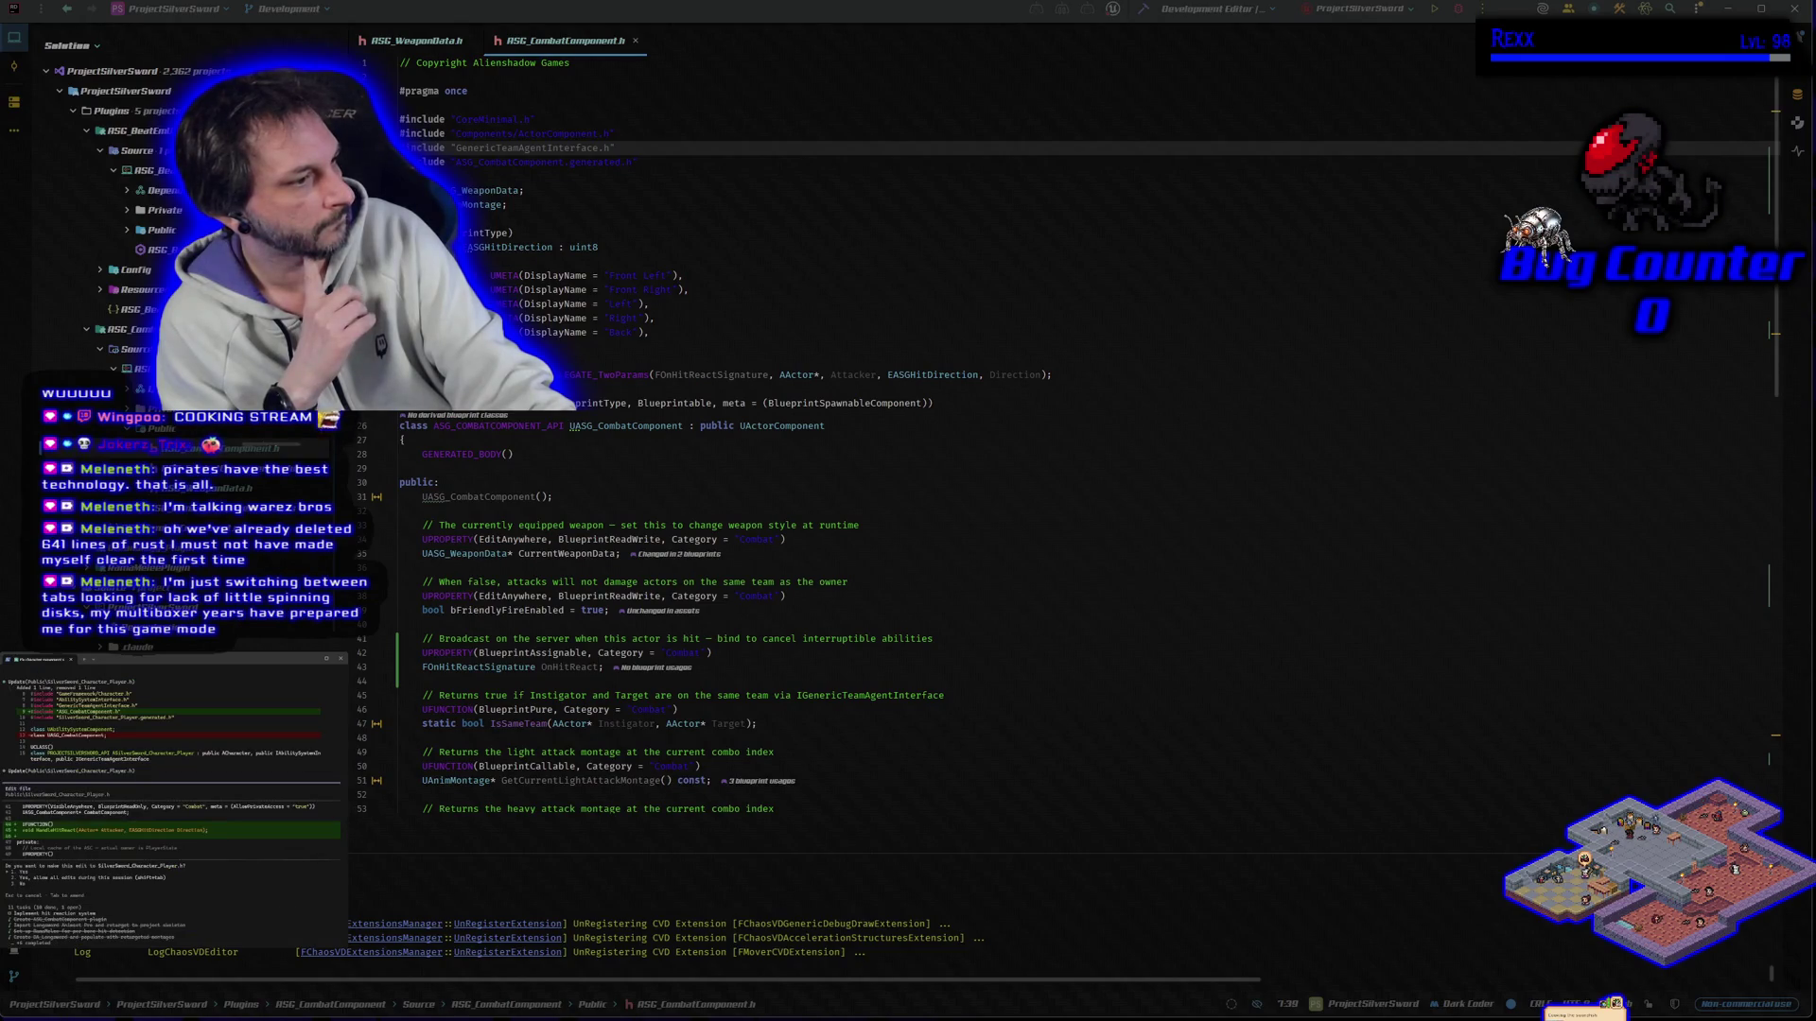
pyautogui.press('Return')
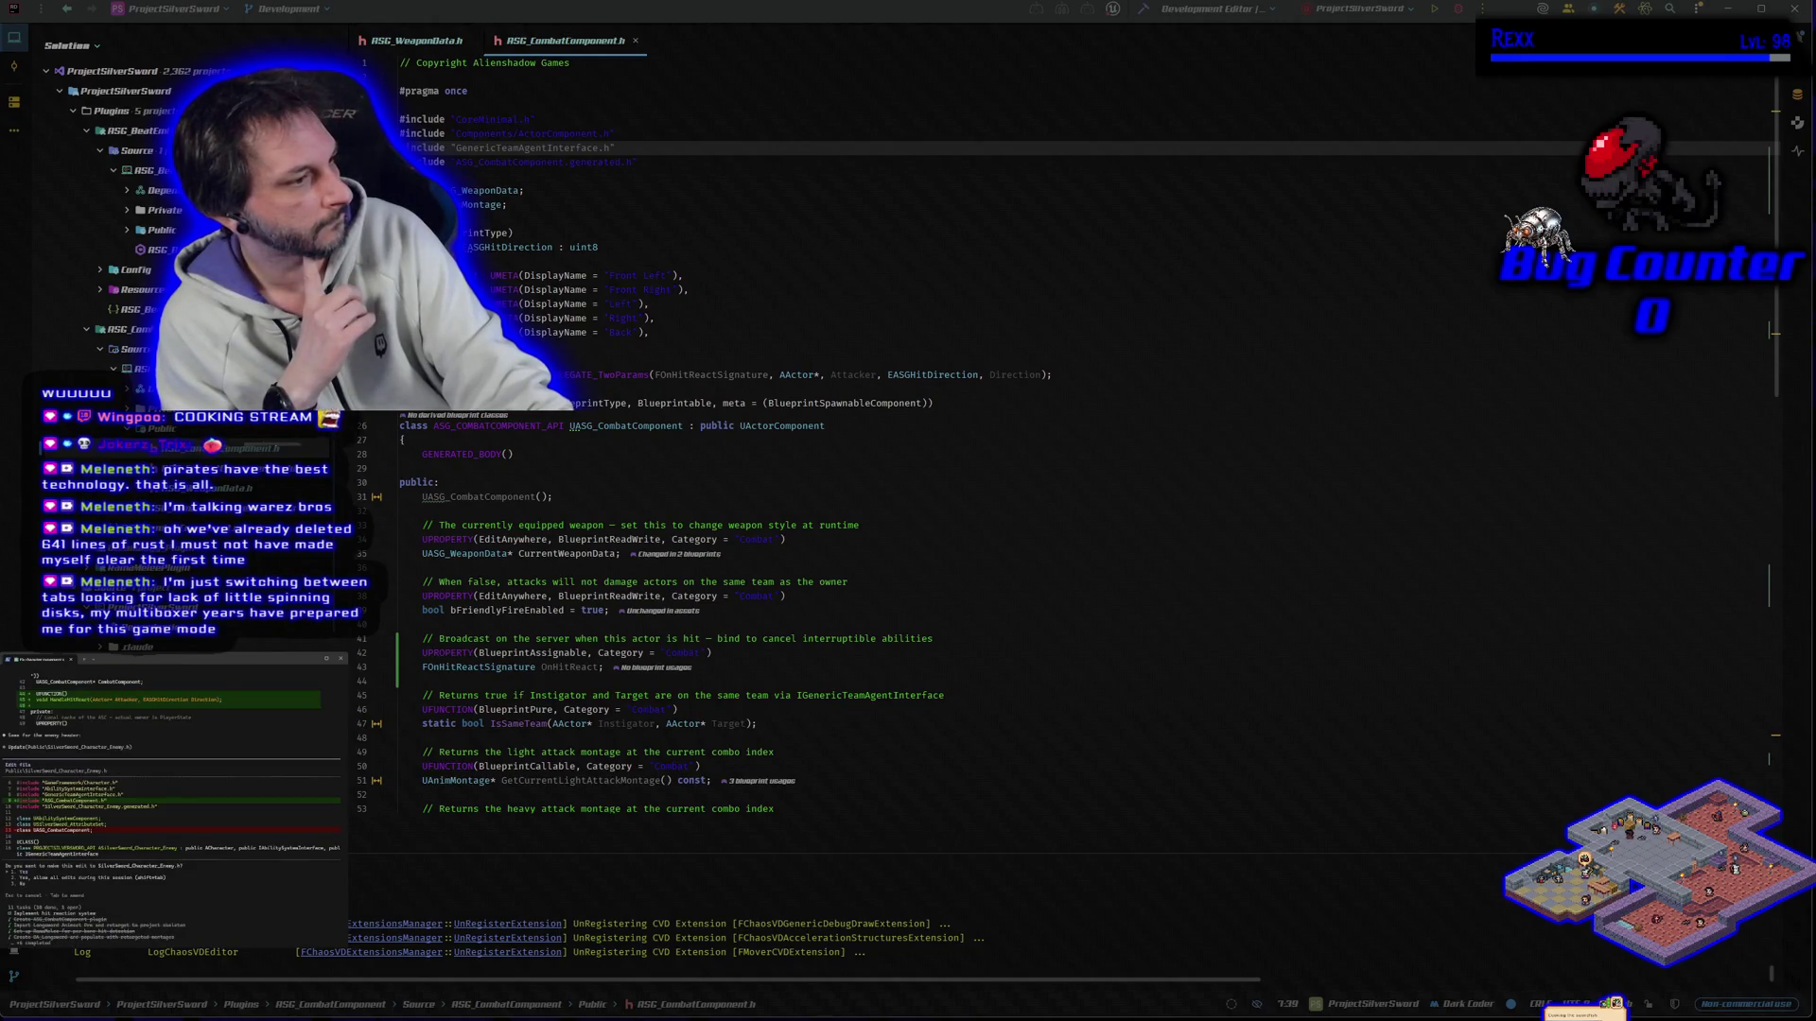
pyautogui.press('Return')
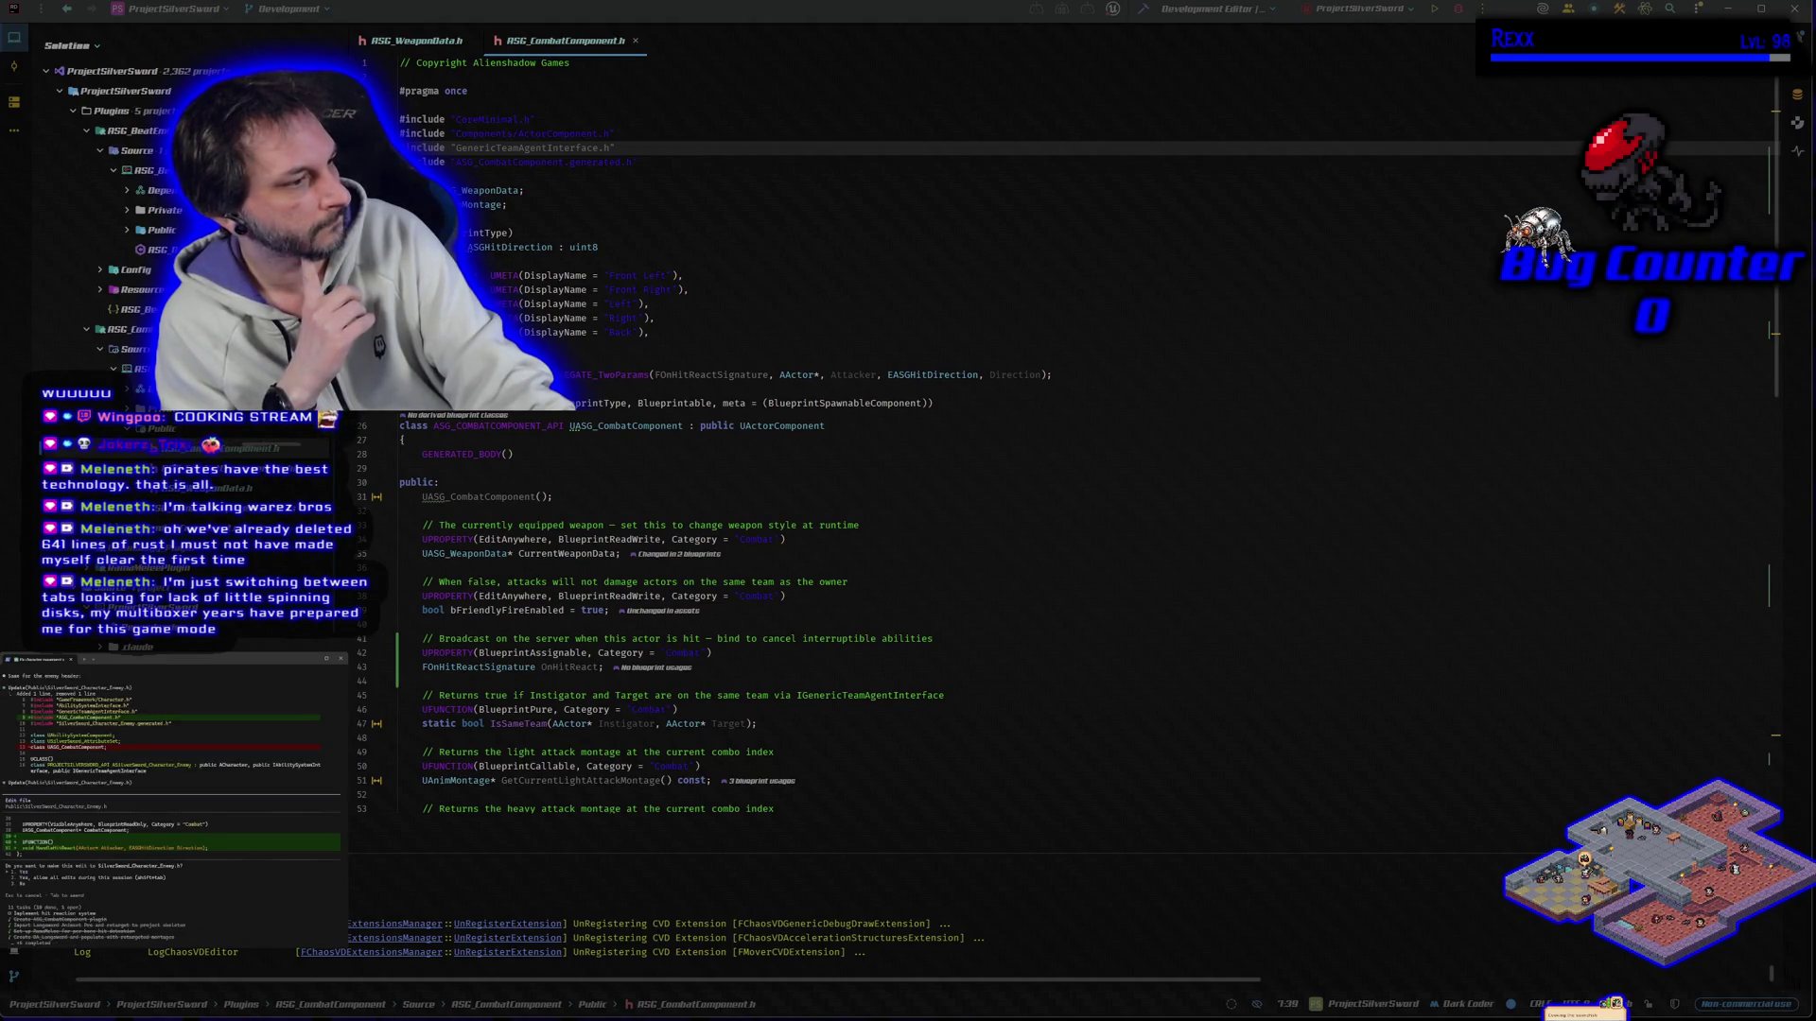
pyautogui.press('Return')
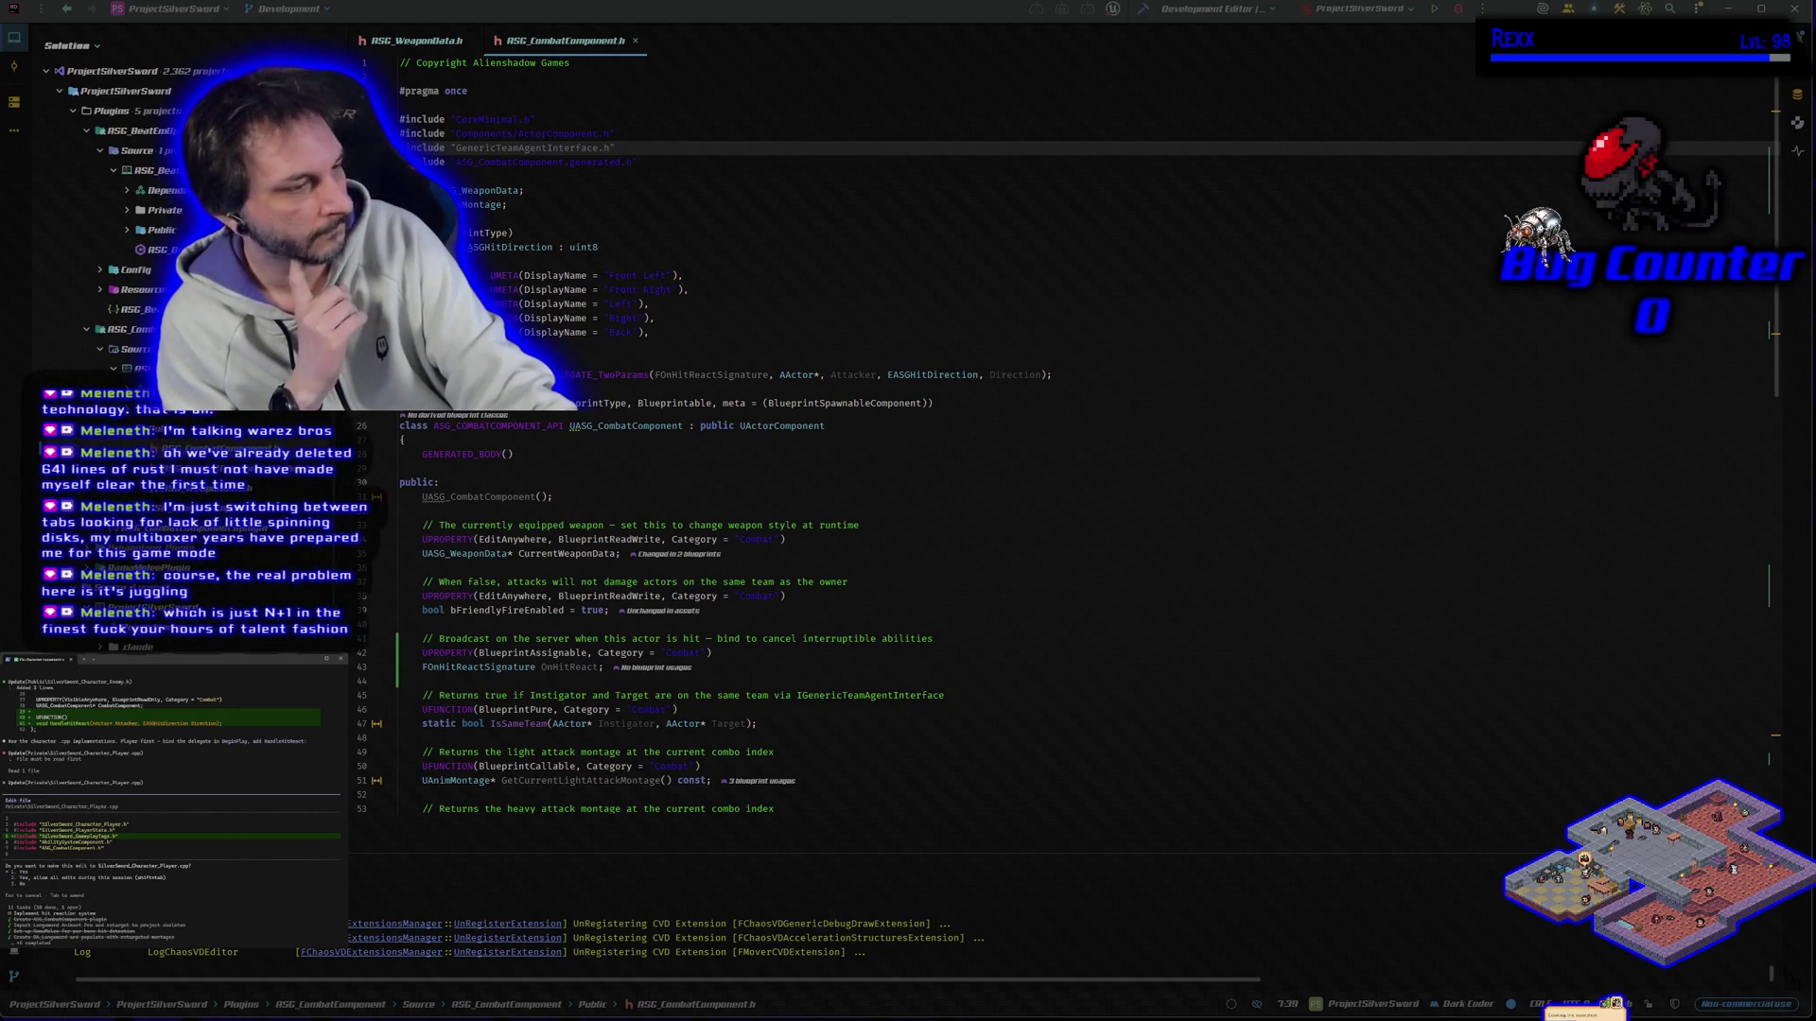
pyautogui.press('Return')
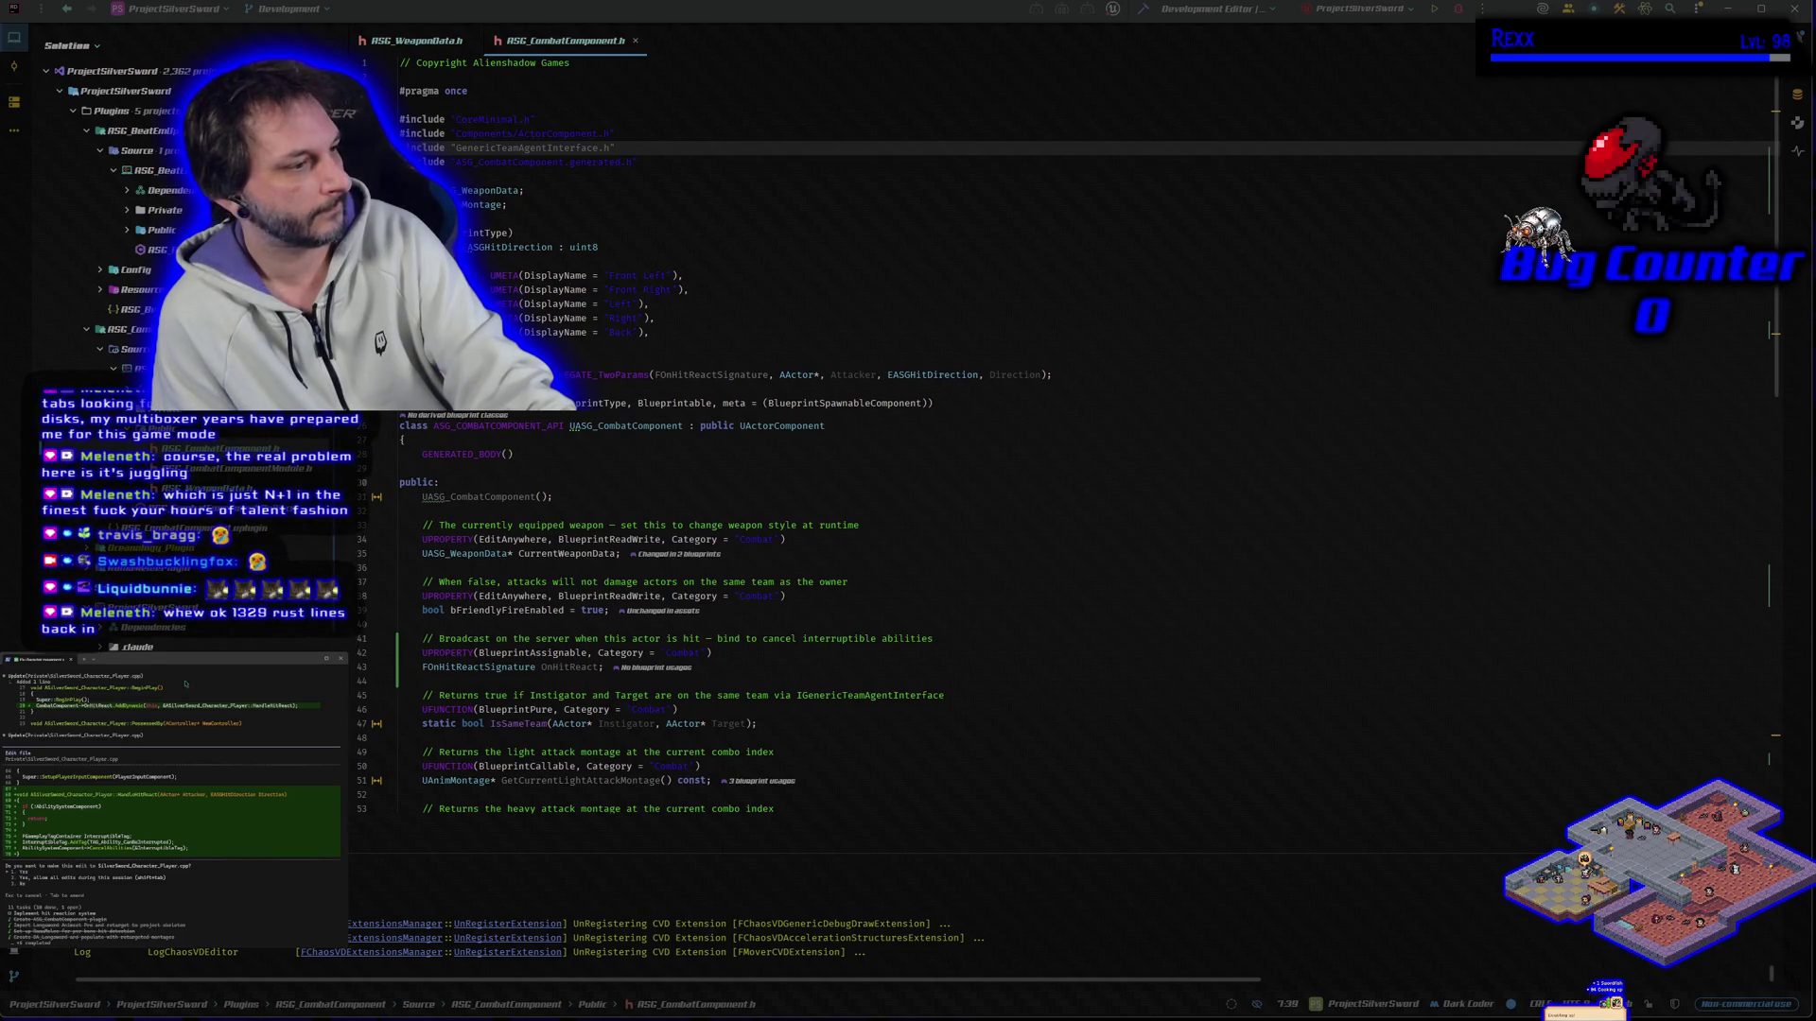
# Step: Accept the 12-line player character .cpp hit-react addition and the following one-line change
pyautogui.press('Return')
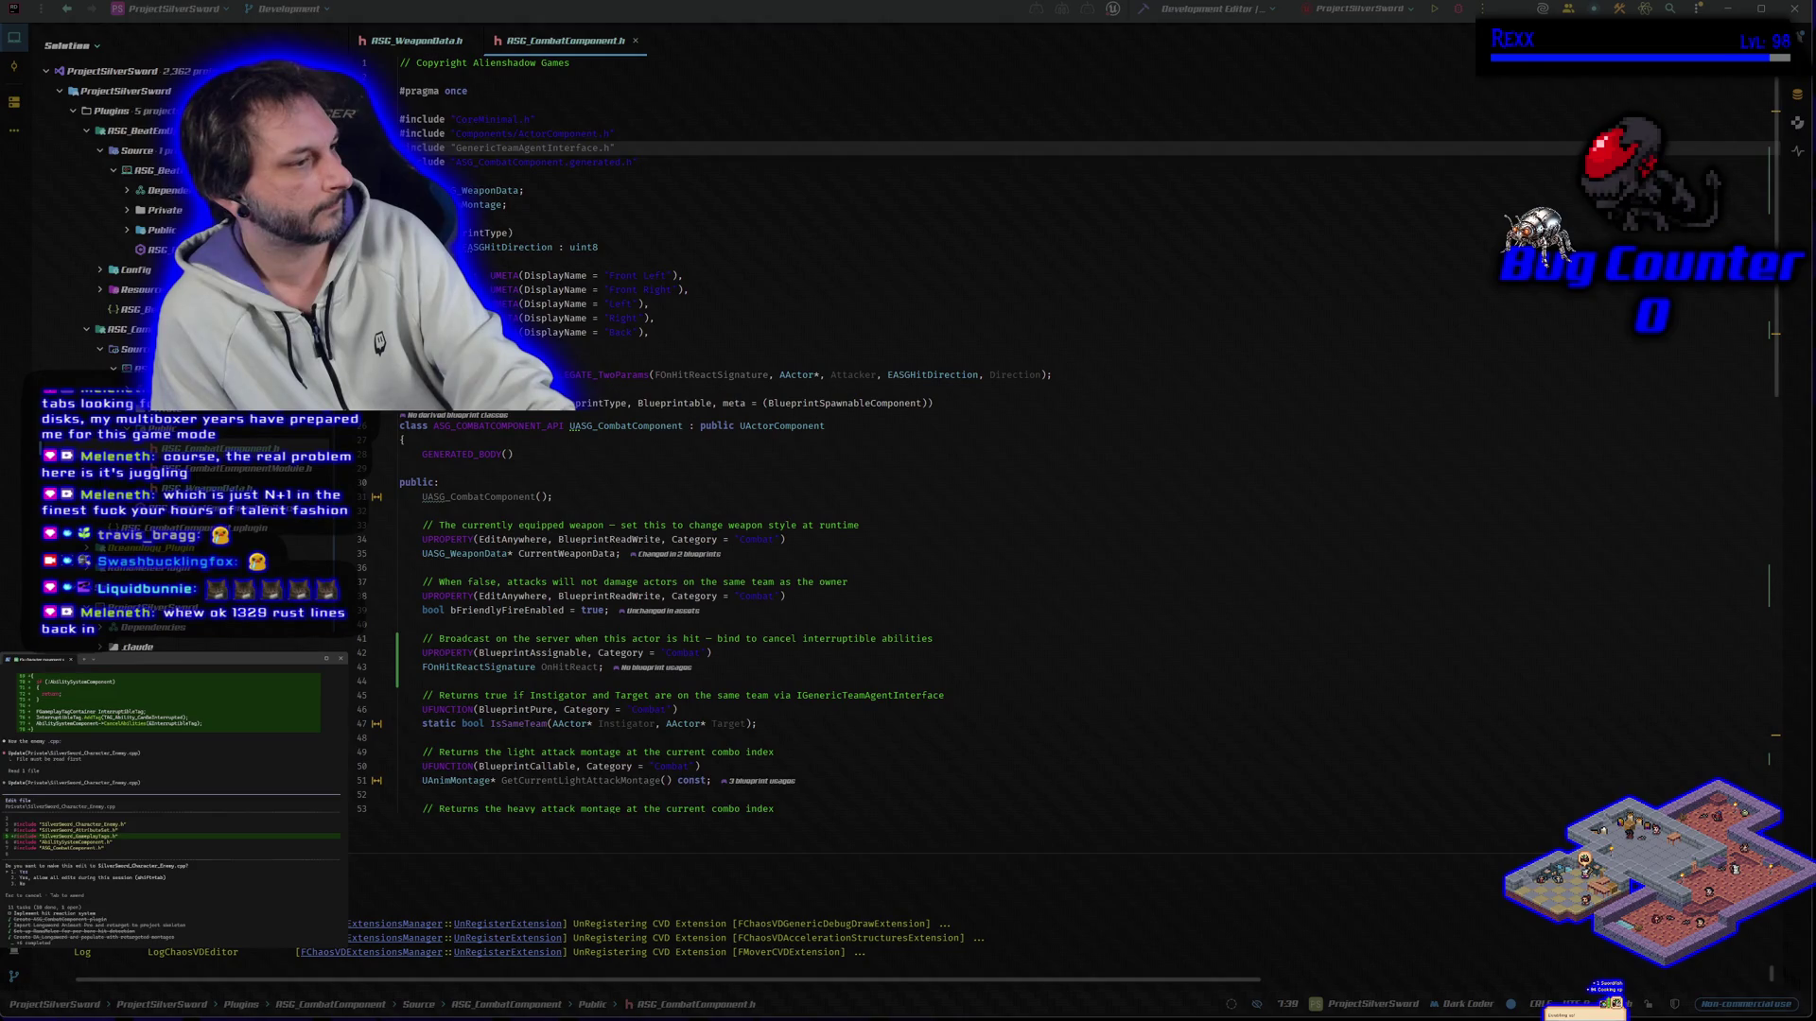
pyautogui.press('Return')
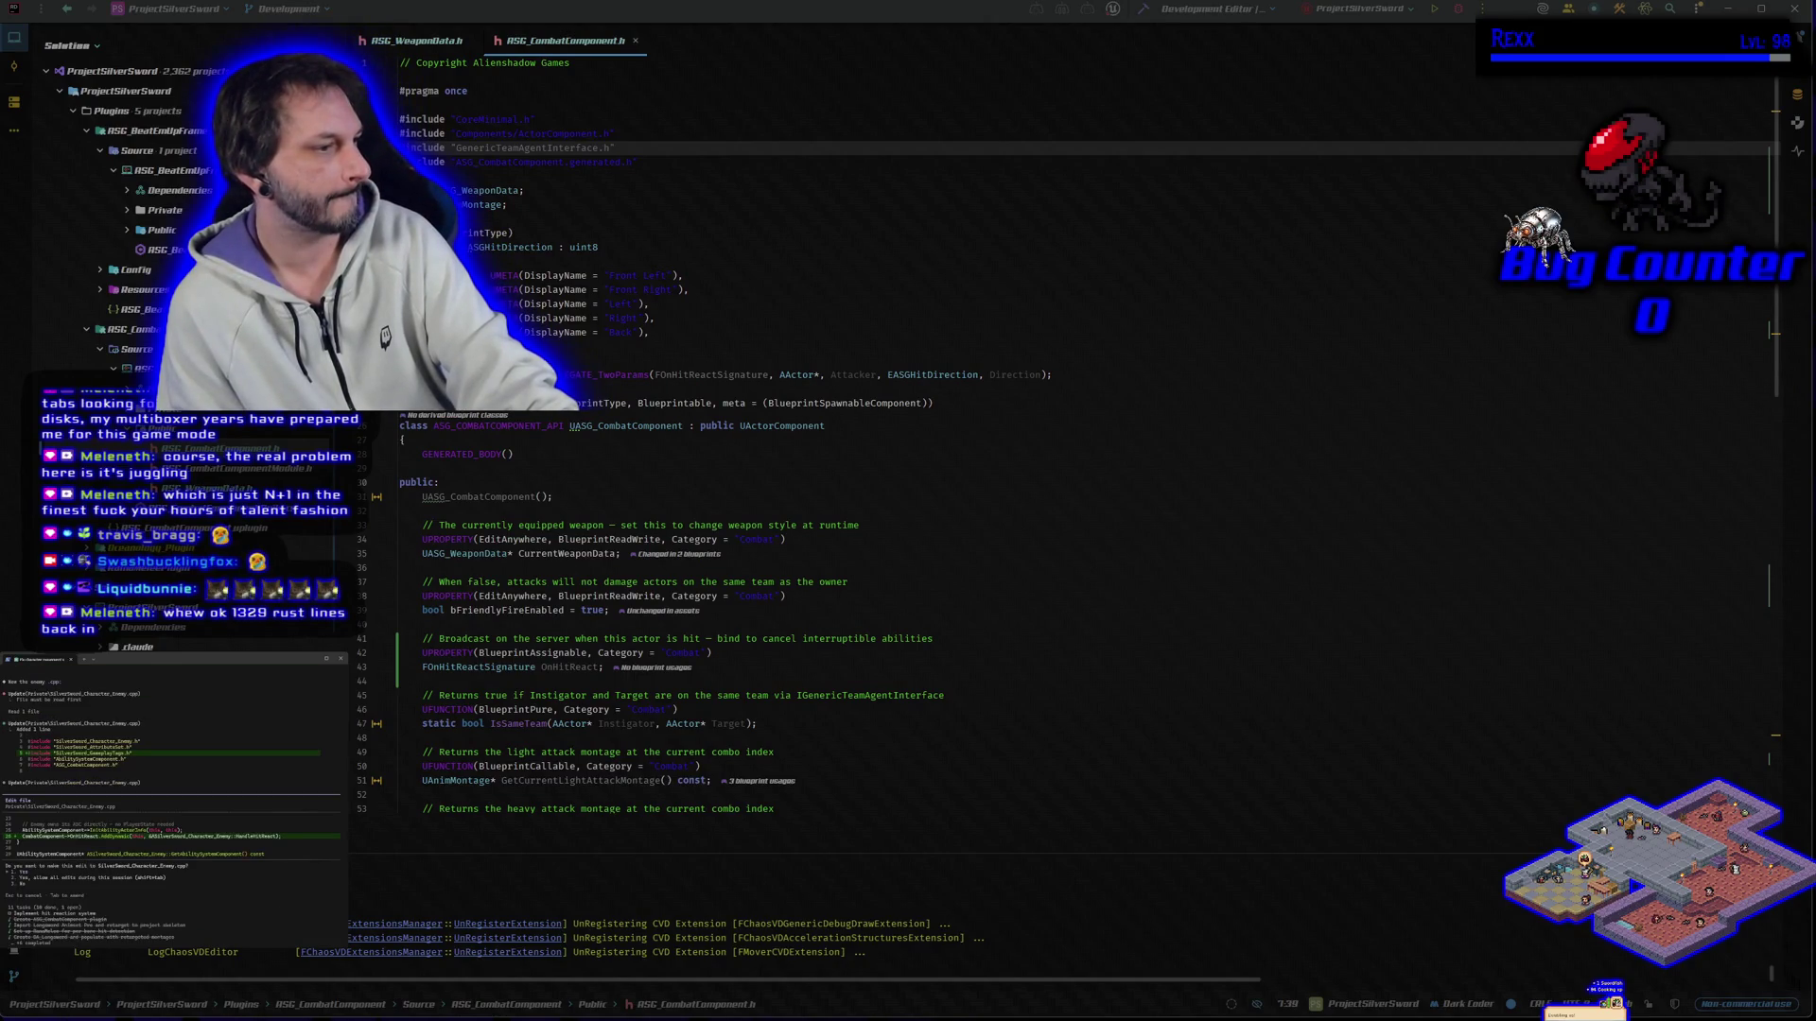
# Step: Accept the one-line and seven-line enemy character edits, then build the project
pyautogui.press('Return')
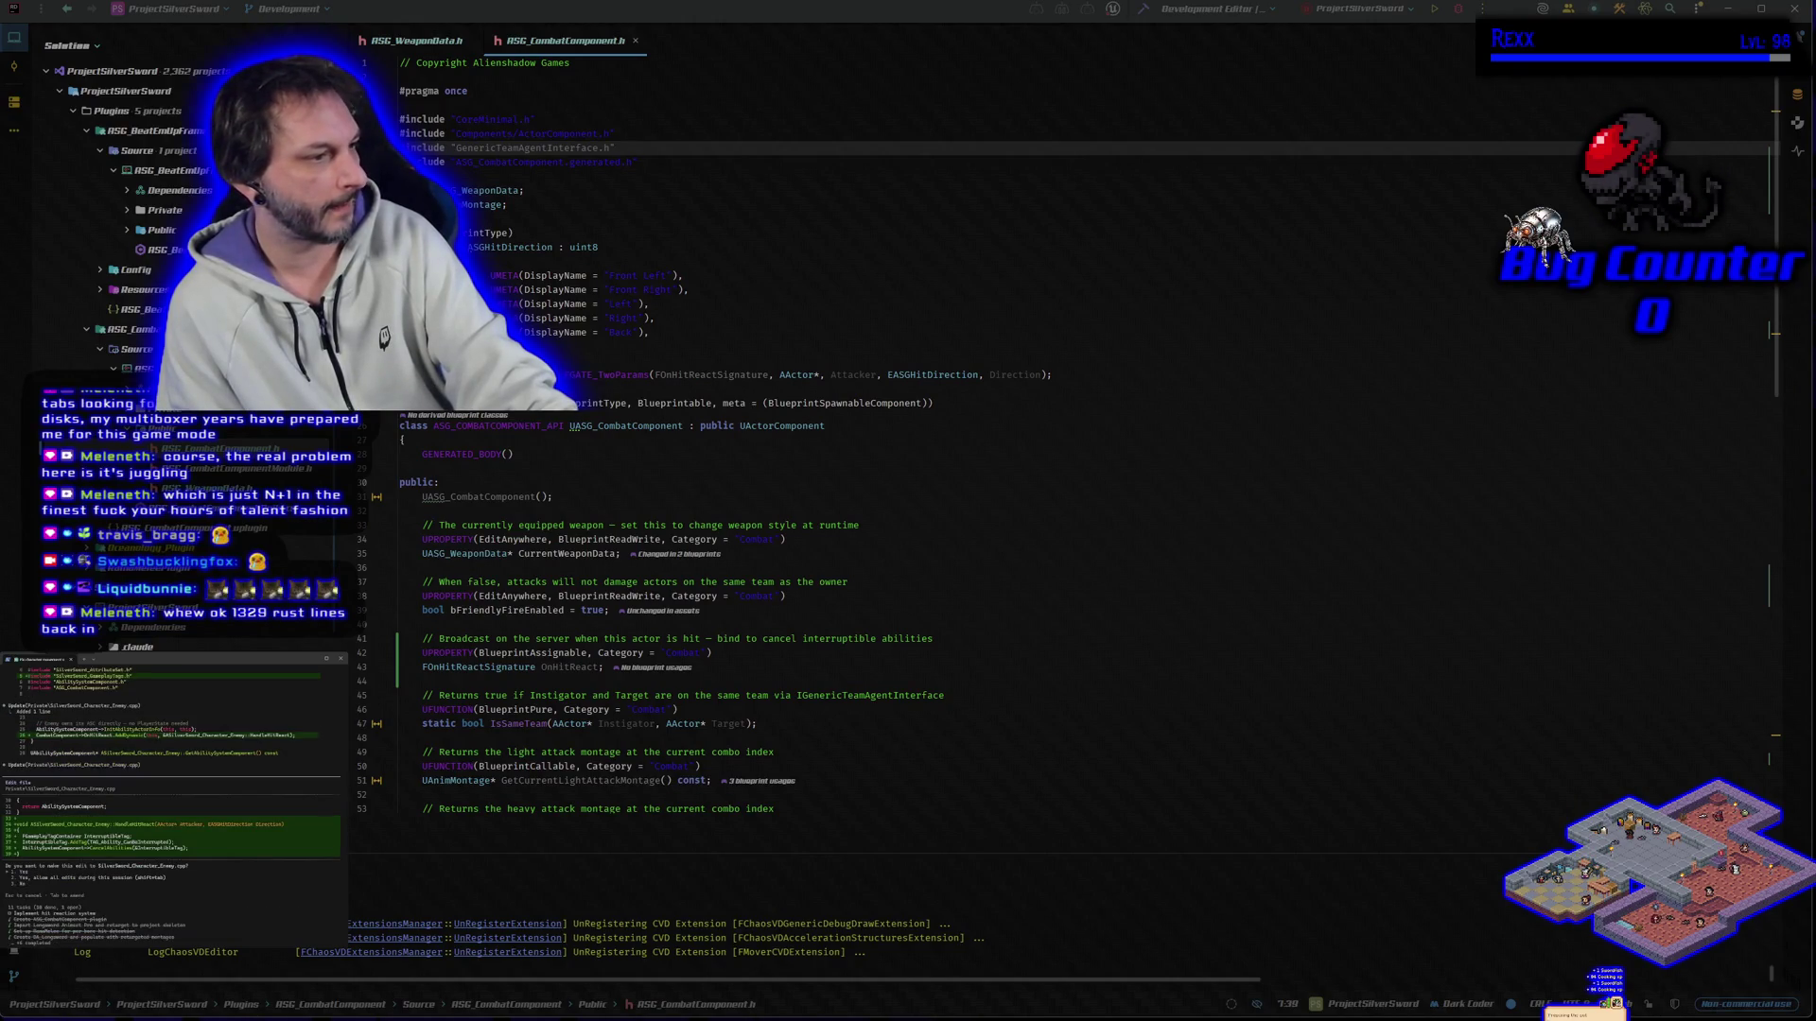
pyautogui.press('Return')
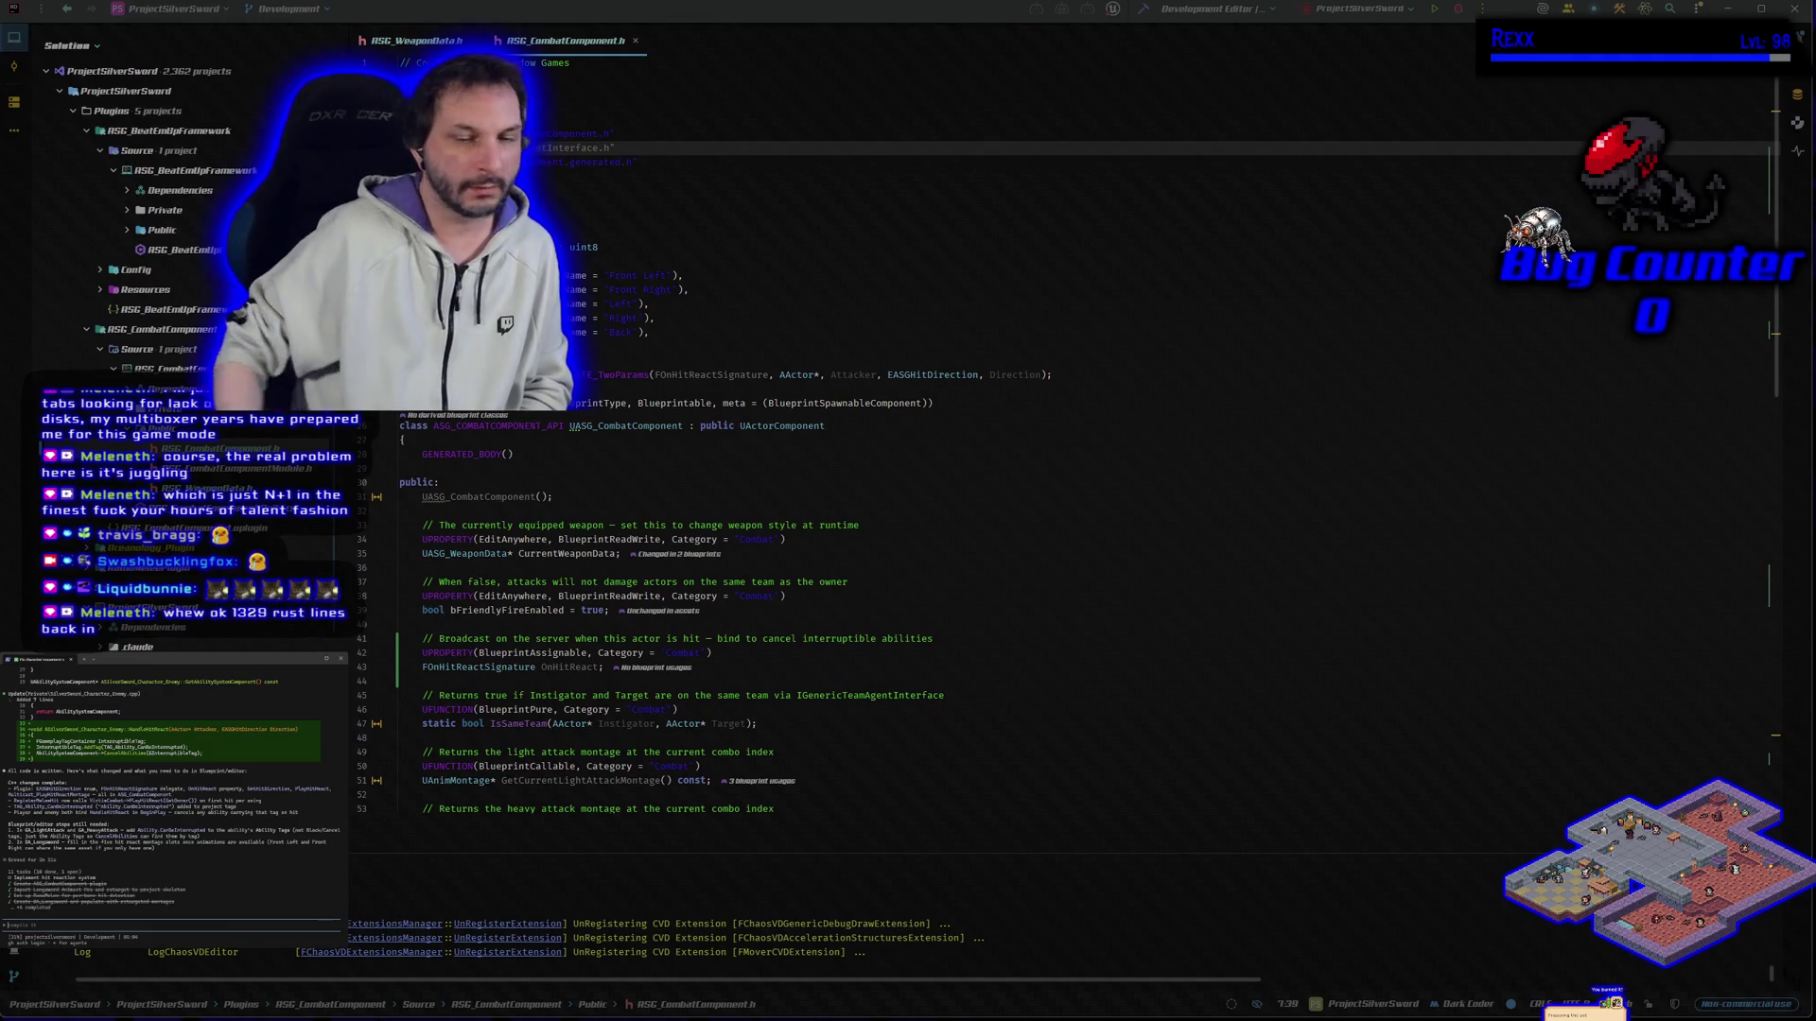
pyautogui.click(1144, 9)
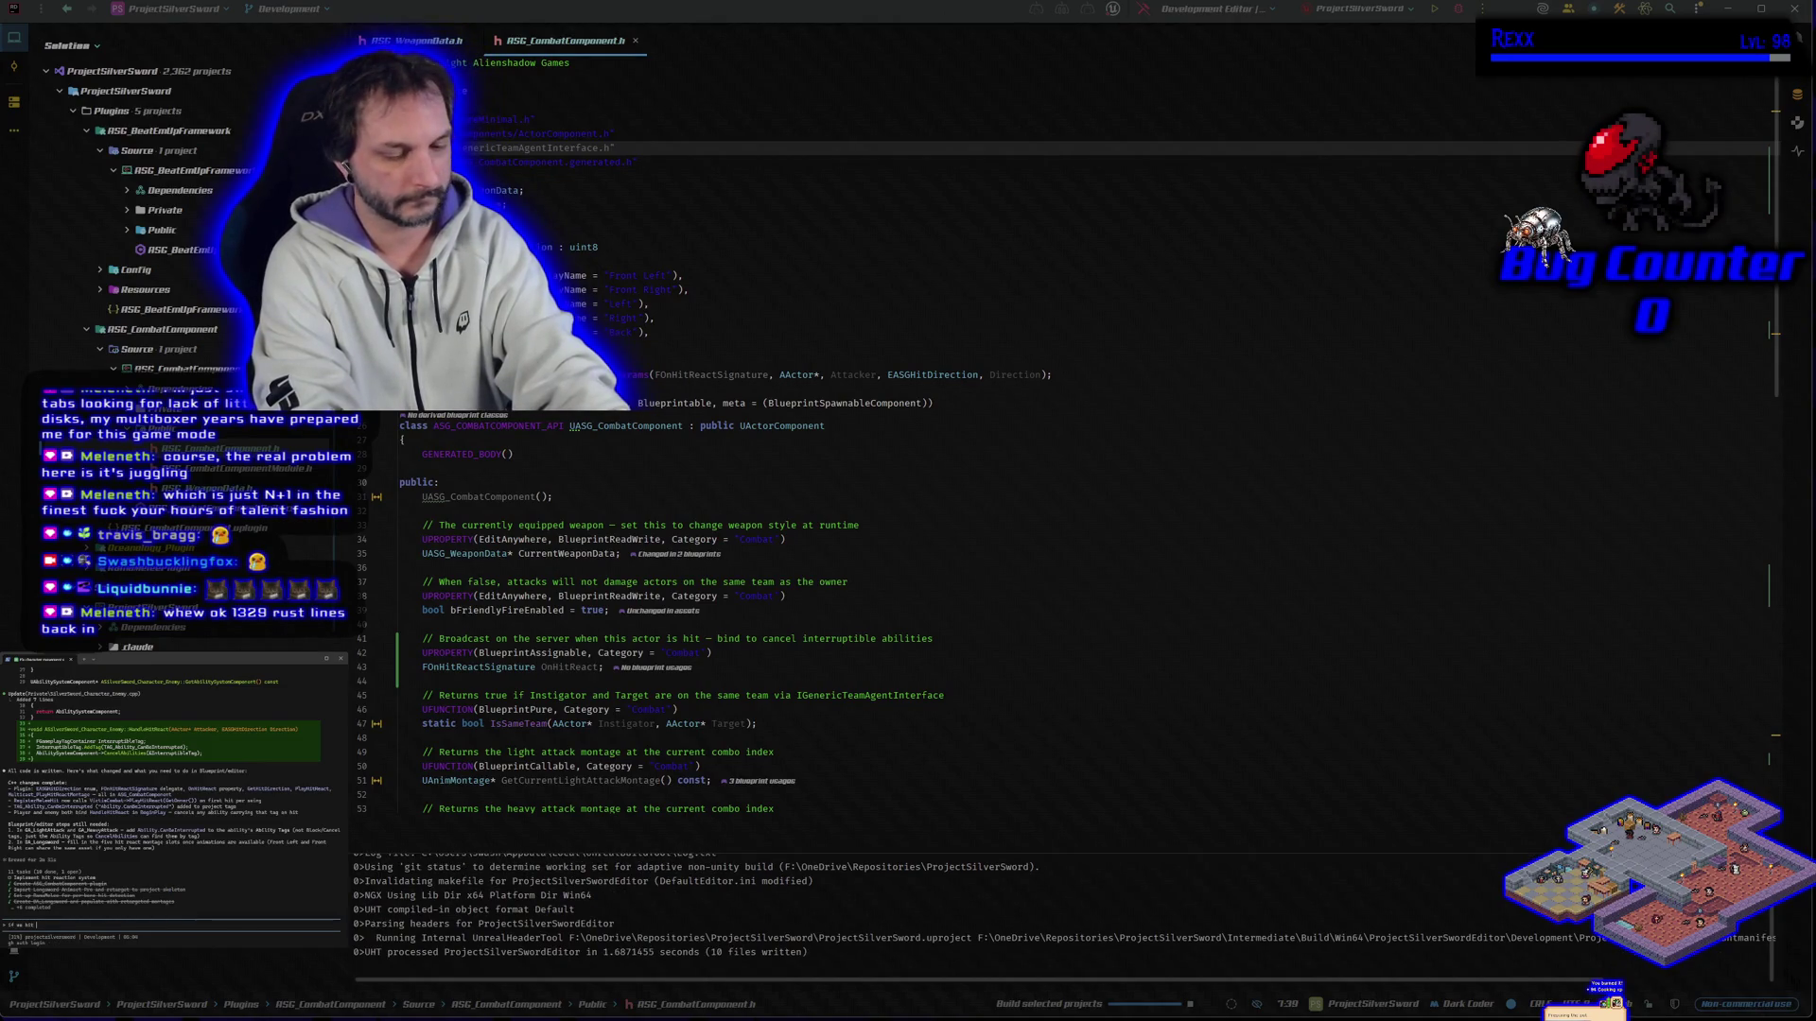
# Step: Tell the assistant that already hit-reacting enemies should just take damage without playing the montage
pyautogui.write('an a')
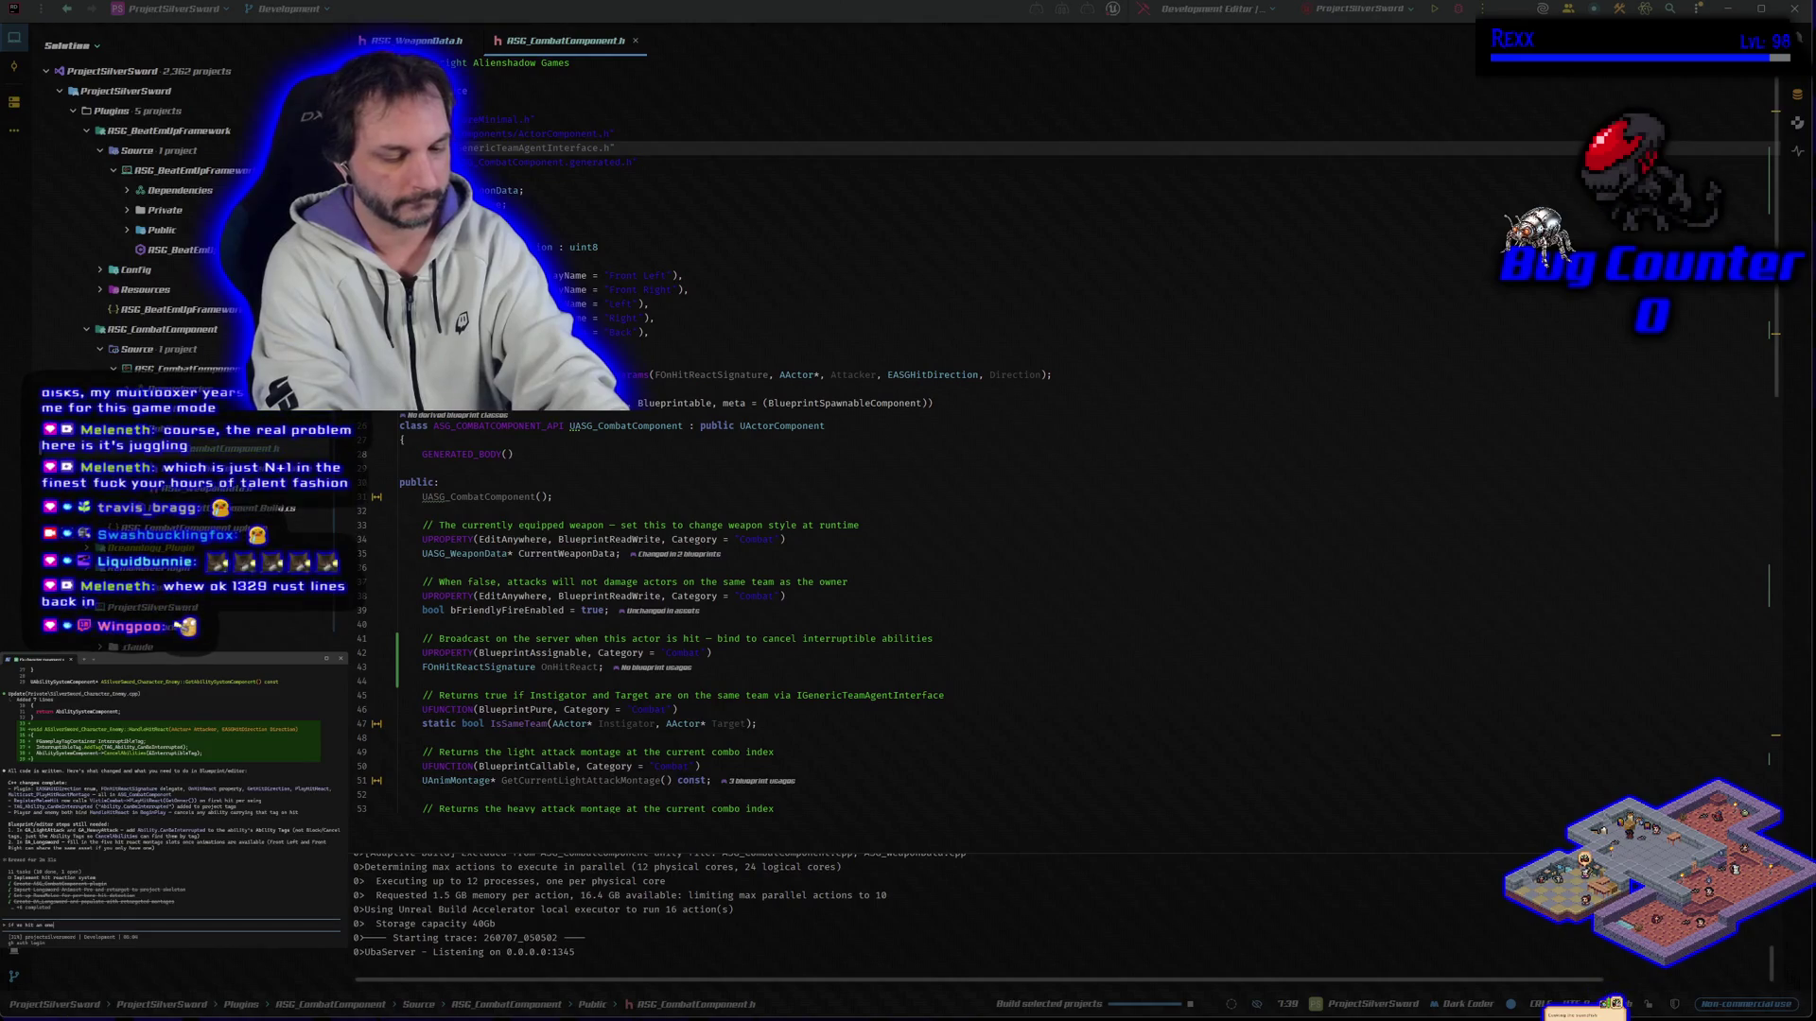
pyautogui.write('emy that')
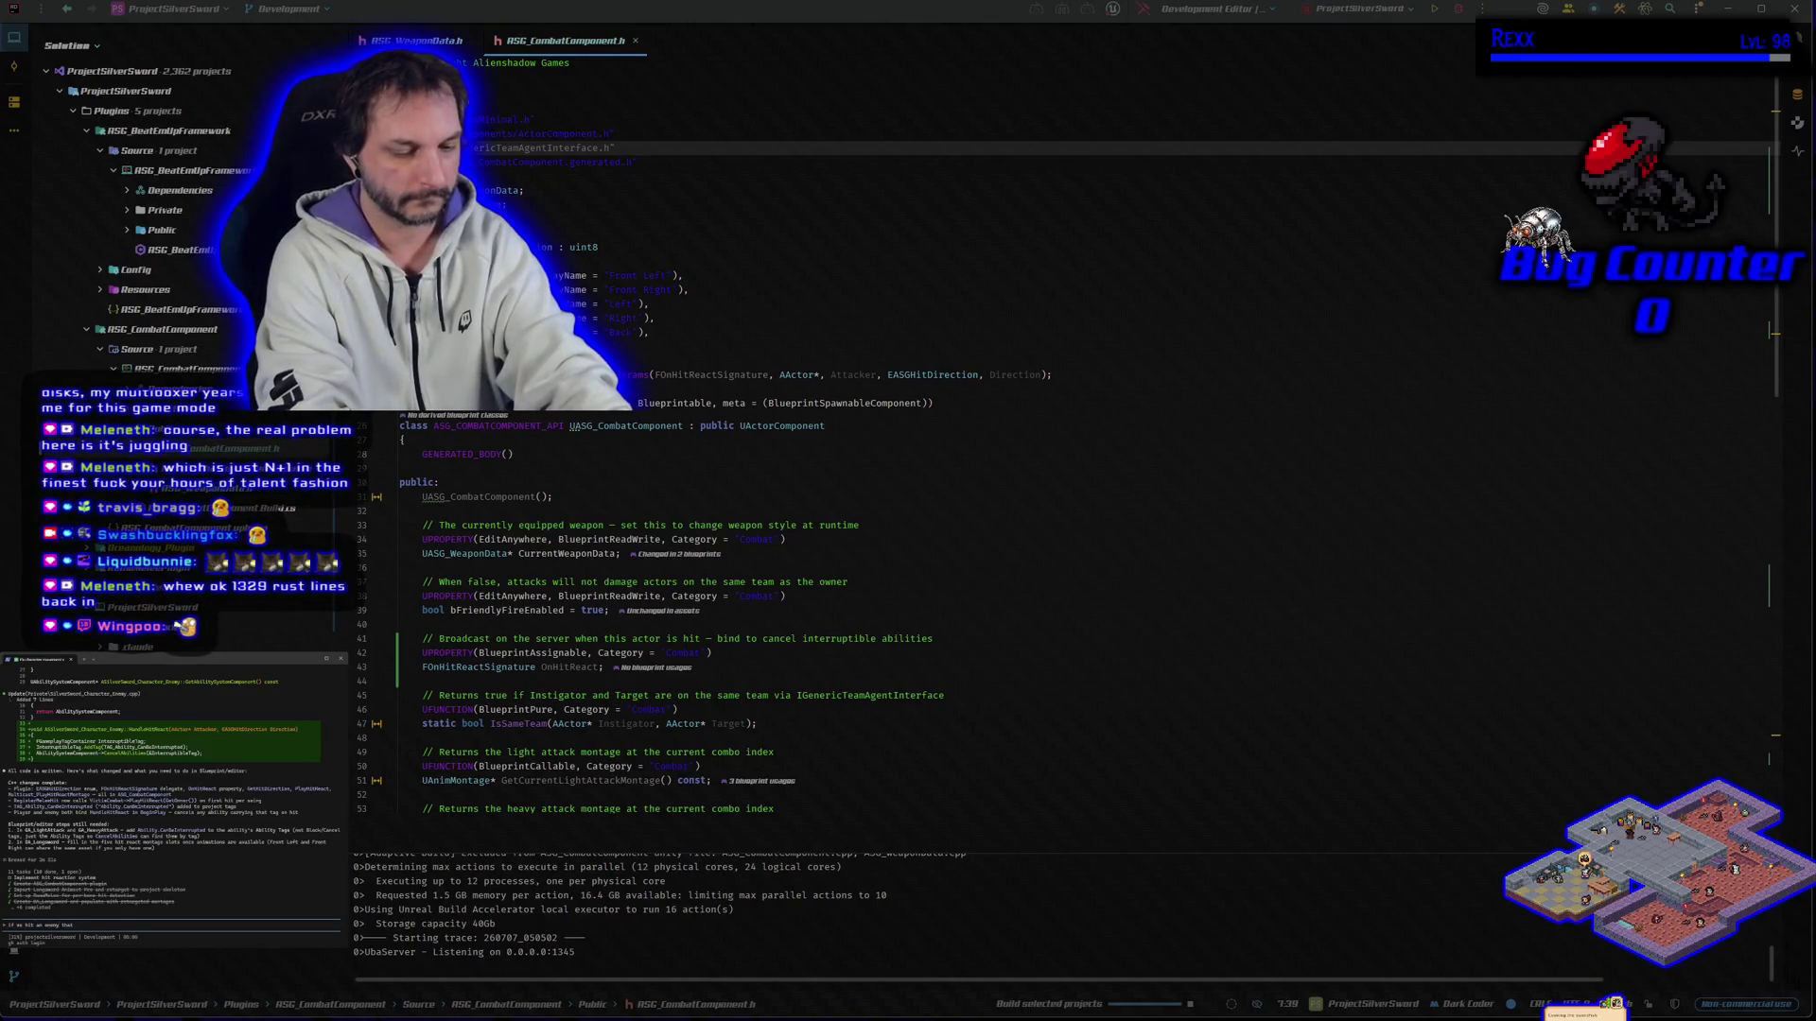
pyautogui.write(' is alsready hit')
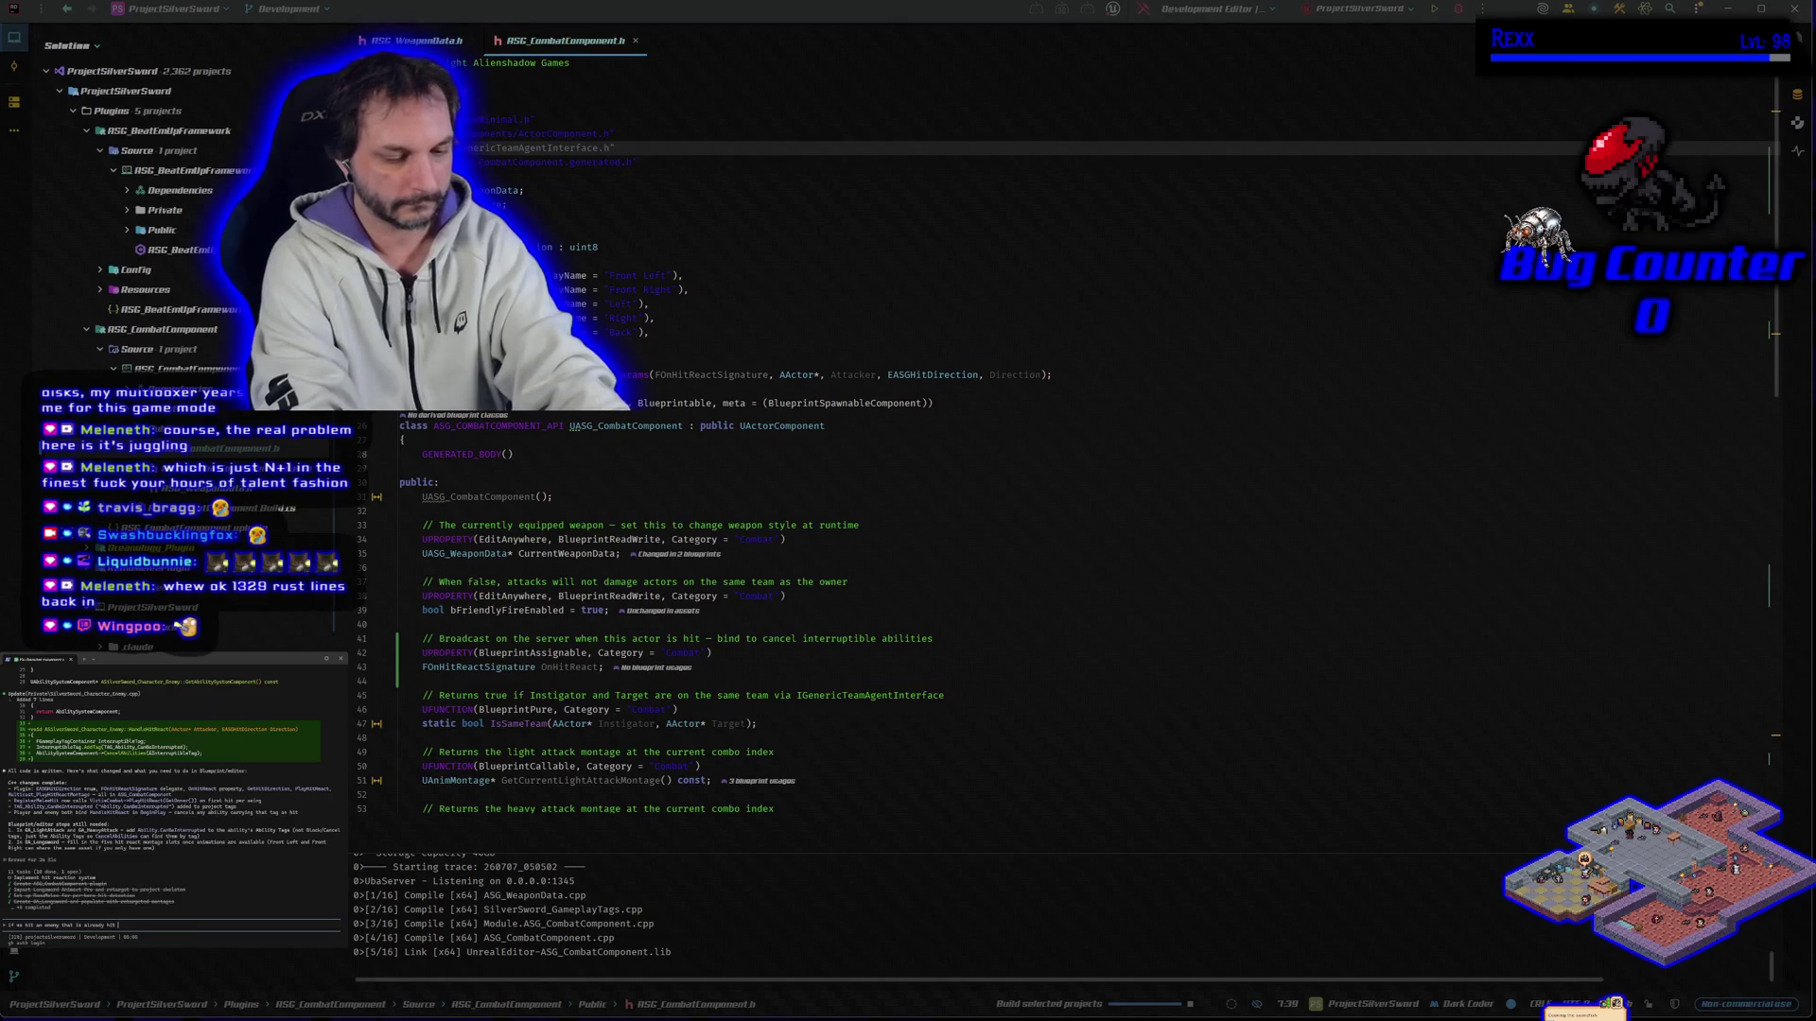
pyautogui.write(' reac will')
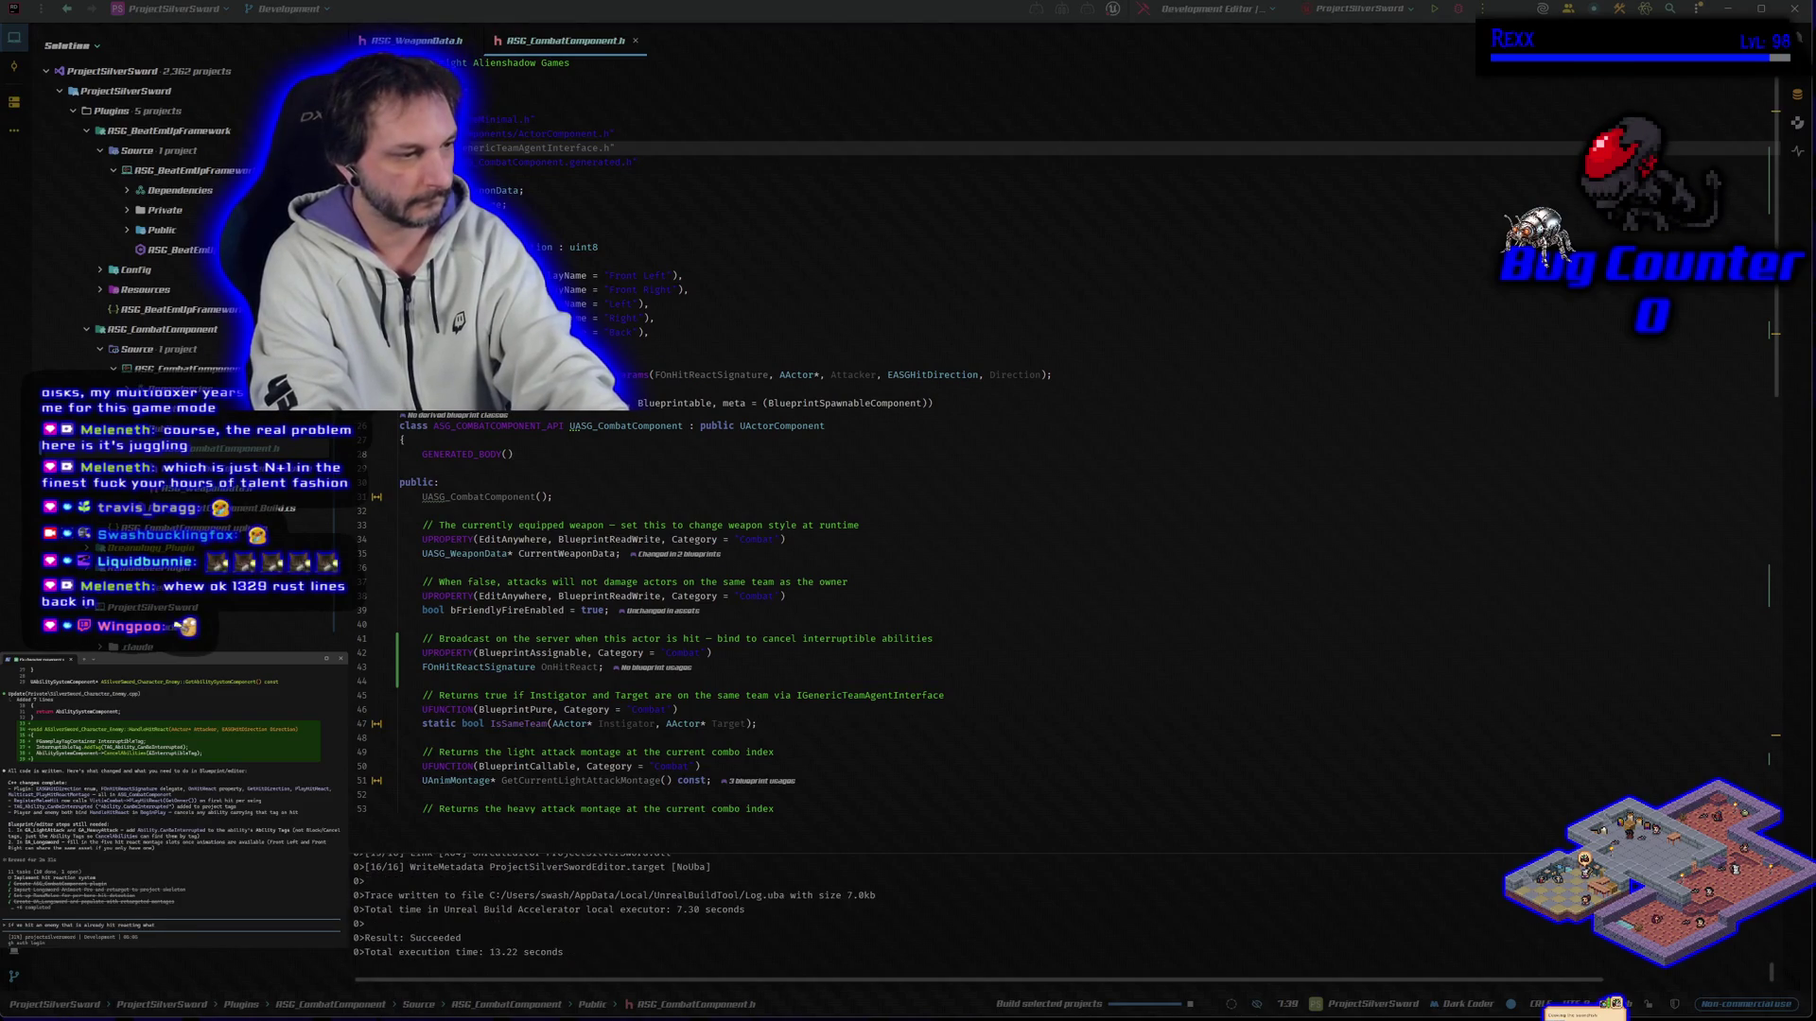
pyautogui.write(' they hit')
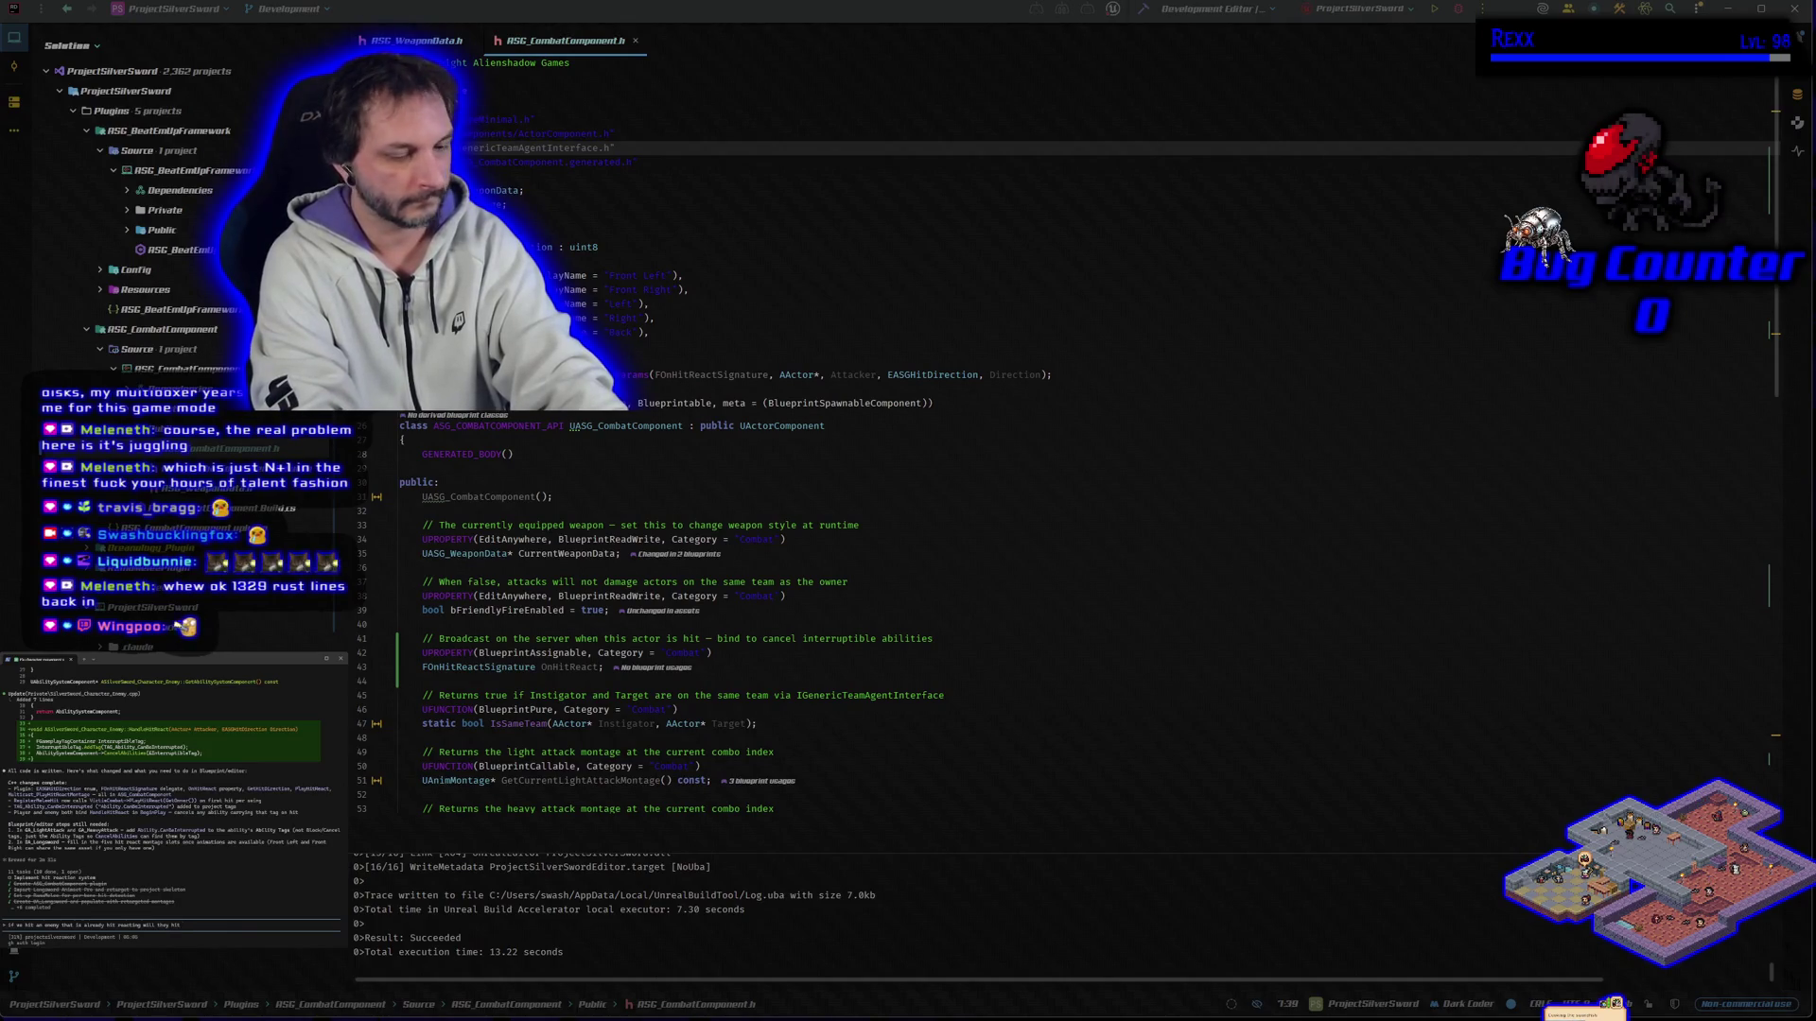
pyautogui.write('i')
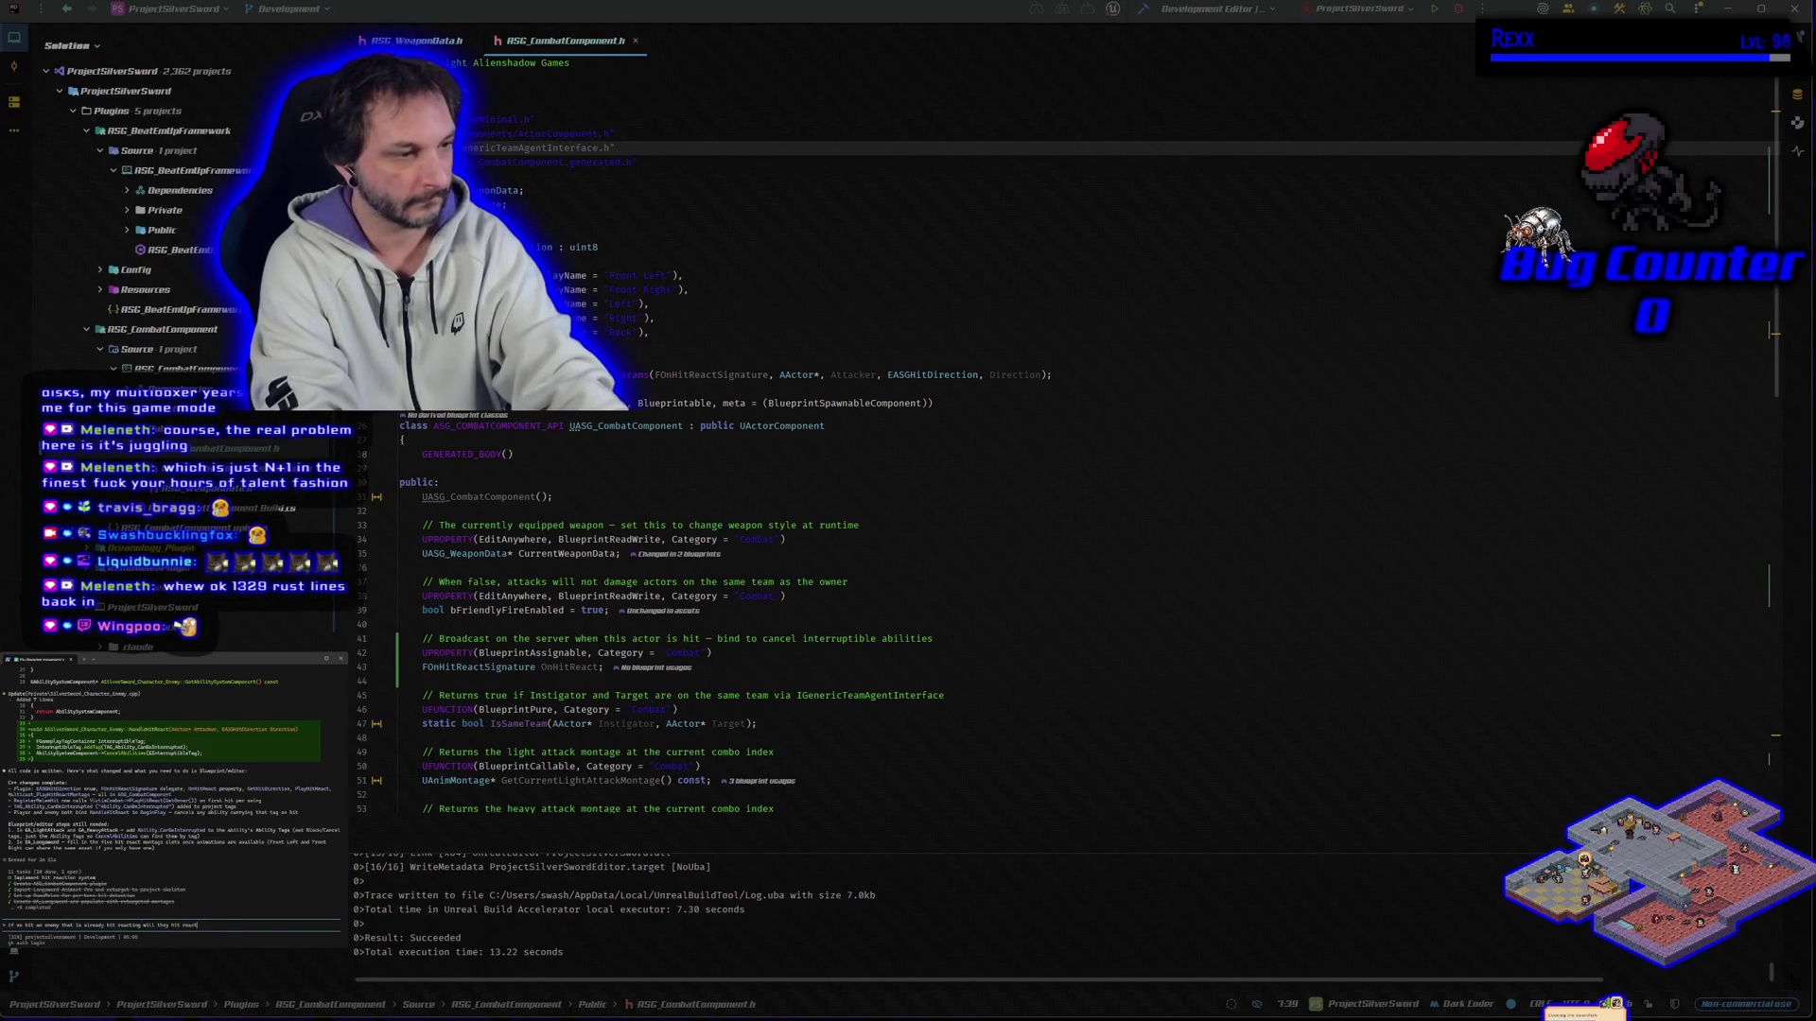
pyautogui.write('n, ')
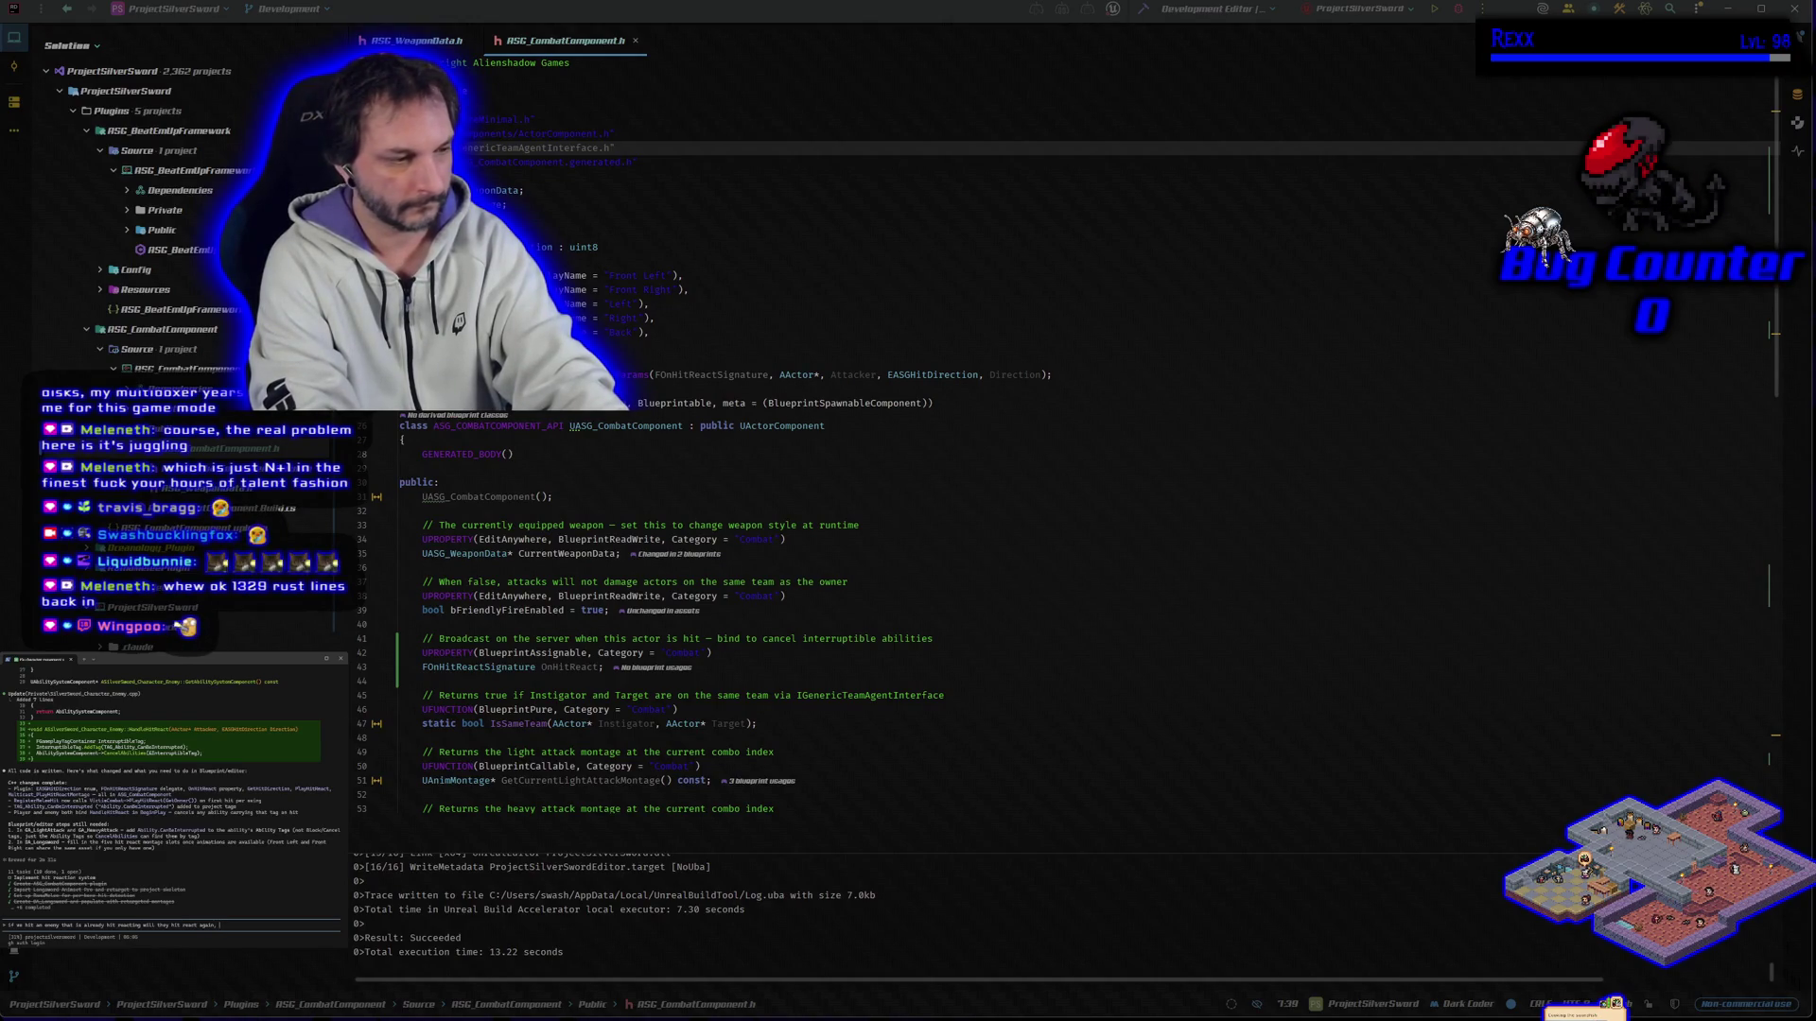
pyautogui.write('just take damage and')
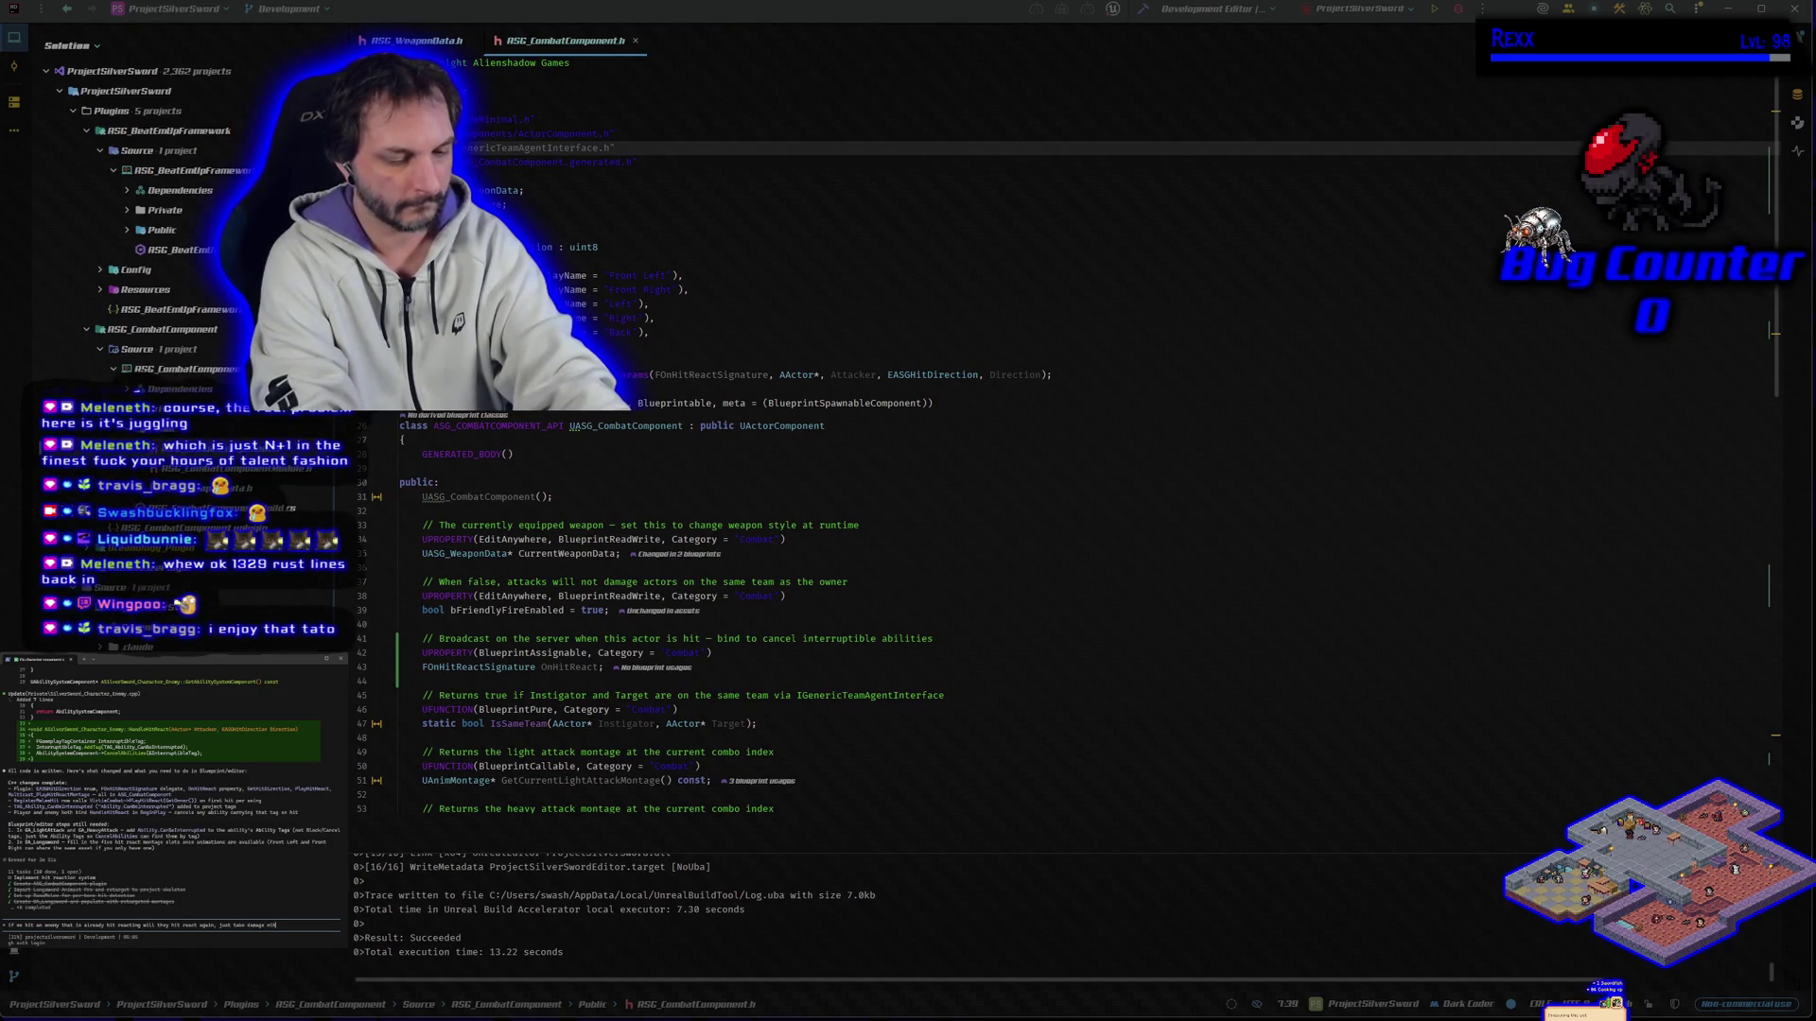
pyautogui.press('BackSpace')
pyautogui.press('BackSpace')
pyautogui.press('BackSpace')
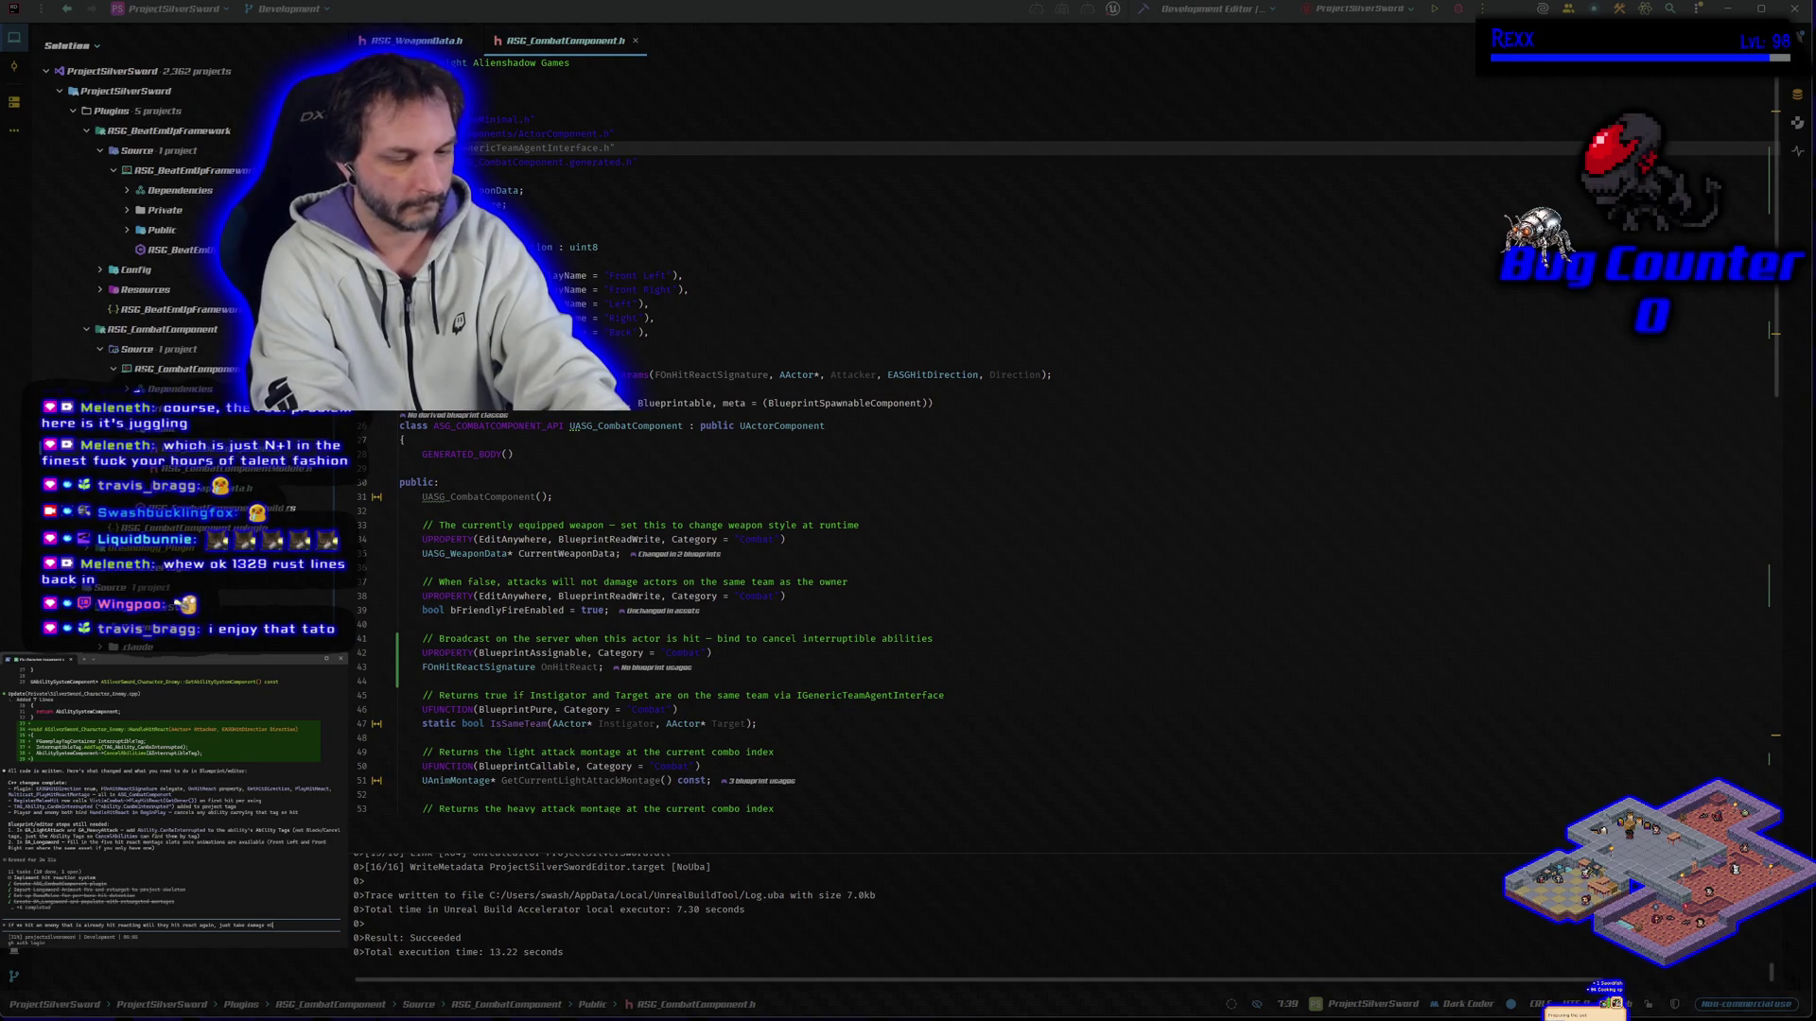
pyautogui.write('age without ')
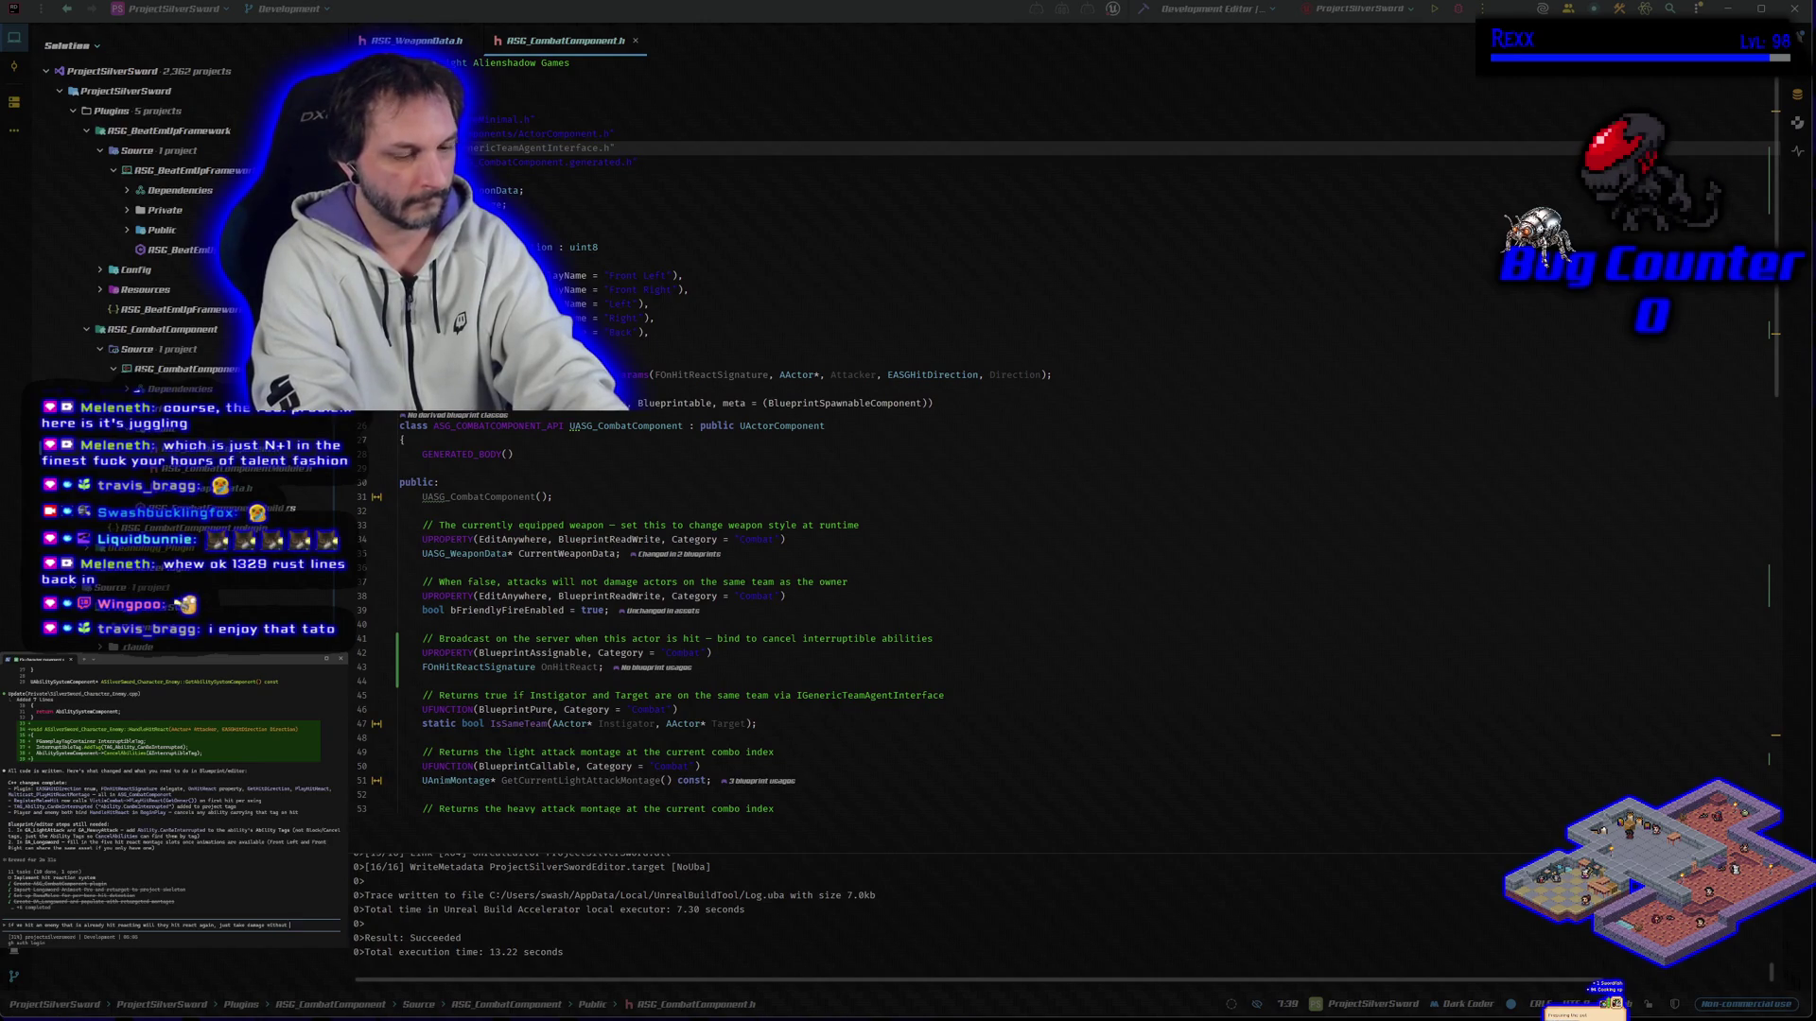
pyautogui.write('playing')
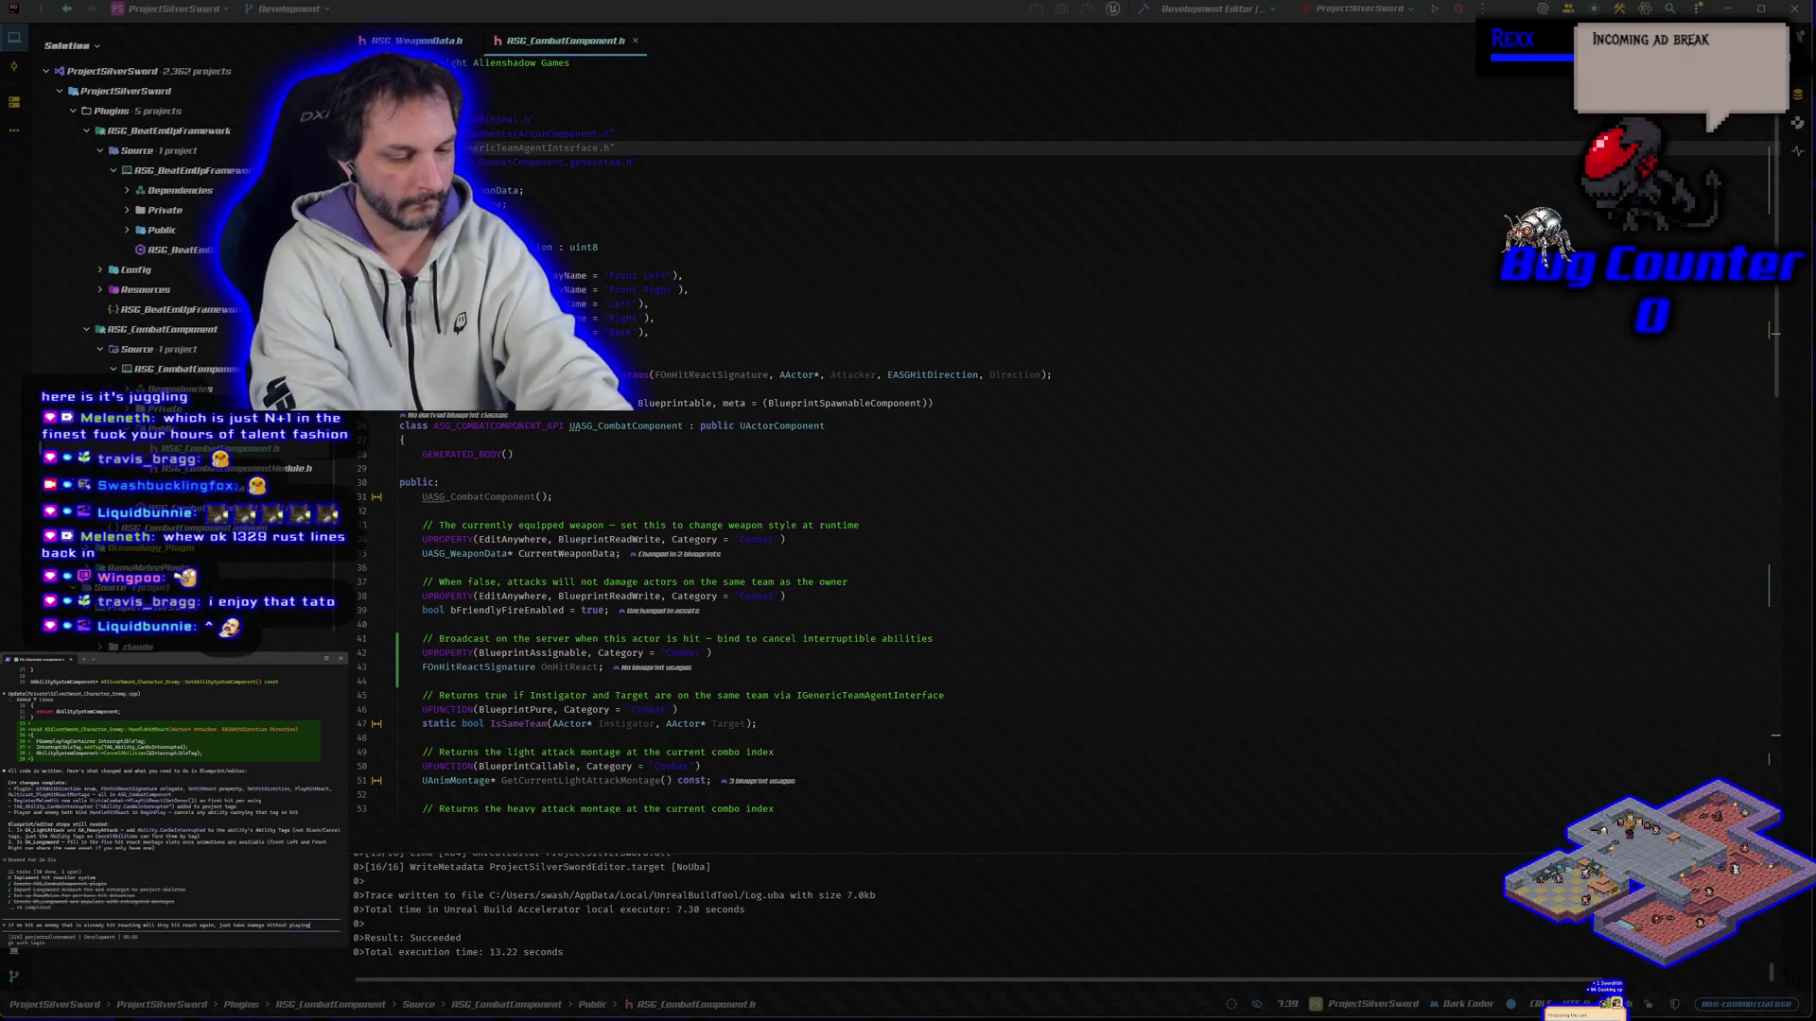
pyautogui.write(' the montage again,')
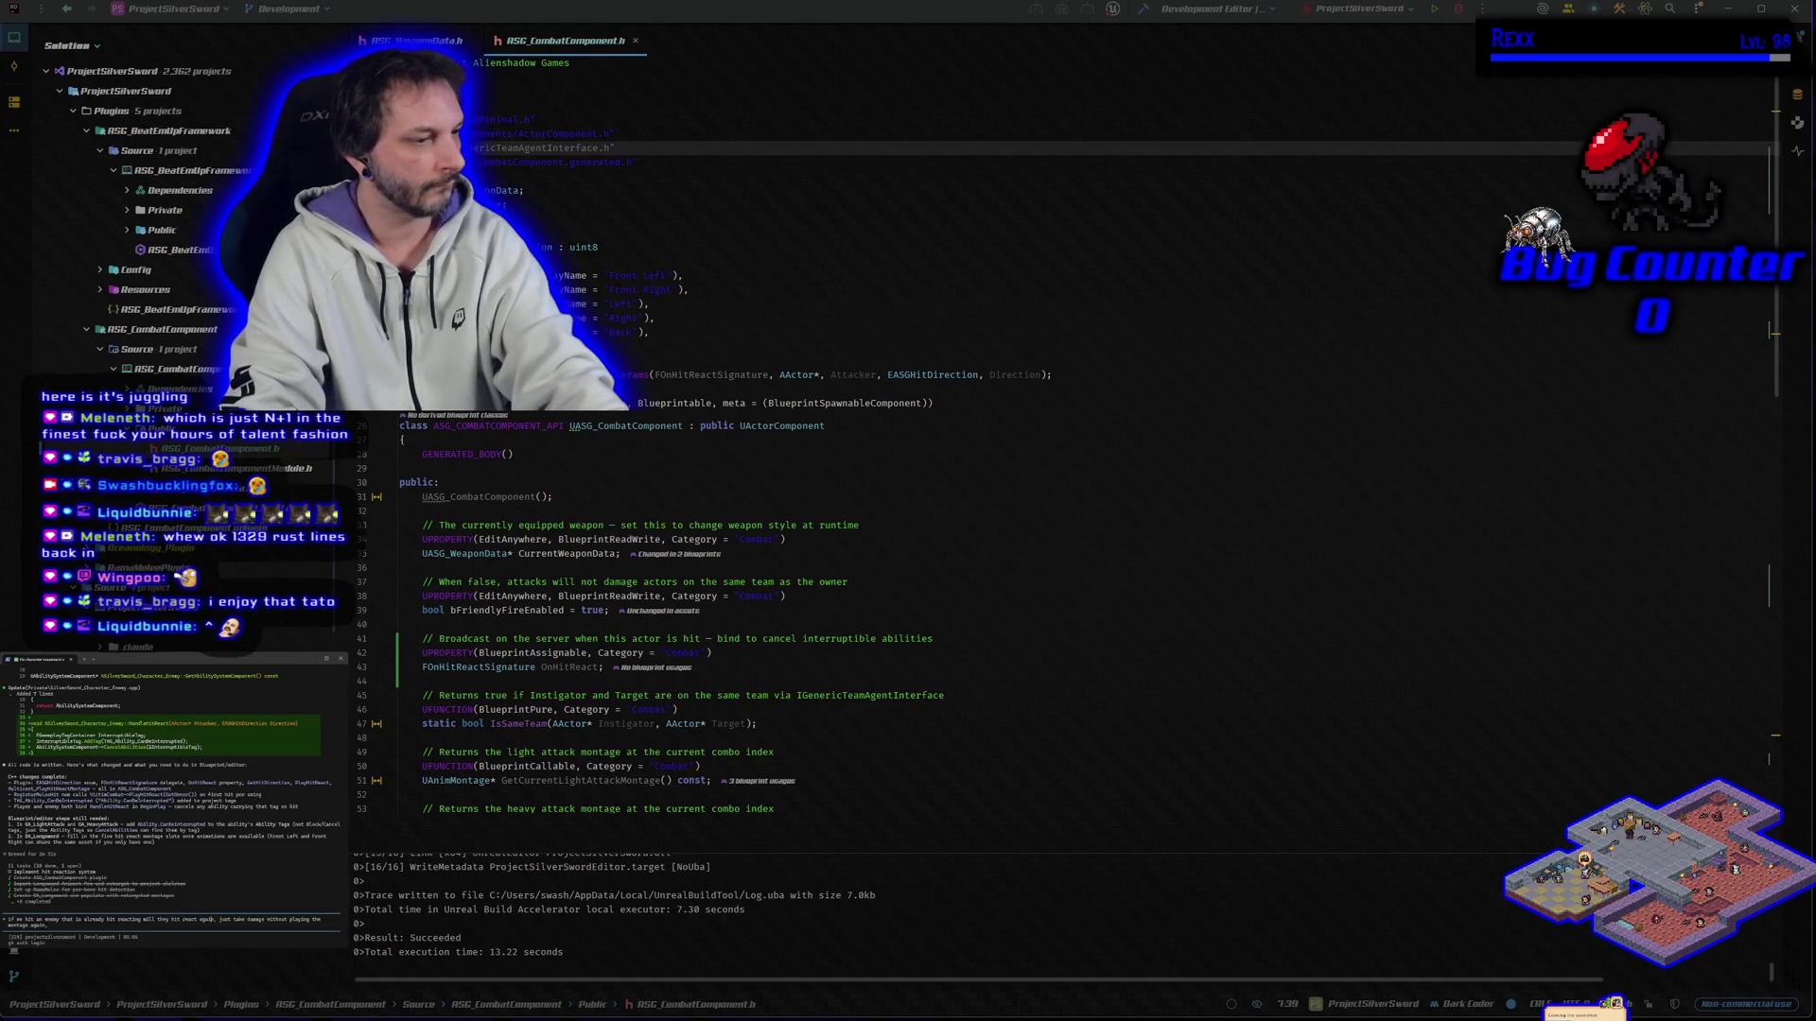
pyautogui.write('instead')
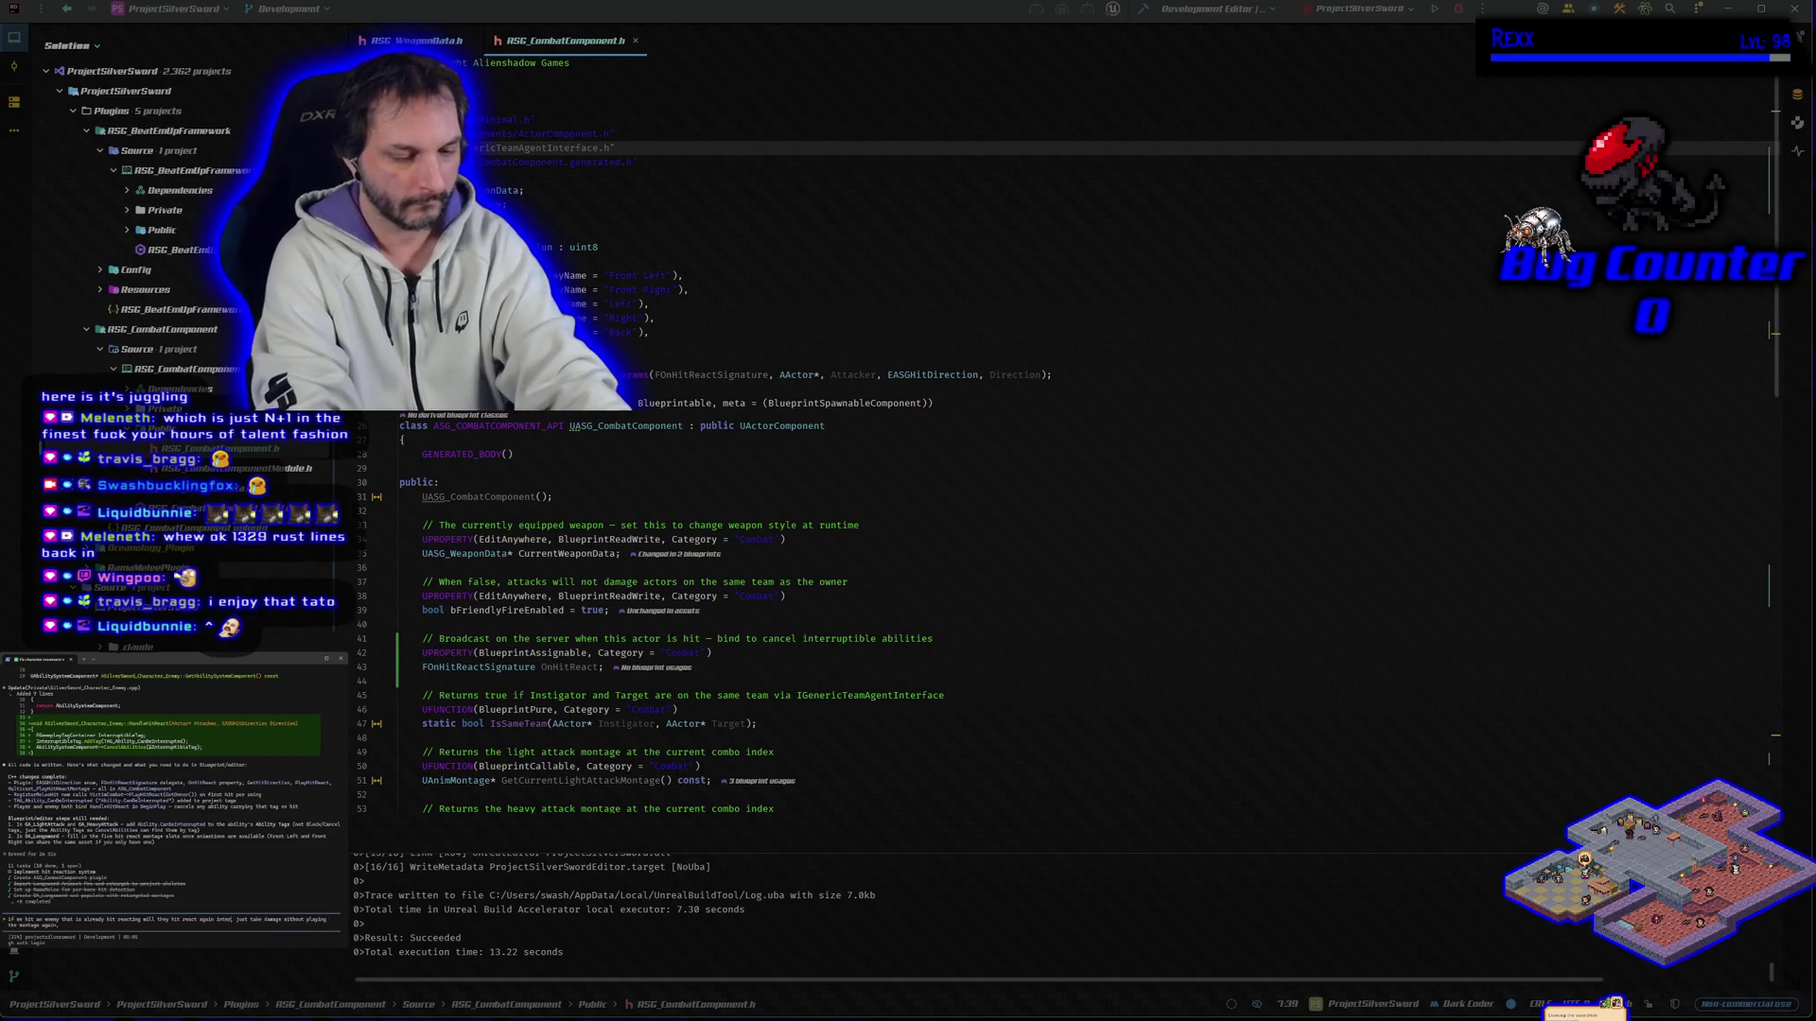
pyautogui.write('upting the ')
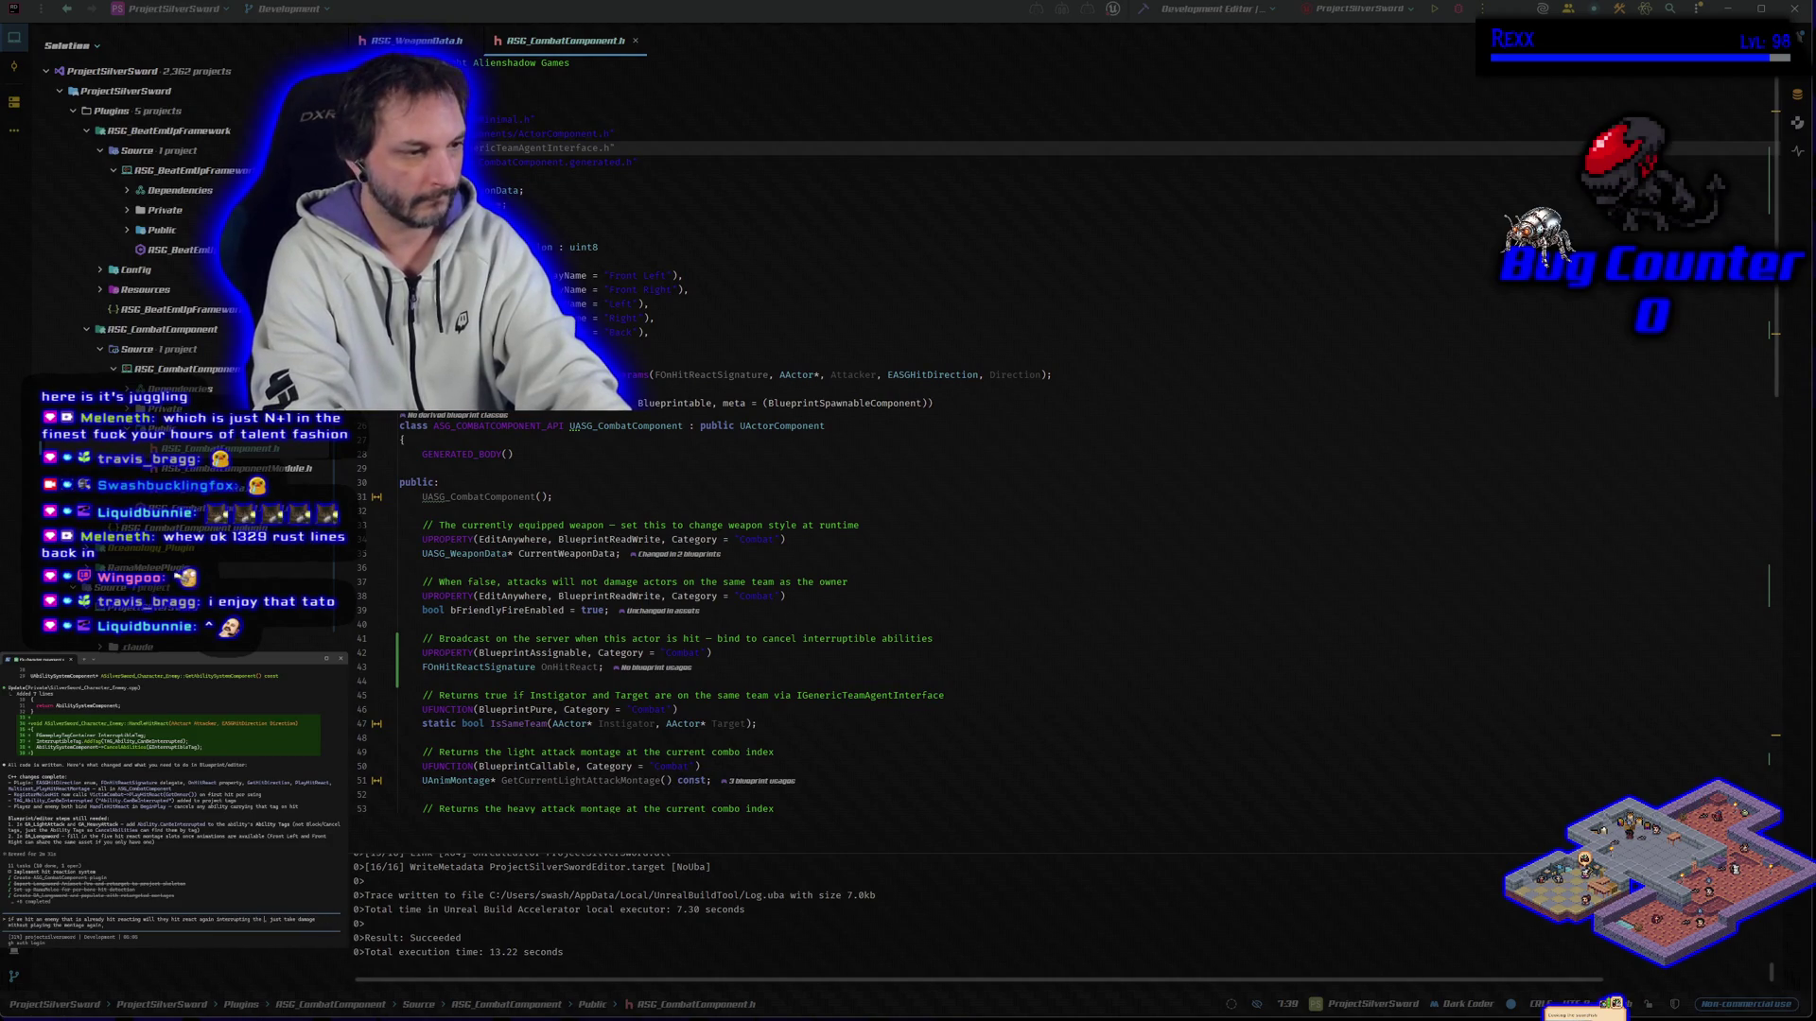
pyautogui.write('a')
pyautogui.write('nt hi')
pyautogui.write('ac')
pyautogui.write(' now')
pyautogui.write('e')
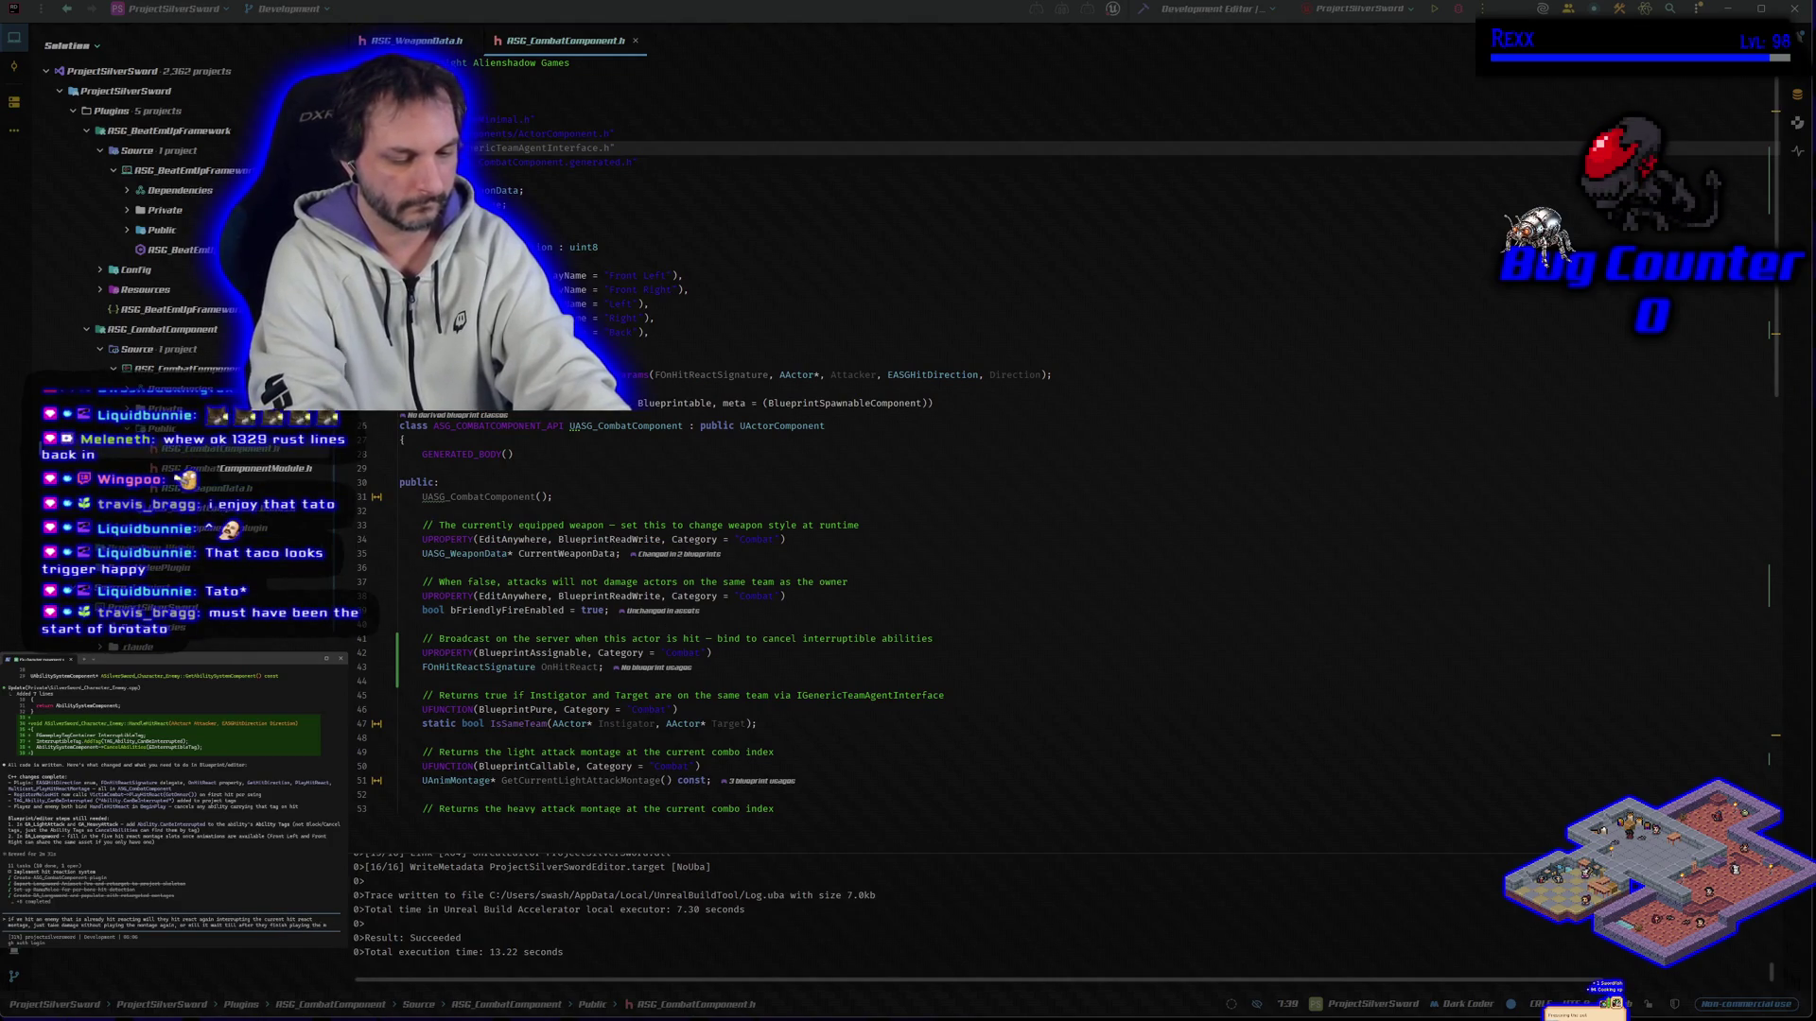
# Step: Submit the hit-react damage request, follow up with 'commit this', and rebuild the project
pyautogui.write('montage be')
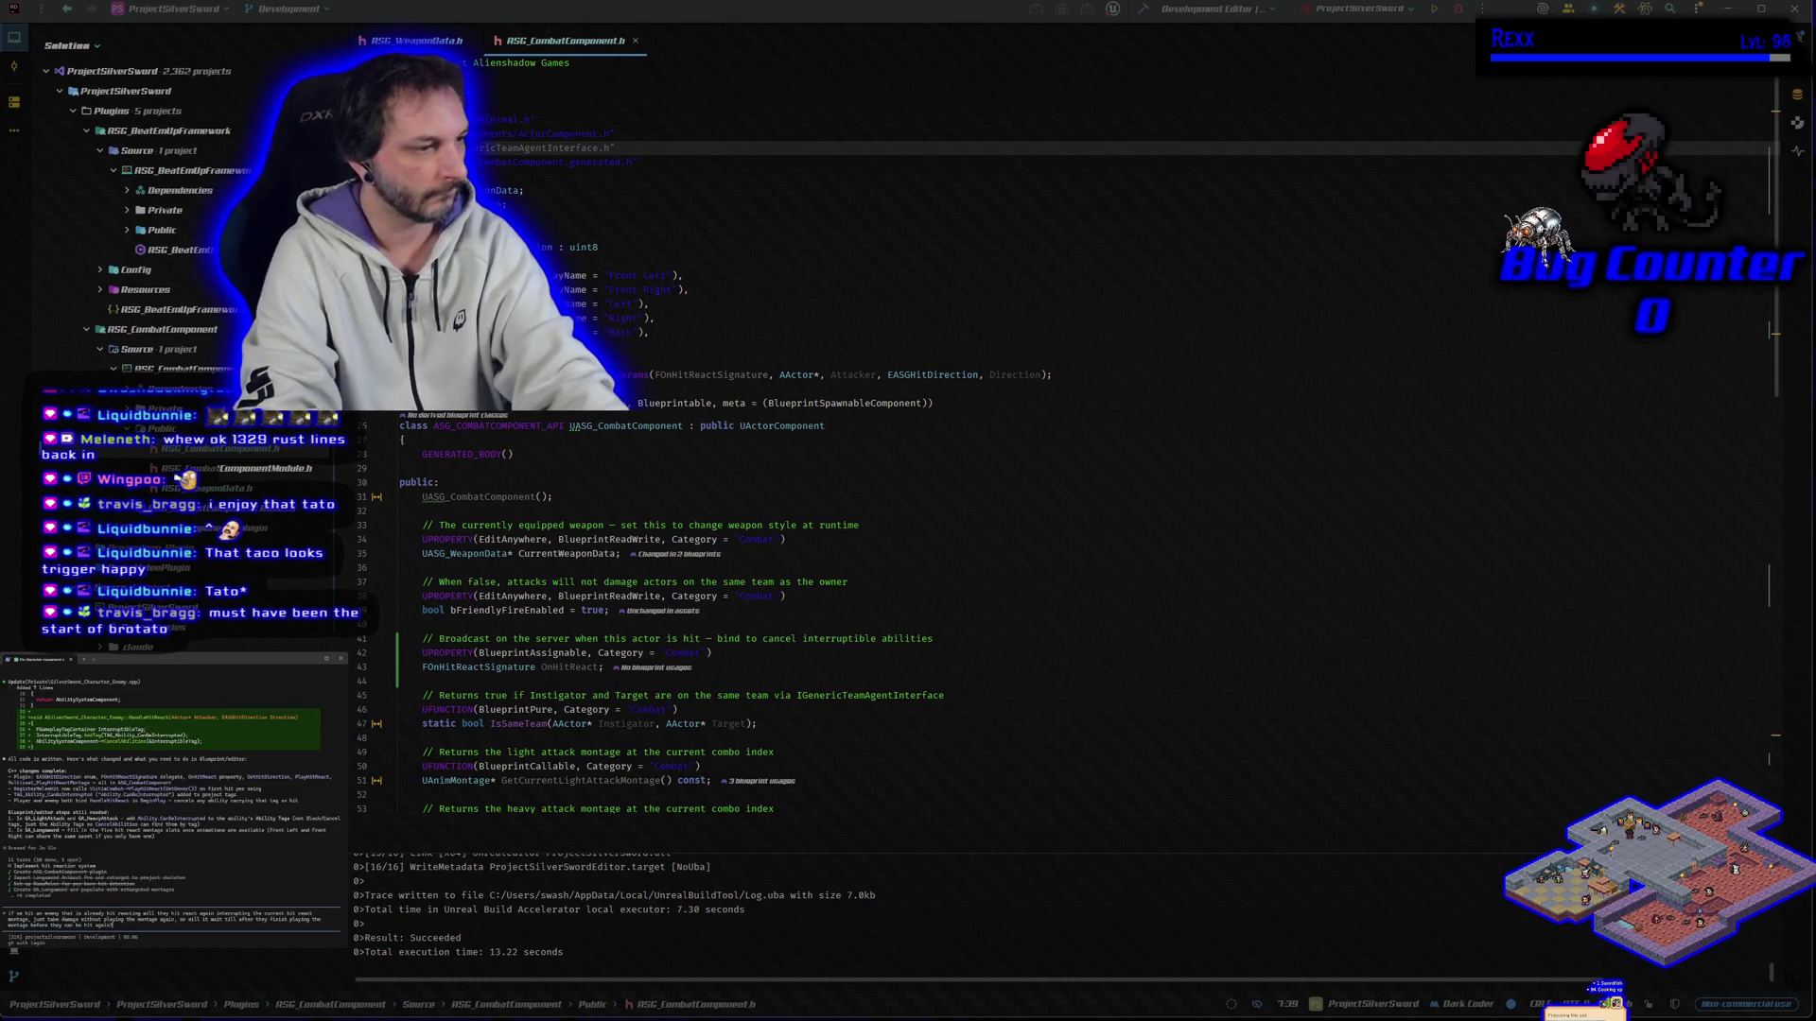
pyautogui.press('Return')
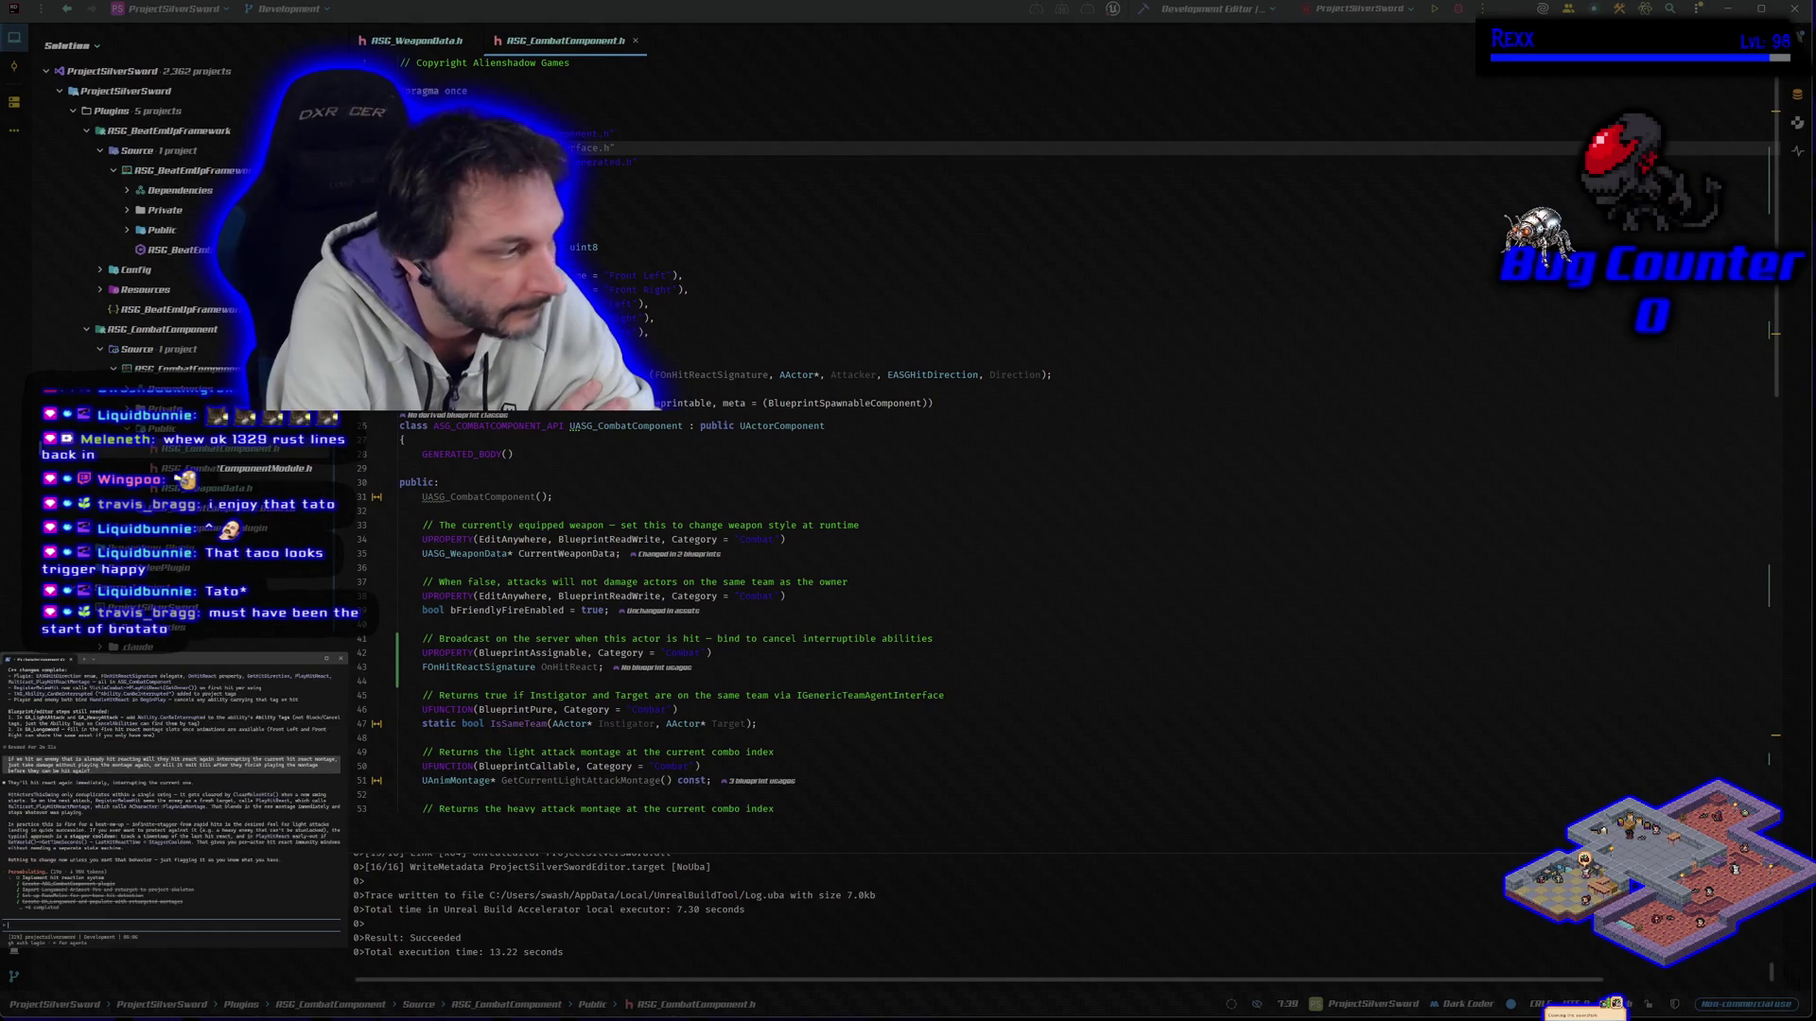
pyautogui.write('commit this')
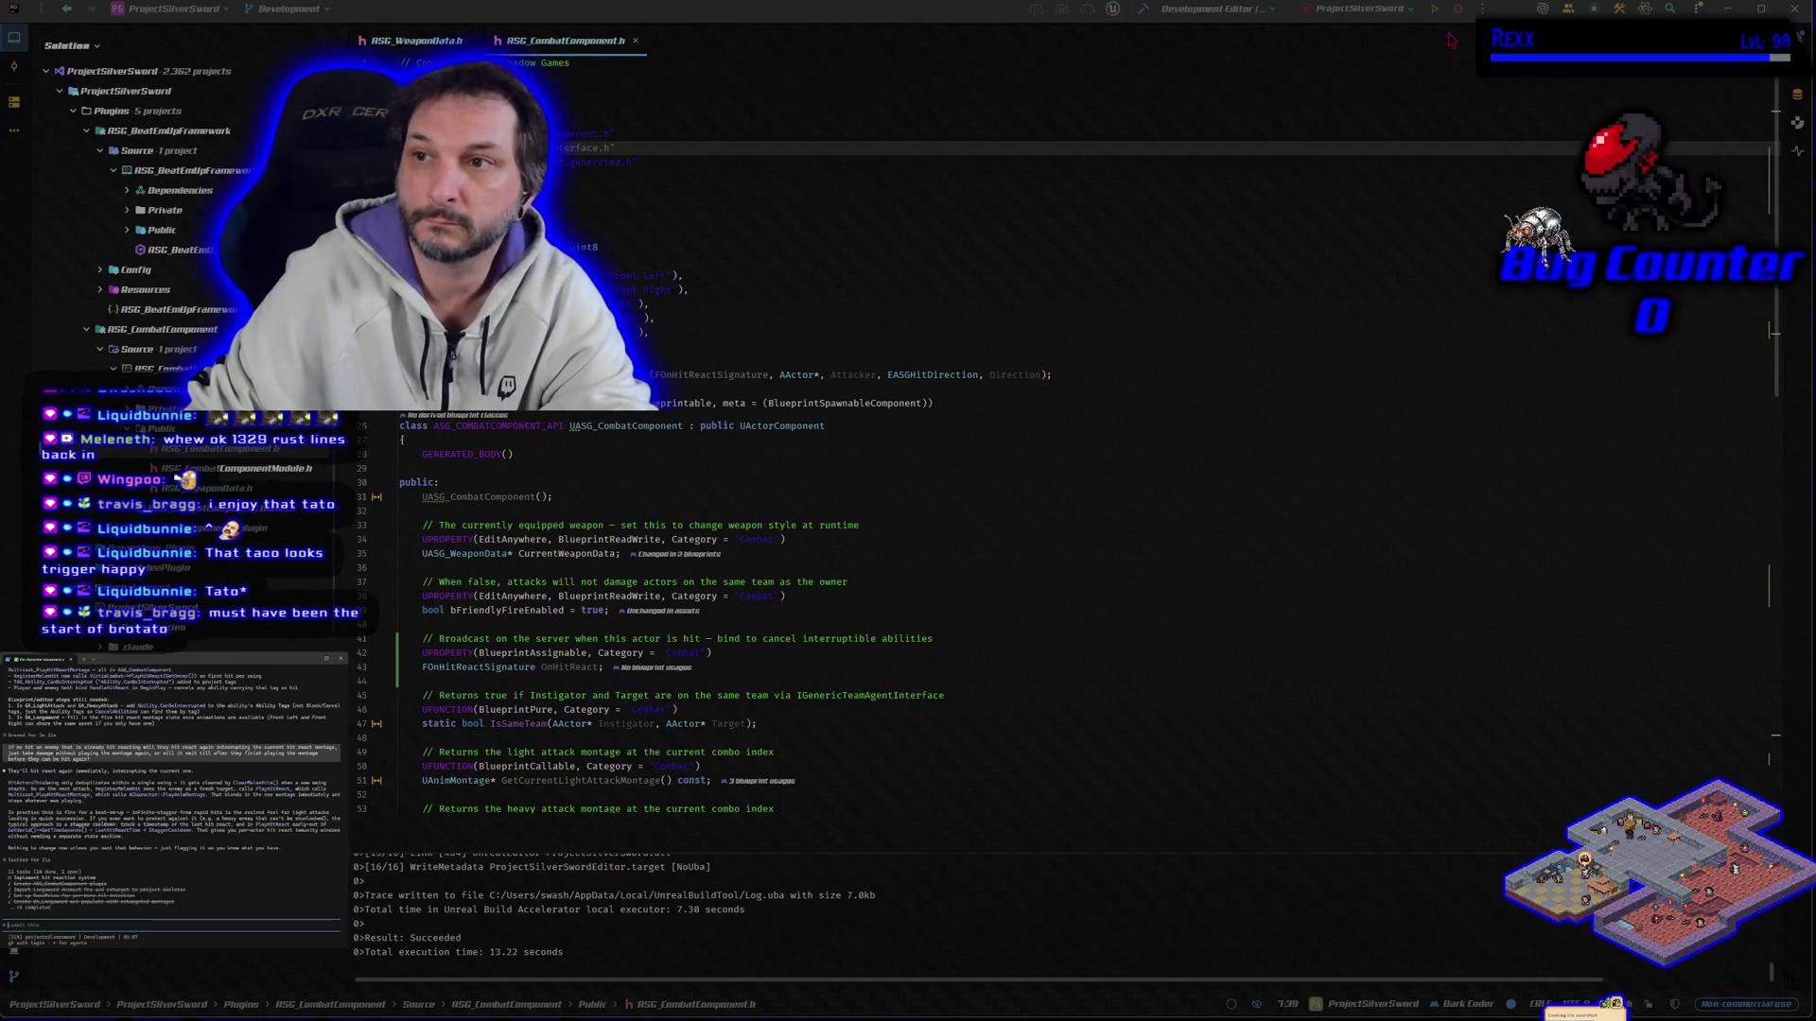
pyautogui.click(1141, 9)
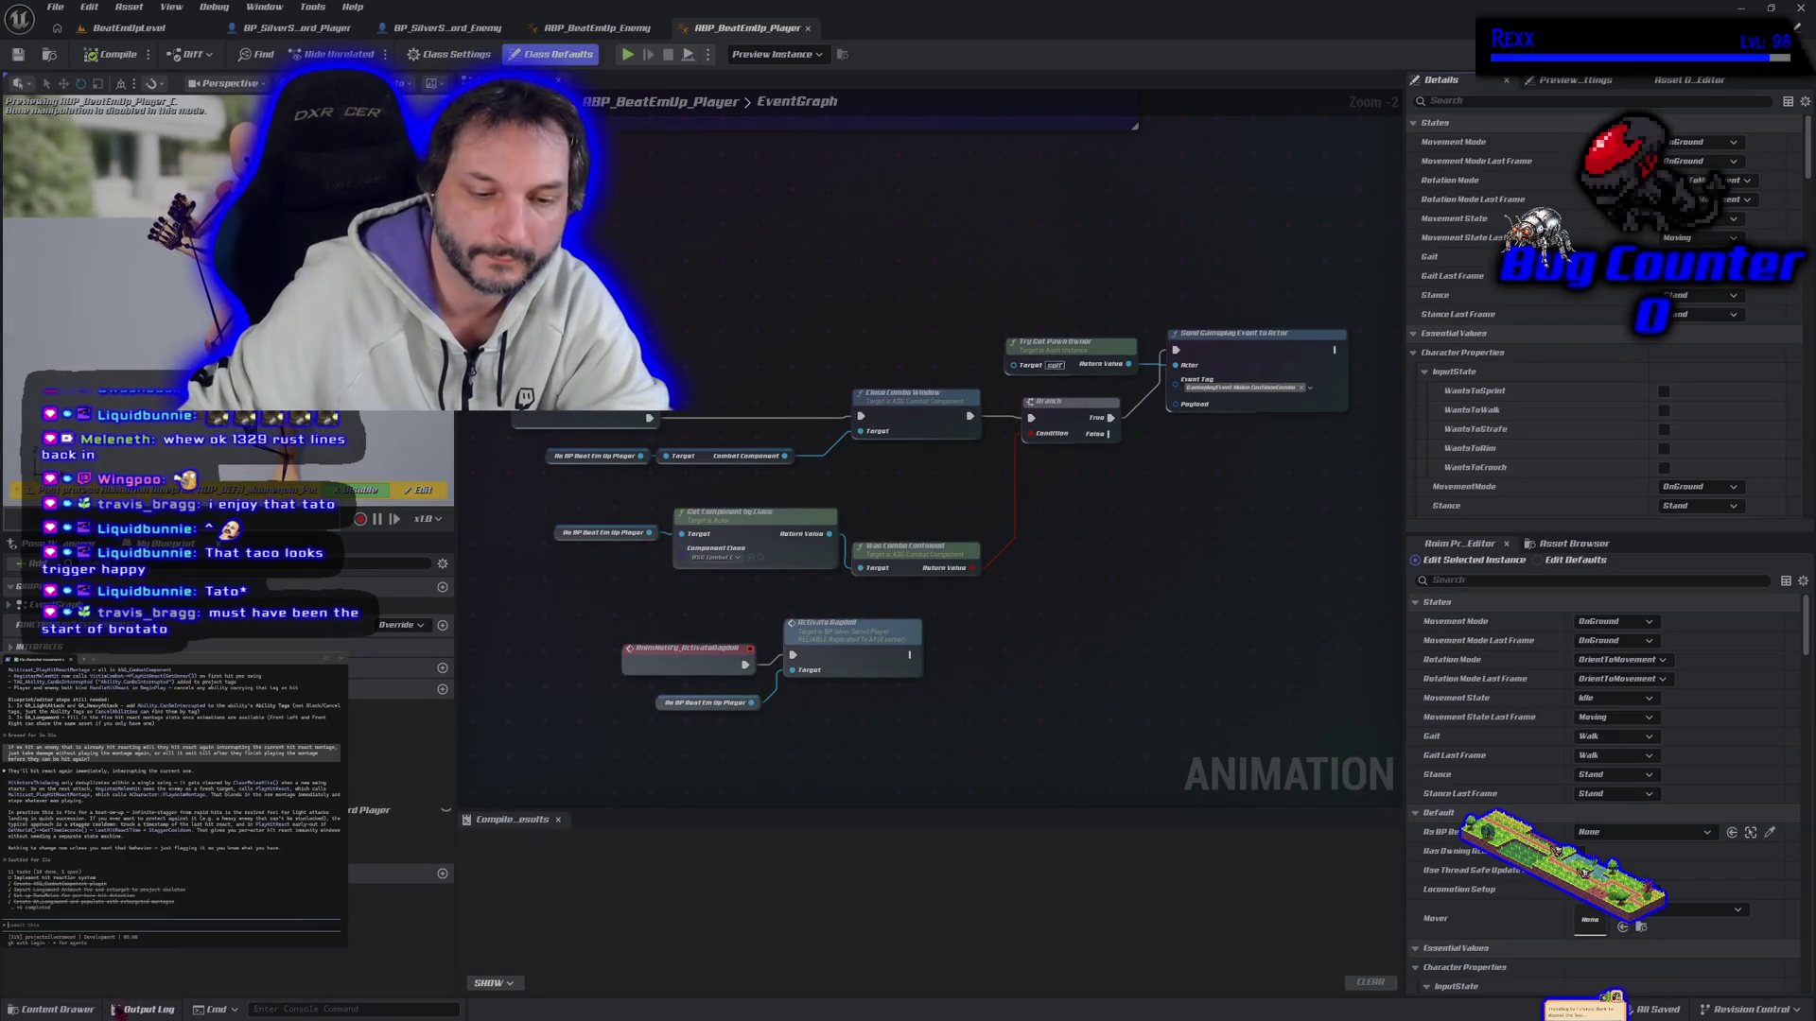
# Step: Bring up the Content Drawer to browse the project's assets
pyautogui.click(56, 1009)
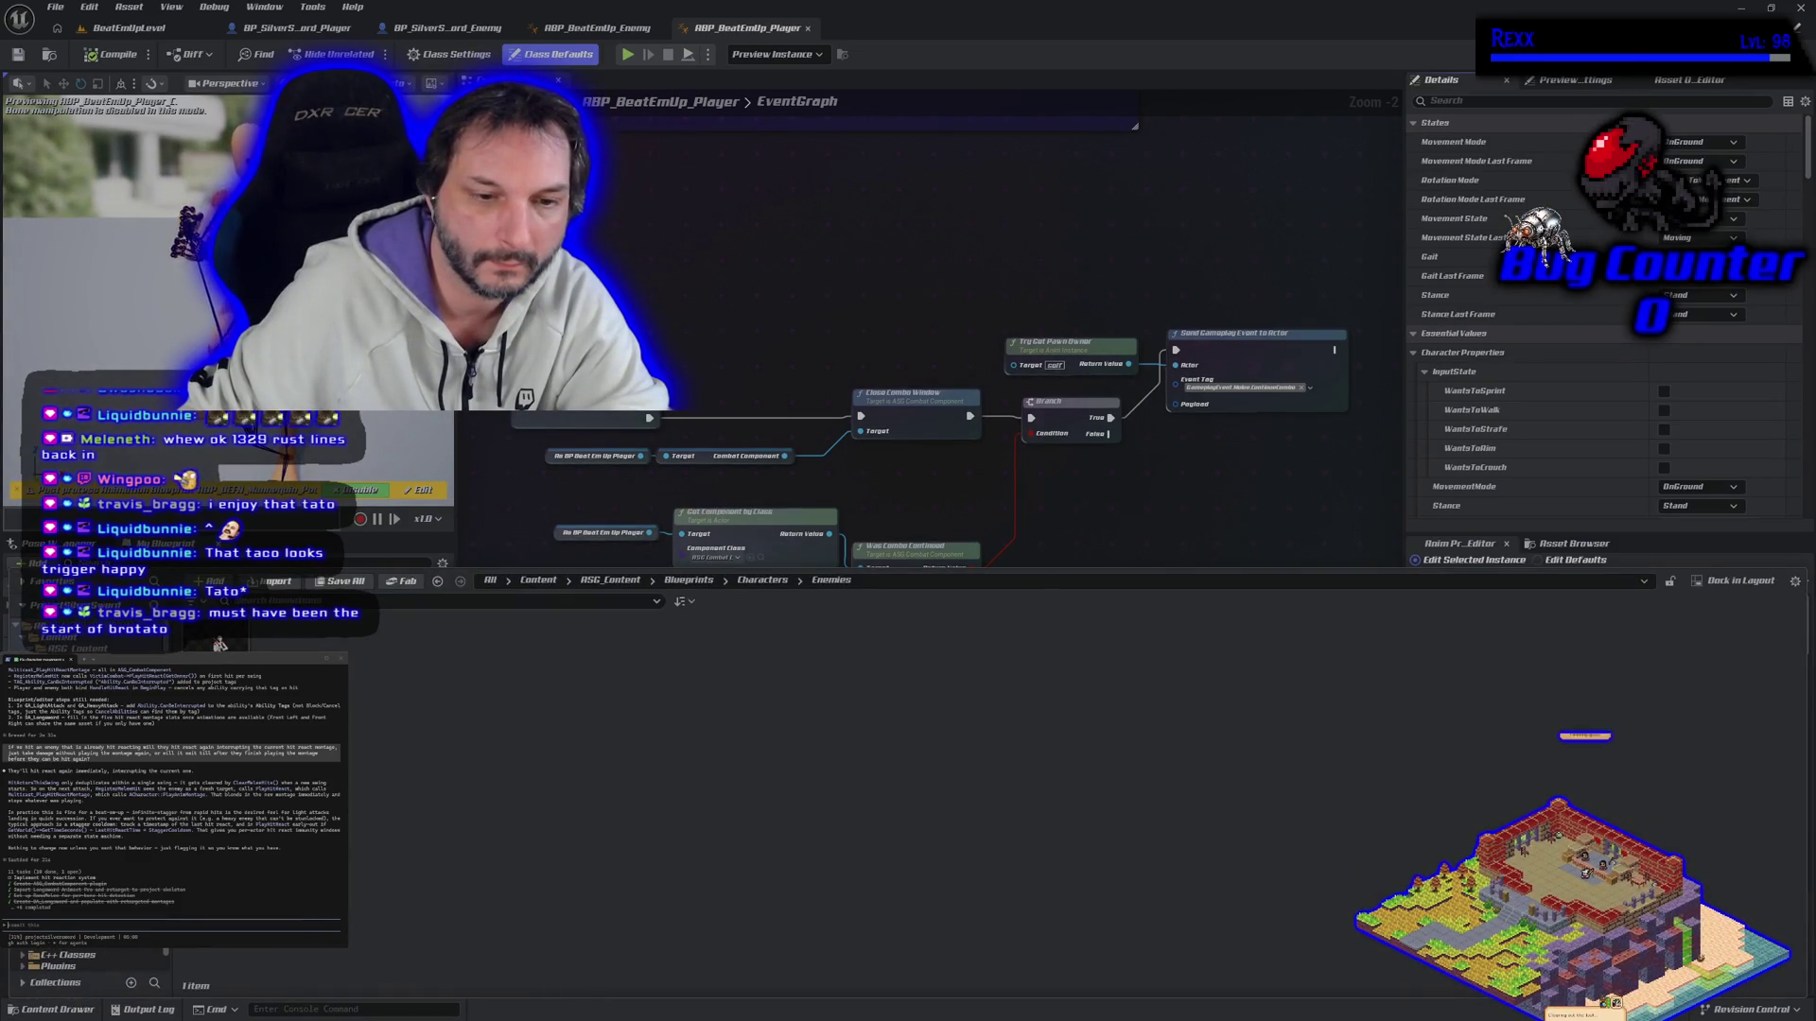
# Step: Select GA_HeavyAttack and GA_LightAttack in GAS > GameplayAbilities and open both
pyautogui.hotkey('alt', 'Left')
pyautogui.hotkey('alt', 'Left')
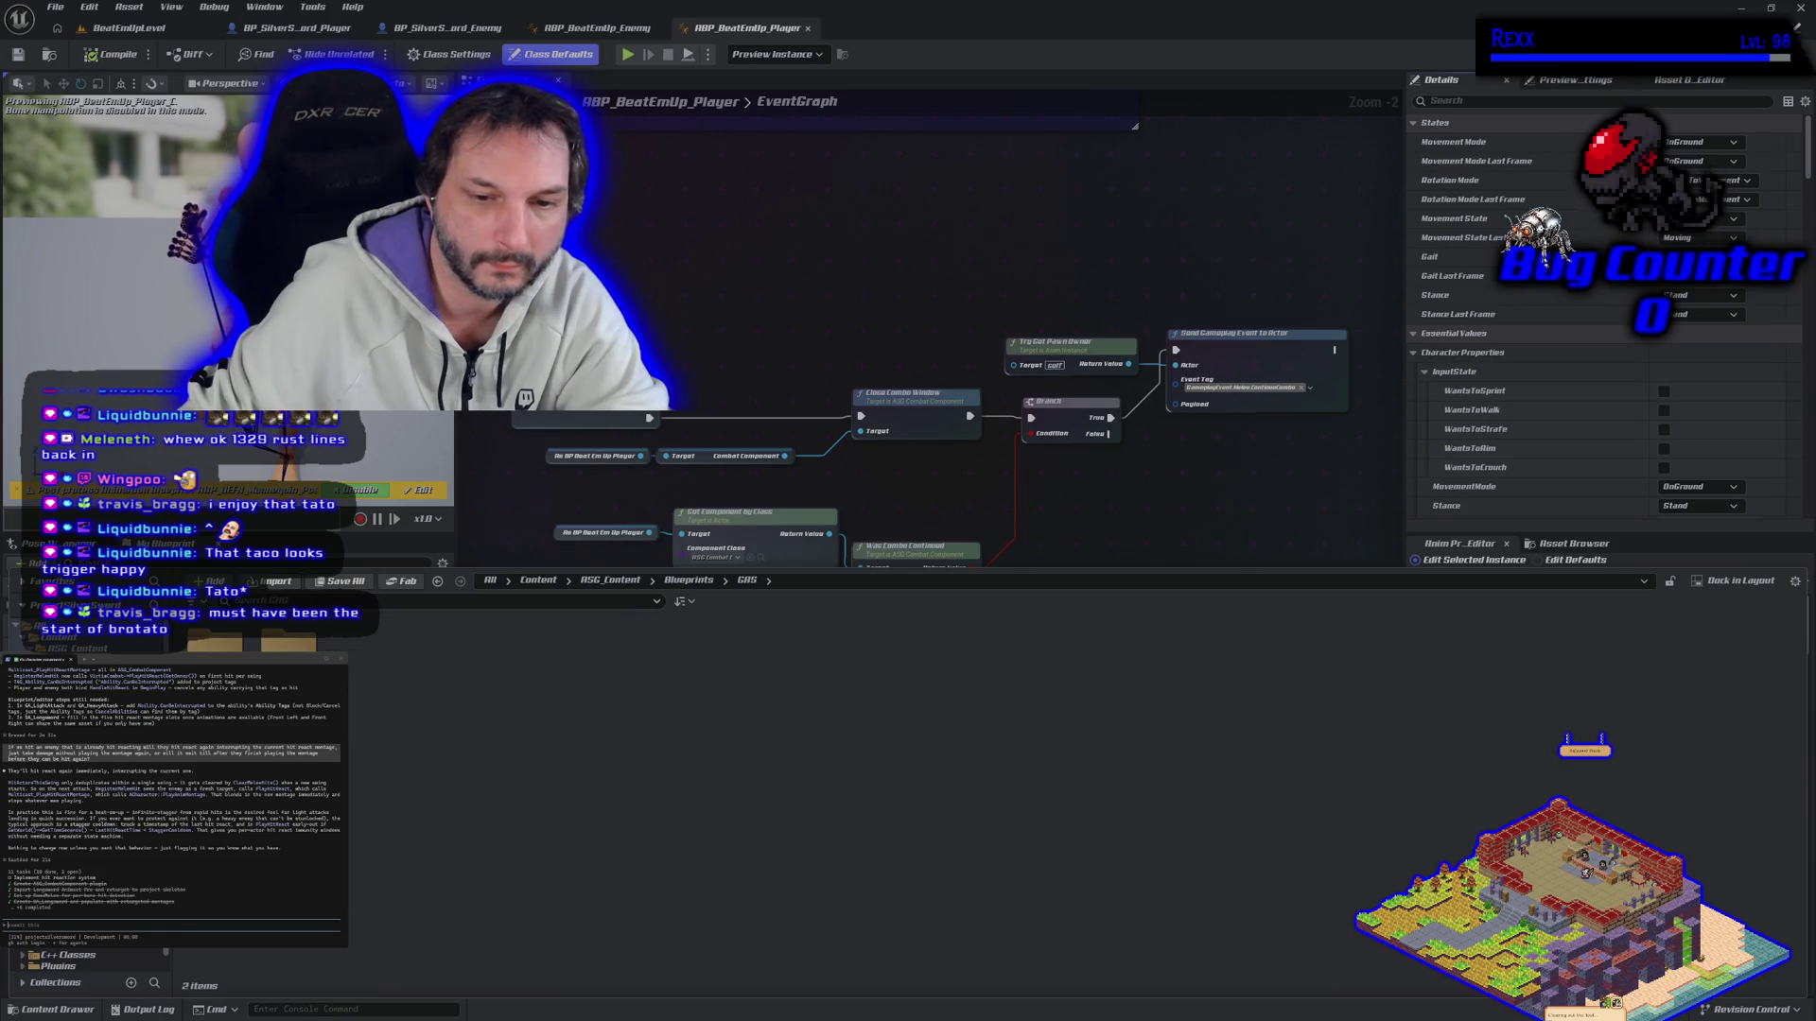
pyautogui.hotkey('alt', 'Left')
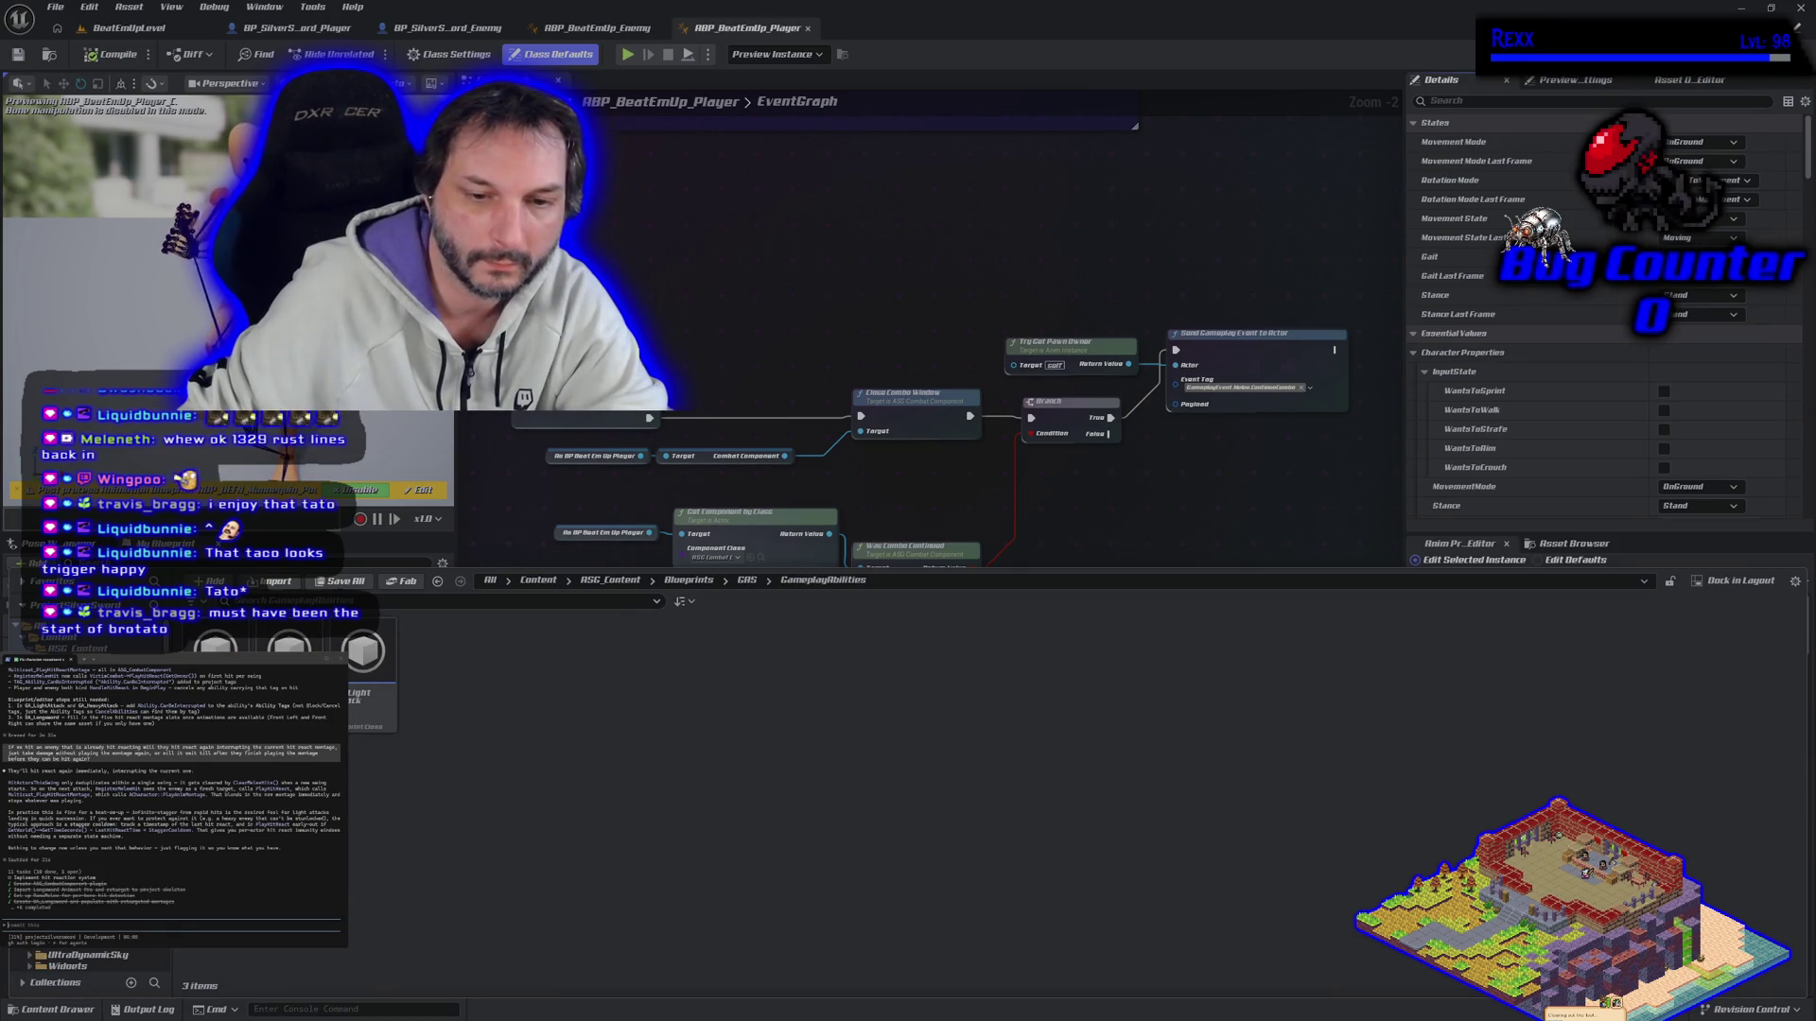
pyautogui.moveTo(312, 619); pyautogui.dragTo(438, 863)
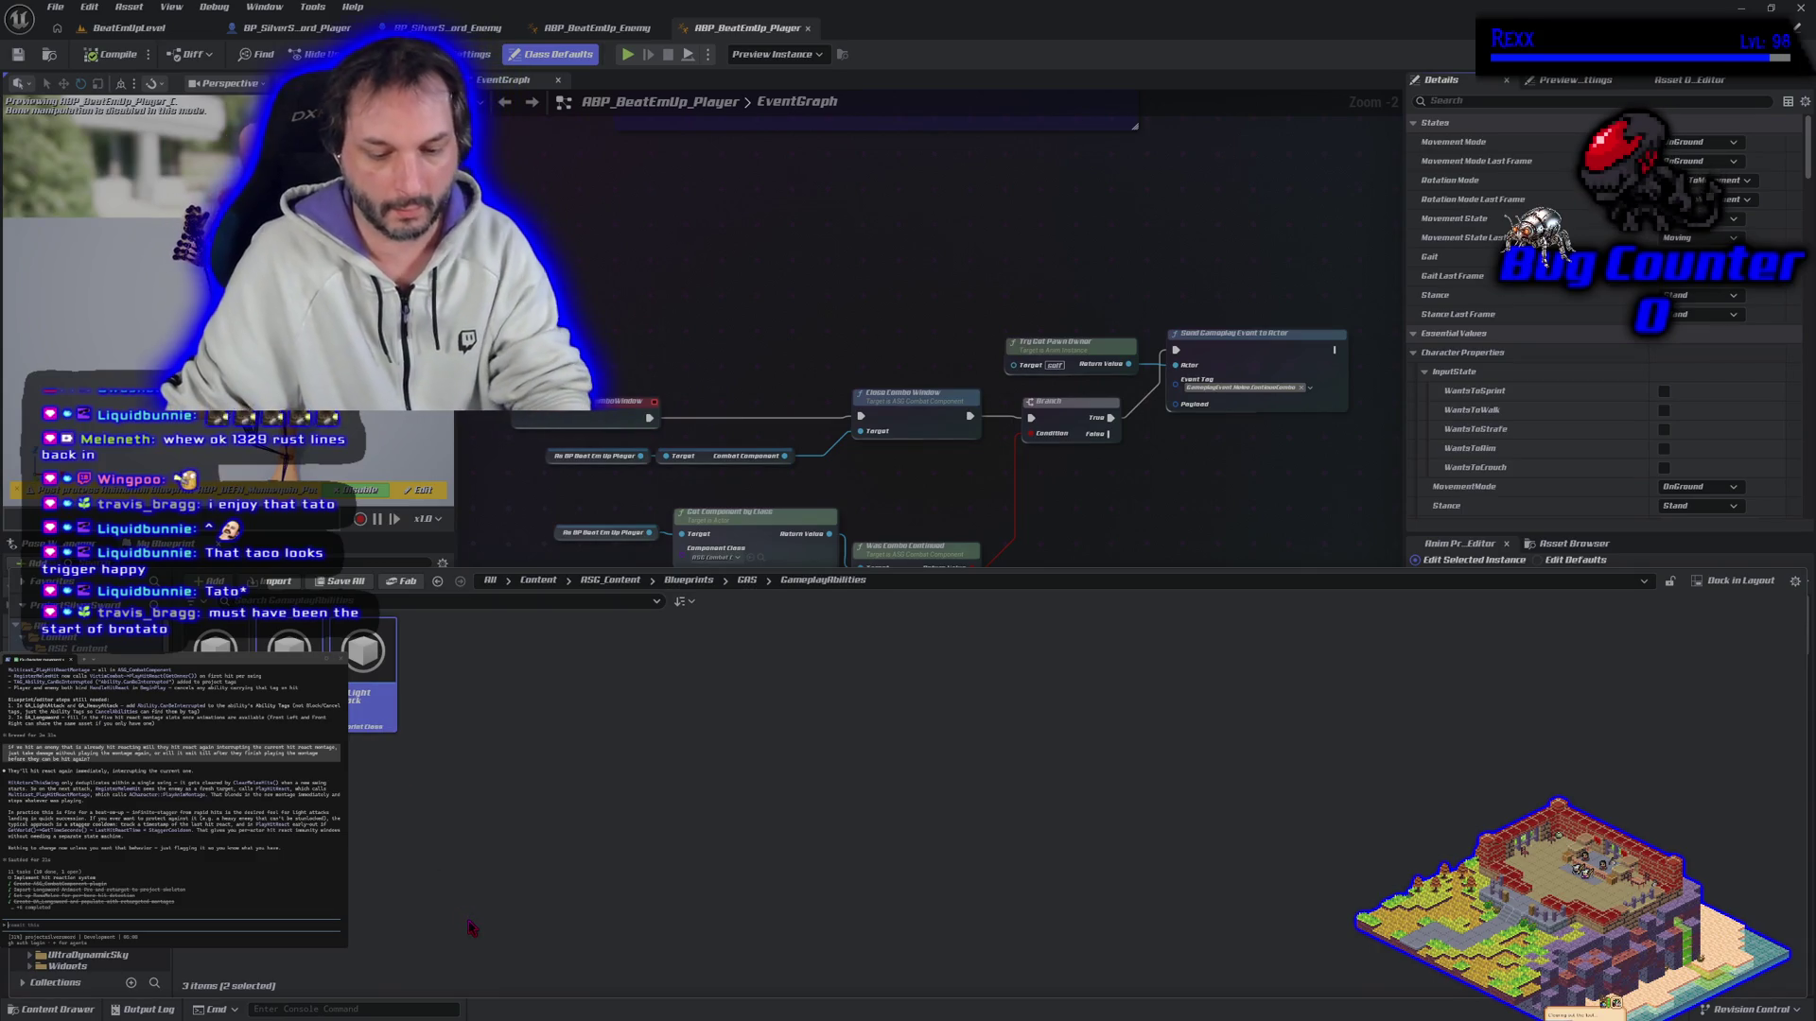
pyautogui.press('Return')
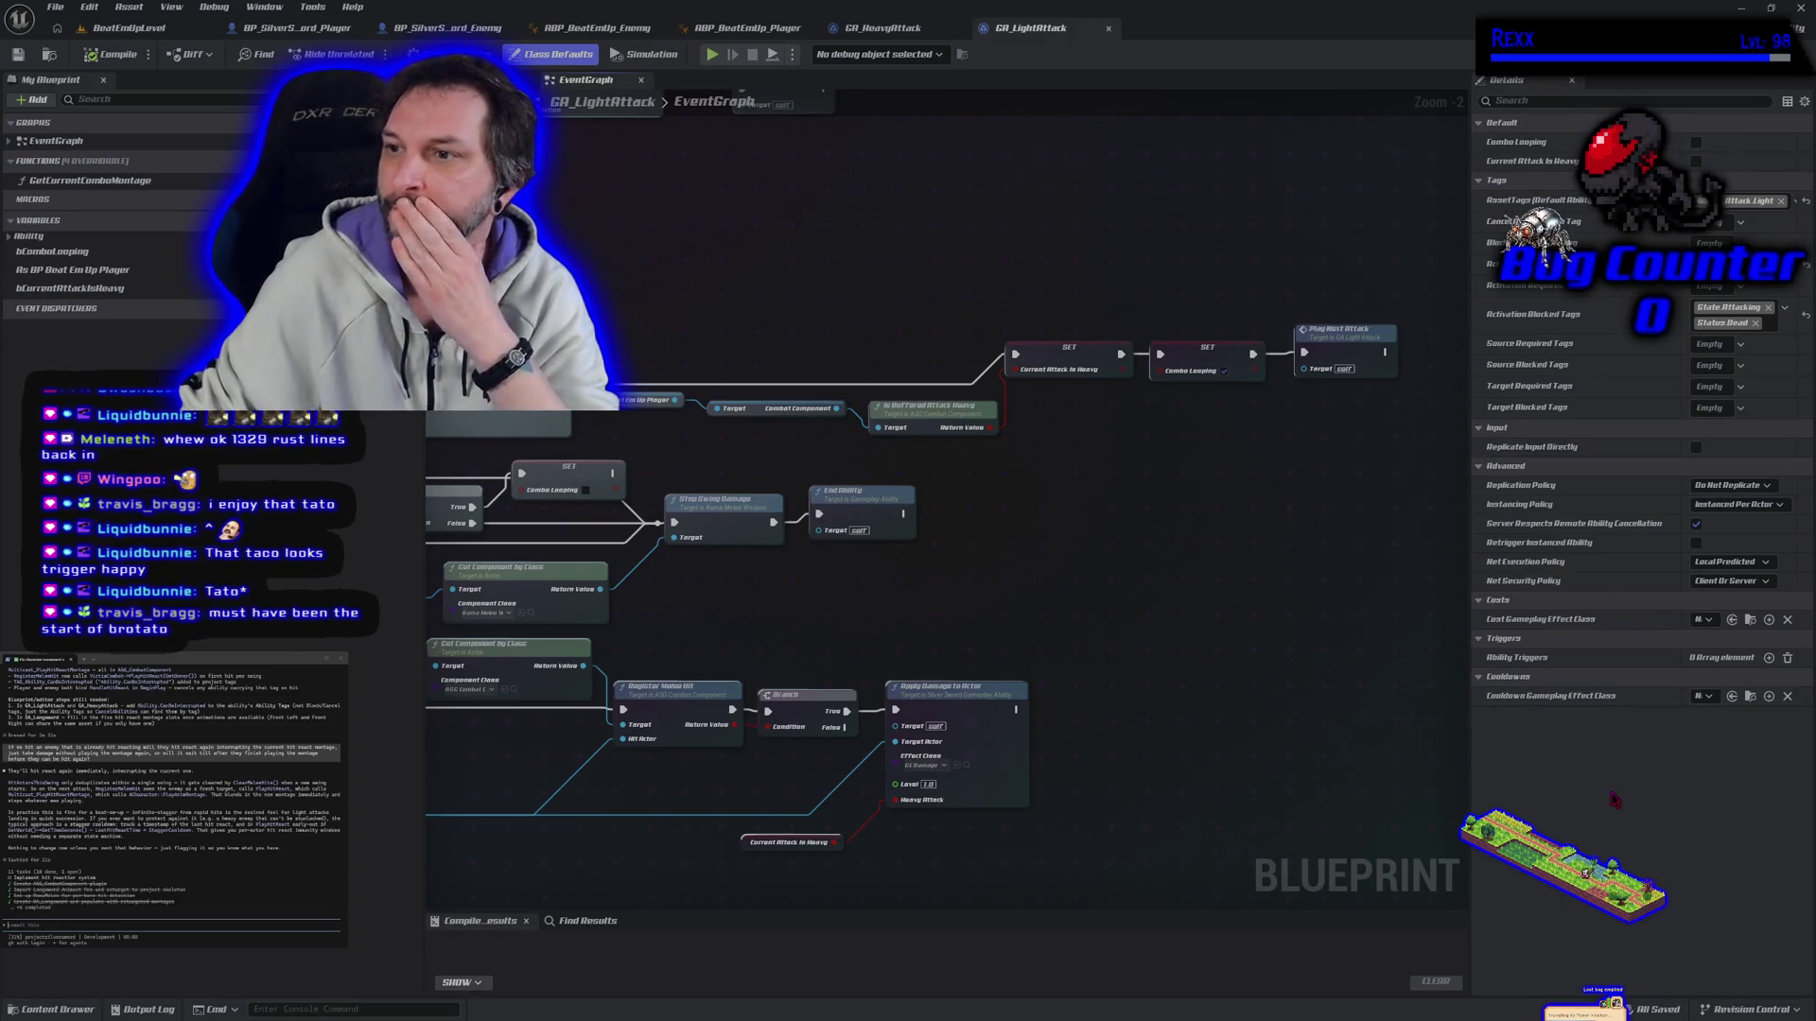
# Step: Add the CanBeInterrupted asset tag to GA_LightAttack and compile it
pyautogui.click(1755, 207)
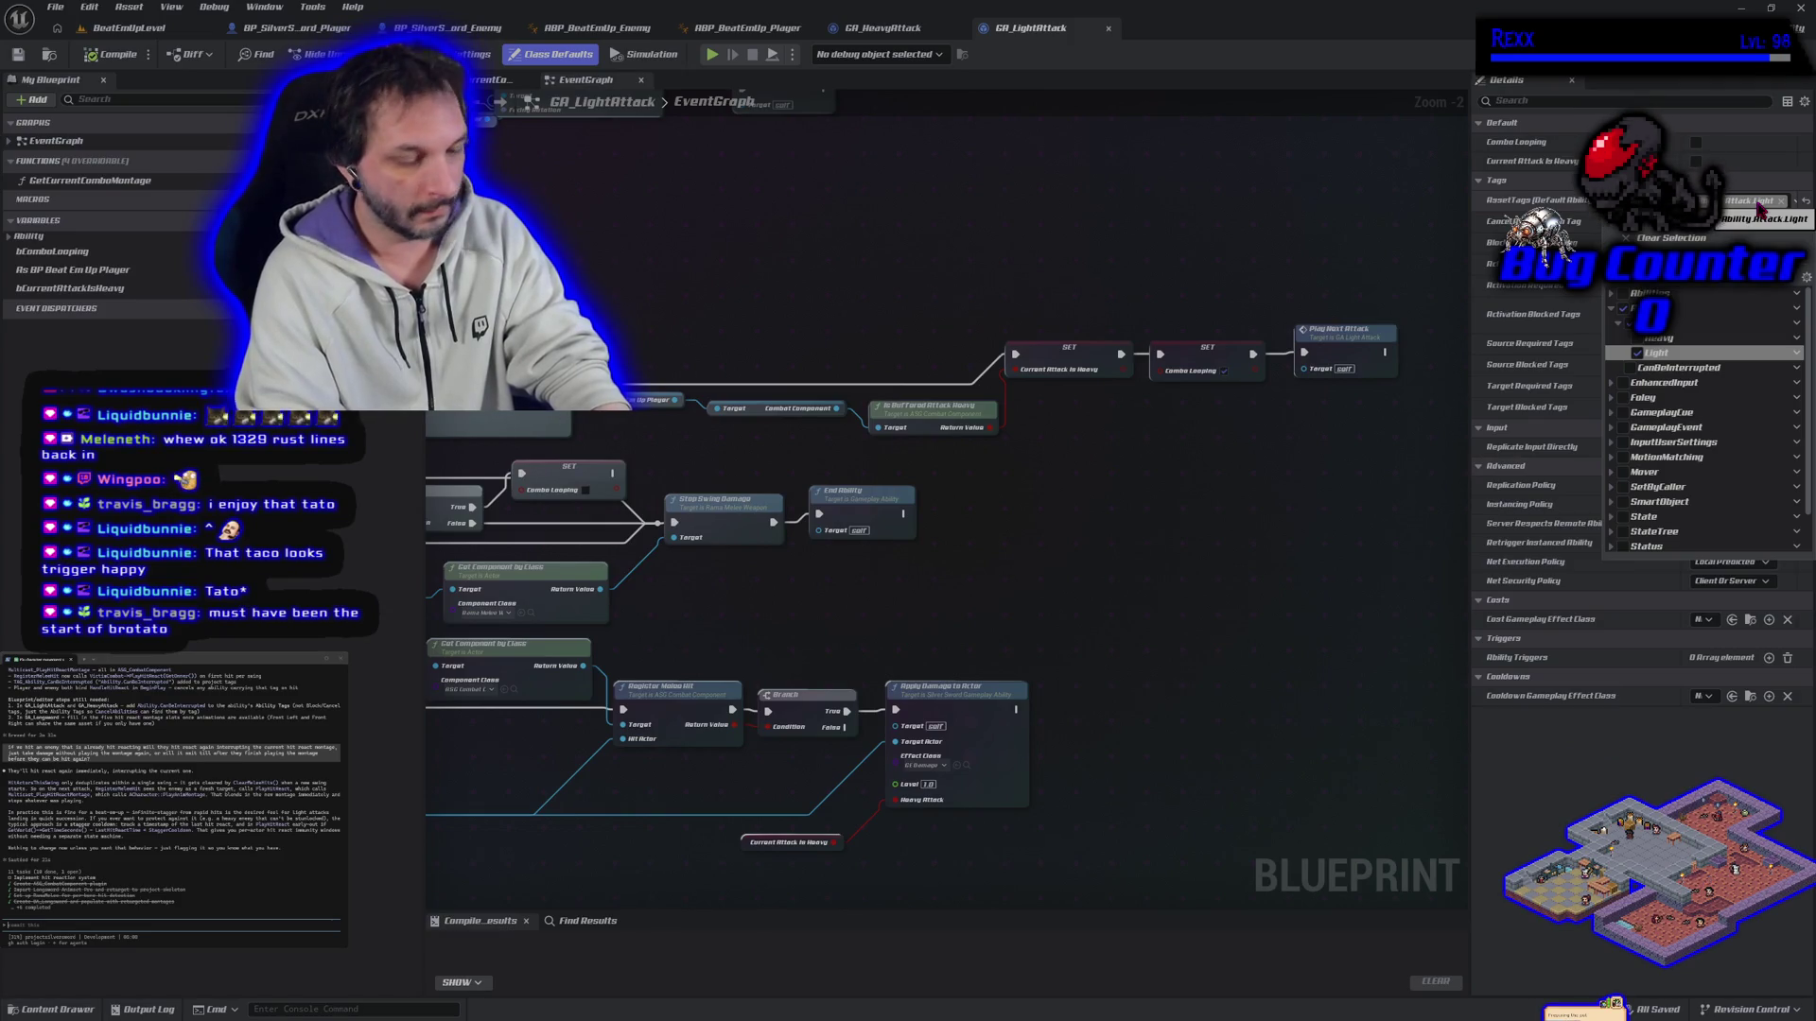
pyautogui.write('interrupt')
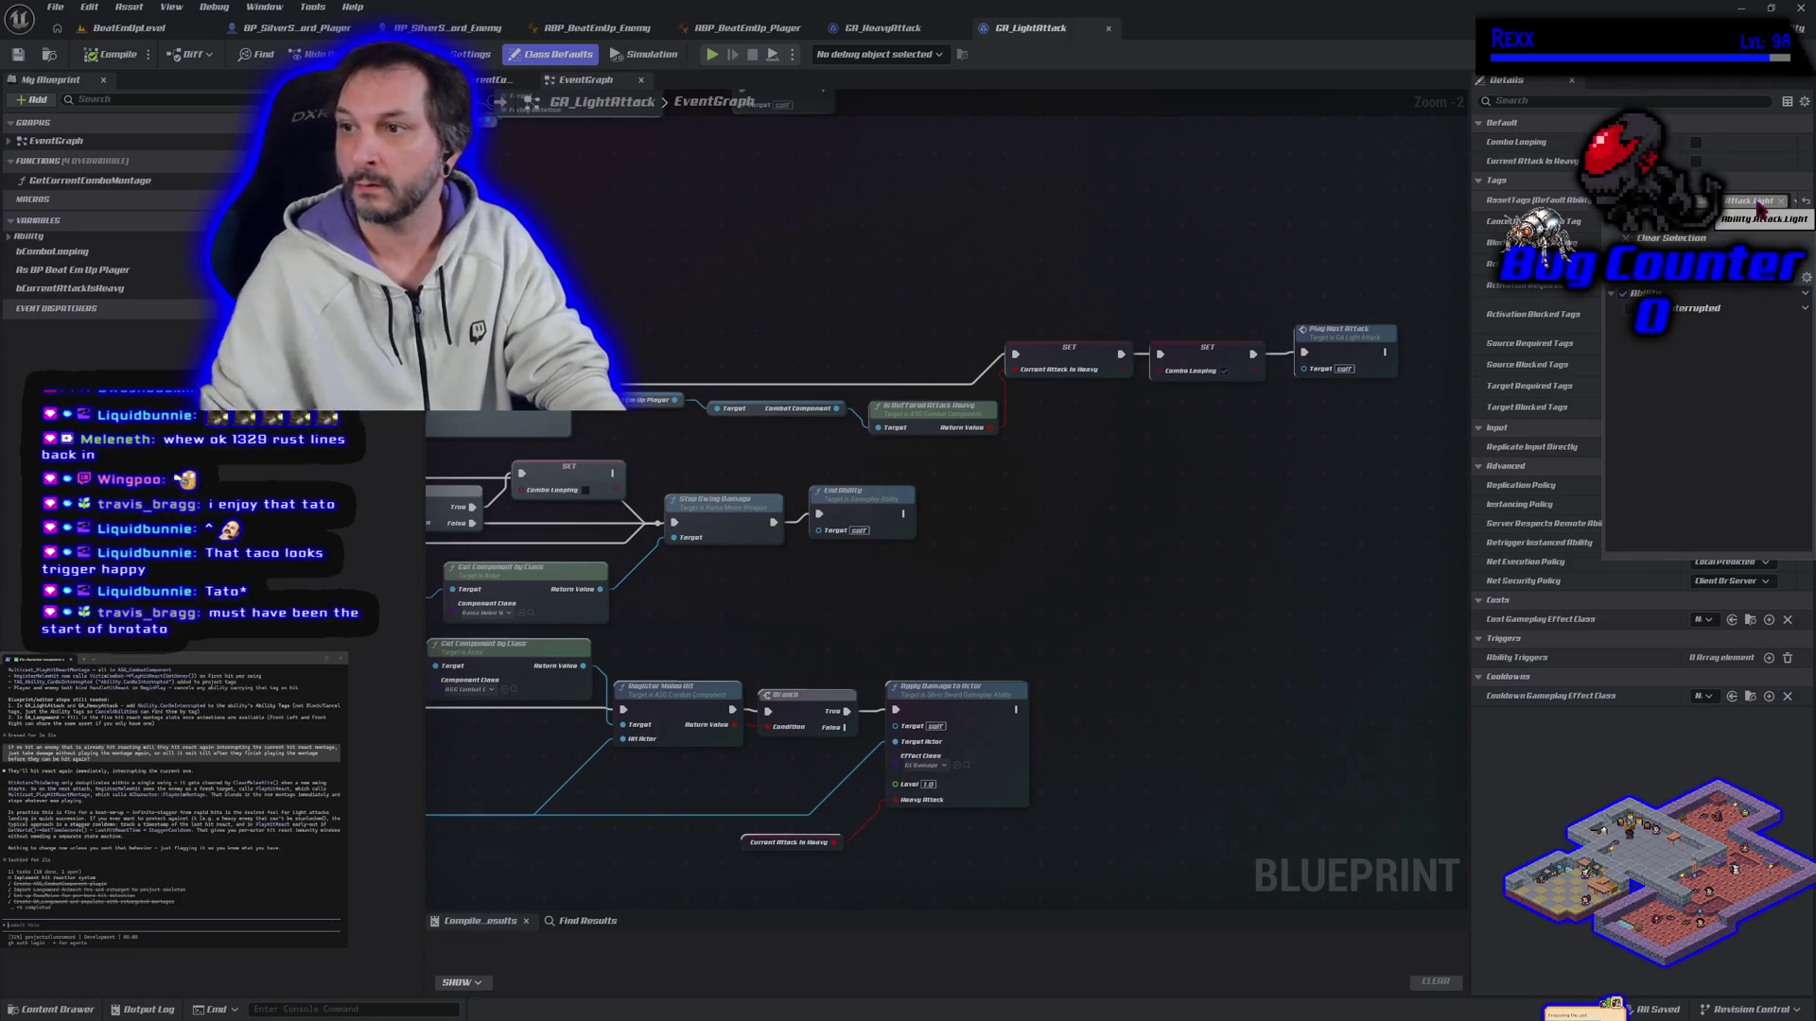
pyautogui.click(1627, 308)
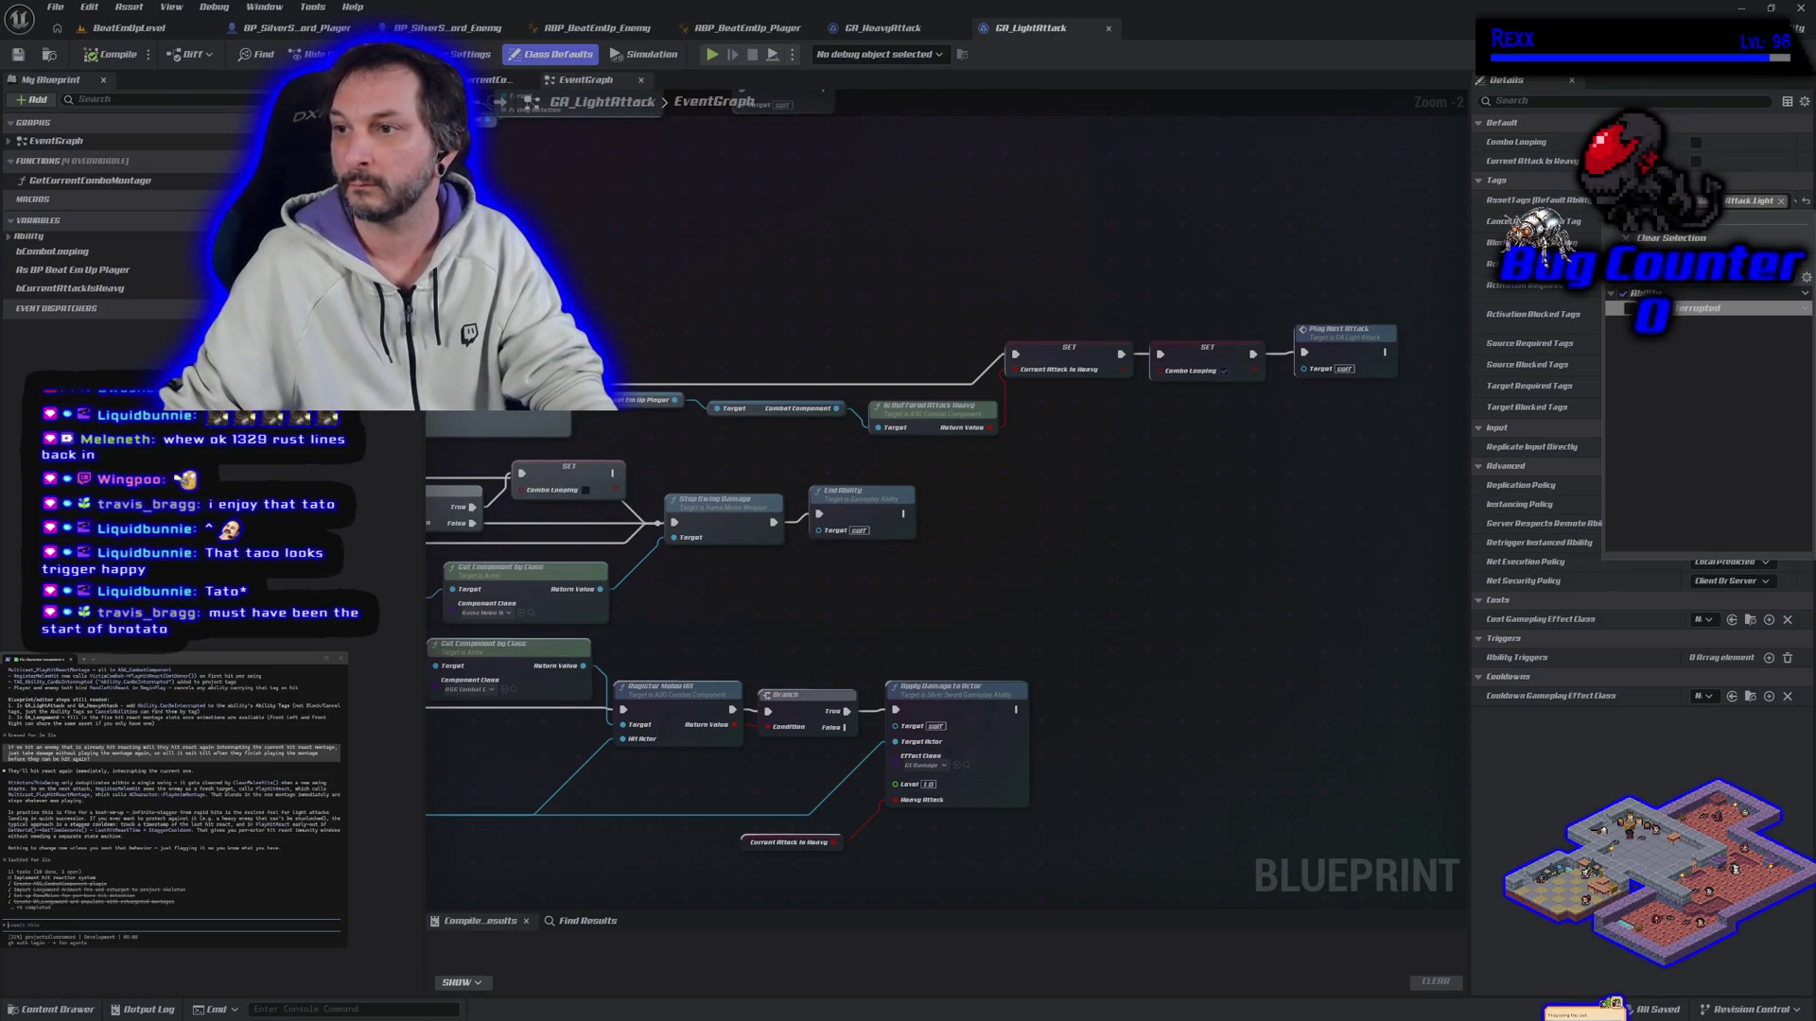
pyautogui.press('Escape')
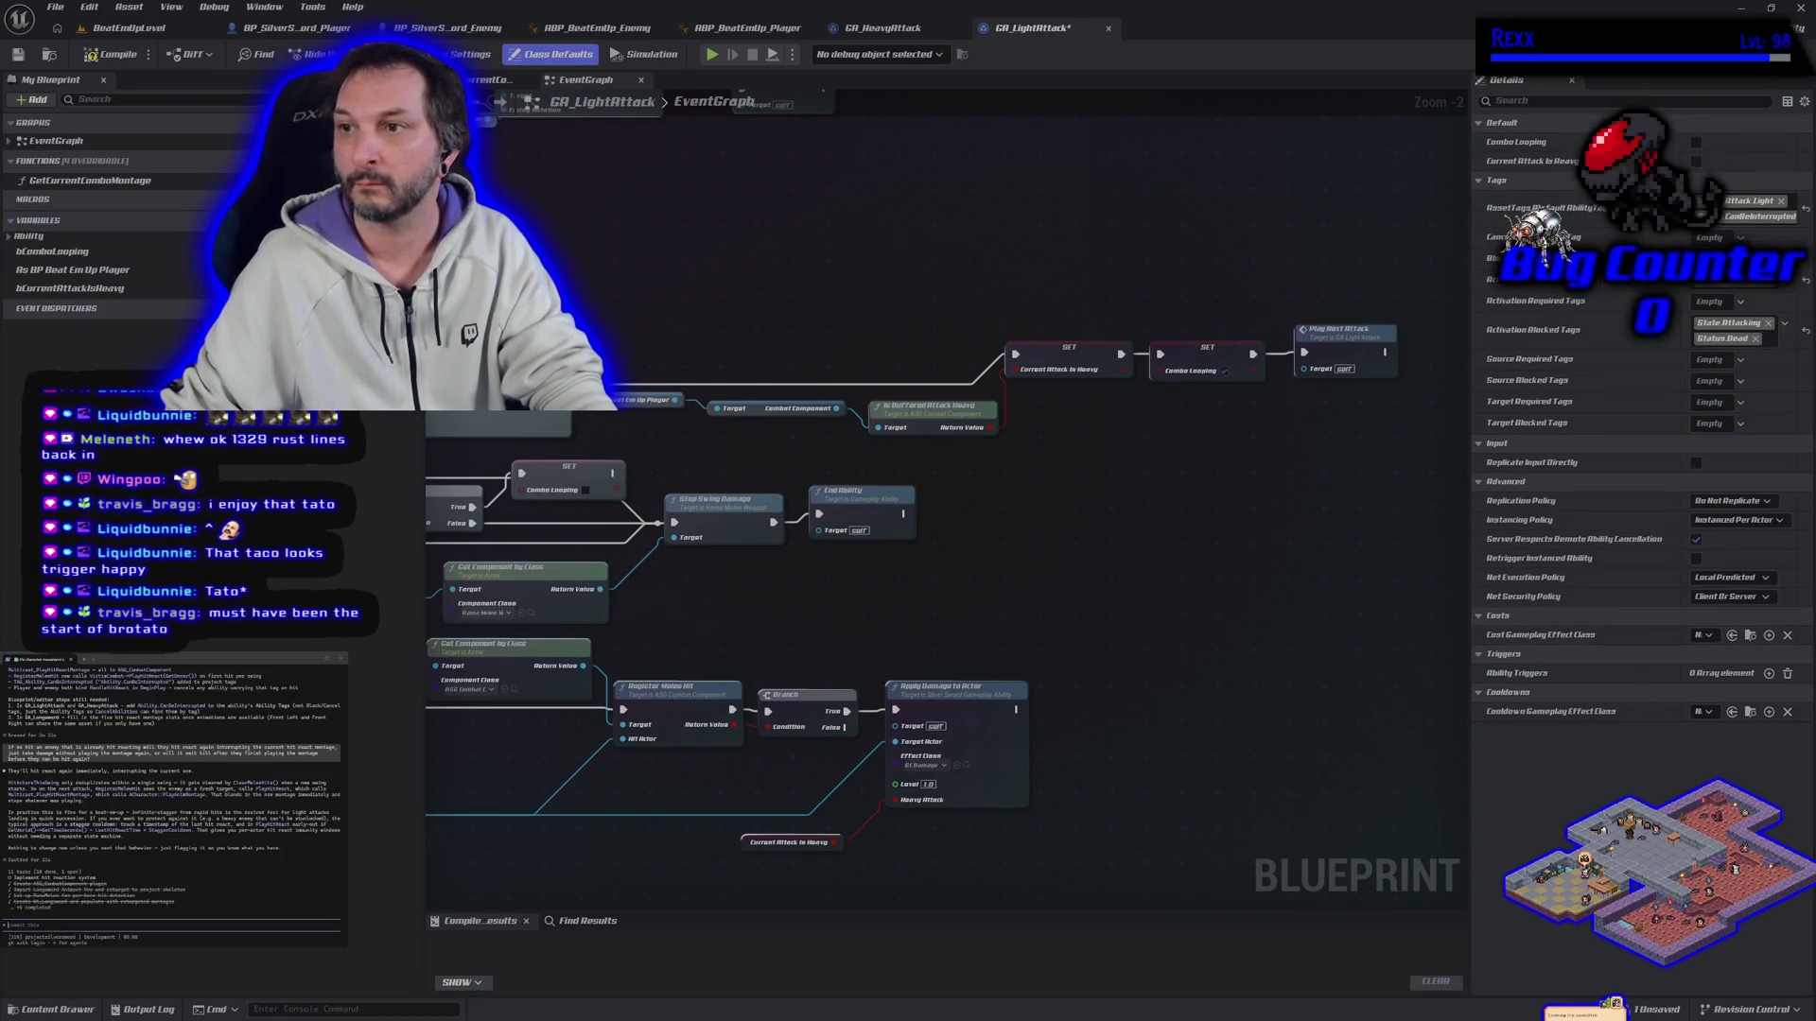
pyautogui.click(109, 54)
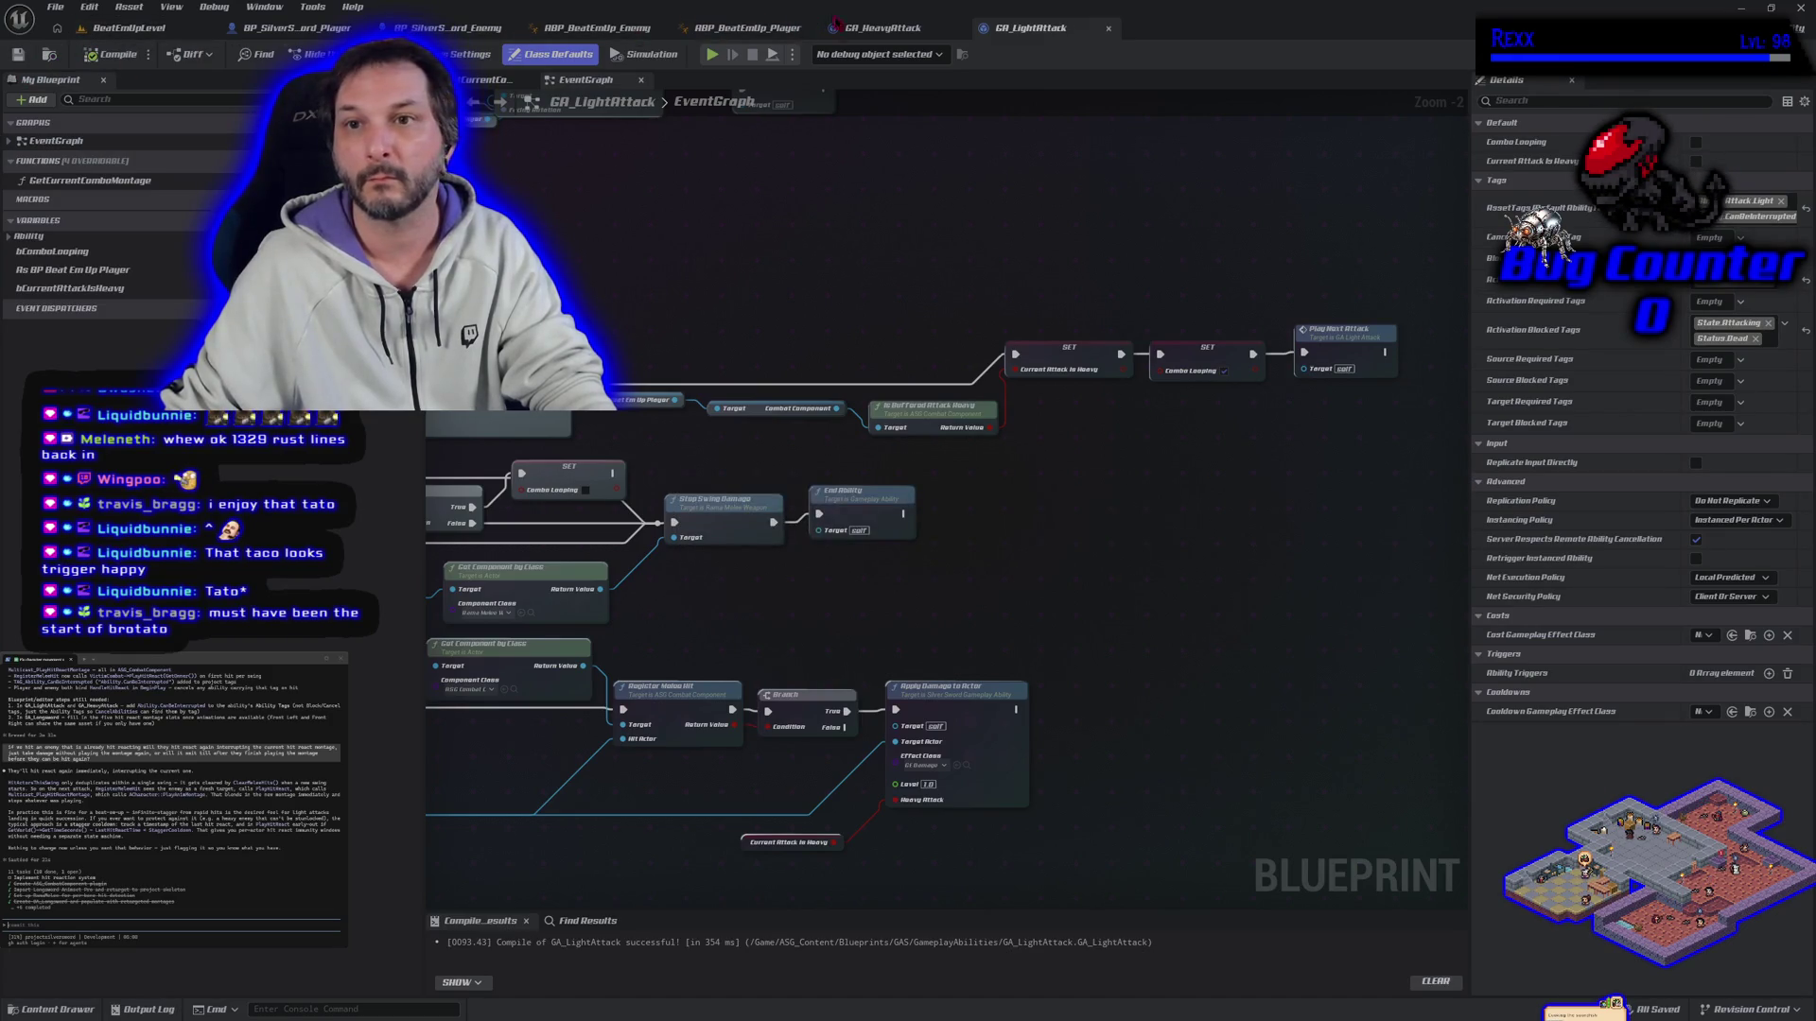
# Step: Add CanBeInterrupted to GA_HeavyAttack, compile it, and go to the Data folder
pyautogui.click(834, 24)
pyautogui.click(1757, 207)
pyautogui.write('ca')
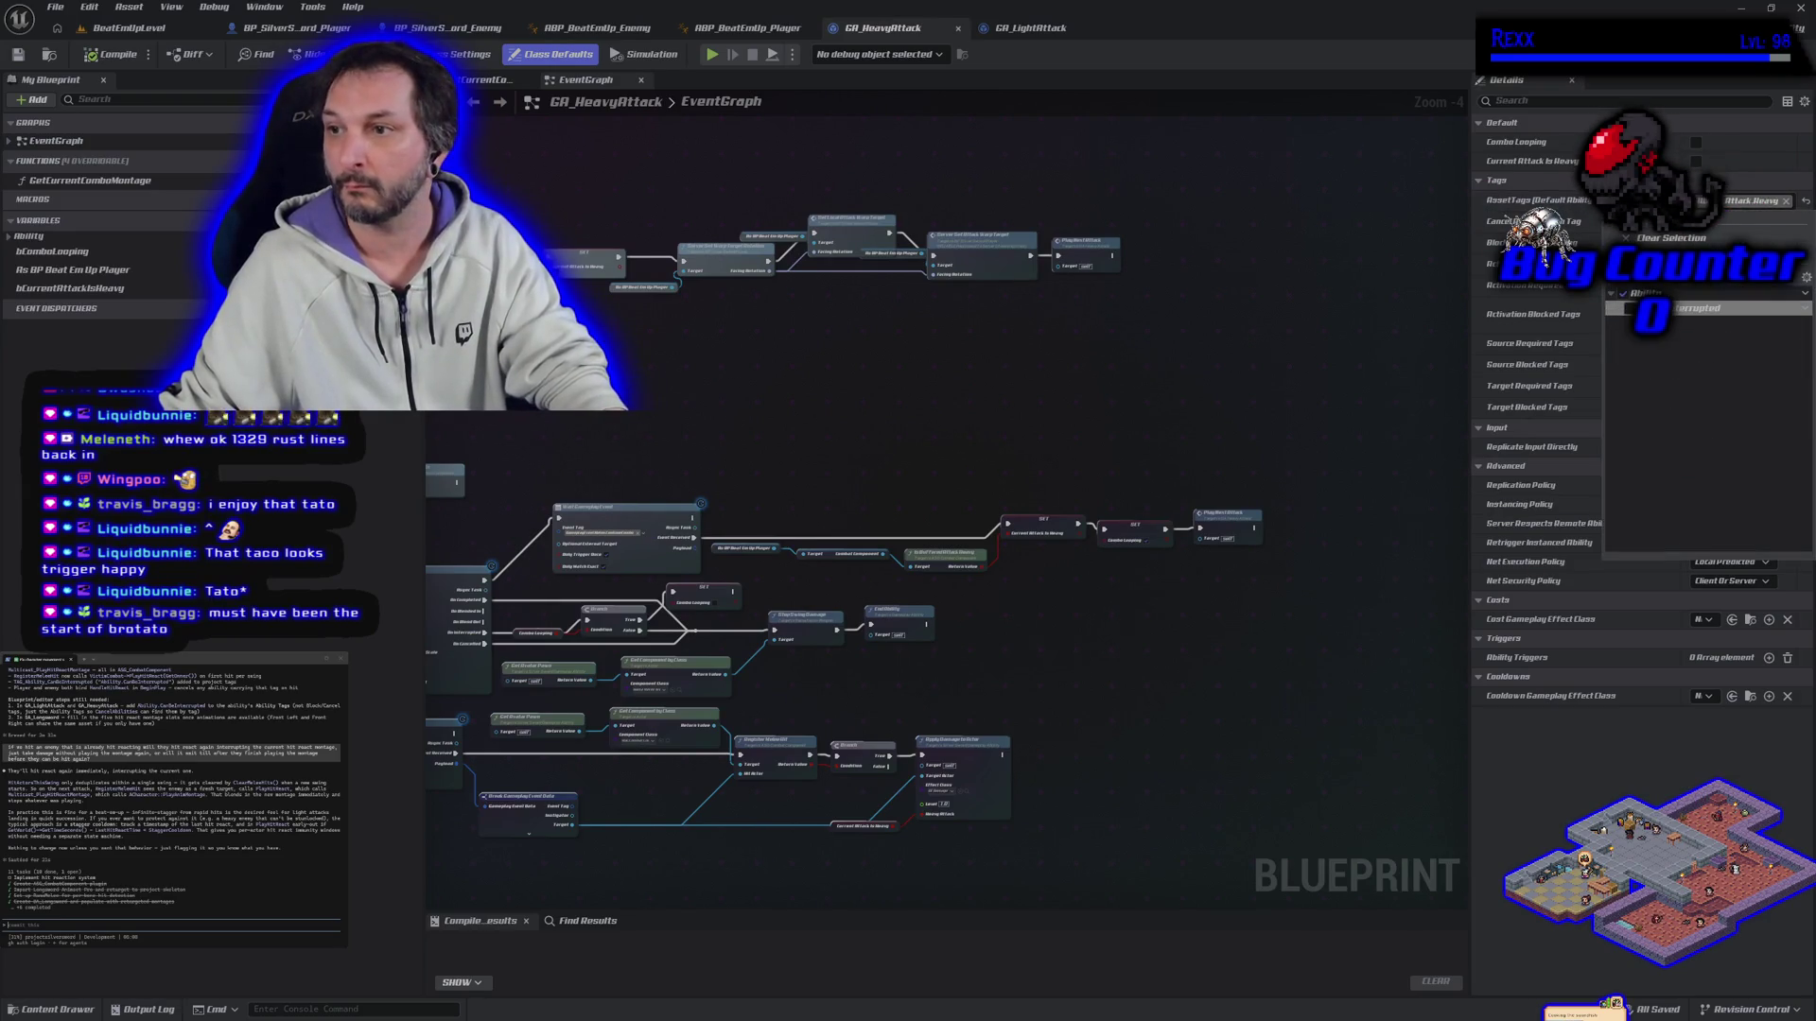
pyautogui.click(1628, 308)
pyautogui.click(114, 54)
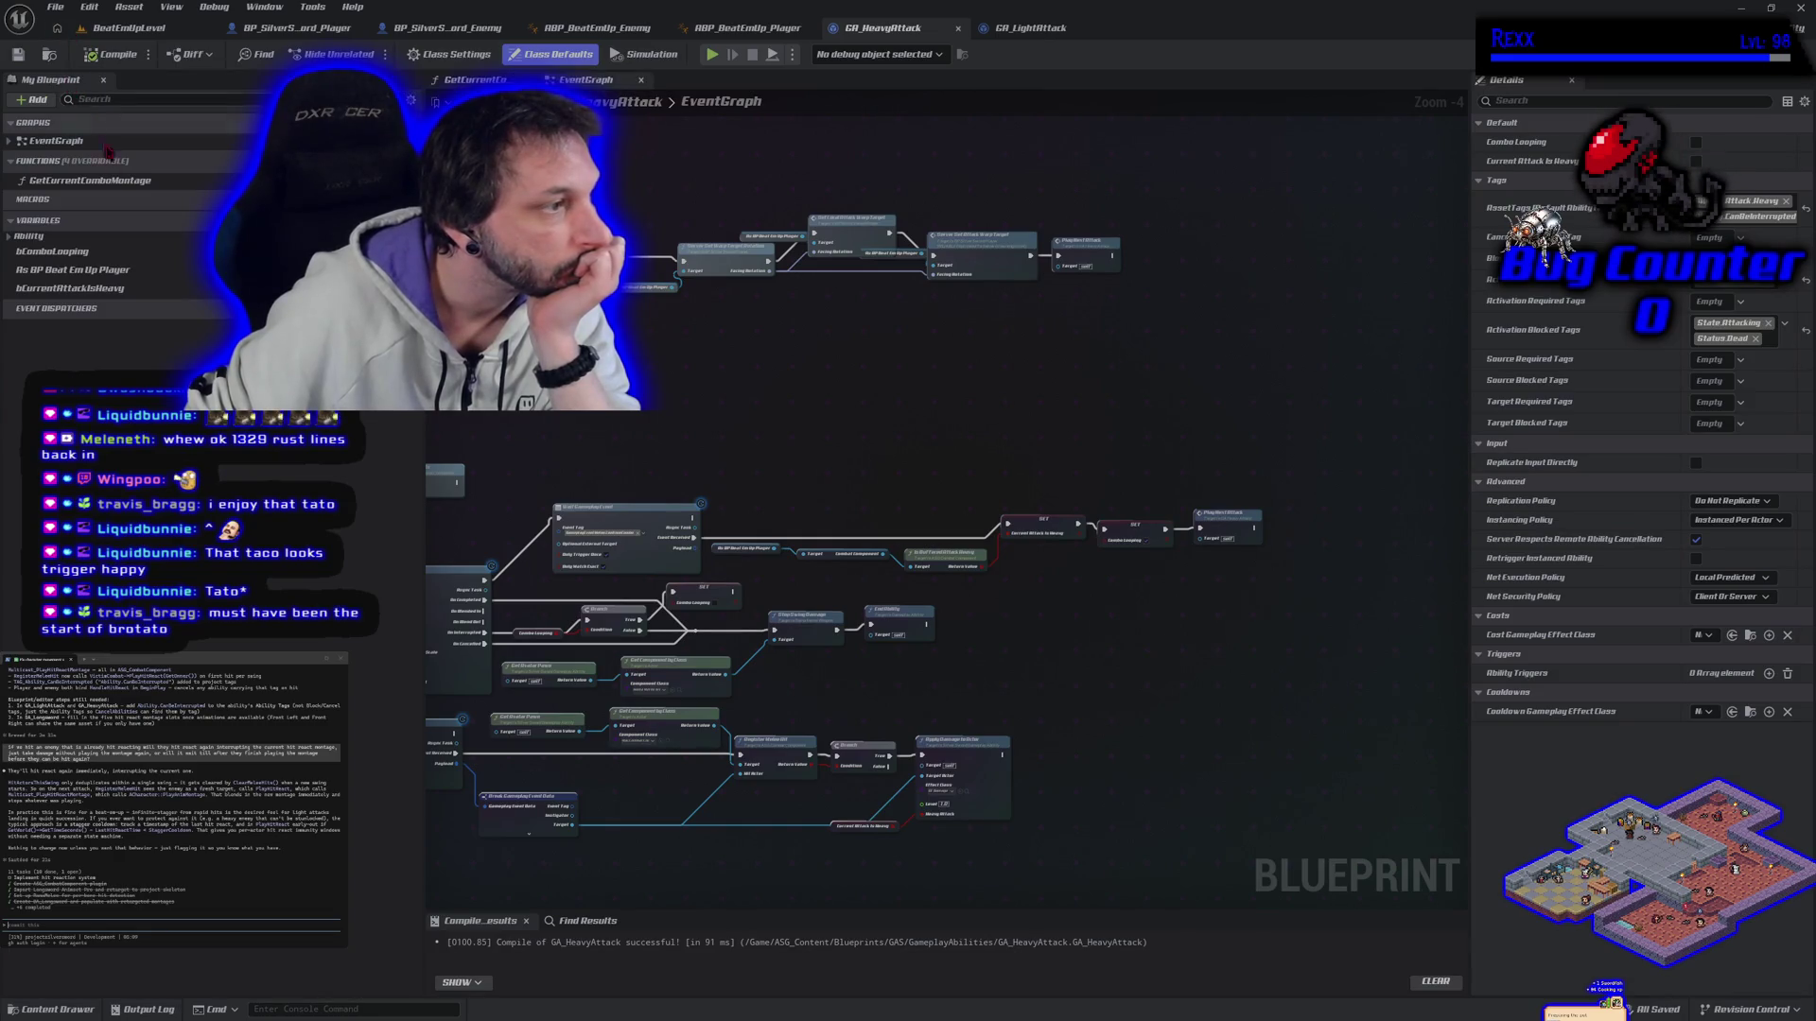
pyautogui.click(74, 1010)
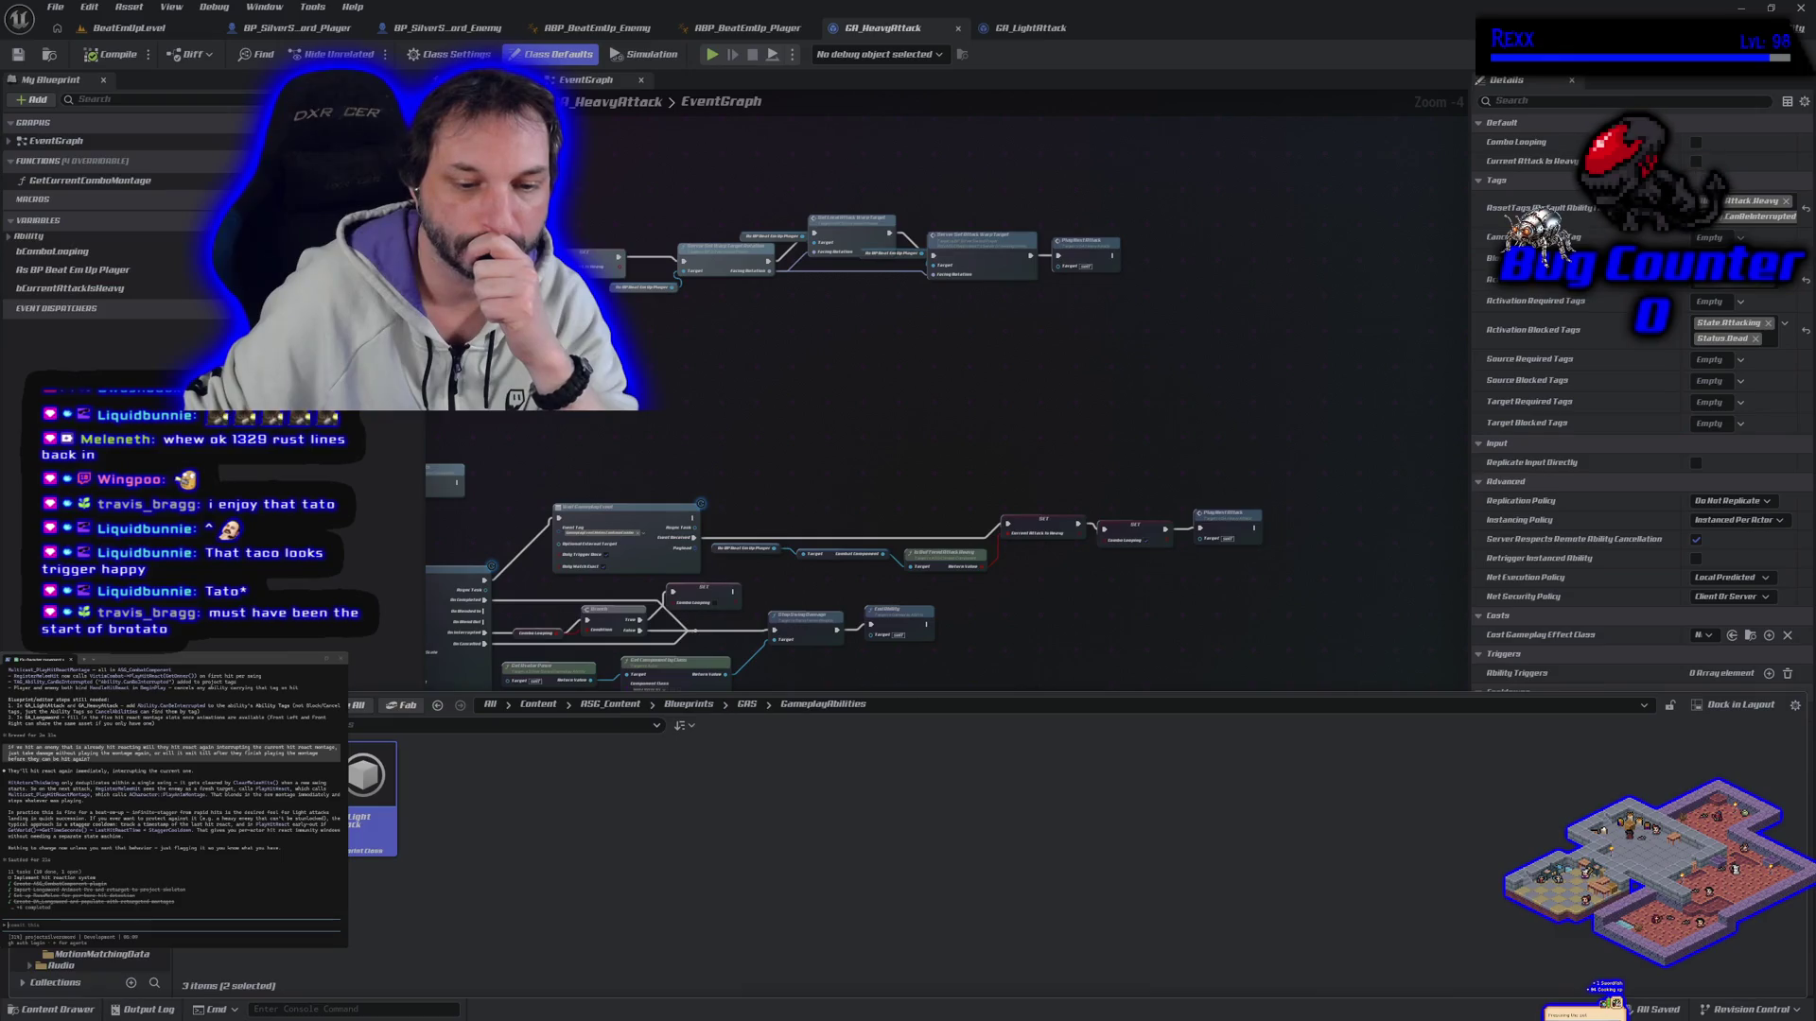
pyautogui.click(66, 908)
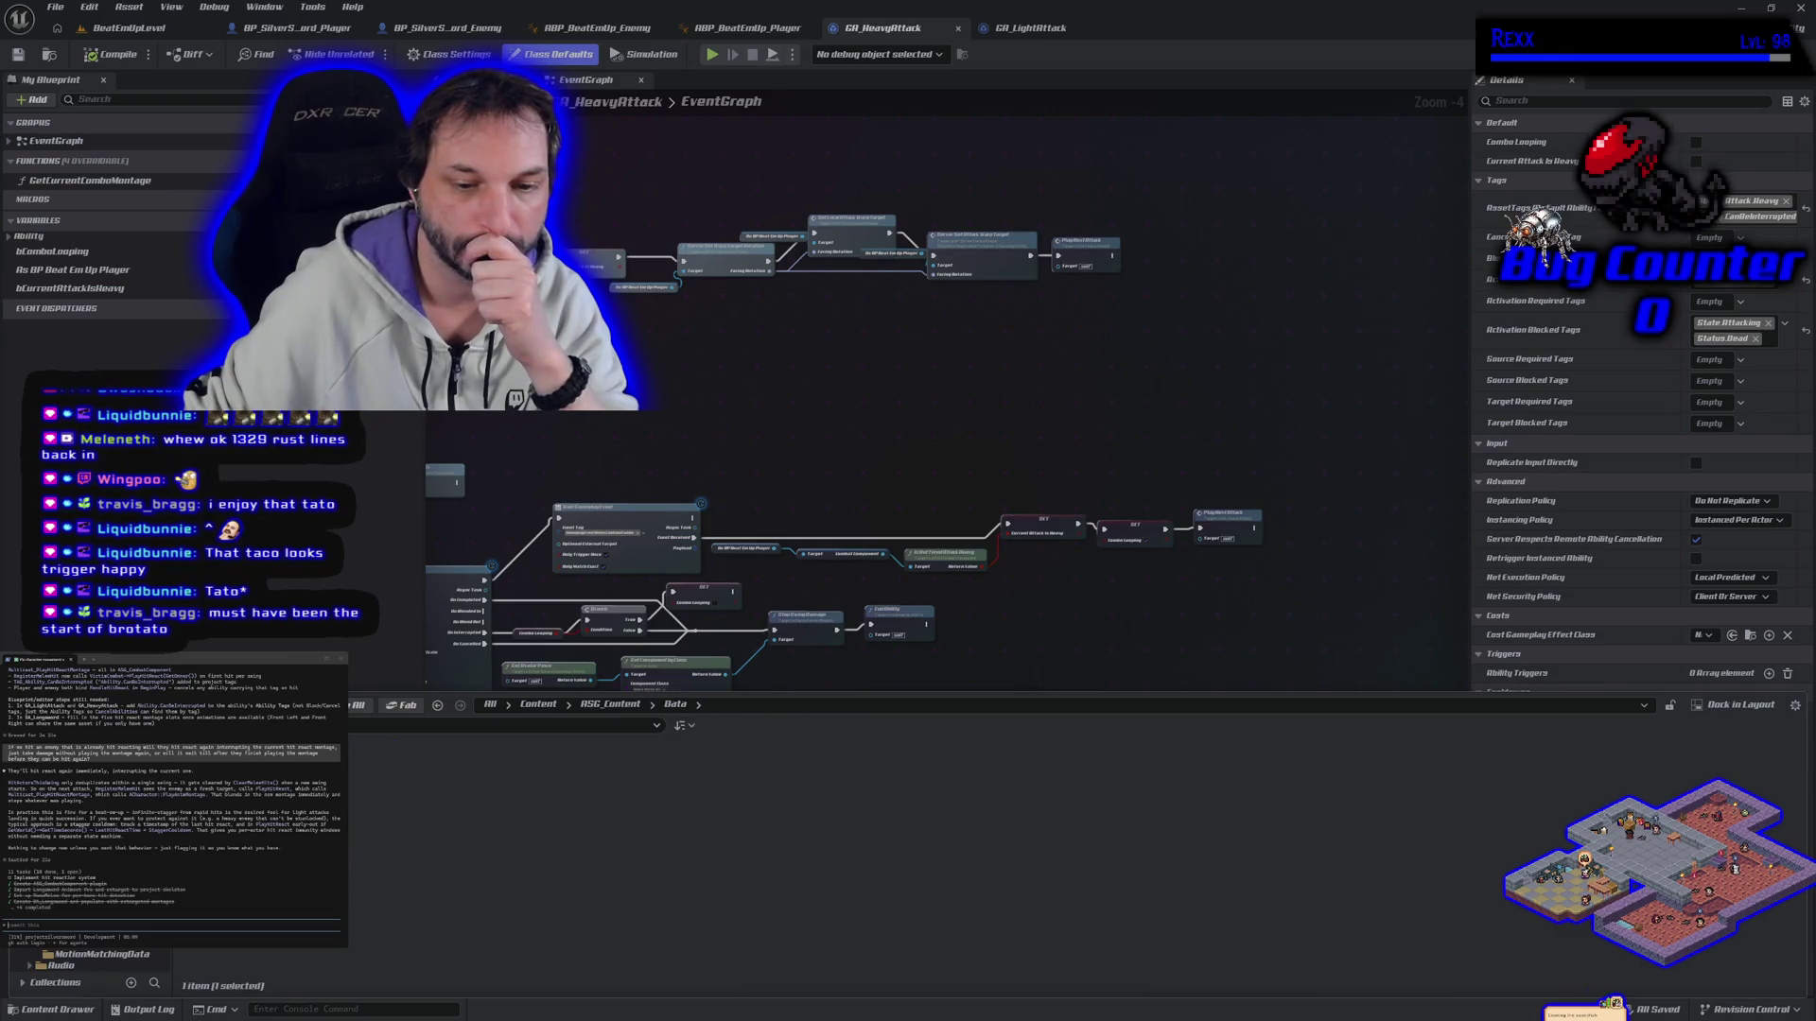
# Step: Open DA_Longsword from Data > WeaponData, then return to the BeatEmUpLevel level
pyautogui.doubleClick(321, 794)
pyautogui.doubleClick(369, 794)
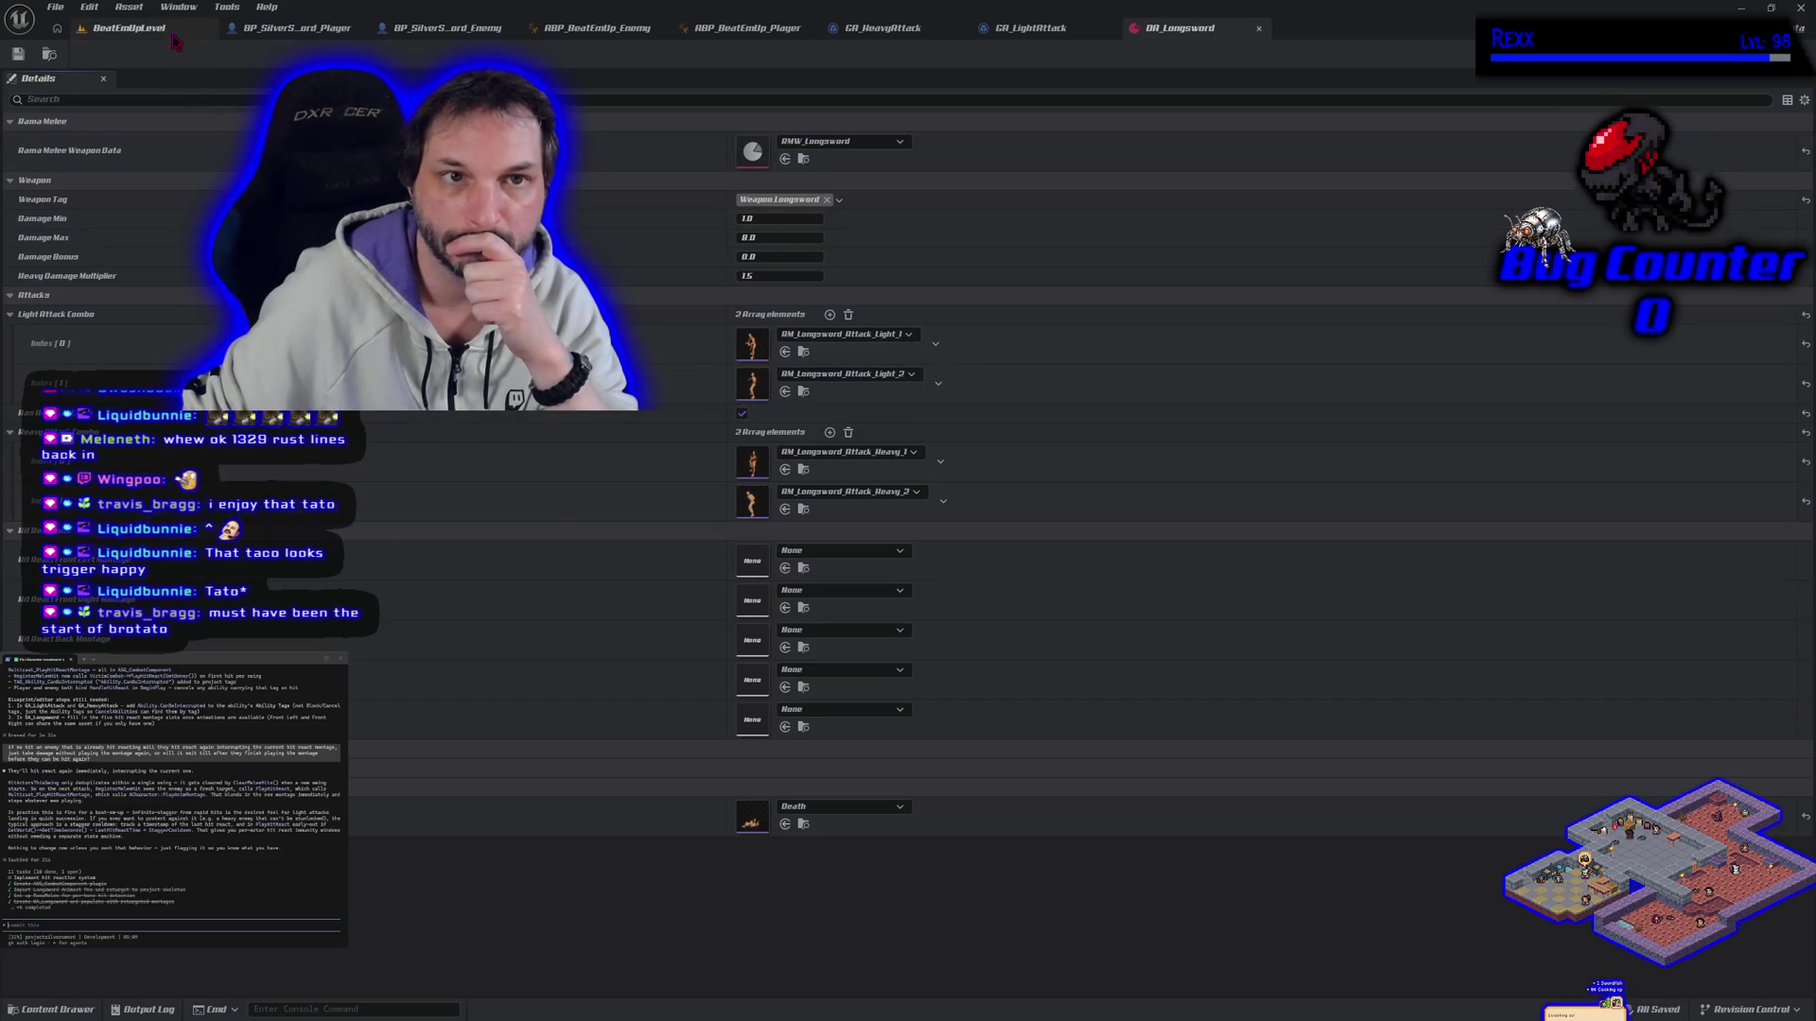
pyautogui.click(128, 27)
pyautogui.hotkey('ctrl', 'space')
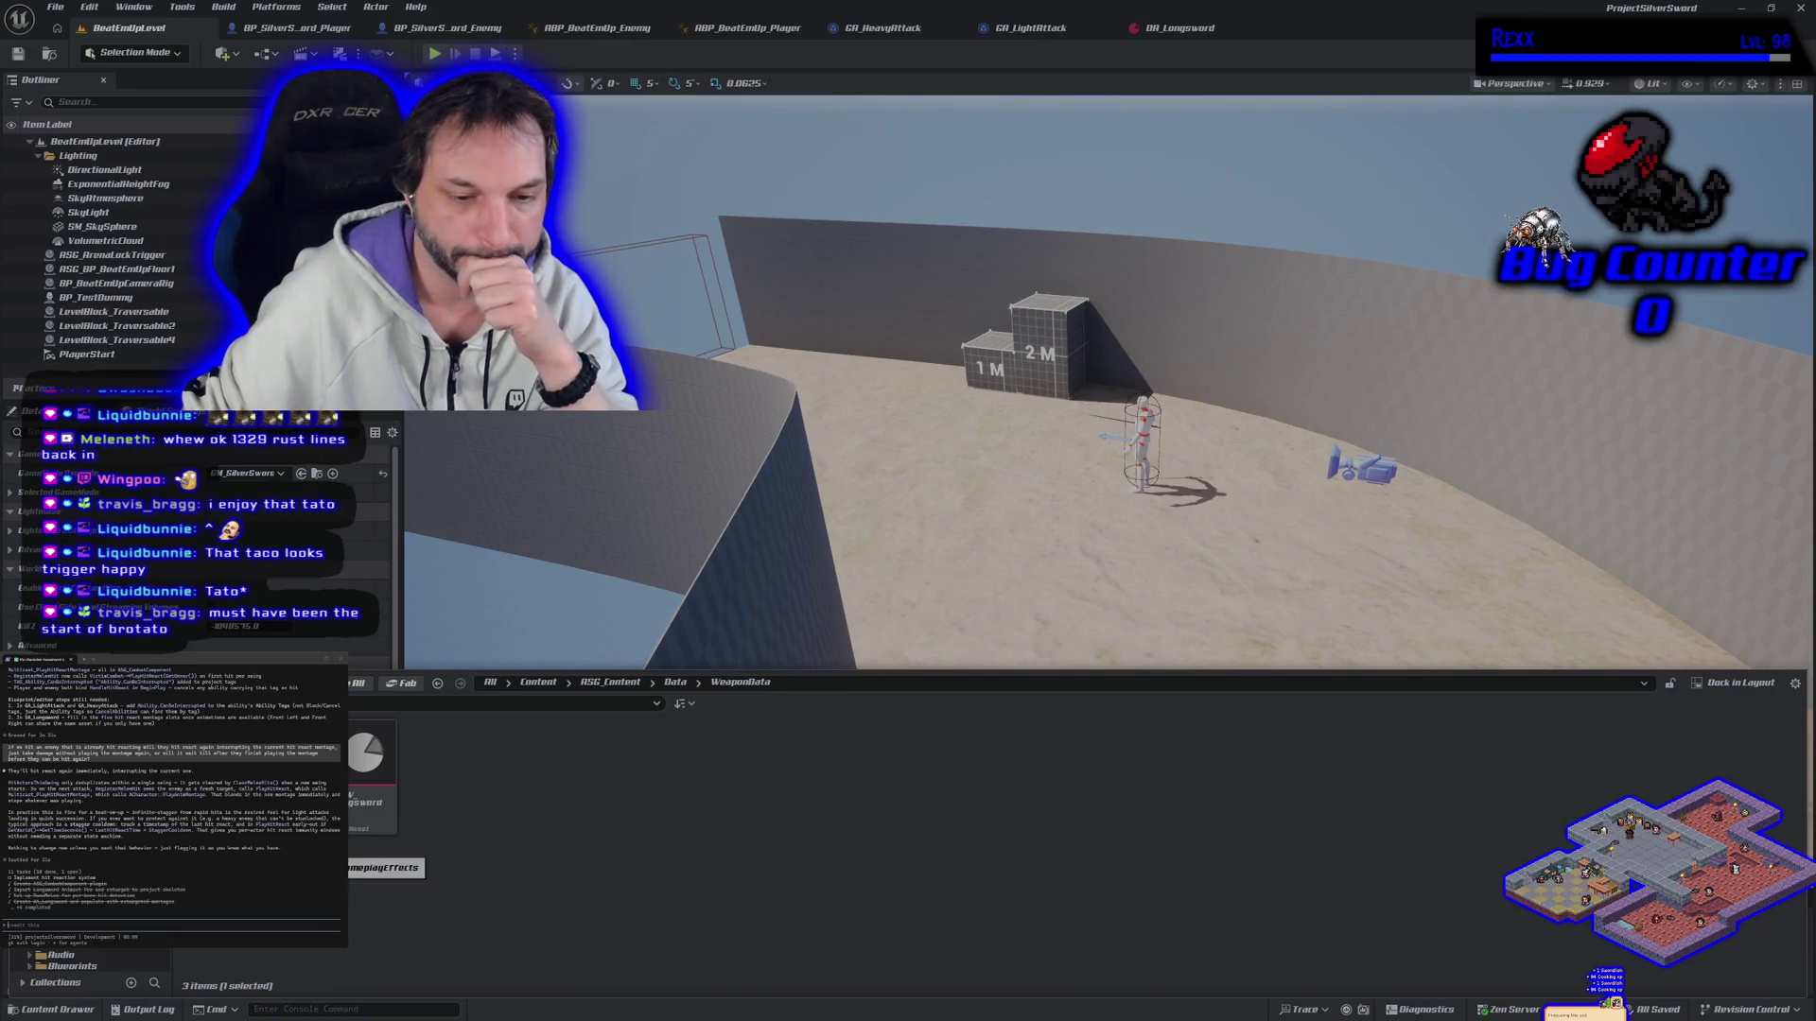
# Step: Navigate the Content Drawer to Animations > Longsword > InPlace
pyautogui.hotkey('alt', 'Left')
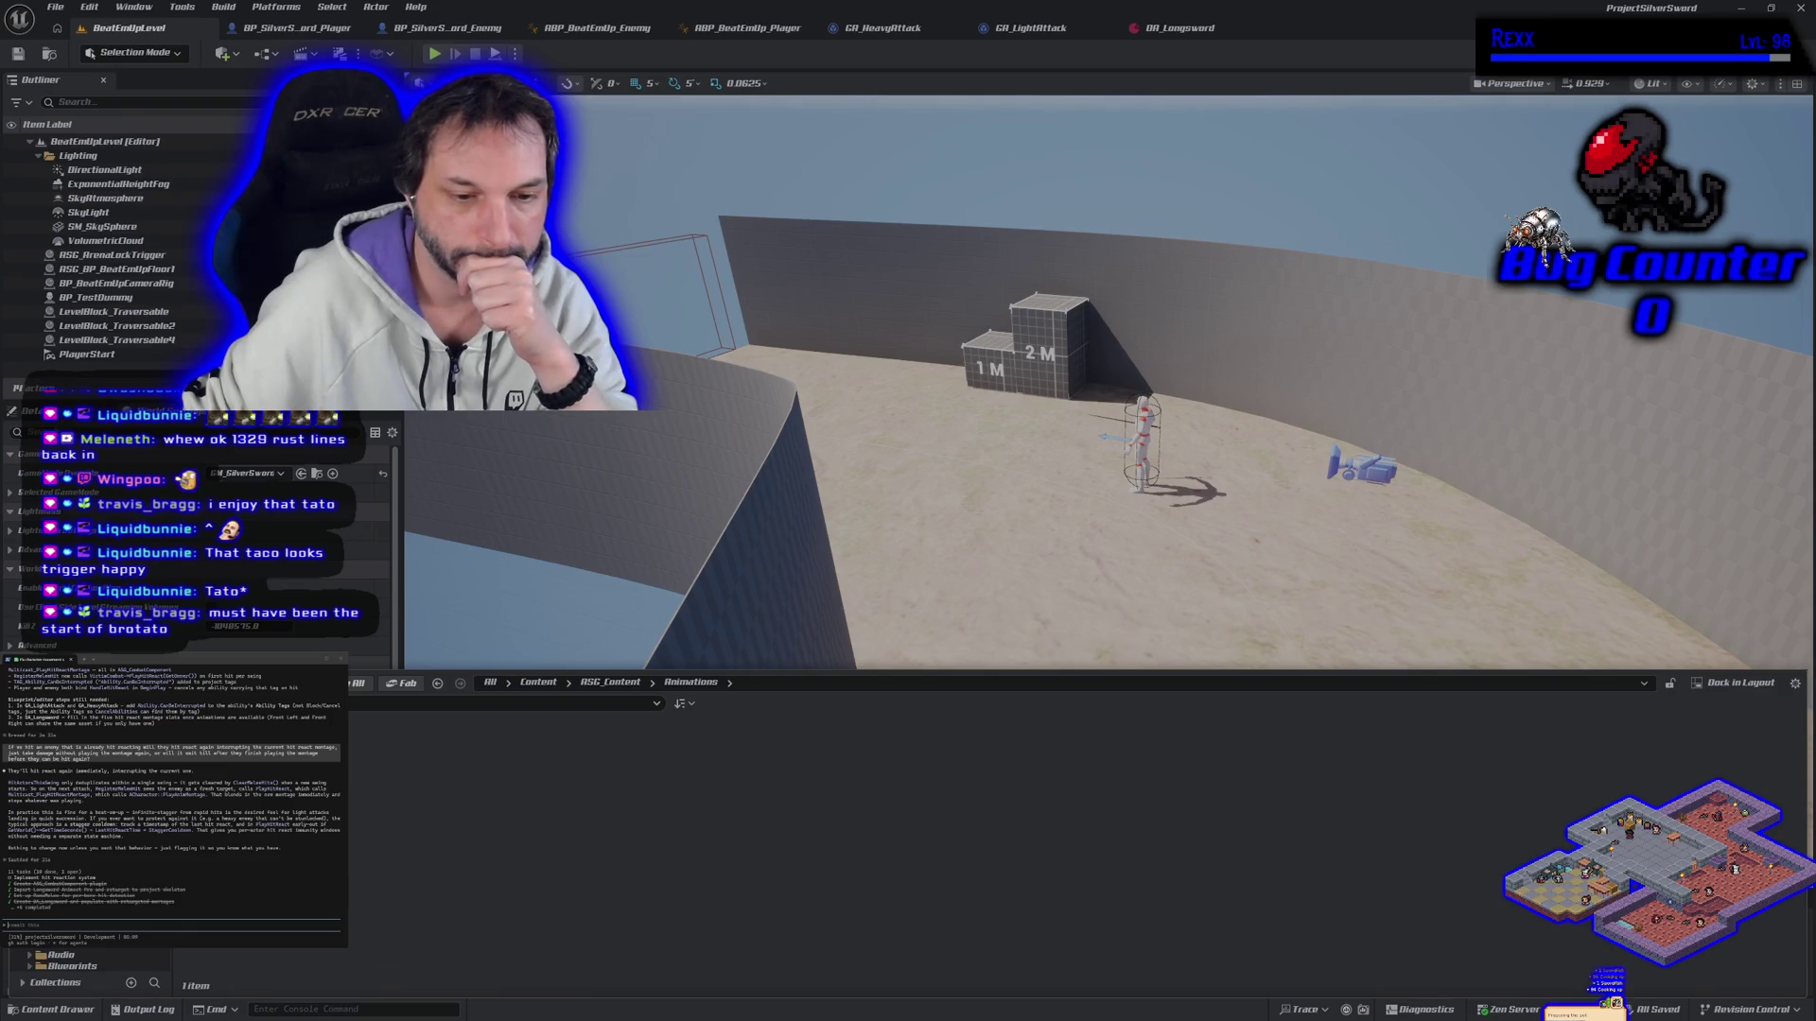
pyautogui.press('Return')
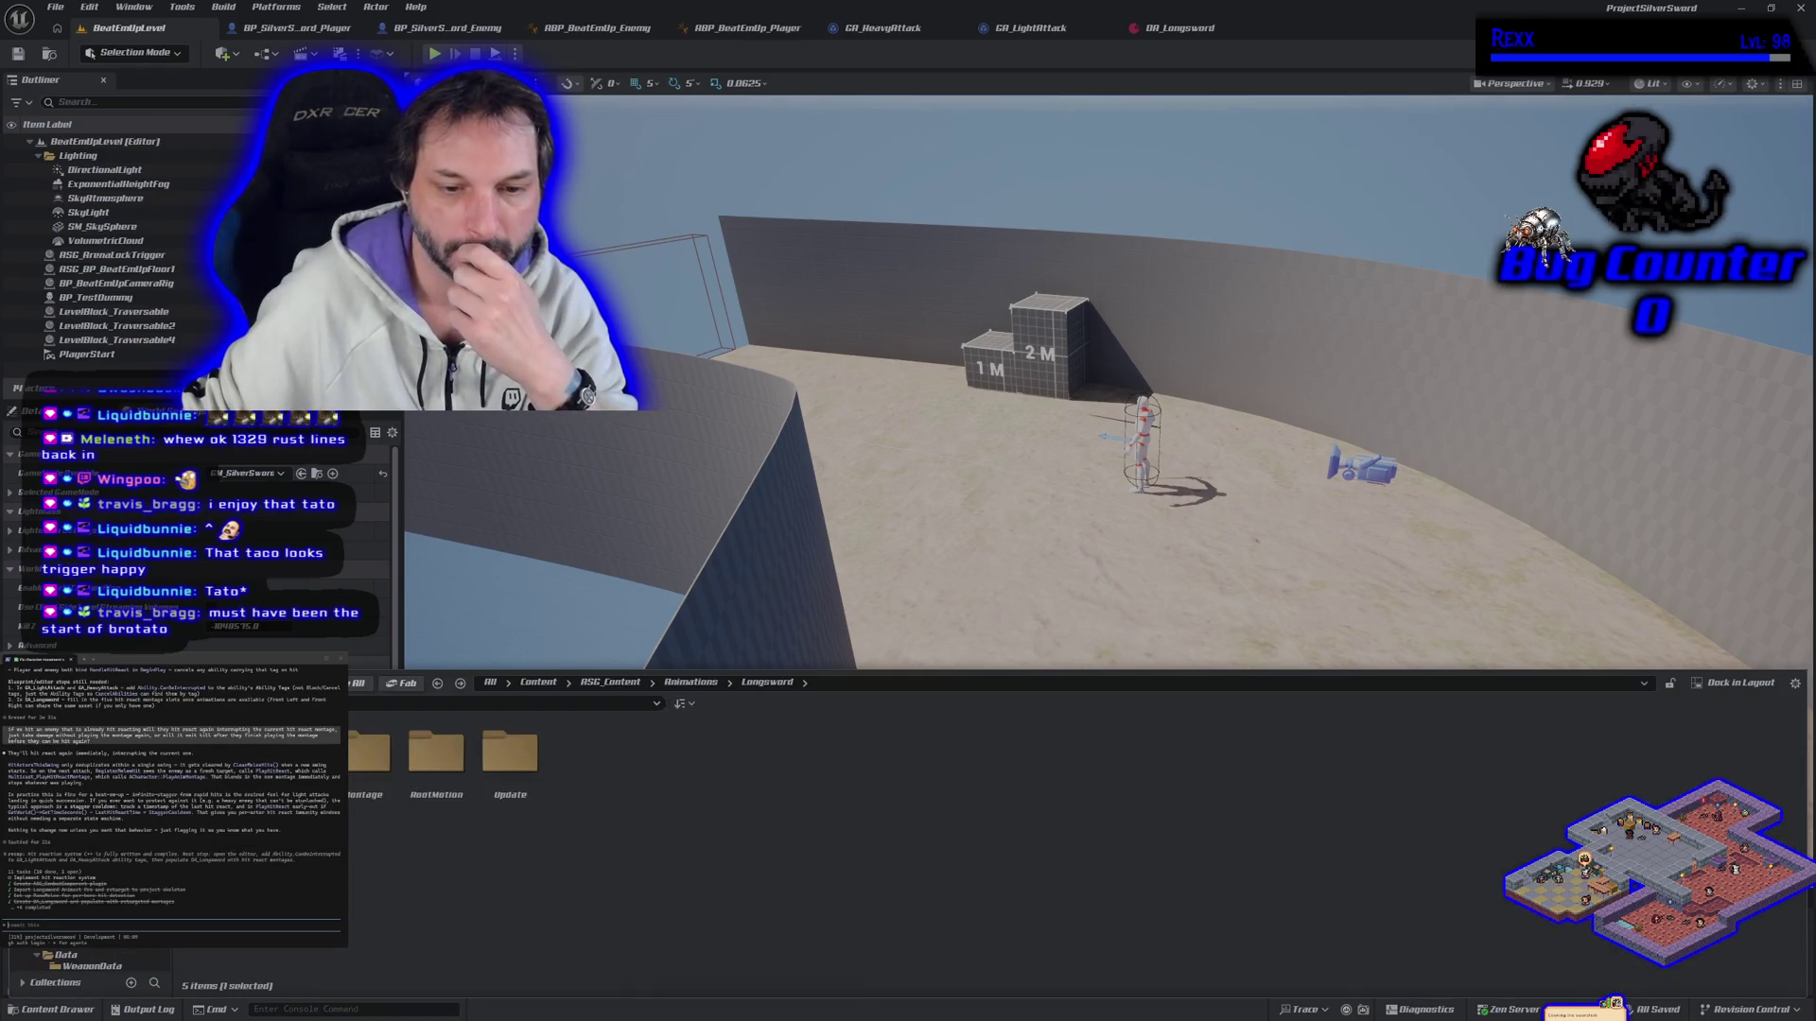
pyautogui.press('Return')
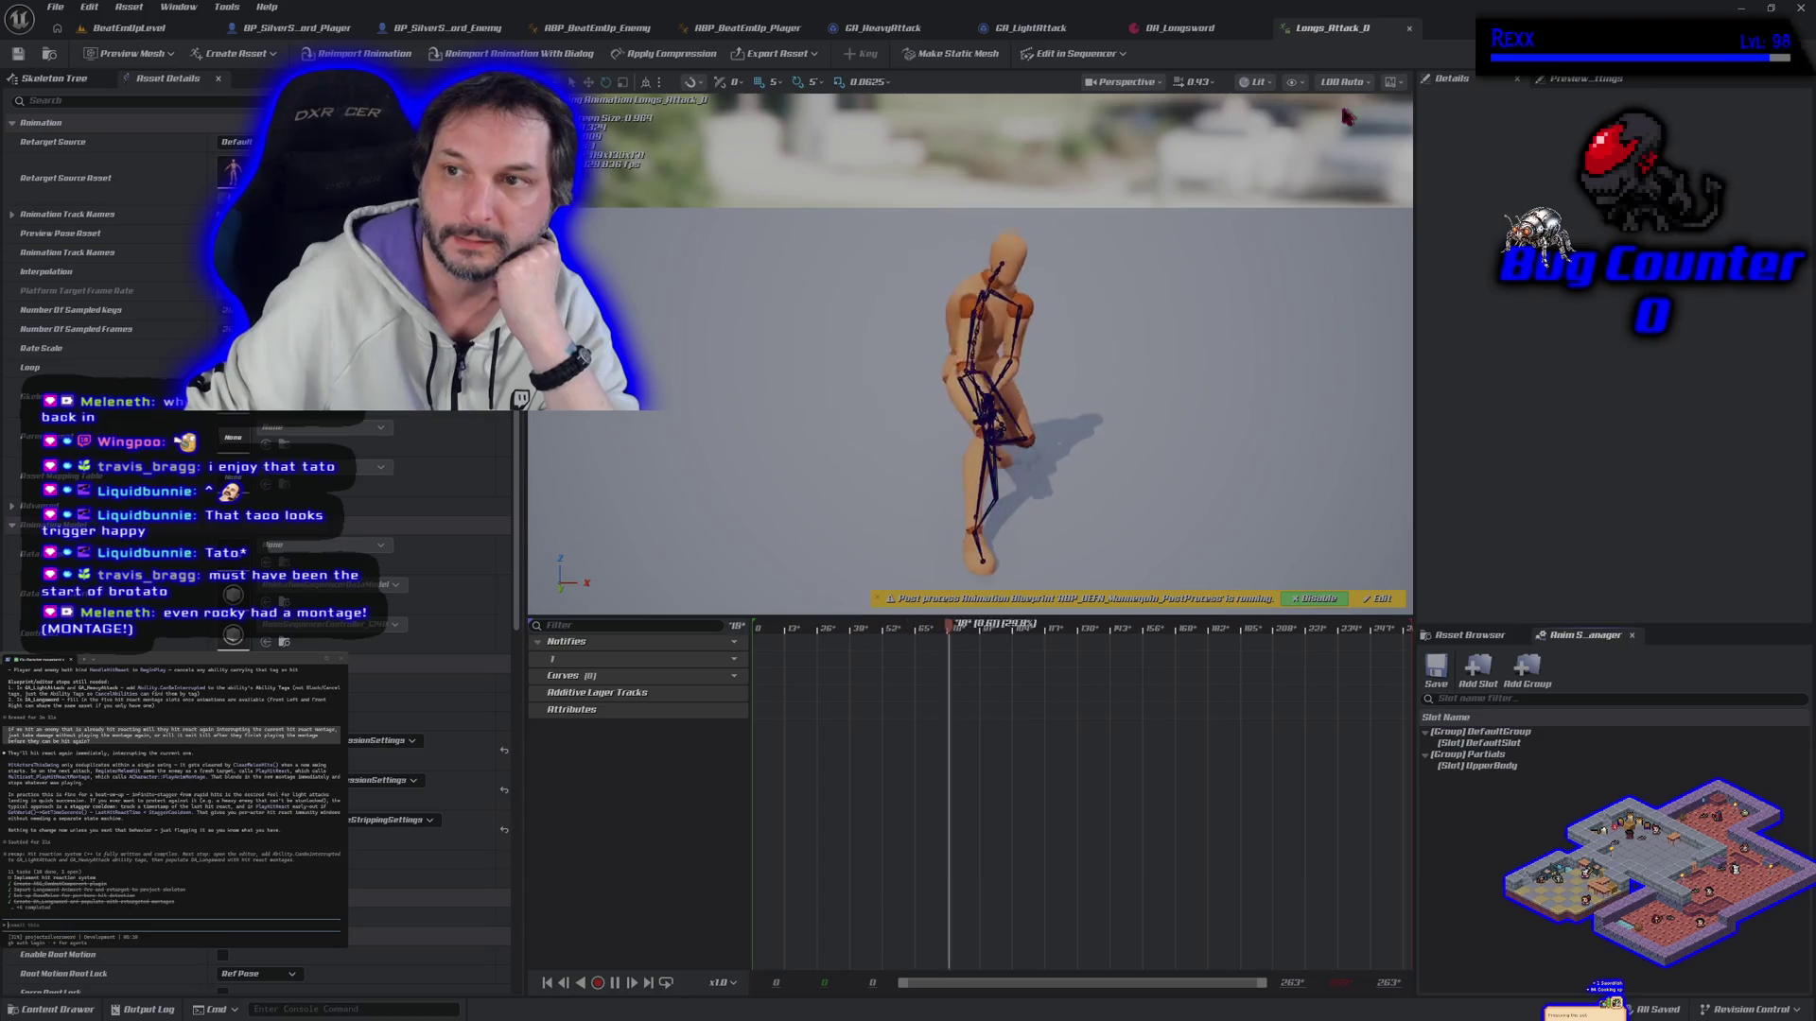
# Step: Set the preview to show only selected bones and filter the Asset Browser by 'hit'
pyautogui.click(1291, 81)
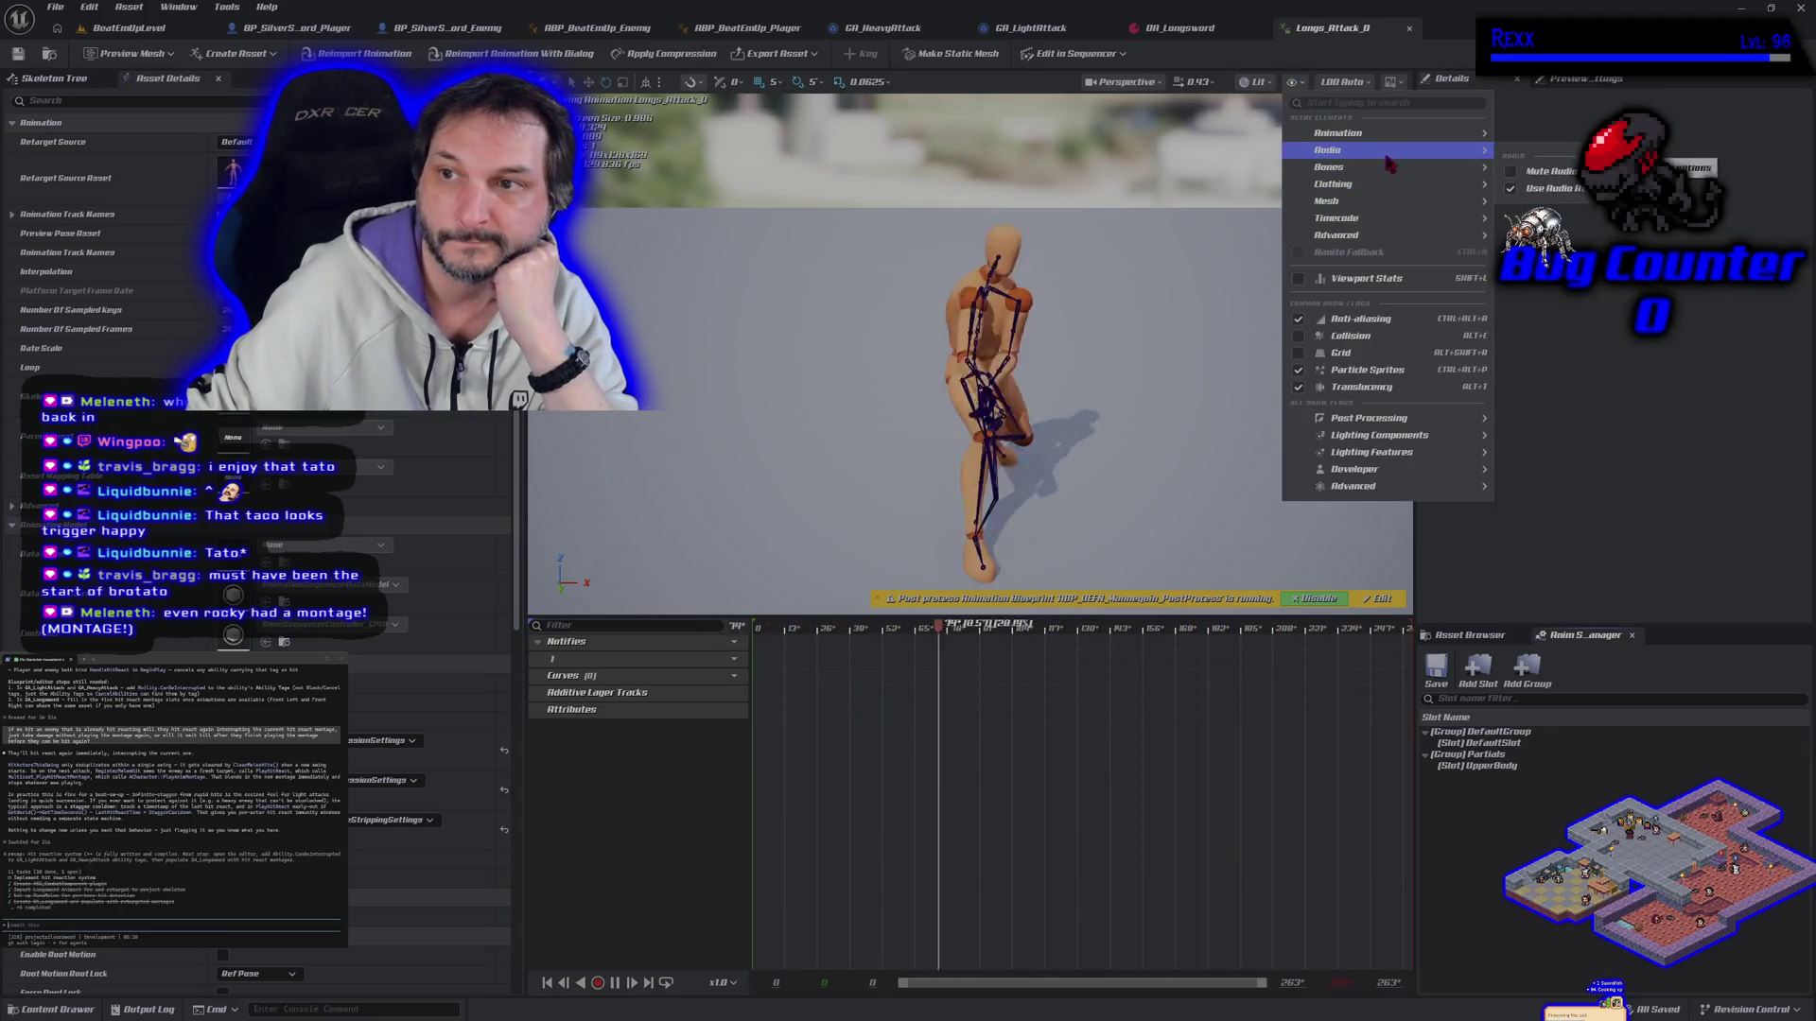
pyautogui.moveTo(1381, 152)
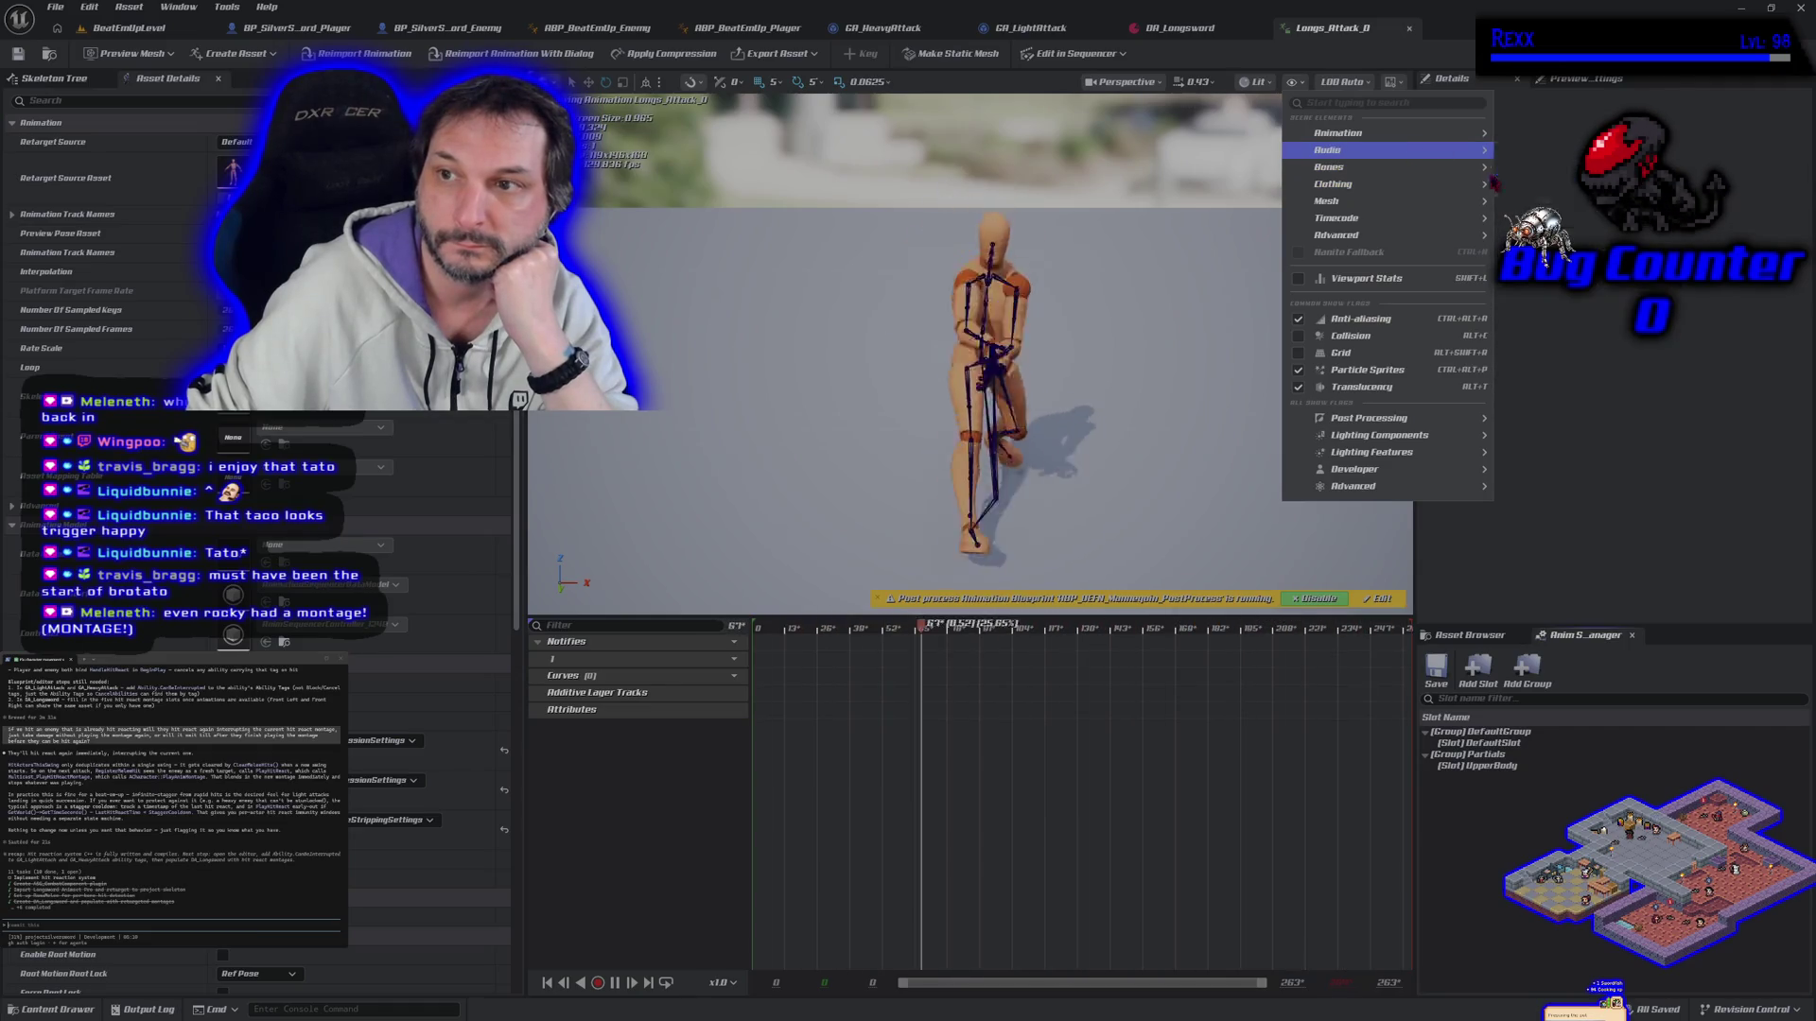
pyautogui.moveTo(1468, 171)
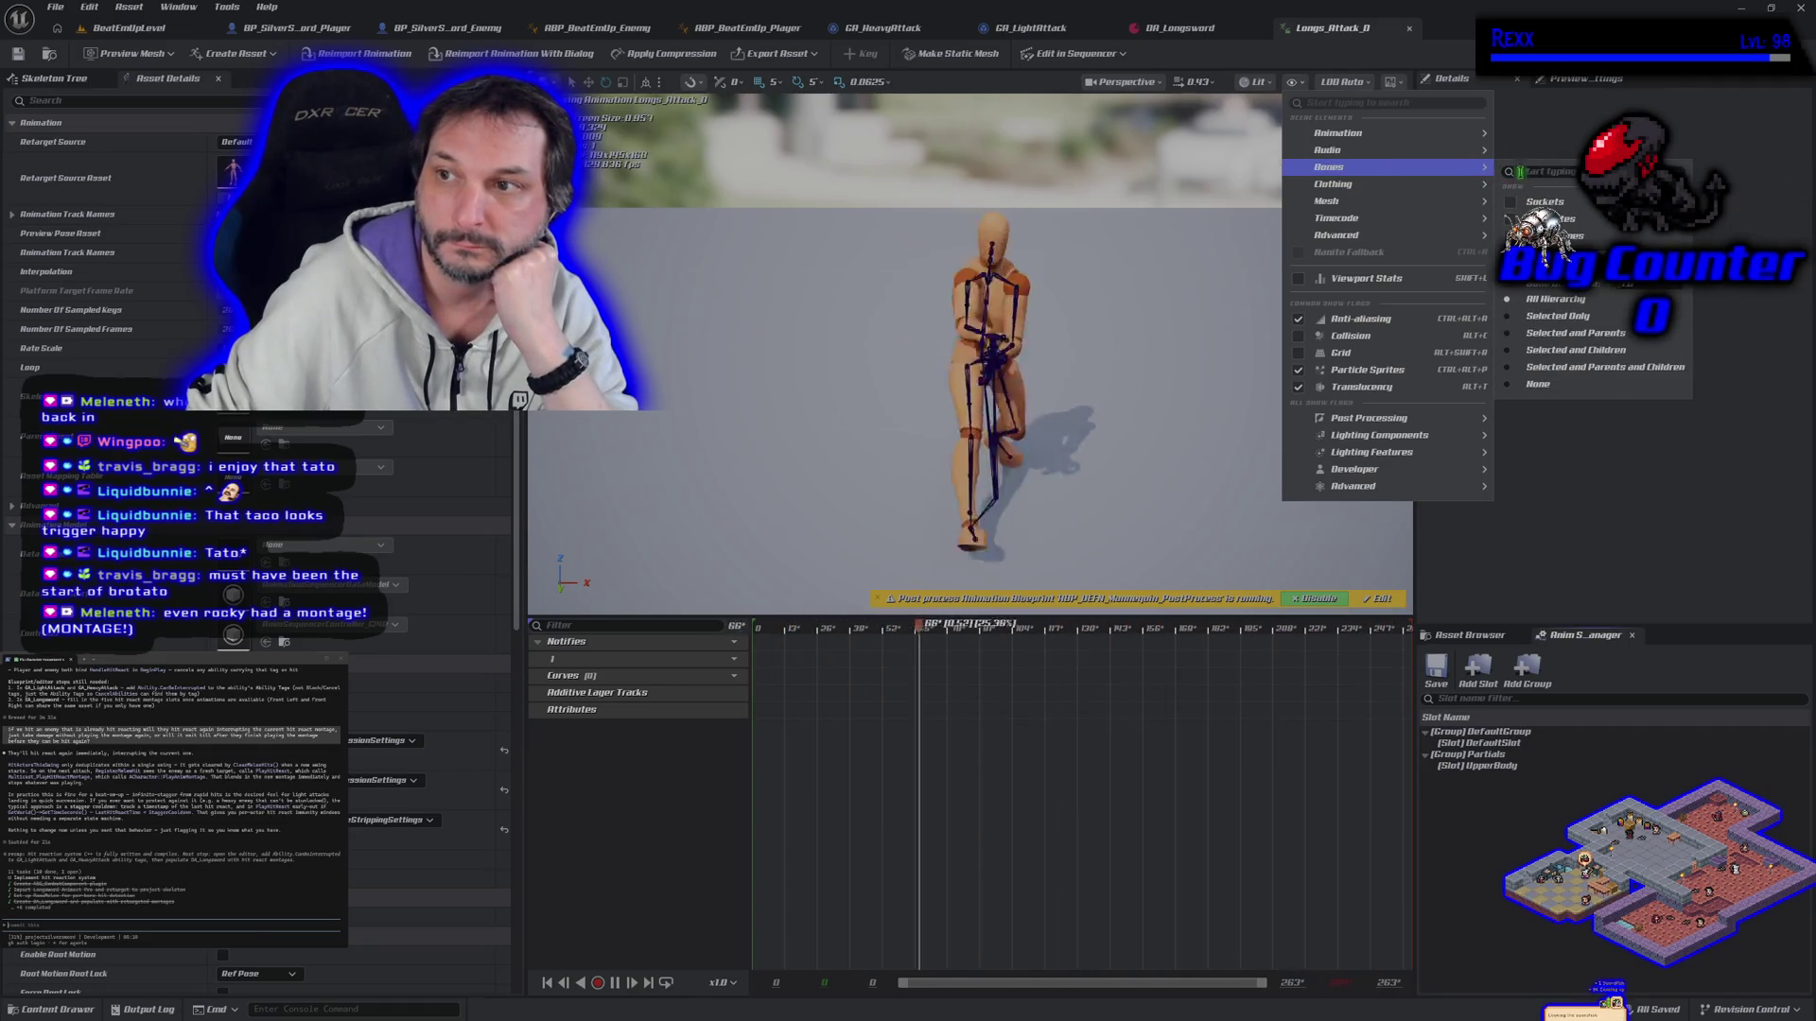
pyautogui.click(1524, 318)
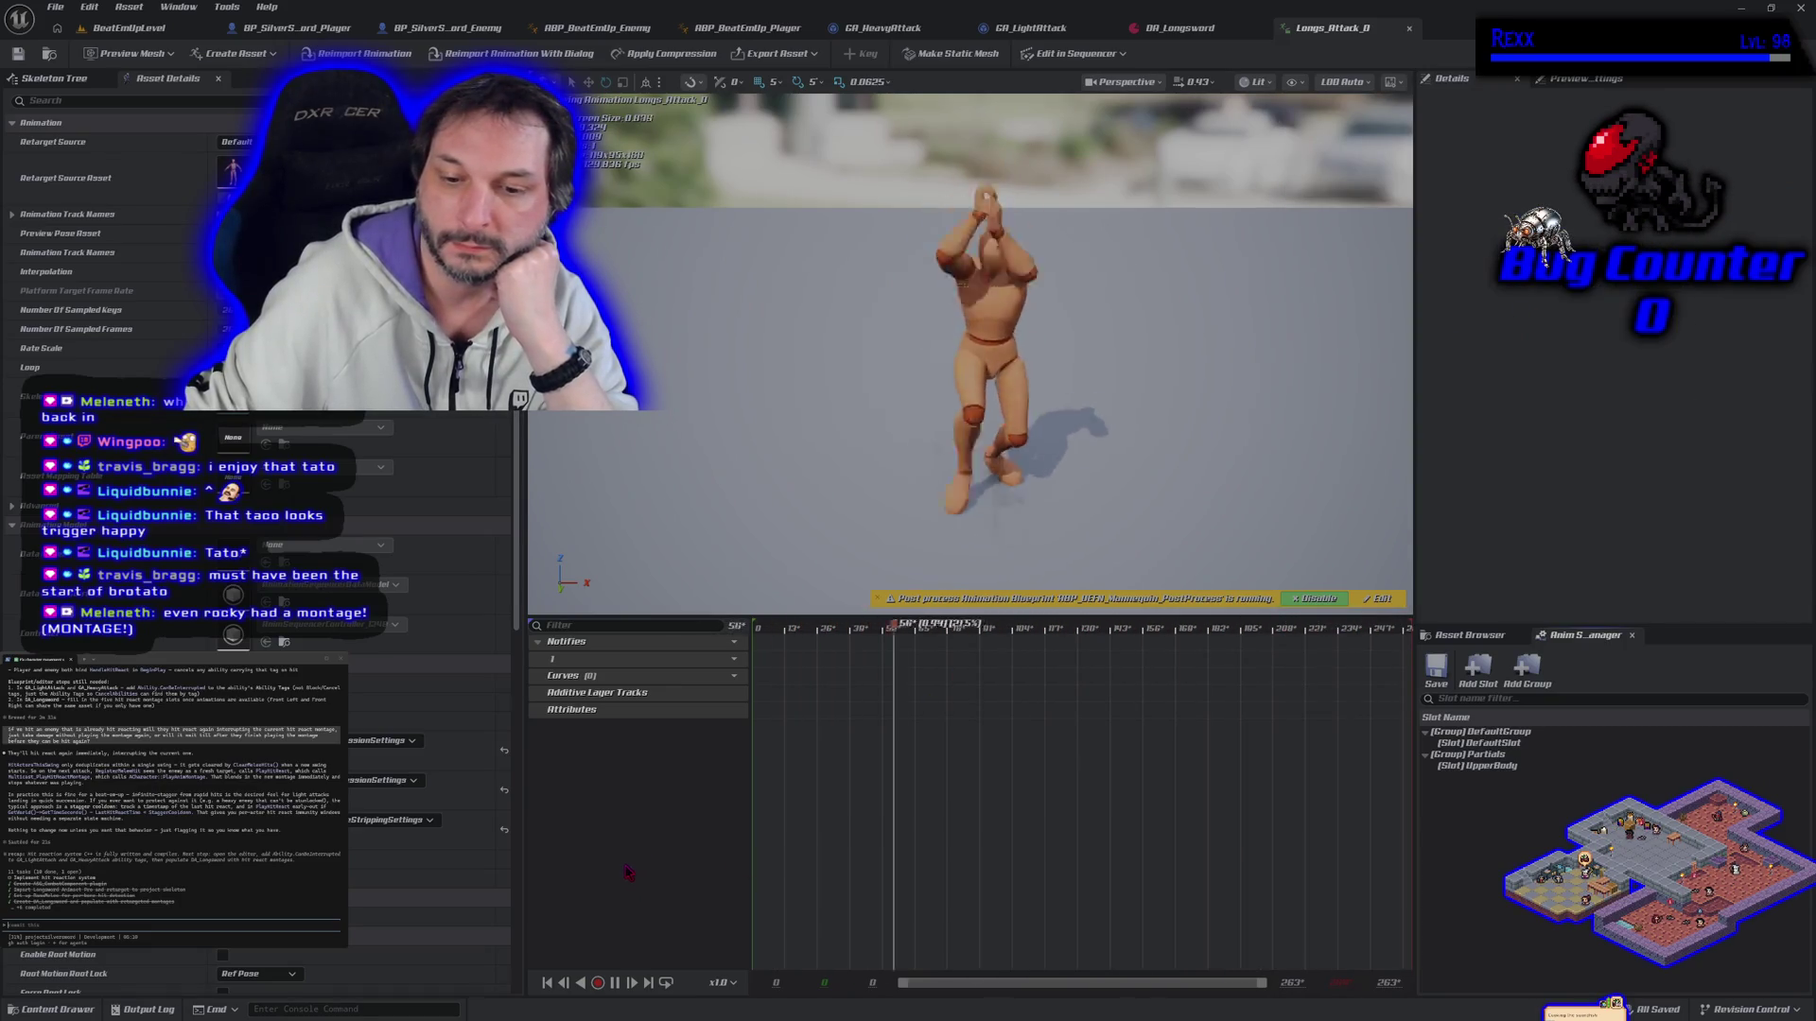
pyautogui.click(1468, 634)
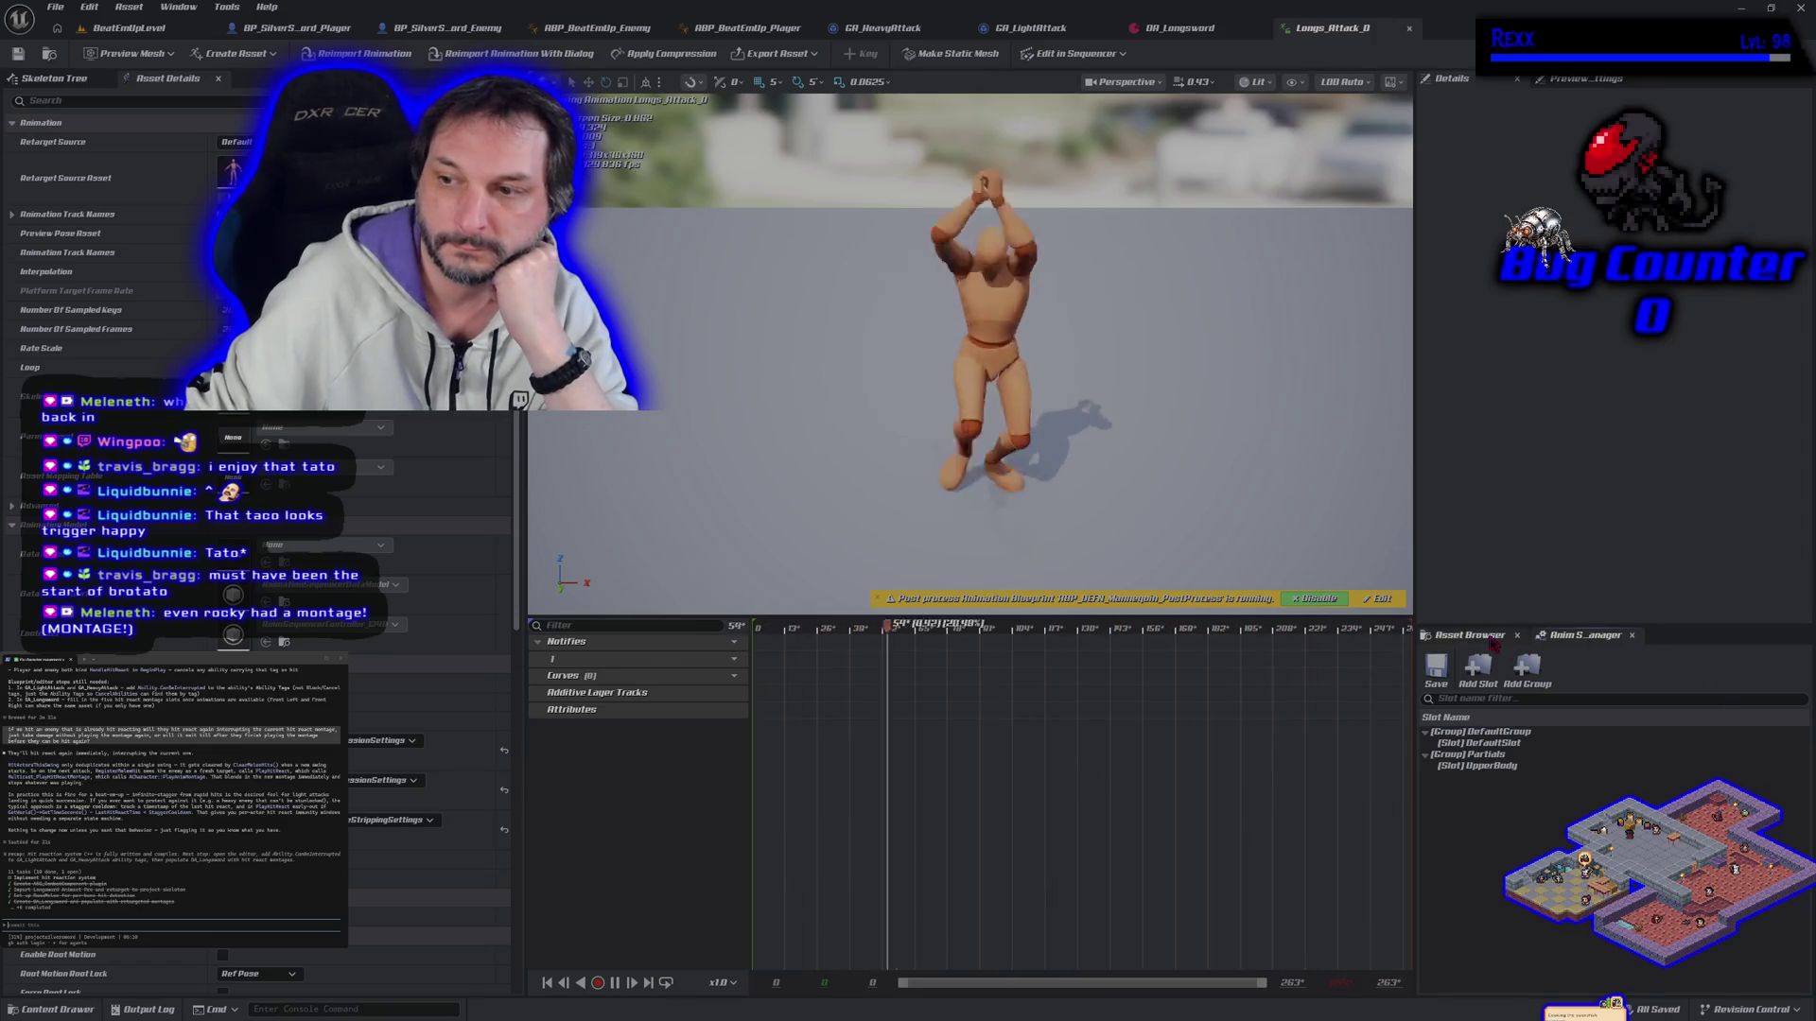
pyautogui.write('hit')
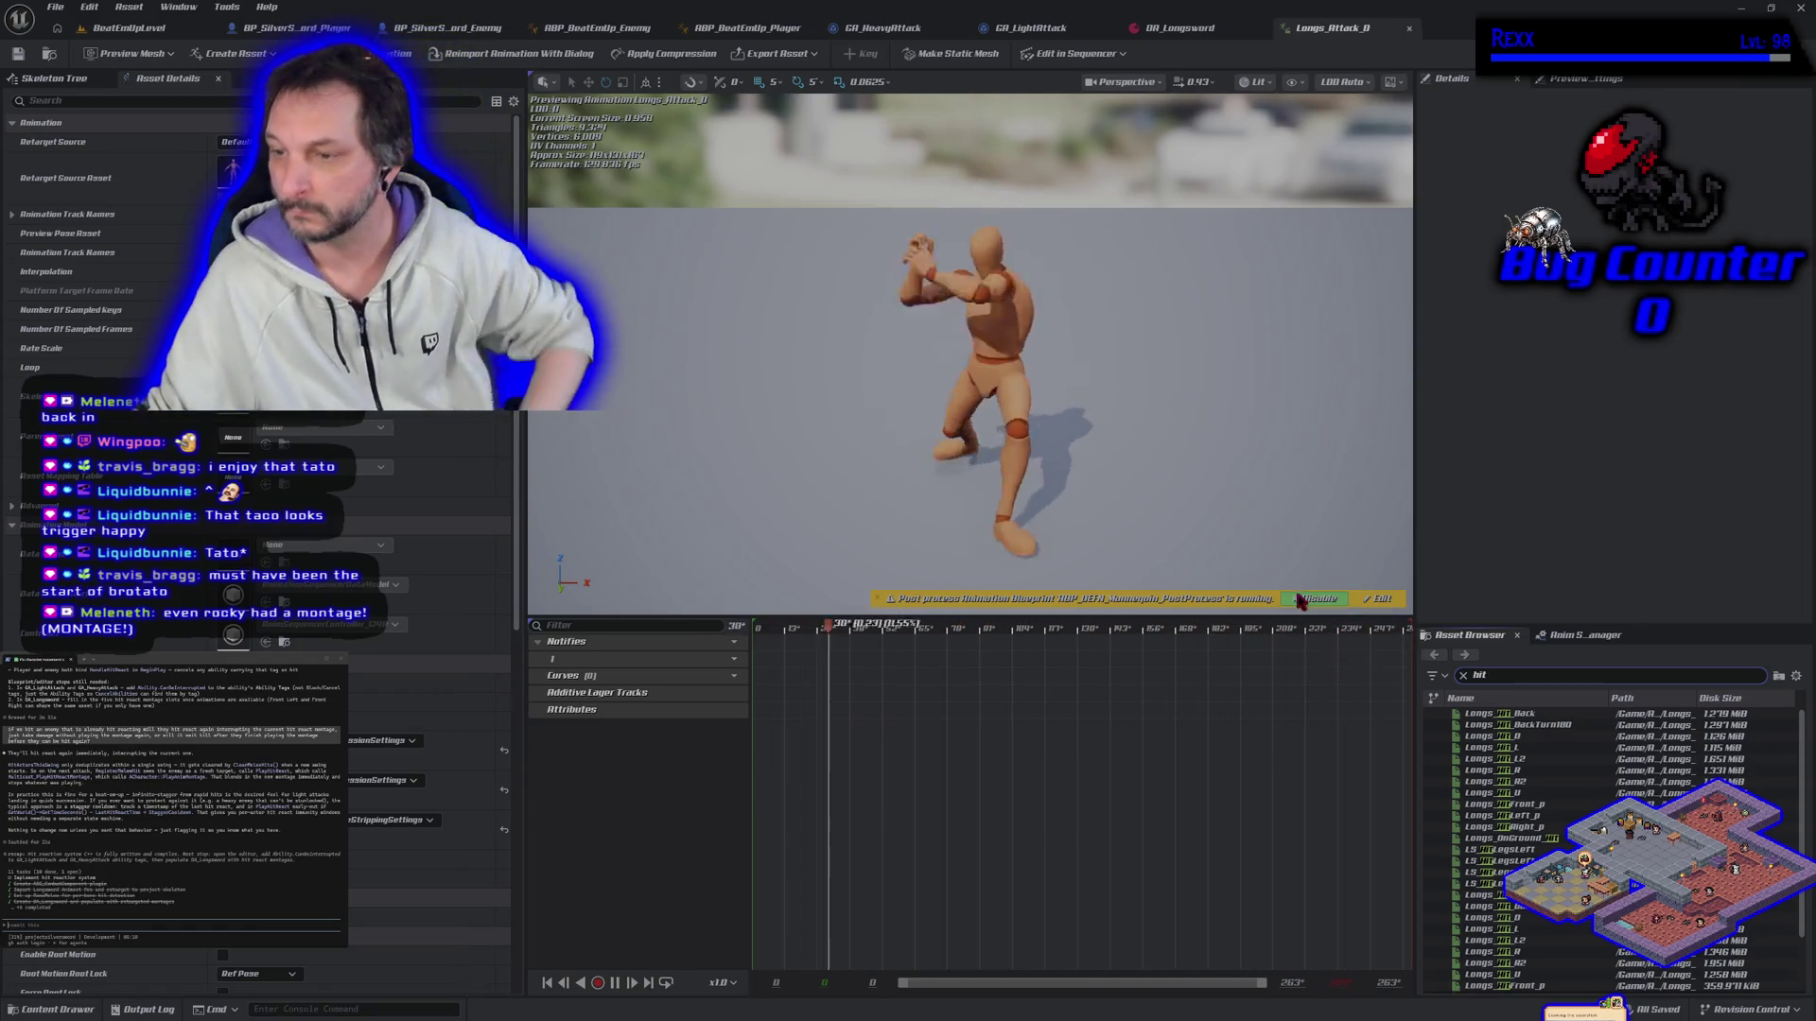
# Step: Preview Longs_Hit_L, Longs_HitFront_p and Longs_HitLeft_p, then narrow the search to 'hit_p'
pyautogui.click(1539, 747)
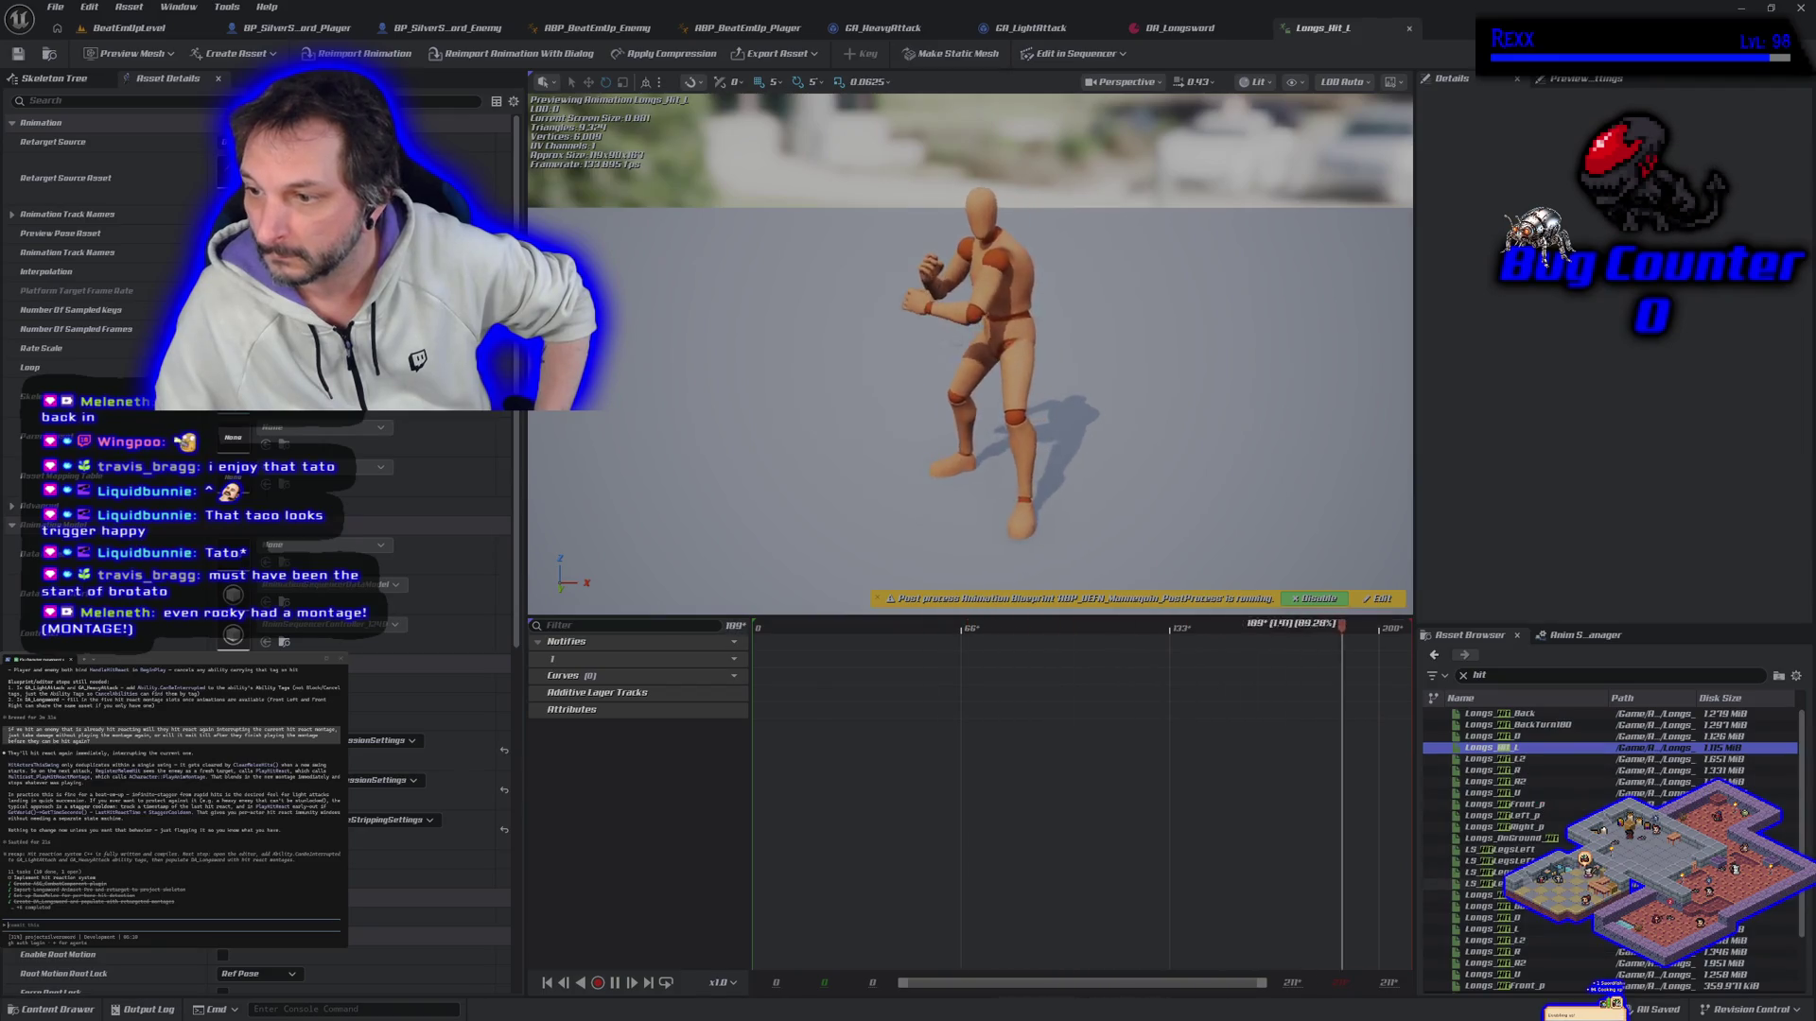
pyautogui.click(1551, 804)
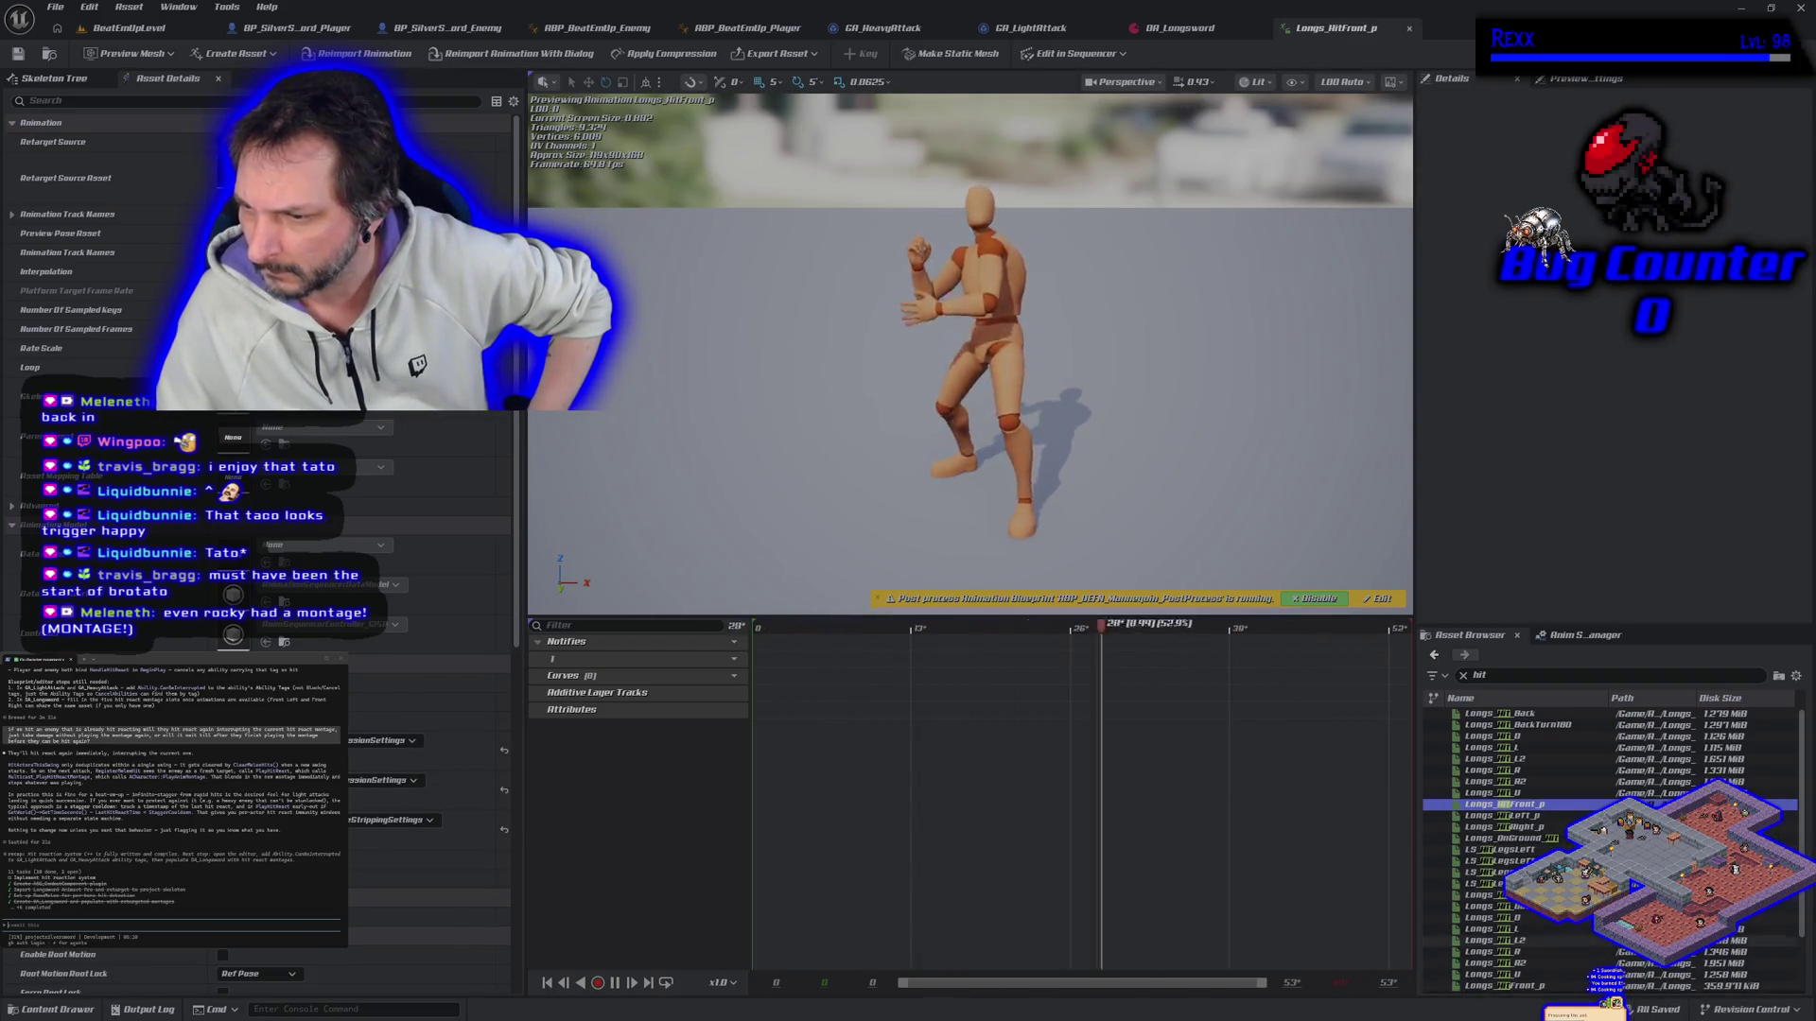
pyautogui.click(1554, 815)
pyautogui.moveTo(1555, 815)
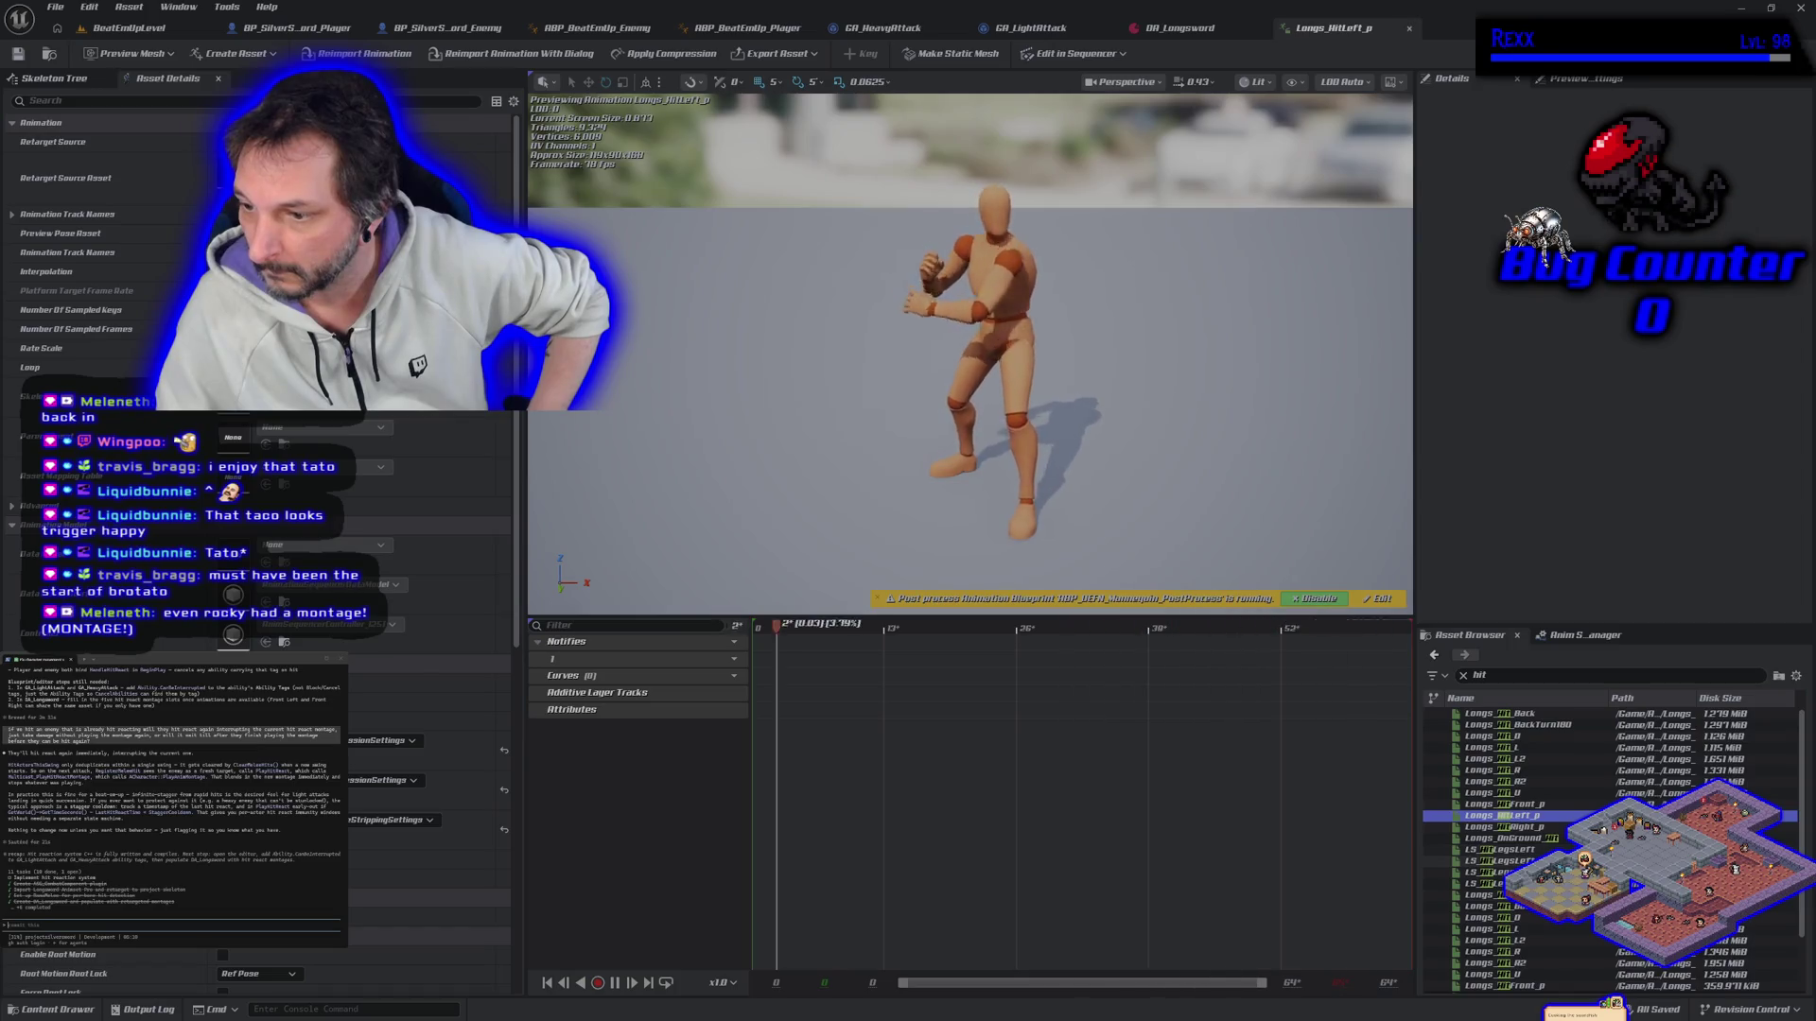
pyautogui.scroll(-2, 1607, 851)
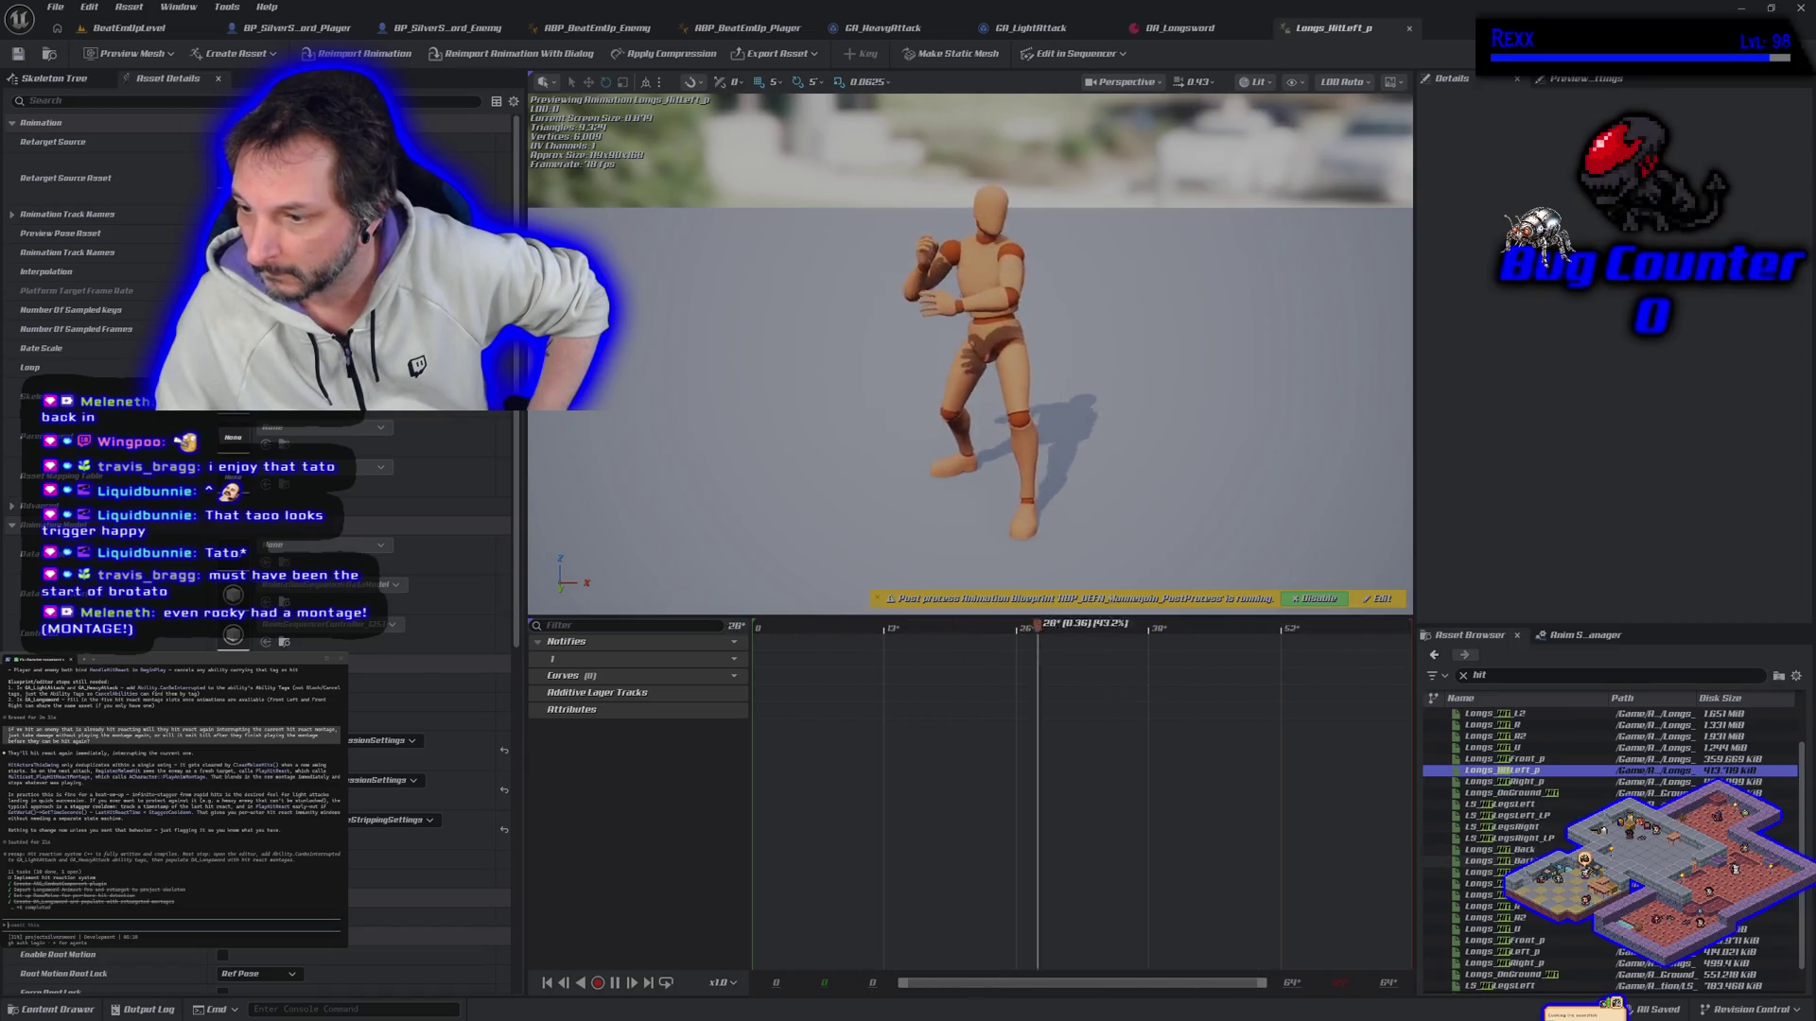
pyautogui.click(1558, 941)
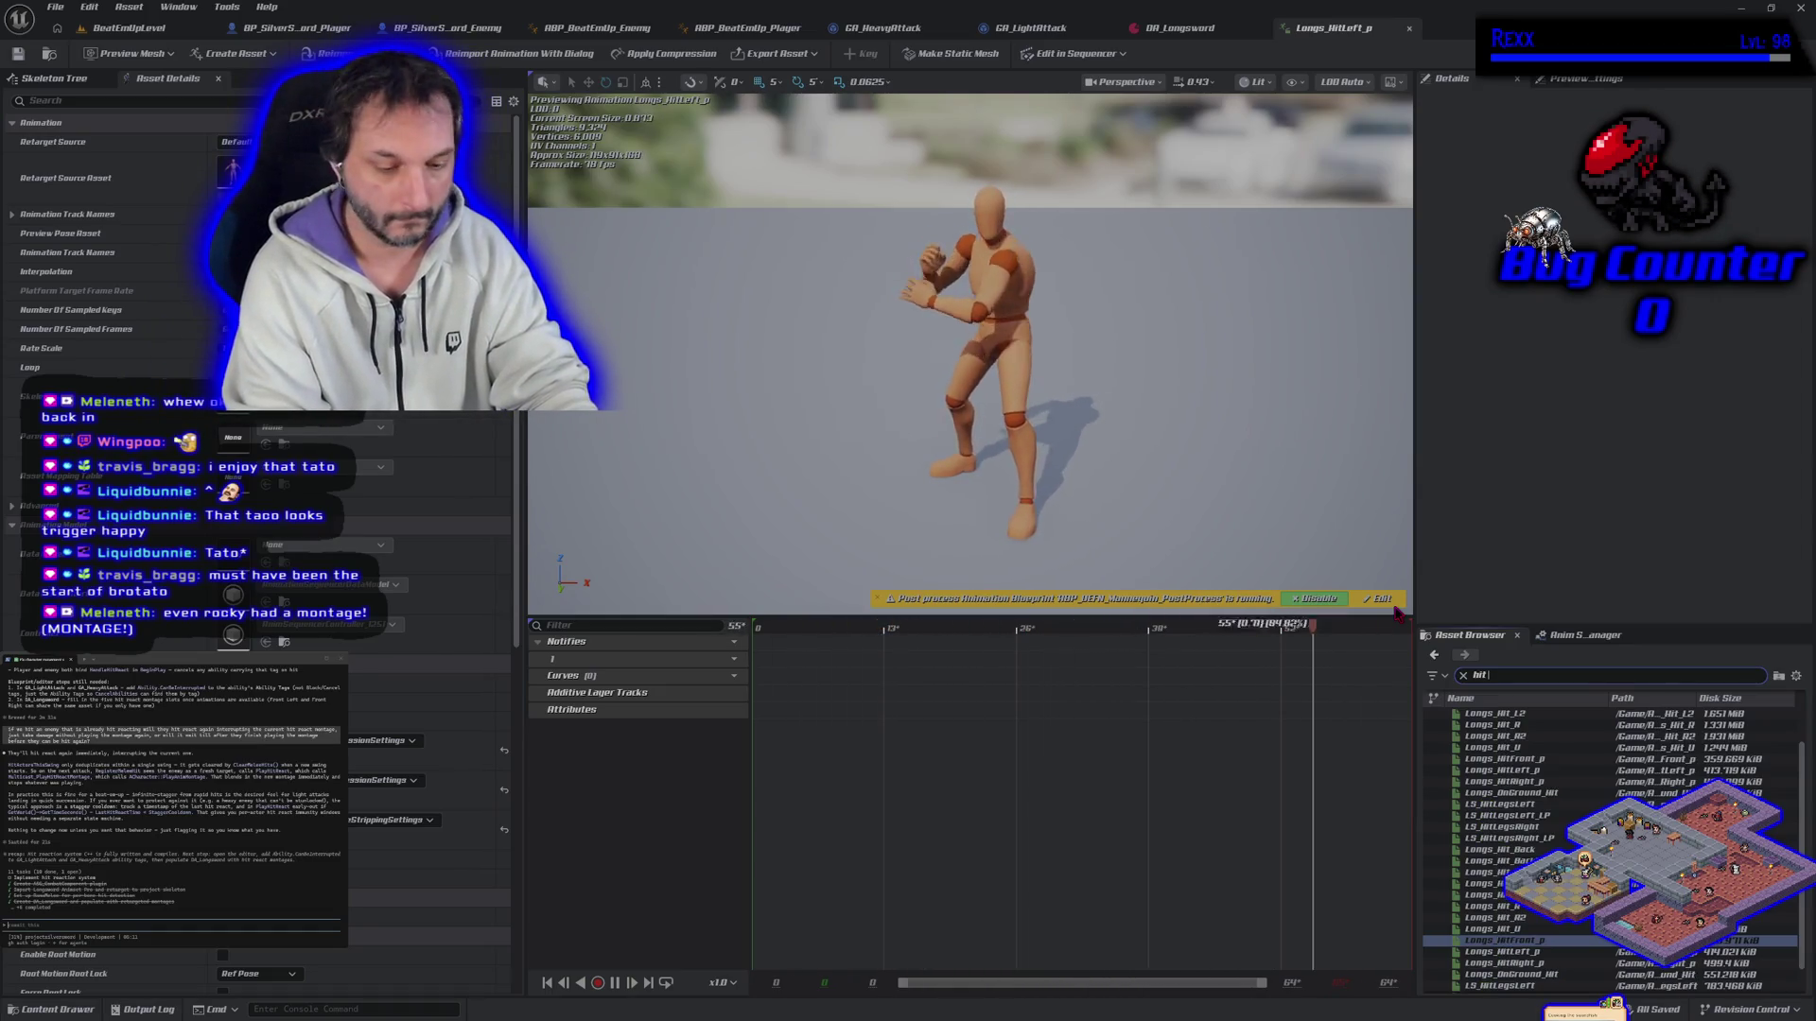
pyautogui.write('_p')
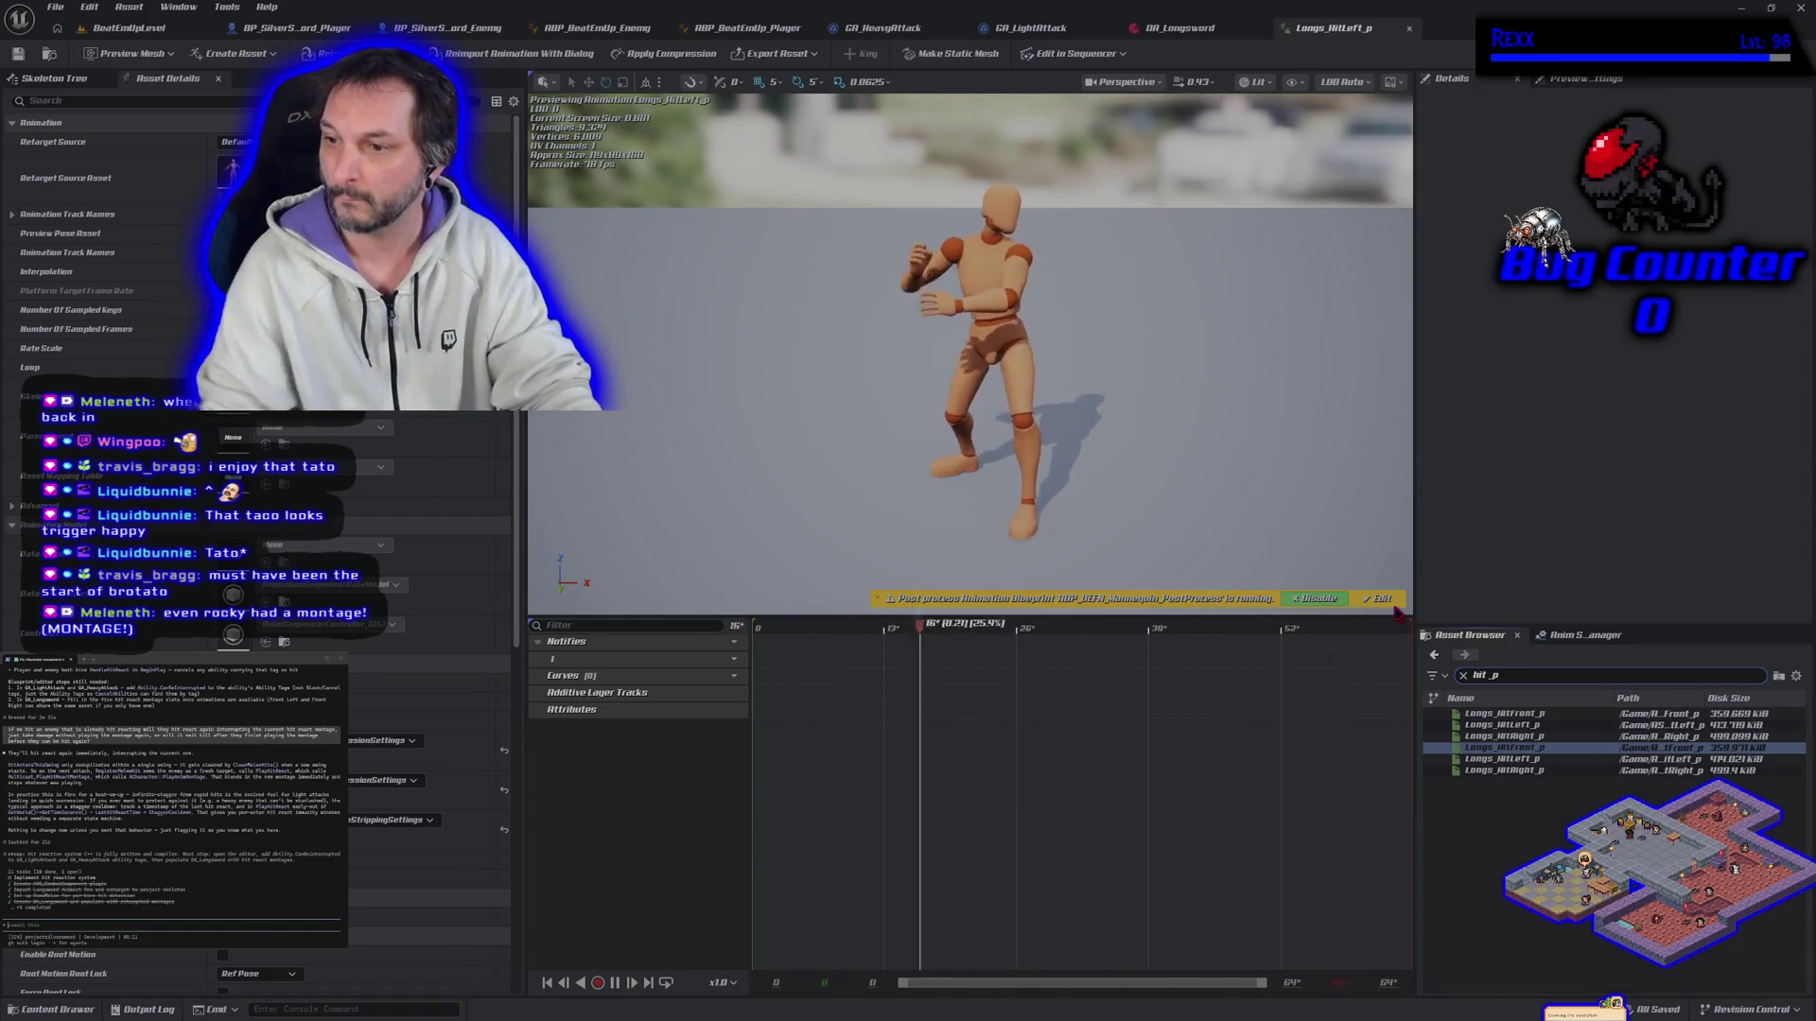
# Step: Open Longs_HitLeft_p from the Asset Browser and clear the 'hit_p' search filter
pyautogui.click(1504, 714)
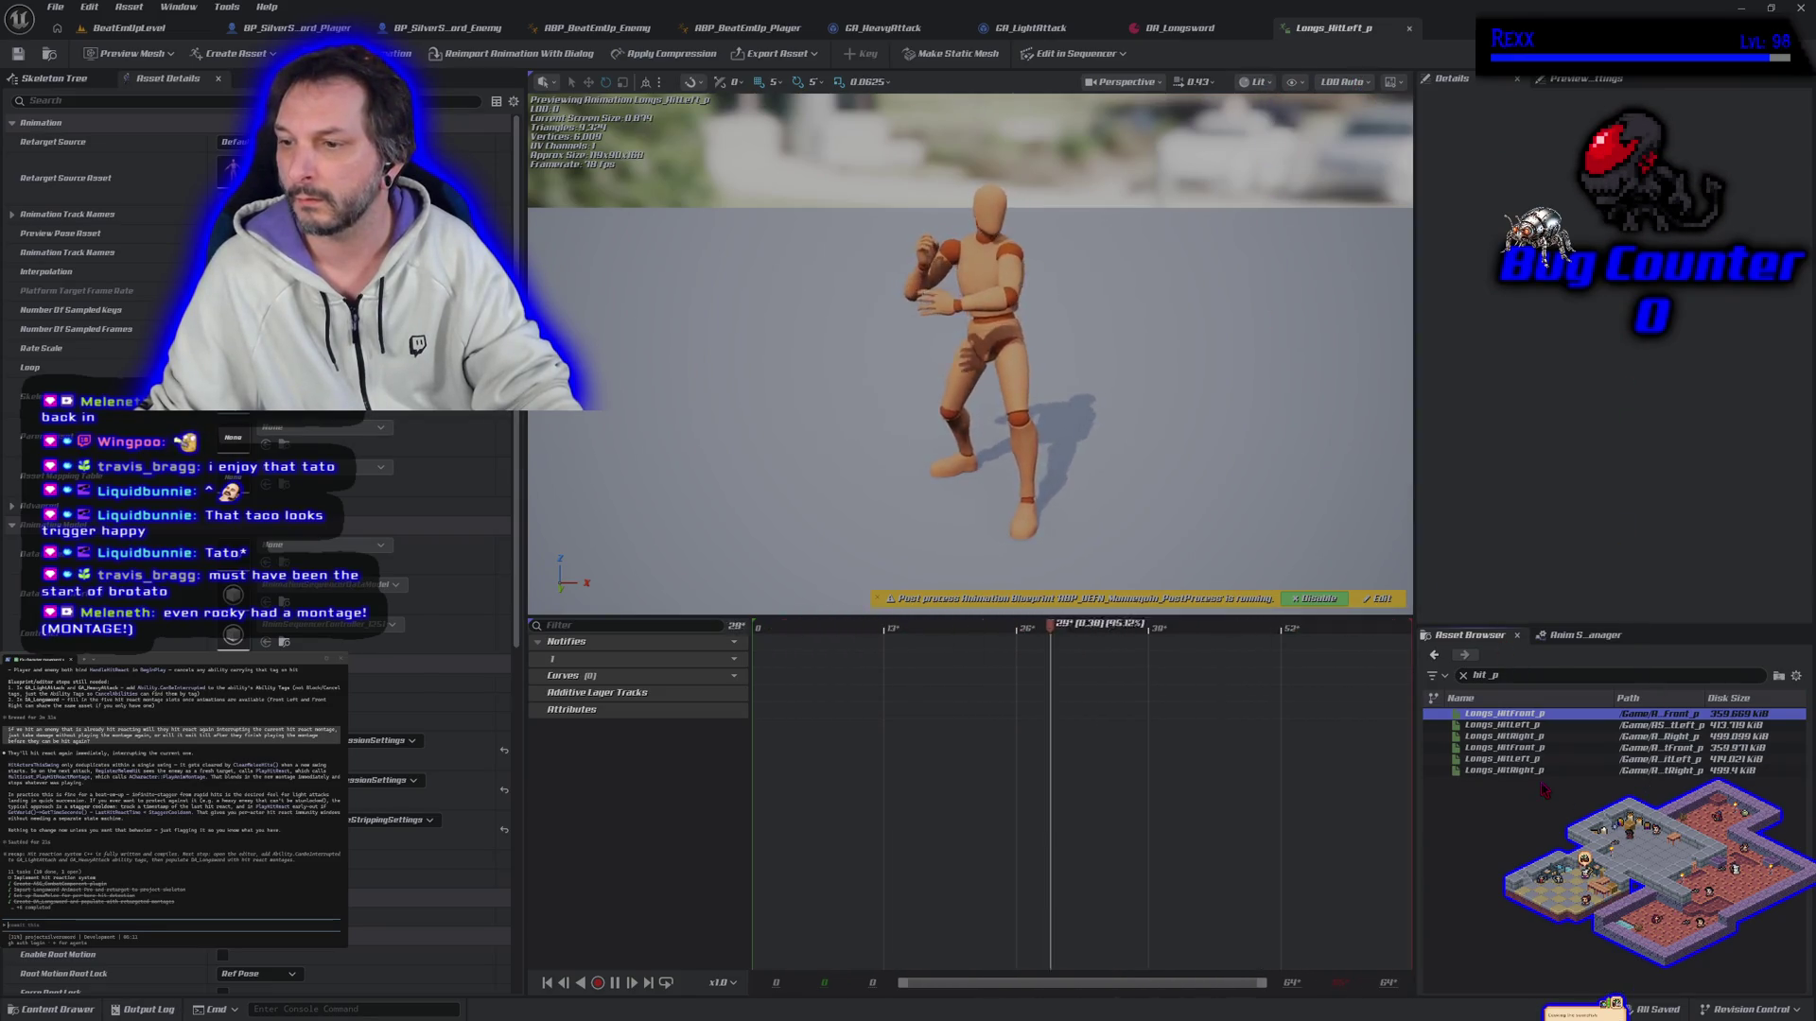
pyautogui.moveTo(1522, 716)
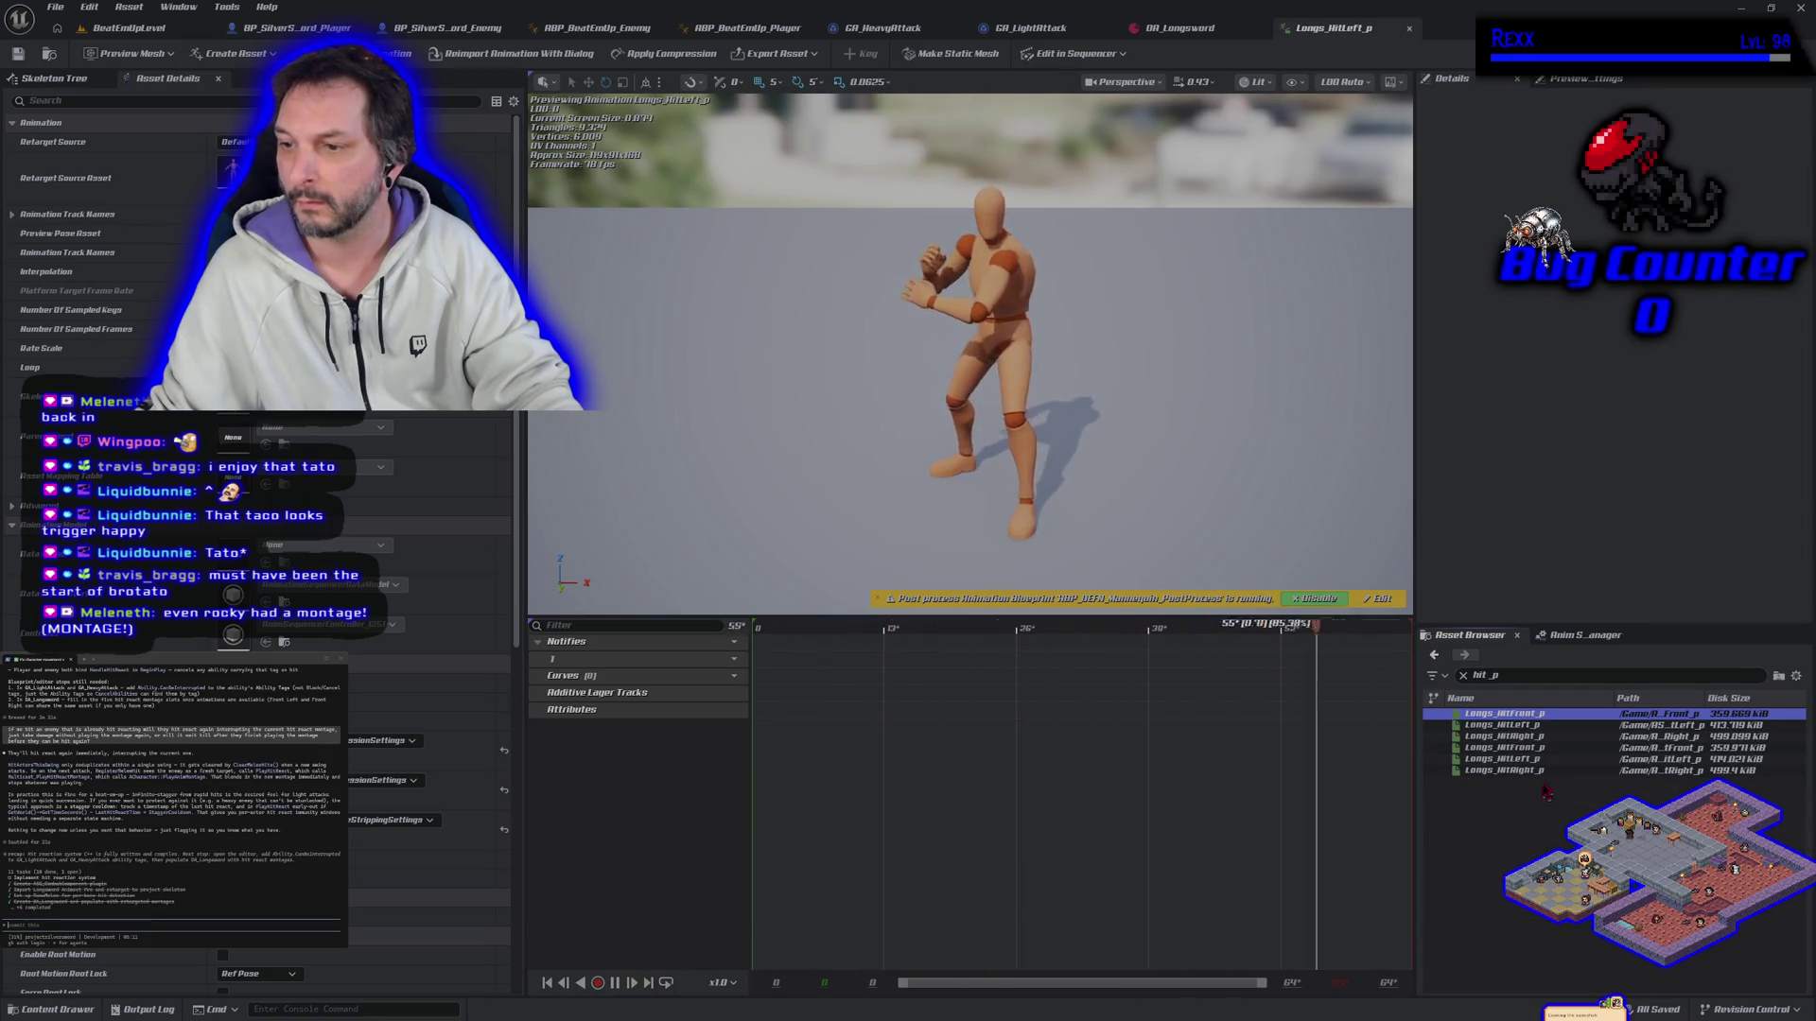
pyautogui.doubleClick(1529, 759)
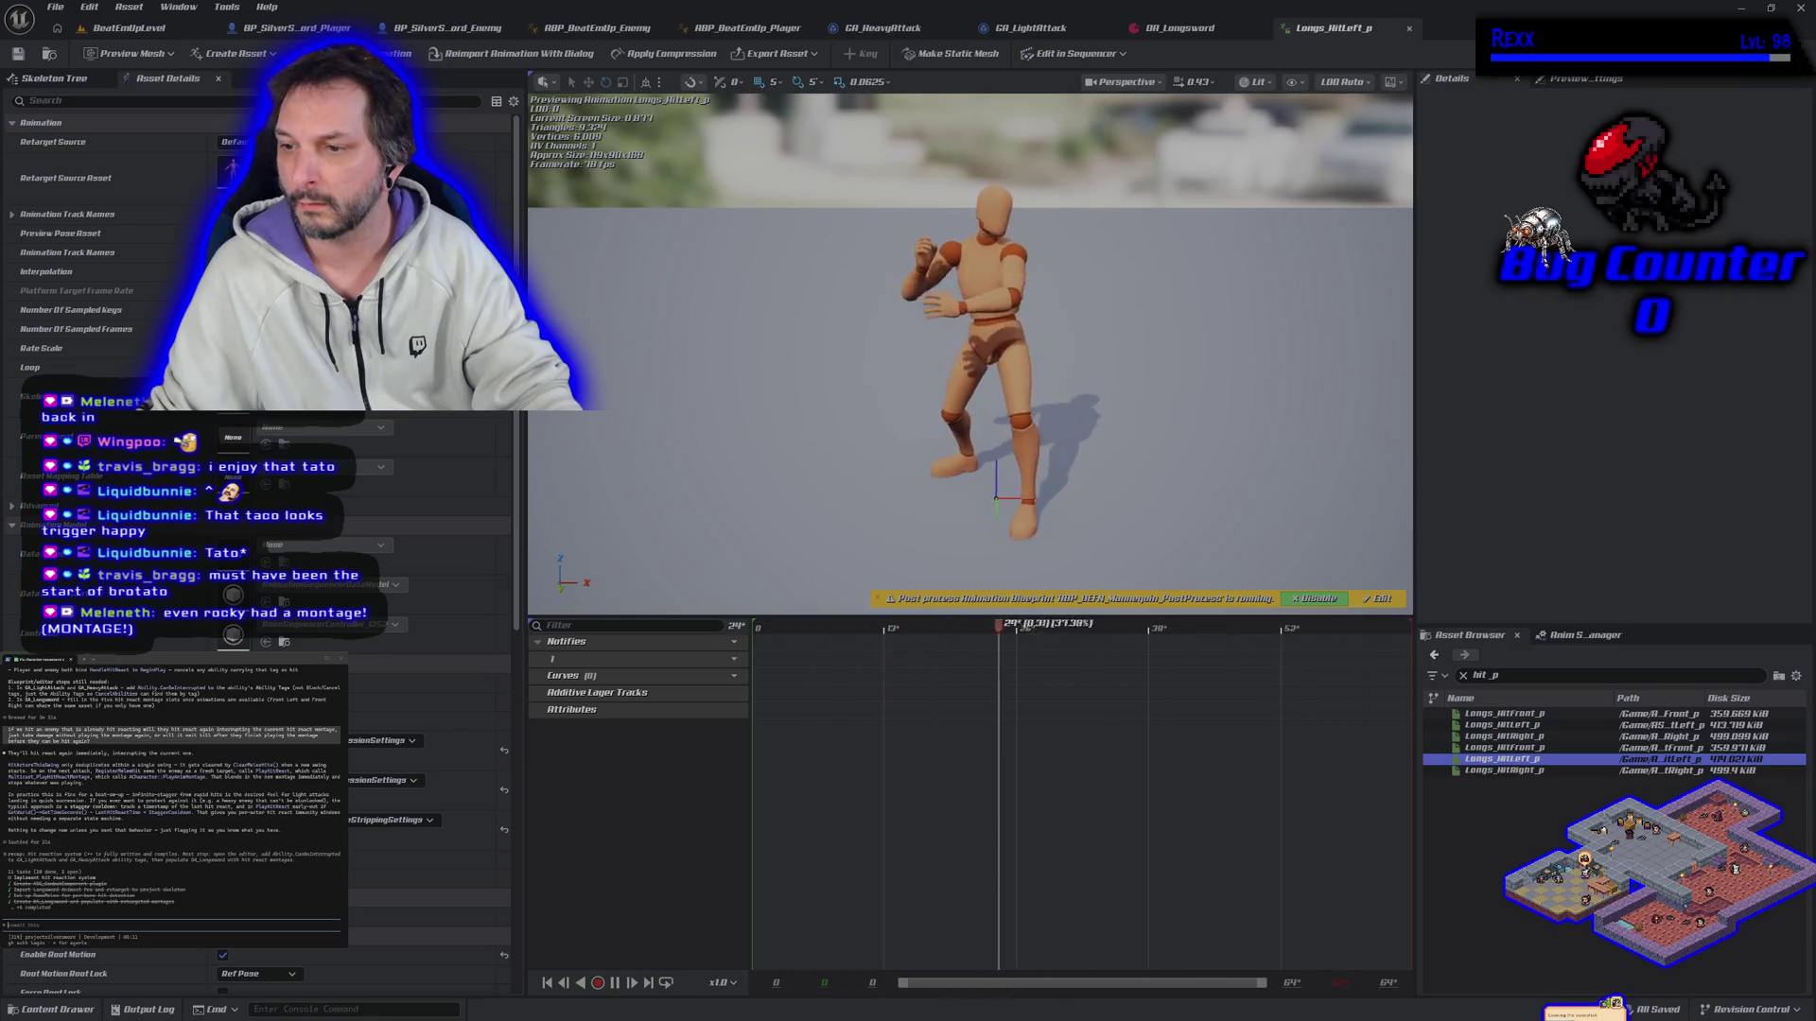
pyautogui.click(1462, 676)
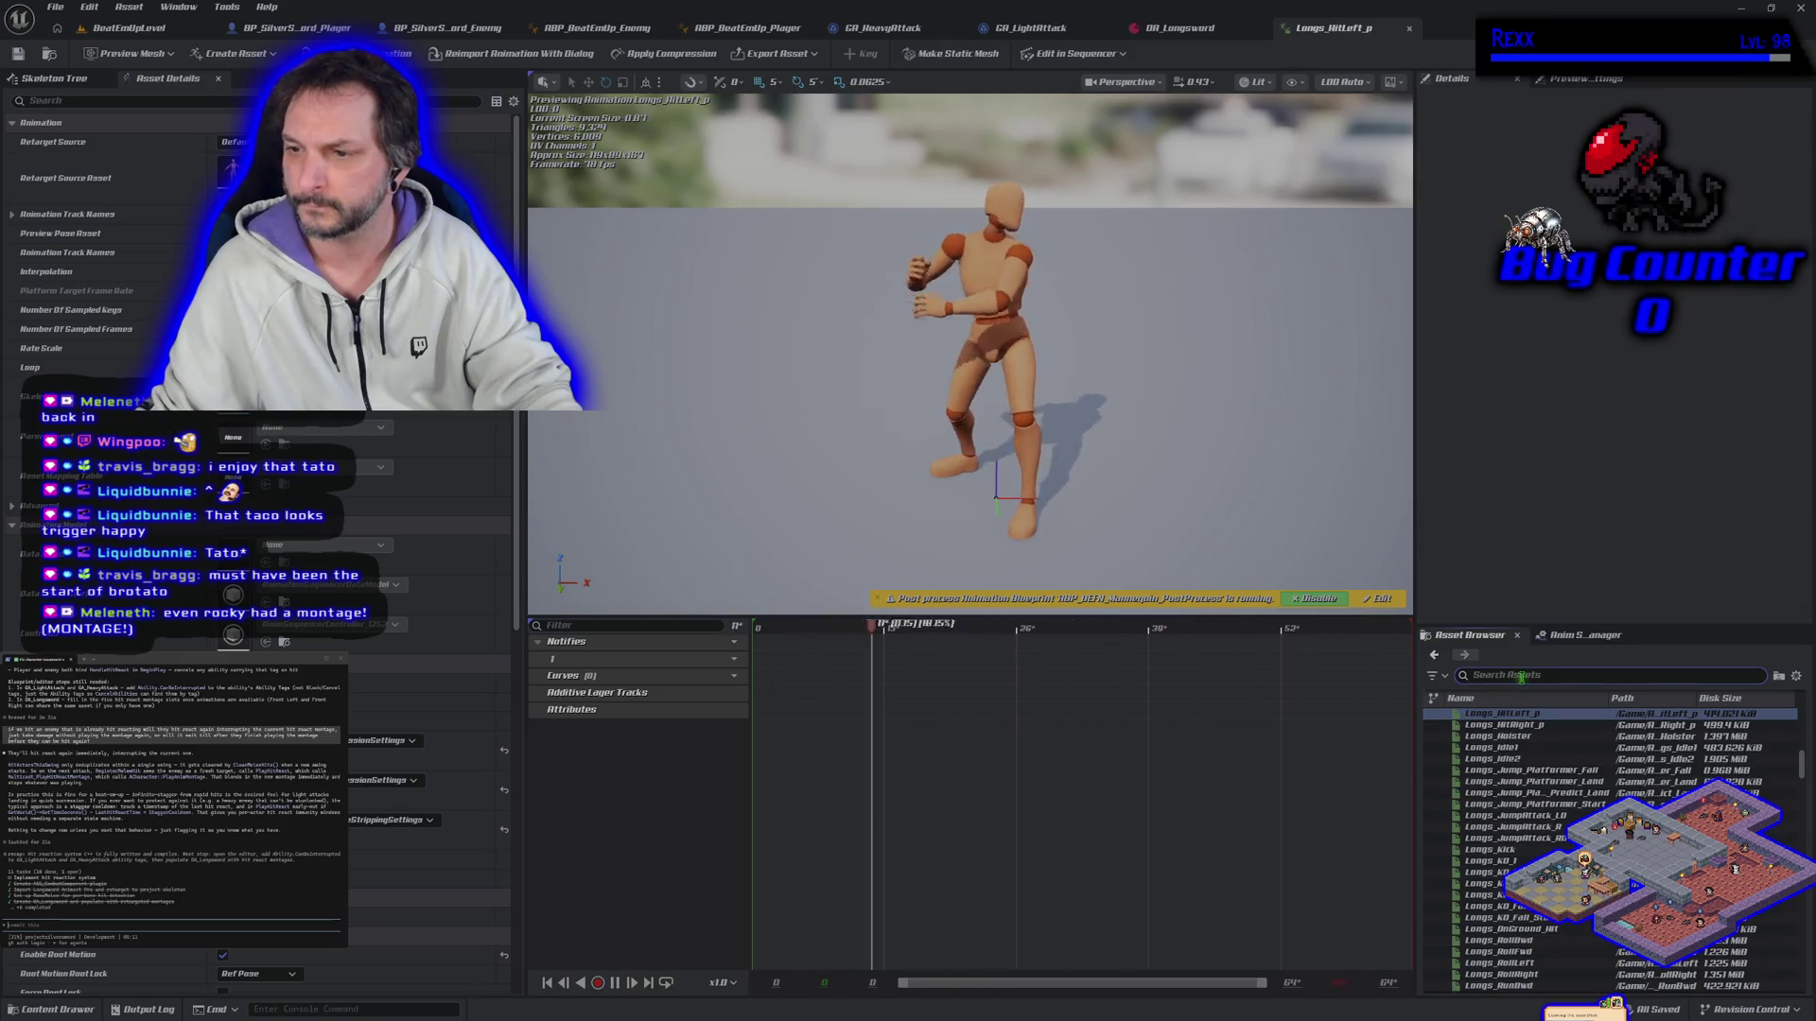
# Step: Search assets for 'hit' and preview Longs_OnGround_Hit and LS_HitLegsLeft_LP
pyautogui.write('hit')
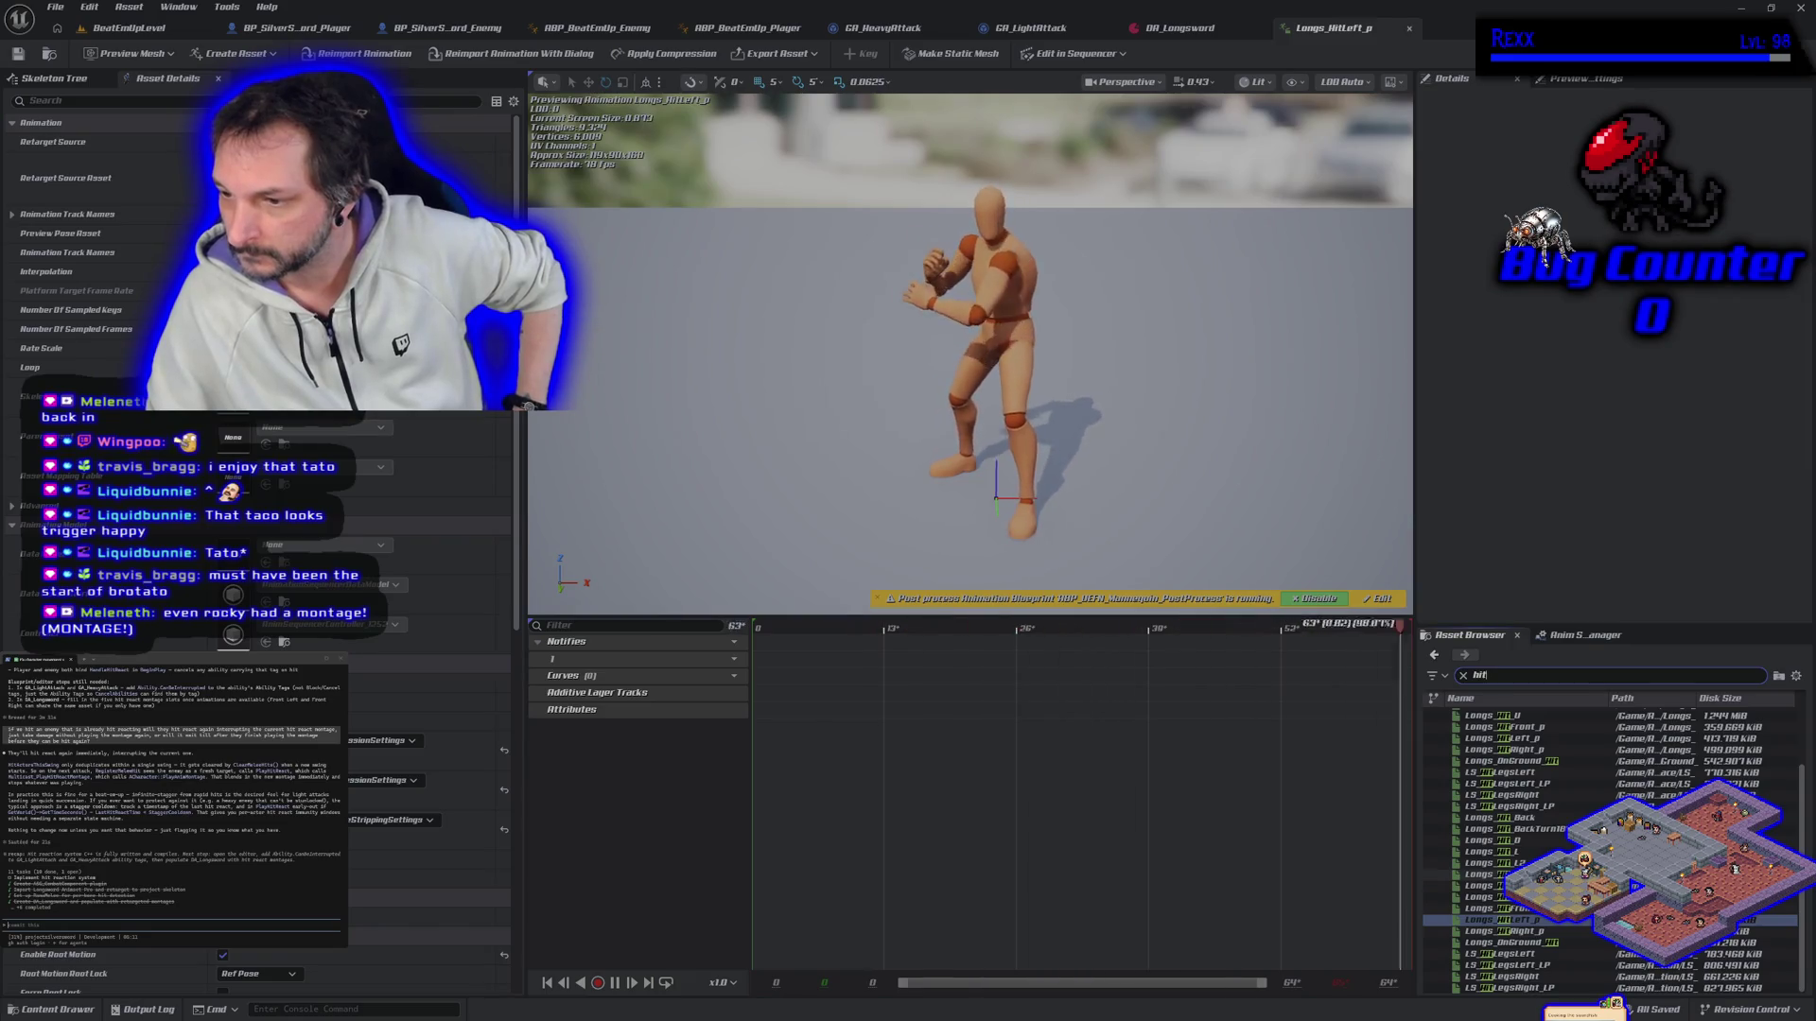
pyautogui.click(1536, 840)
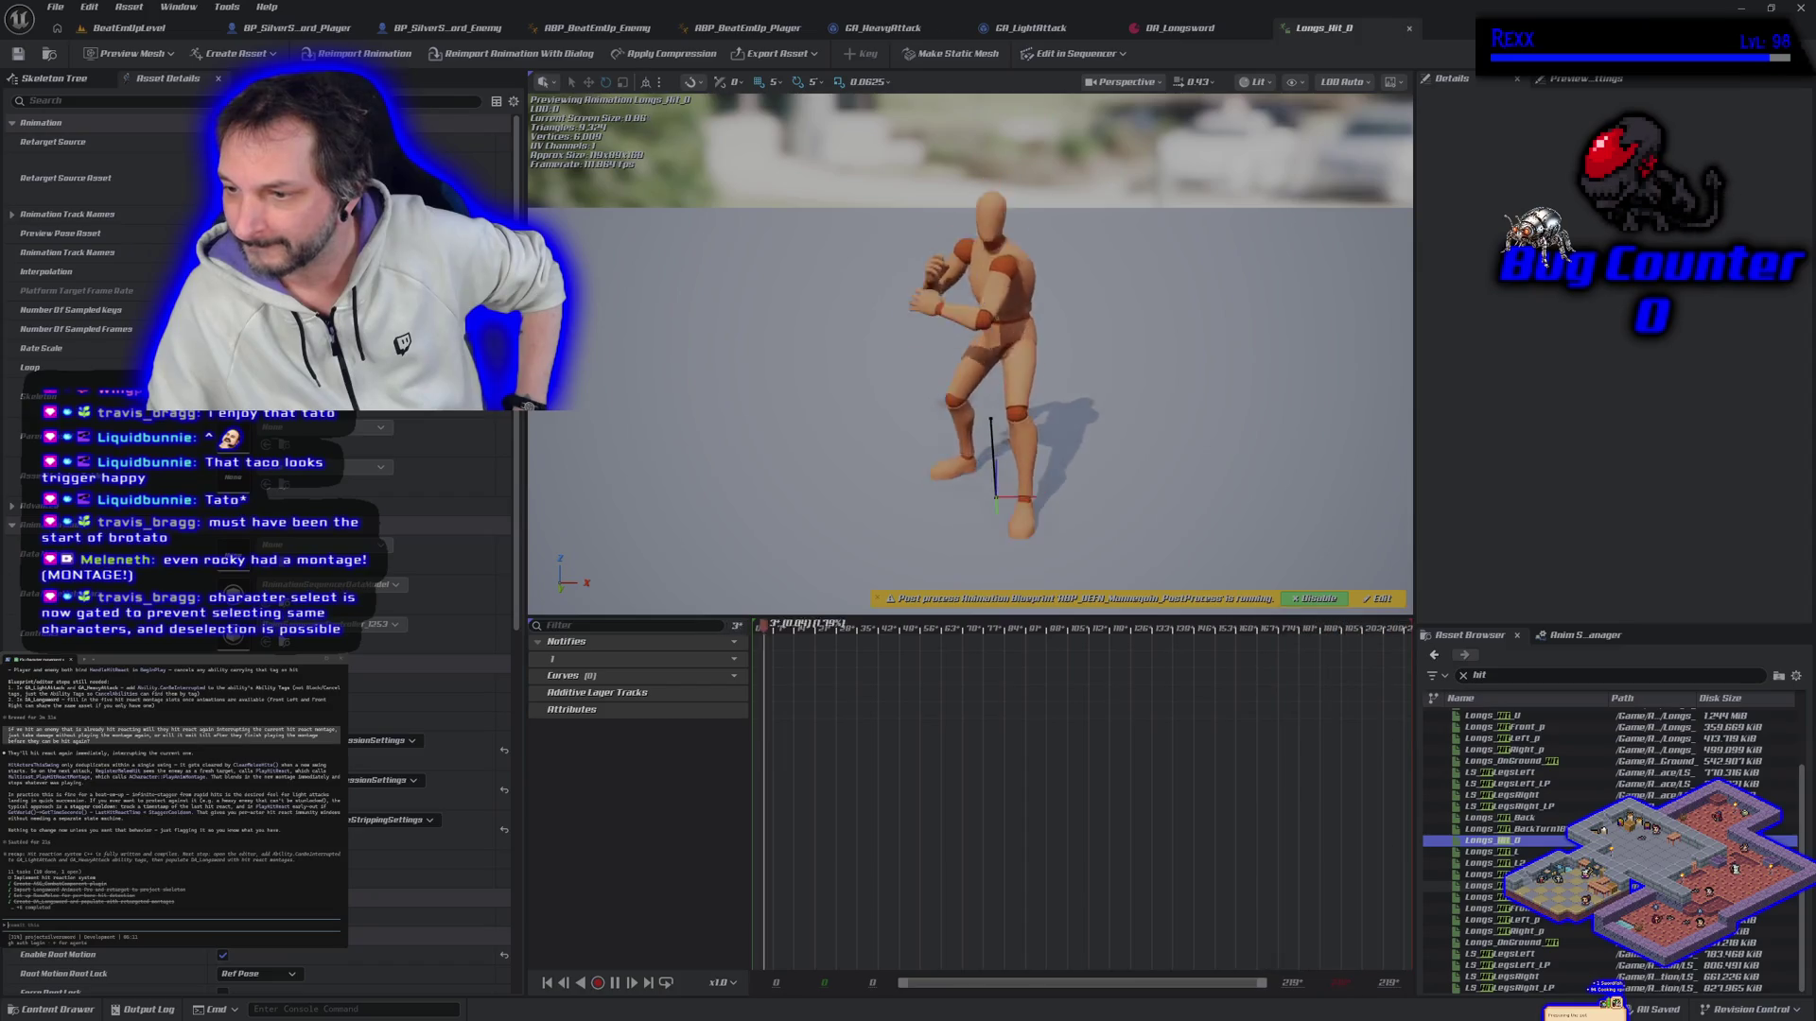
pyautogui.click(1560, 943)
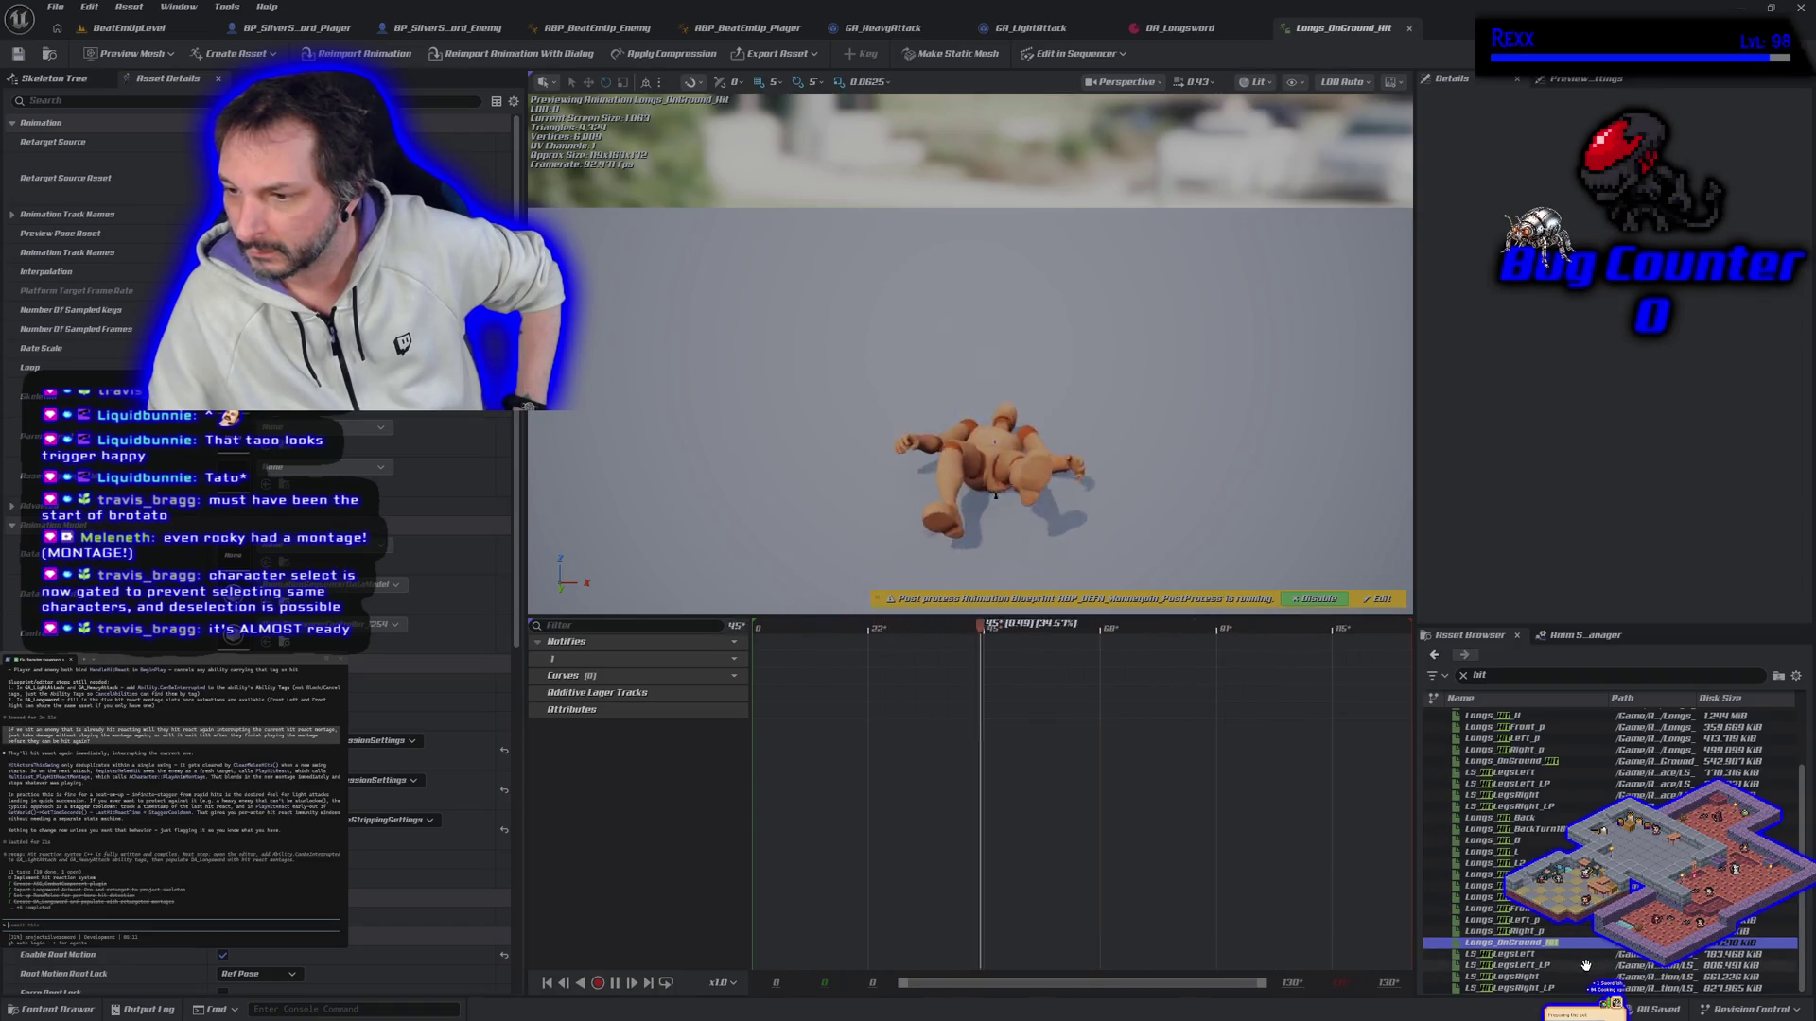
pyautogui.click(1585, 965)
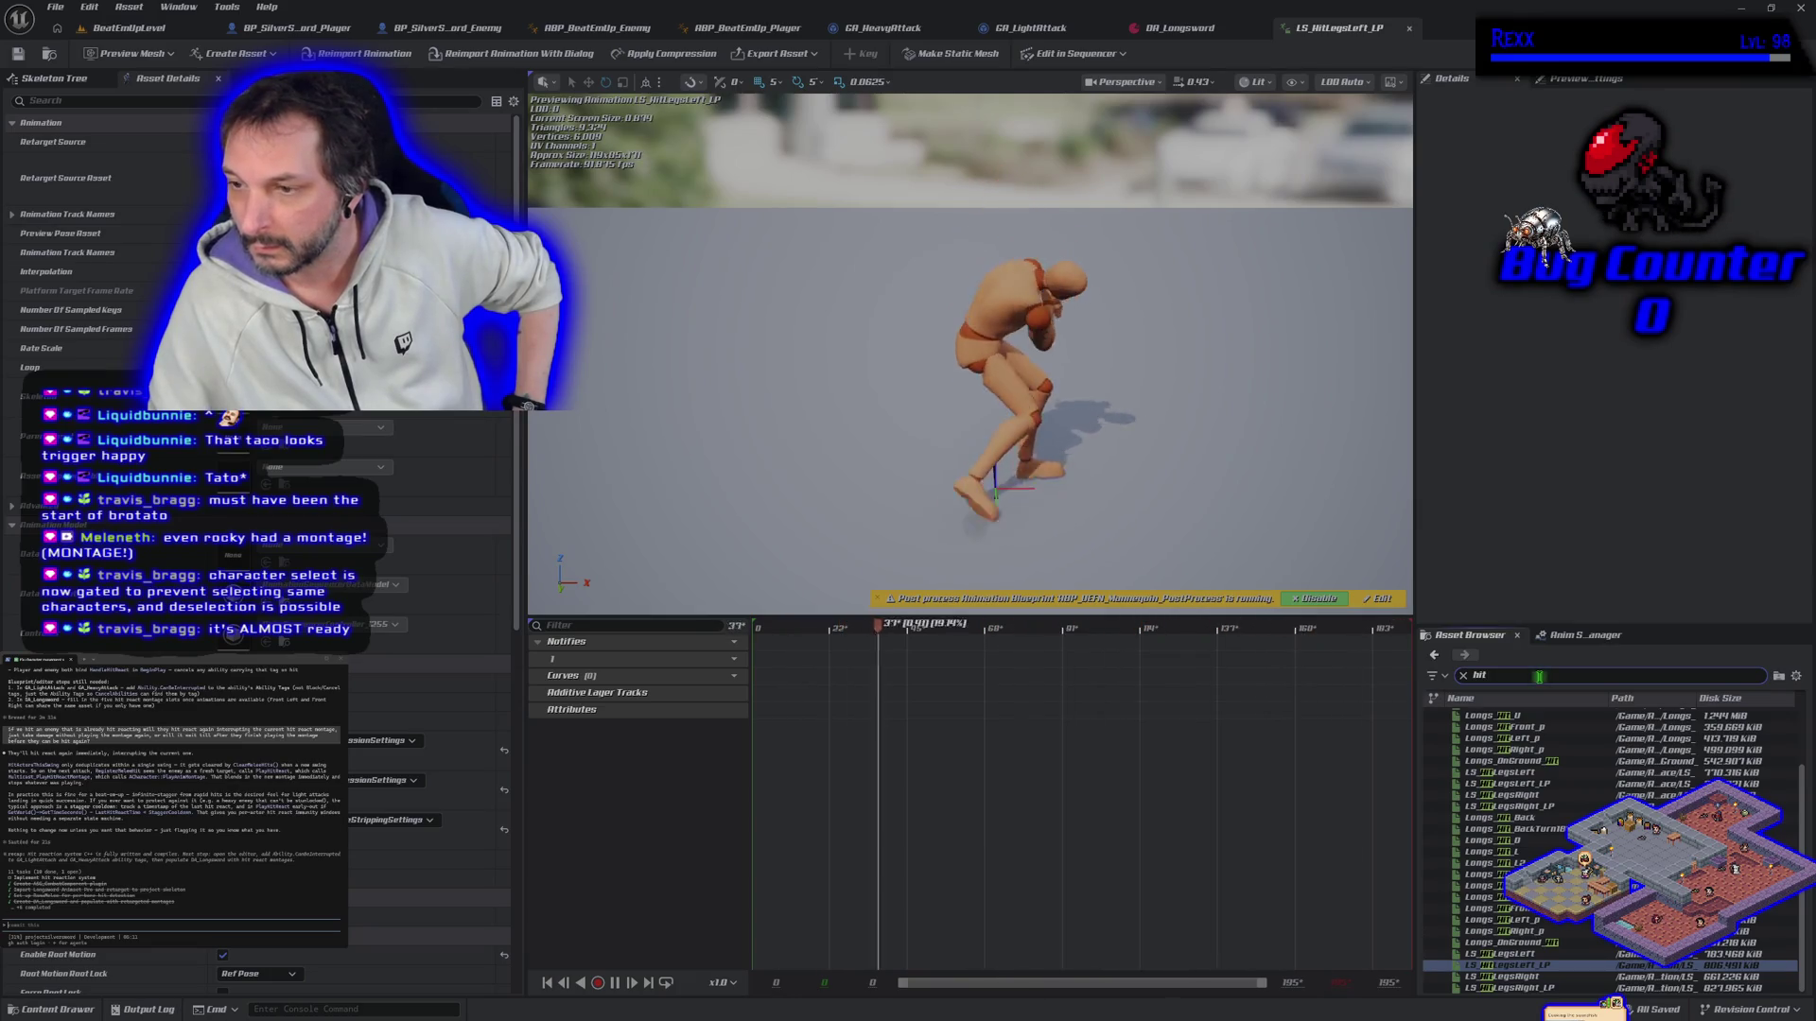
# Step: Change the asset search to 'hit back' to list the four Longs_Hit_Back variants
pyautogui.moveTo(1571, 741)
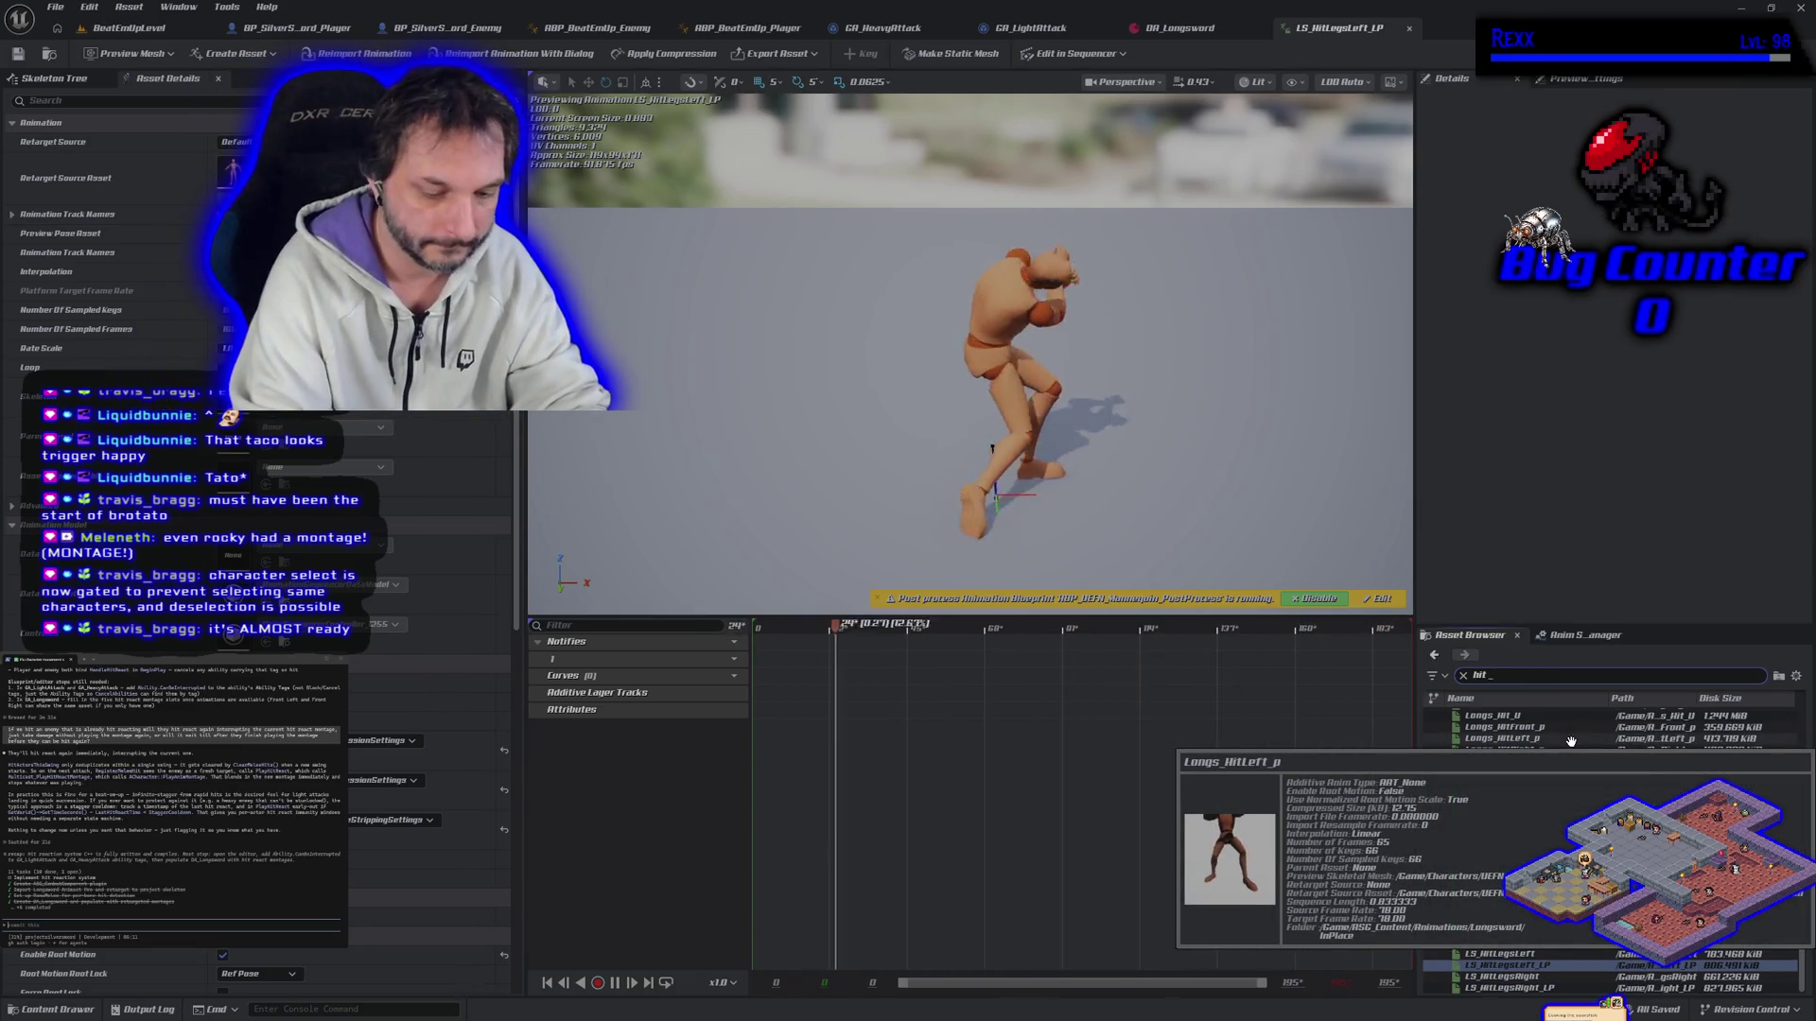
pyautogui.write('p')
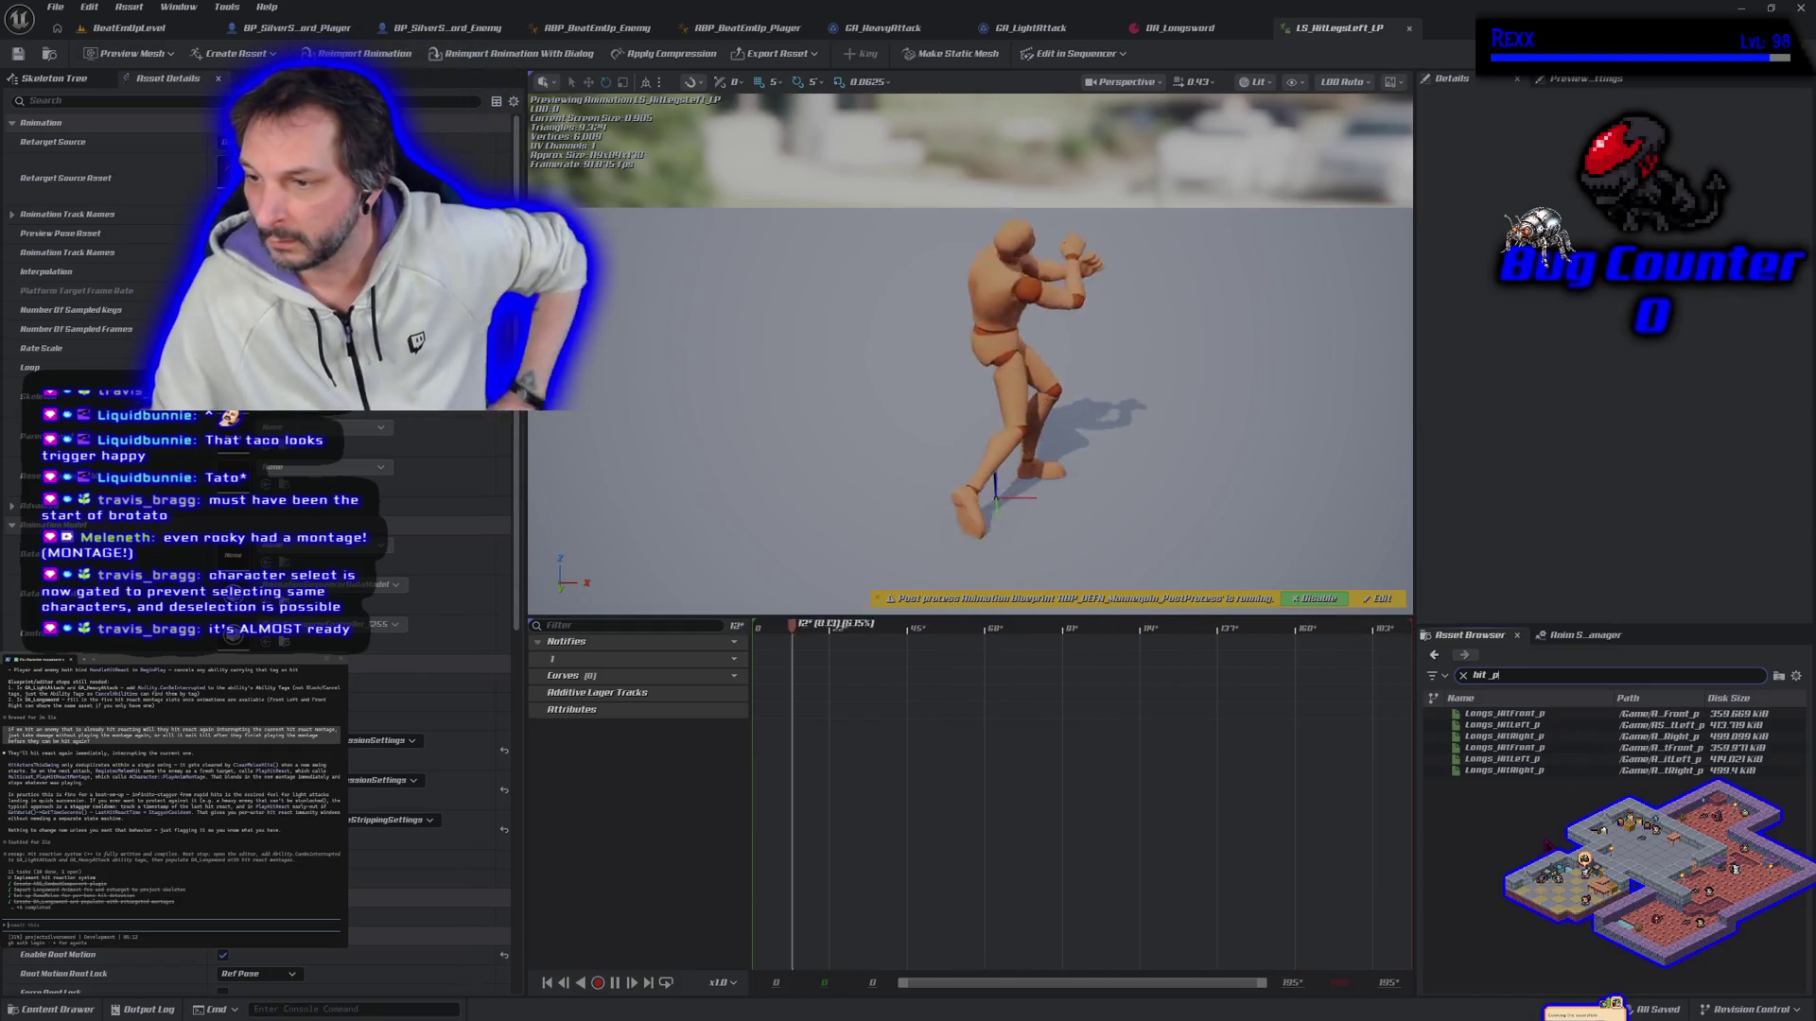
pyautogui.press('BackSpace')
pyautogui.press('BackSpace')
pyautogui.write('back')
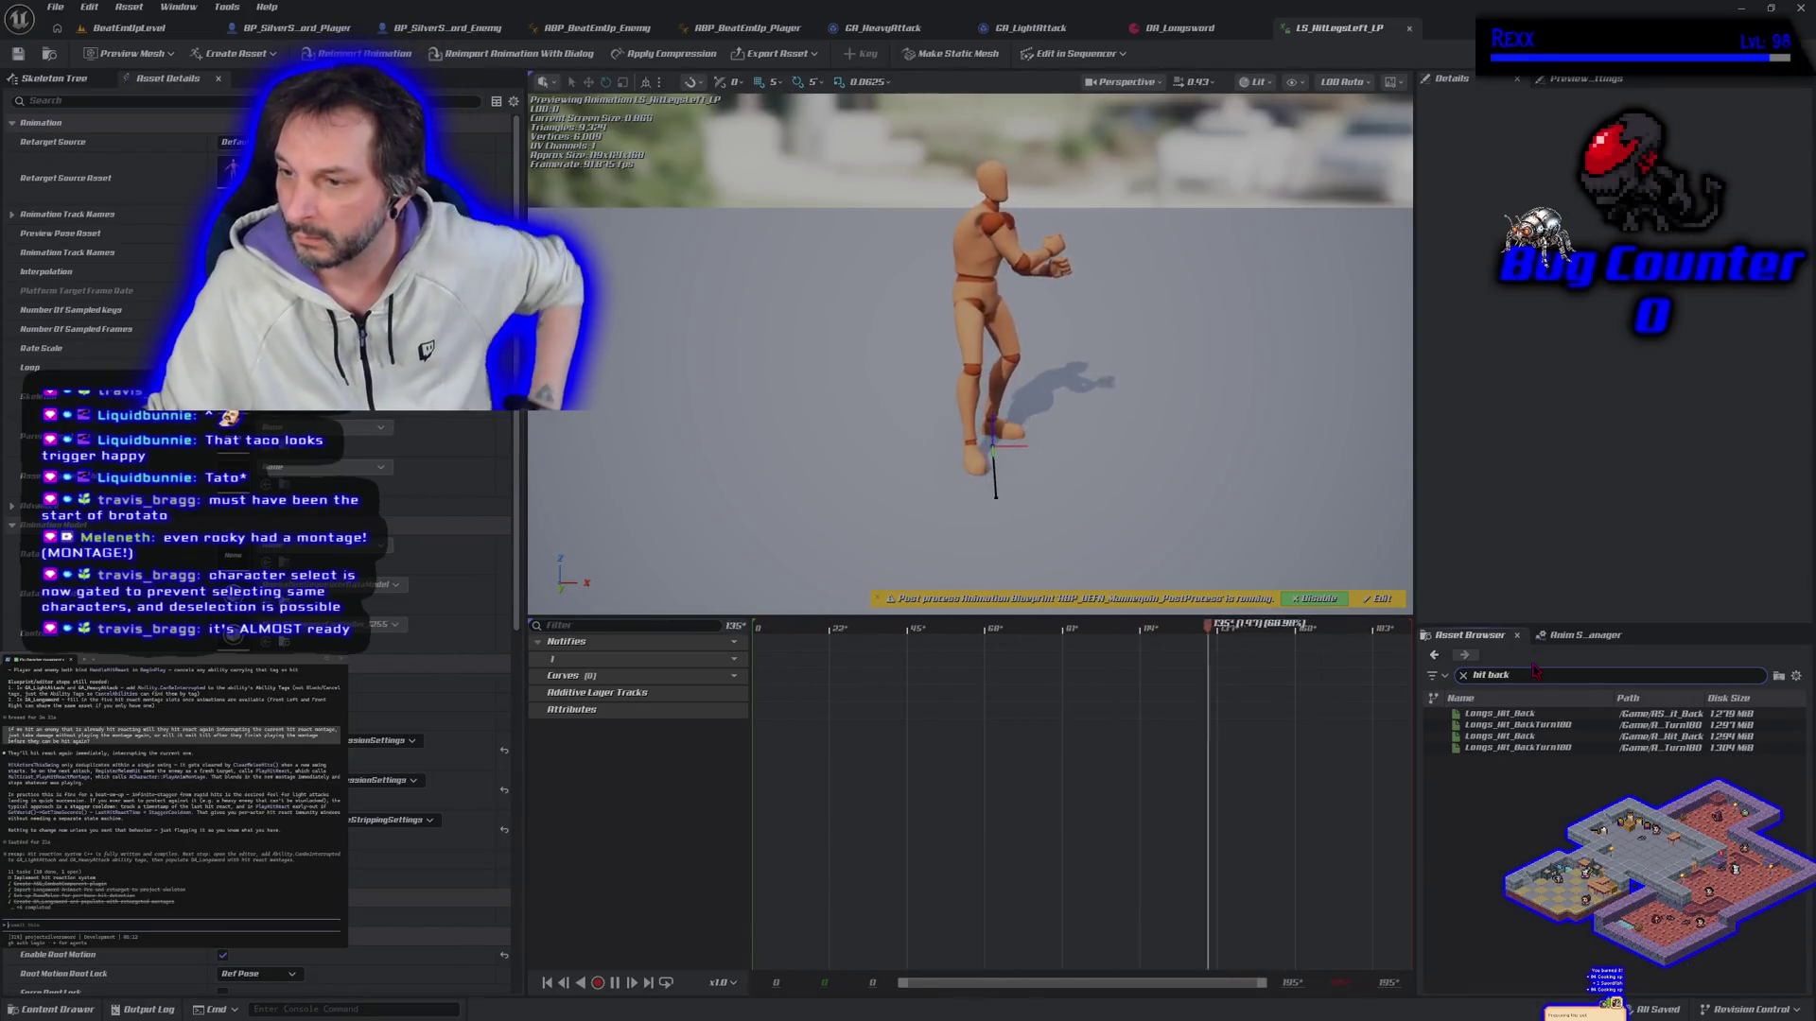
# Step: Compare Longs_Hit_Back with Longs_Hit_BackTurn180, end on Longs_Hit_Back, and widen the search to 'hit'
pyautogui.click(1541, 712)
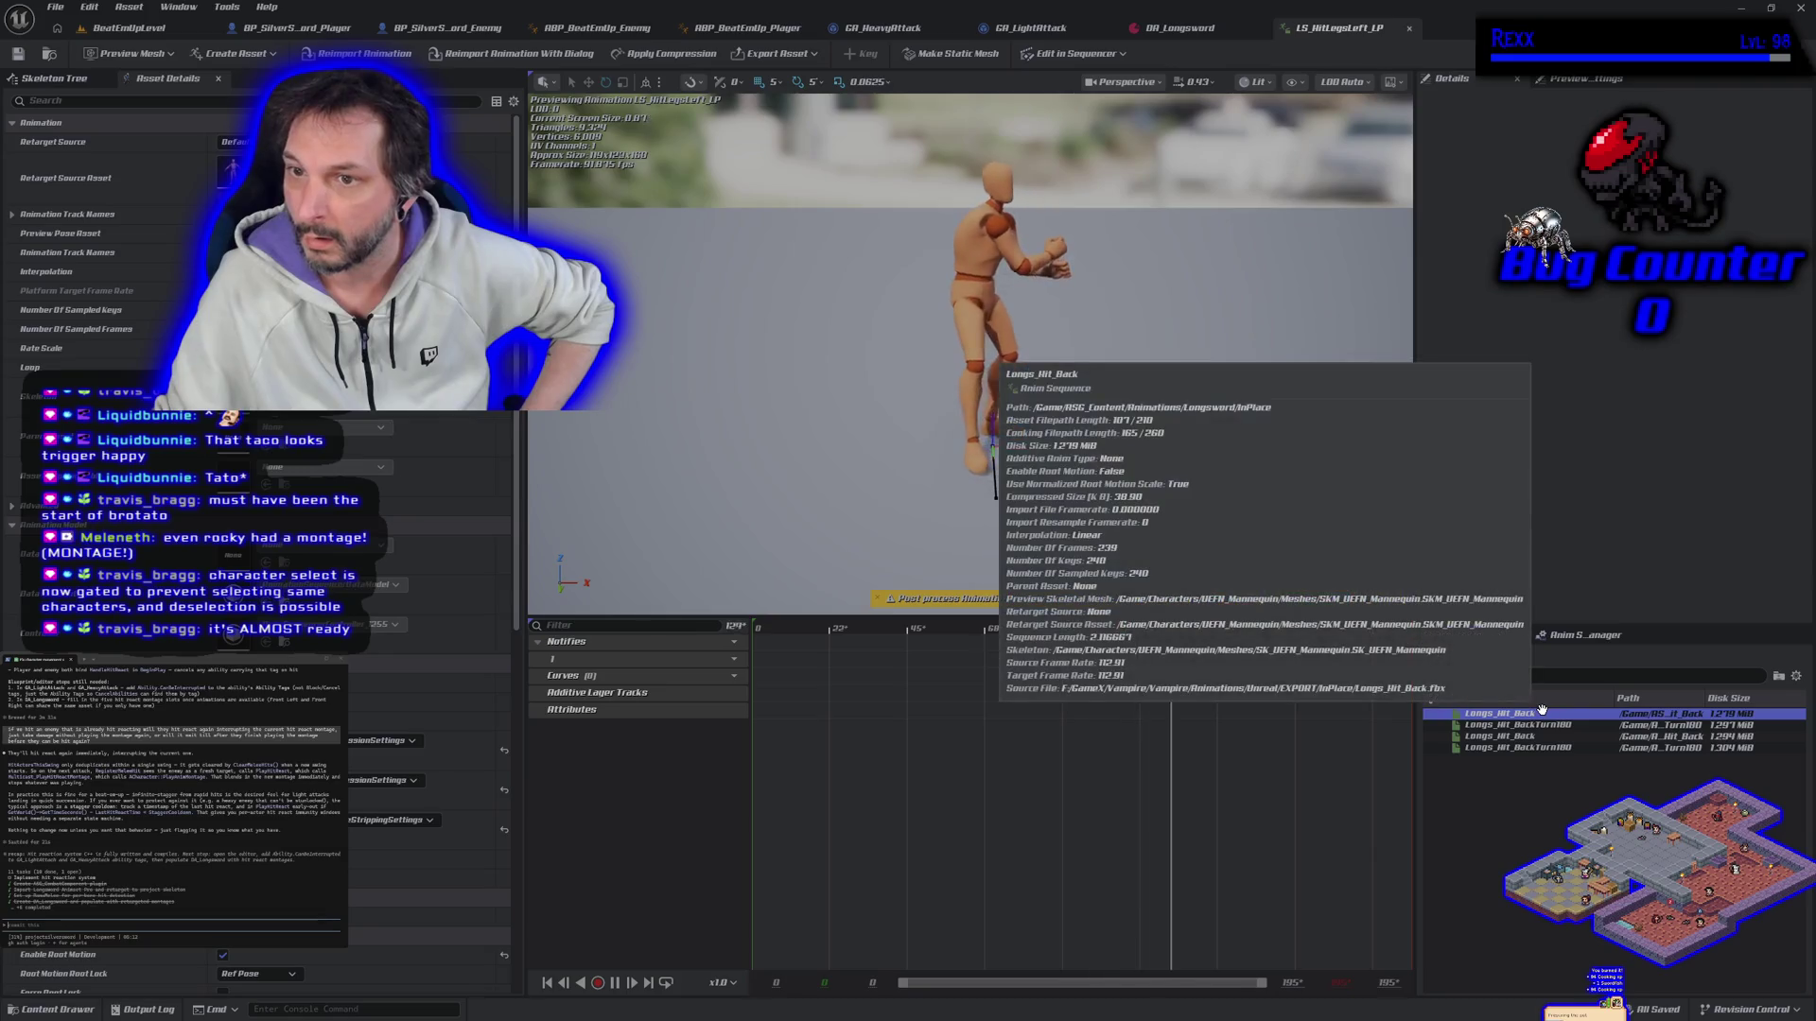
pyautogui.doubleClick(1542, 712)
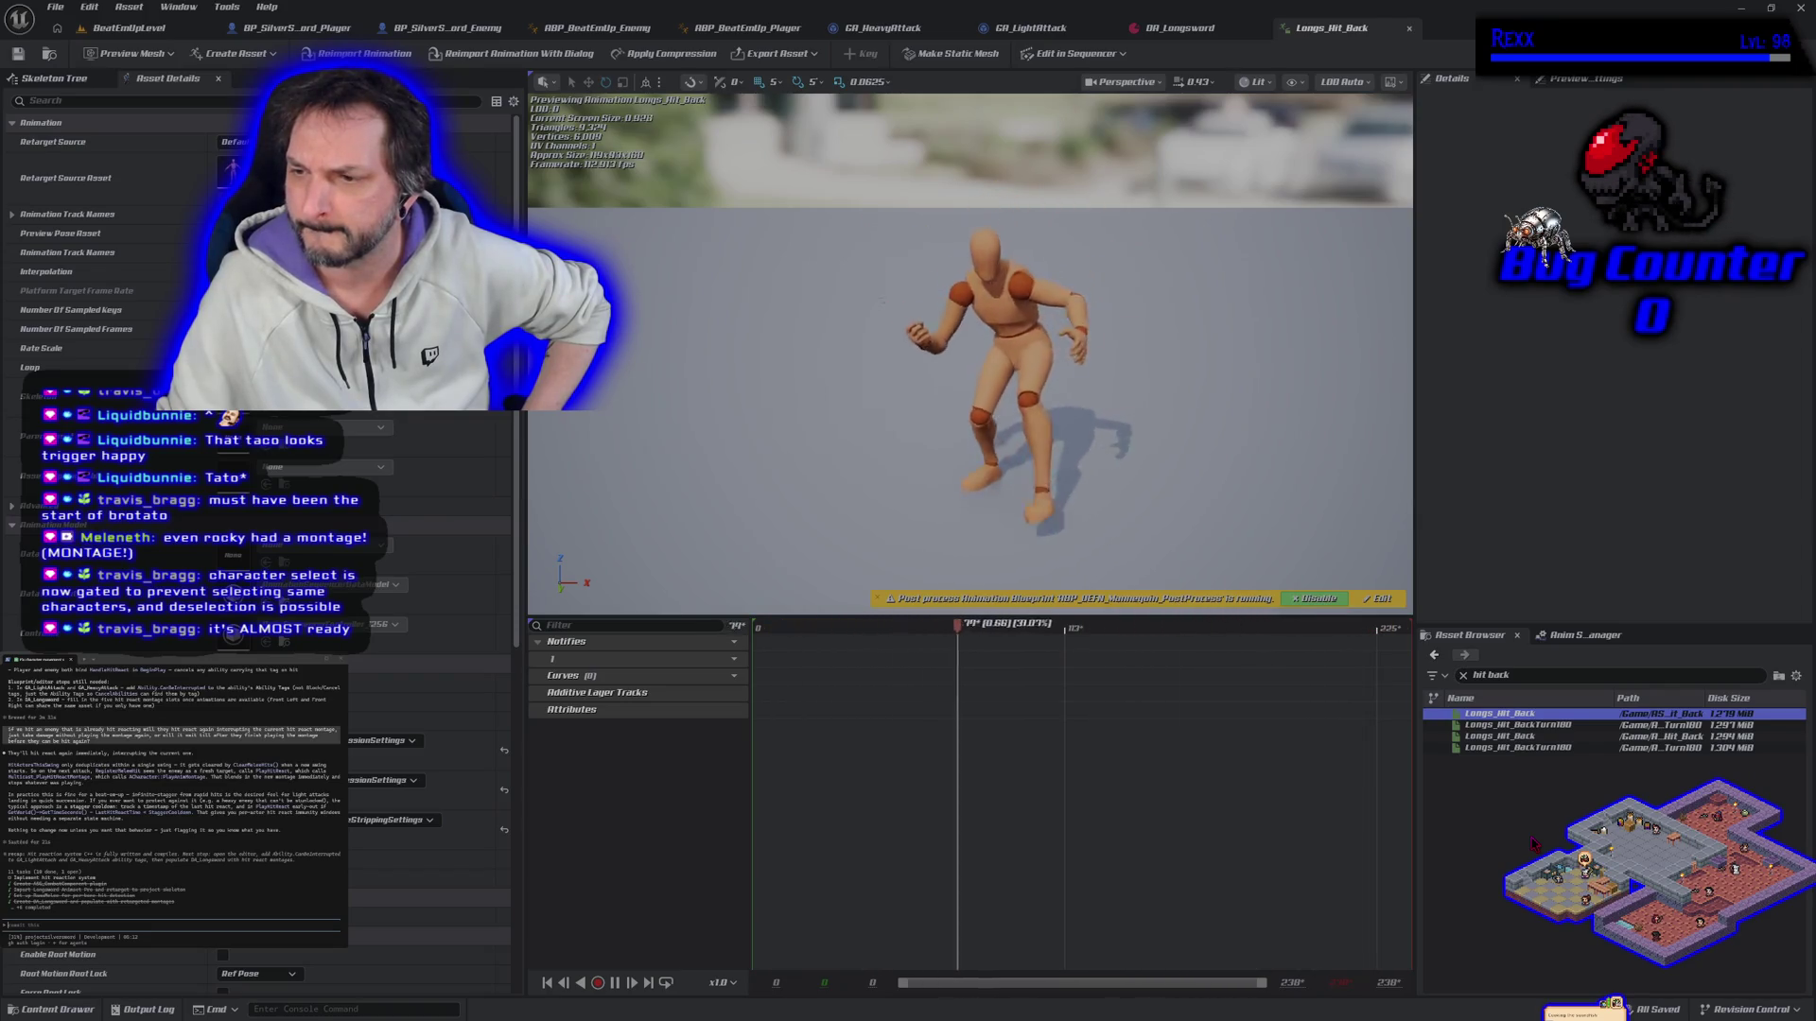
pyautogui.click(1577, 724)
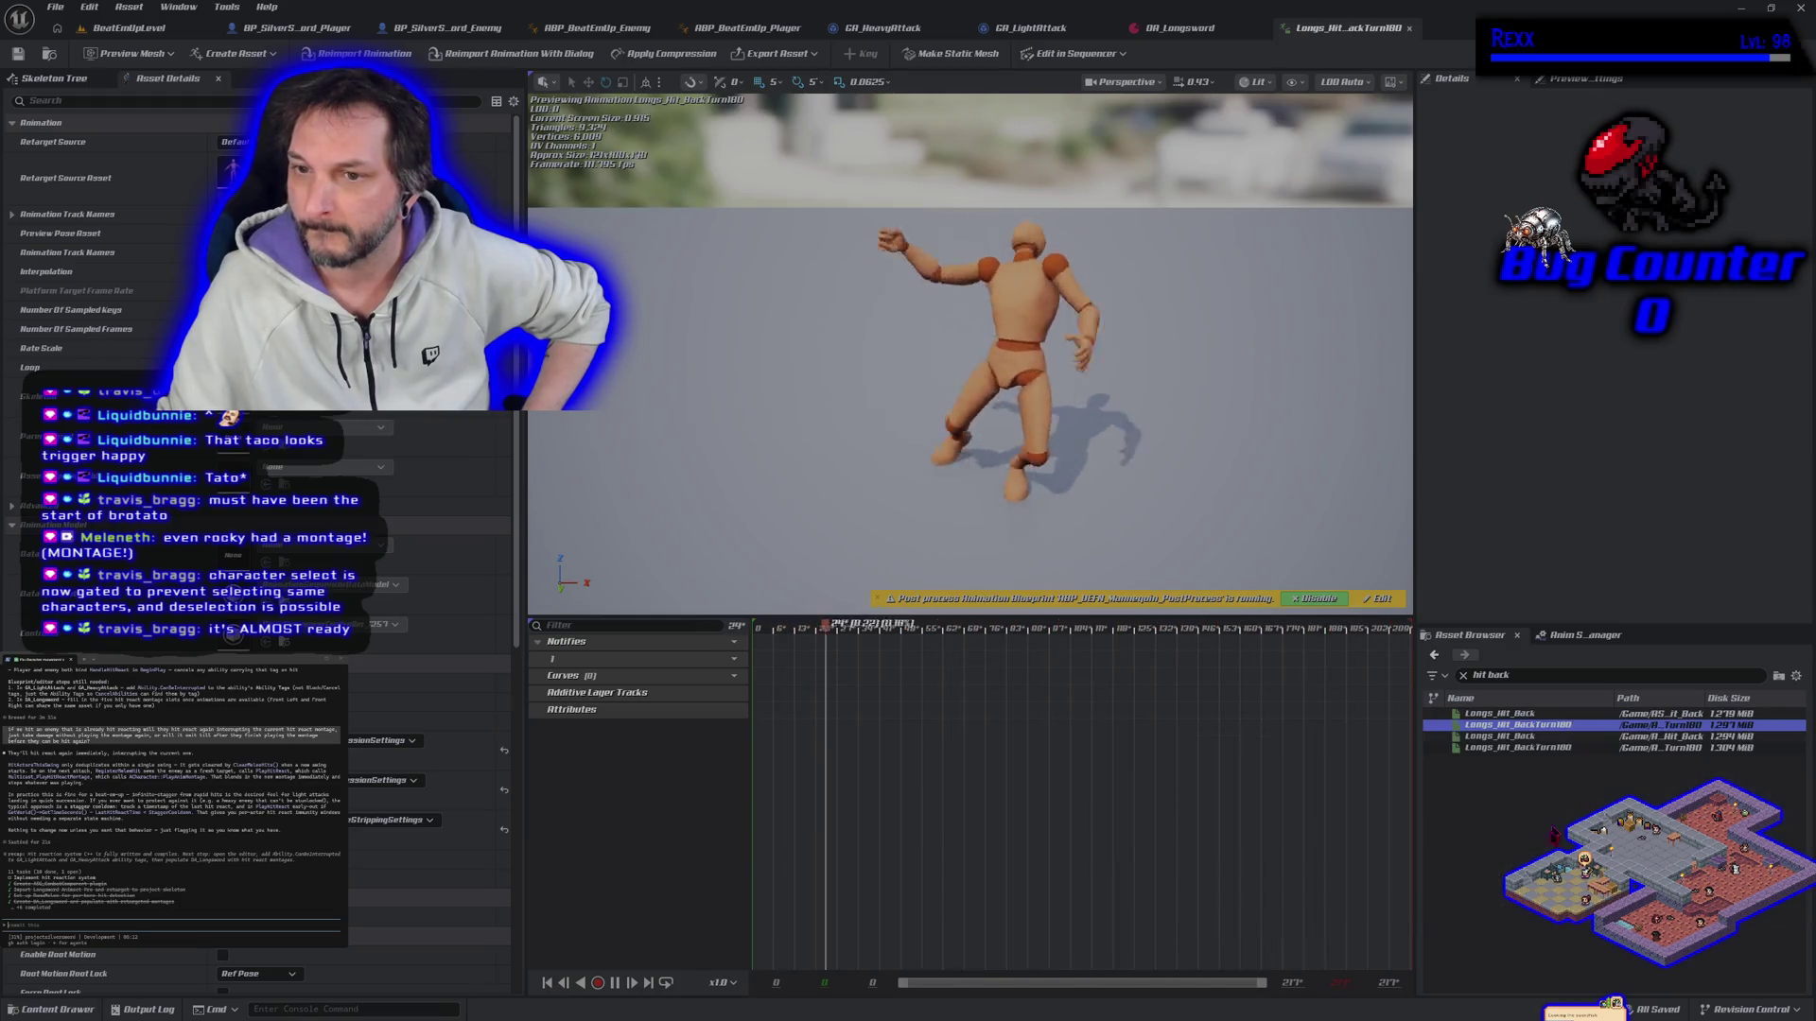
pyautogui.click(1549, 714)
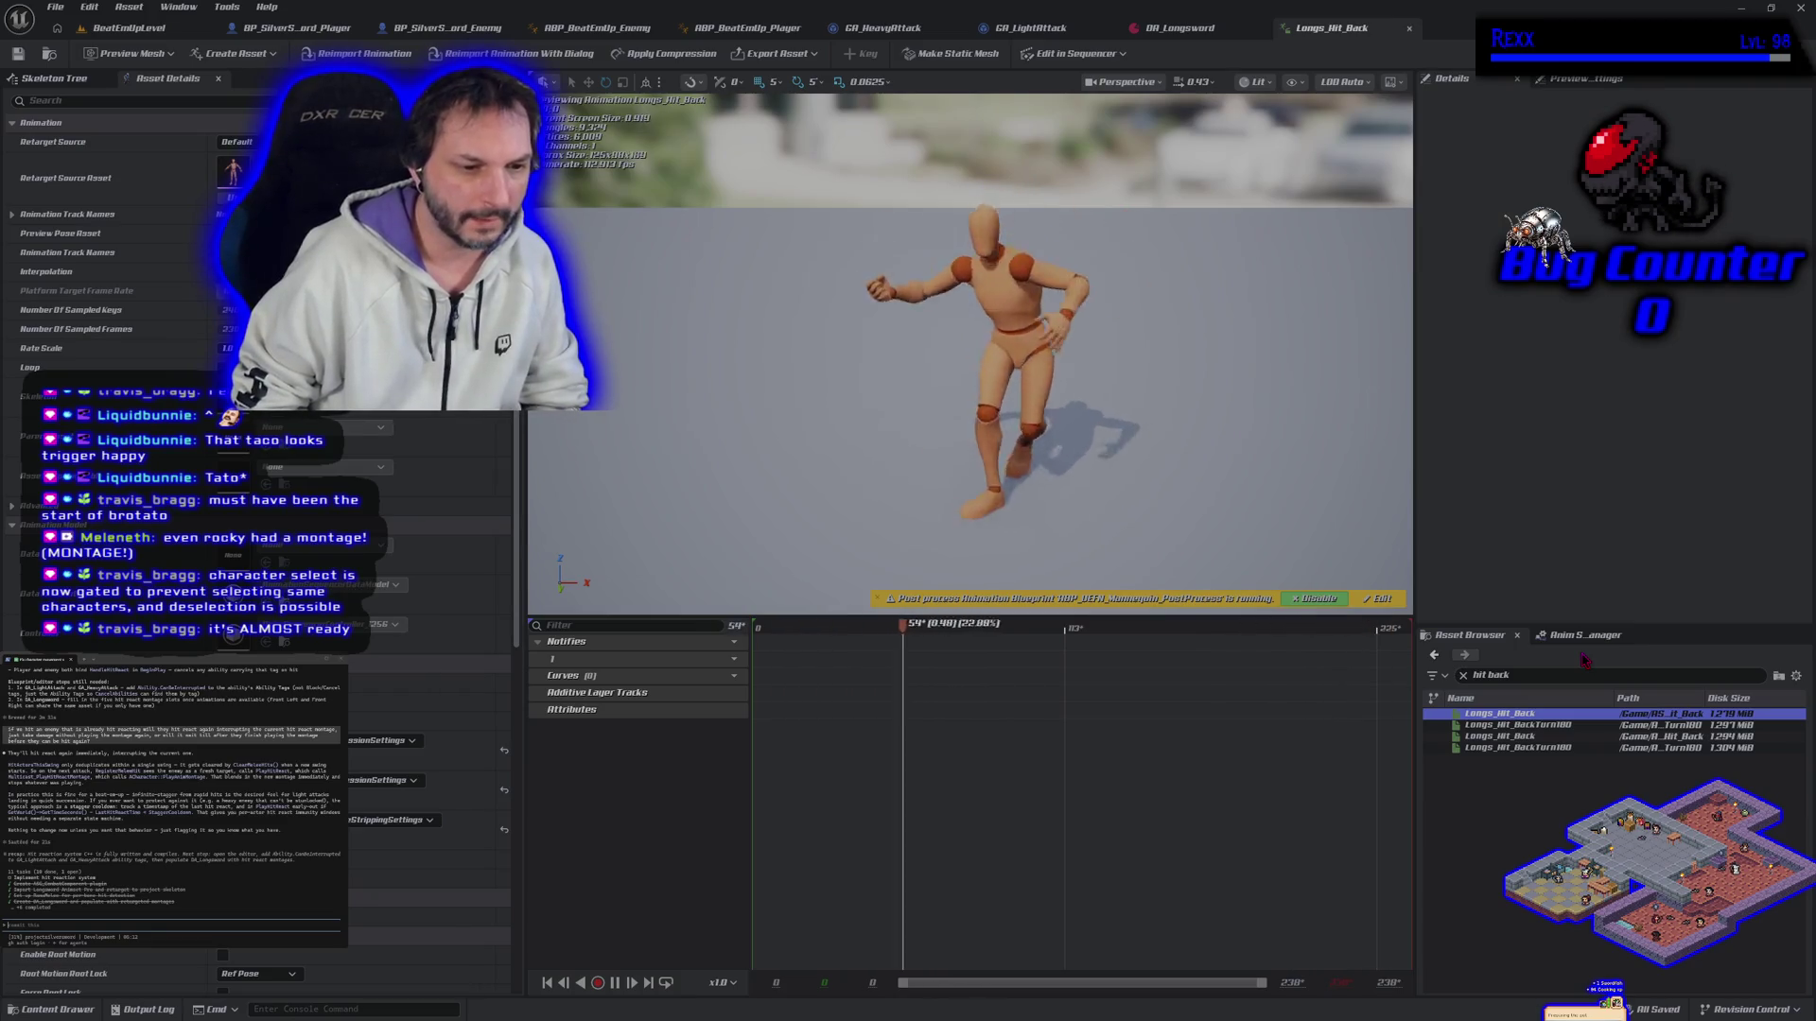
pyautogui.click(1538, 678)
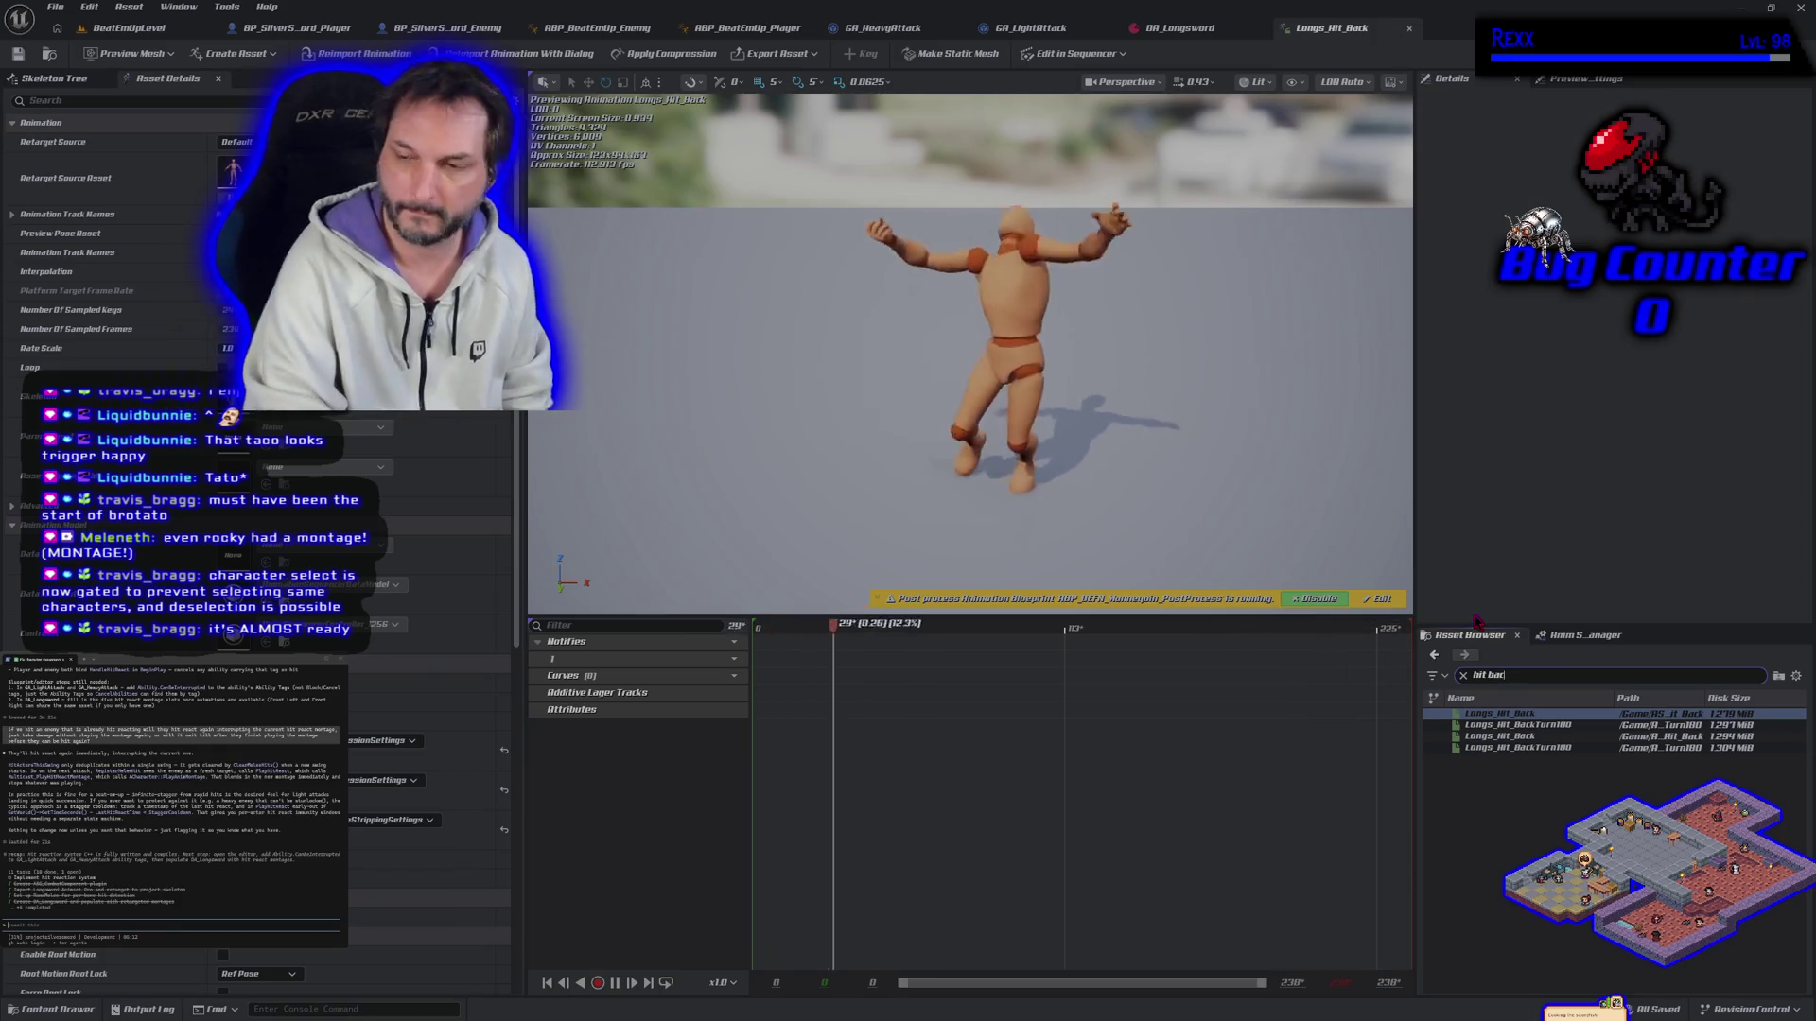
pyautogui.press('BackSpace')
pyautogui.press('BackSpace')
pyautogui.press('BackSpace')
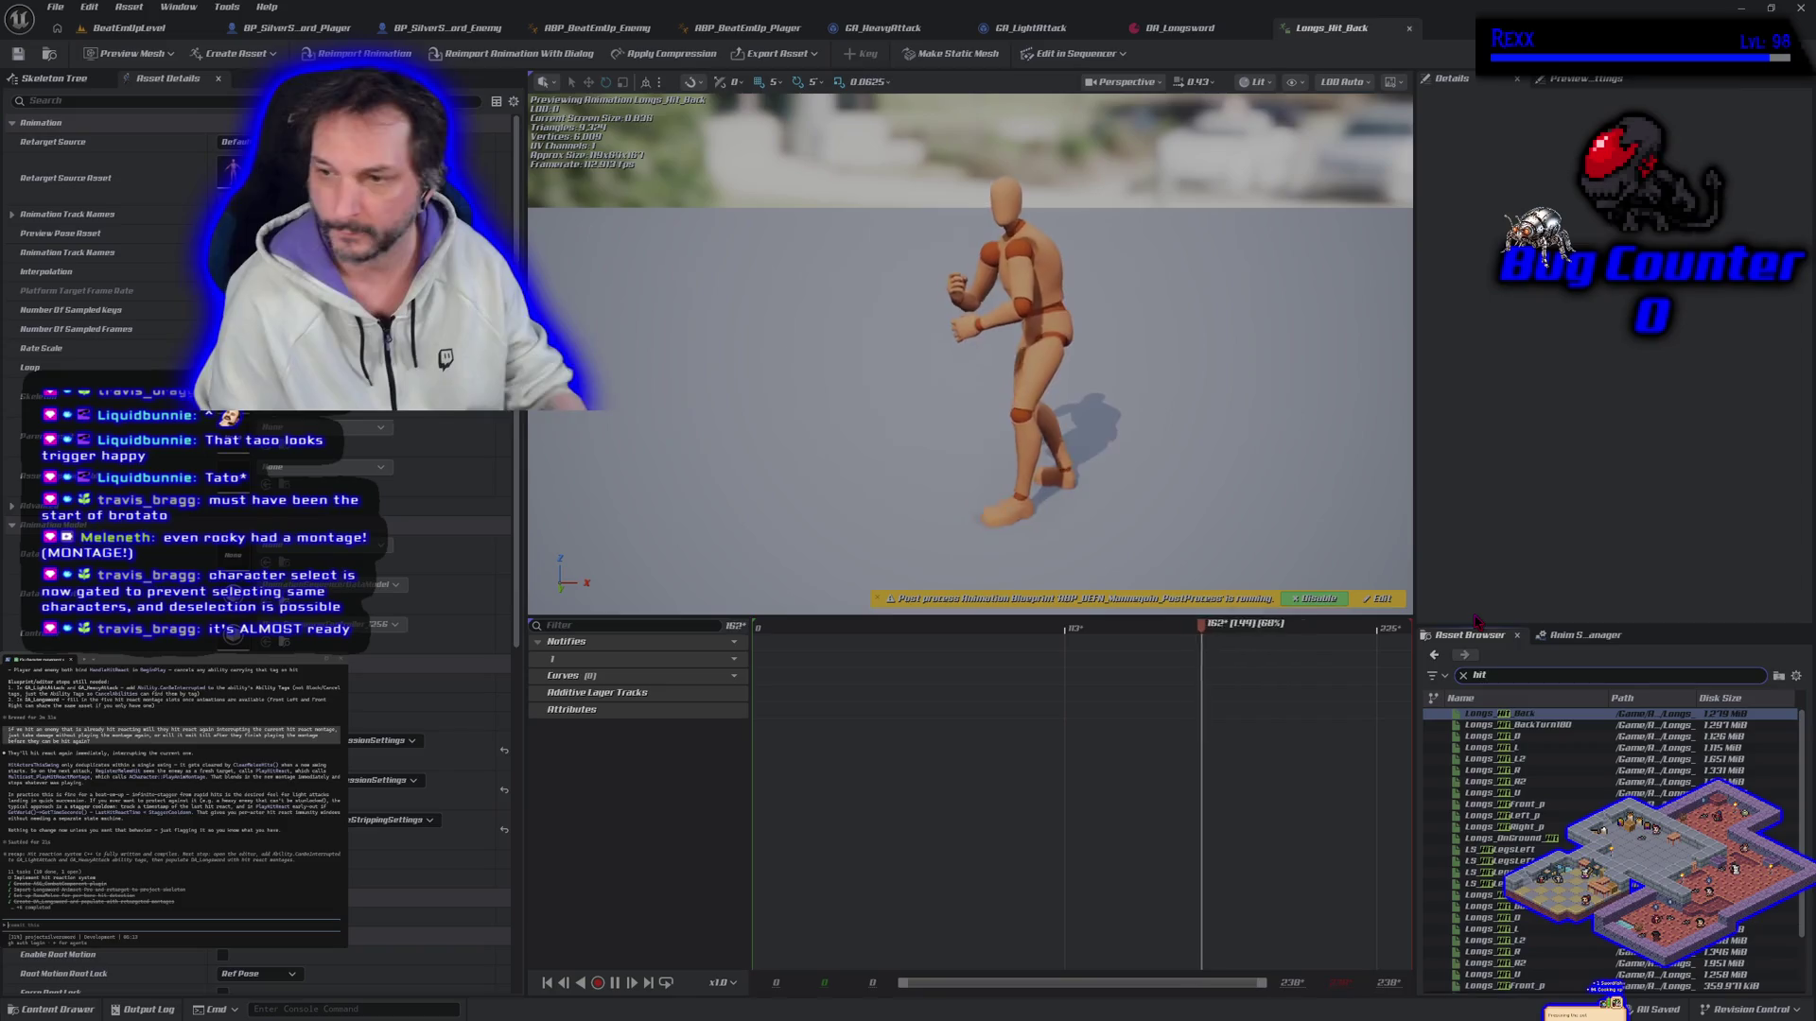
# Step: Filter assets to 'hit_p' and preview Longs_HitFront_p, Longs_HitLeft_p and Longs_HitRight_p
pyautogui.write('_p')
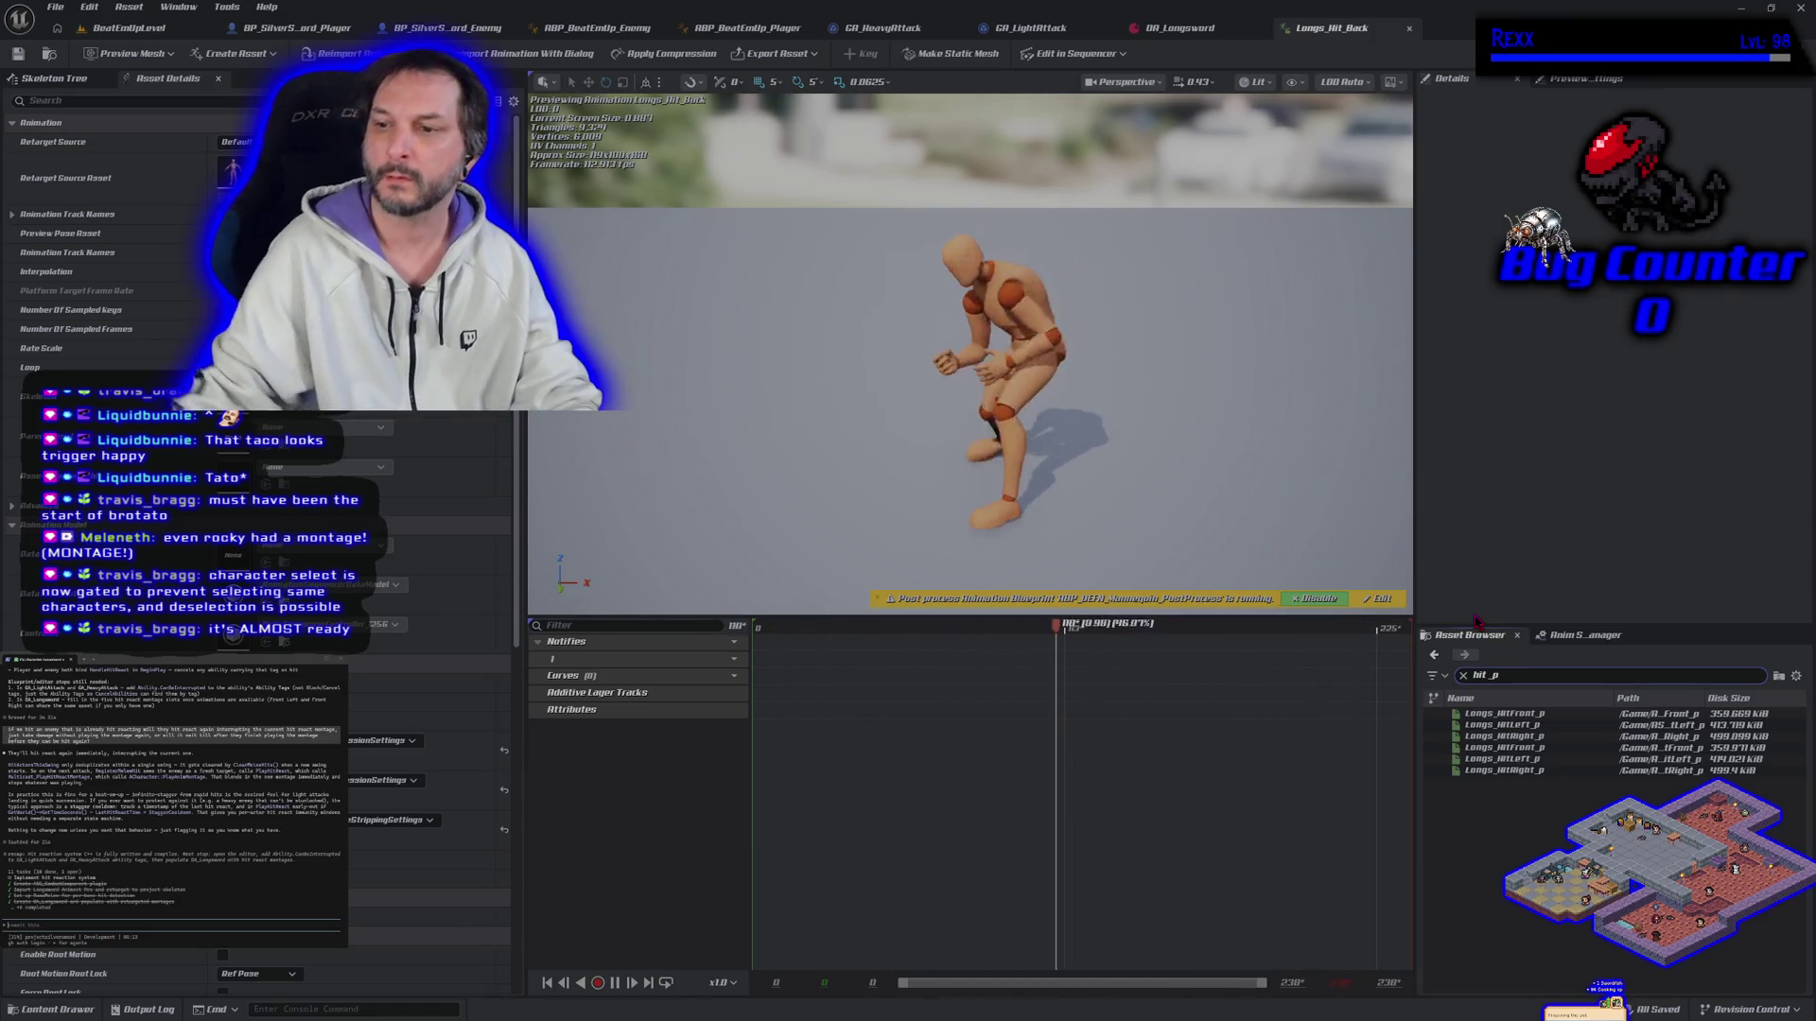
pyautogui.click(1565, 714)
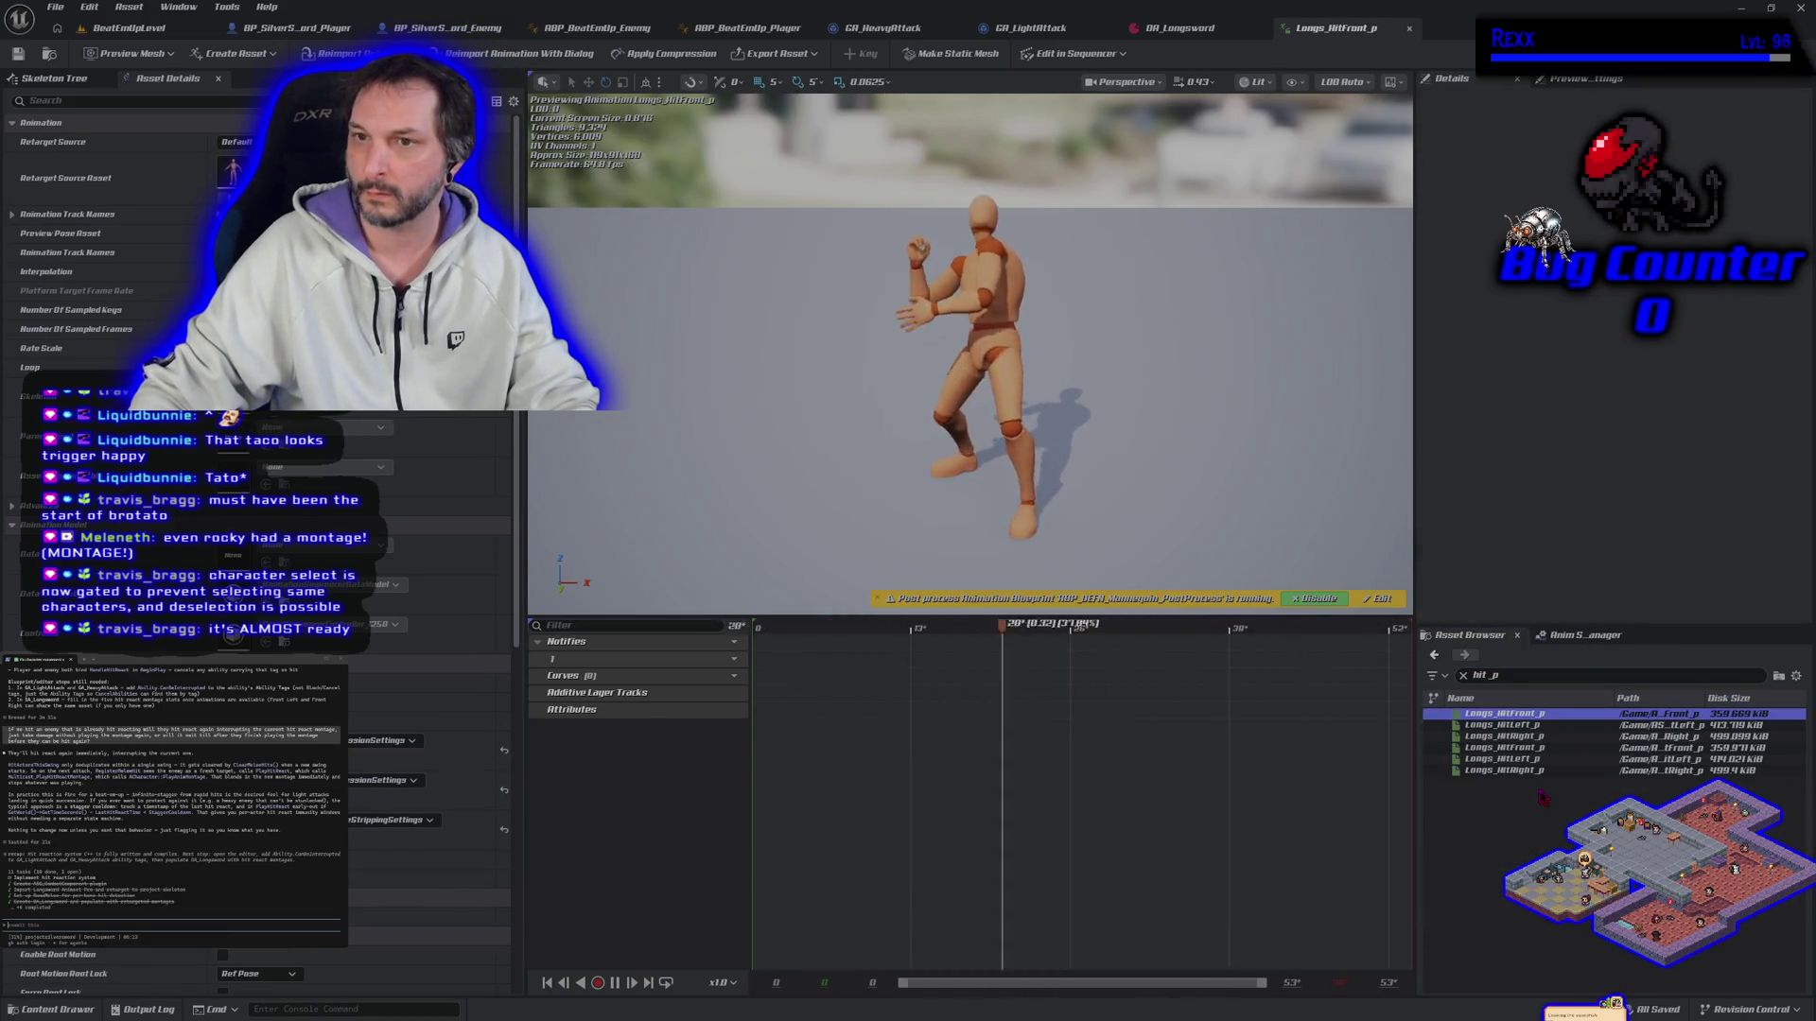
pyautogui.click(1530, 725)
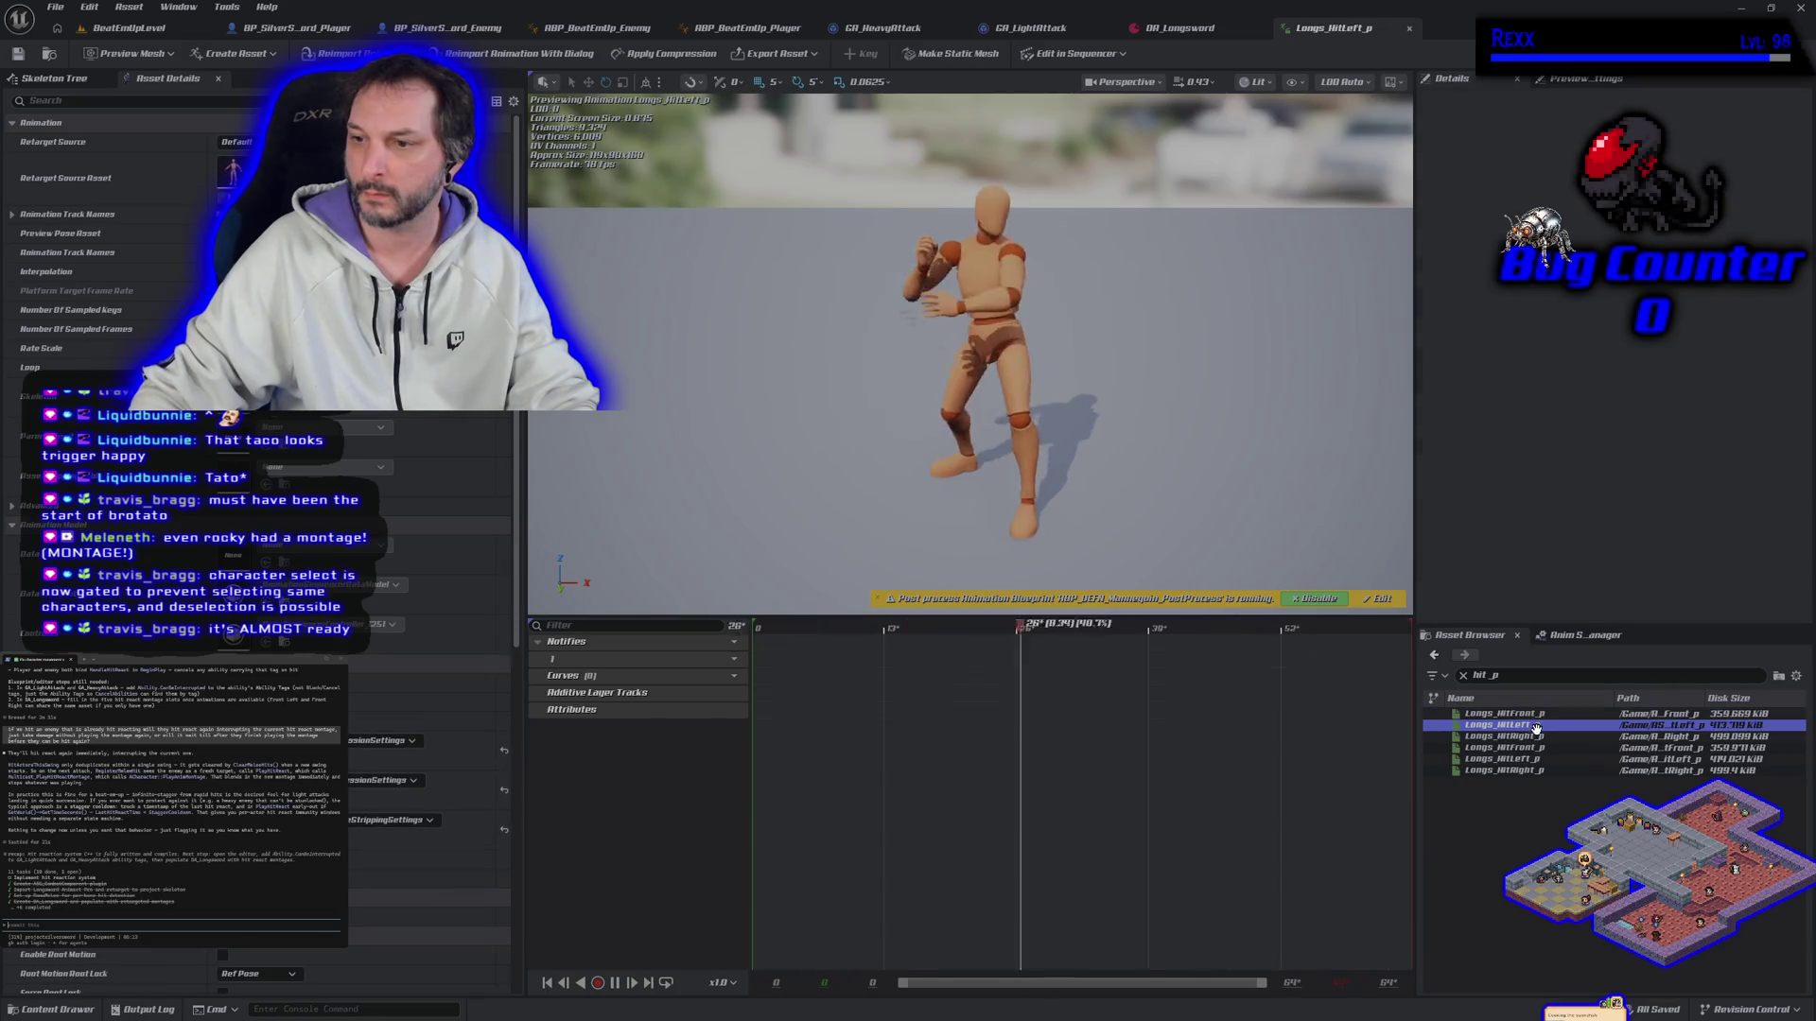
pyautogui.click(1532, 735)
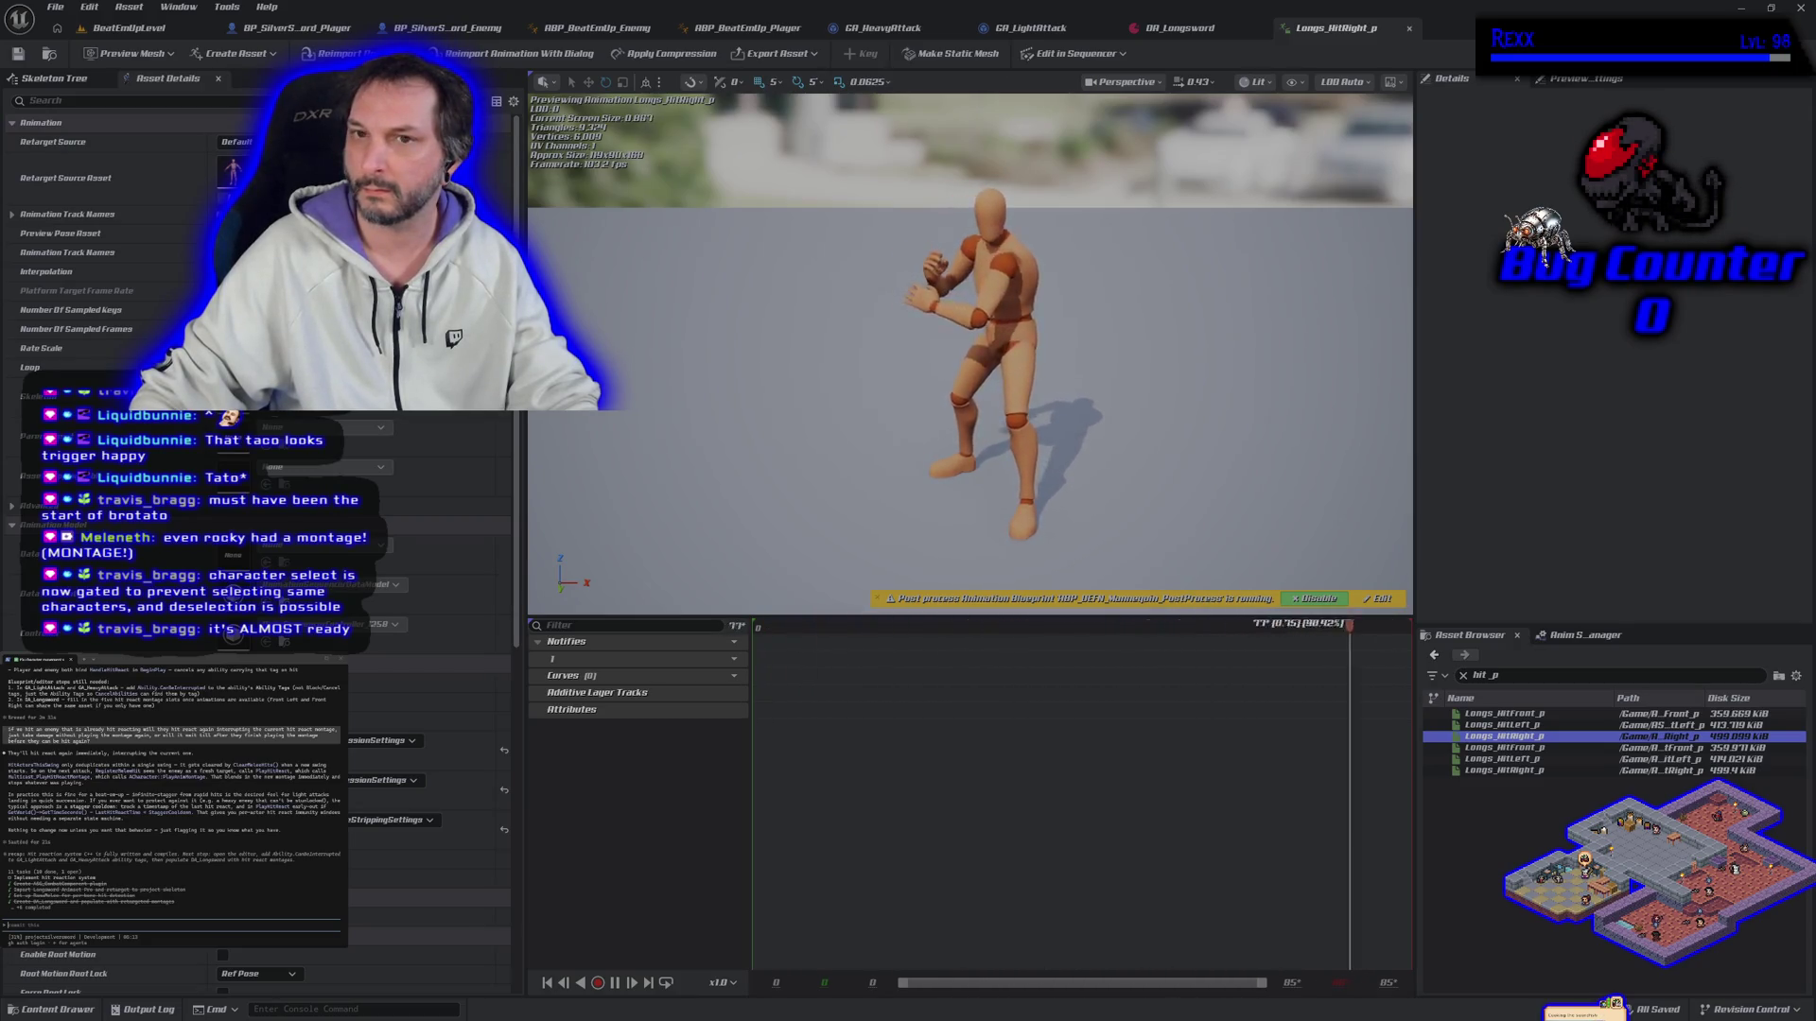
# Step: Review the front, left and right hit_p animations again, finishing with Longs_HitFront_p selected
pyautogui.doubleClick(1519, 714)
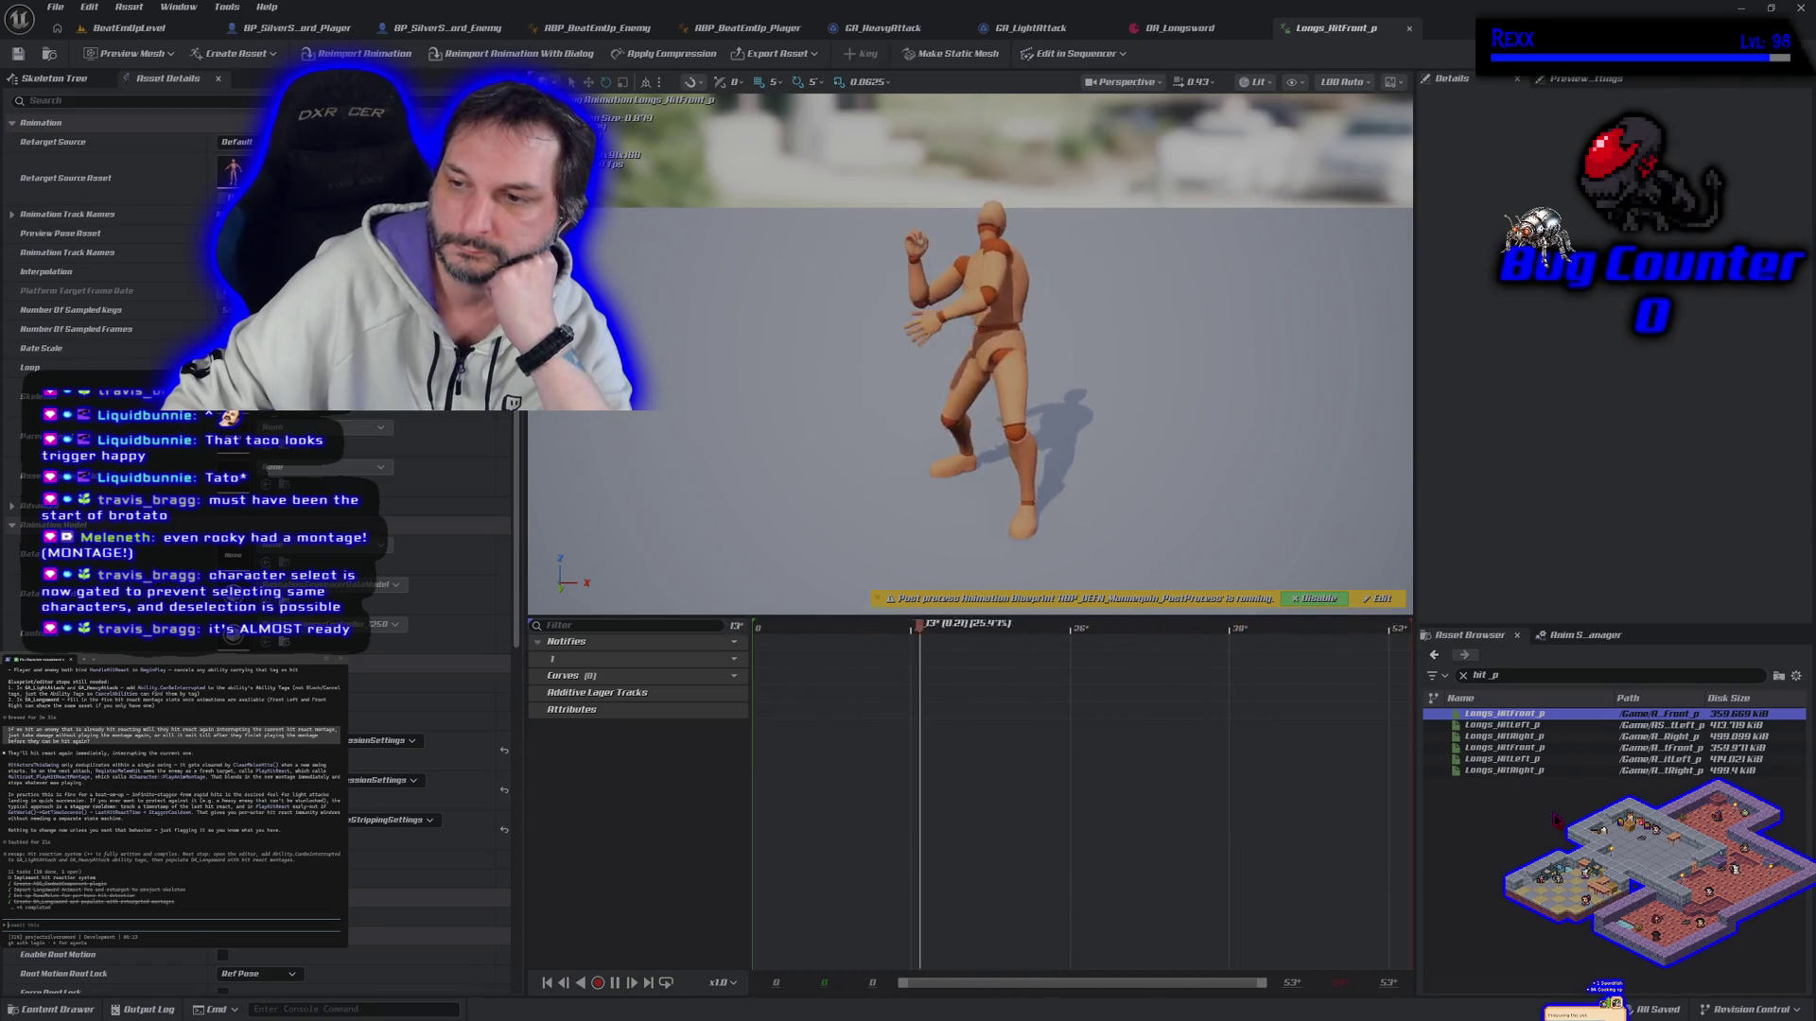
pyautogui.click(1533, 726)
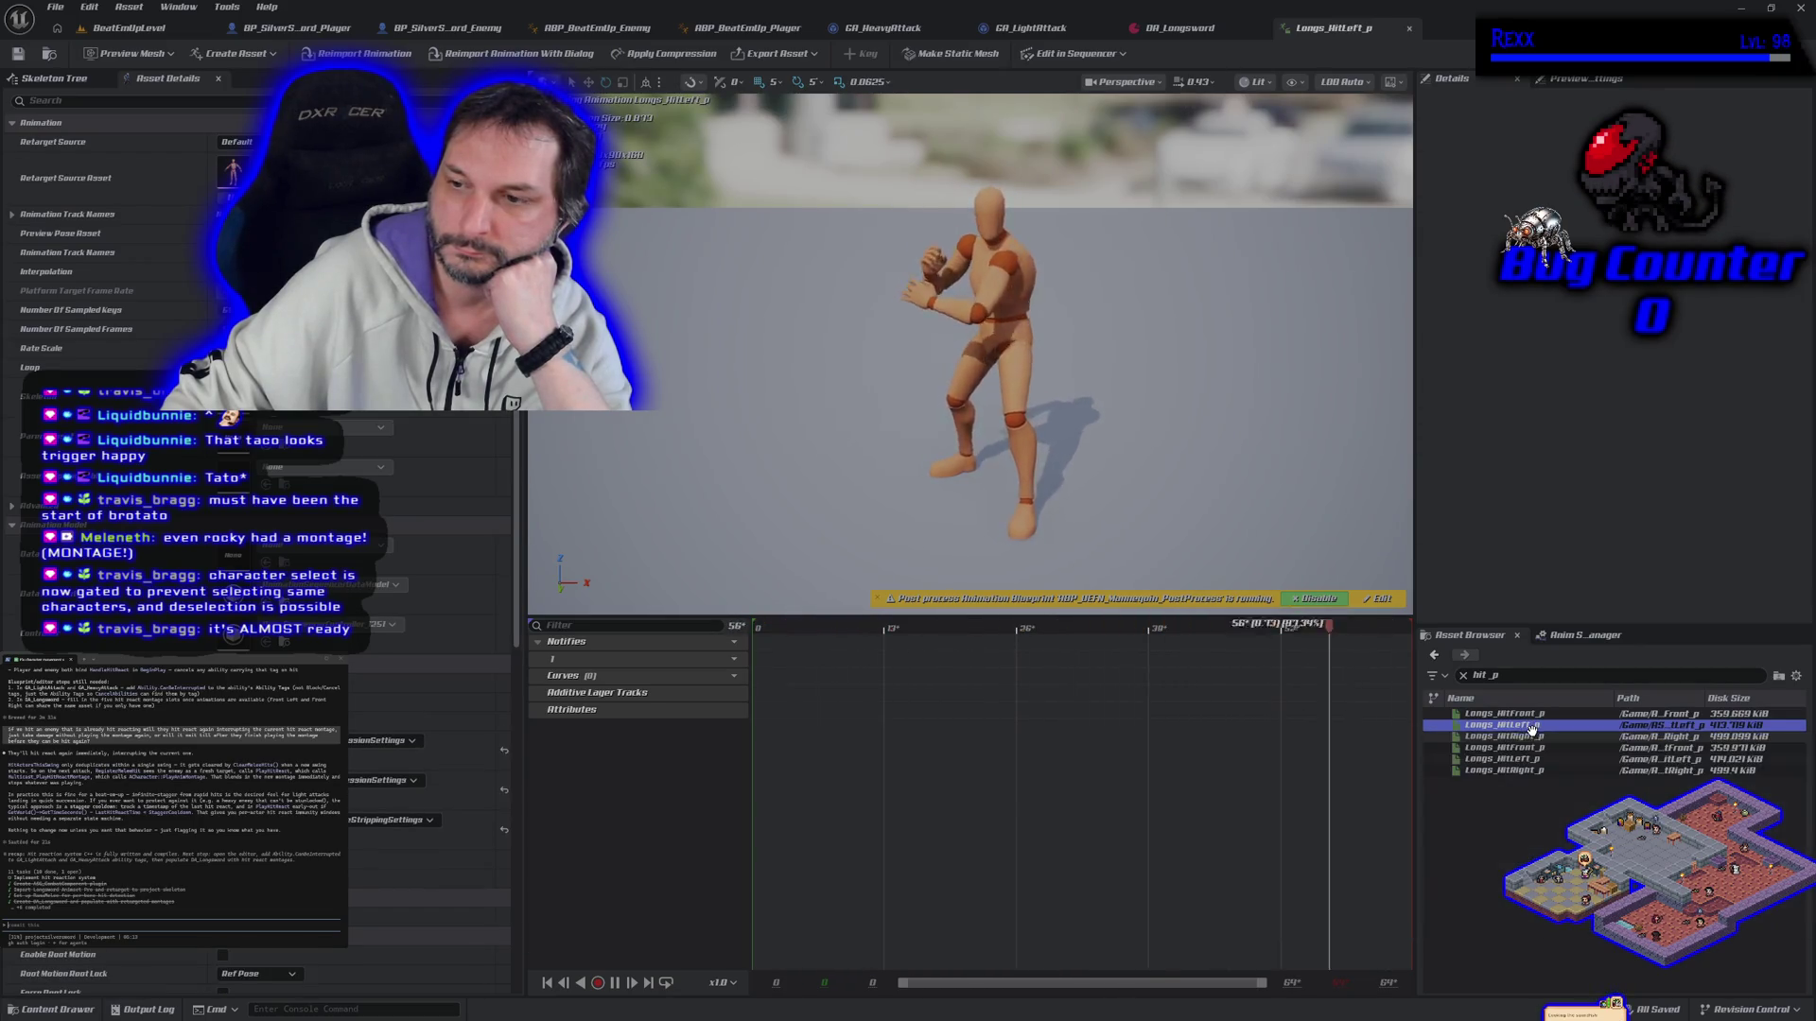
pyautogui.click(1530, 737)
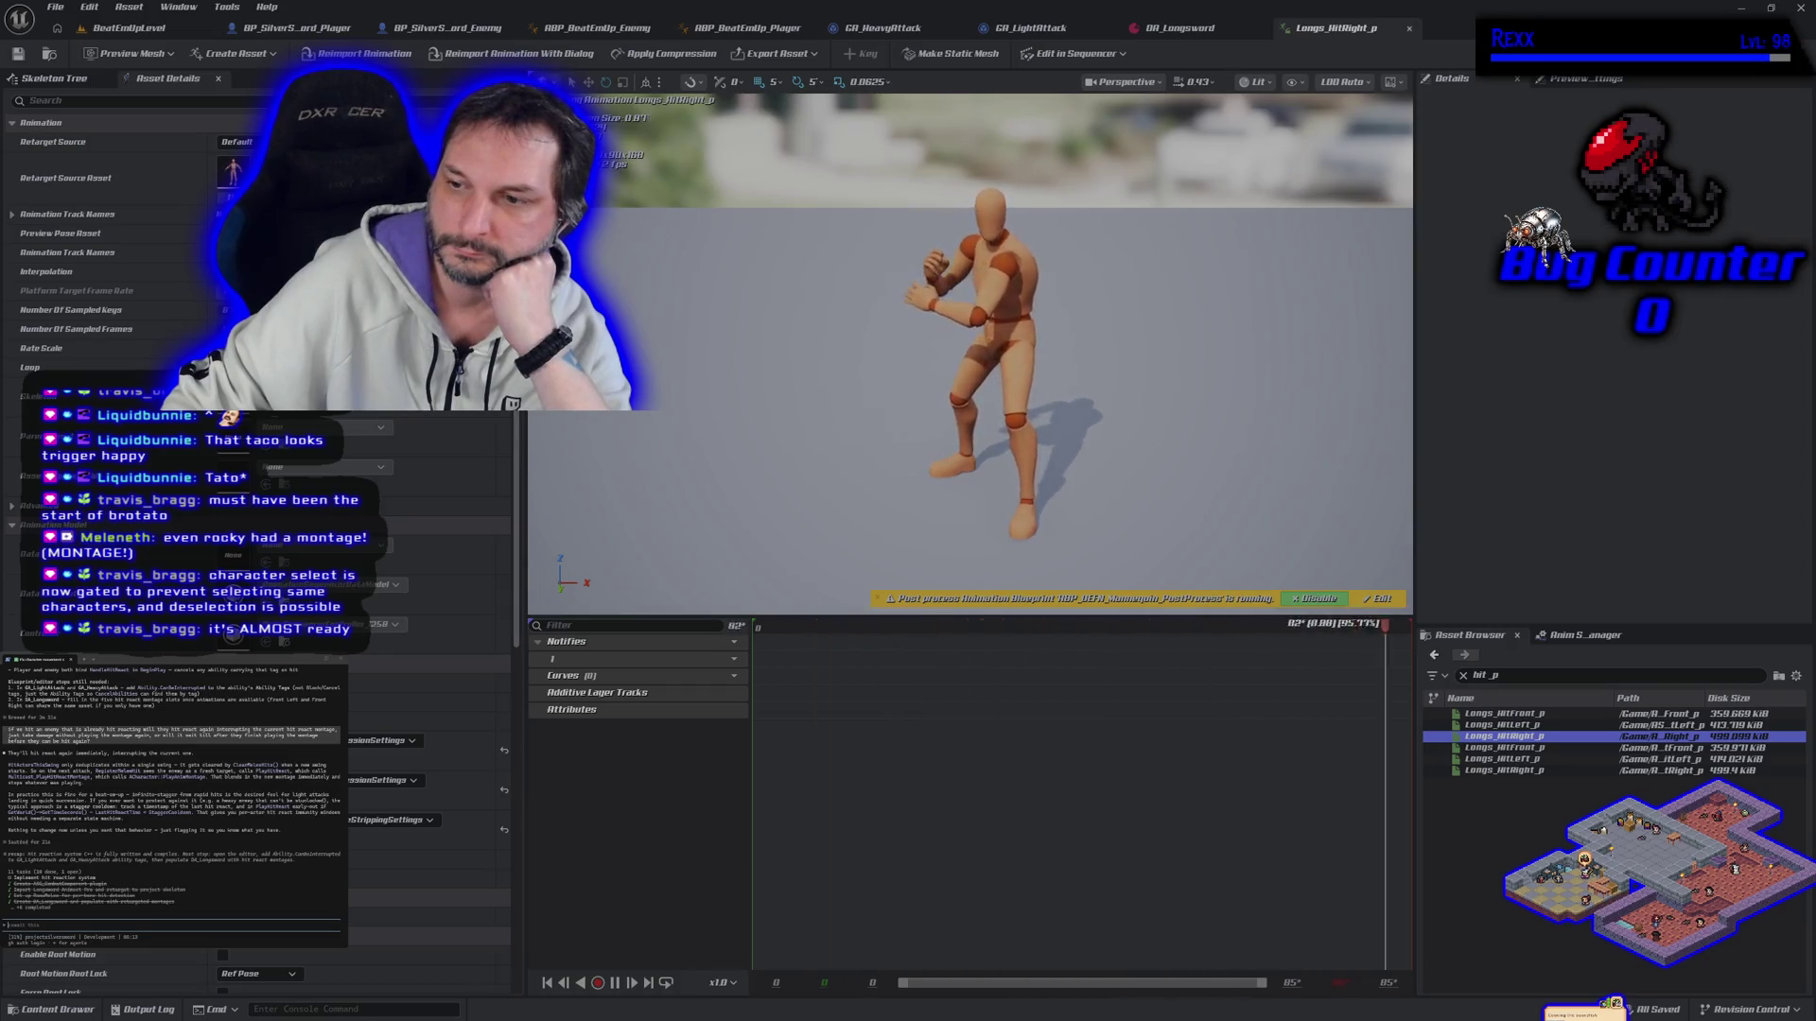
pyautogui.click(1551, 713)
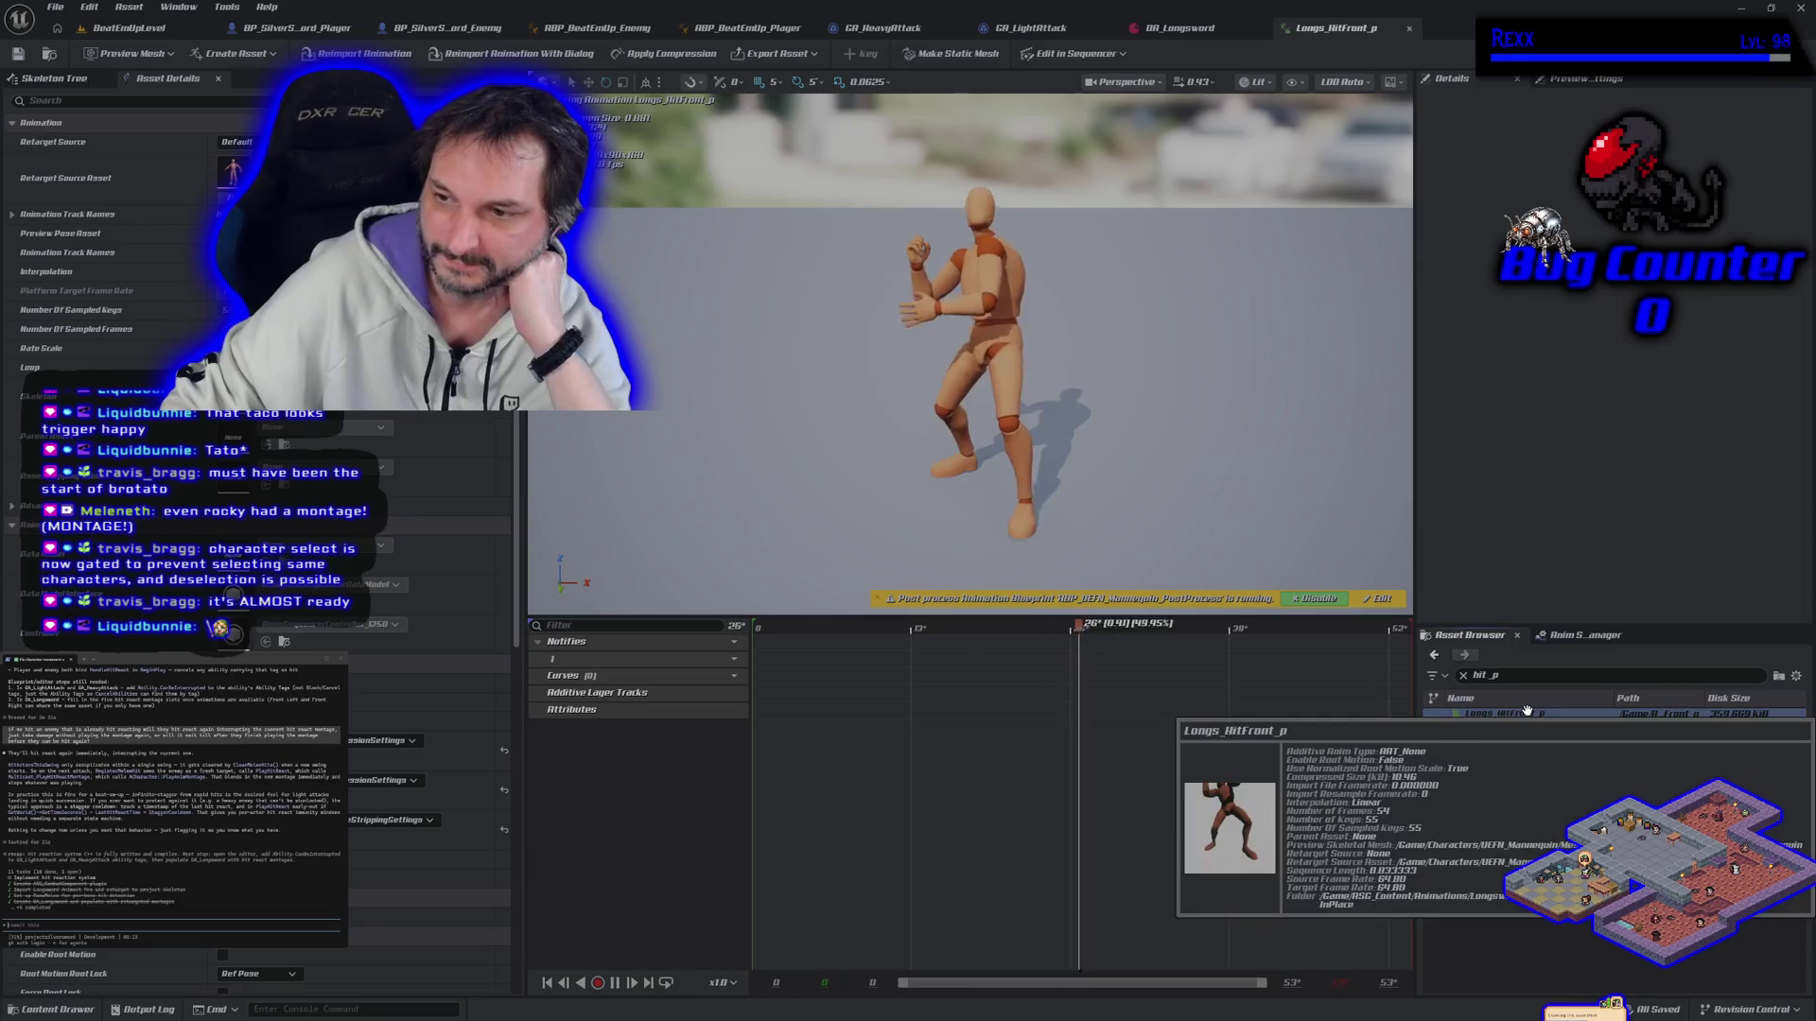
pyautogui.click(1497, 814)
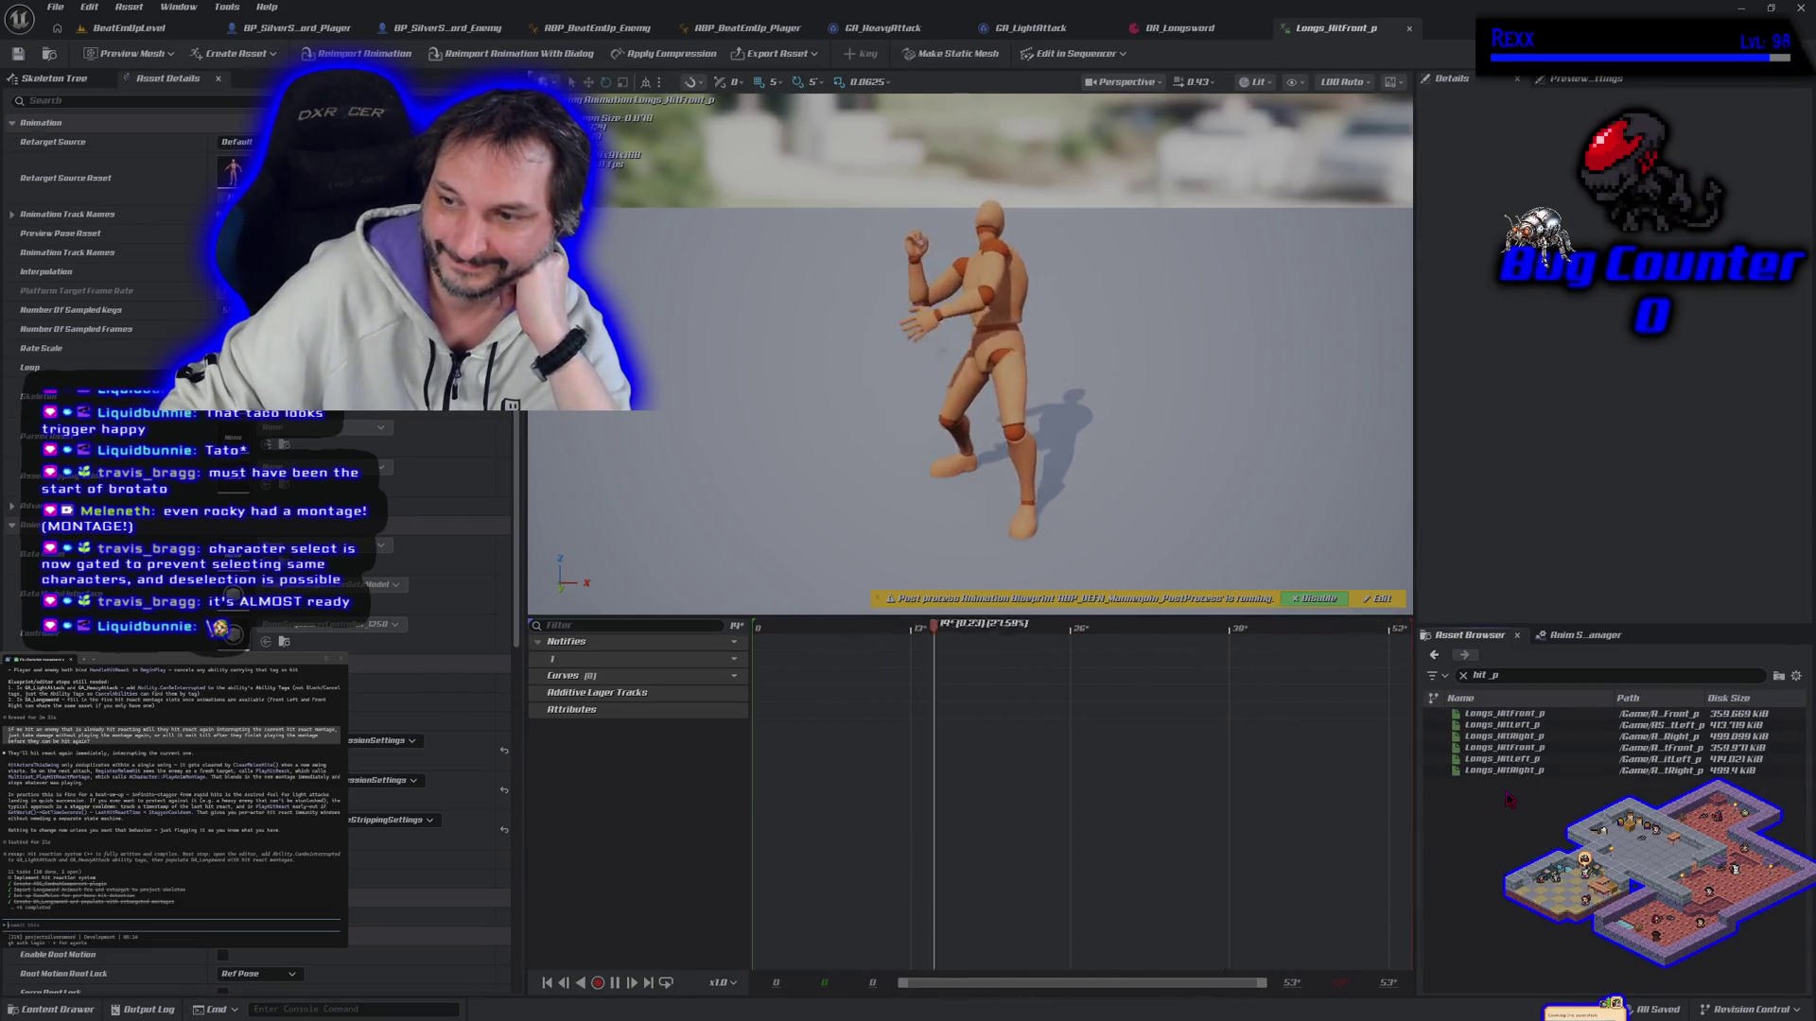
pyautogui.click(1513, 715)
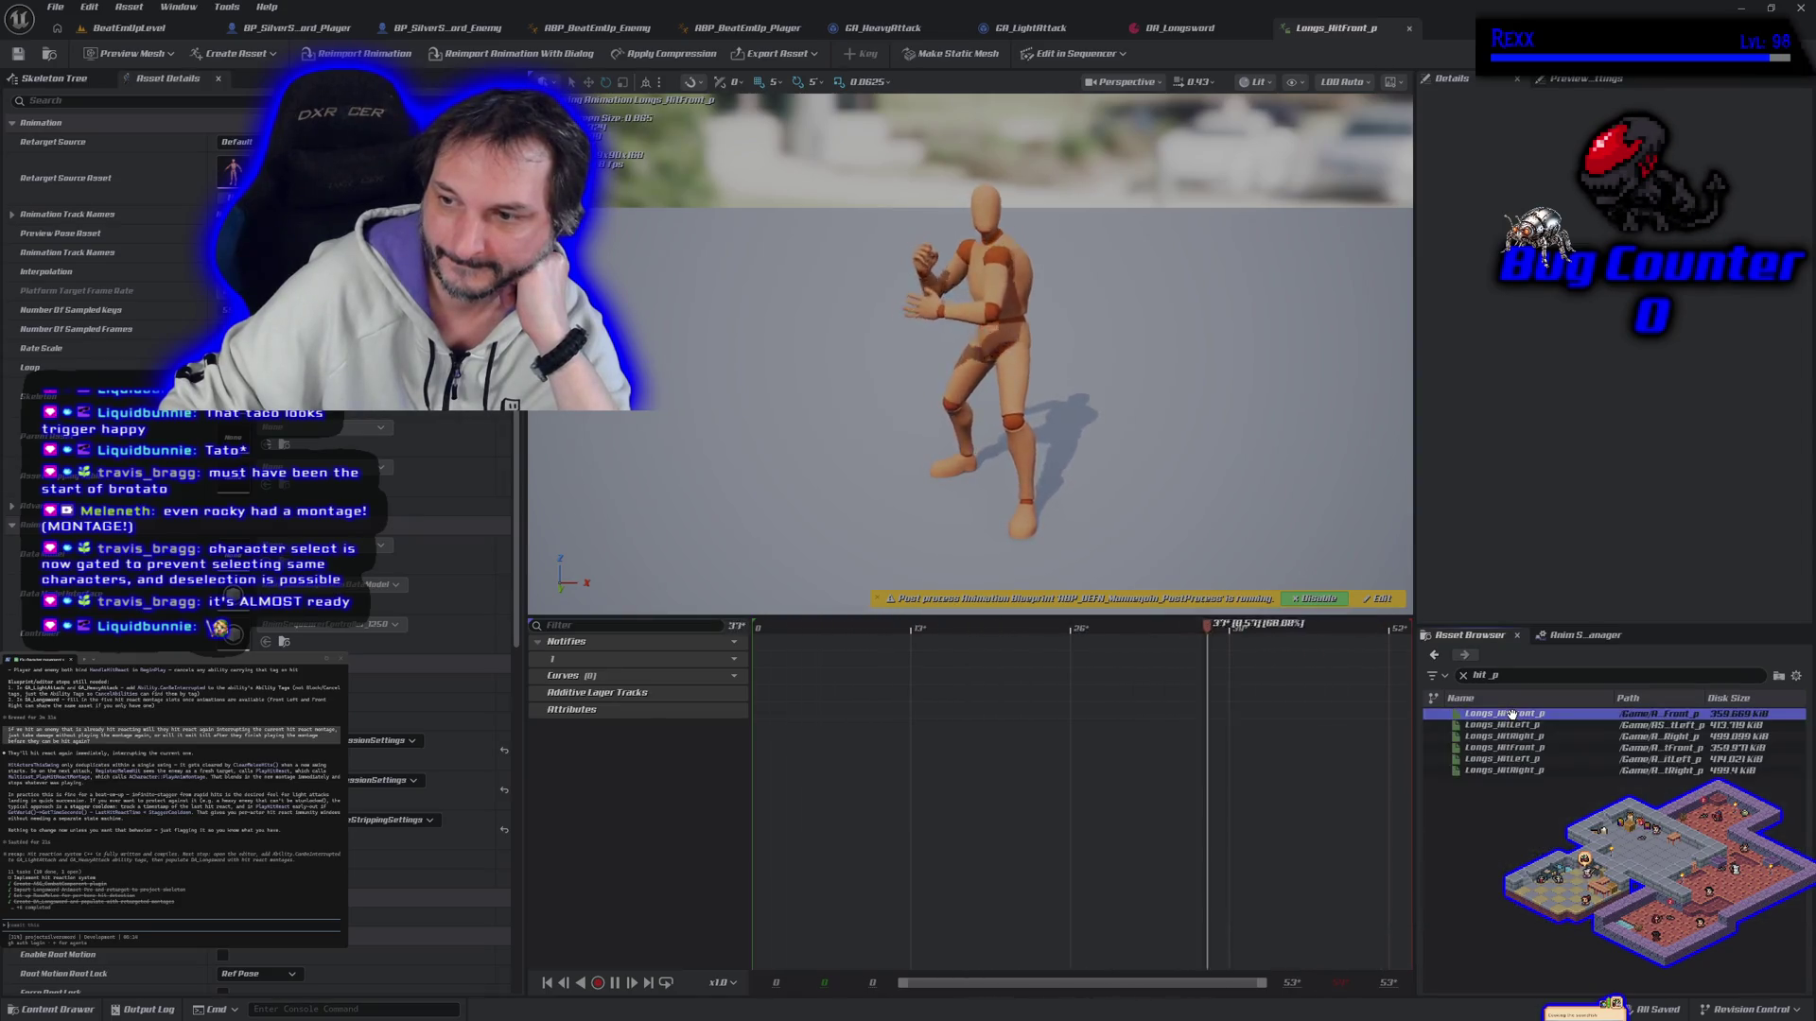
pyautogui.rightClick(1519, 717)
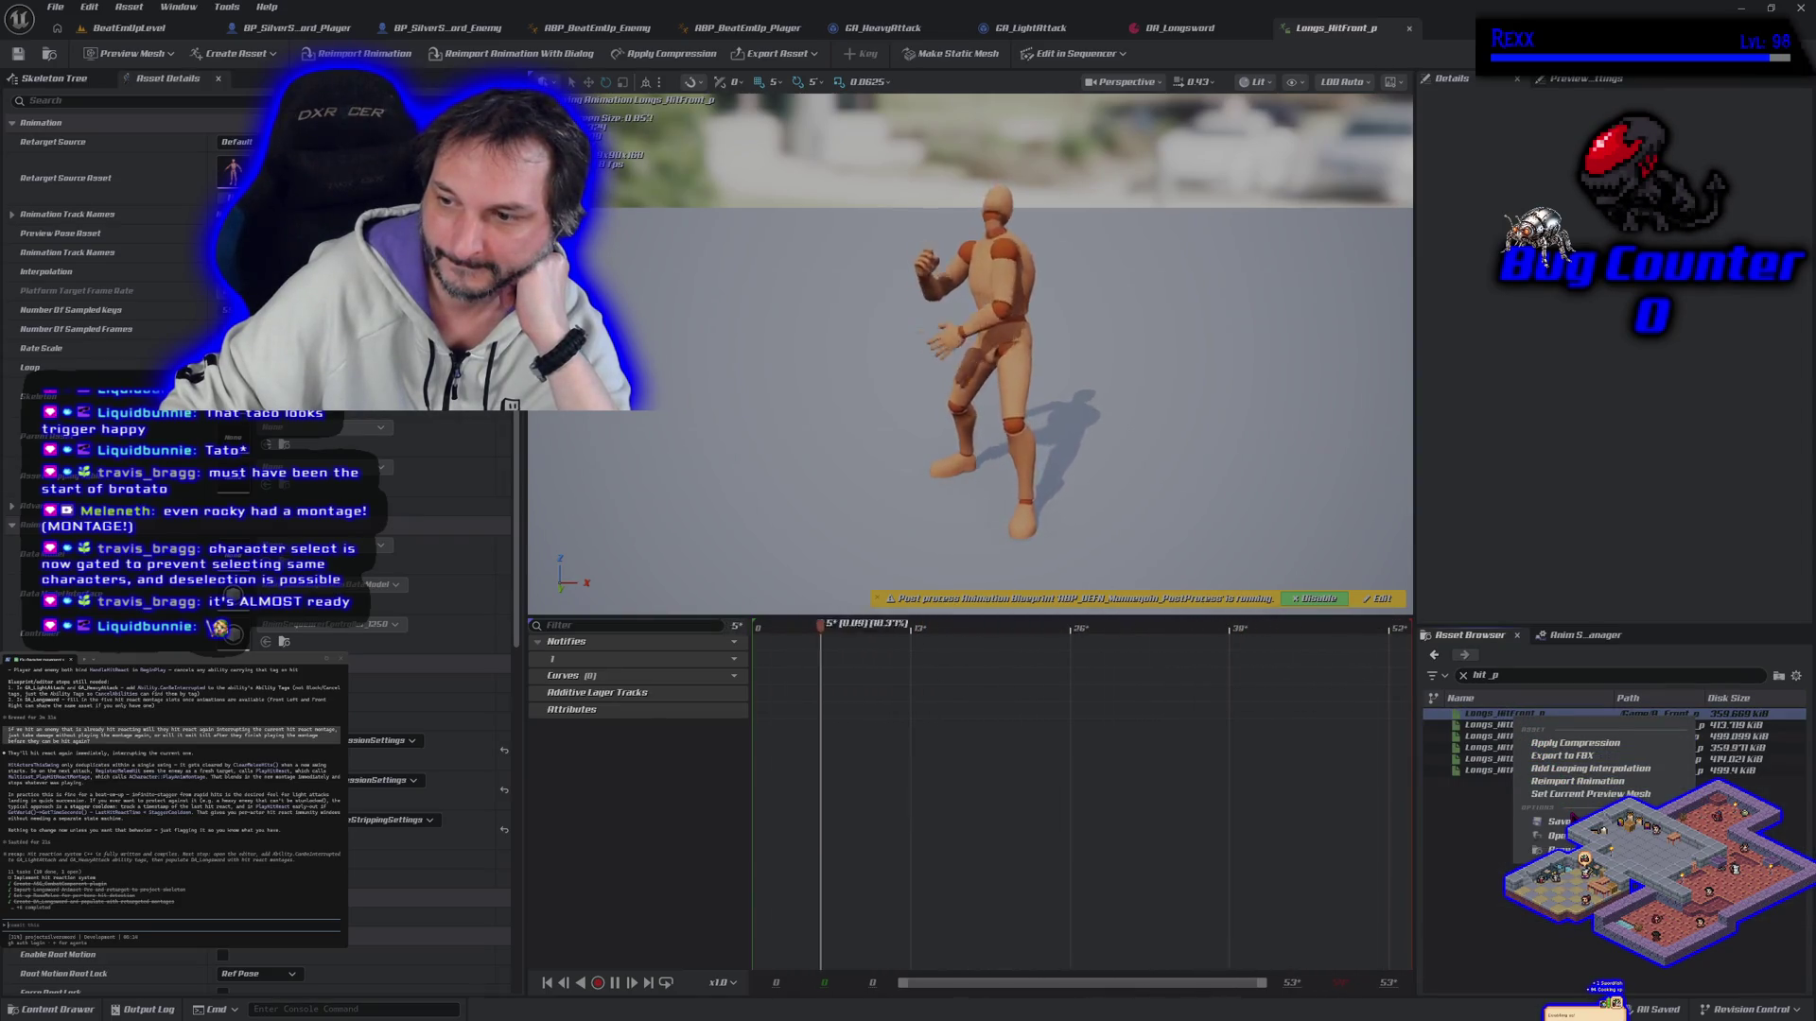
# Step: Locate Longs_HitFront_p in the InPlace folder and create an AnimMontage from it
pyautogui.click(1560, 849)
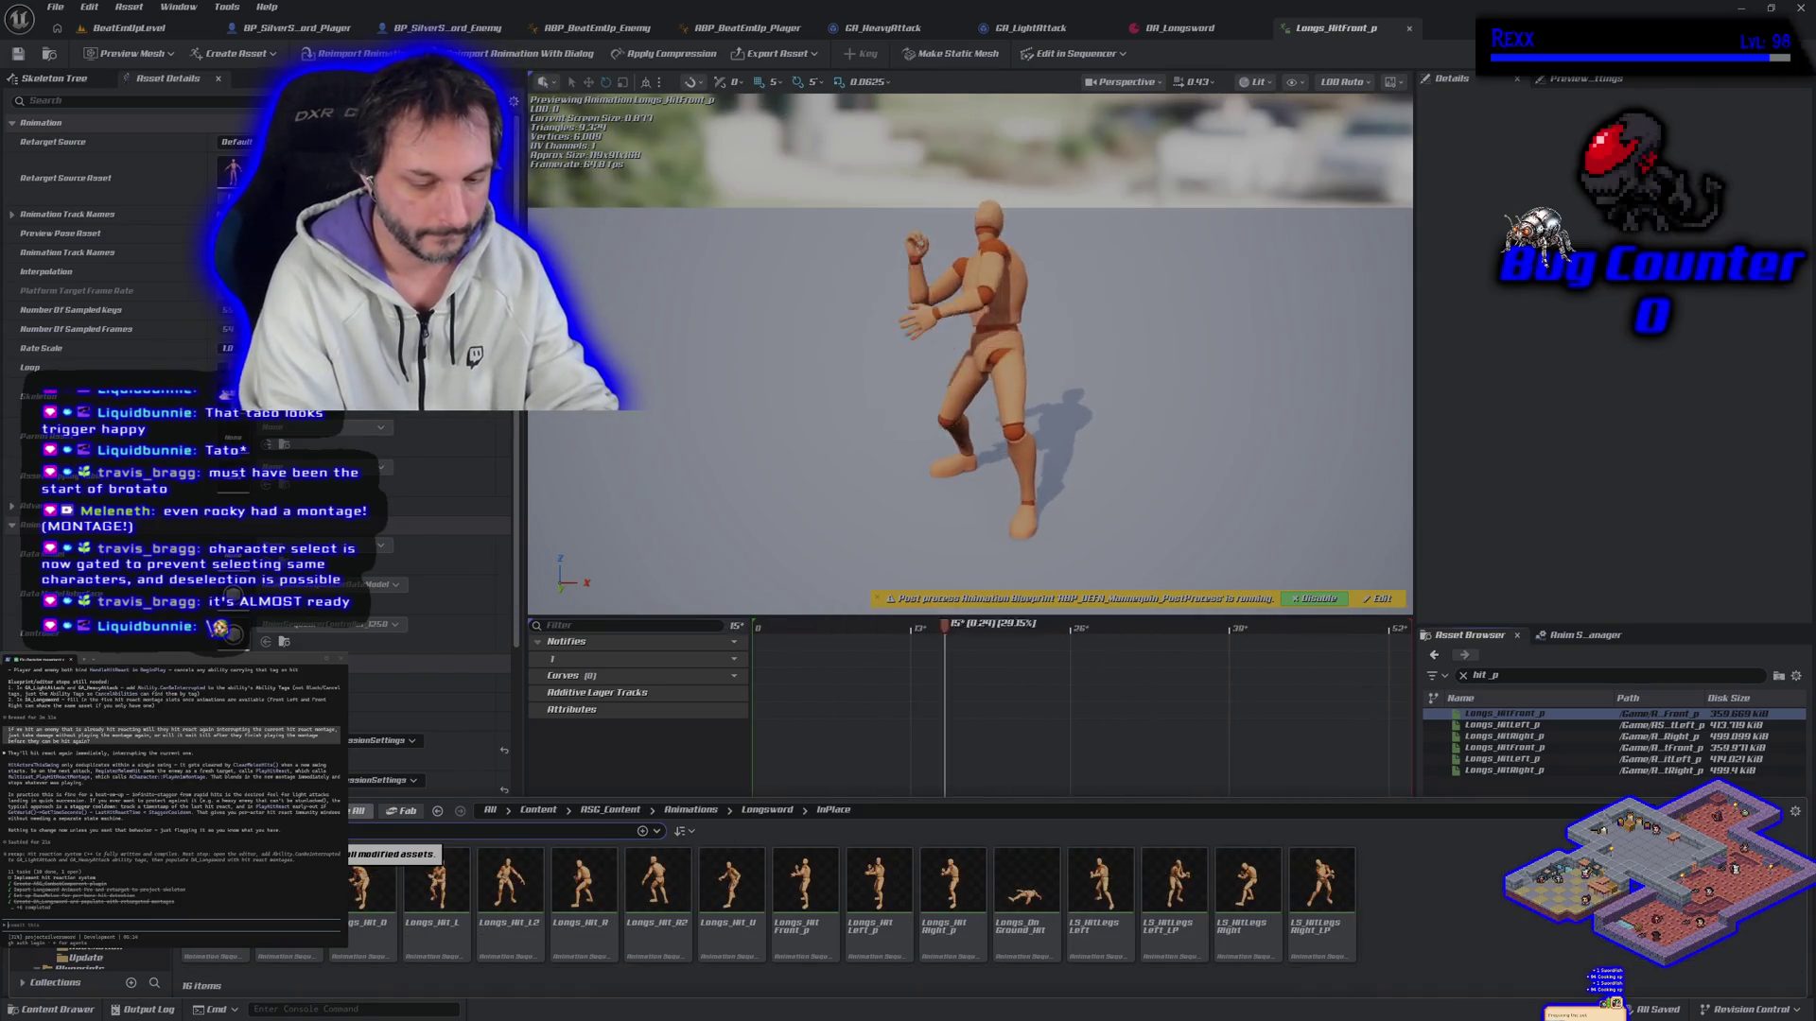
pyautogui.write('hit_p')
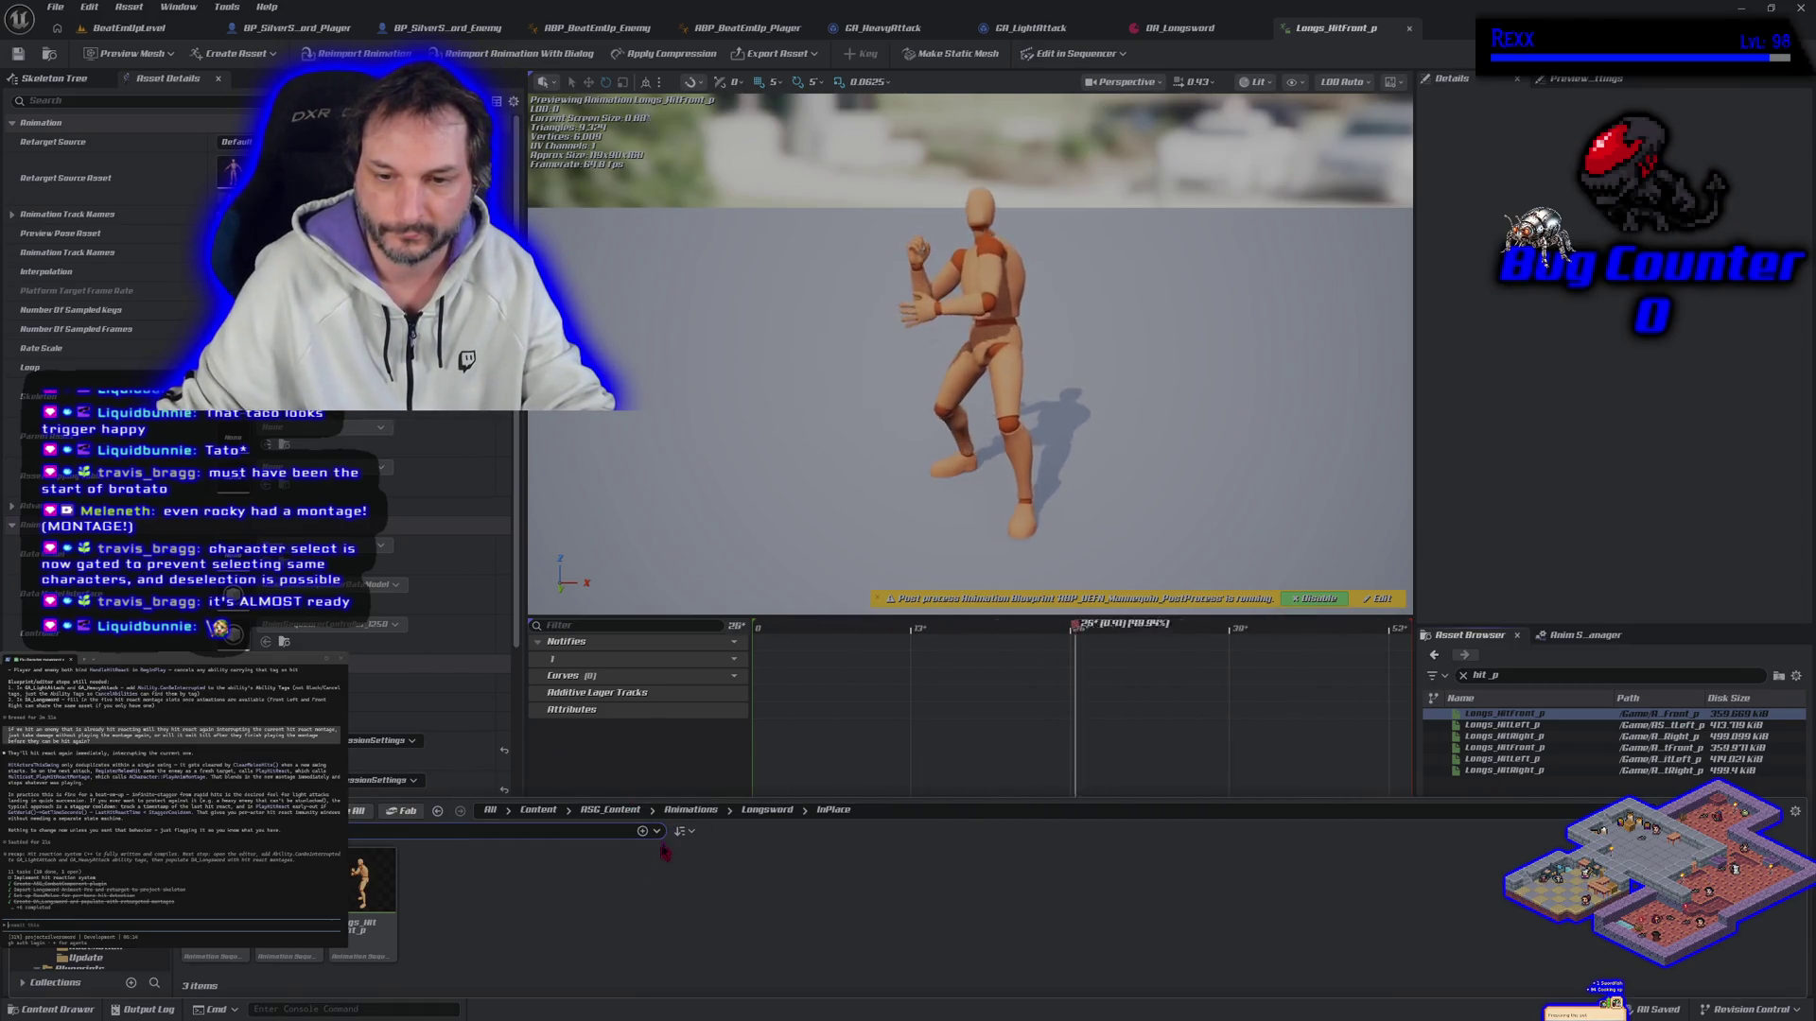
pyautogui.click(771, 811)
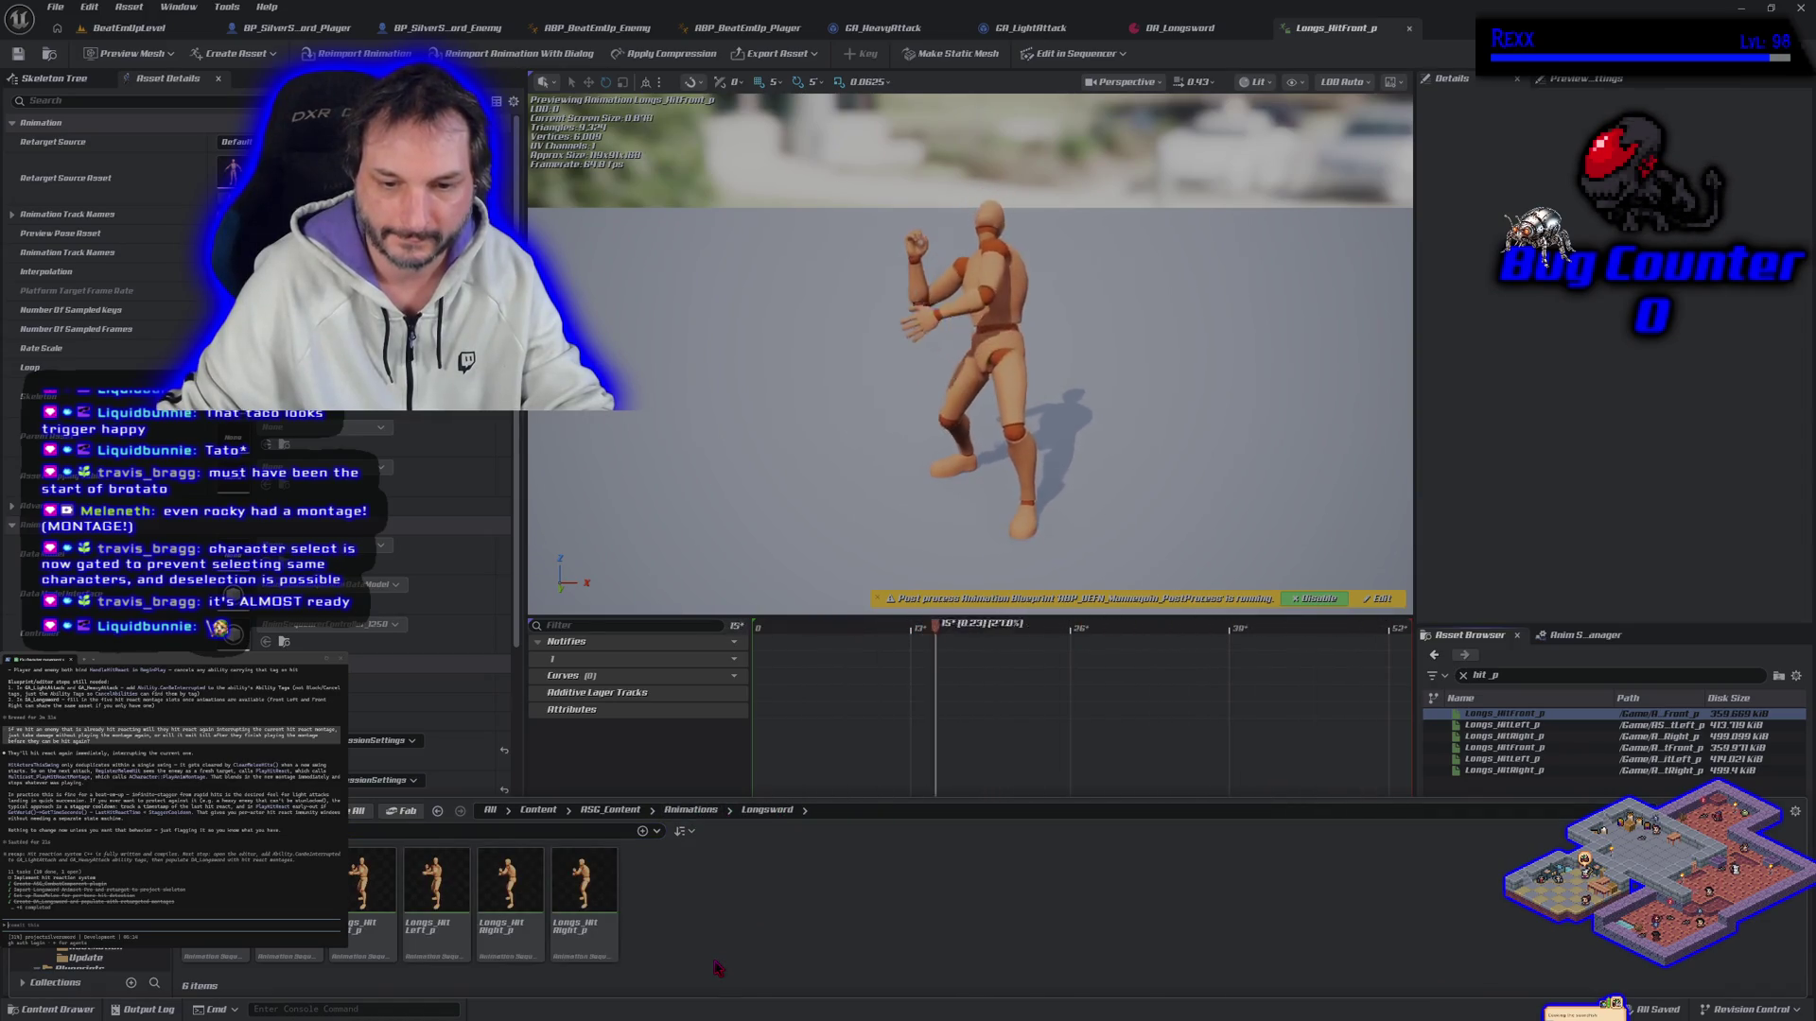
pyautogui.moveTo(438, 923)
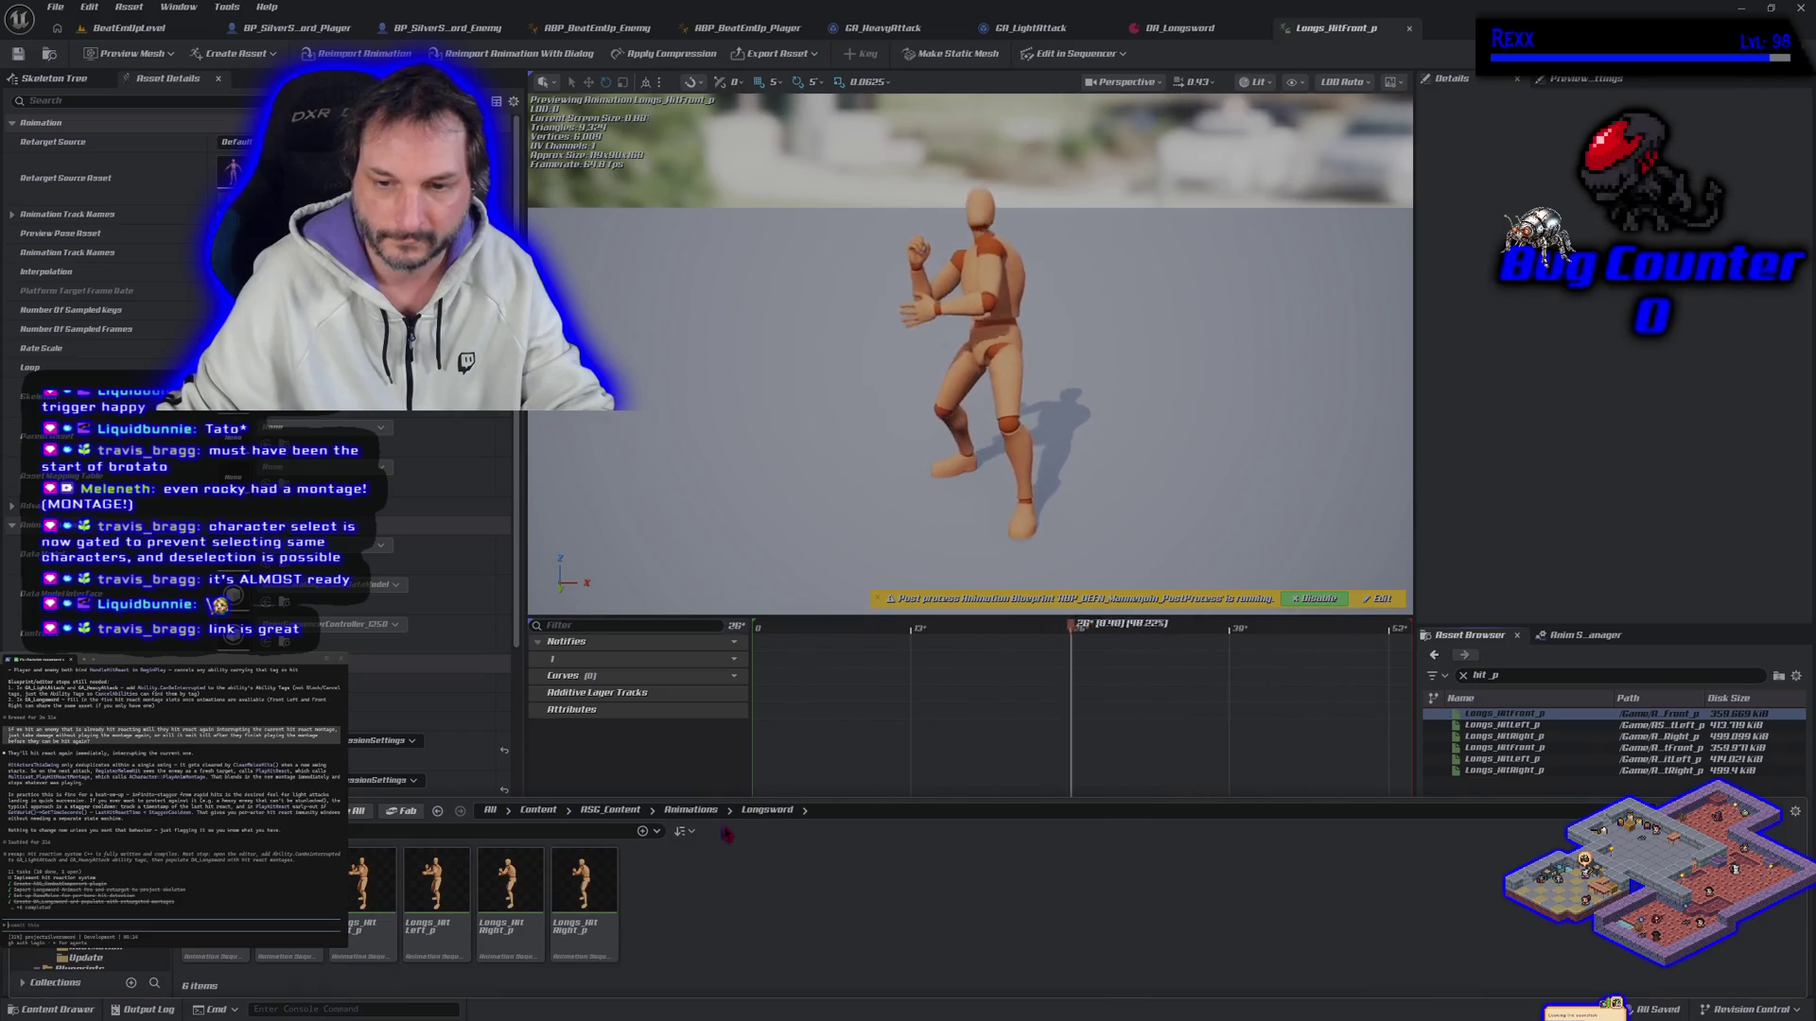
pyautogui.click(805, 811)
pyautogui.click(802, 868)
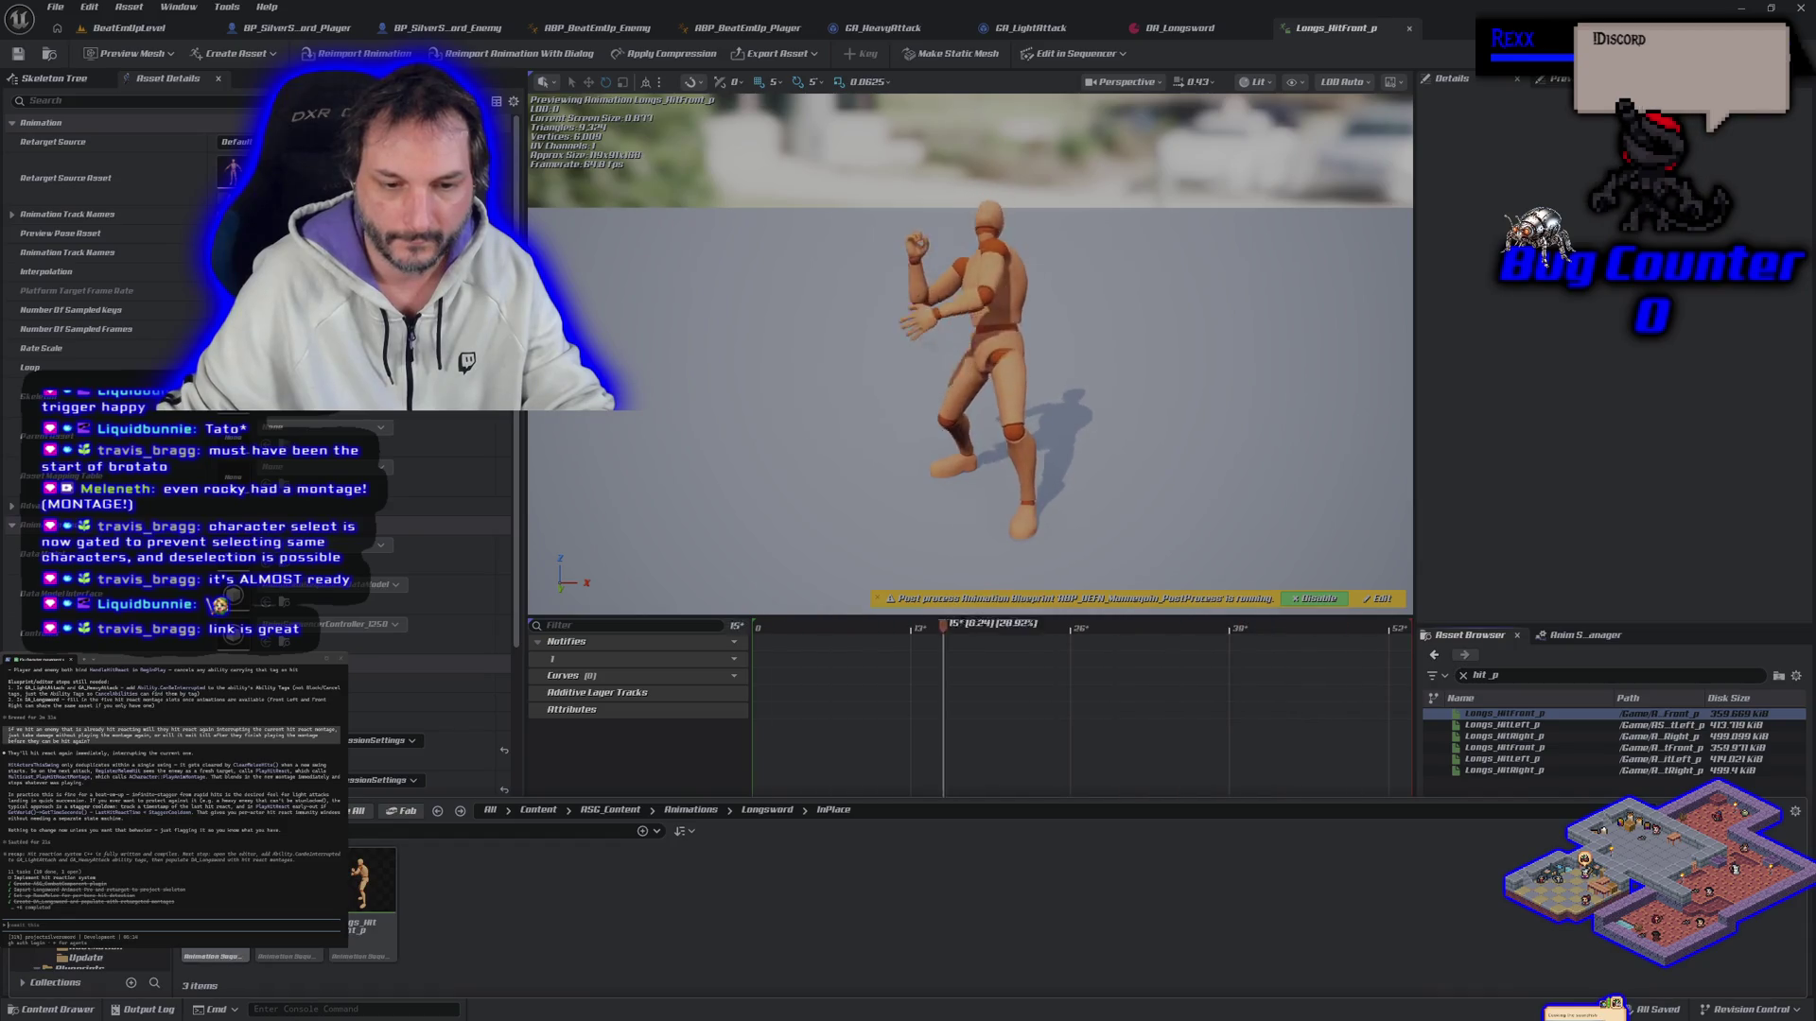
pyautogui.rightClick(359, 884)
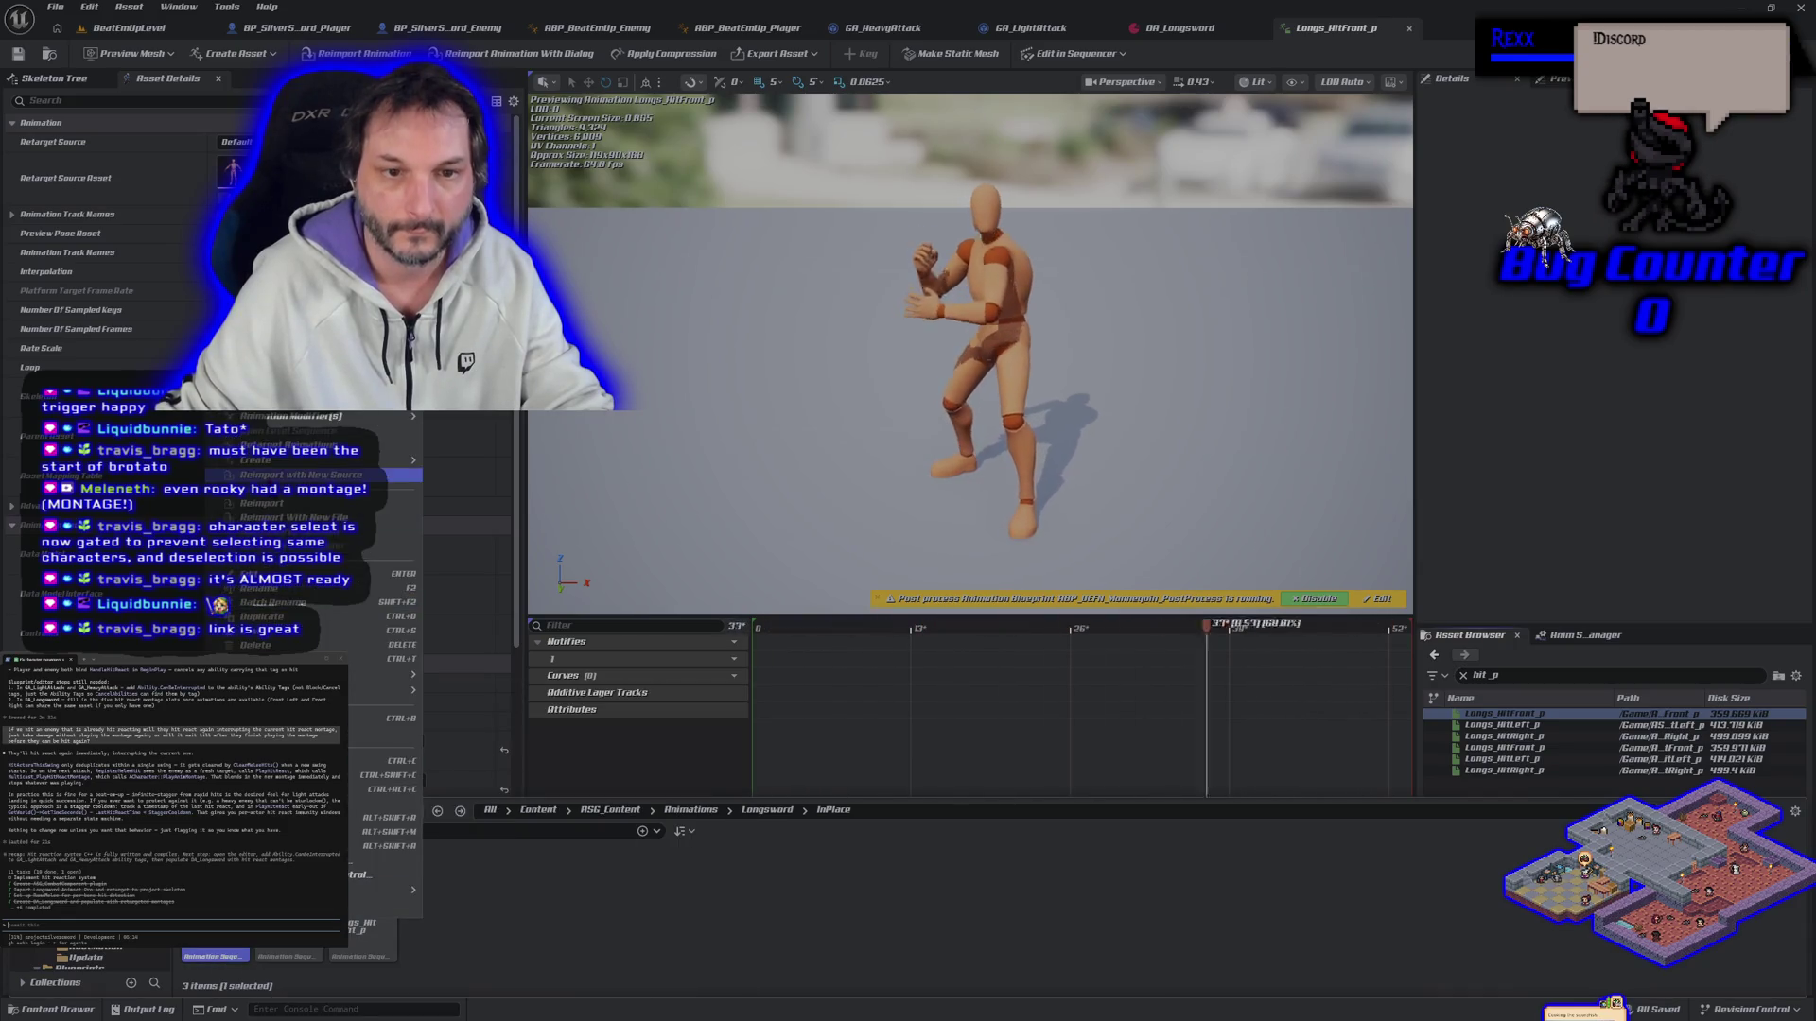
pyautogui.moveTo(274, 463)
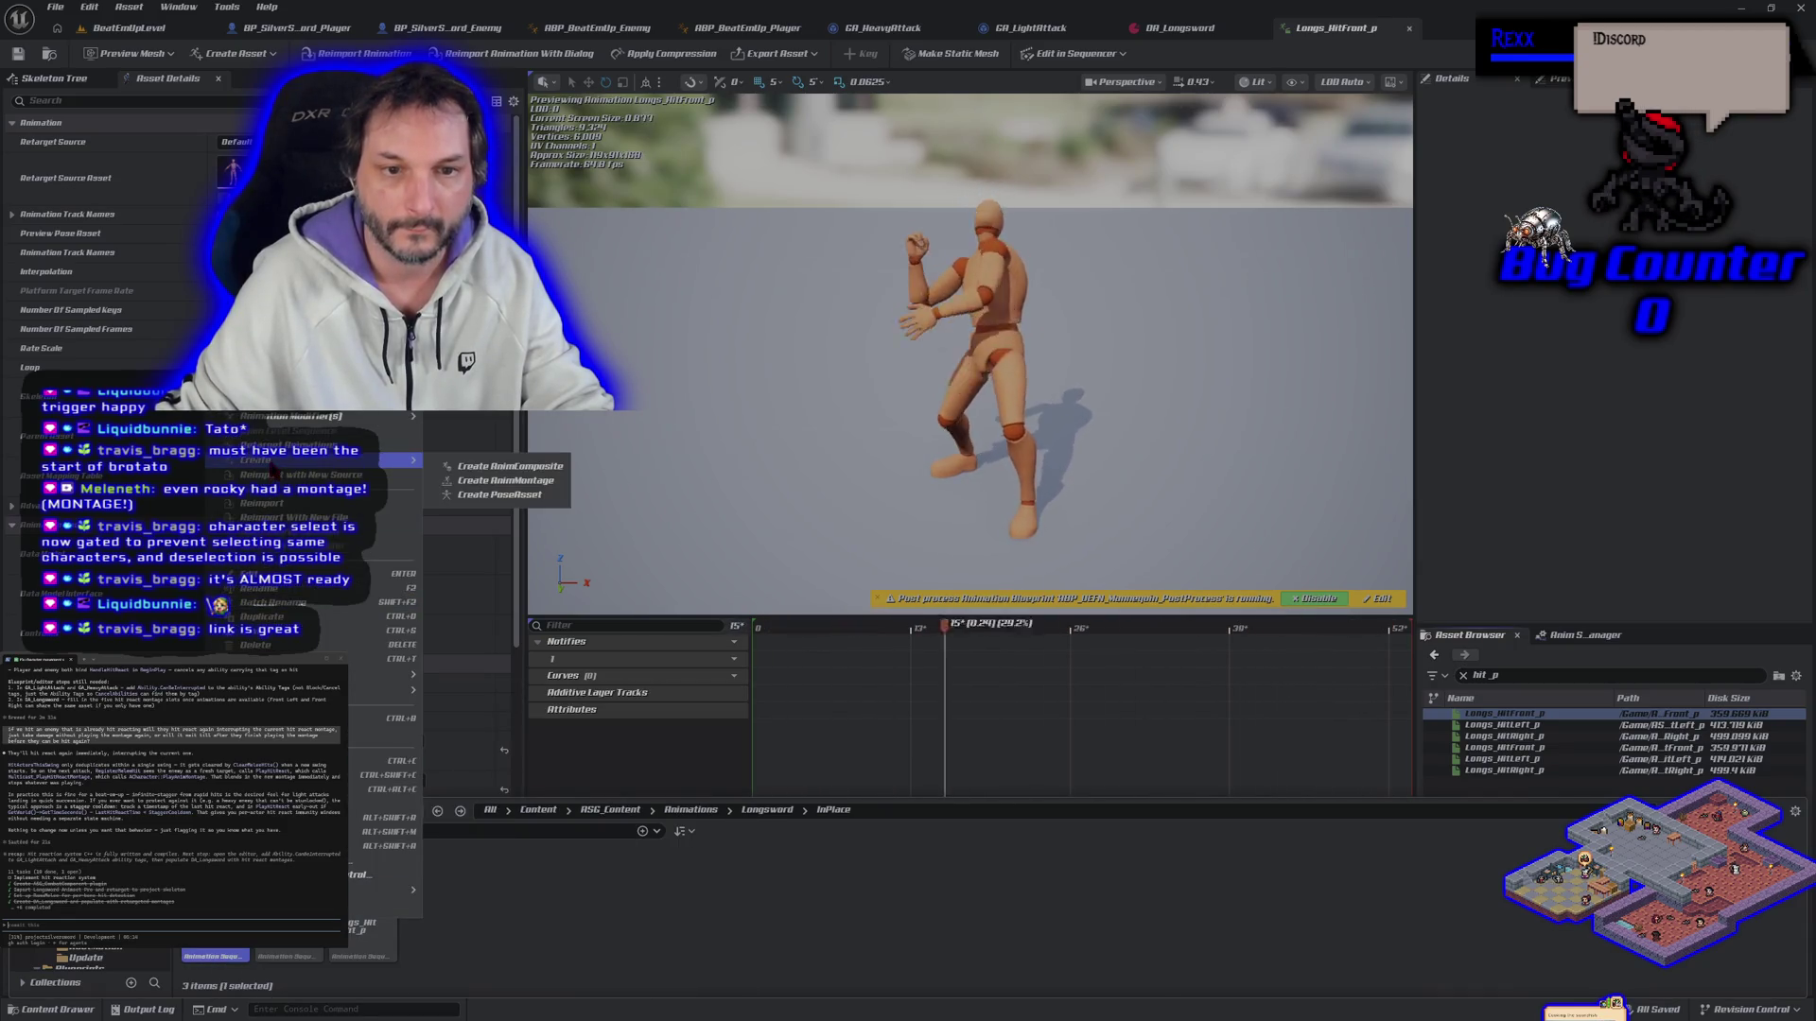
pyautogui.click(511, 482)
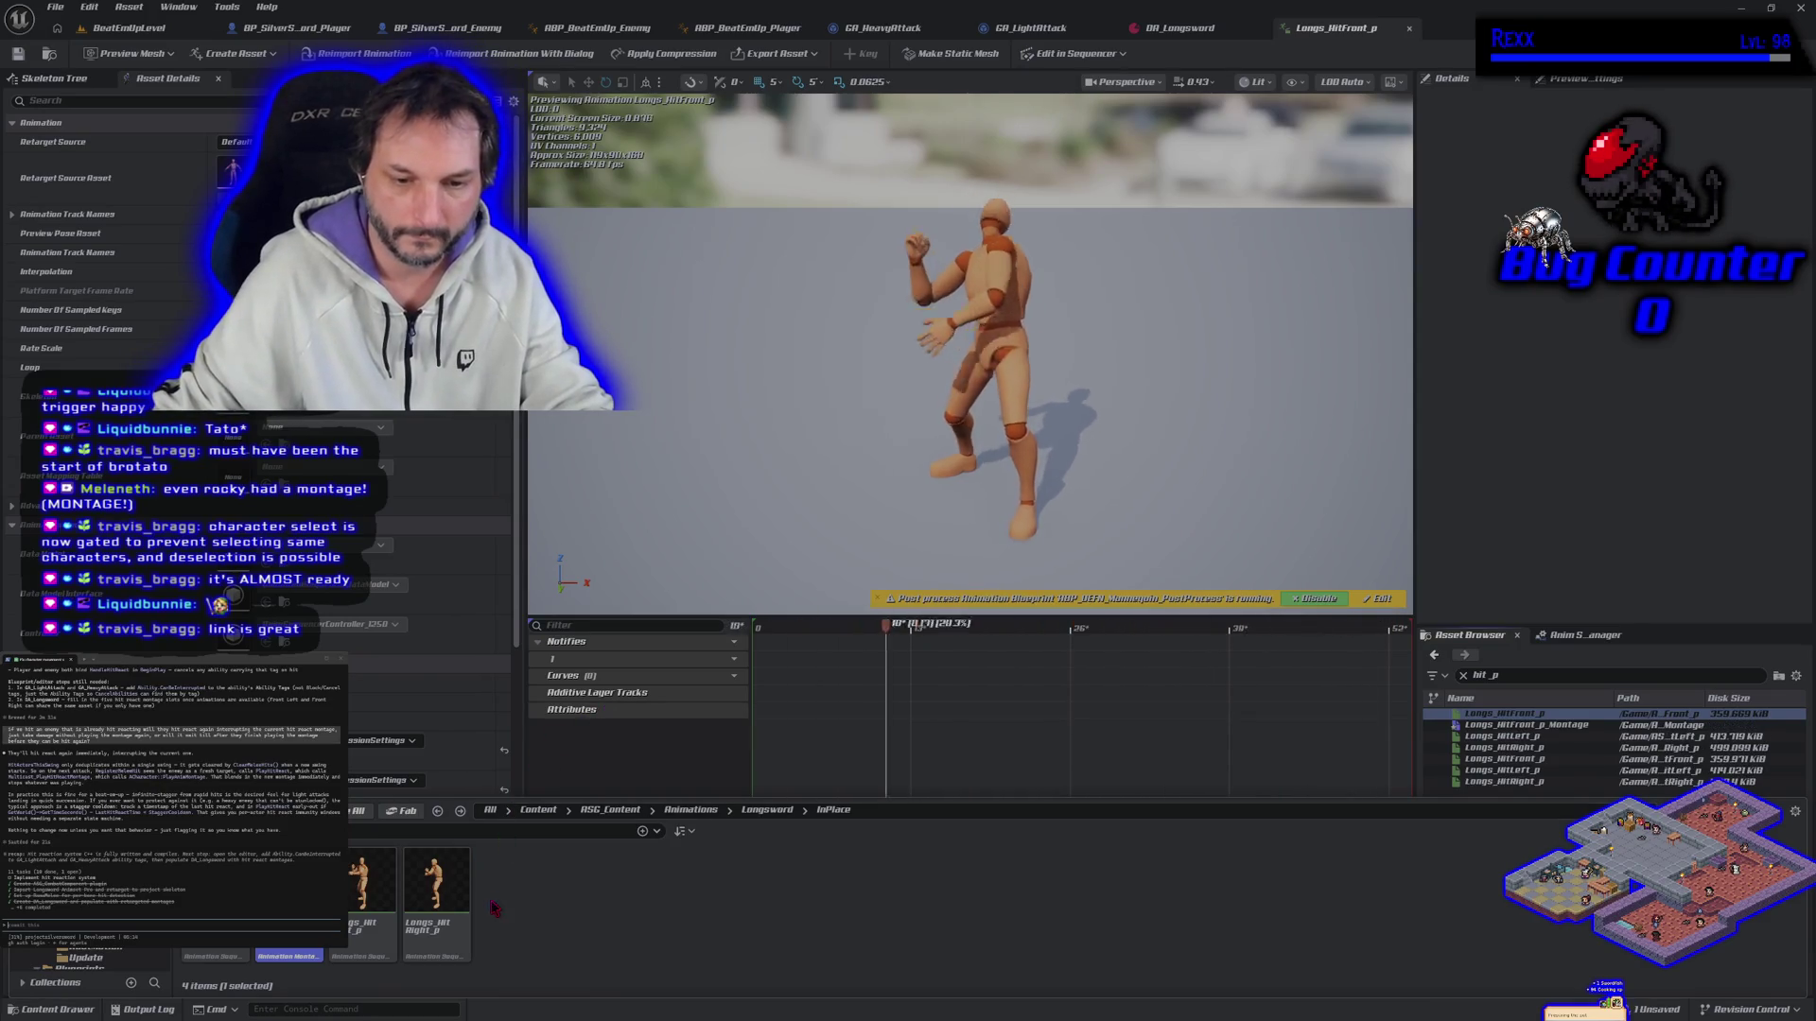
# Step: Create and save an AnimMontage from Longs_HitLeft_p with its default name
pyautogui.click(361, 904)
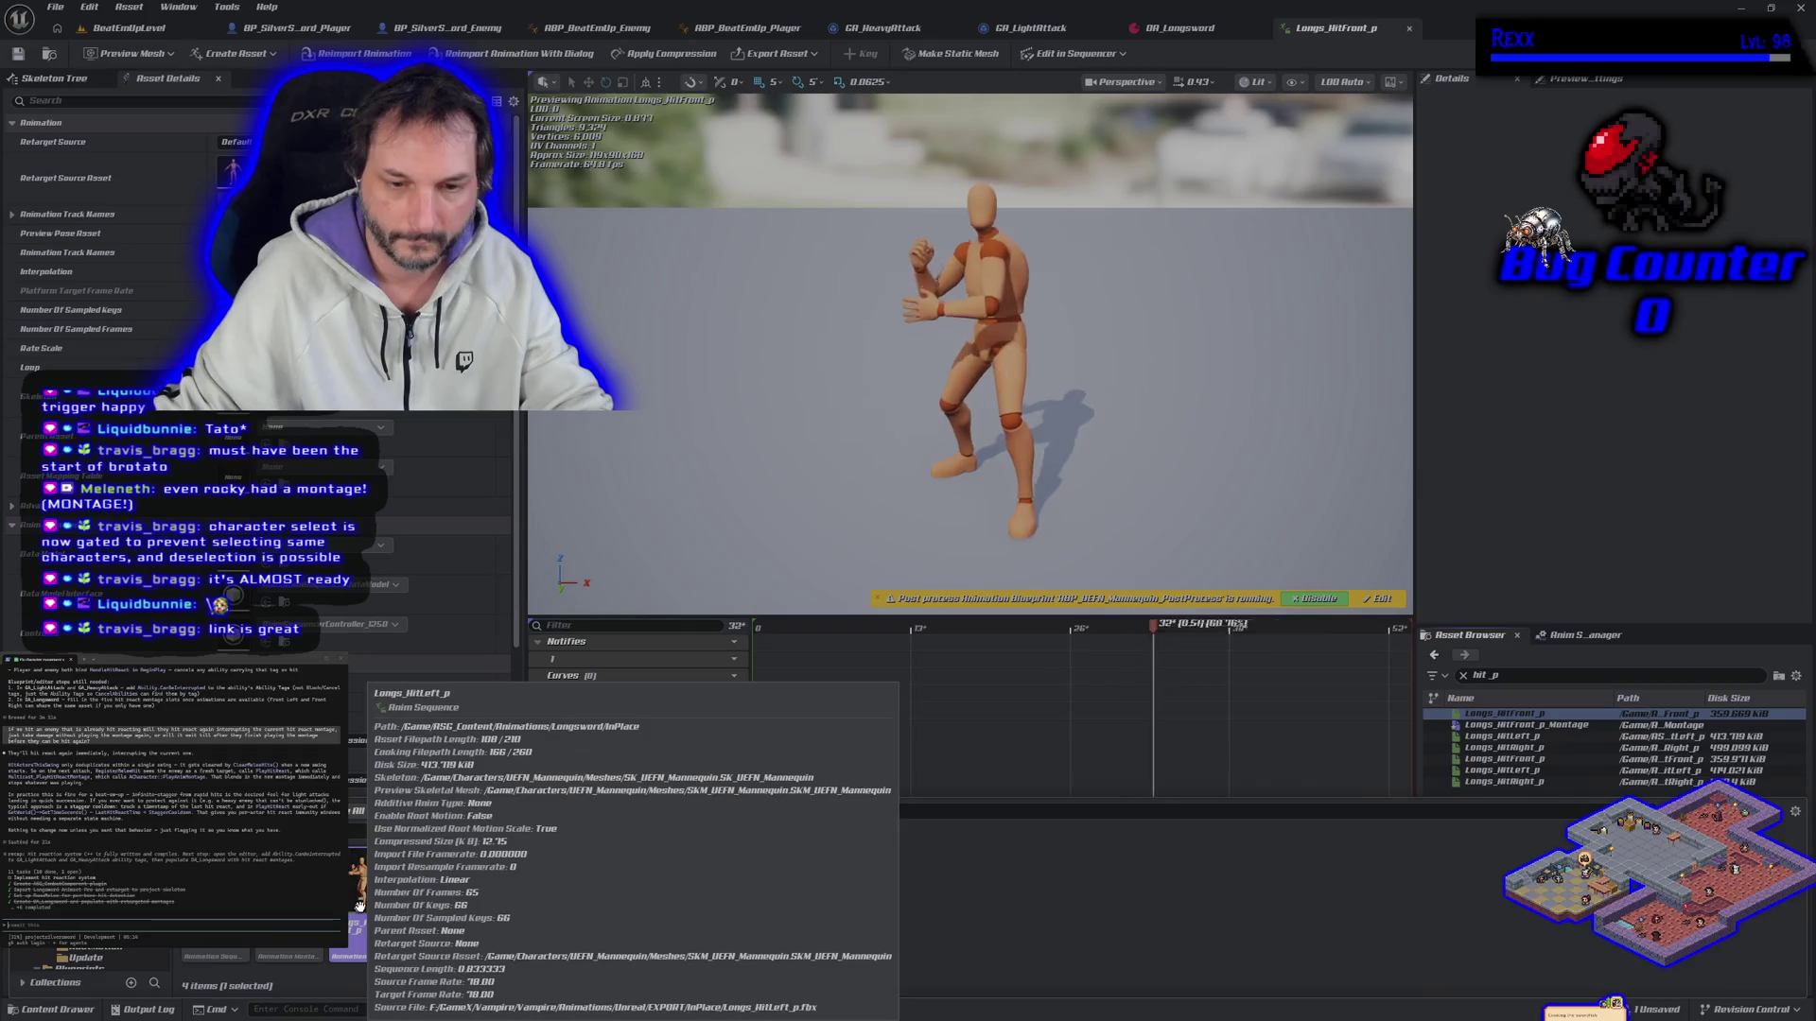
pyautogui.rightClick(375, 870)
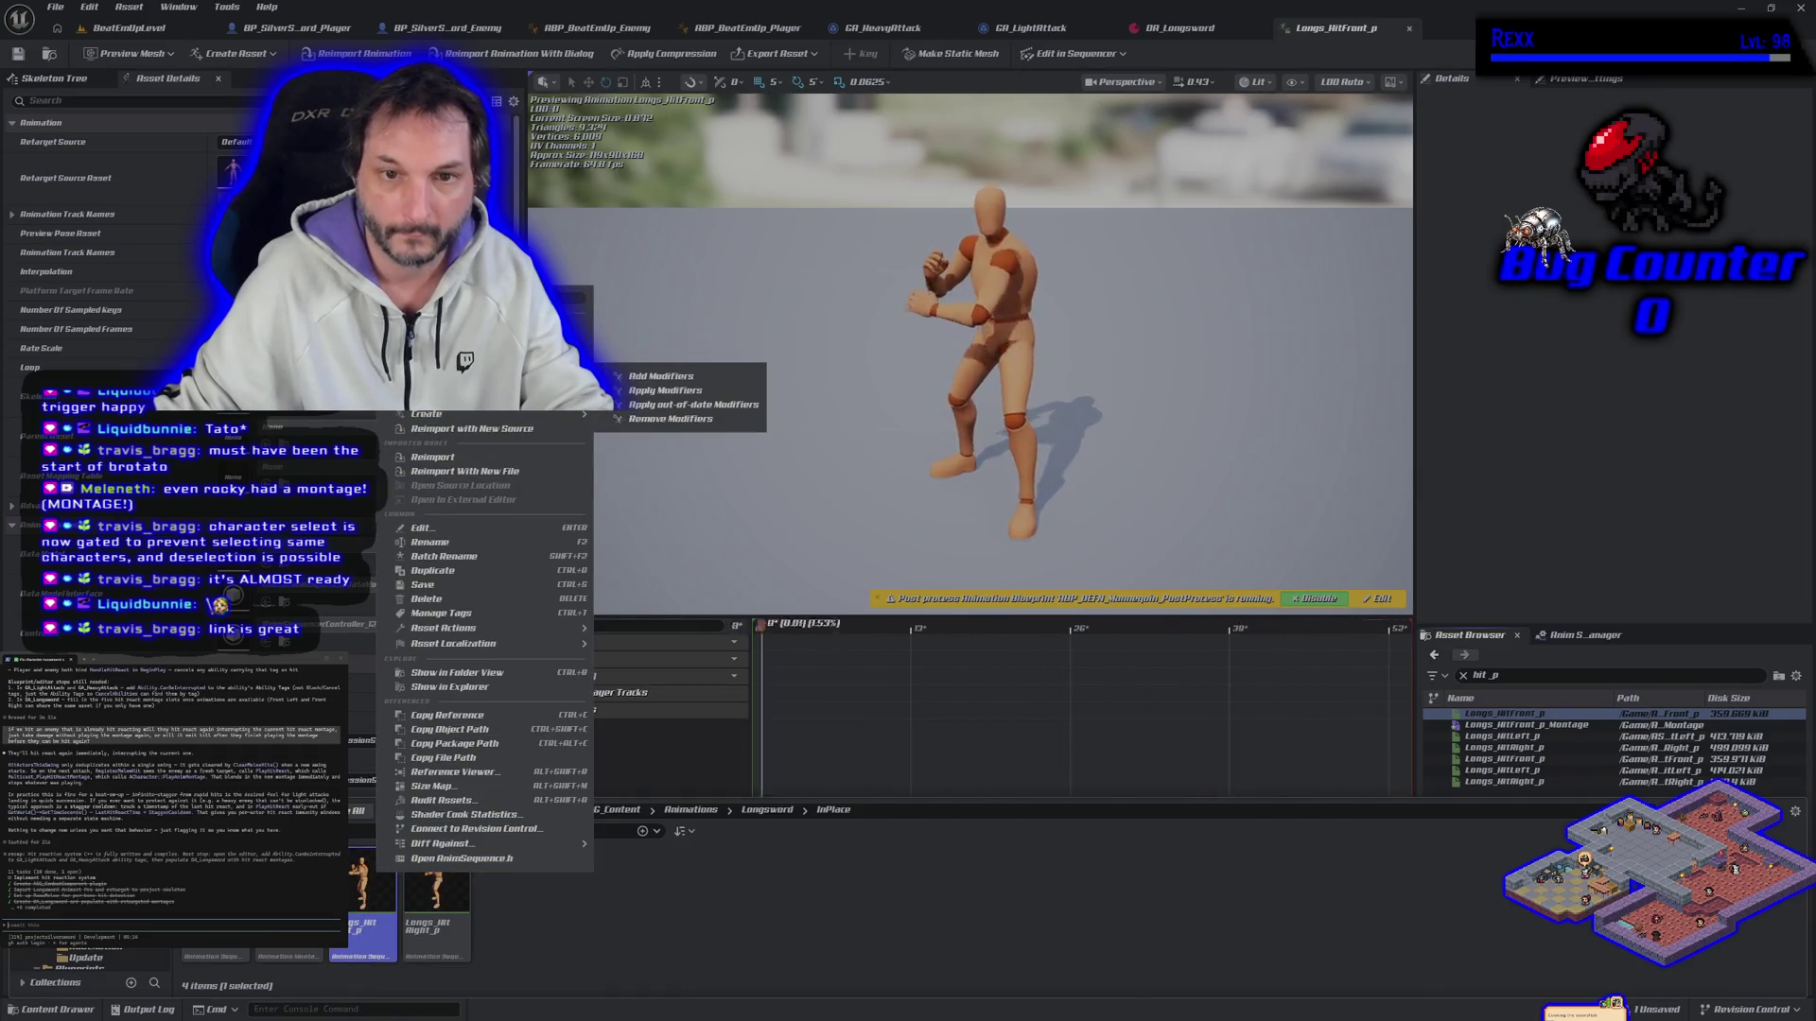
pyautogui.moveTo(567, 414)
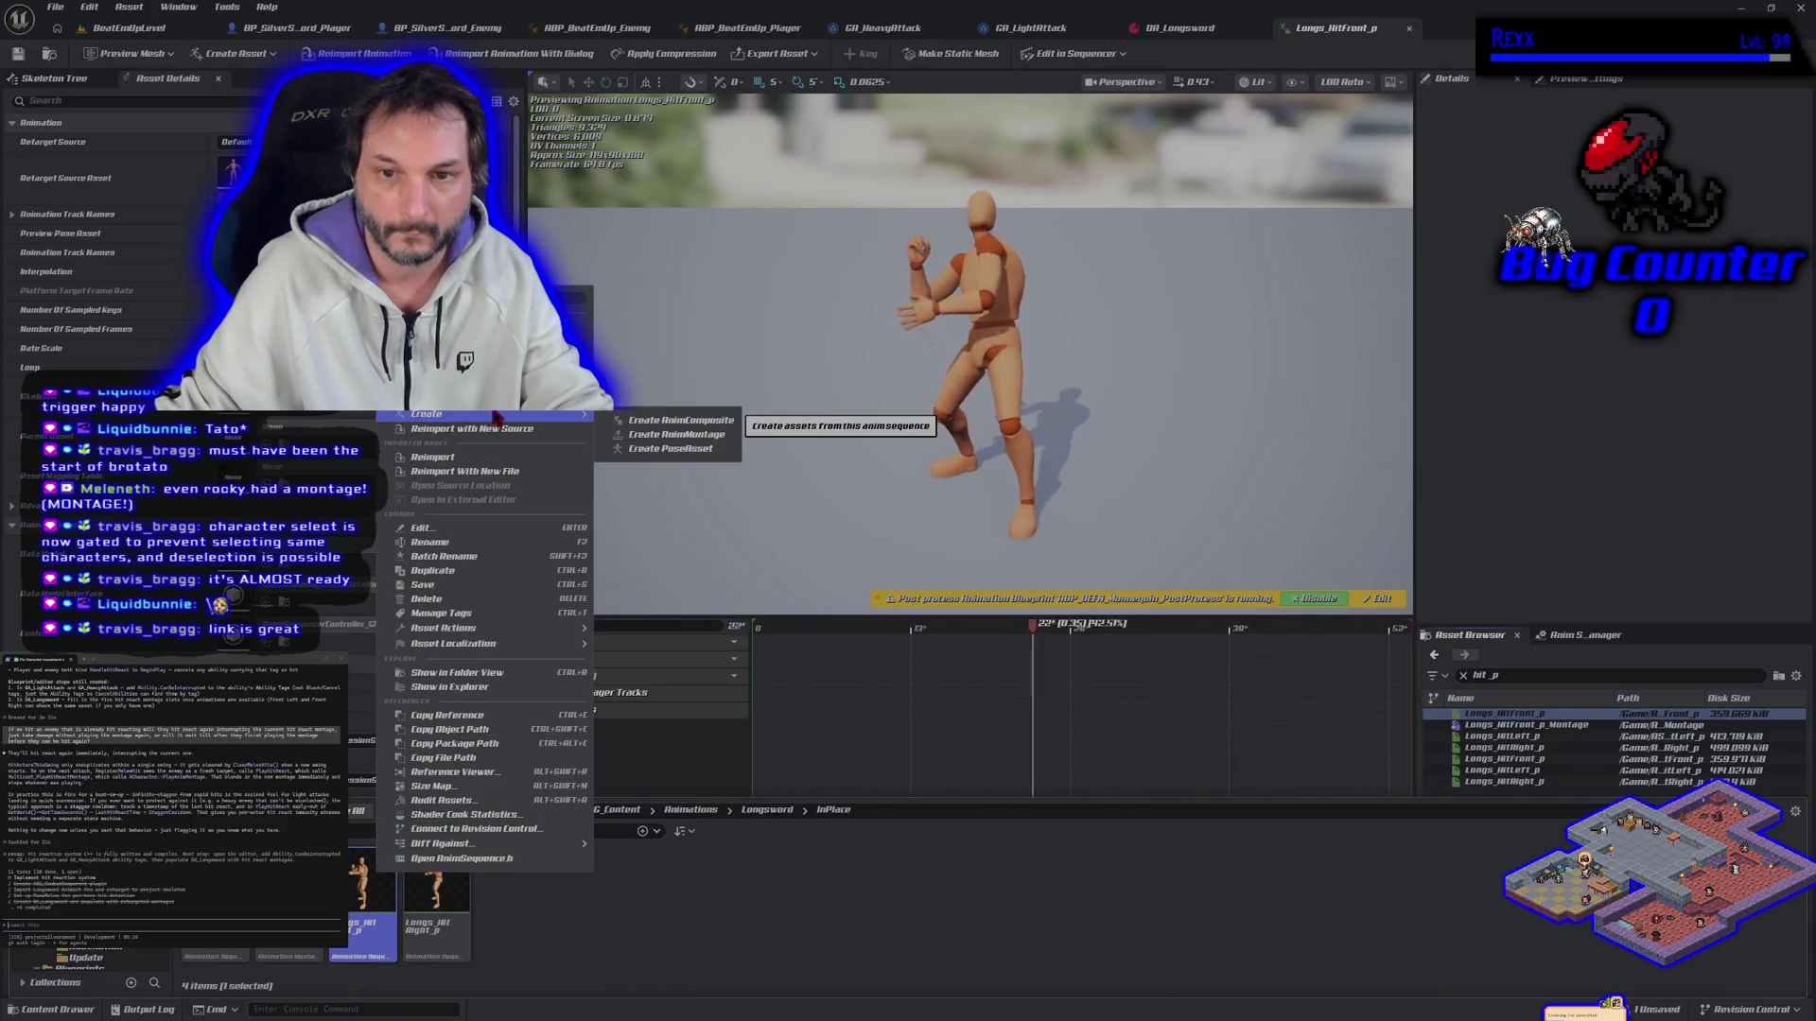
pyautogui.click(636, 437)
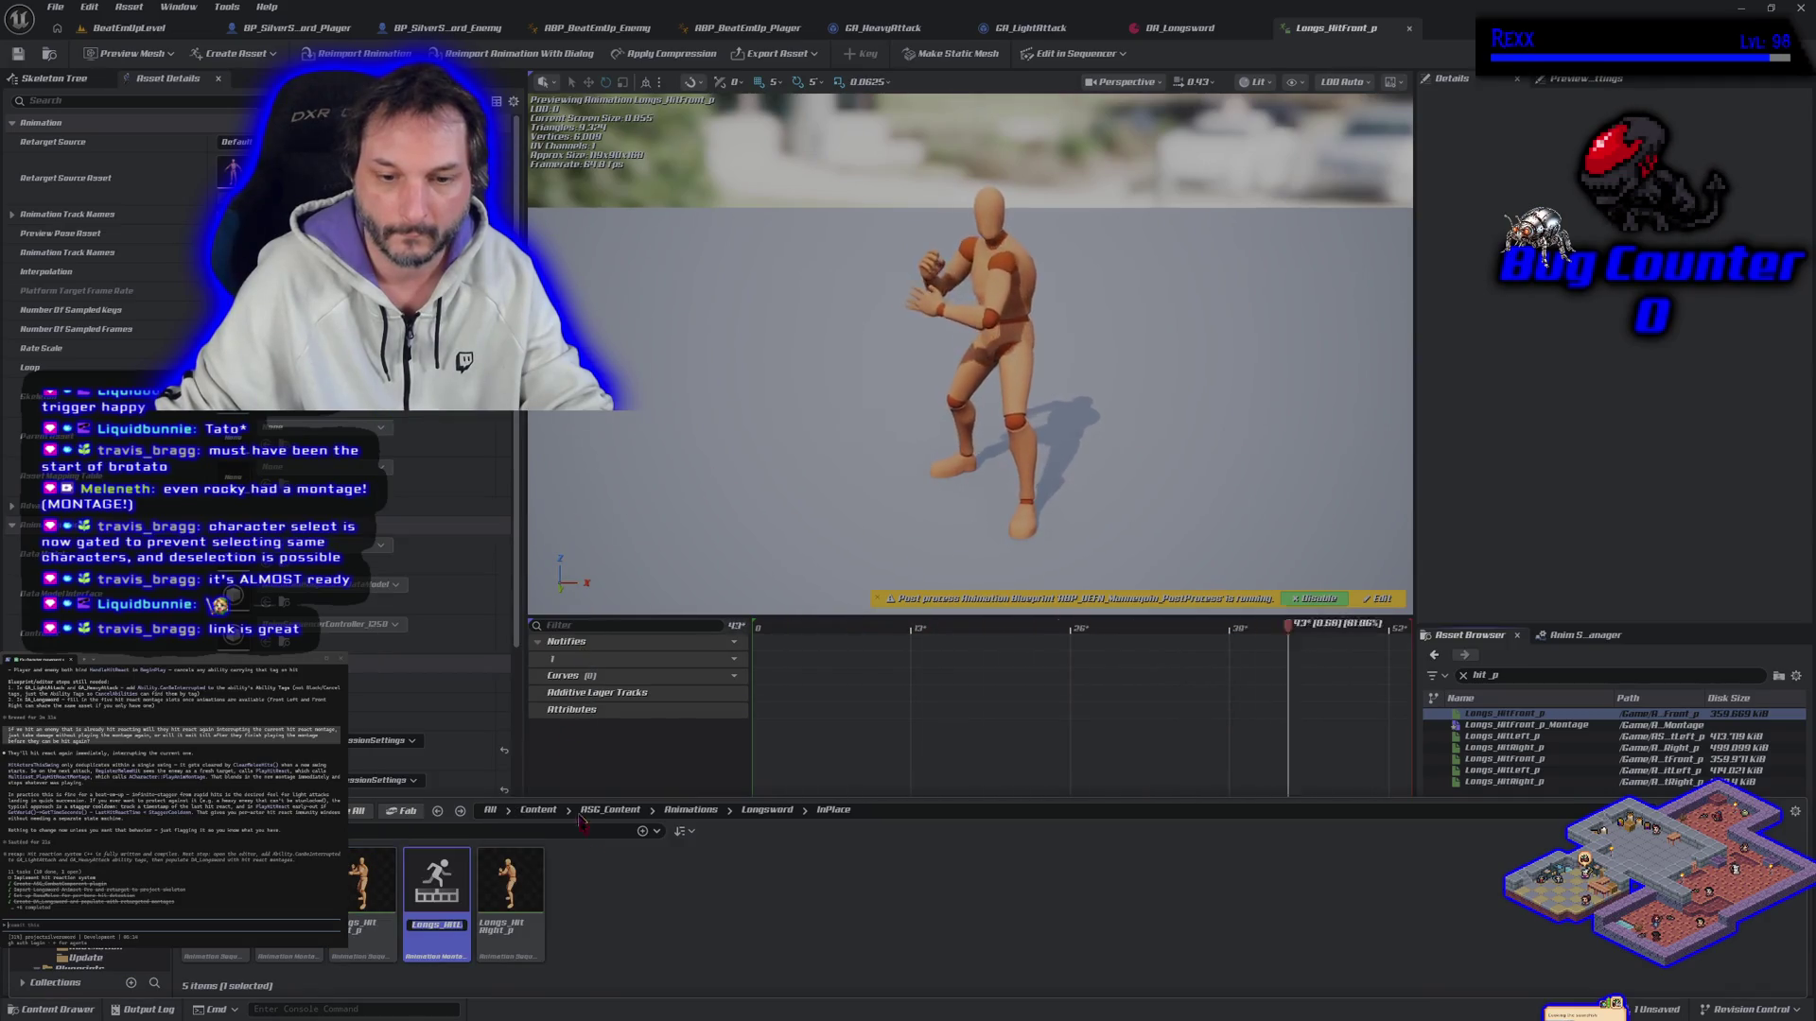
pyautogui.press('Return')
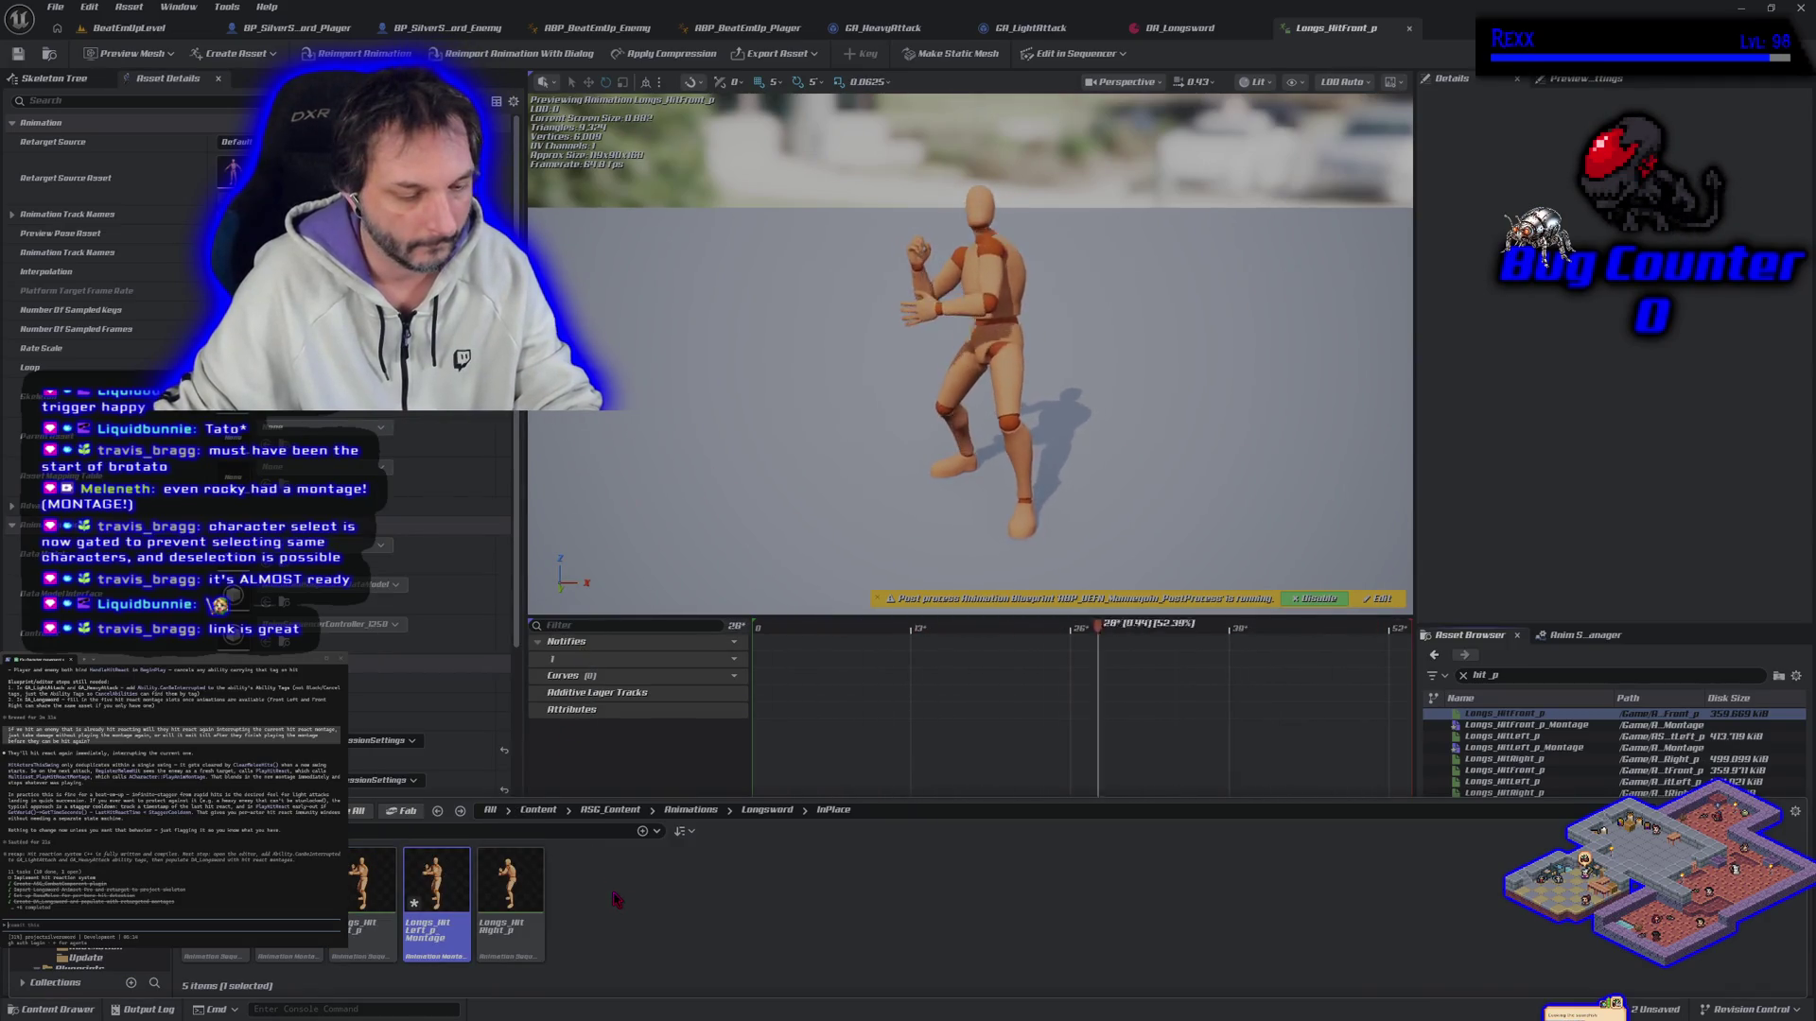
pyautogui.hotkey('ctrl', 'shift', 's')
# Step: Create an AnimMontage from Longs_HitRight_p and save all assets
pyautogui.rightClick(531, 910)
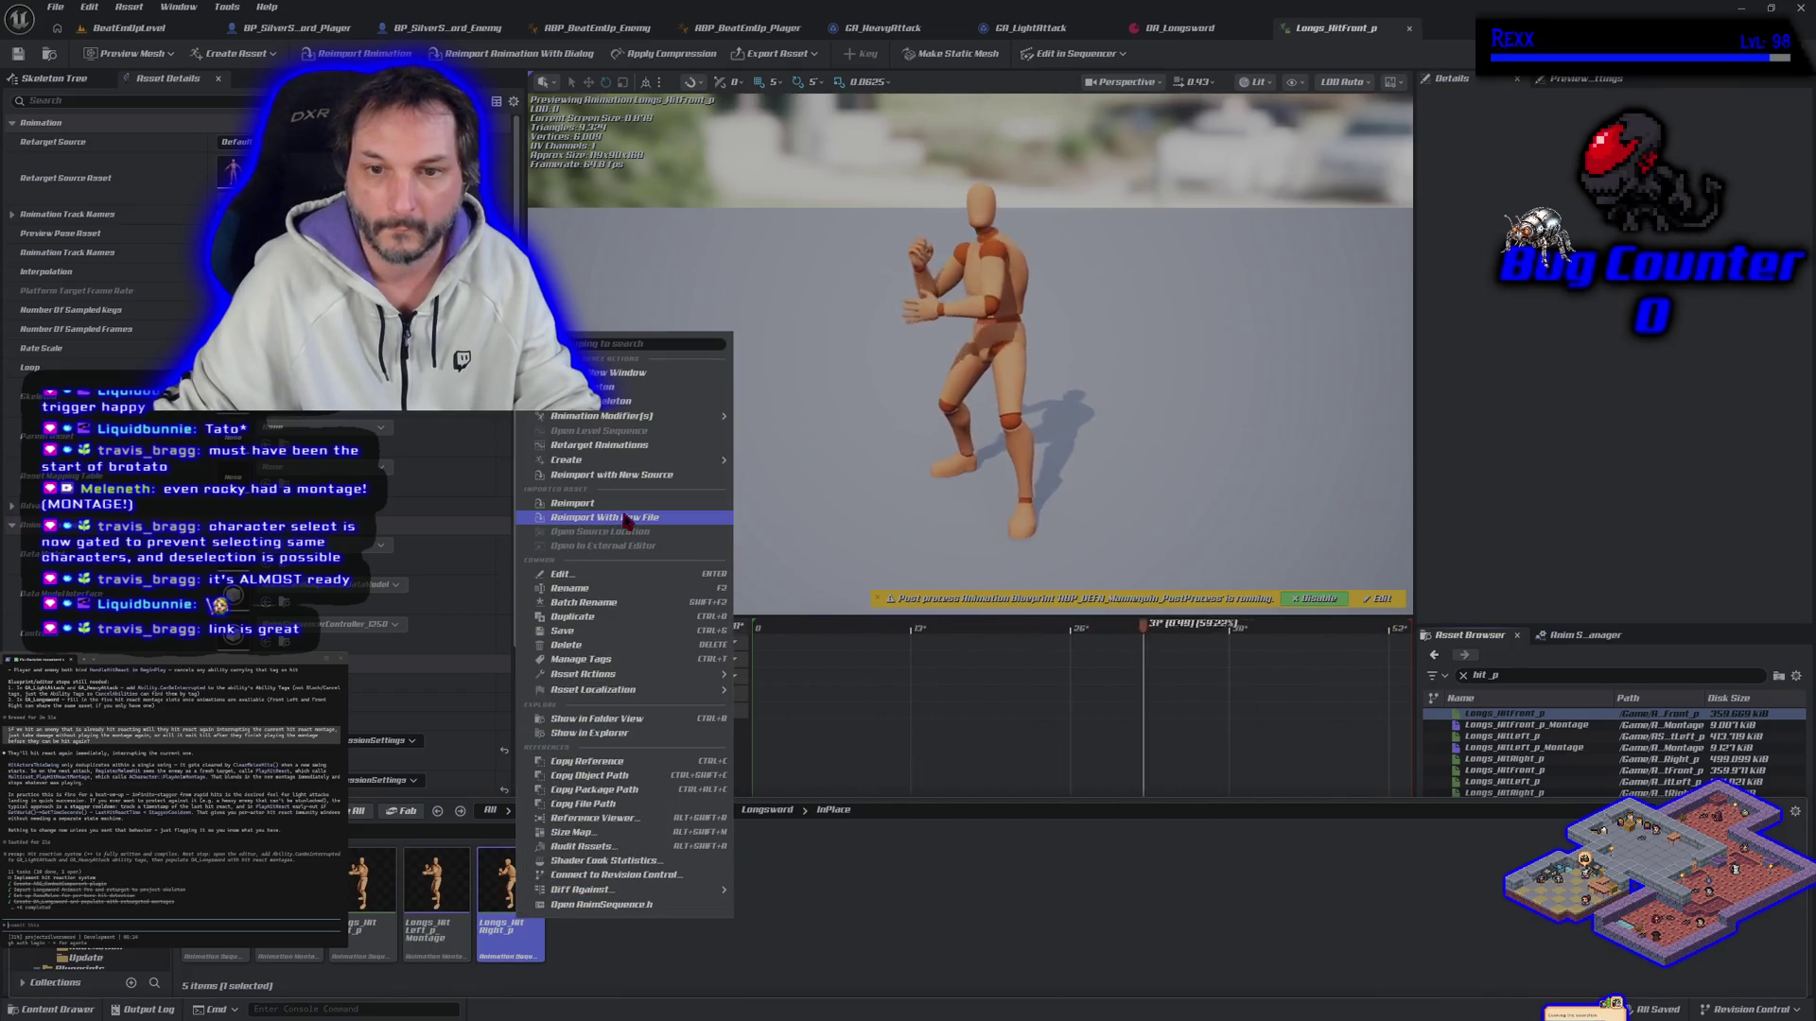
pyautogui.moveTo(606, 460)
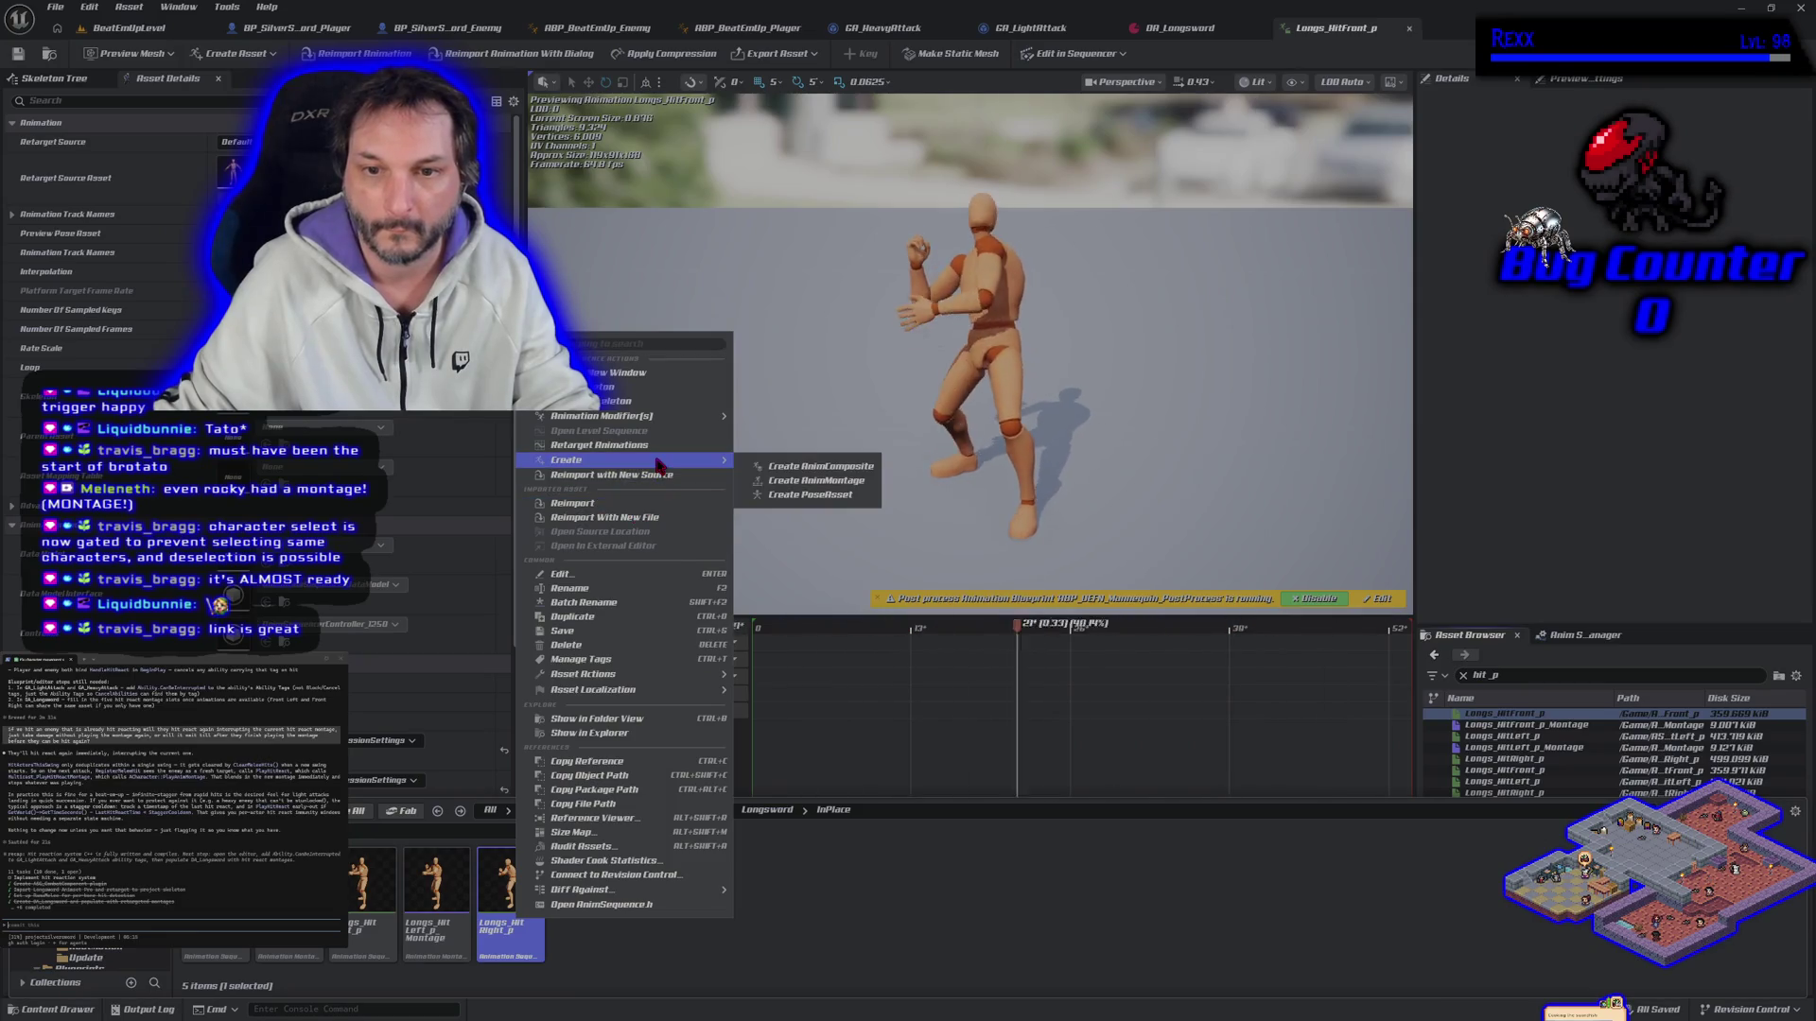
pyautogui.click(809, 480)
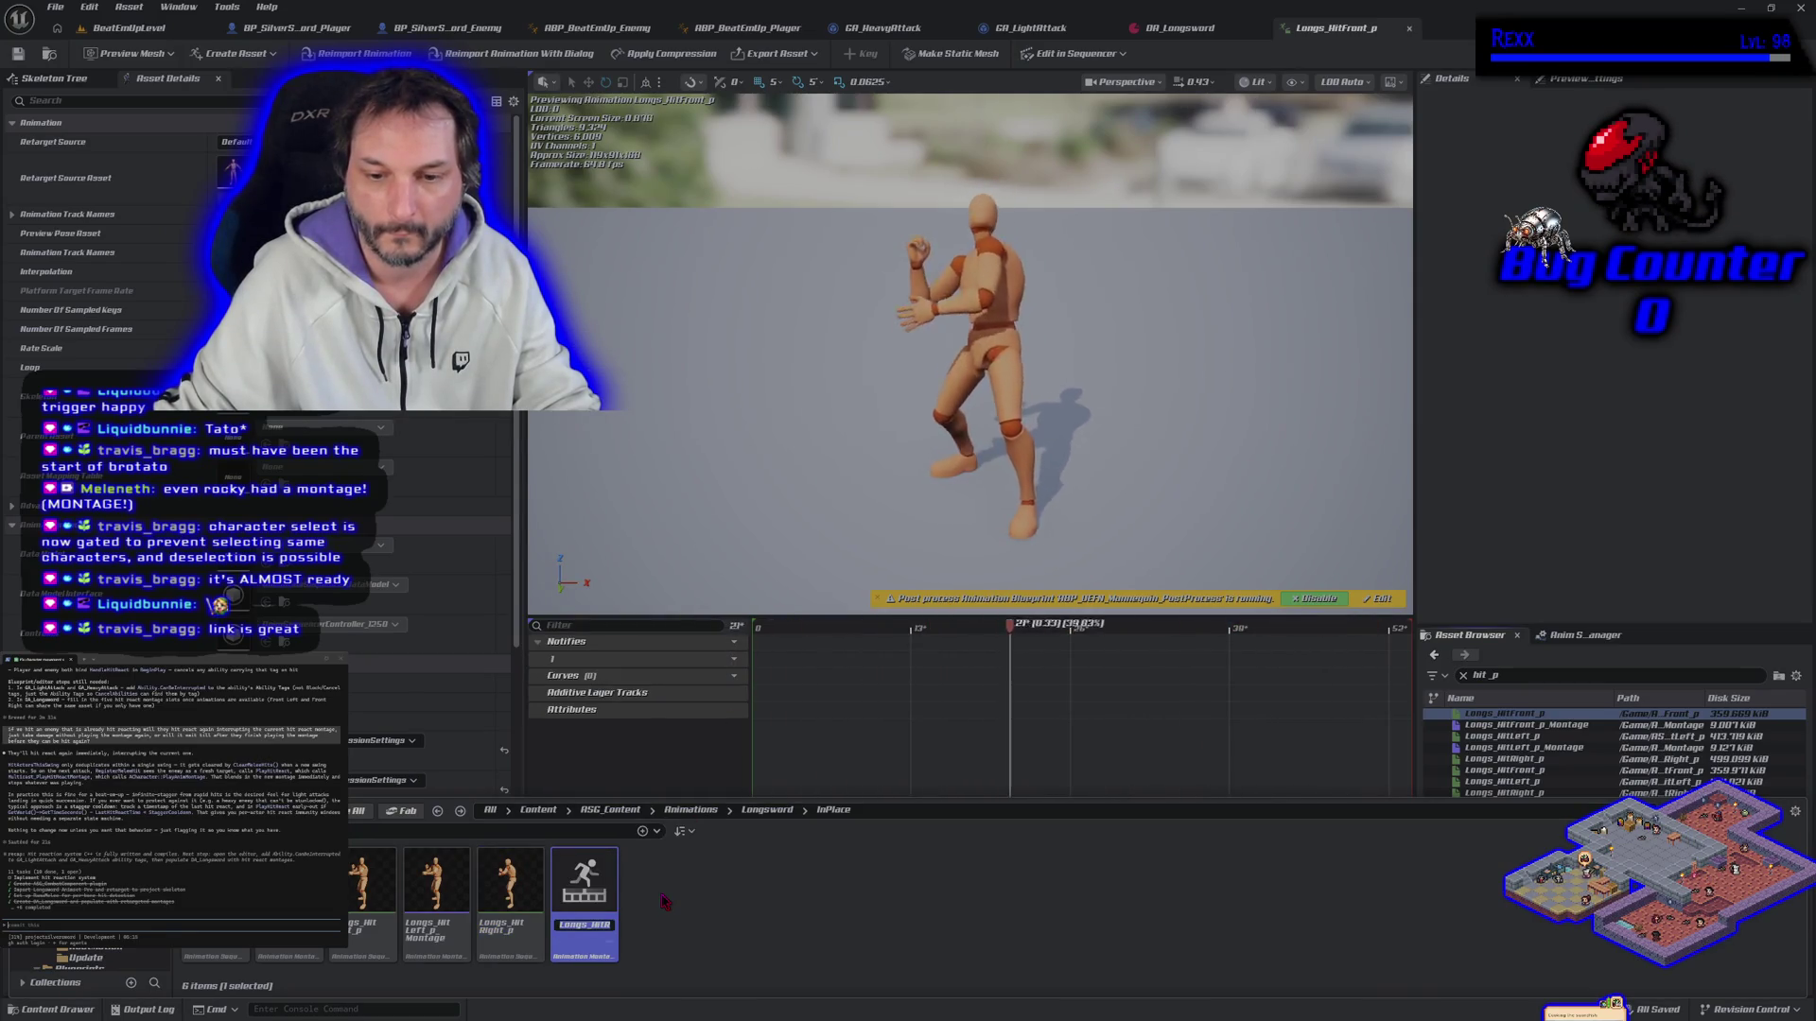
pyautogui.press('Return')
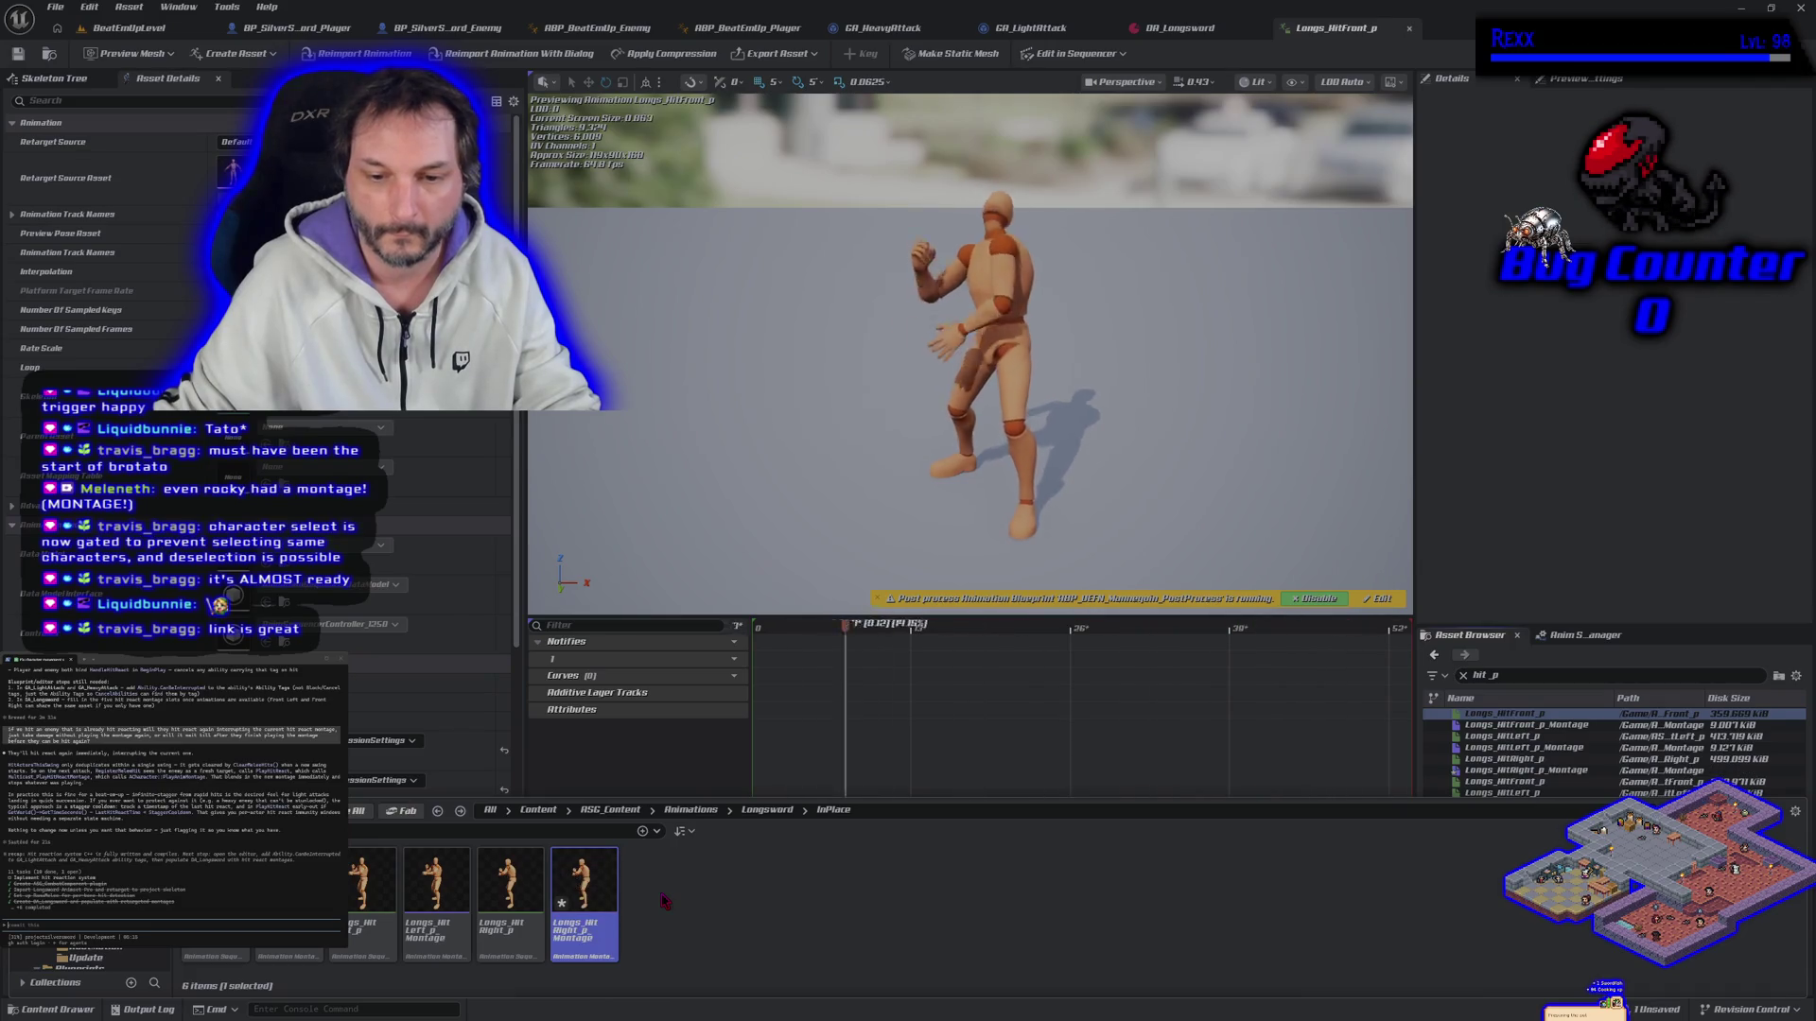
pyautogui.hotkey('ctrl', 's')
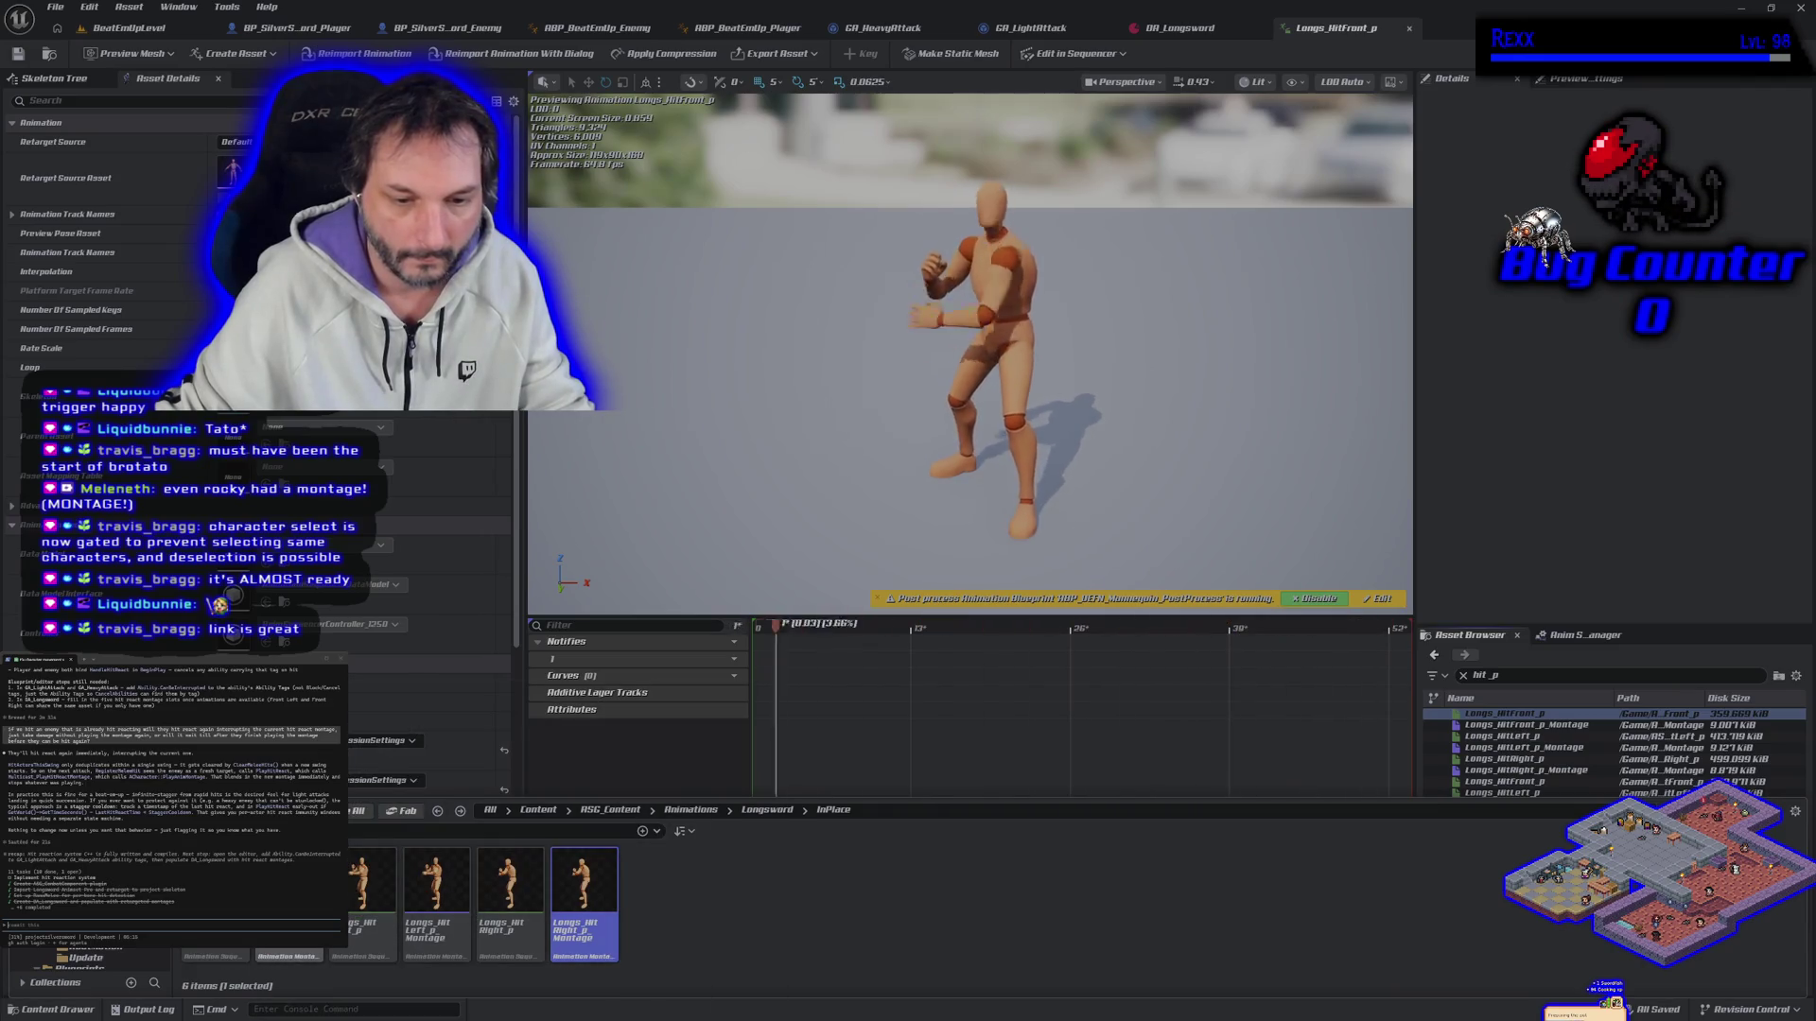
pyautogui.keyDown('ctrl'); pyautogui.click(449, 936); pyautogui.keyUp('ctrl')
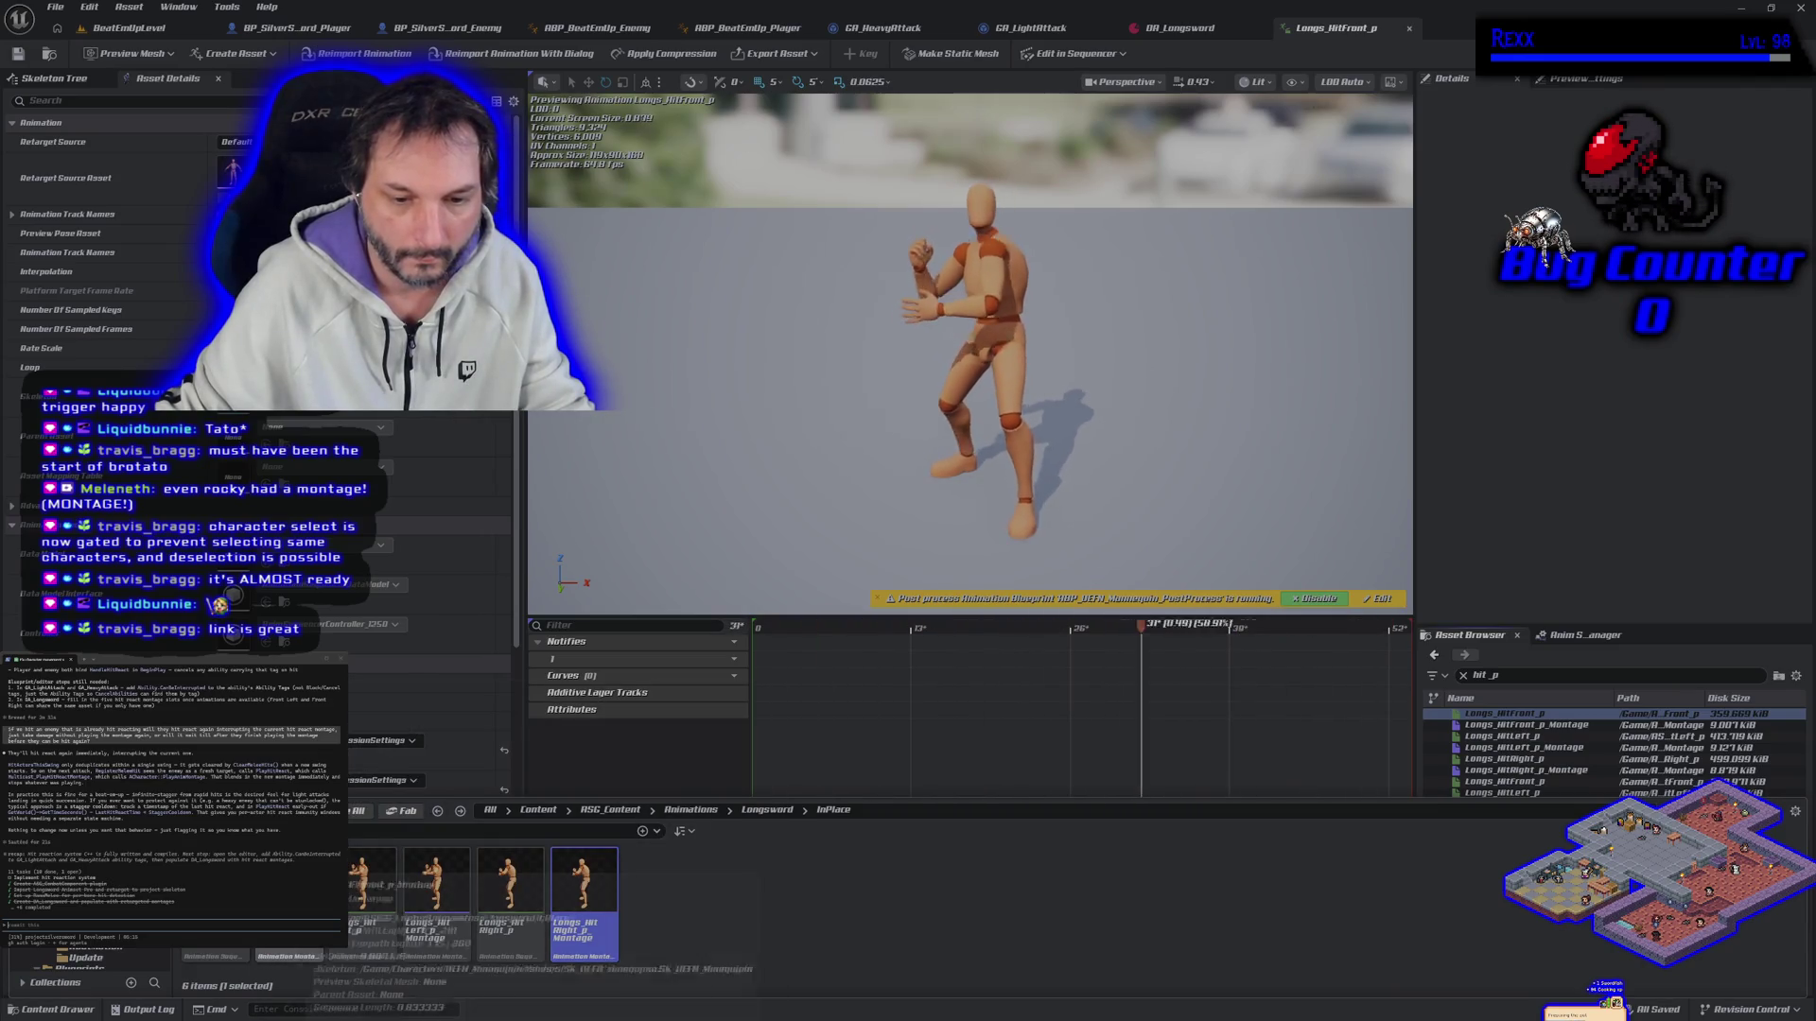
# Step: Move the three hit montages into the Montage folder
pyautogui.keyDown('ctrl'); pyautogui.click(583, 931); pyautogui.keyUp('ctrl')
pyautogui.moveTo(435, 932); pyautogui.dragTo(114, 953)
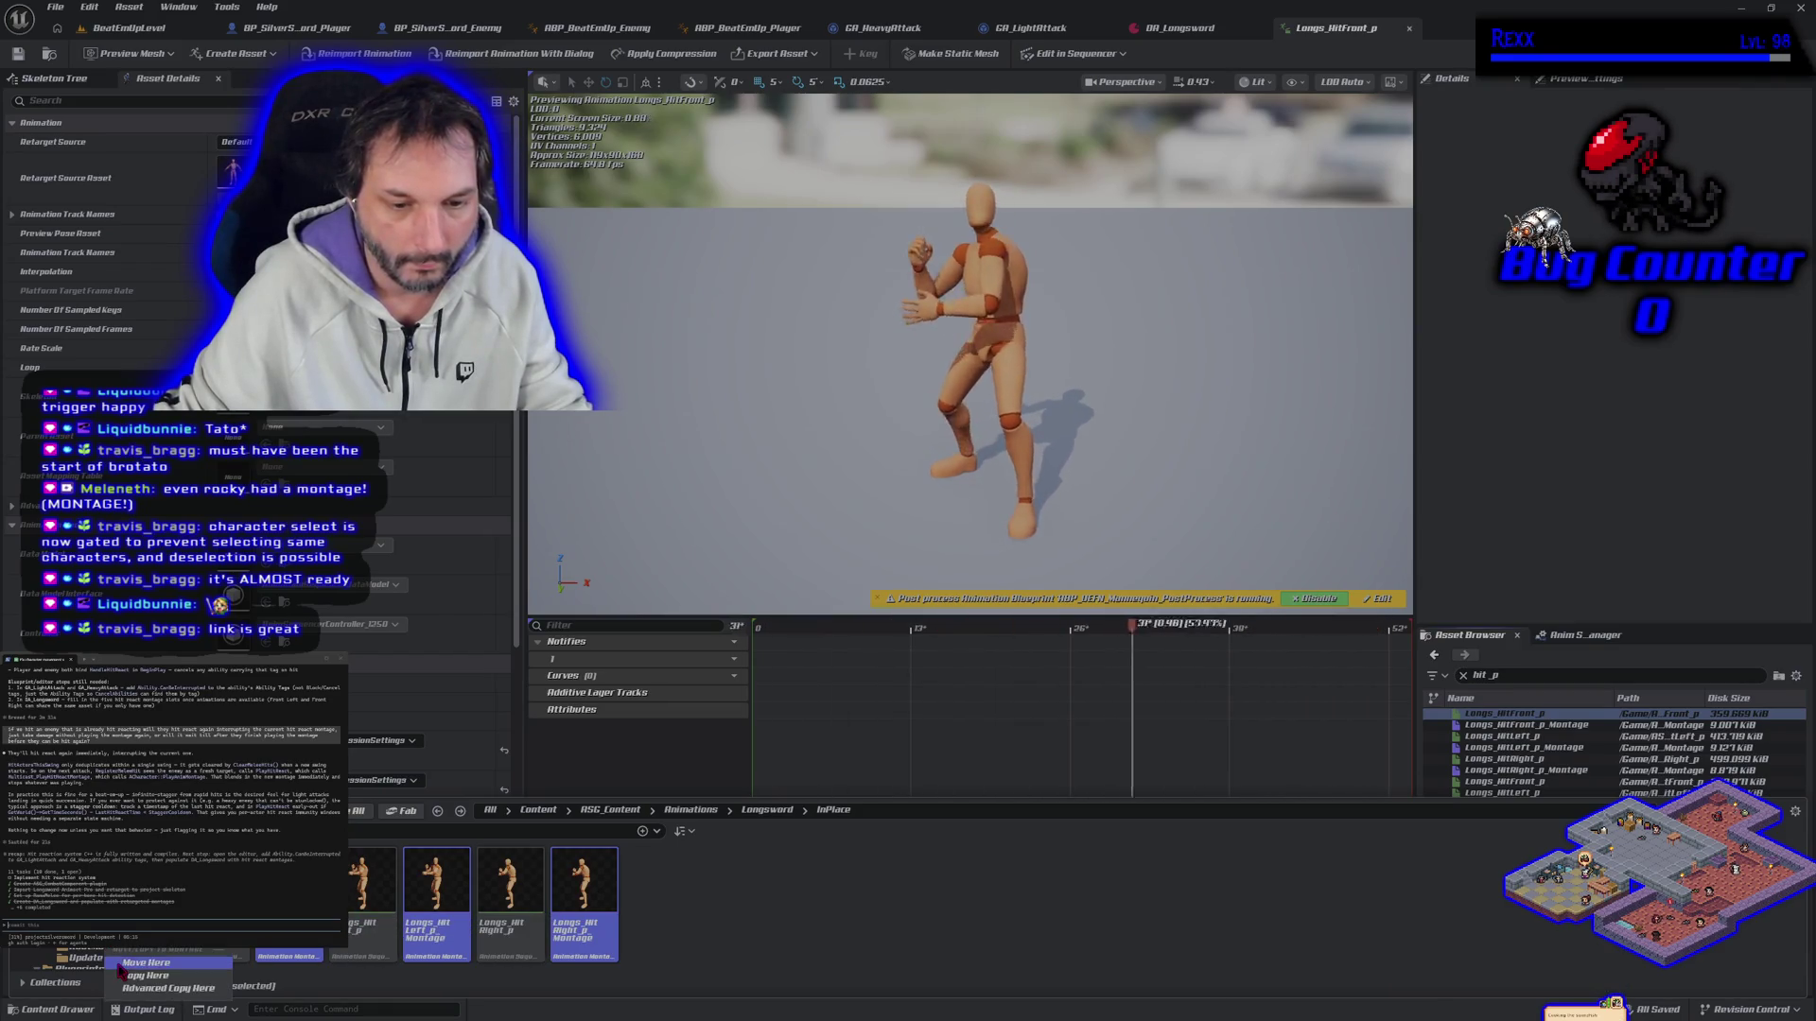
pyautogui.click(123, 963)
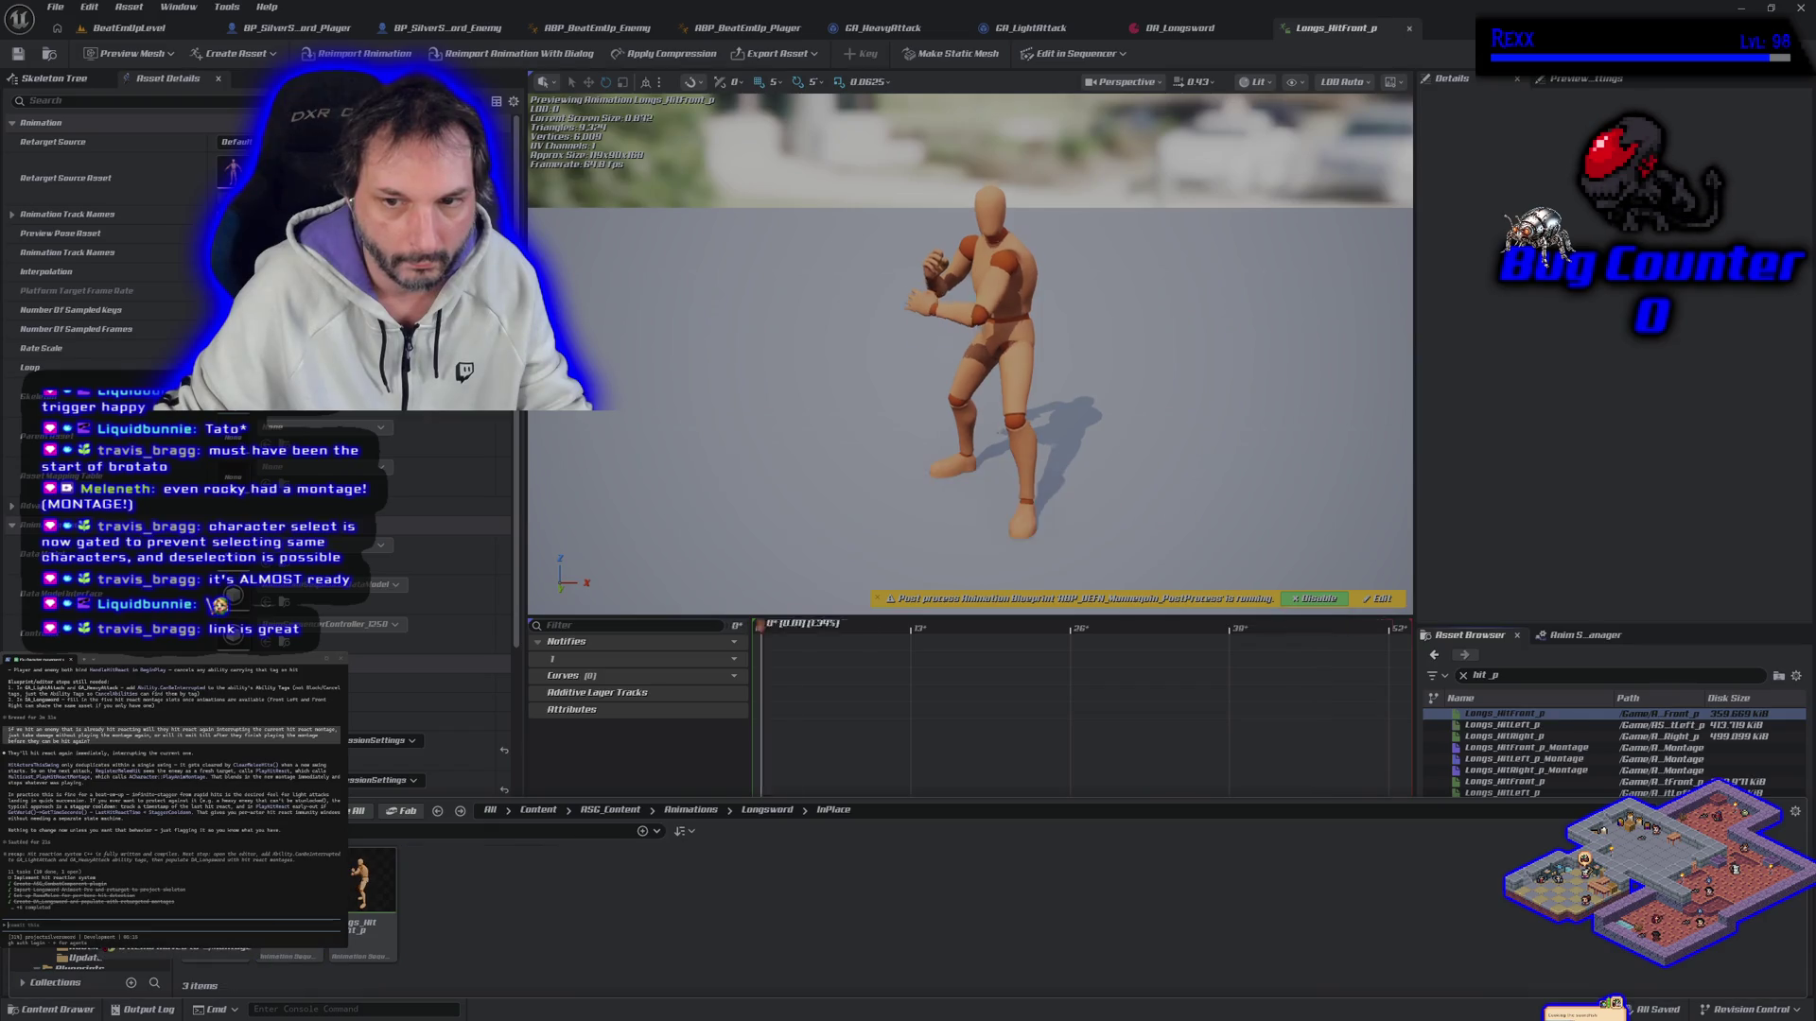
pyautogui.click(118, 950)
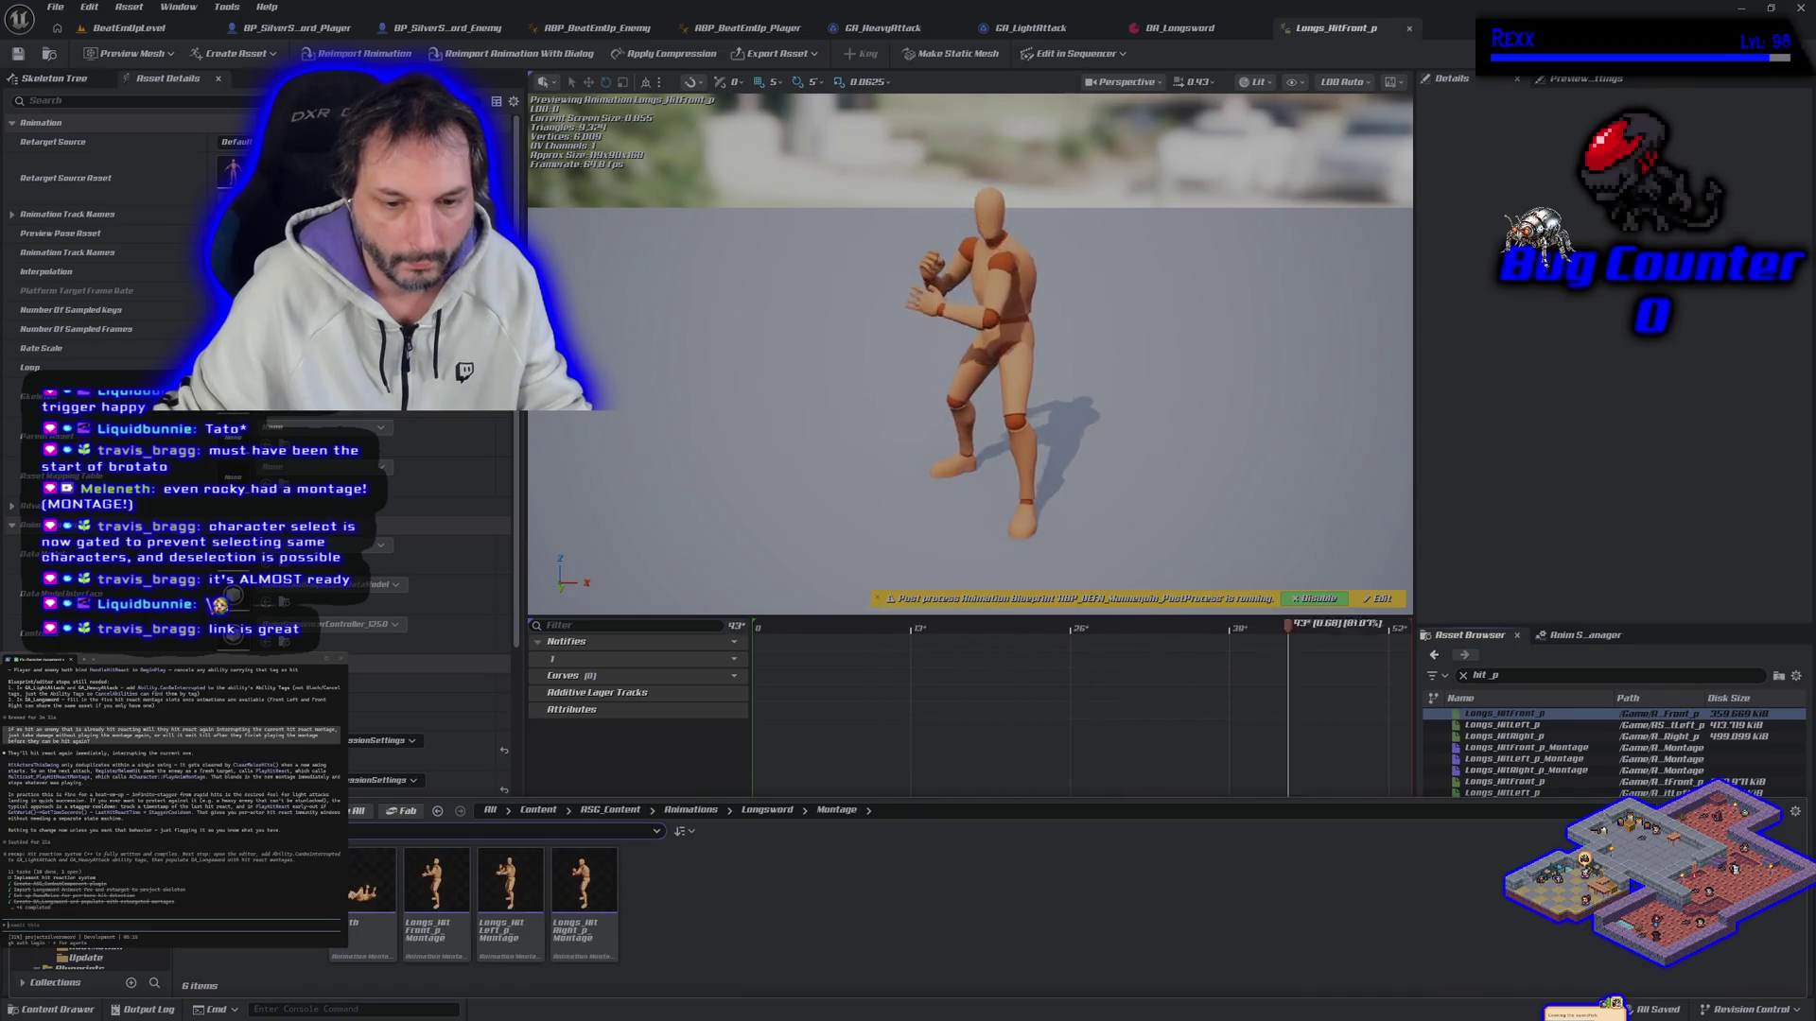
# Step: Create a new folder named 'HitReact' inside the Montage folder
pyautogui.rightClick(673, 896)
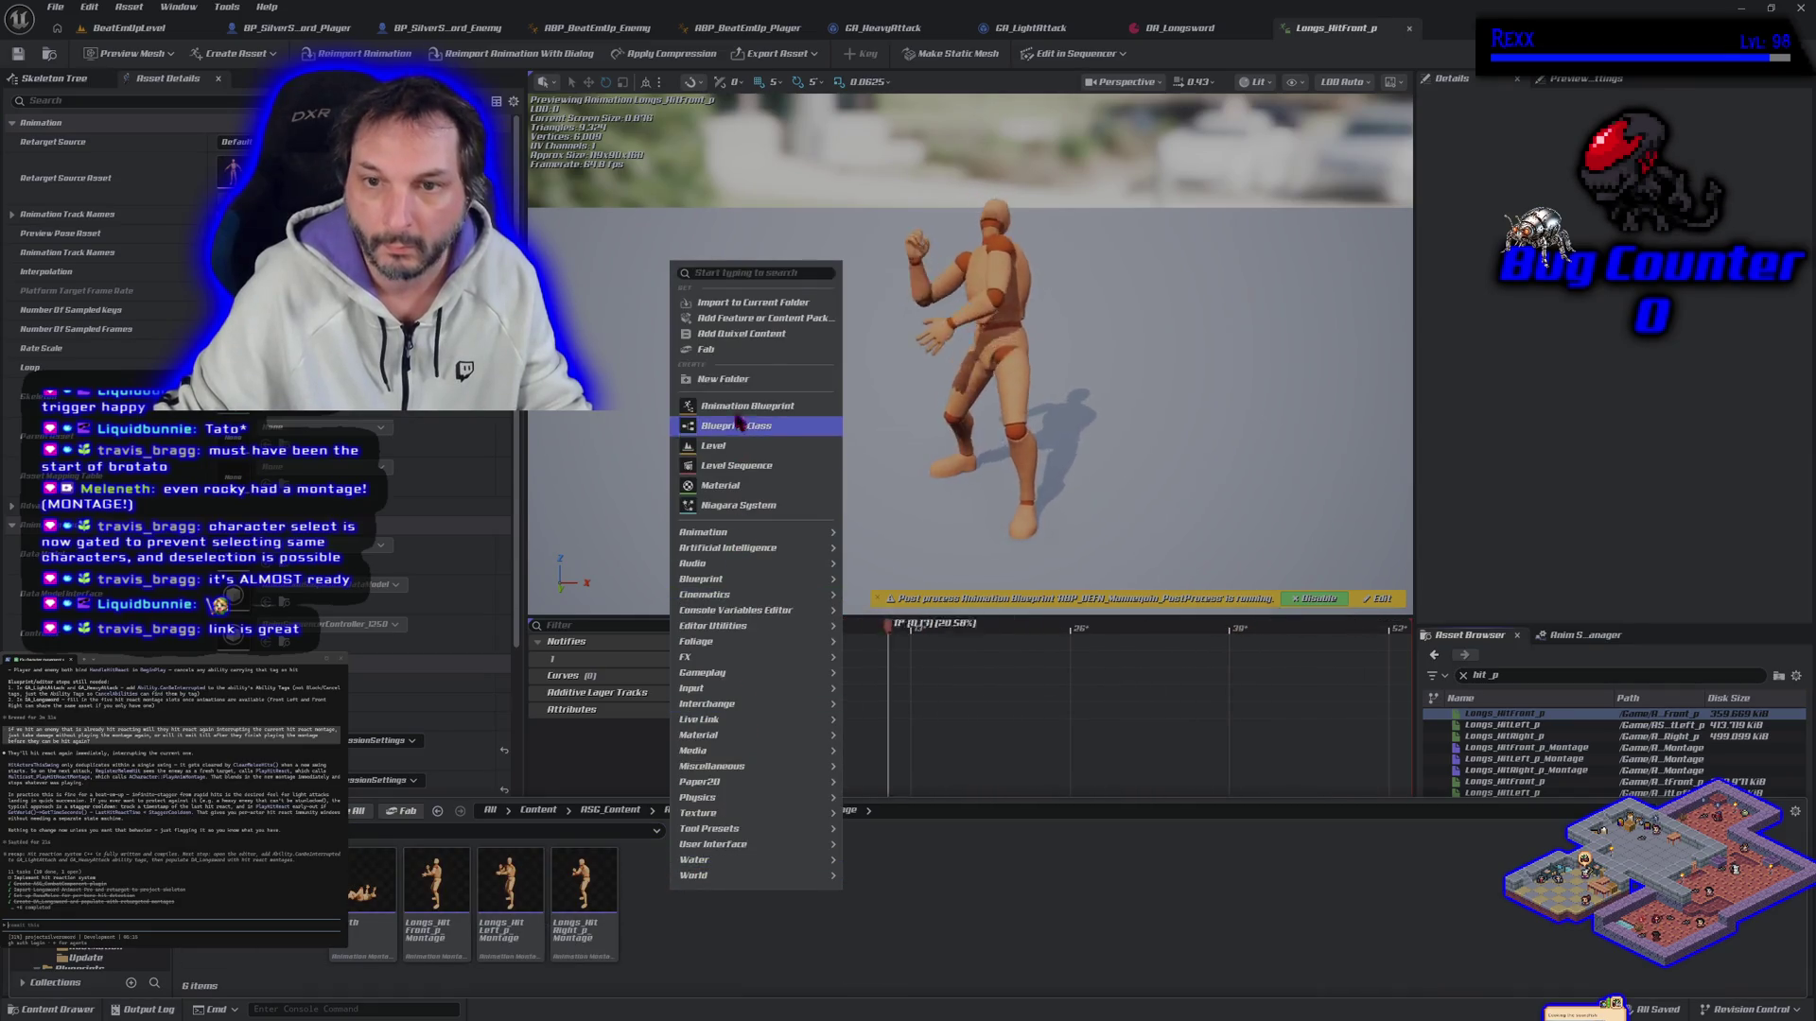
pyautogui.click(732, 383)
pyautogui.write('HitReact')
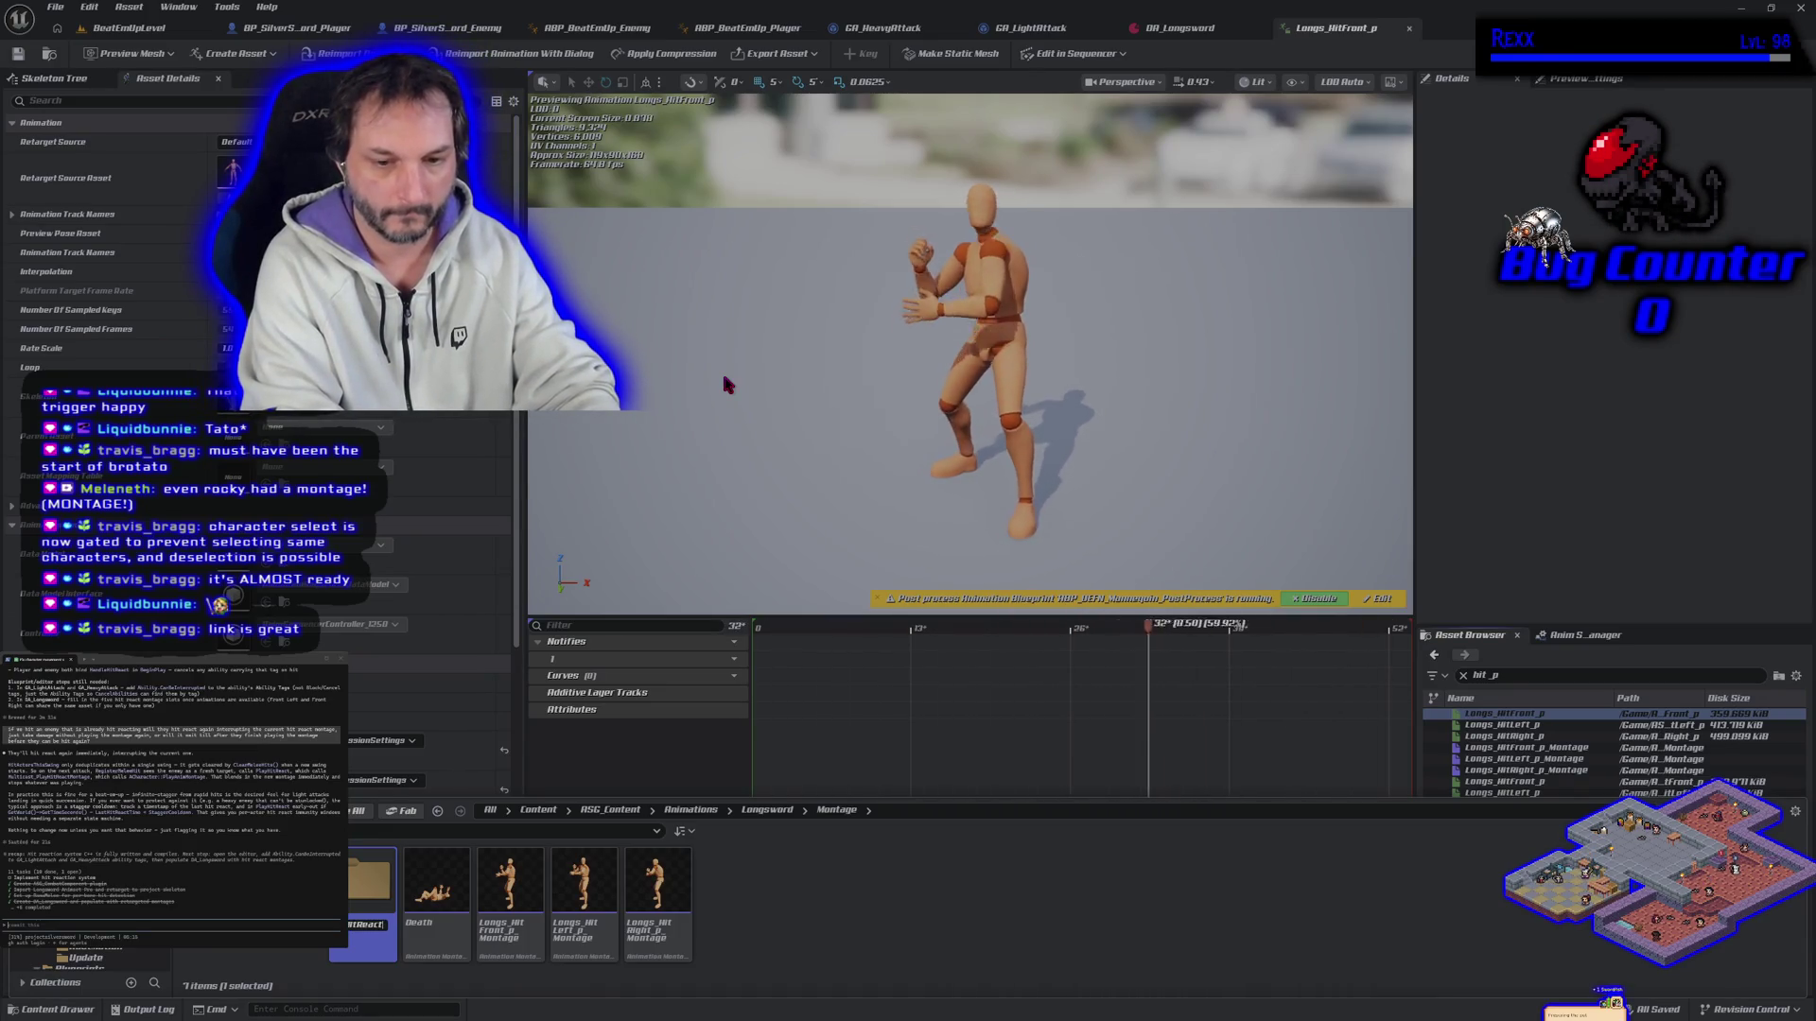
pyautogui.press('Return')
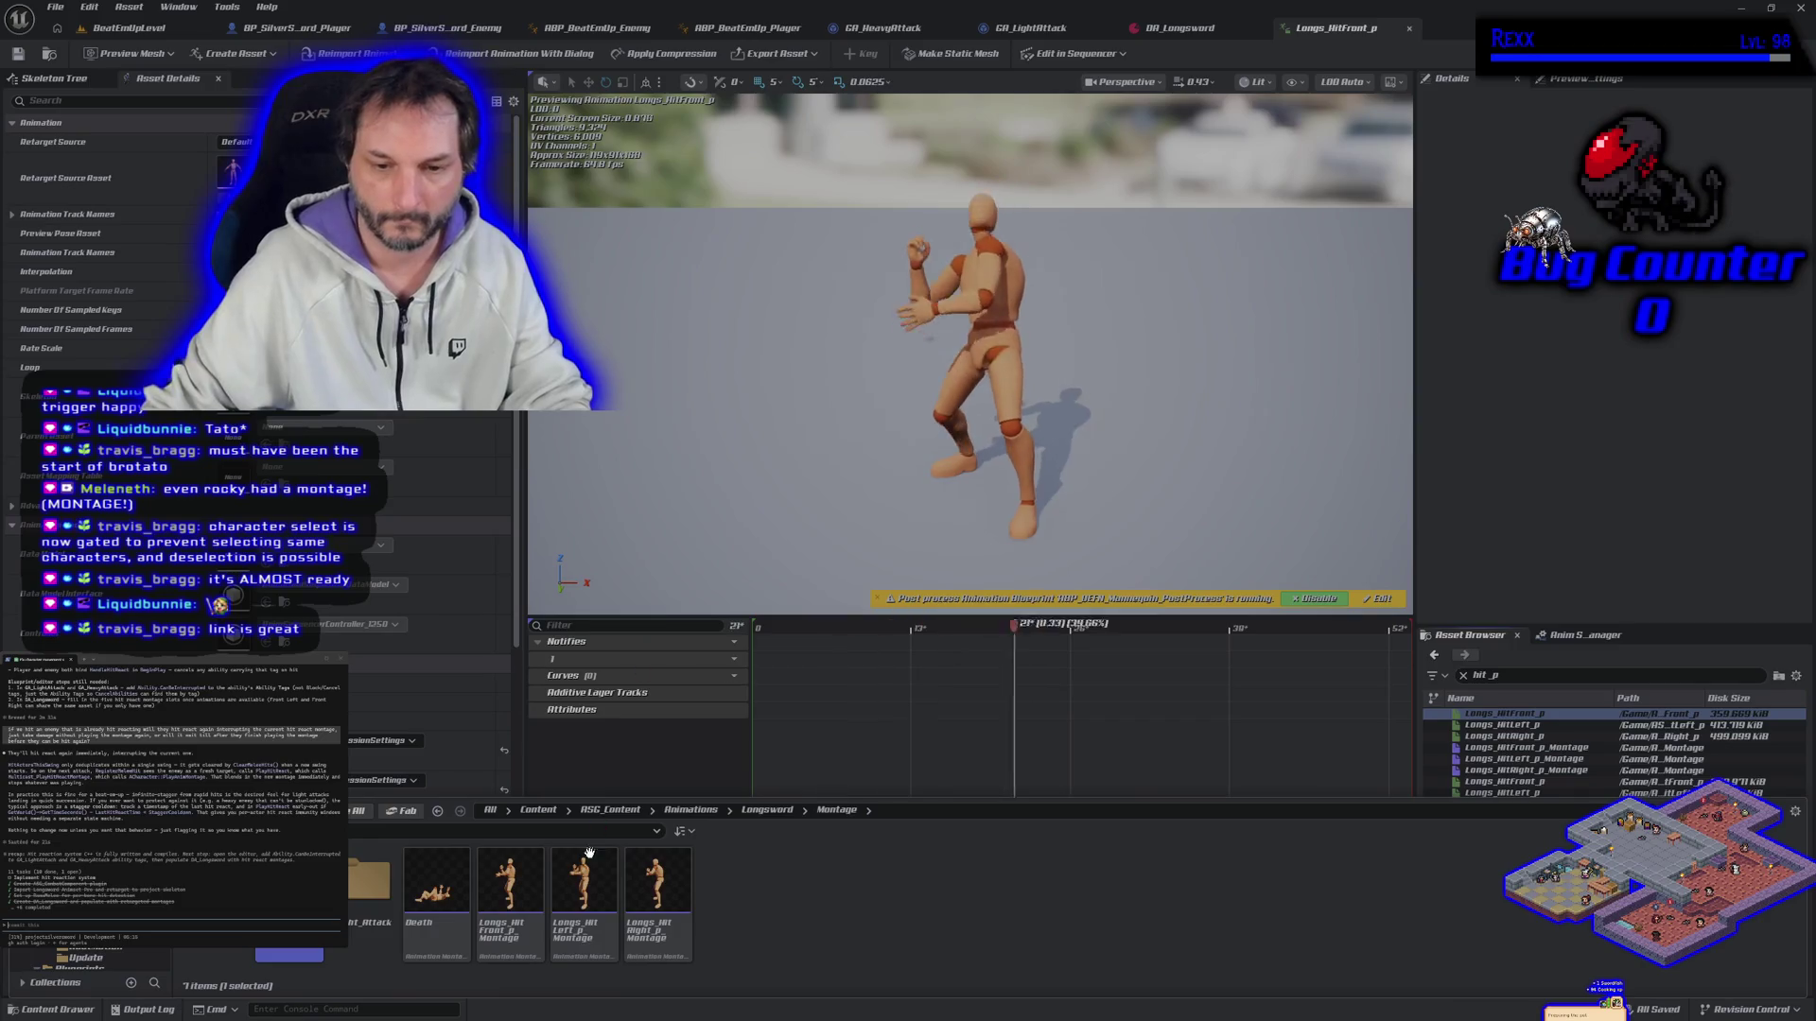
# Step: Move the front, left and right hit montages into the HitReact folder
pyautogui.click(536, 933)
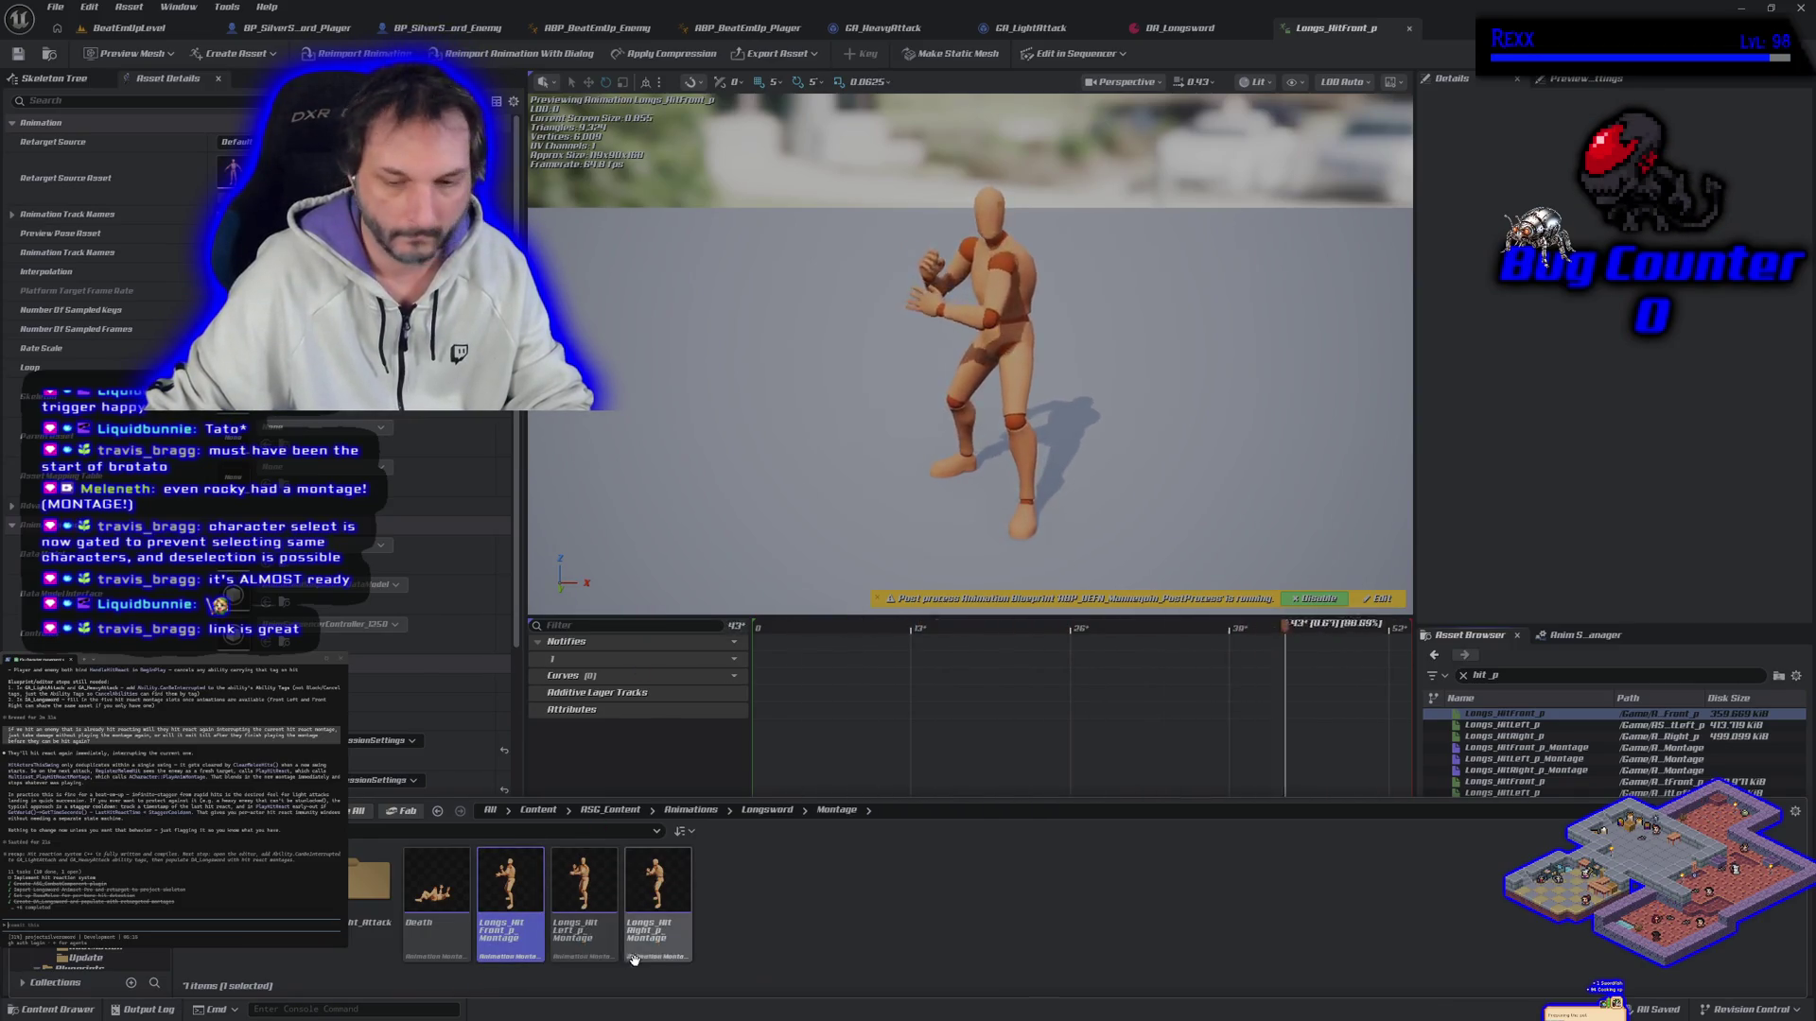
pyautogui.keyDown('shift'); pyautogui.click(653, 937); pyautogui.keyUp('shift')
pyautogui.moveTo(515, 932)
pyautogui.mouseDown()
pyautogui.moveTo(530, 946)
pyautogui.moveTo(260, 951)
pyautogui.moveTo(284, 956)
pyautogui.mouseUp()
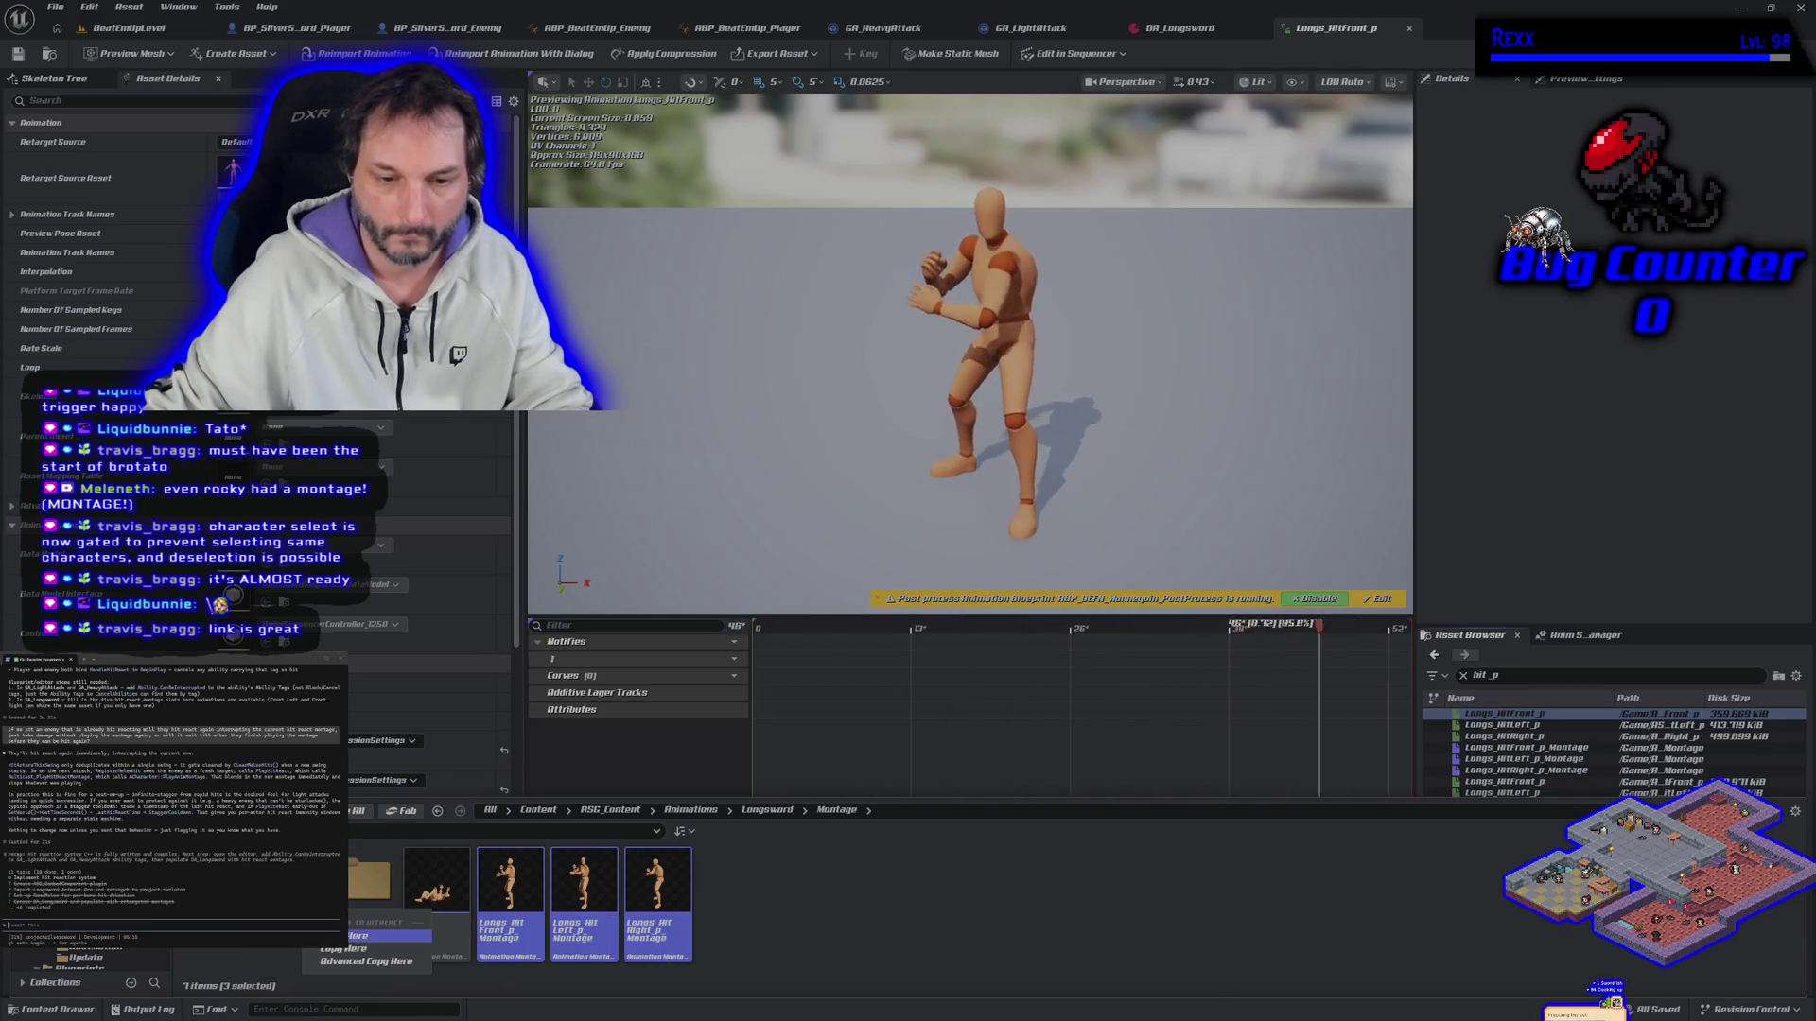
pyautogui.click(322, 936)
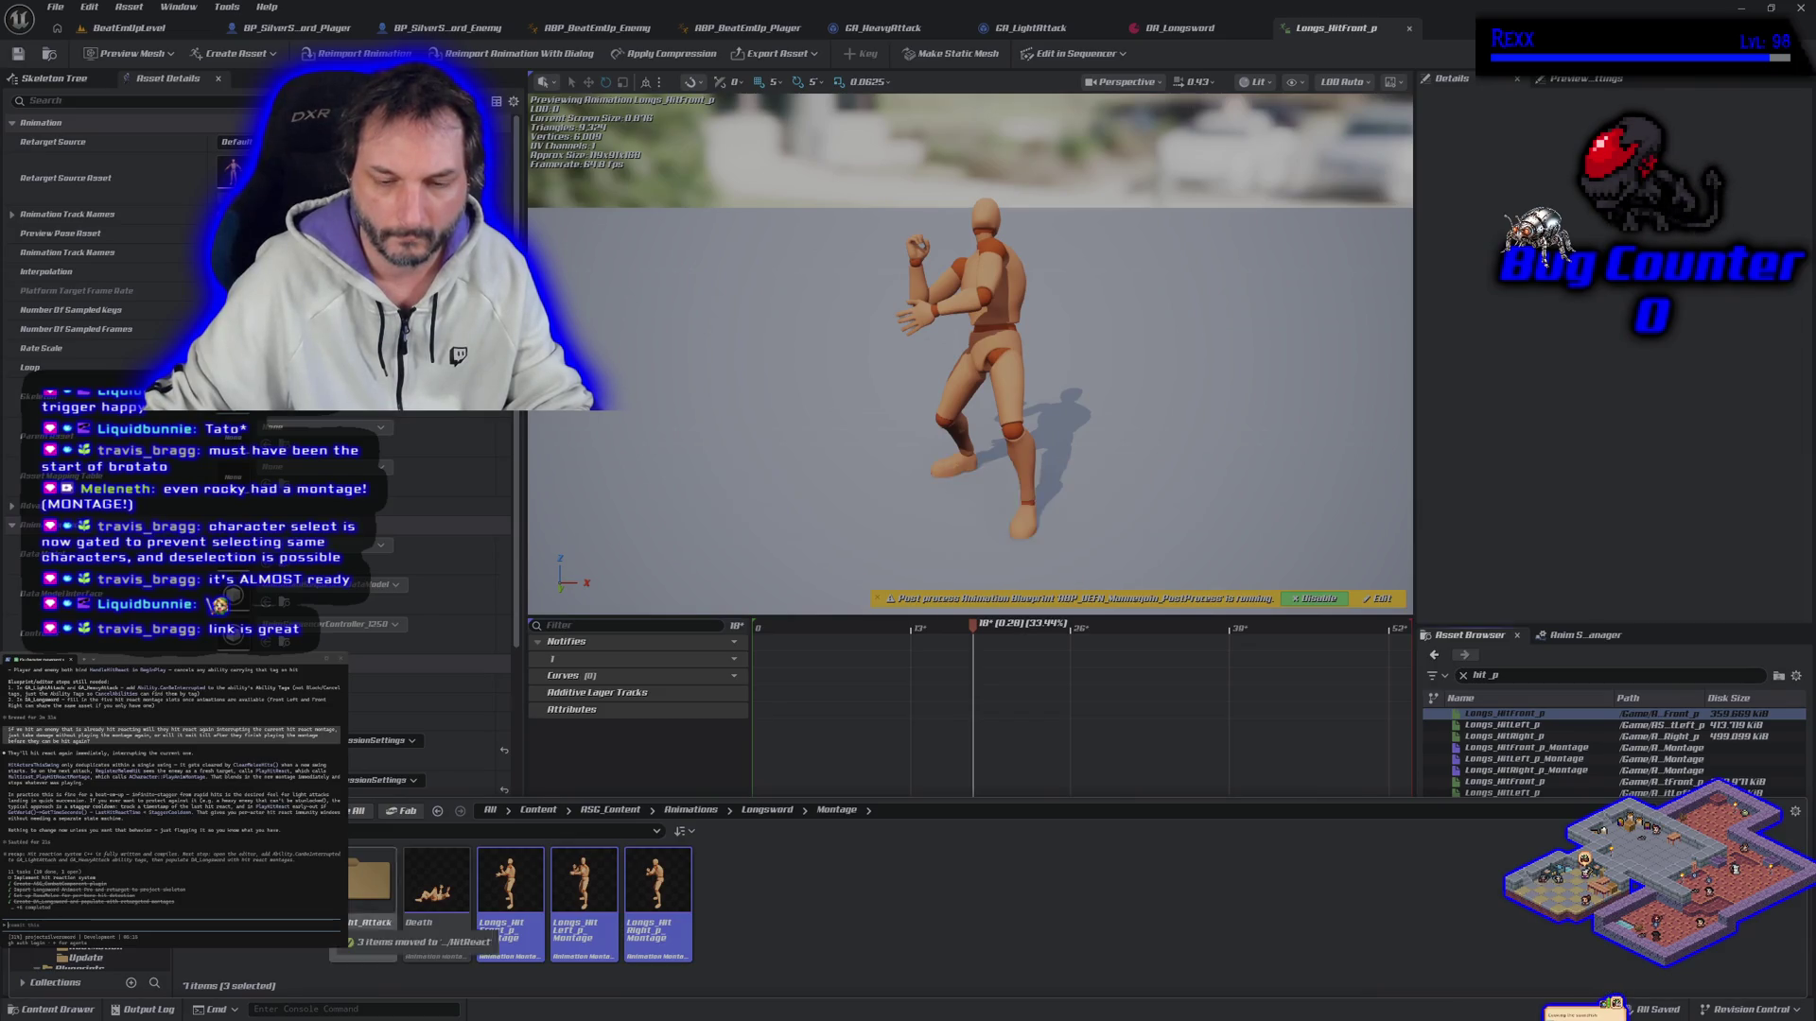
pyautogui.rightClick(586, 879)
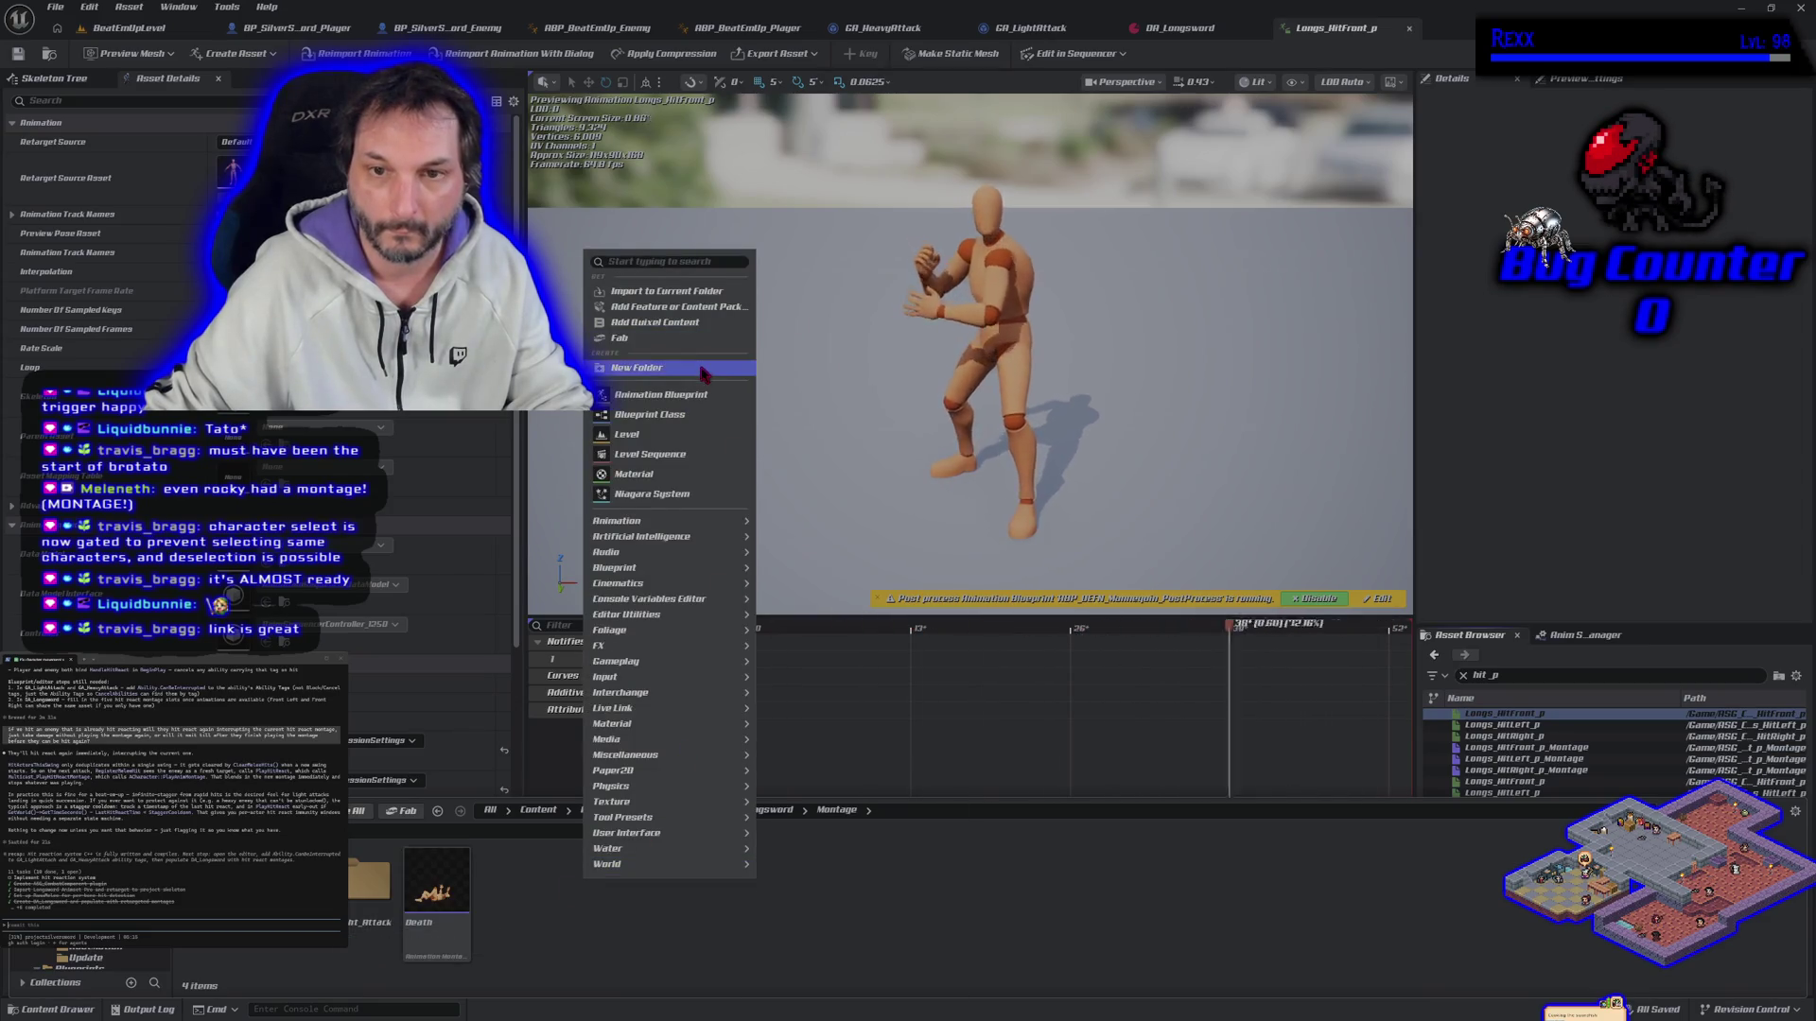
# Step: Create a new 'HitReact' folder and reorganize the Montage folder contents
pyautogui.click(719, 367)
pyautogui.write('0')
pyautogui.press('BackSpace')
pyautogui.write('HitReact')
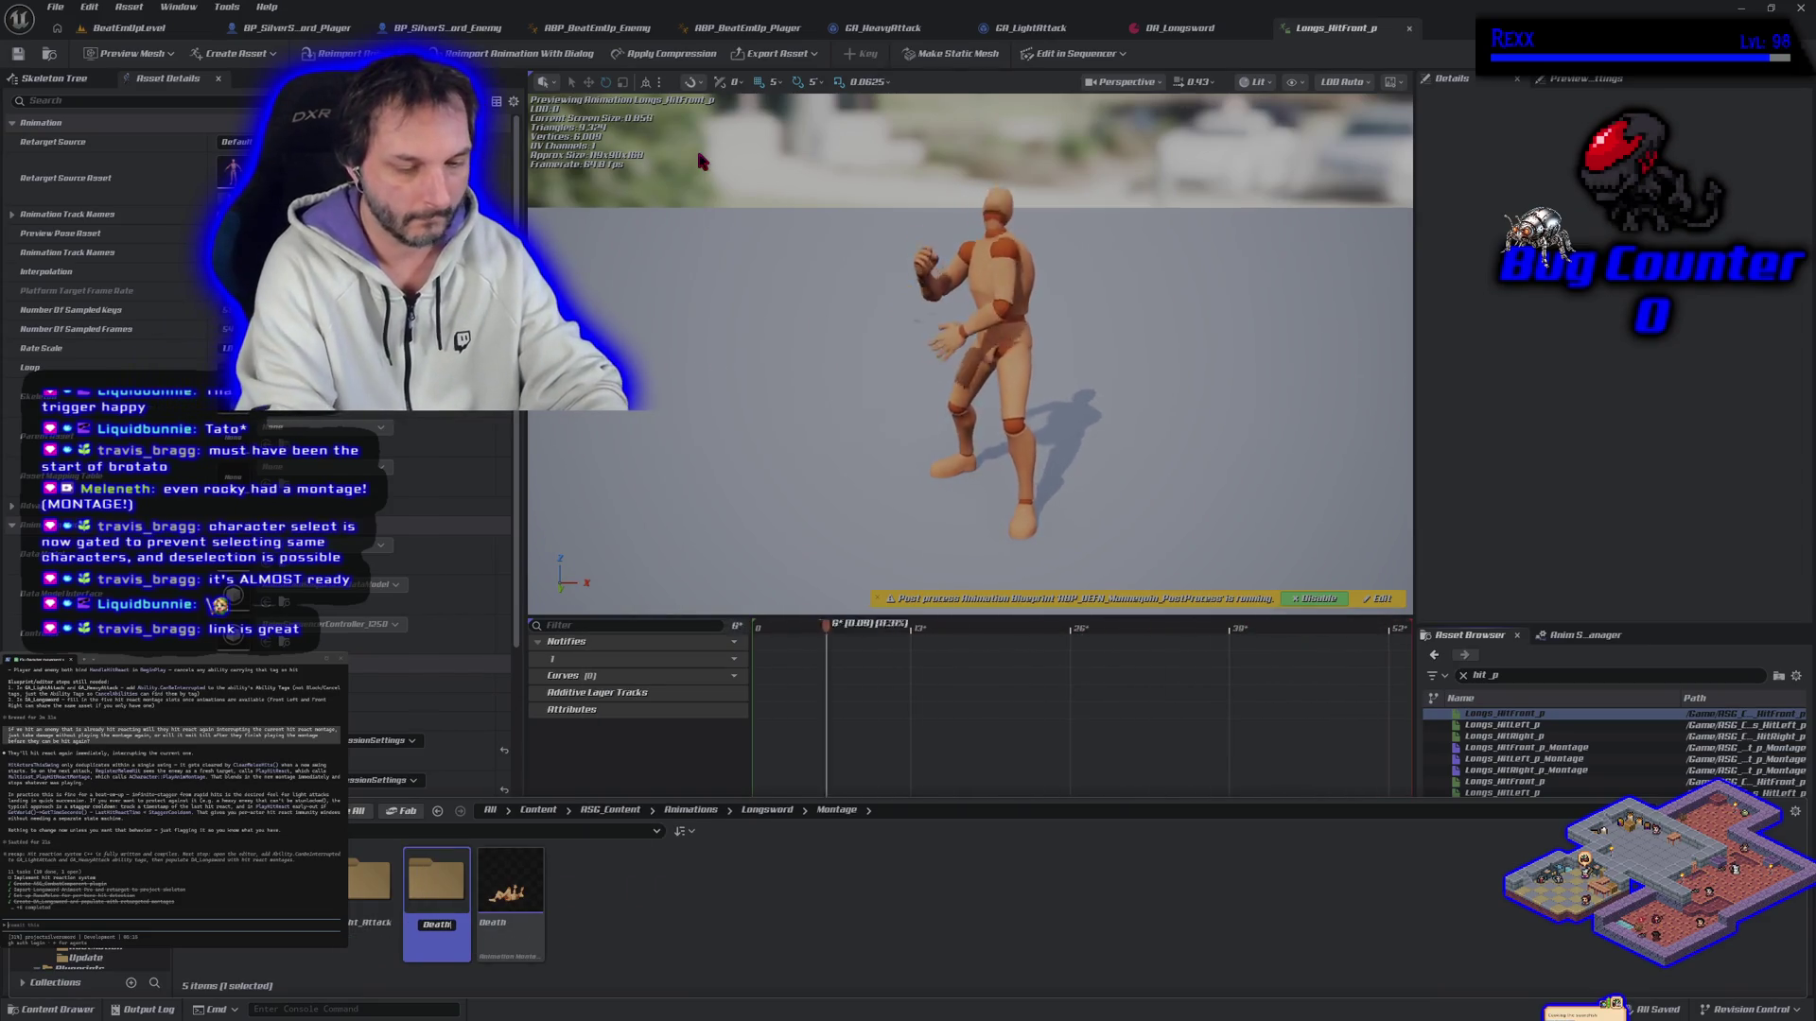
pyautogui.press('Return')
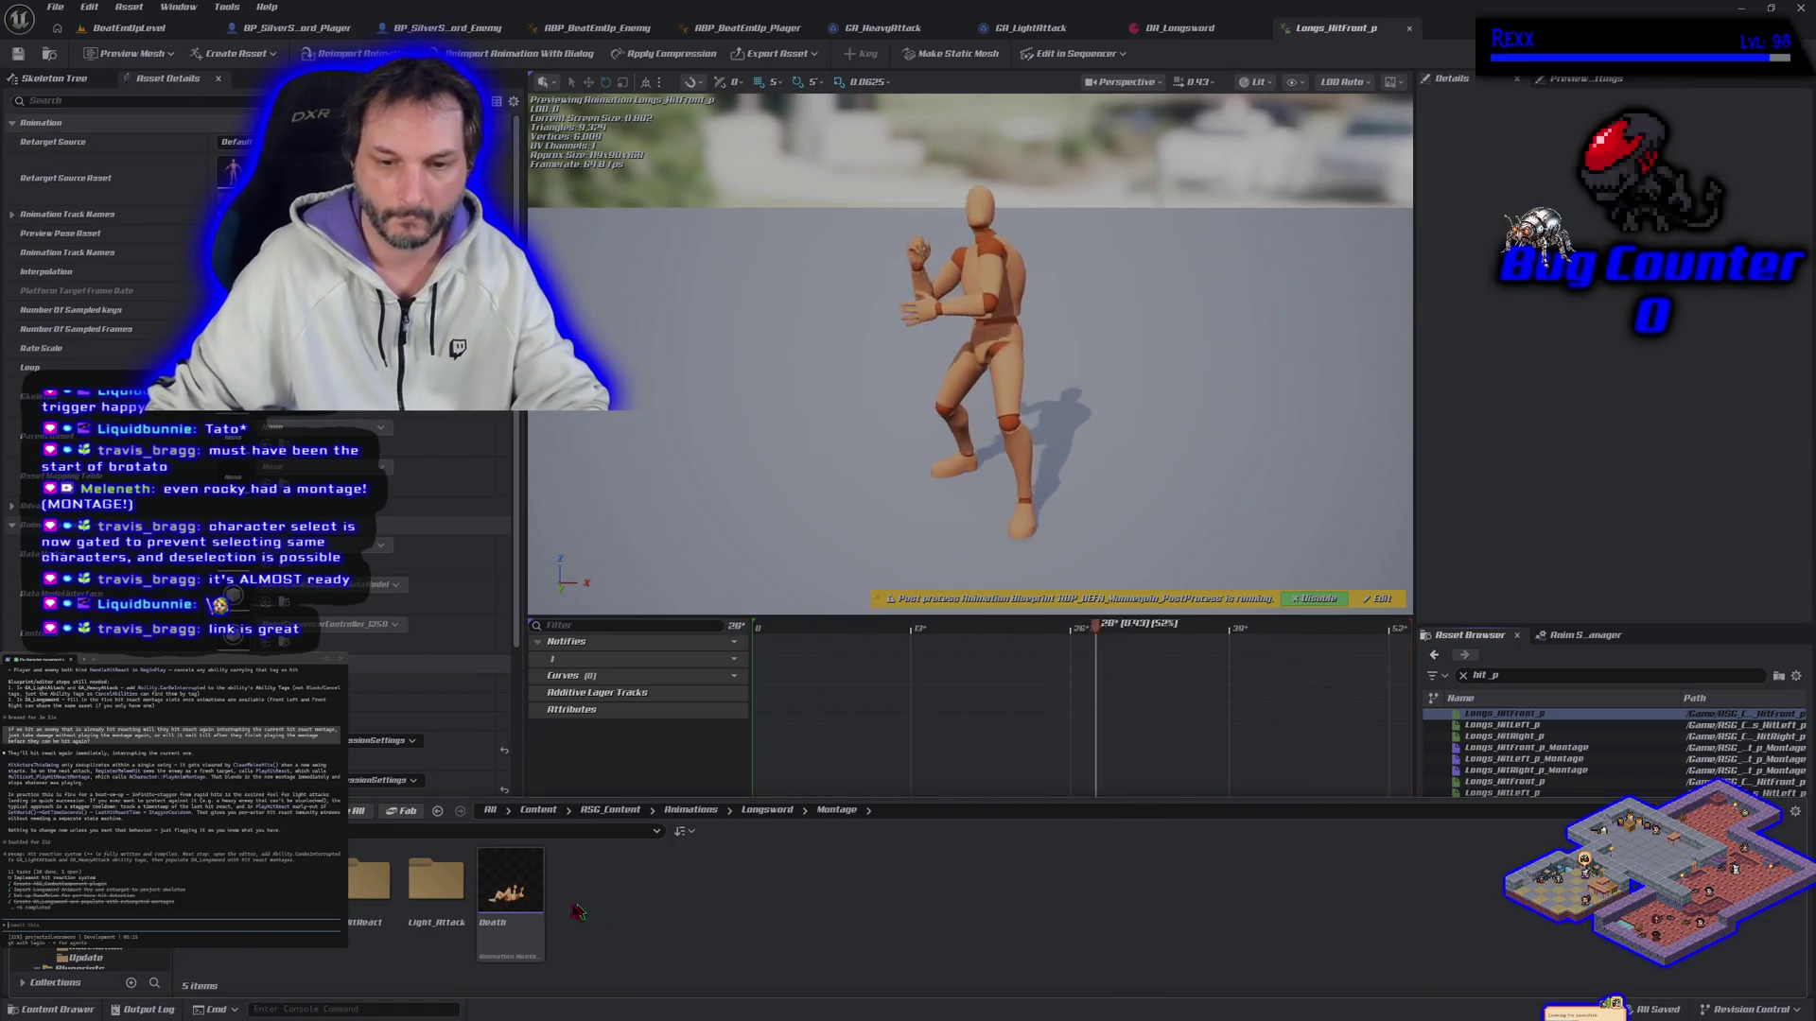
pyautogui.click(586, 764)
pyautogui.moveTo(273, 987)
pyautogui.mouseDown()
pyautogui.moveTo(68, 1010)
pyautogui.moveTo(613, 836)
pyautogui.mouseUp()
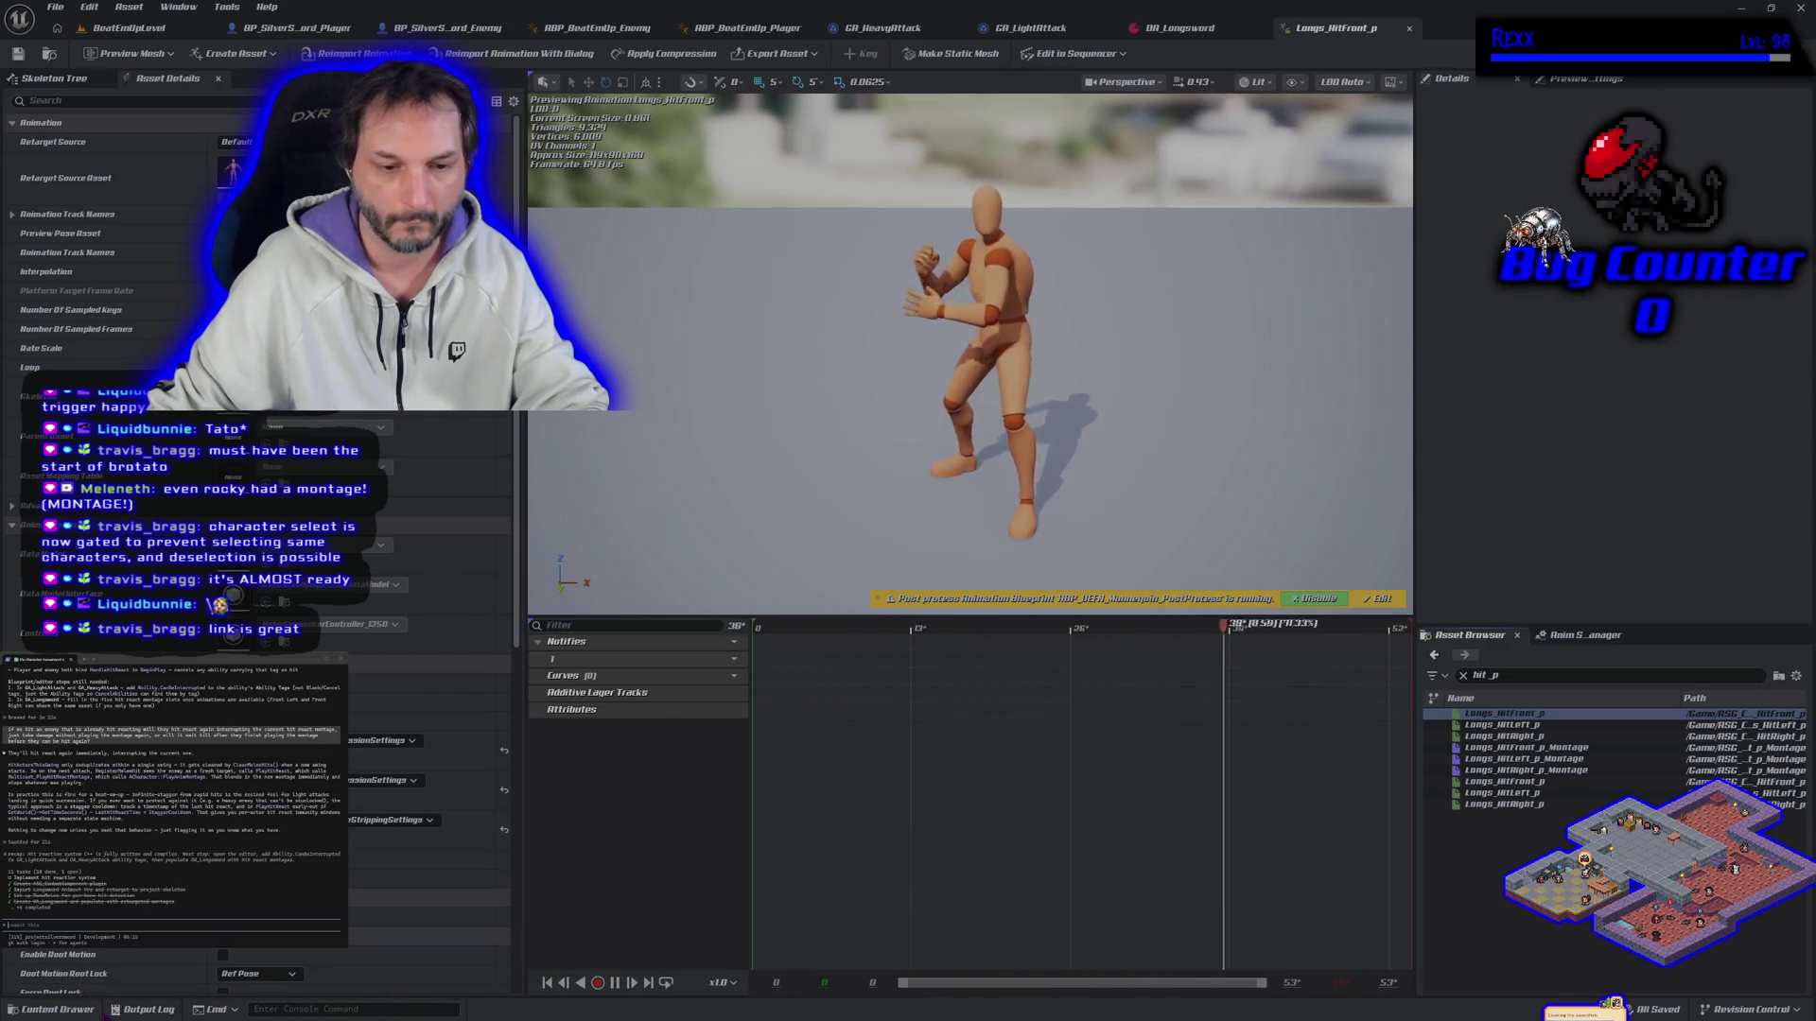
pyautogui.hotkey('ctrl', 'space')
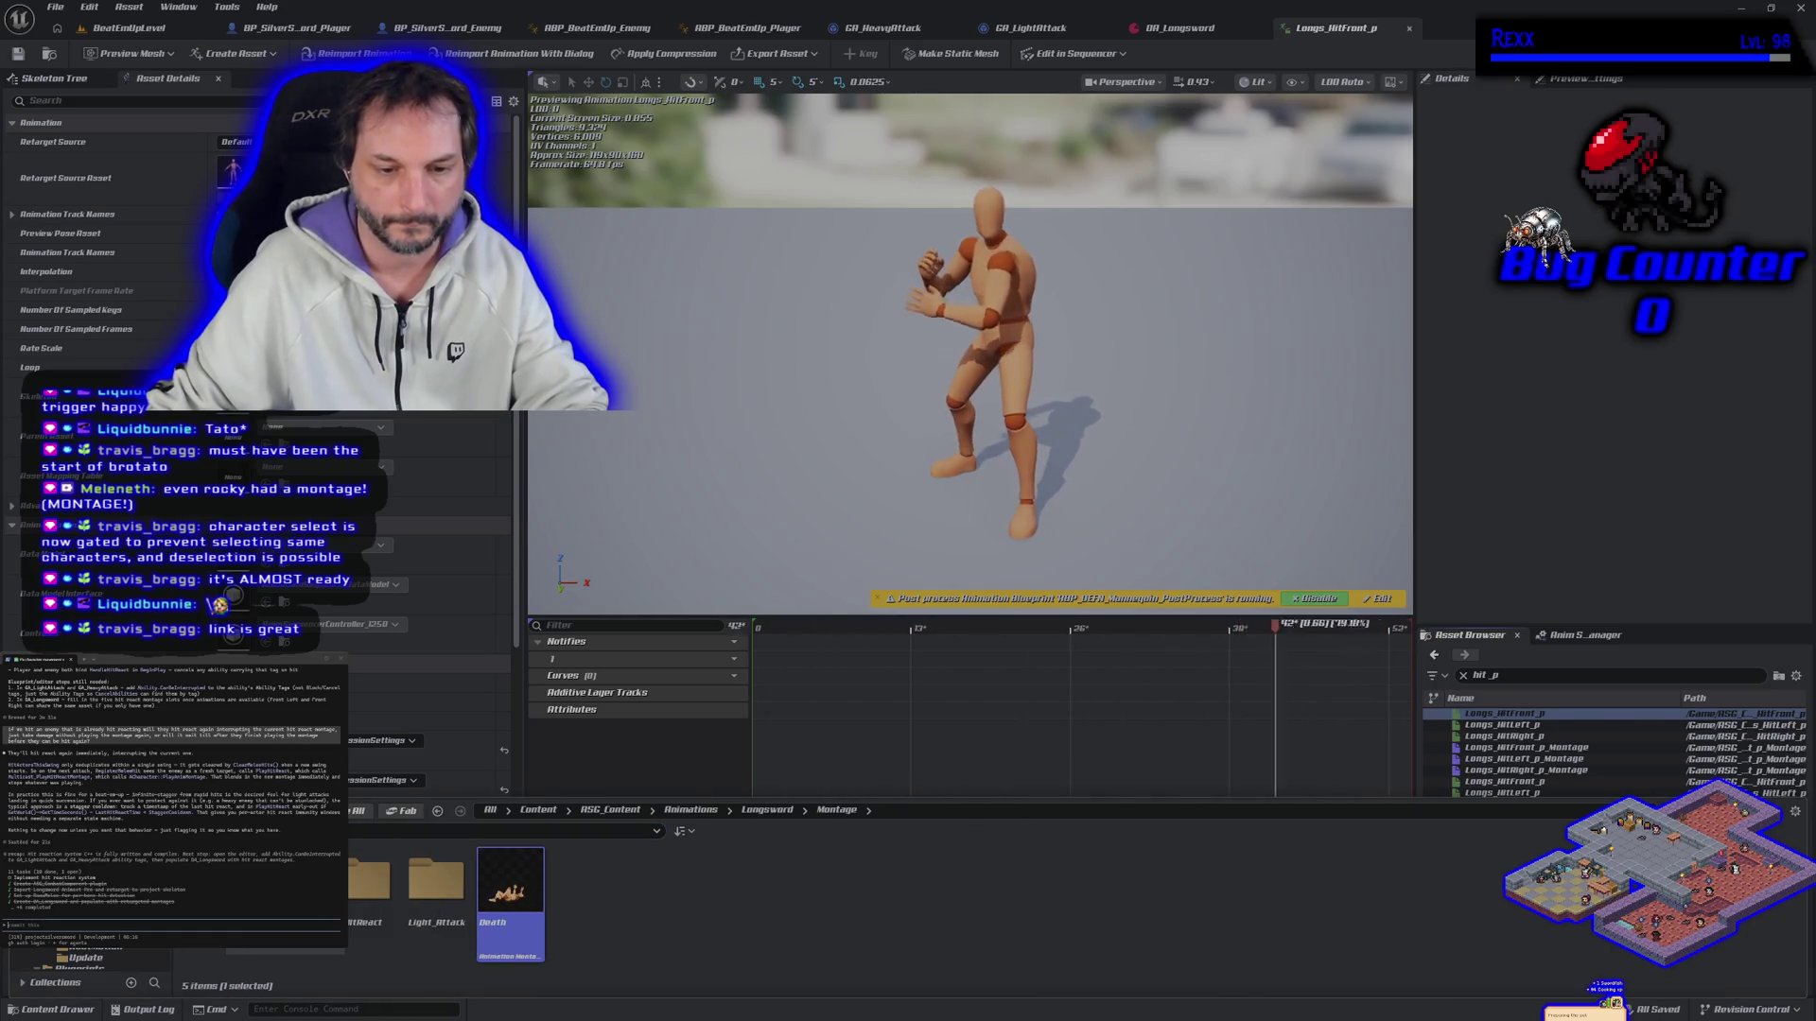
pyautogui.press('Delete')
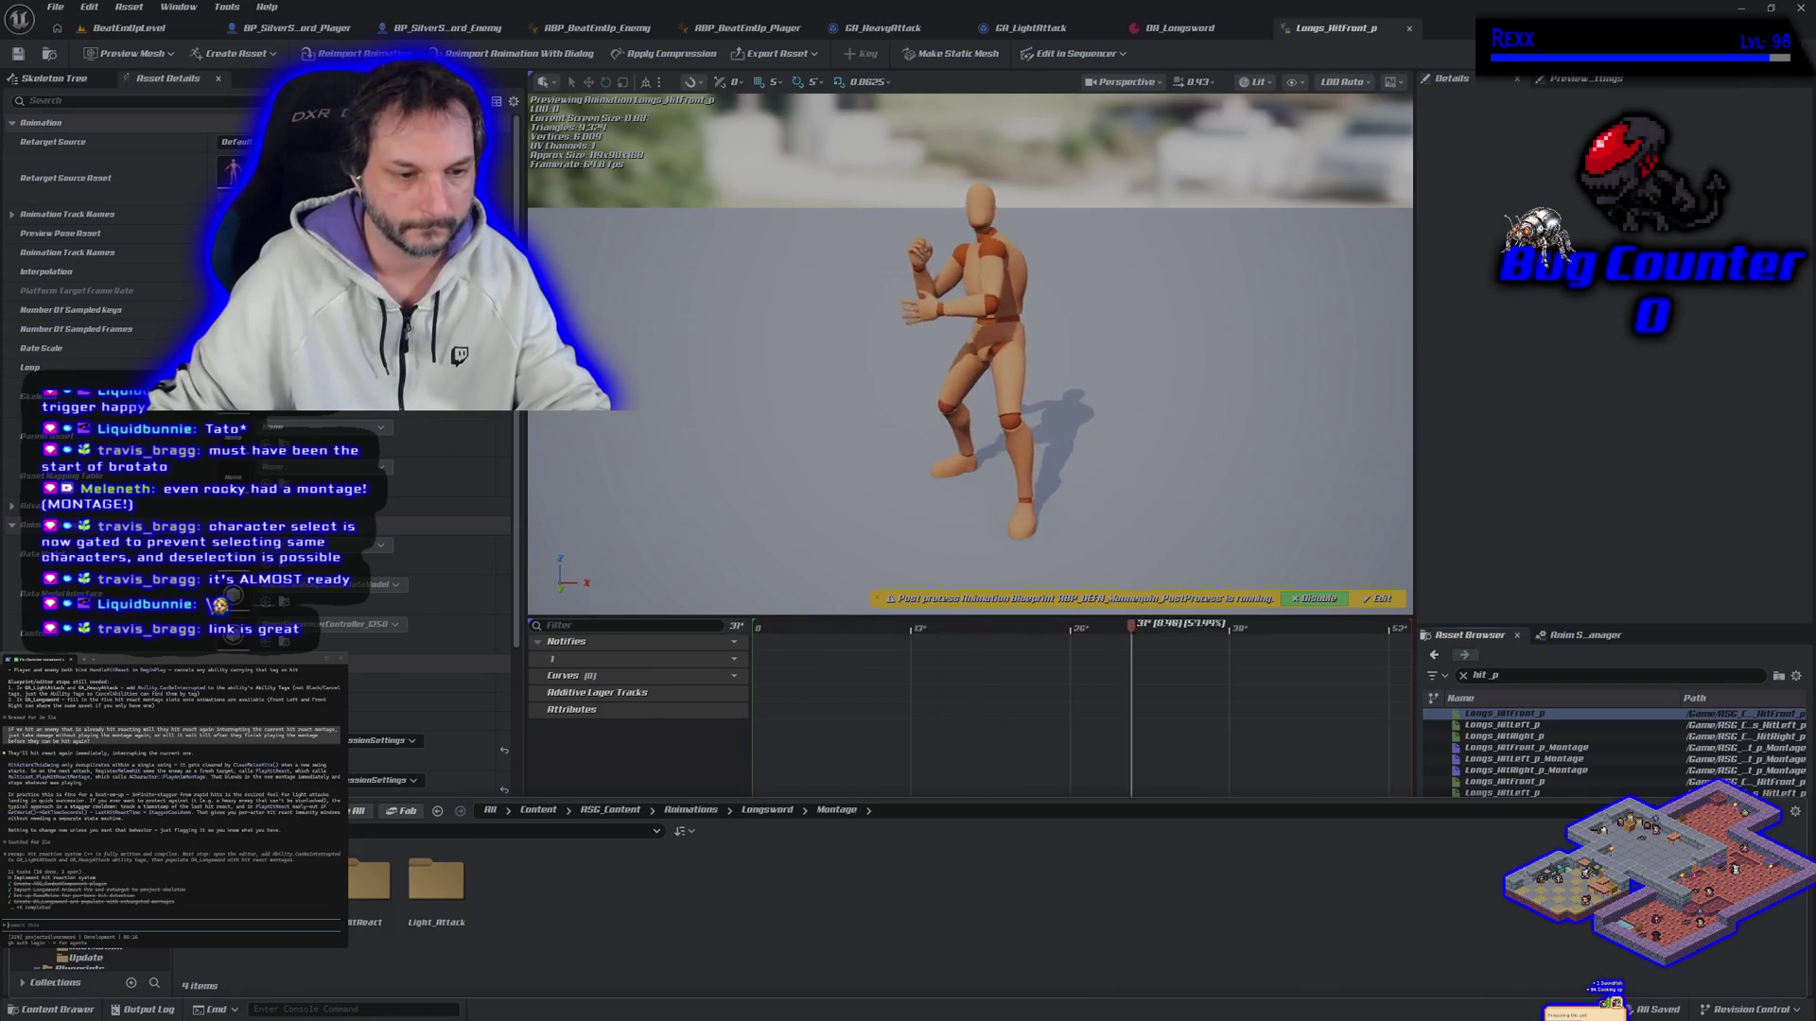
# Step: Navigate from Content through ASG_Content into the Longsword Montage HitReact folder
pyautogui.click(104, 907)
pyautogui.rightClick(104, 908)
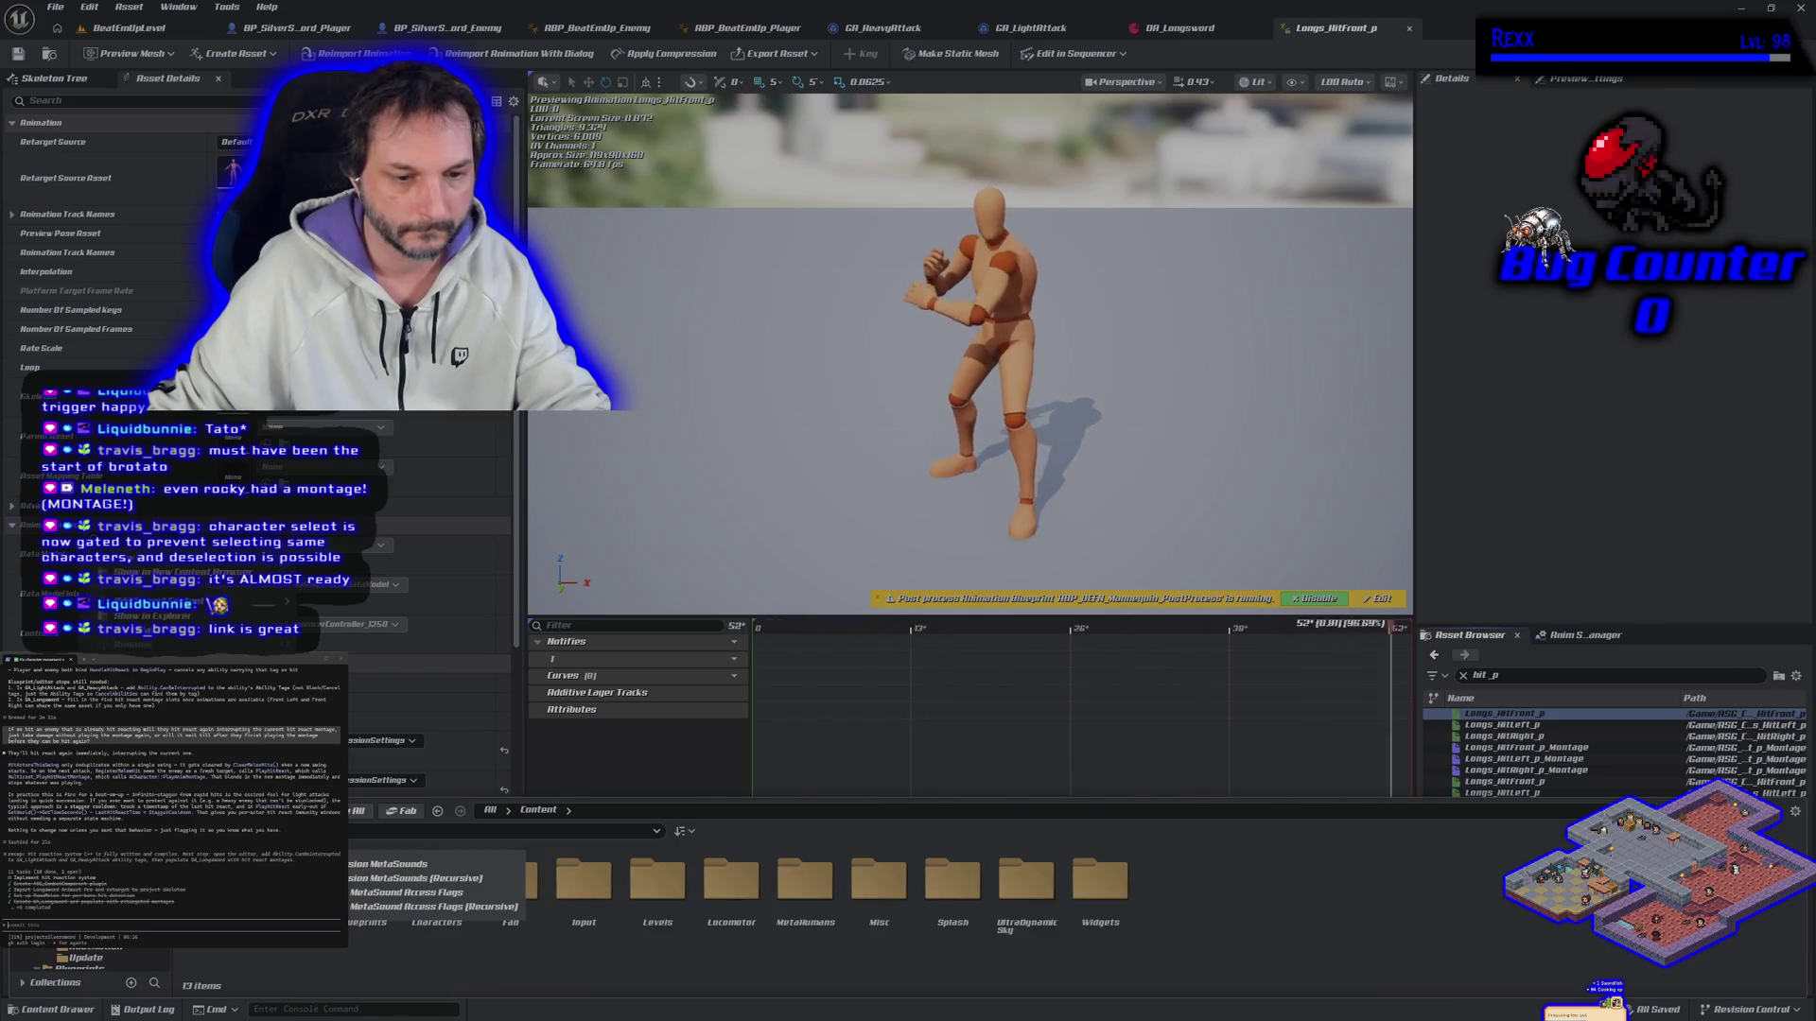
pyautogui.press('Escape')
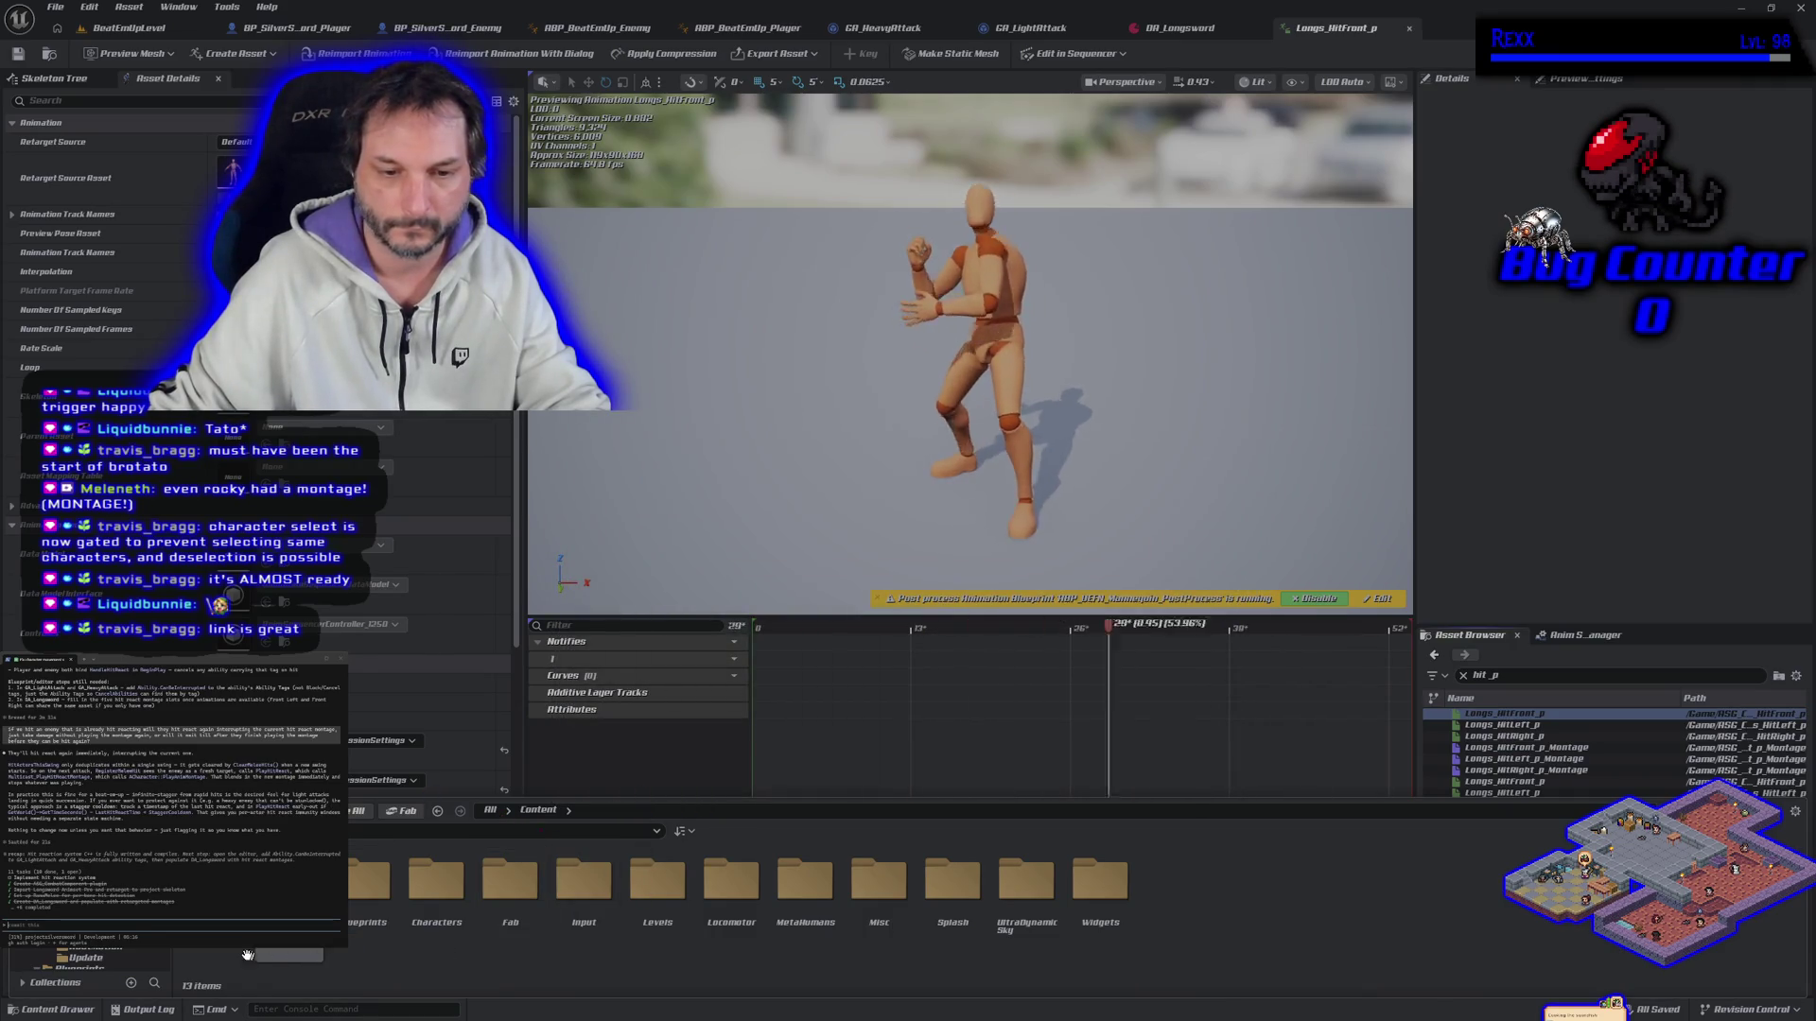
pyautogui.press('Return')
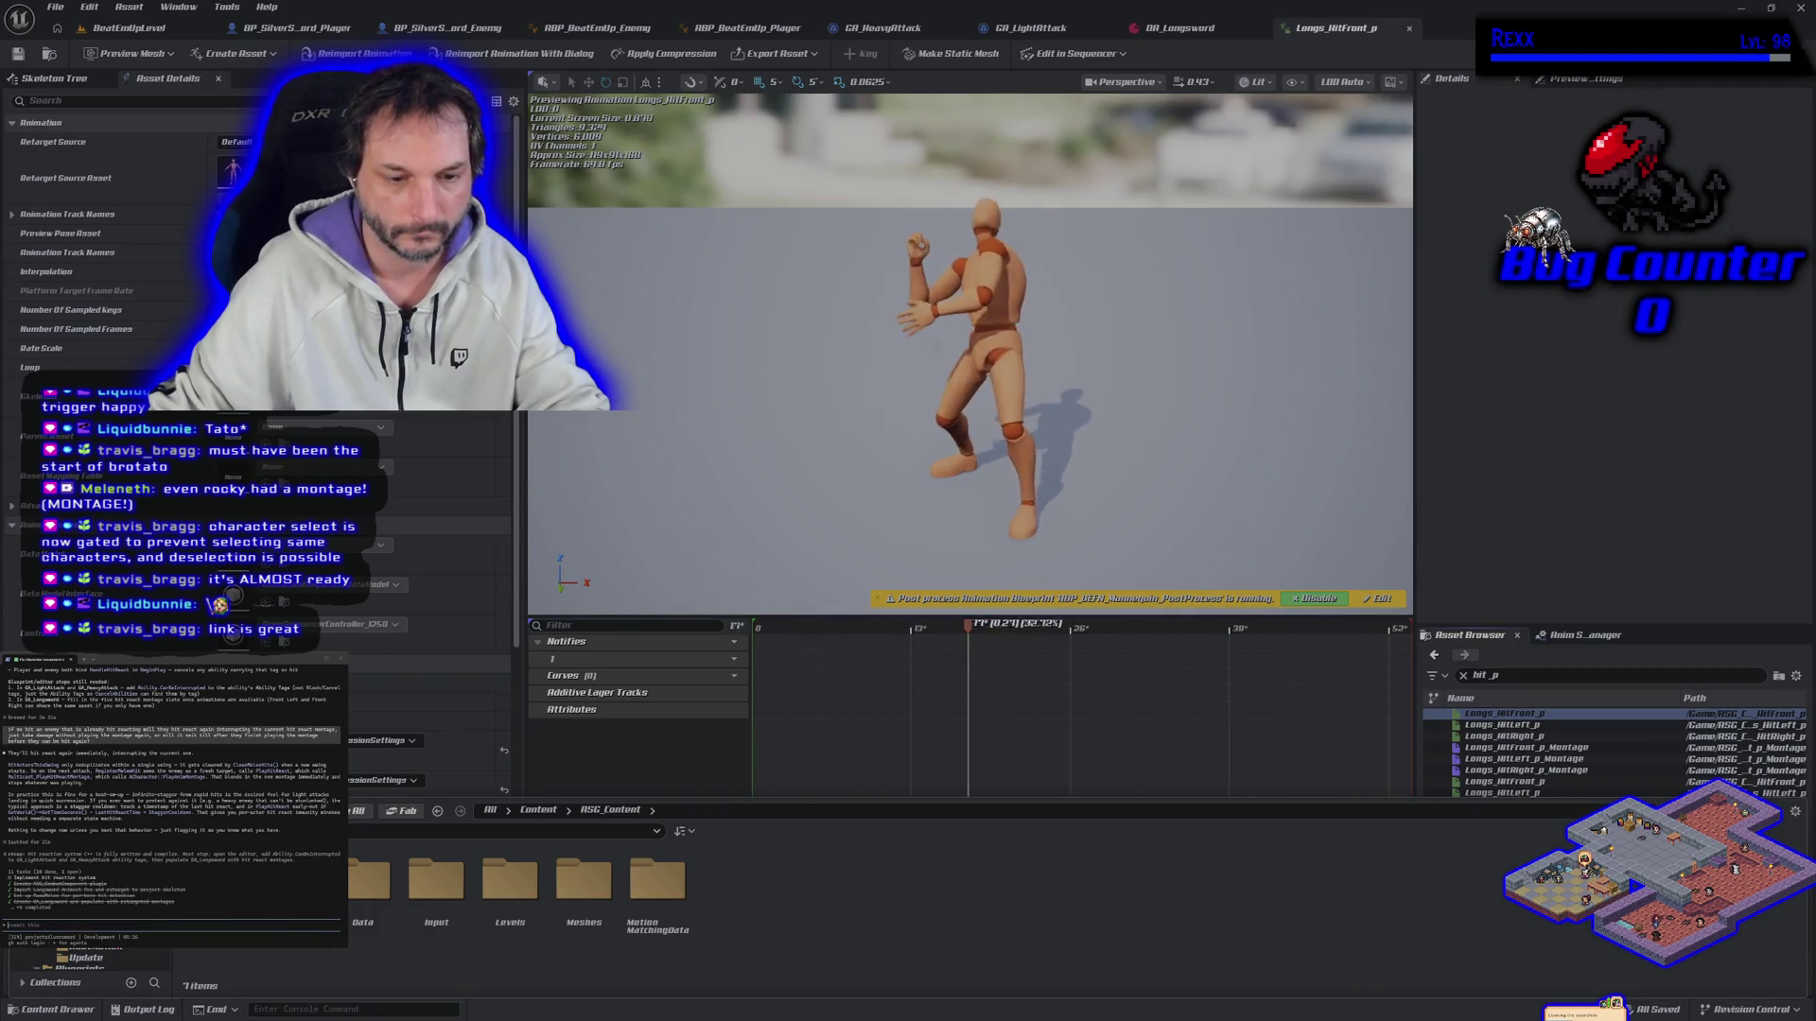
pyautogui.doubleClick(215, 879)
pyautogui.doubleClick(363, 879)
pyautogui.doubleClick(363, 879)
pyautogui.doubleClick(363, 879)
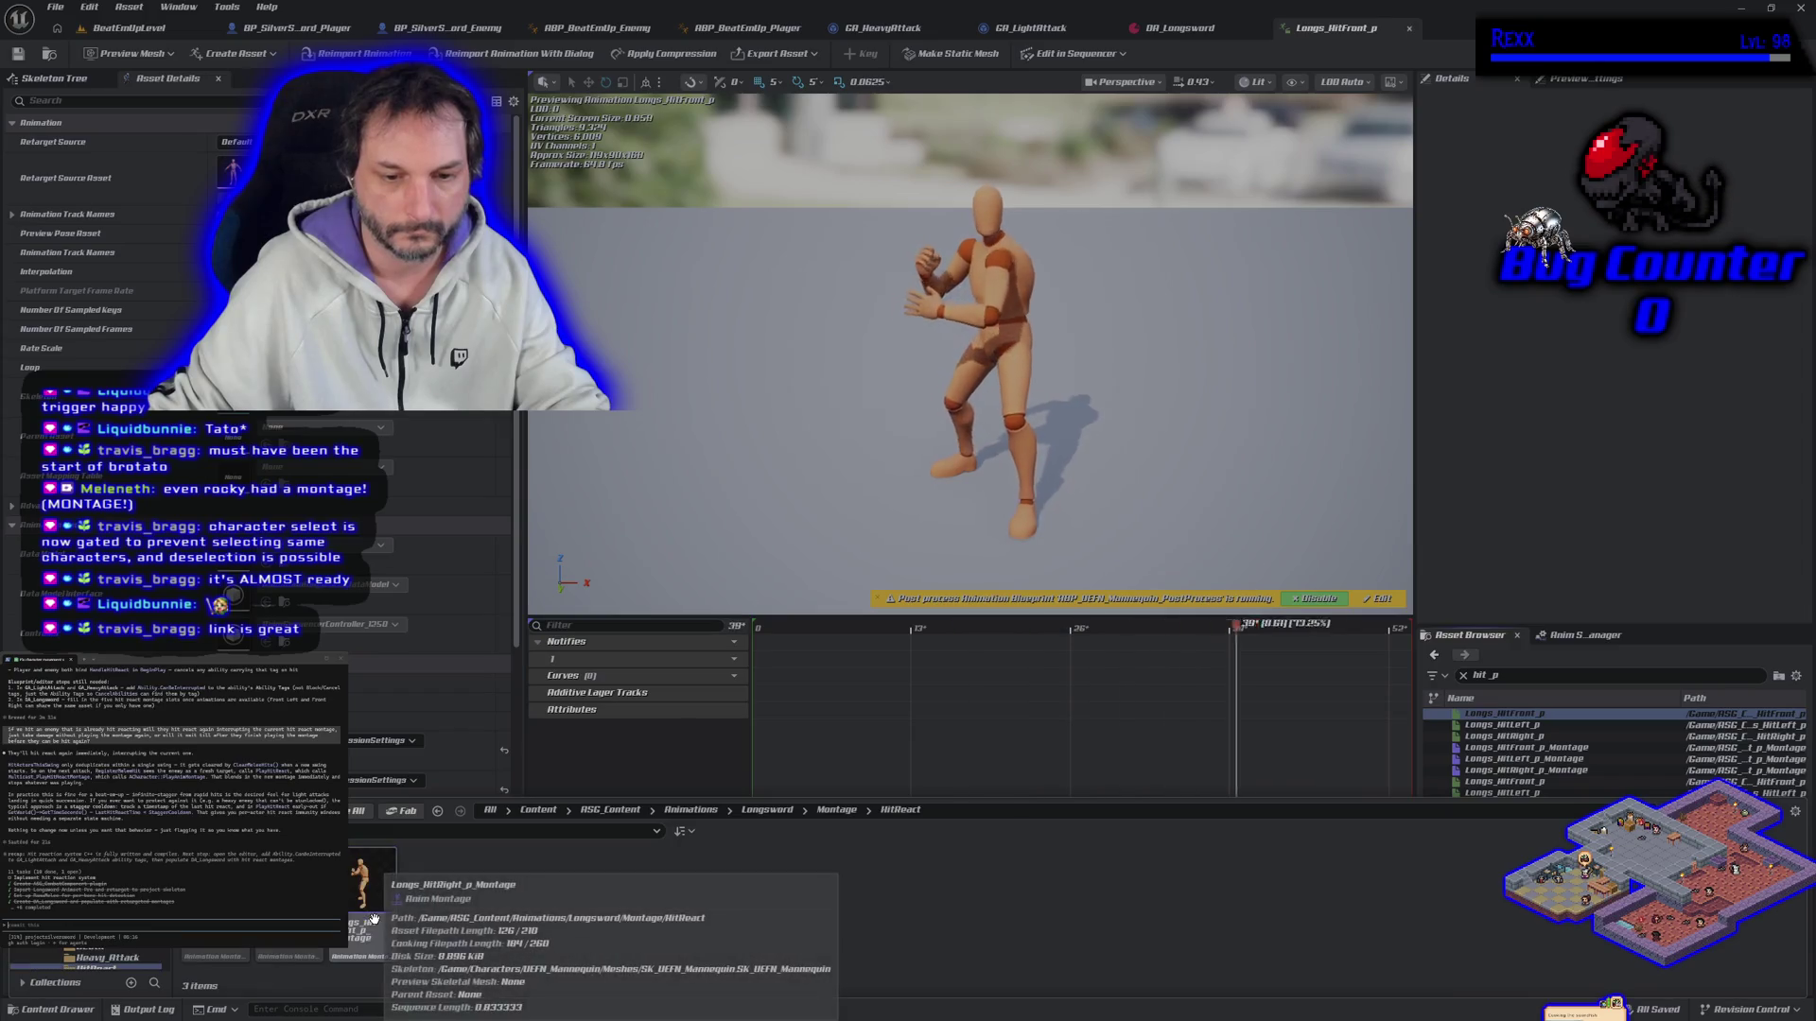
# Step: In DA_Longsword, assign the front, left and right hit montages to their hit-react slots
pyautogui.click(1173, 33)
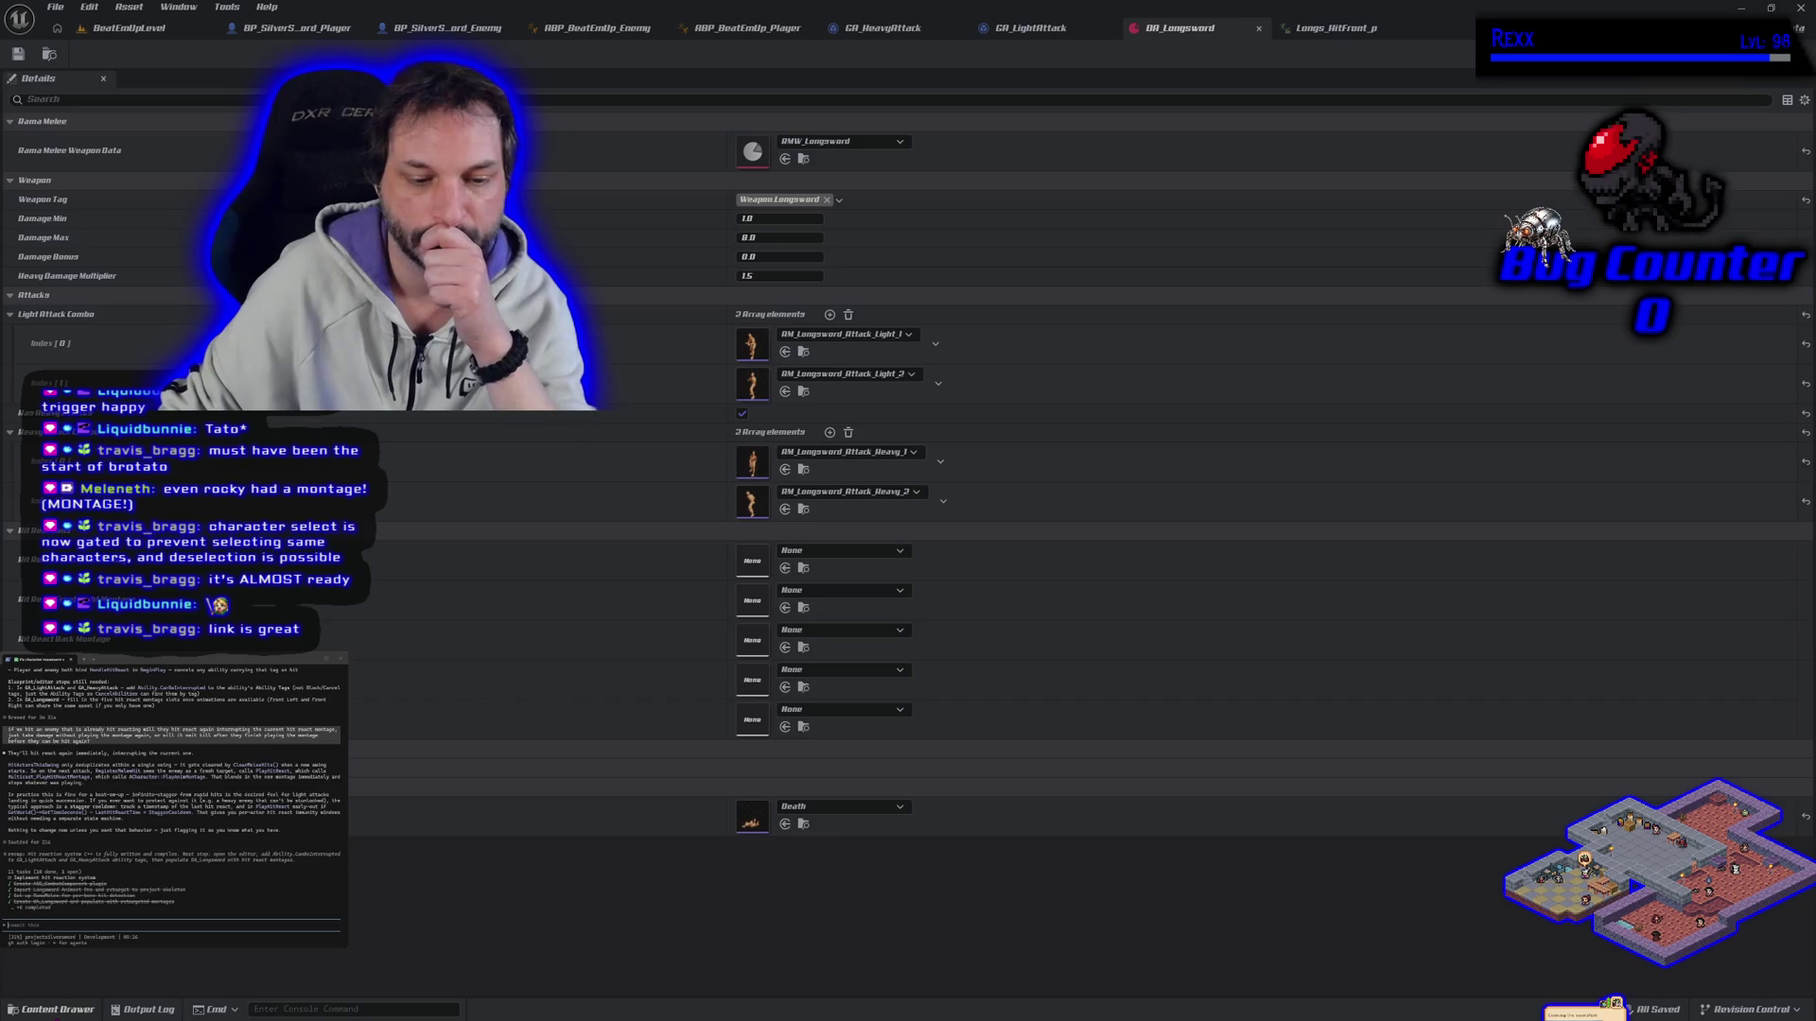
pyautogui.hotkey('ctrl', 'space')
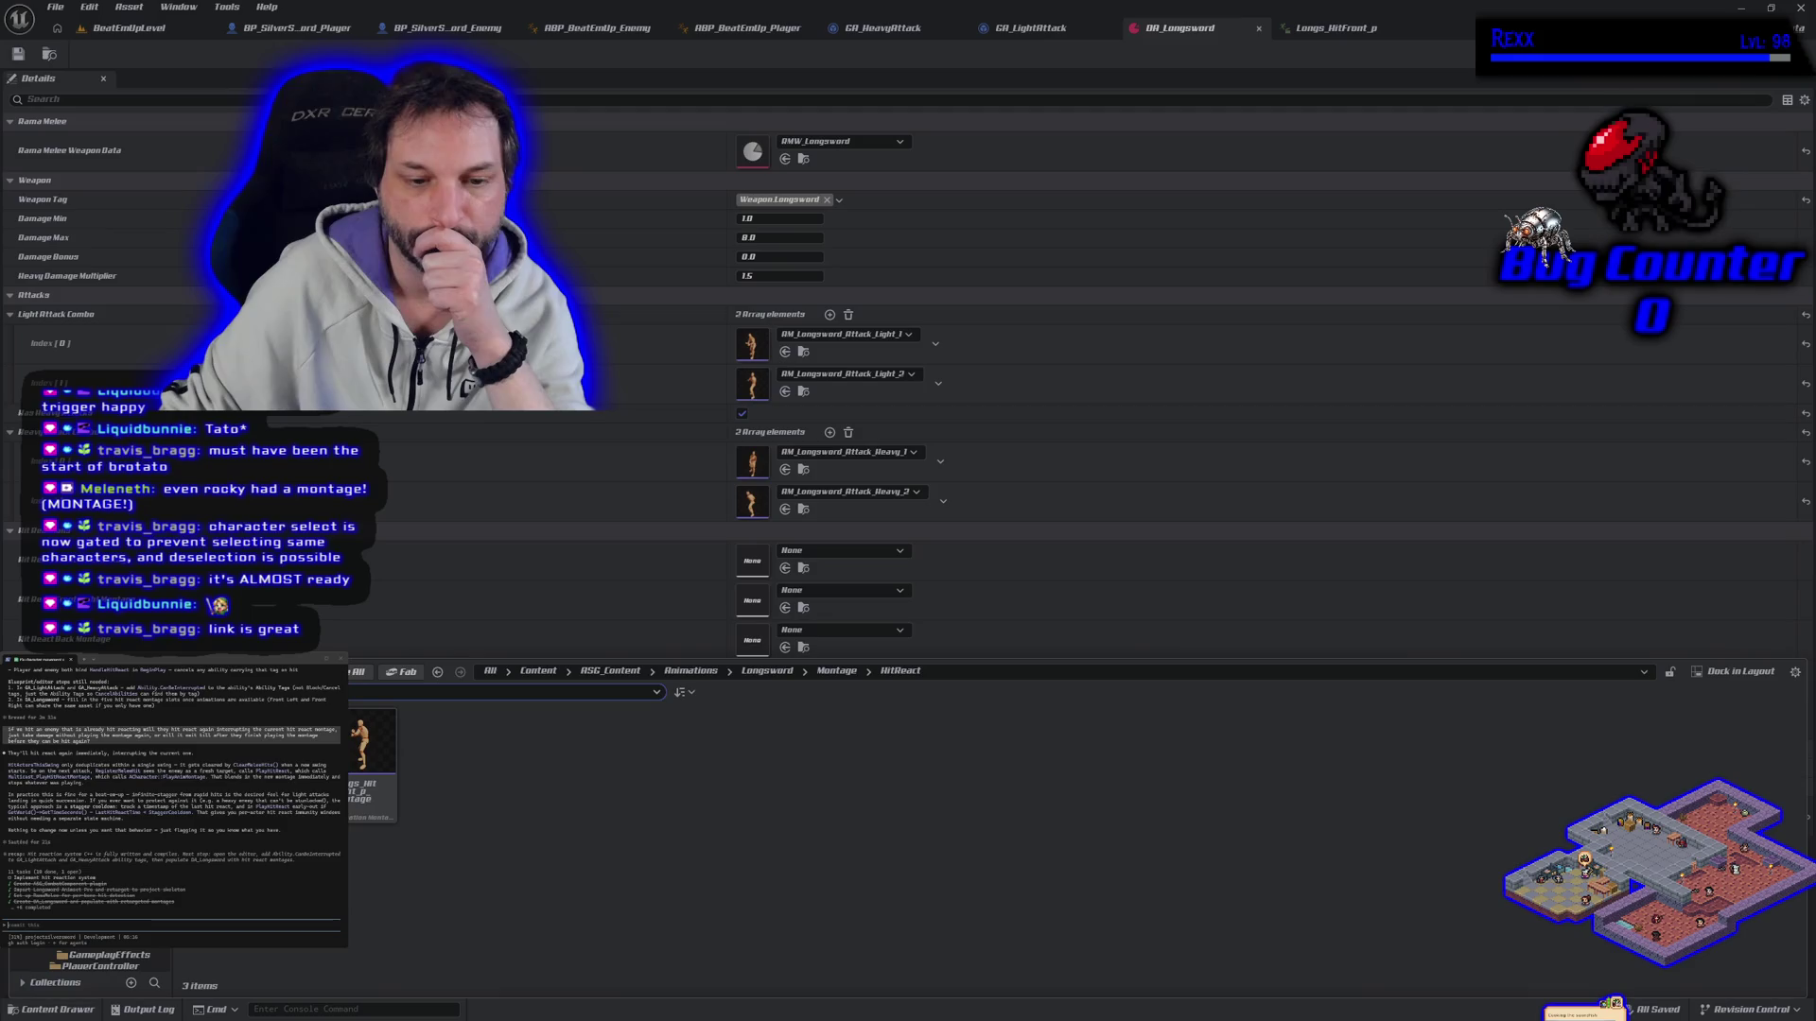
pyautogui.moveTo(372, 747)
pyautogui.mouseDown()
pyautogui.moveTo(379, 785)
pyautogui.moveTo(496, 657)
pyautogui.moveTo(764, 570)
pyautogui.mouseUp()
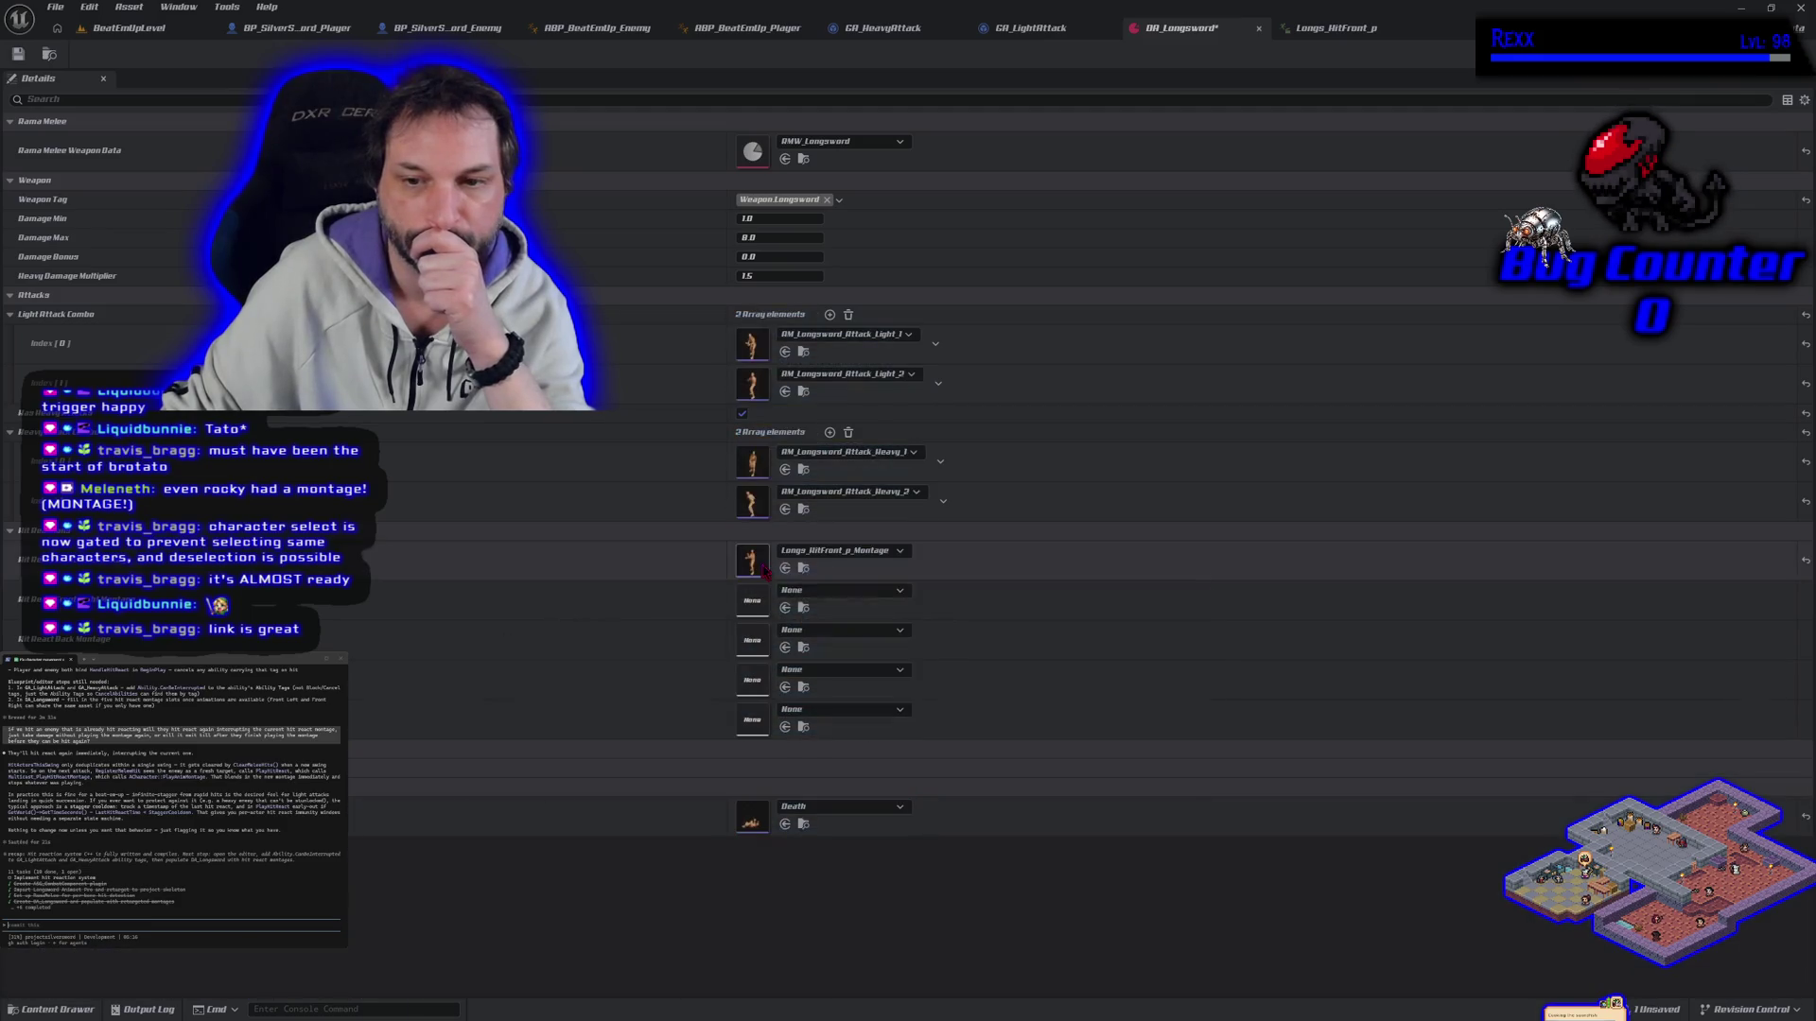
pyautogui.click(91, 1005)
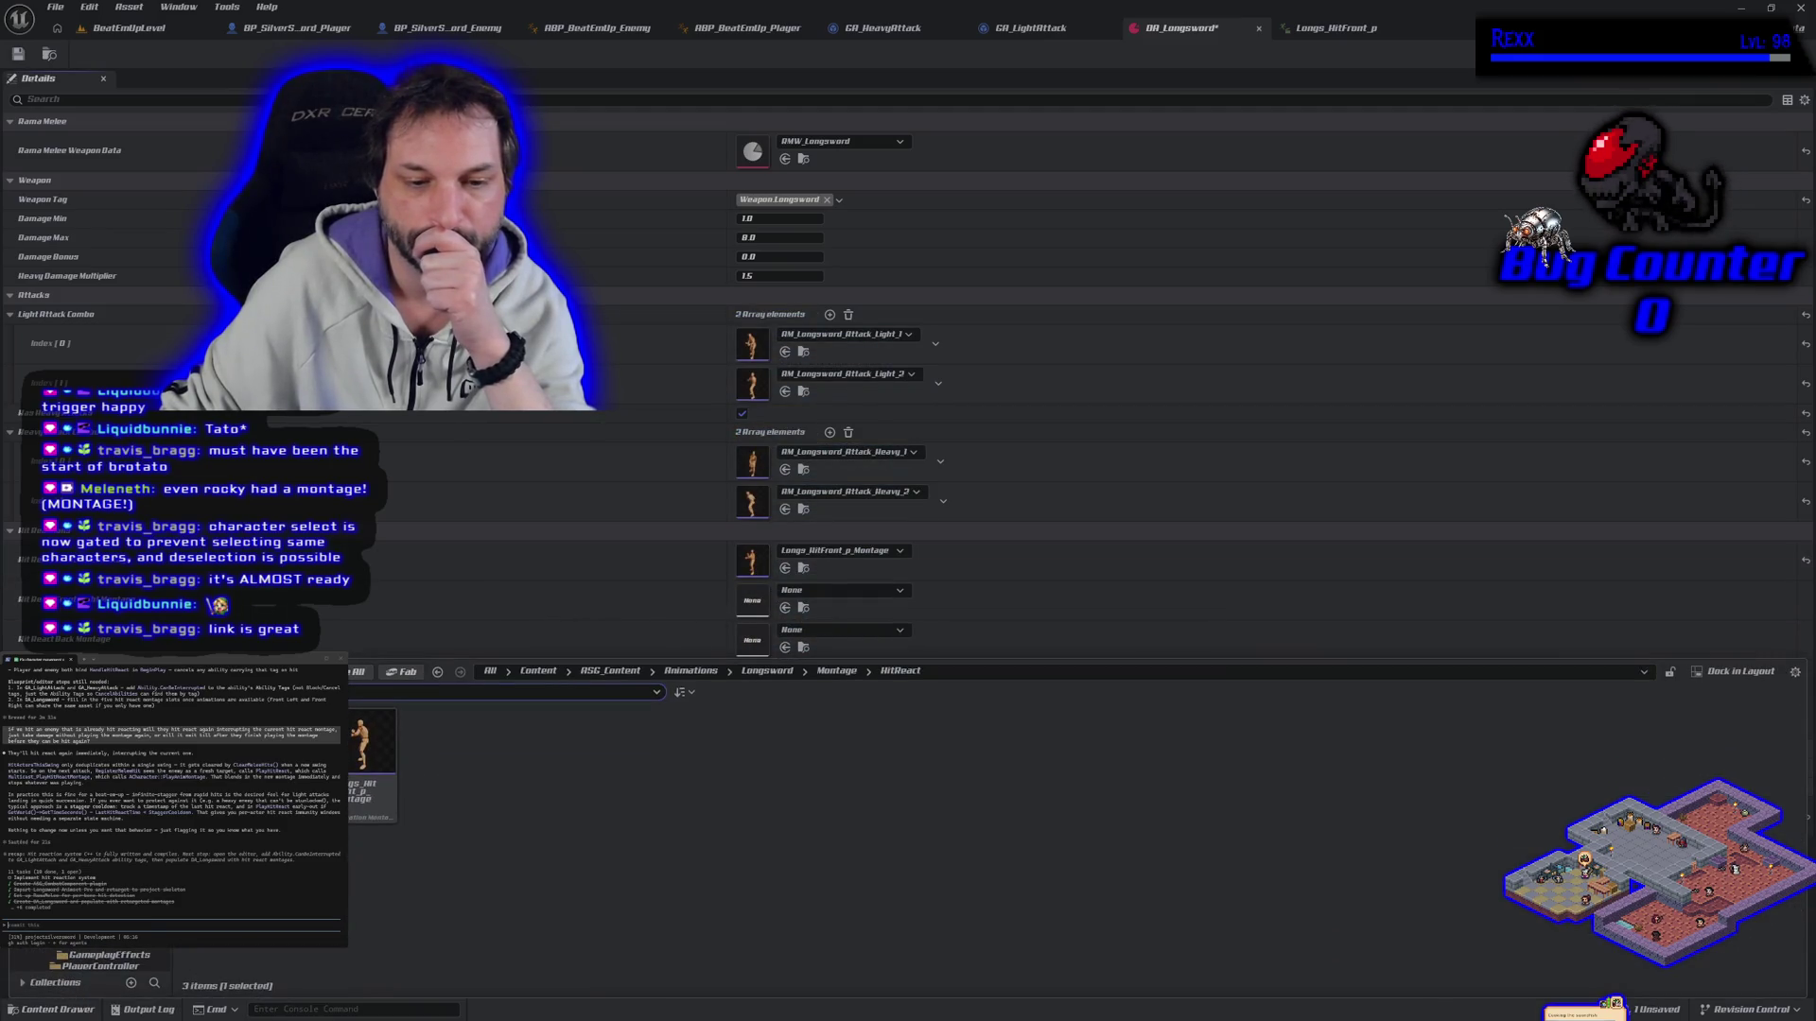
pyautogui.moveTo(371, 745); pyautogui.dragTo(748, 608)
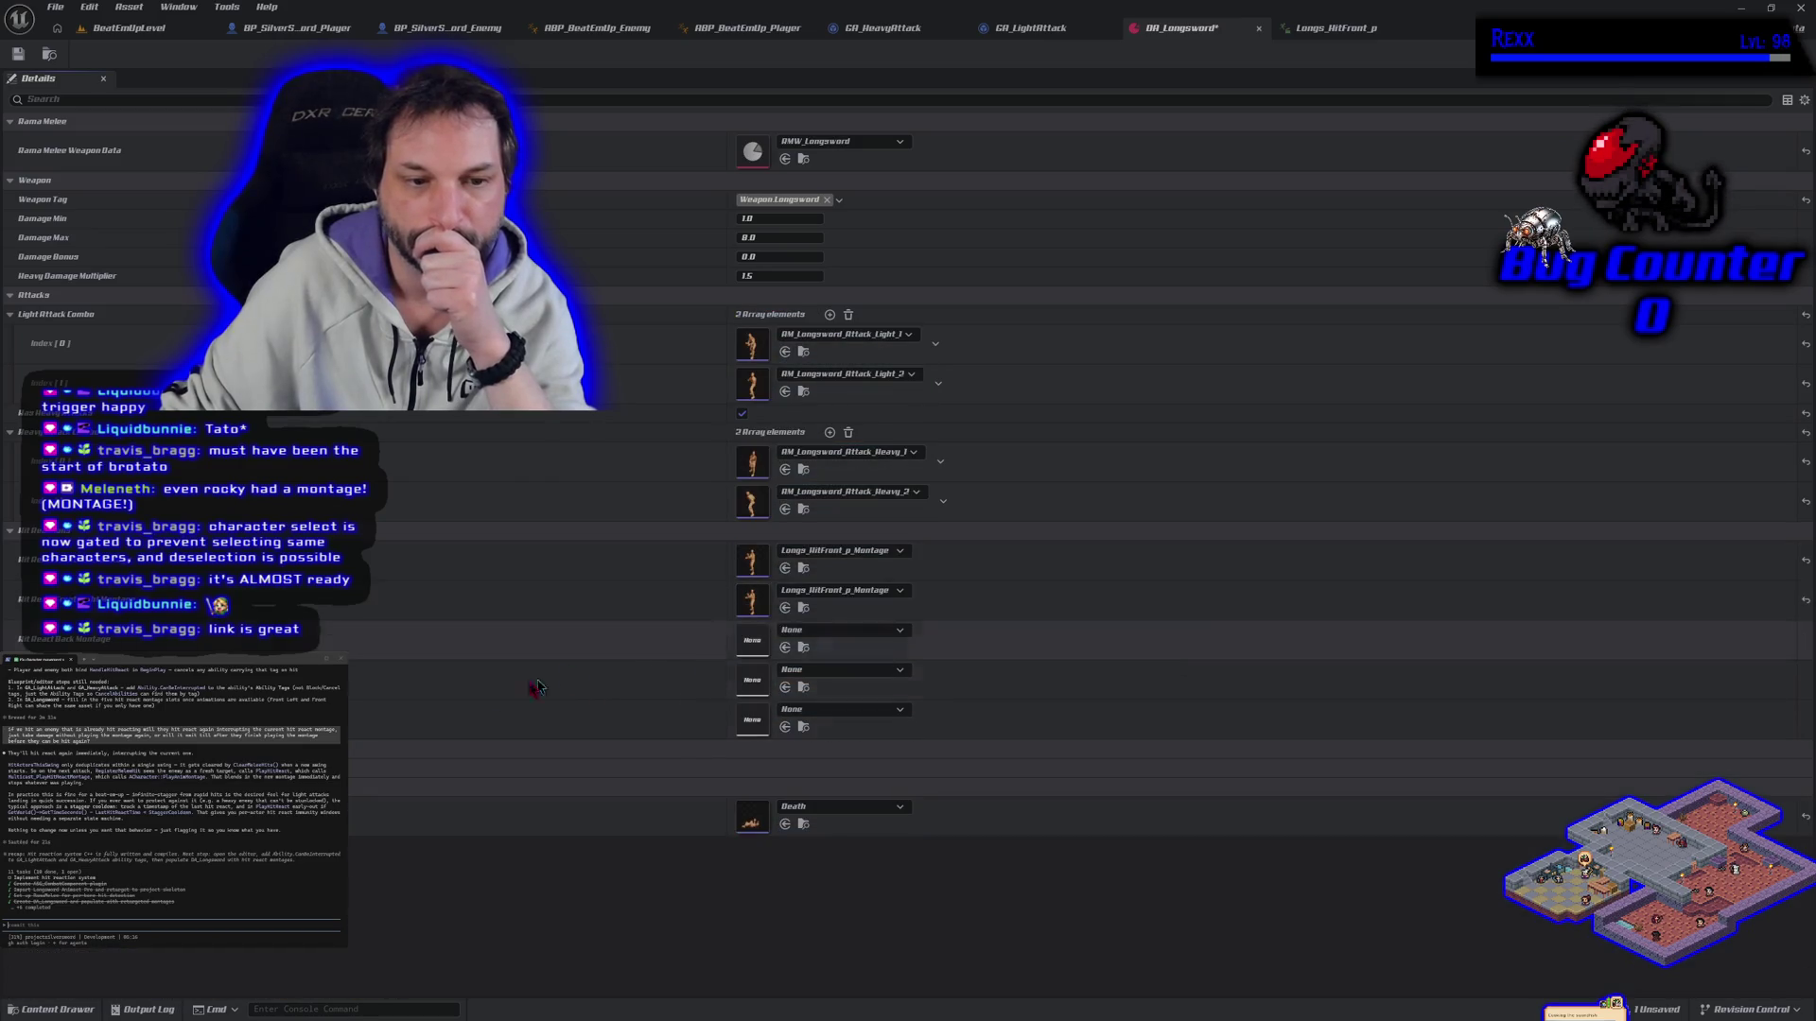
pyautogui.click(71, 1009)
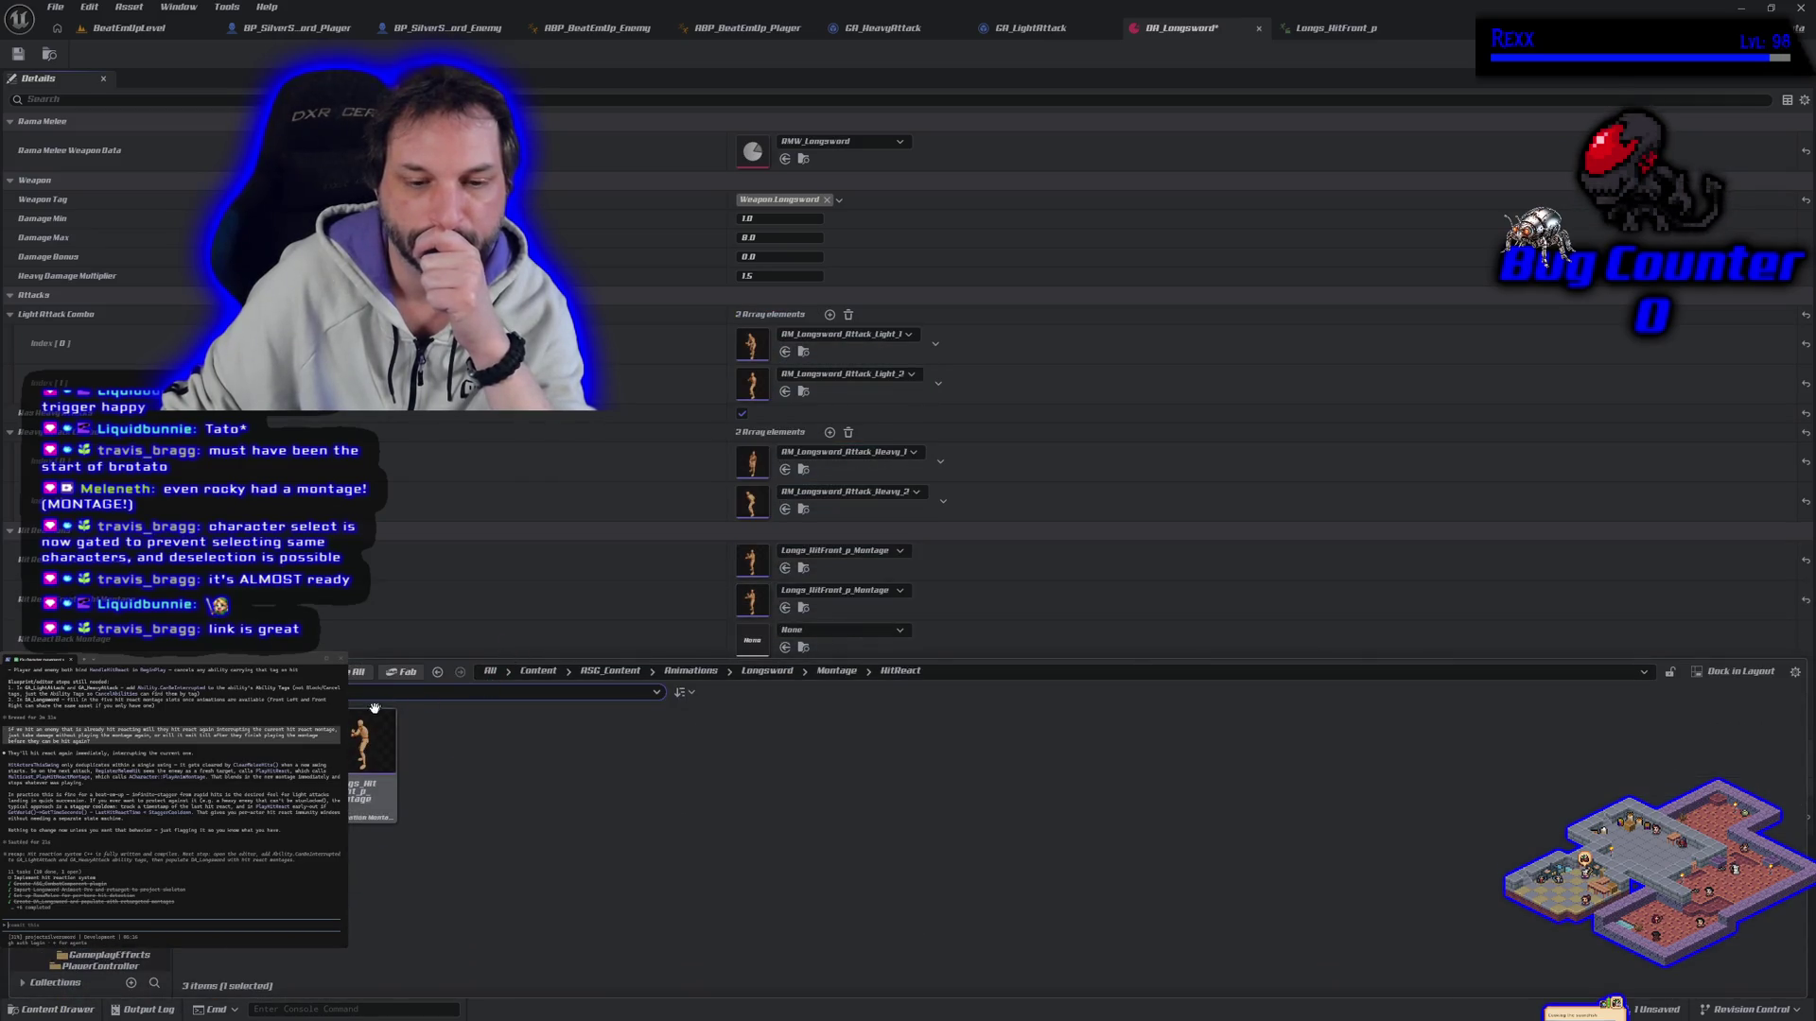
pyautogui.moveTo(364, 747)
pyautogui.mouseDown()
pyautogui.moveTo(458, 615)
pyautogui.moveTo(535, 632)
pyautogui.moveTo(627, 689)
pyautogui.moveTo(747, 682)
pyautogui.mouseUp()
pyautogui.click(76, 1008)
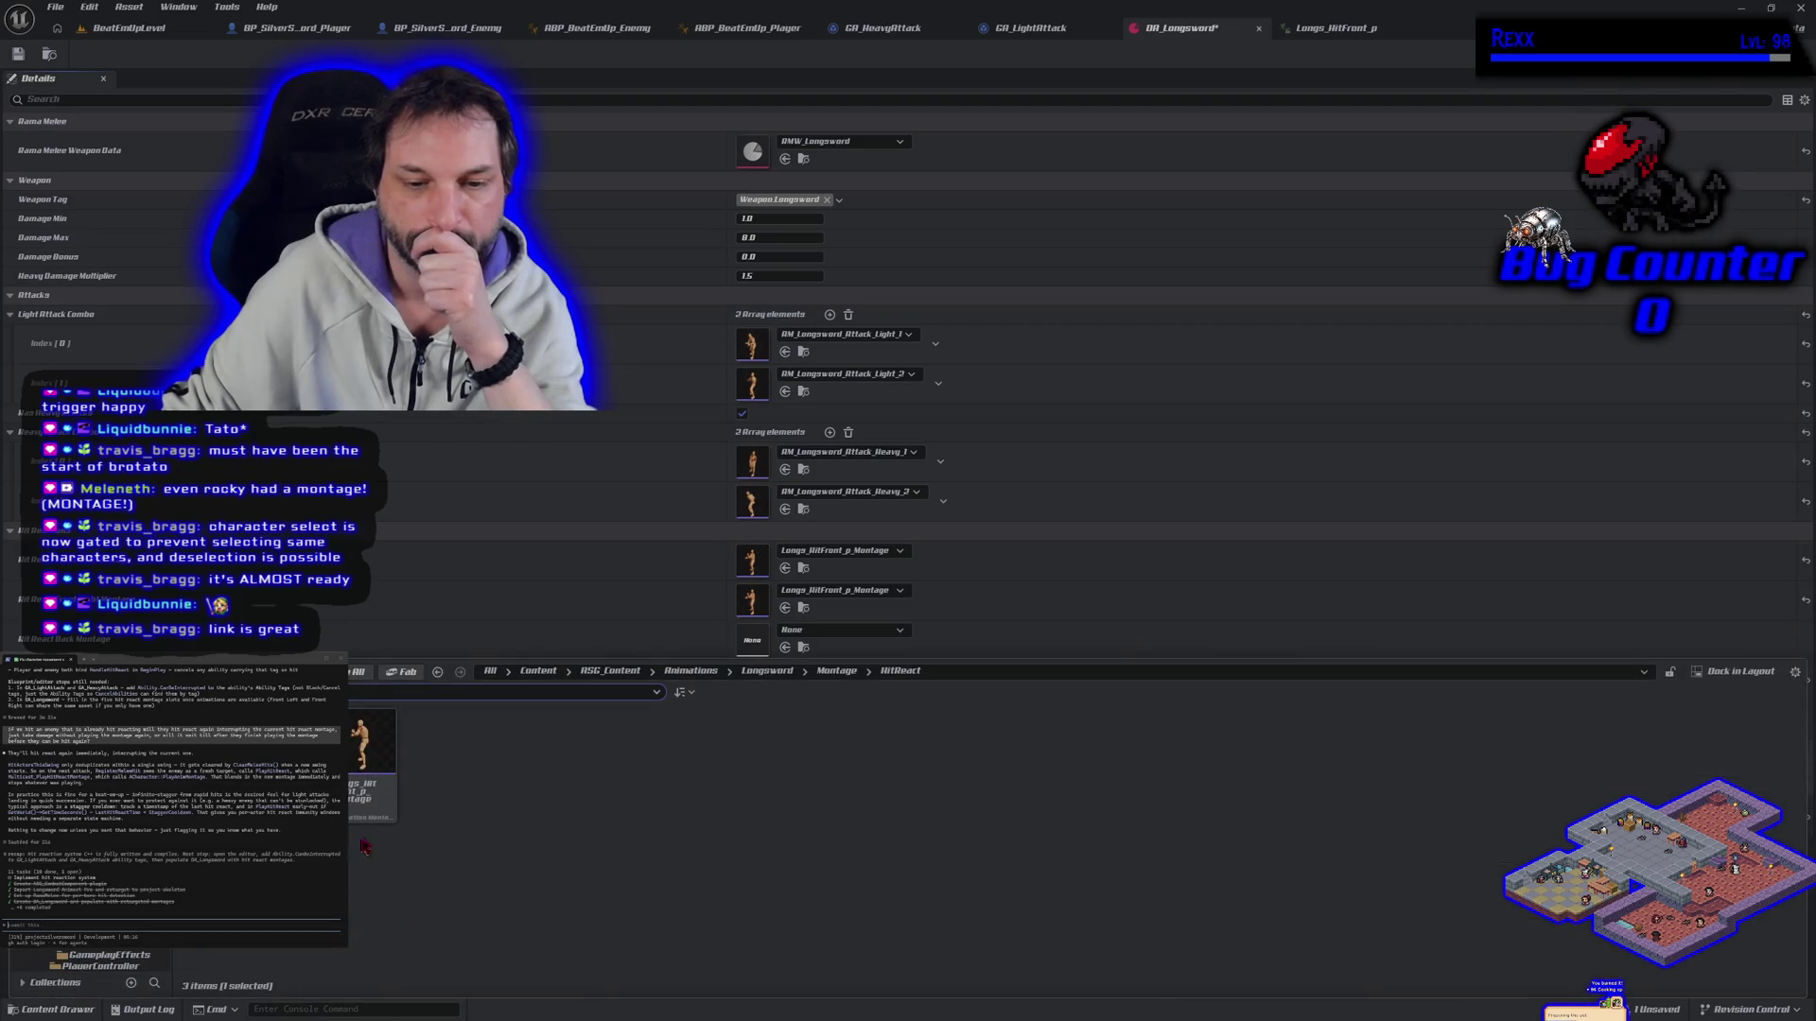
pyautogui.moveTo(399, 733)
pyautogui.mouseDown()
pyautogui.moveTo(770, 741)
pyautogui.moveTo(768, 724)
pyautogui.mouseUp()
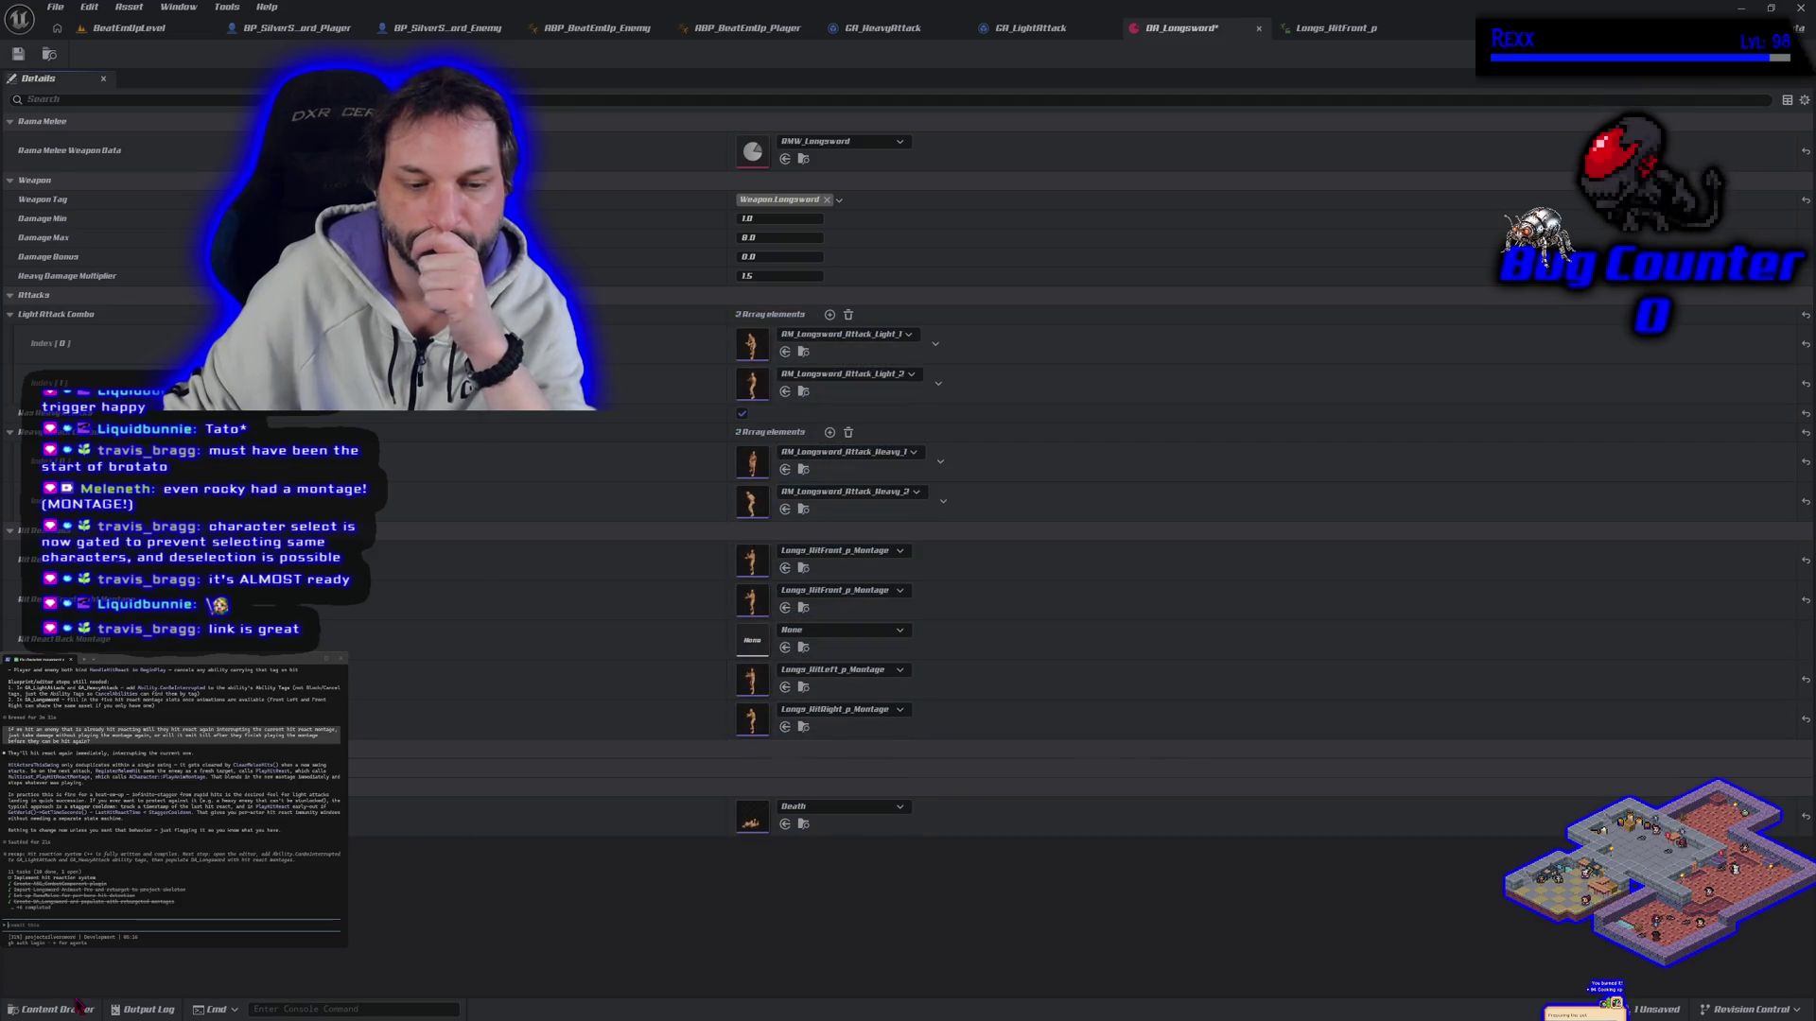
pyautogui.click(57, 1009)
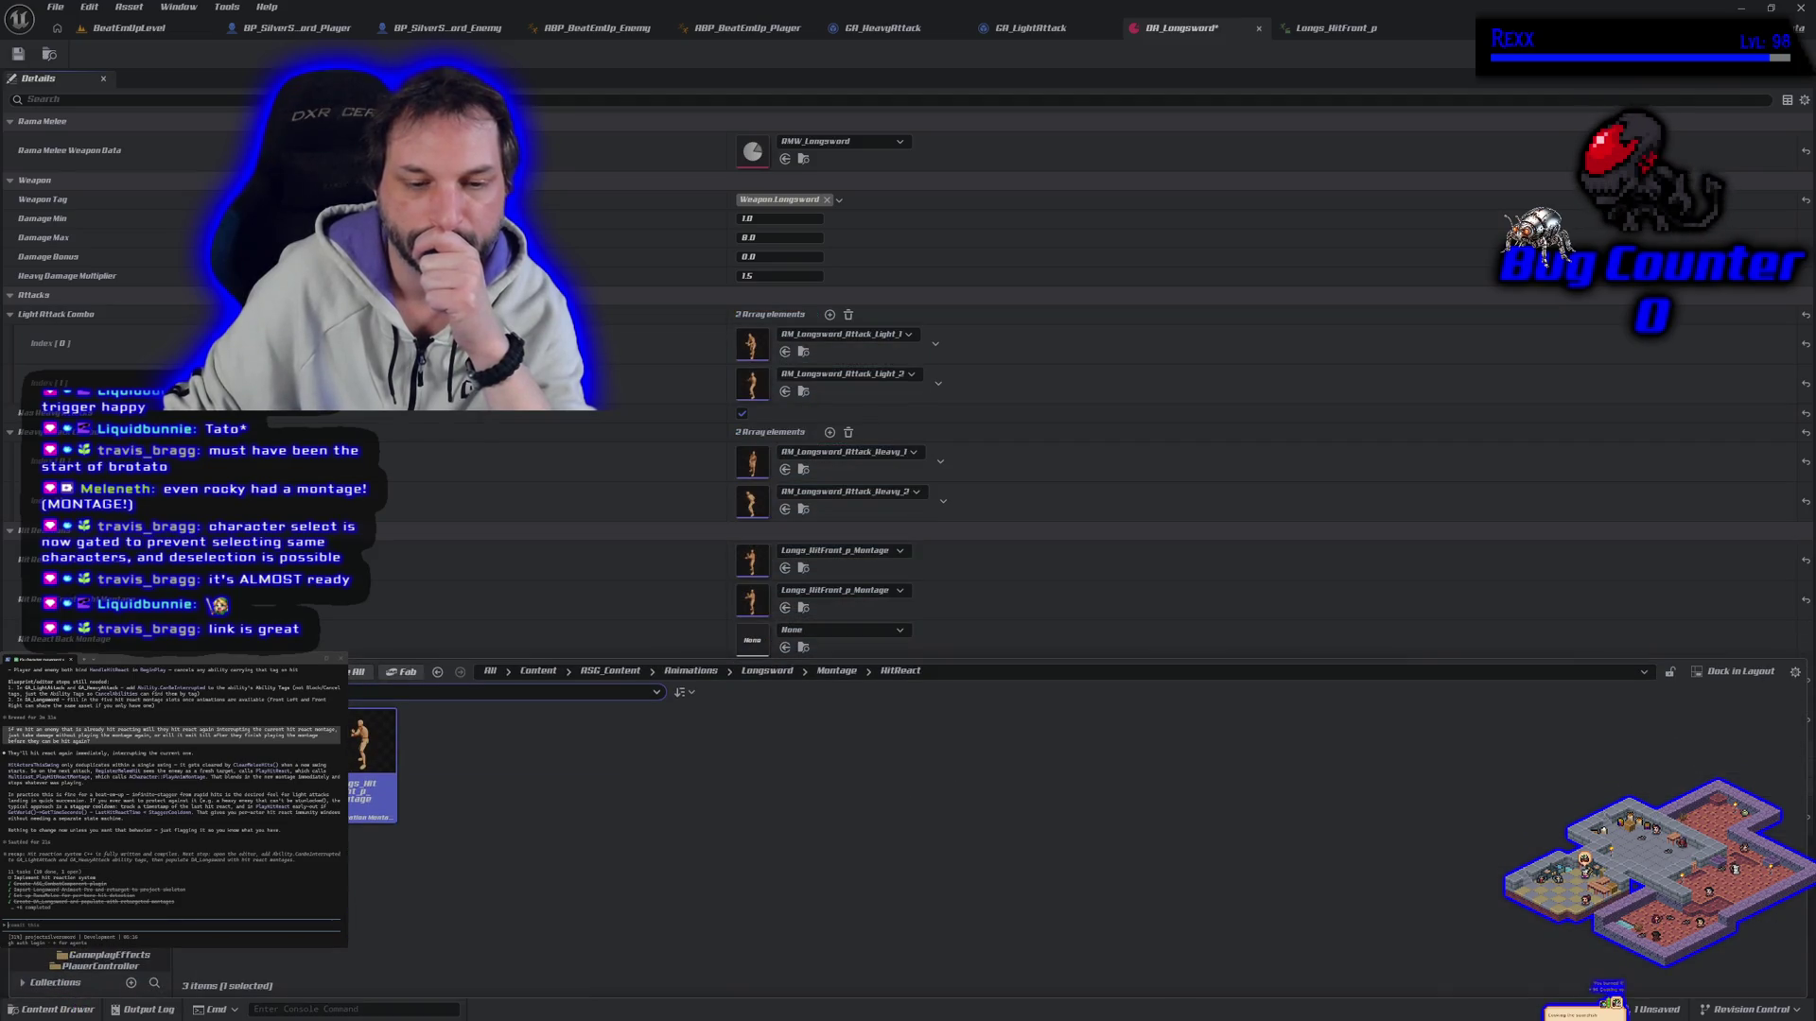
pyautogui.press('Escape')
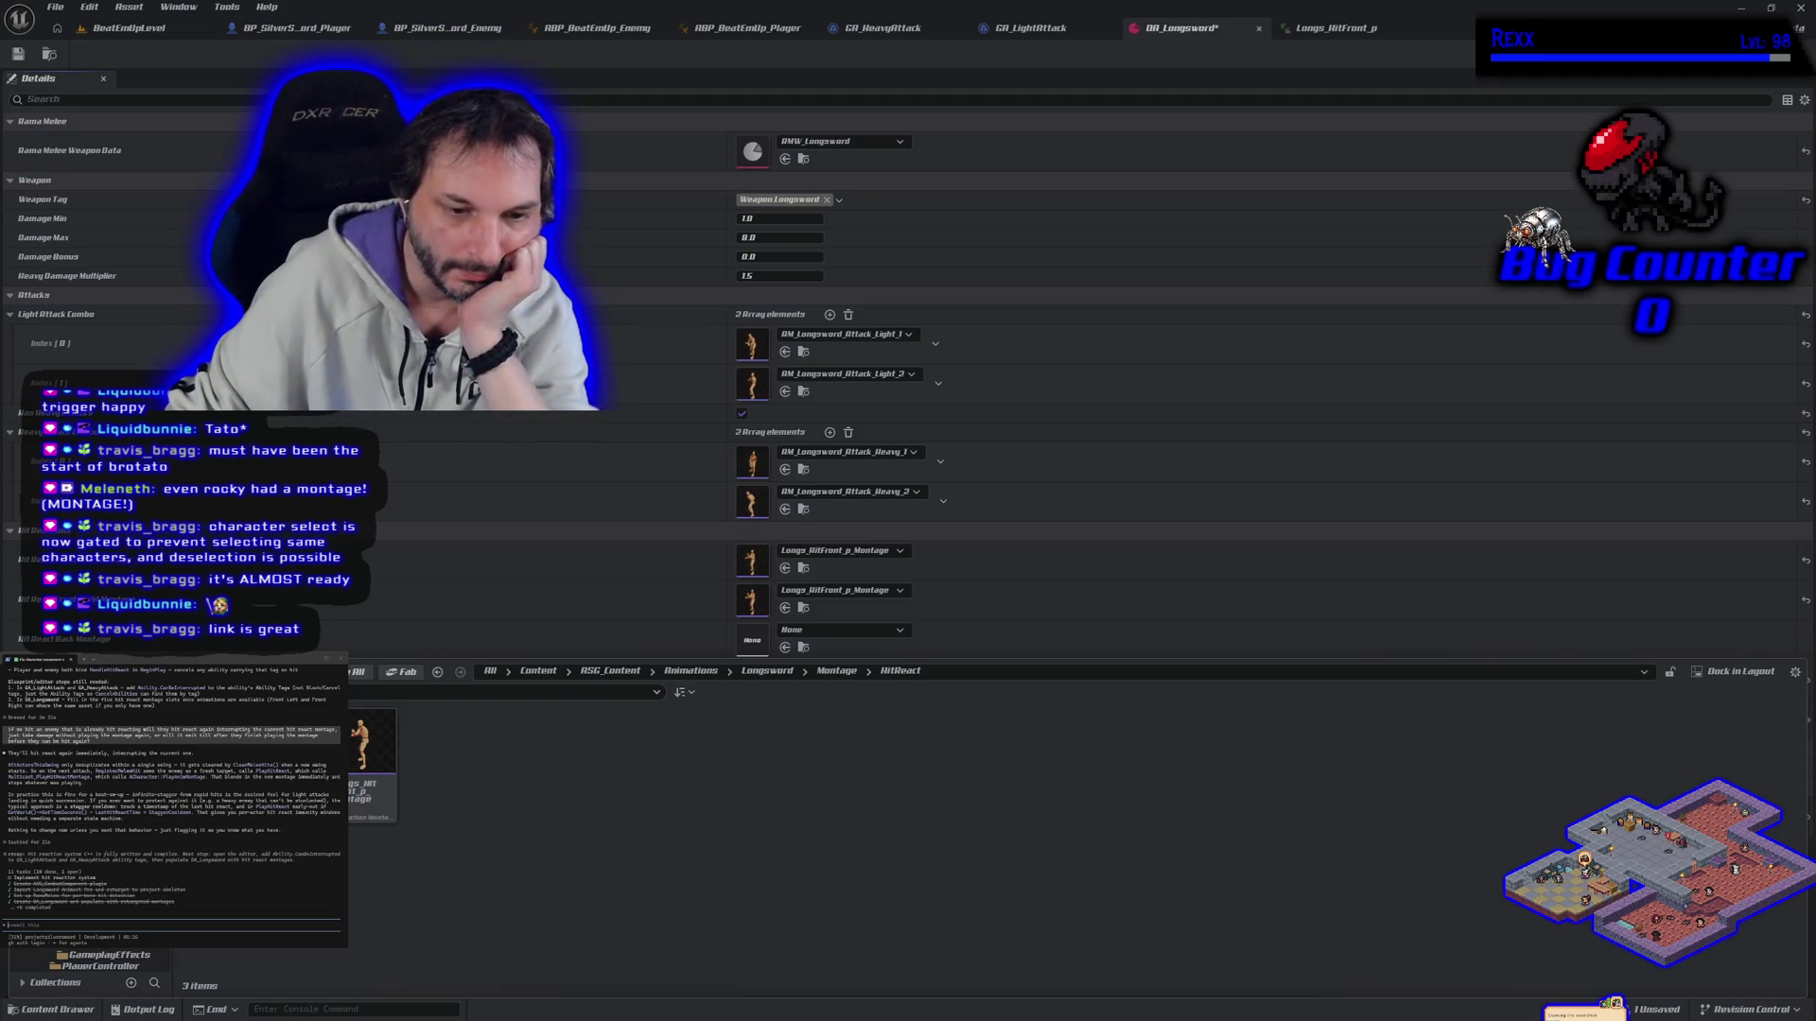
# Step: Search the Longsword InPlace animations for '_back'
pyautogui.click(95, 851)
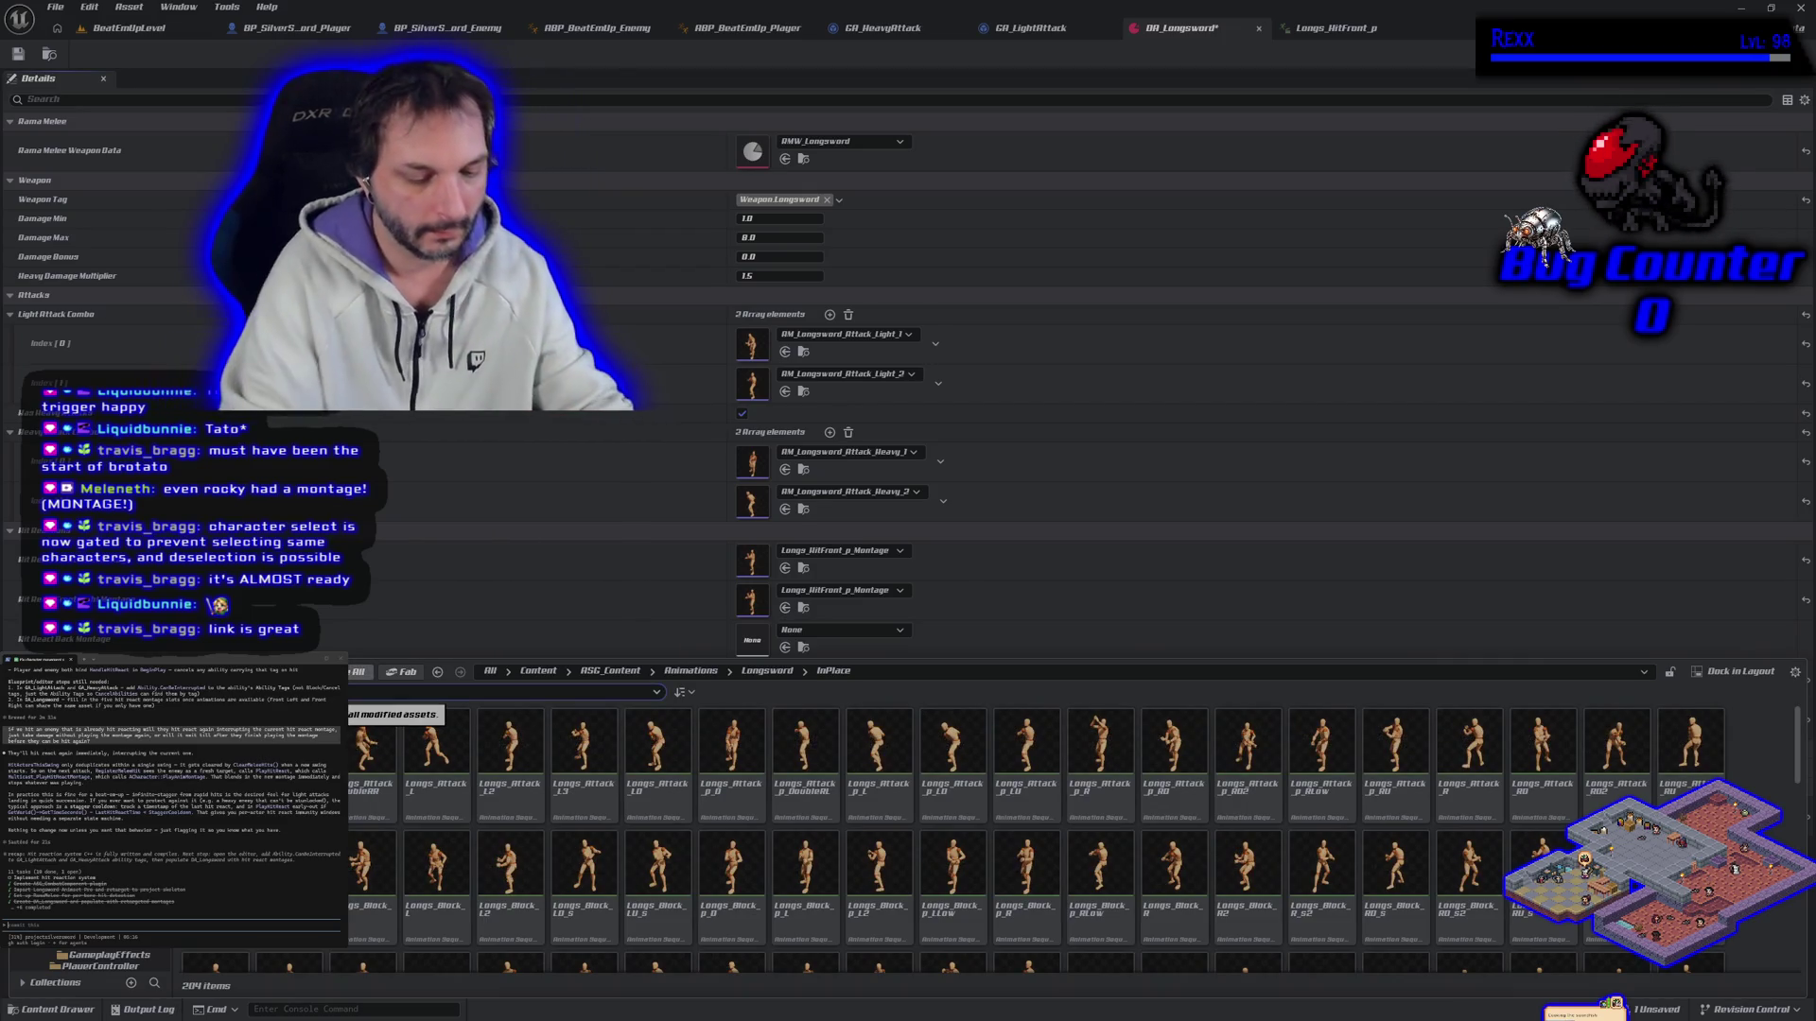
pyautogui.click(322, 692)
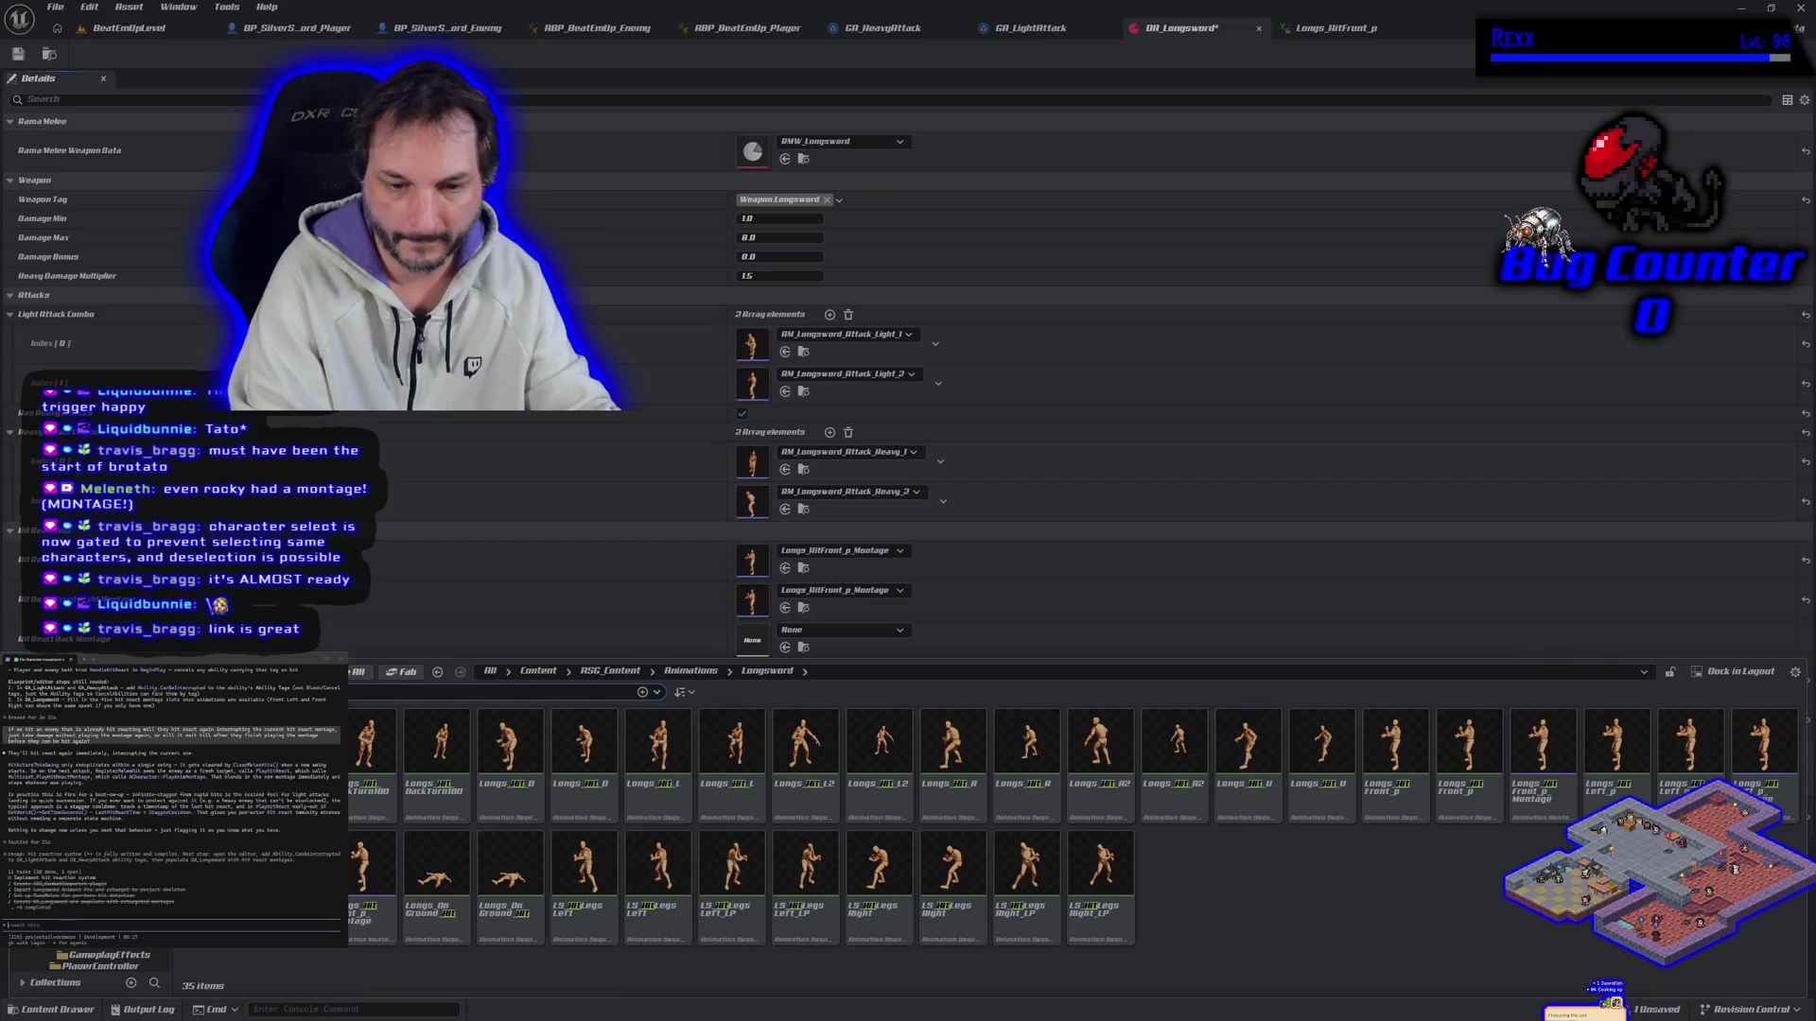
pyautogui.write('_')
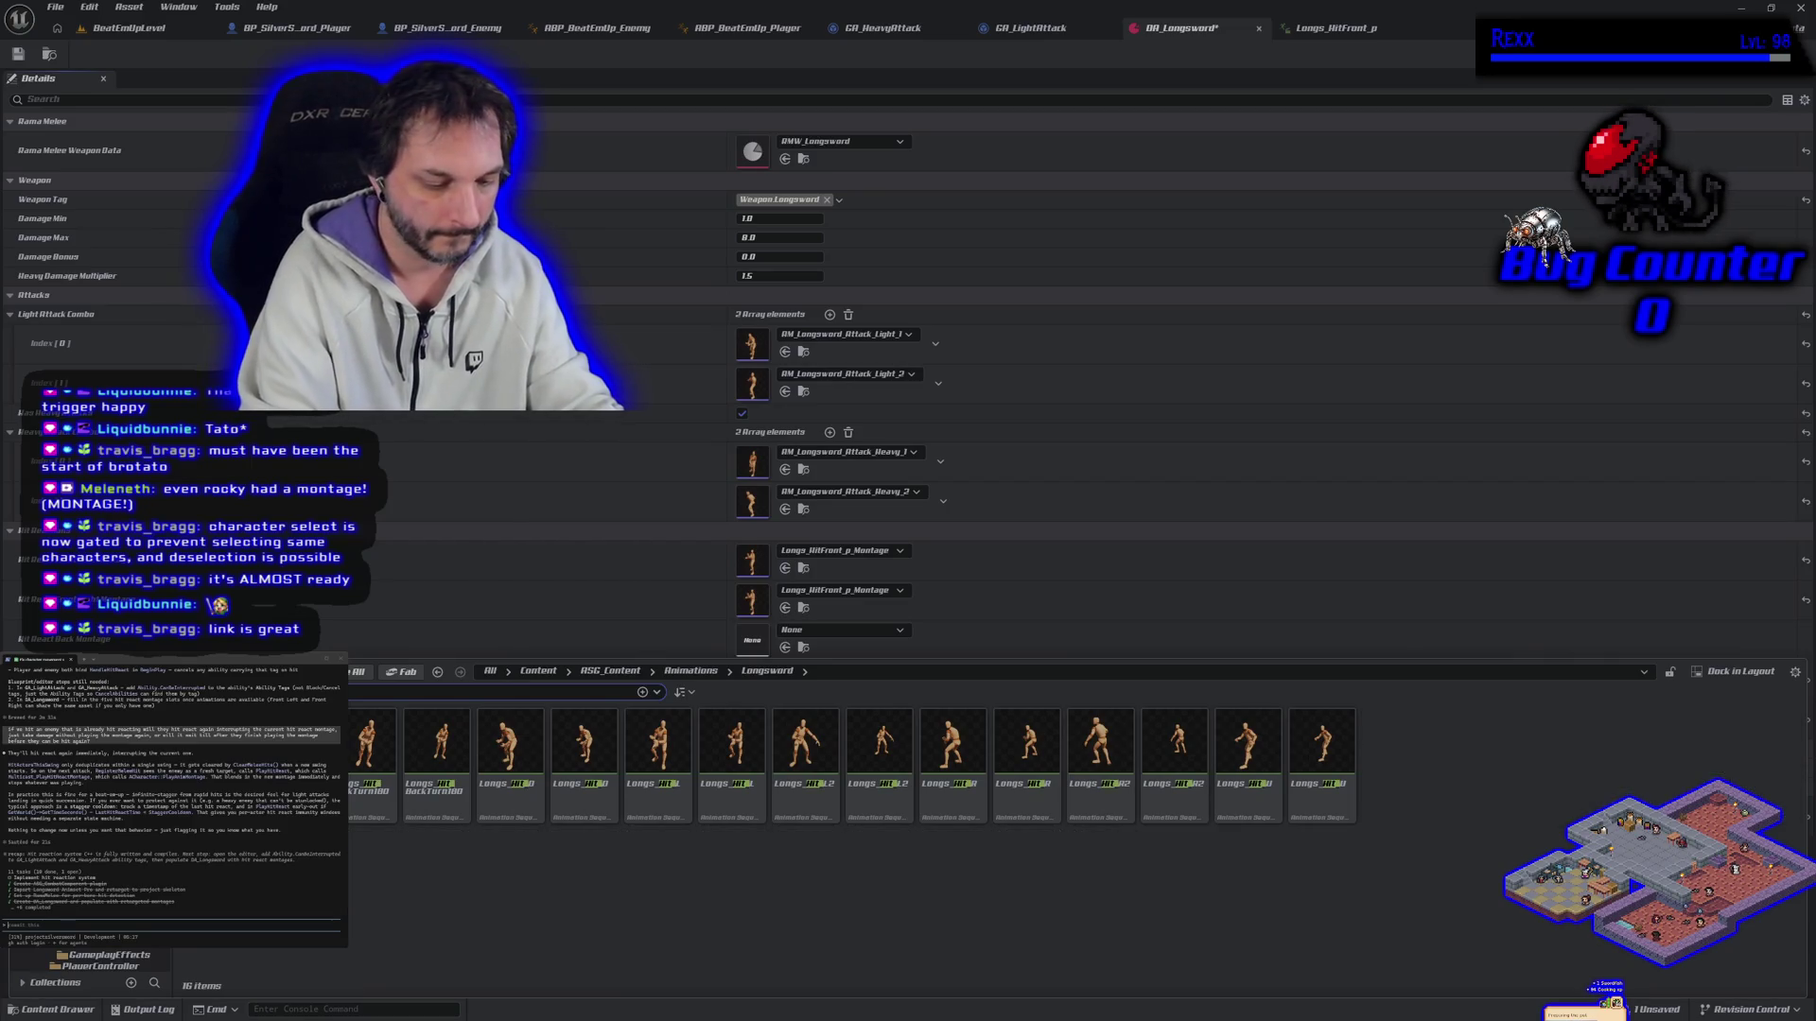
pyautogui.write('back')
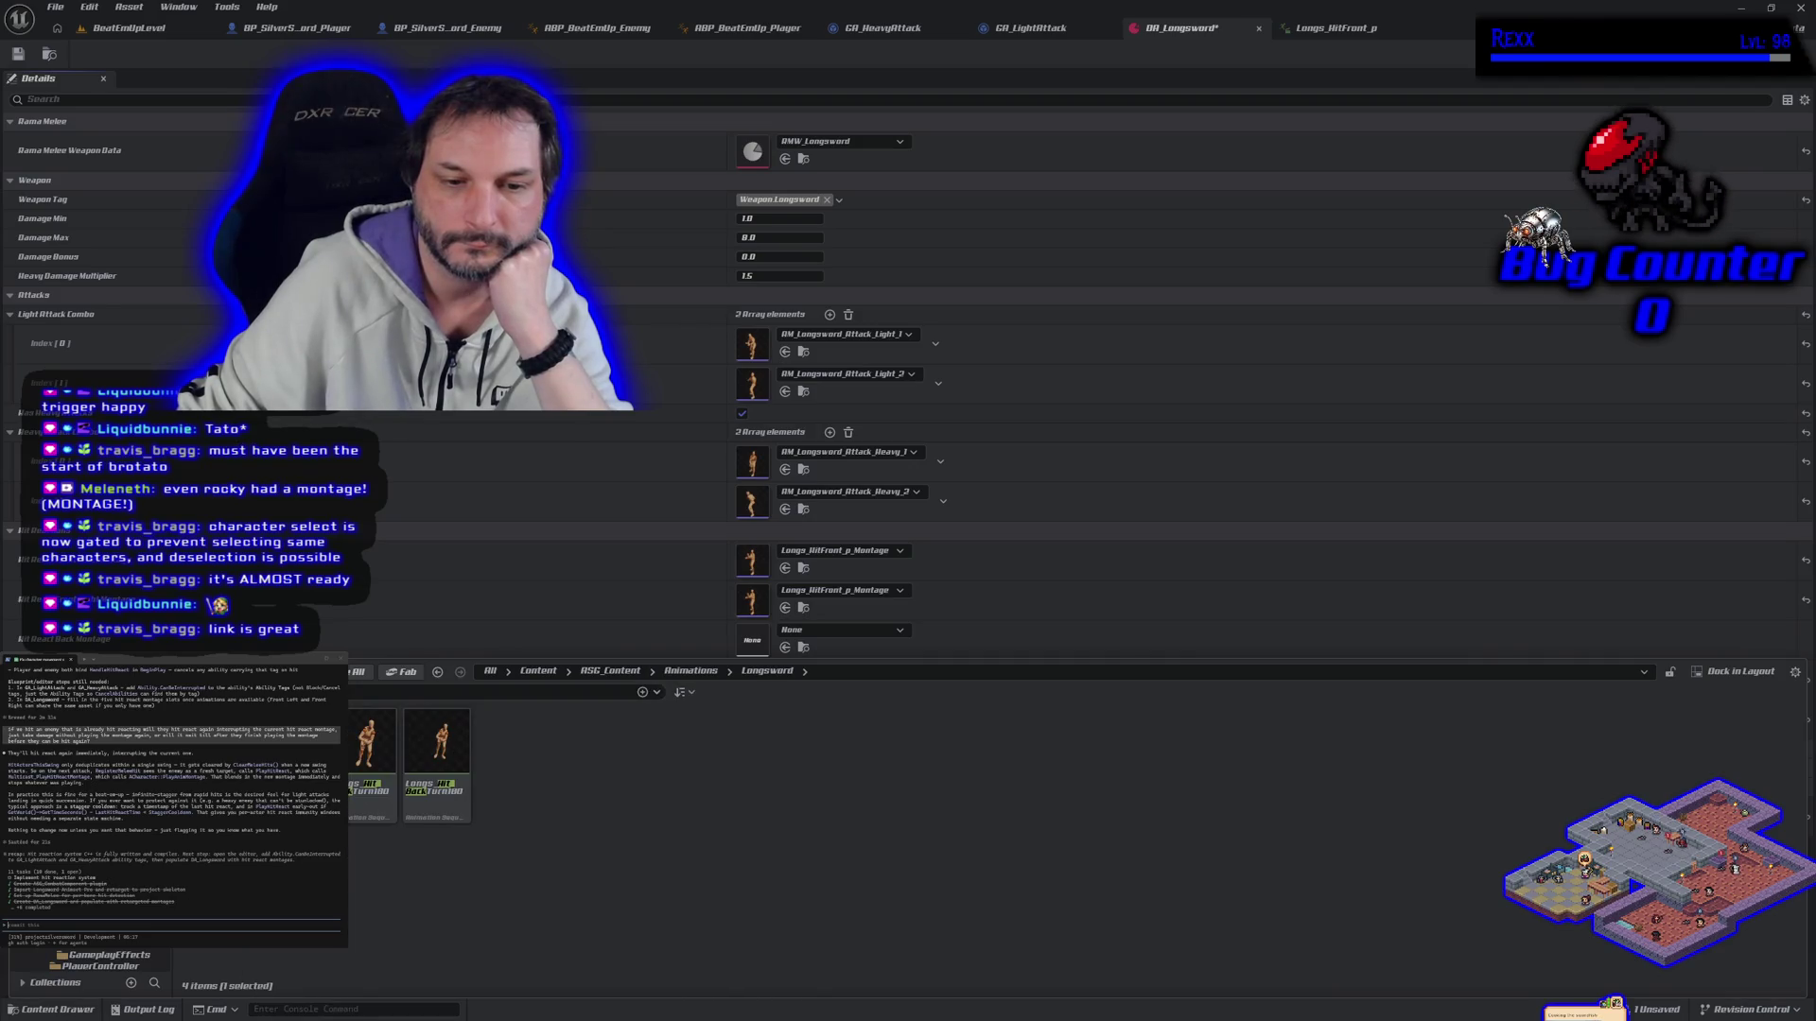
# Step: Open the Longs_Hit_Back animation and view its full timeline
pyautogui.doubleClick(436, 747)
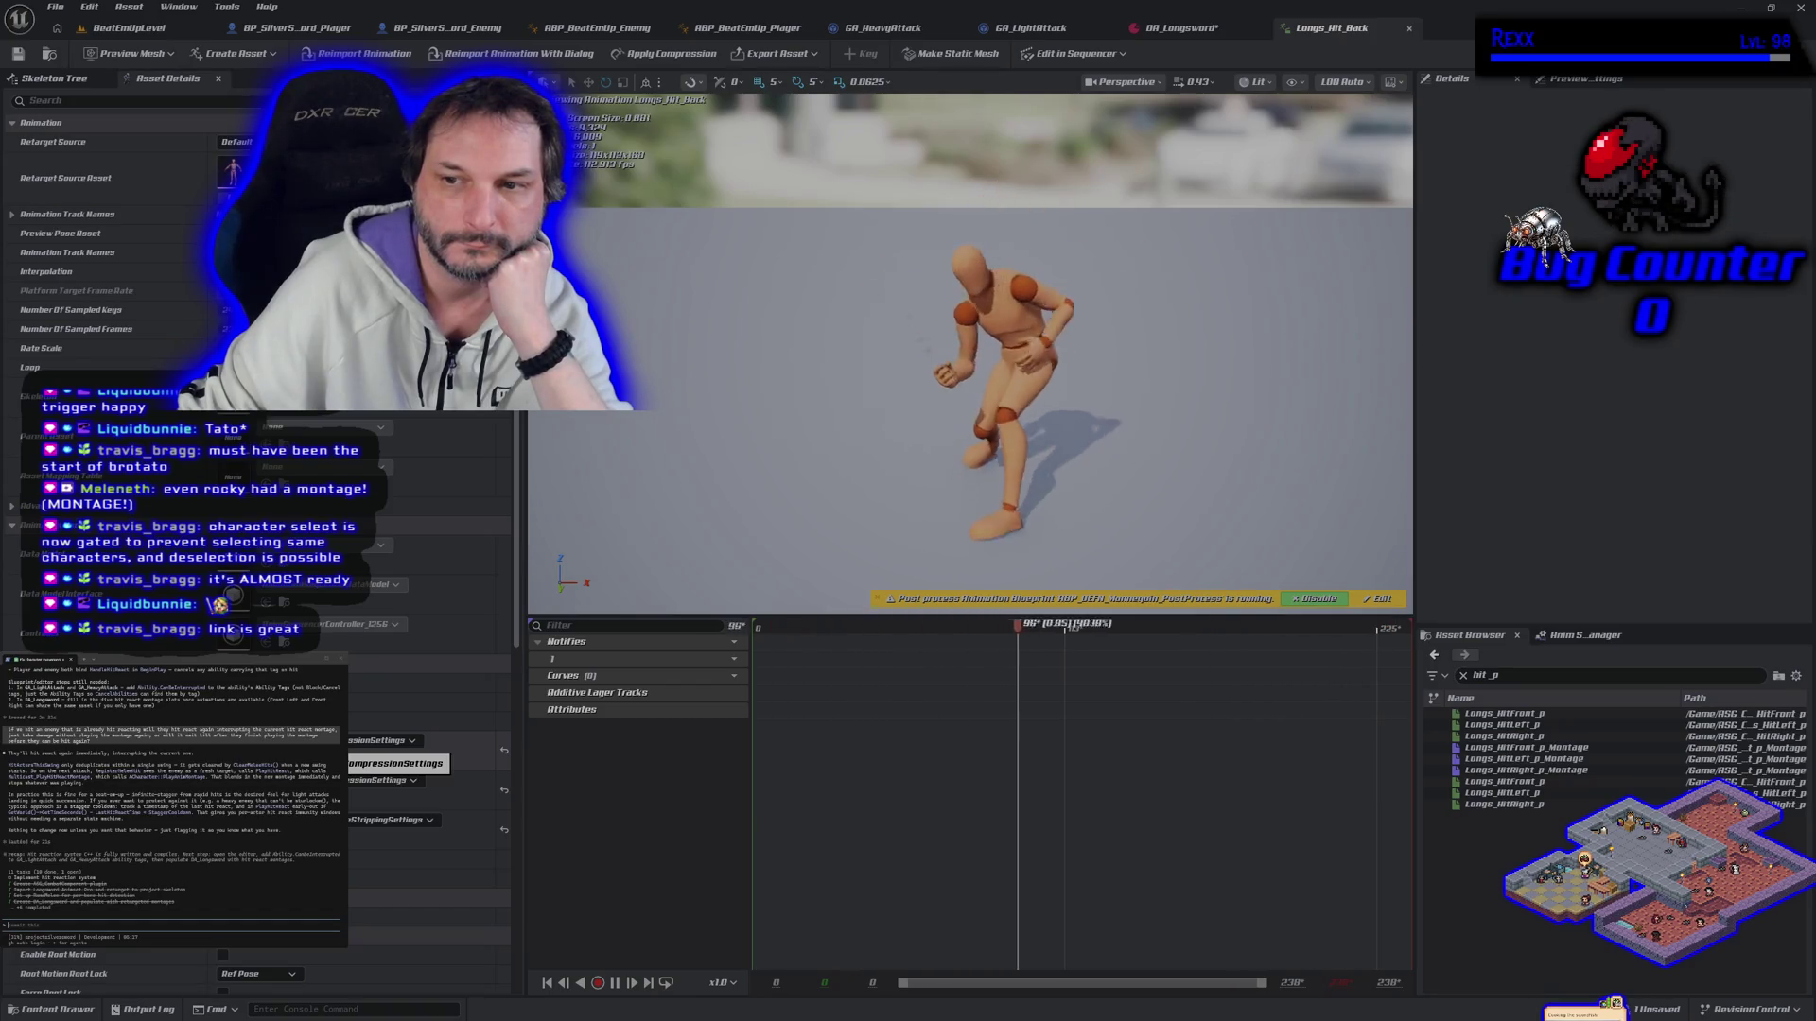
pyautogui.hotkey('ctrl', 'space')
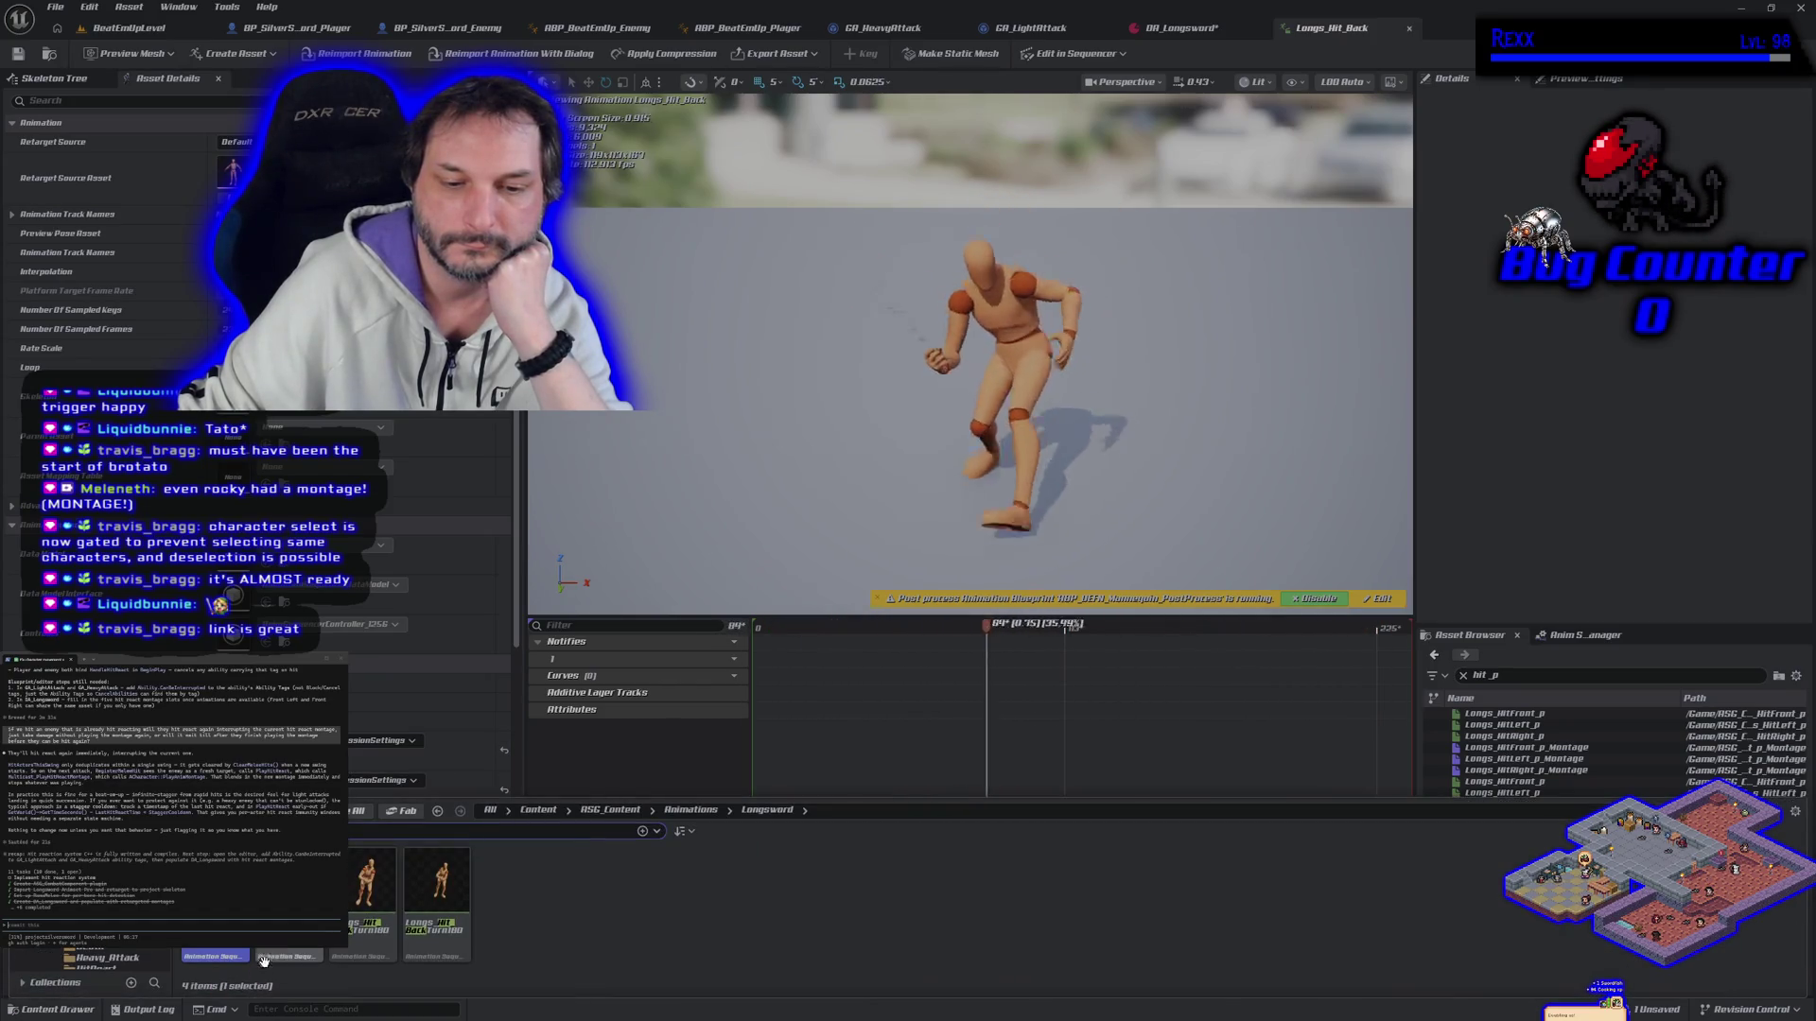
pyautogui.scroll(-5, 849, 396)
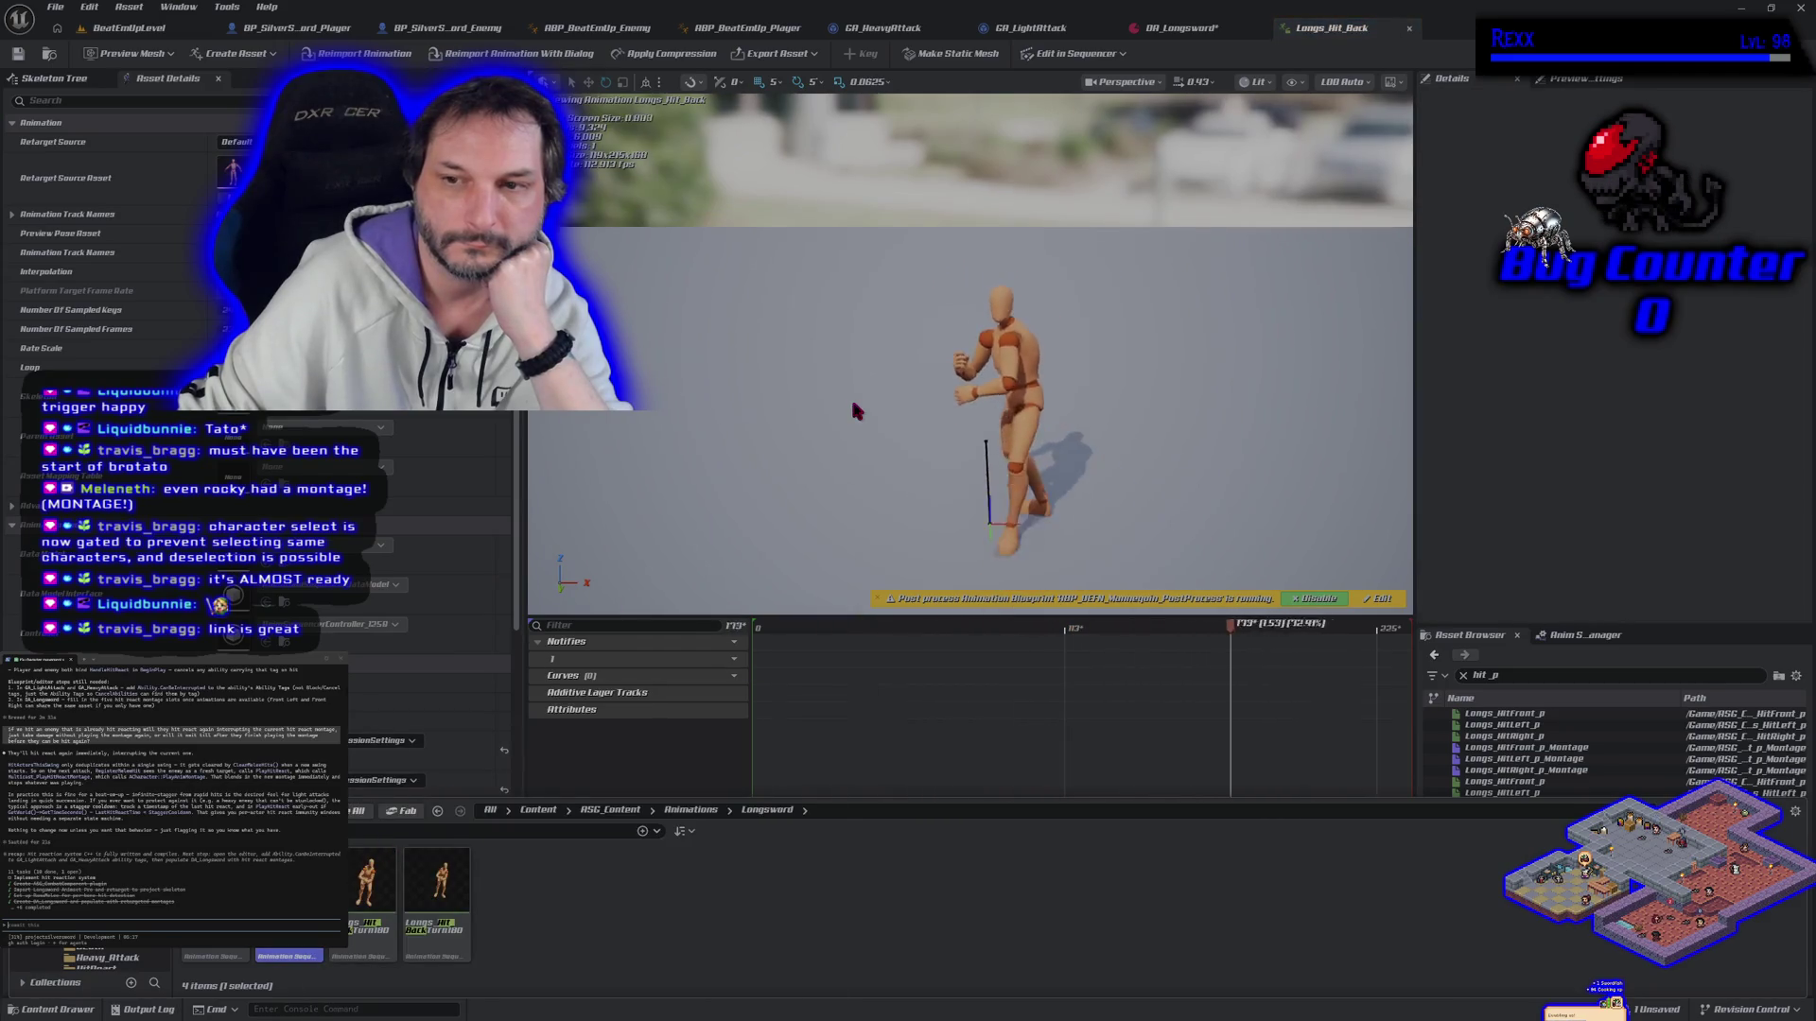
pyautogui.click(674, 749)
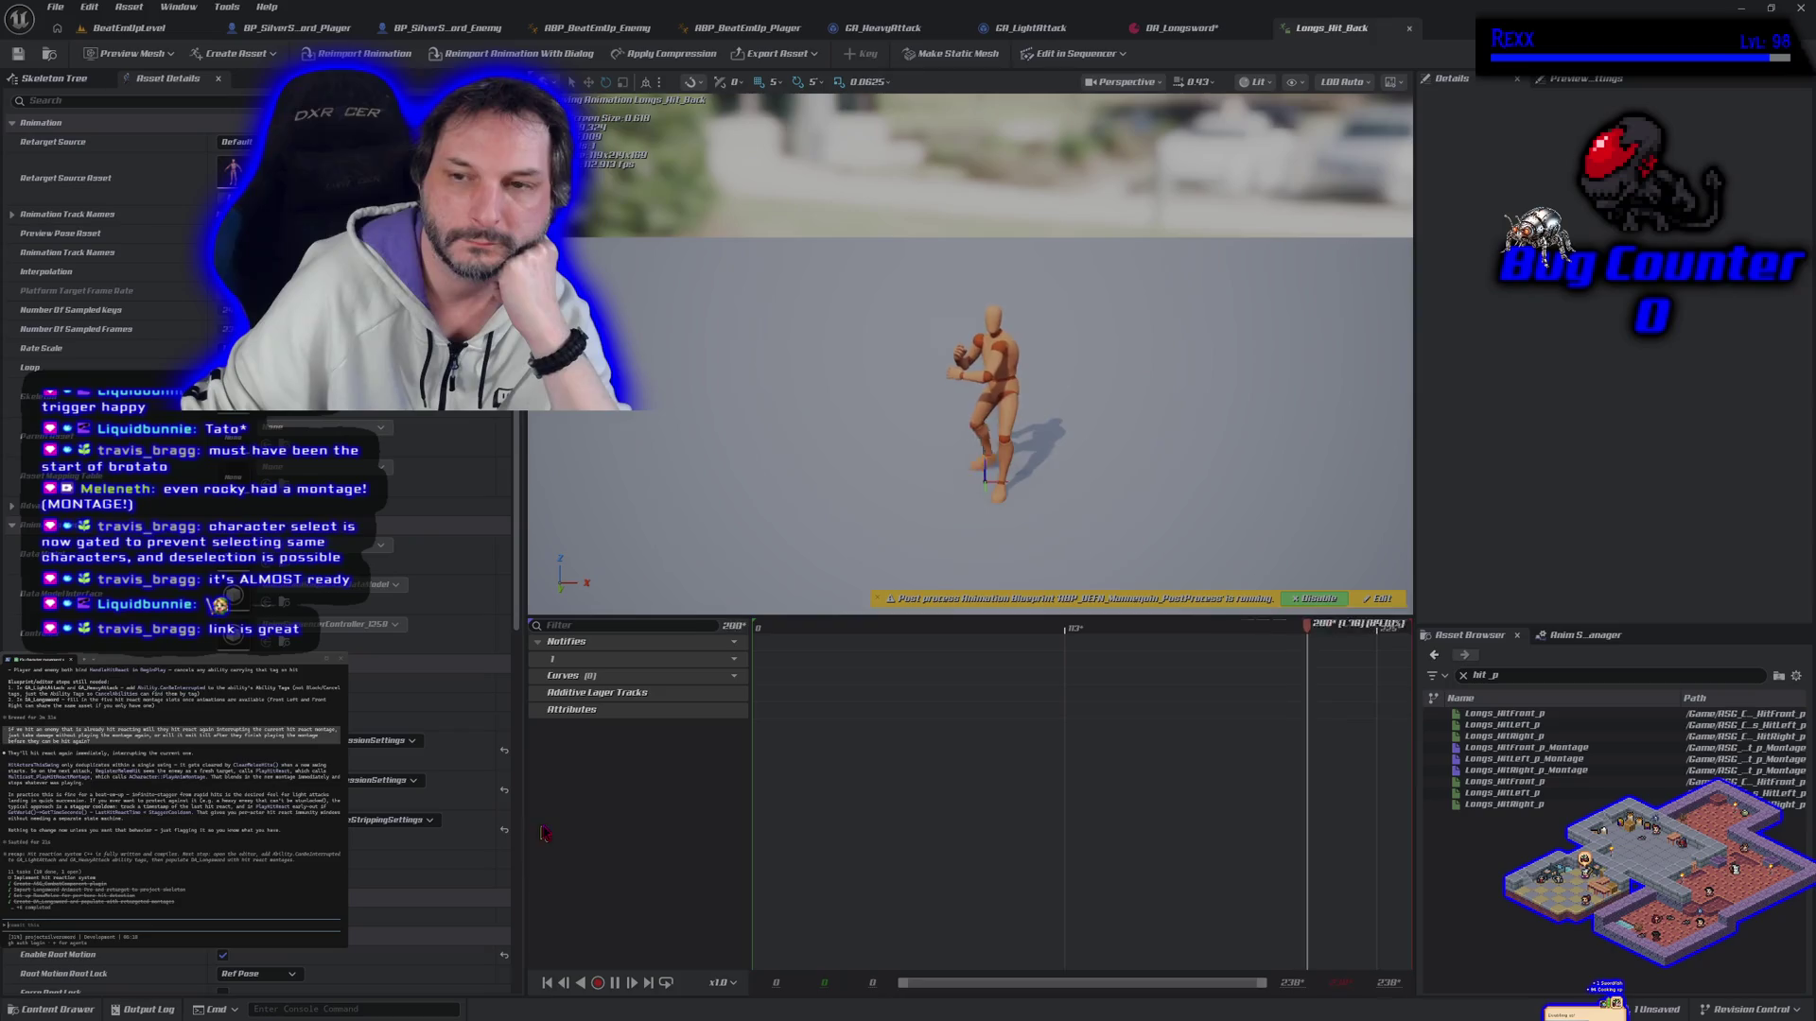
# Step: Create an AnimMontage from Longs_Hit_Back and save it
pyautogui.click(48, 1010)
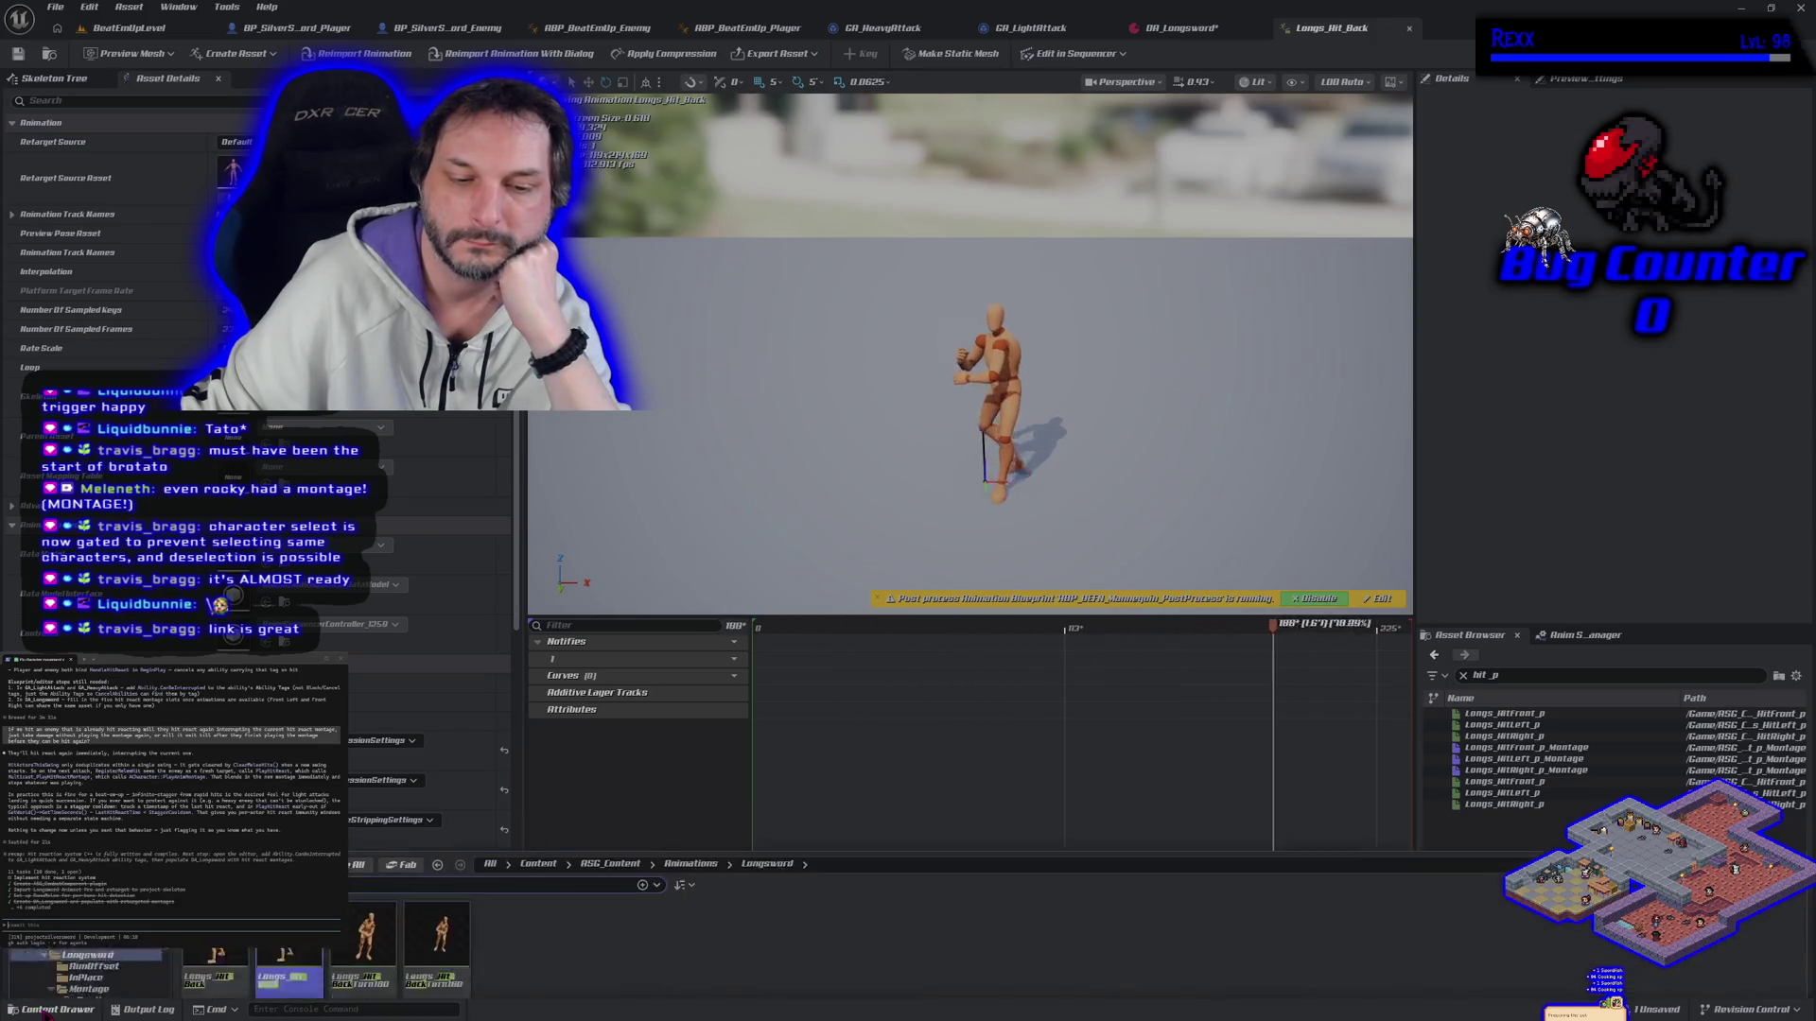
pyautogui.moveTo(437, 884)
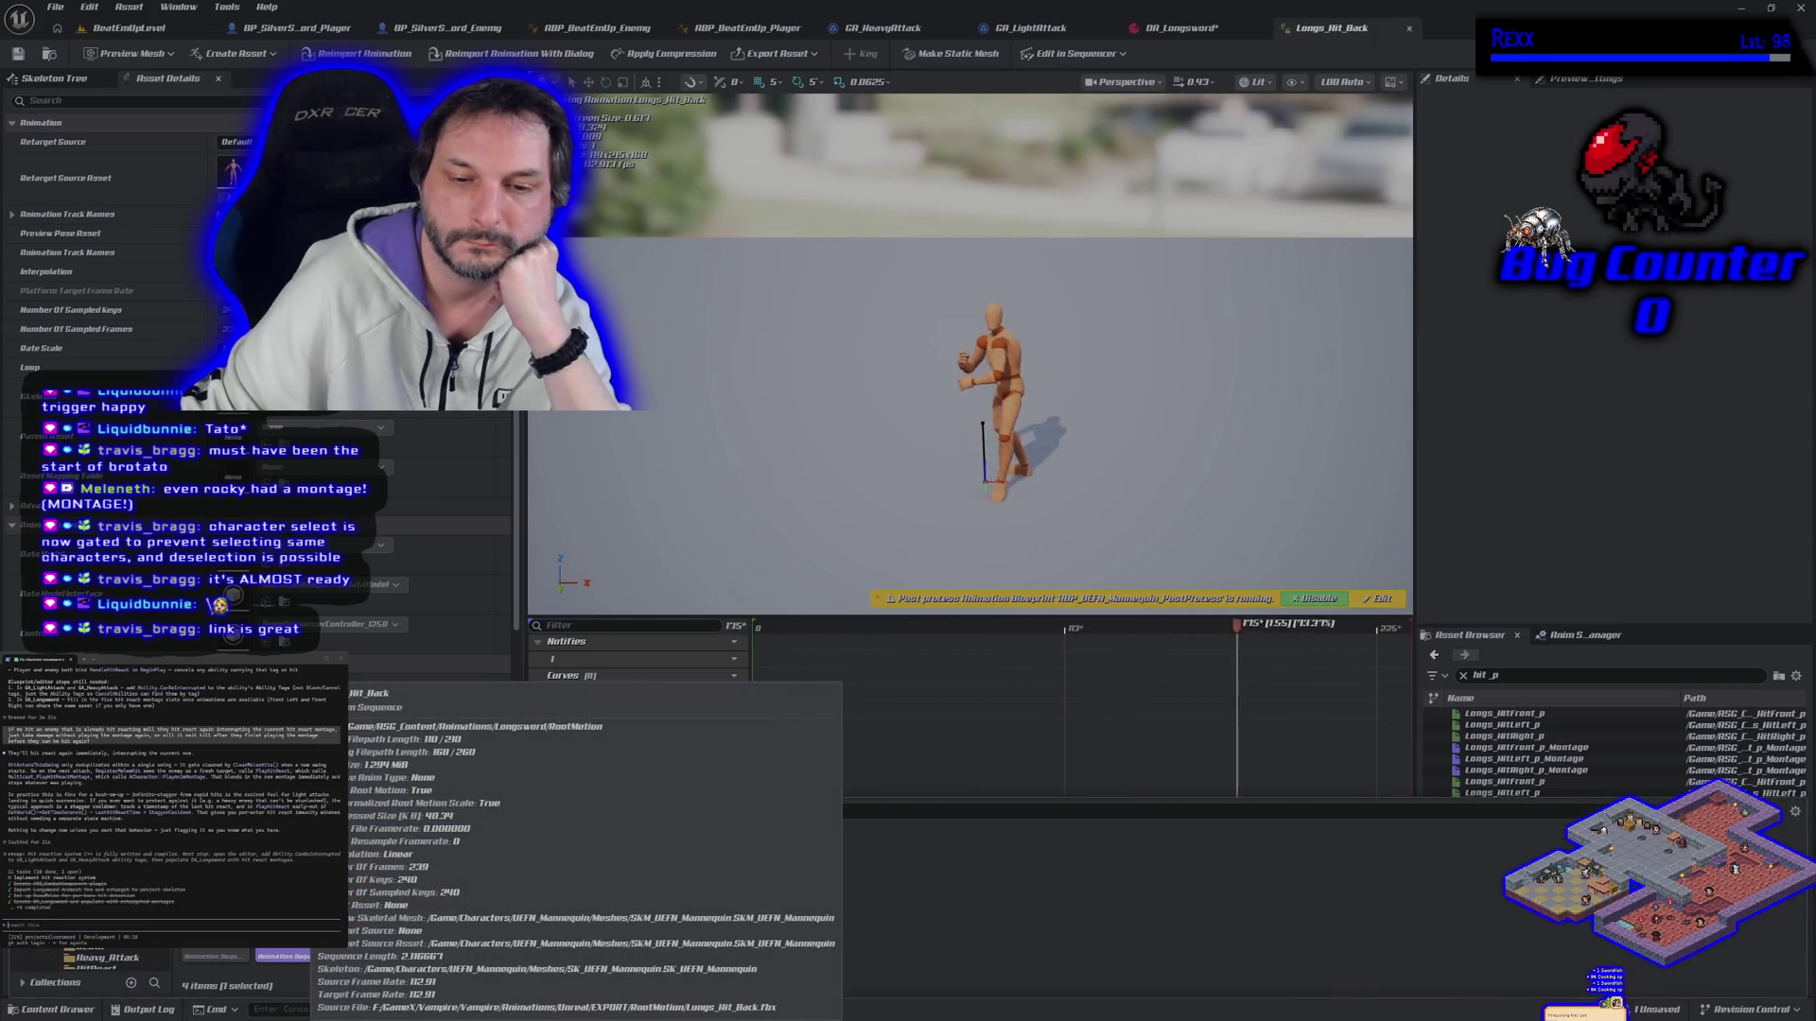
pyautogui.rightClick(321, 894)
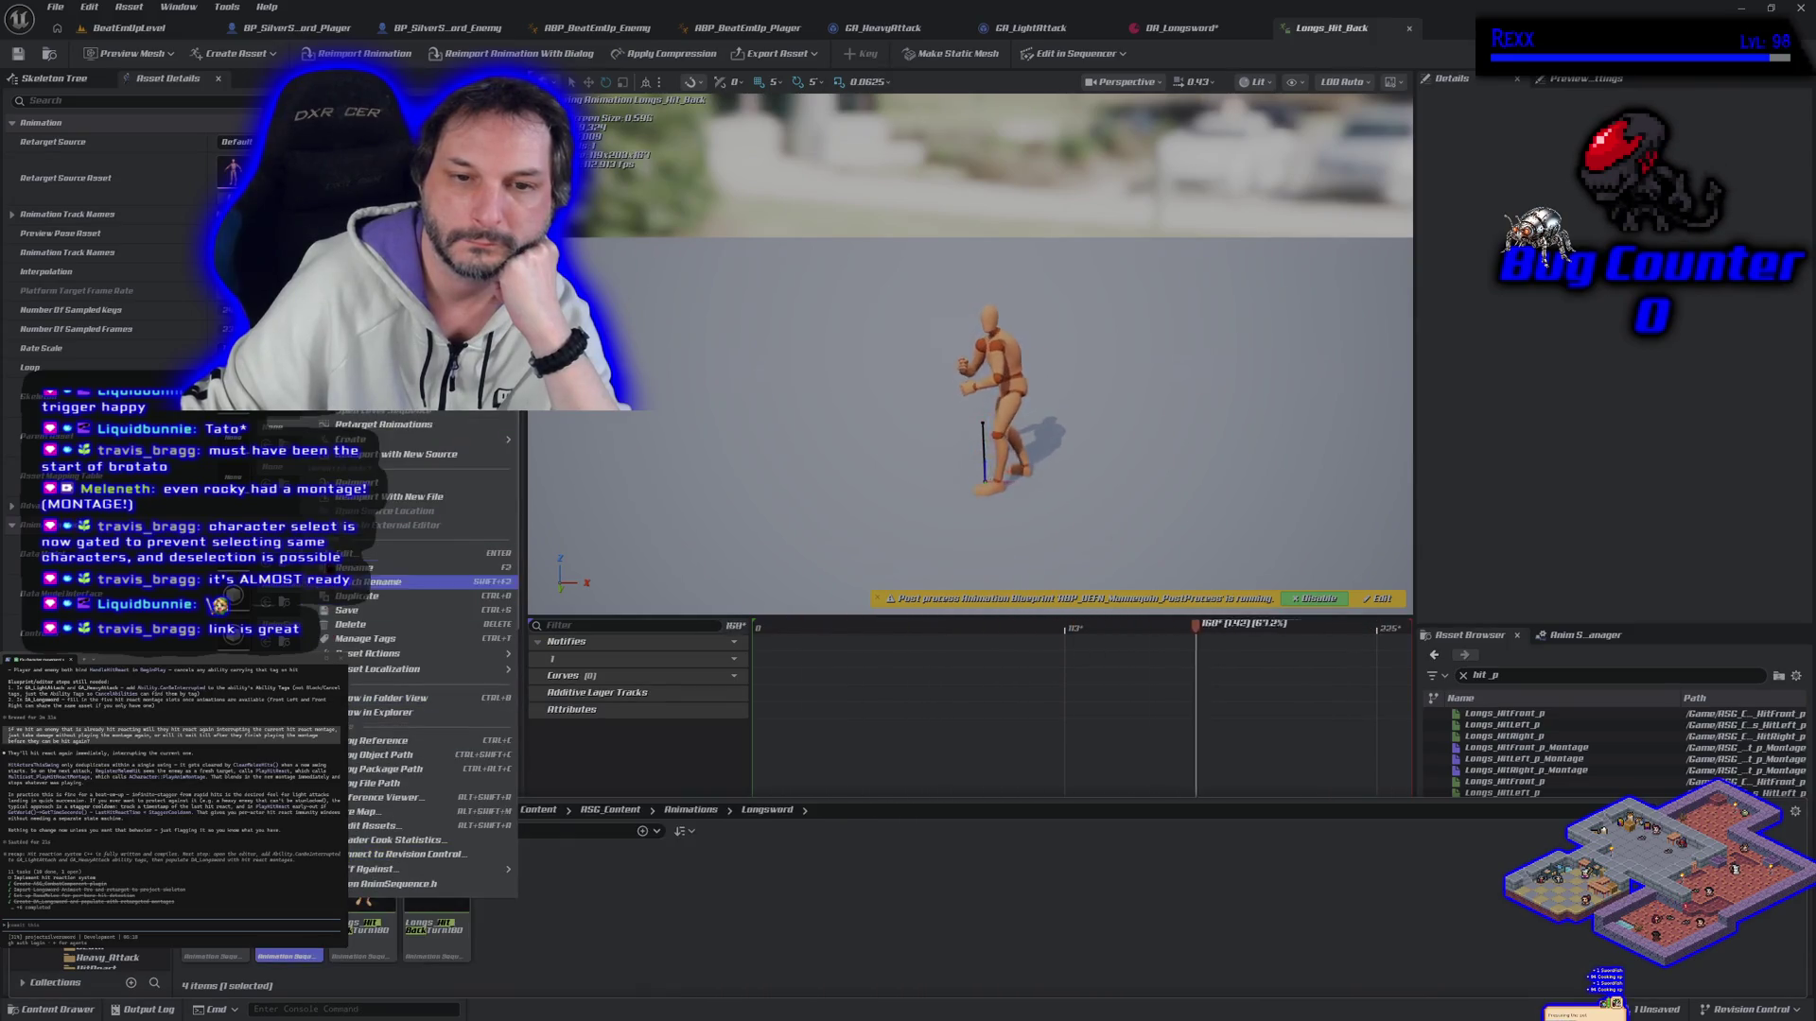
pyautogui.moveTo(425, 439)
pyautogui.click(560, 460)
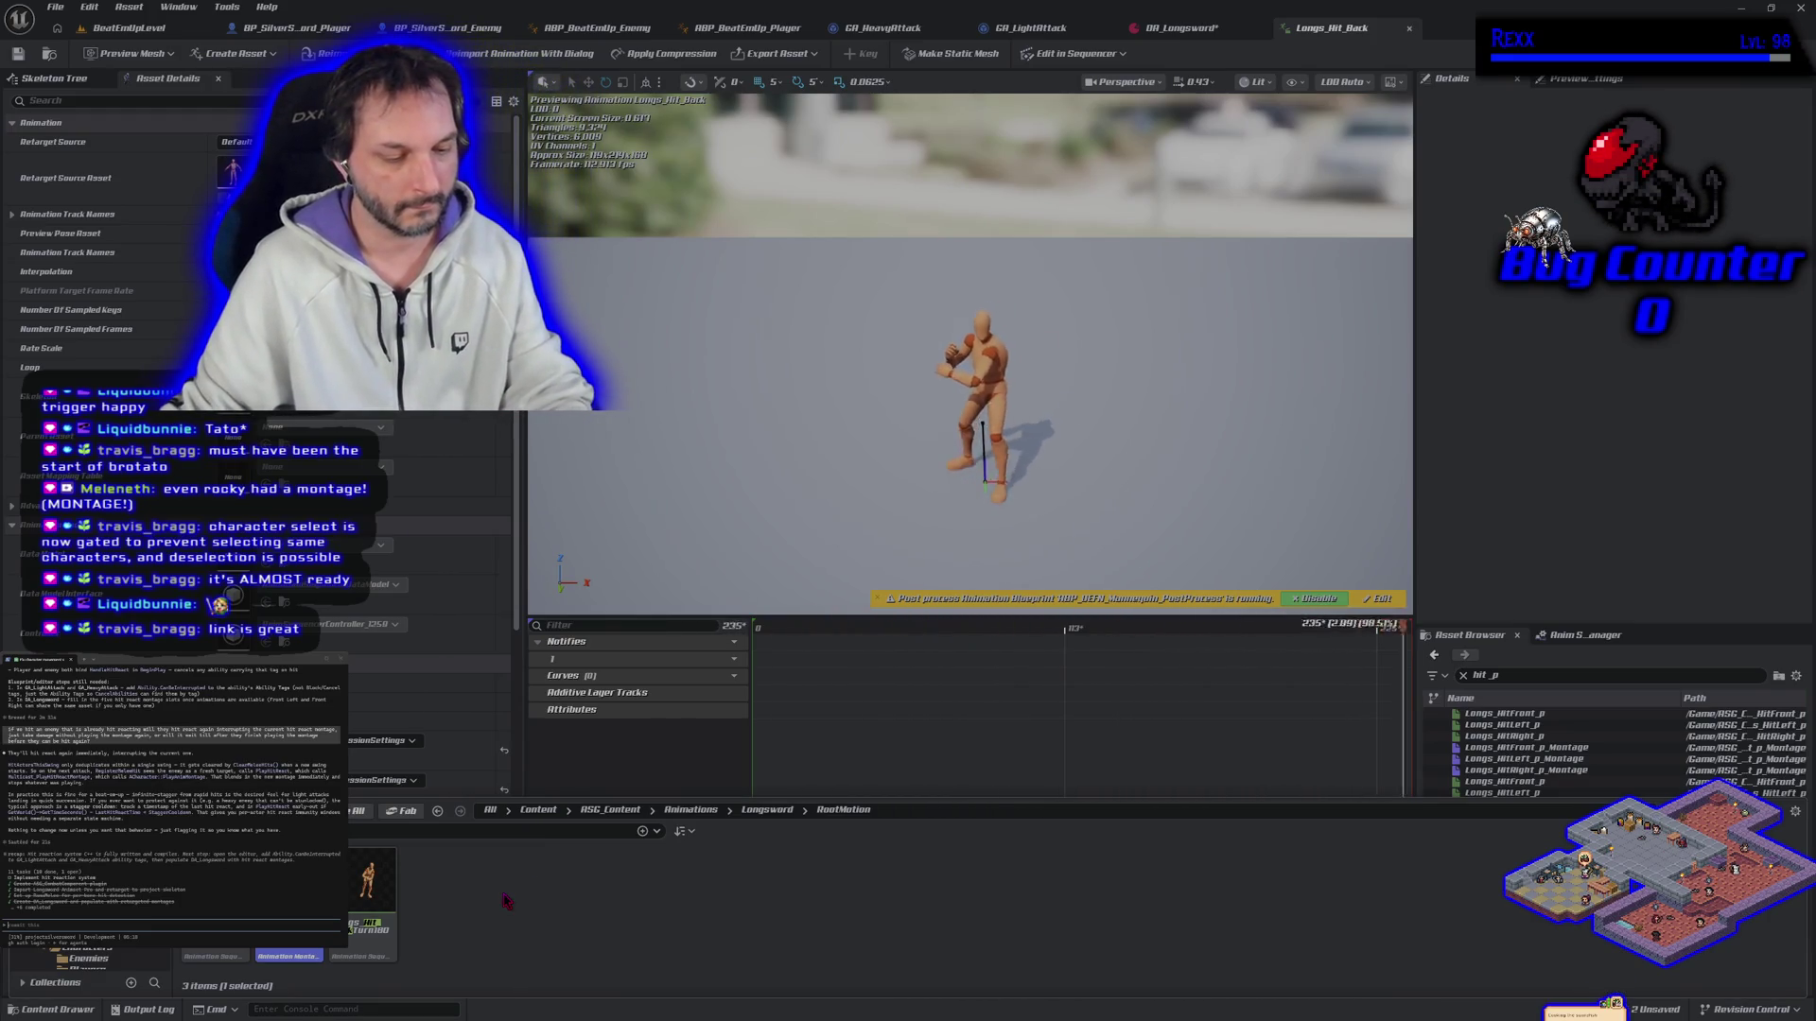
pyautogui.hotkey('ctrl', 's')
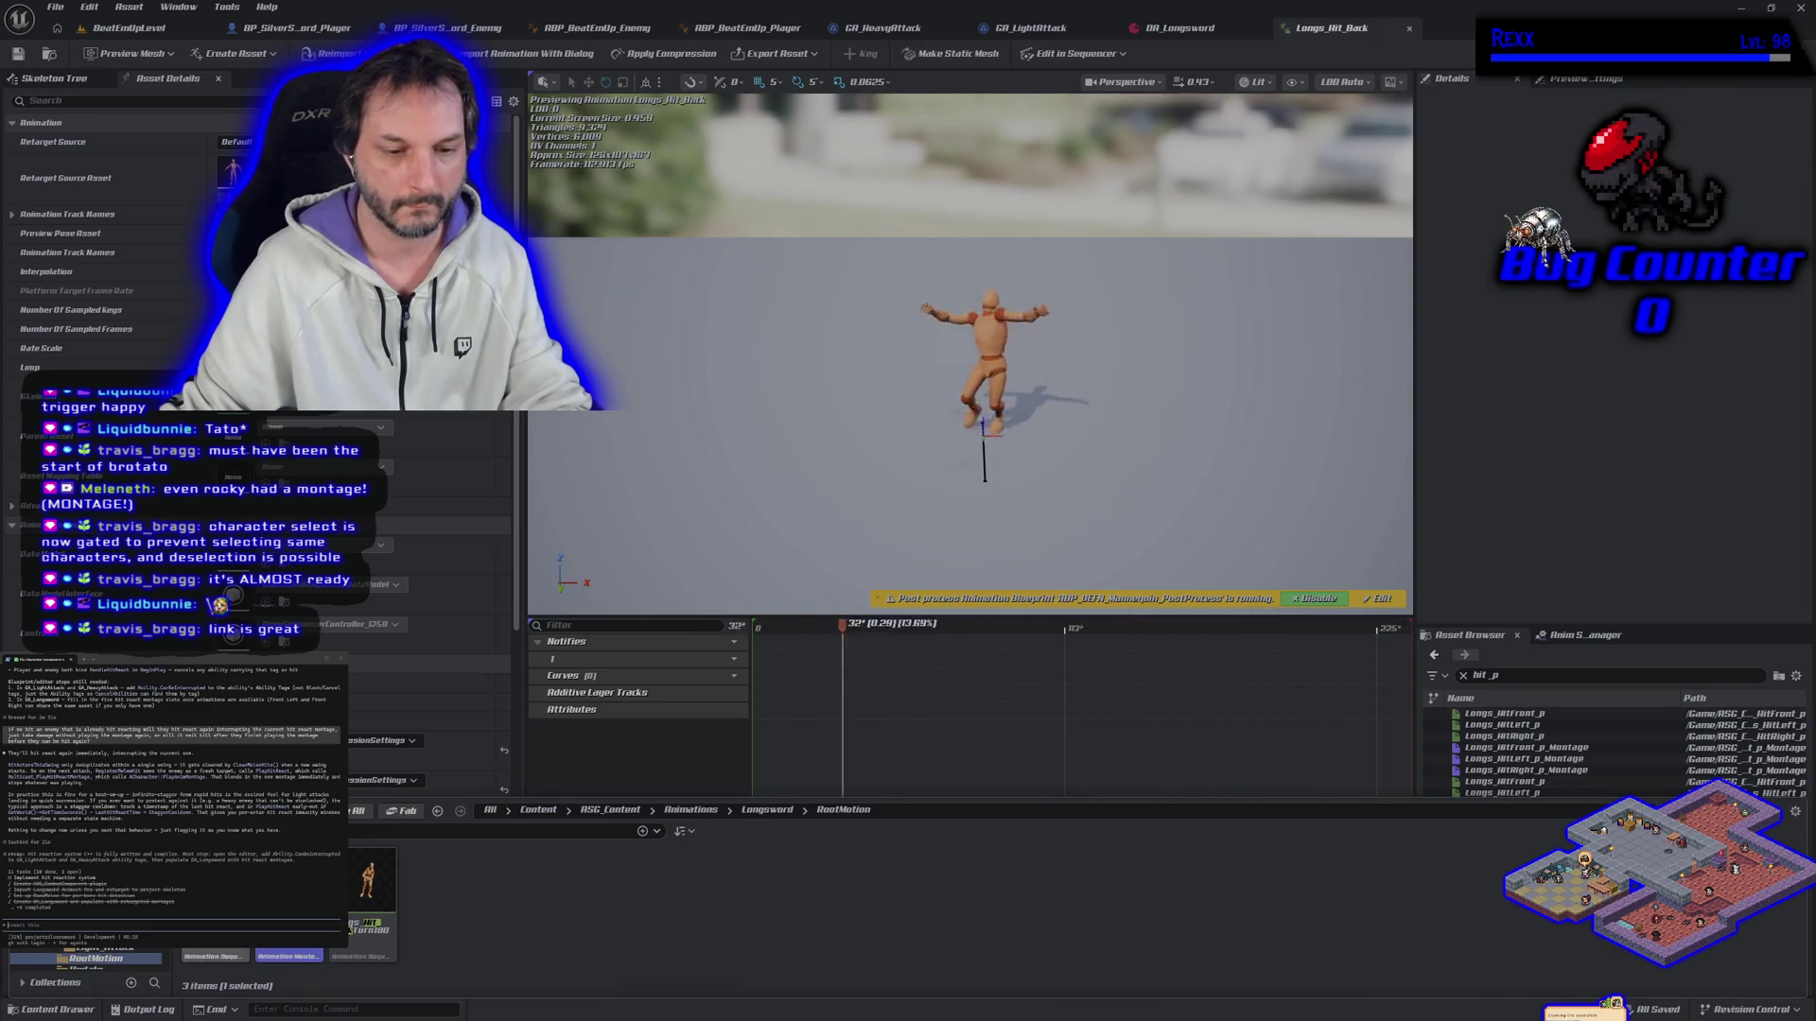
# Step: Move Longs_Hit_Back_Montage into the HitReact montage folder
pyautogui.moveTo(289, 950); pyautogui.dragTo(121, 957)
pyautogui.click(145, 964)
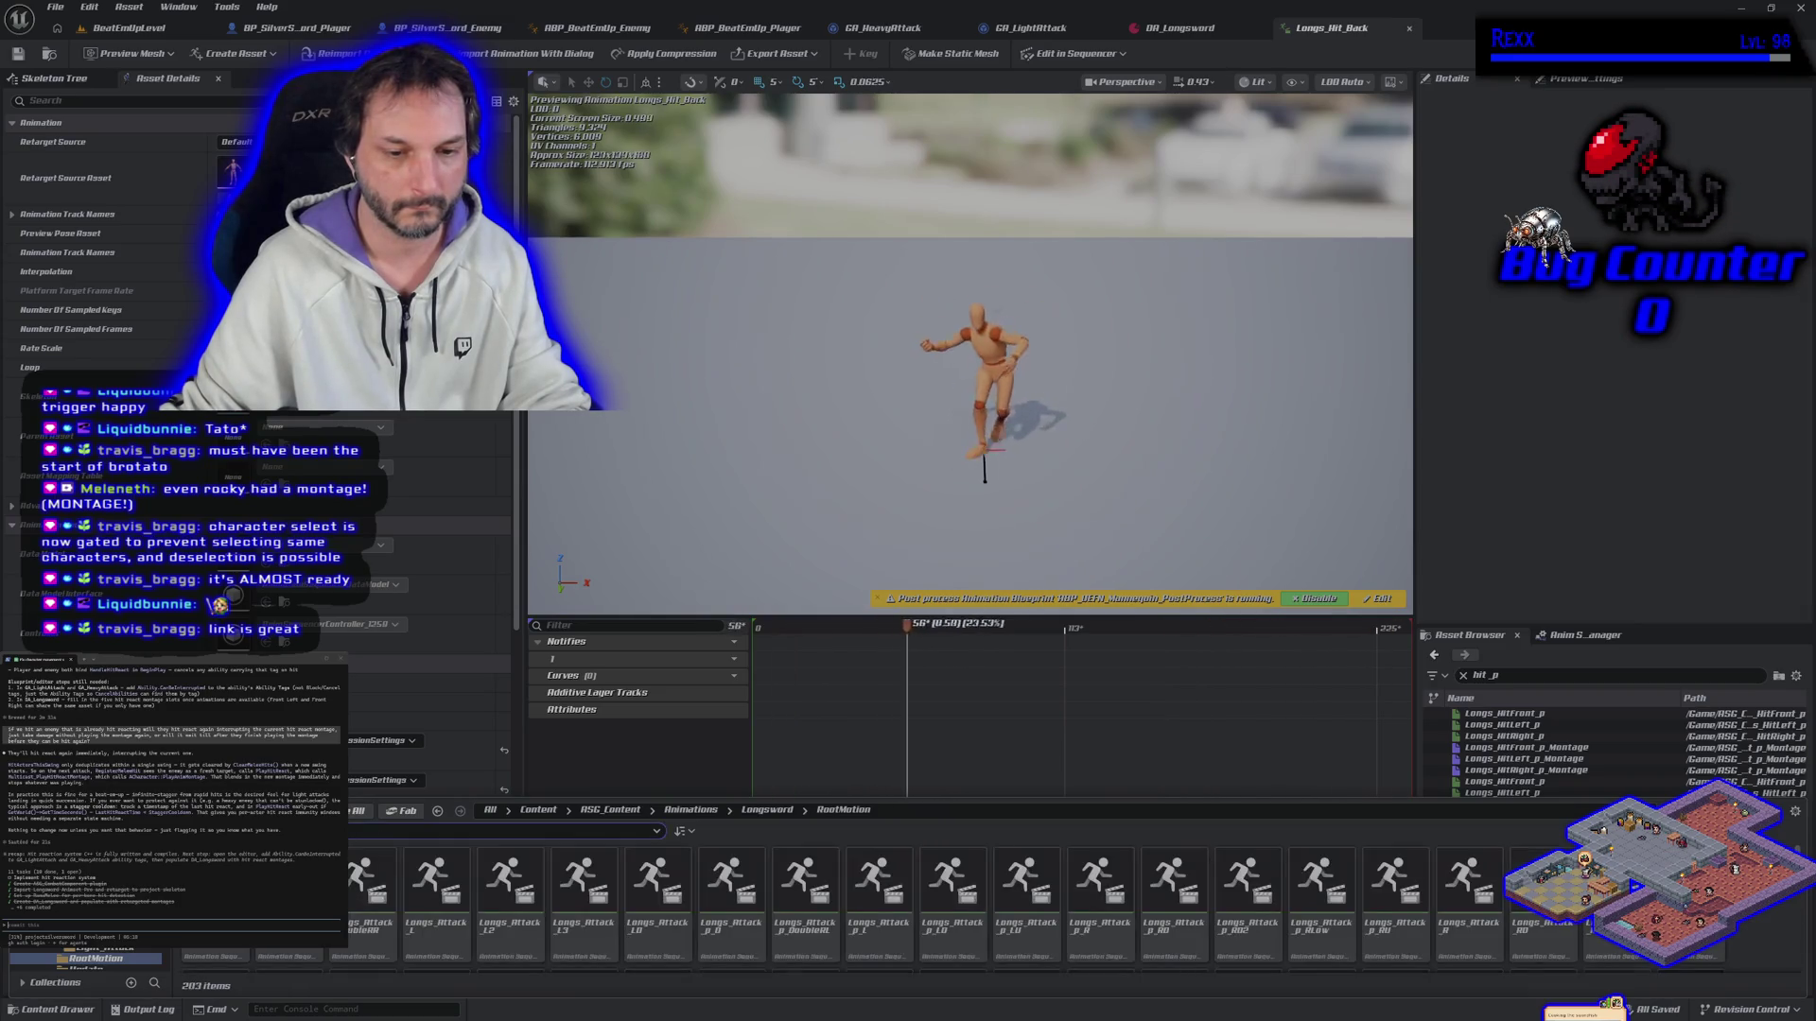
pyautogui.click(95, 969)
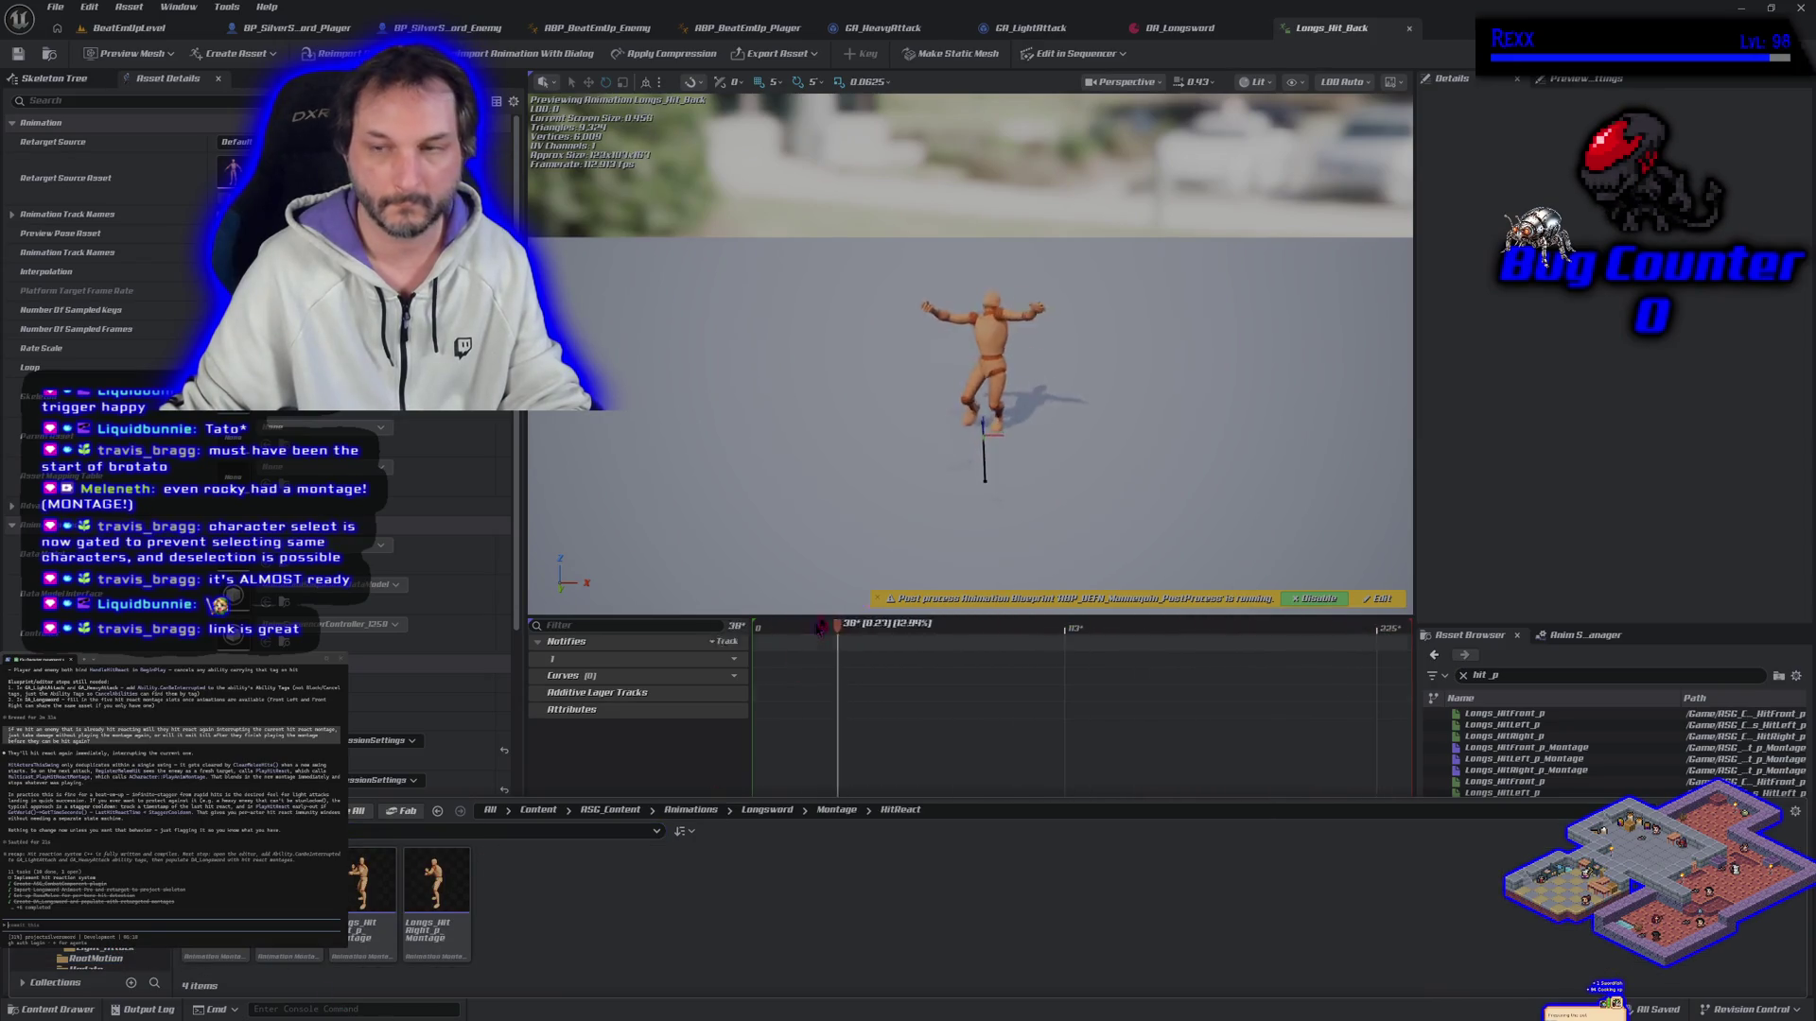
pyautogui.hotkey('ctrl', 'shift', 'Tab')
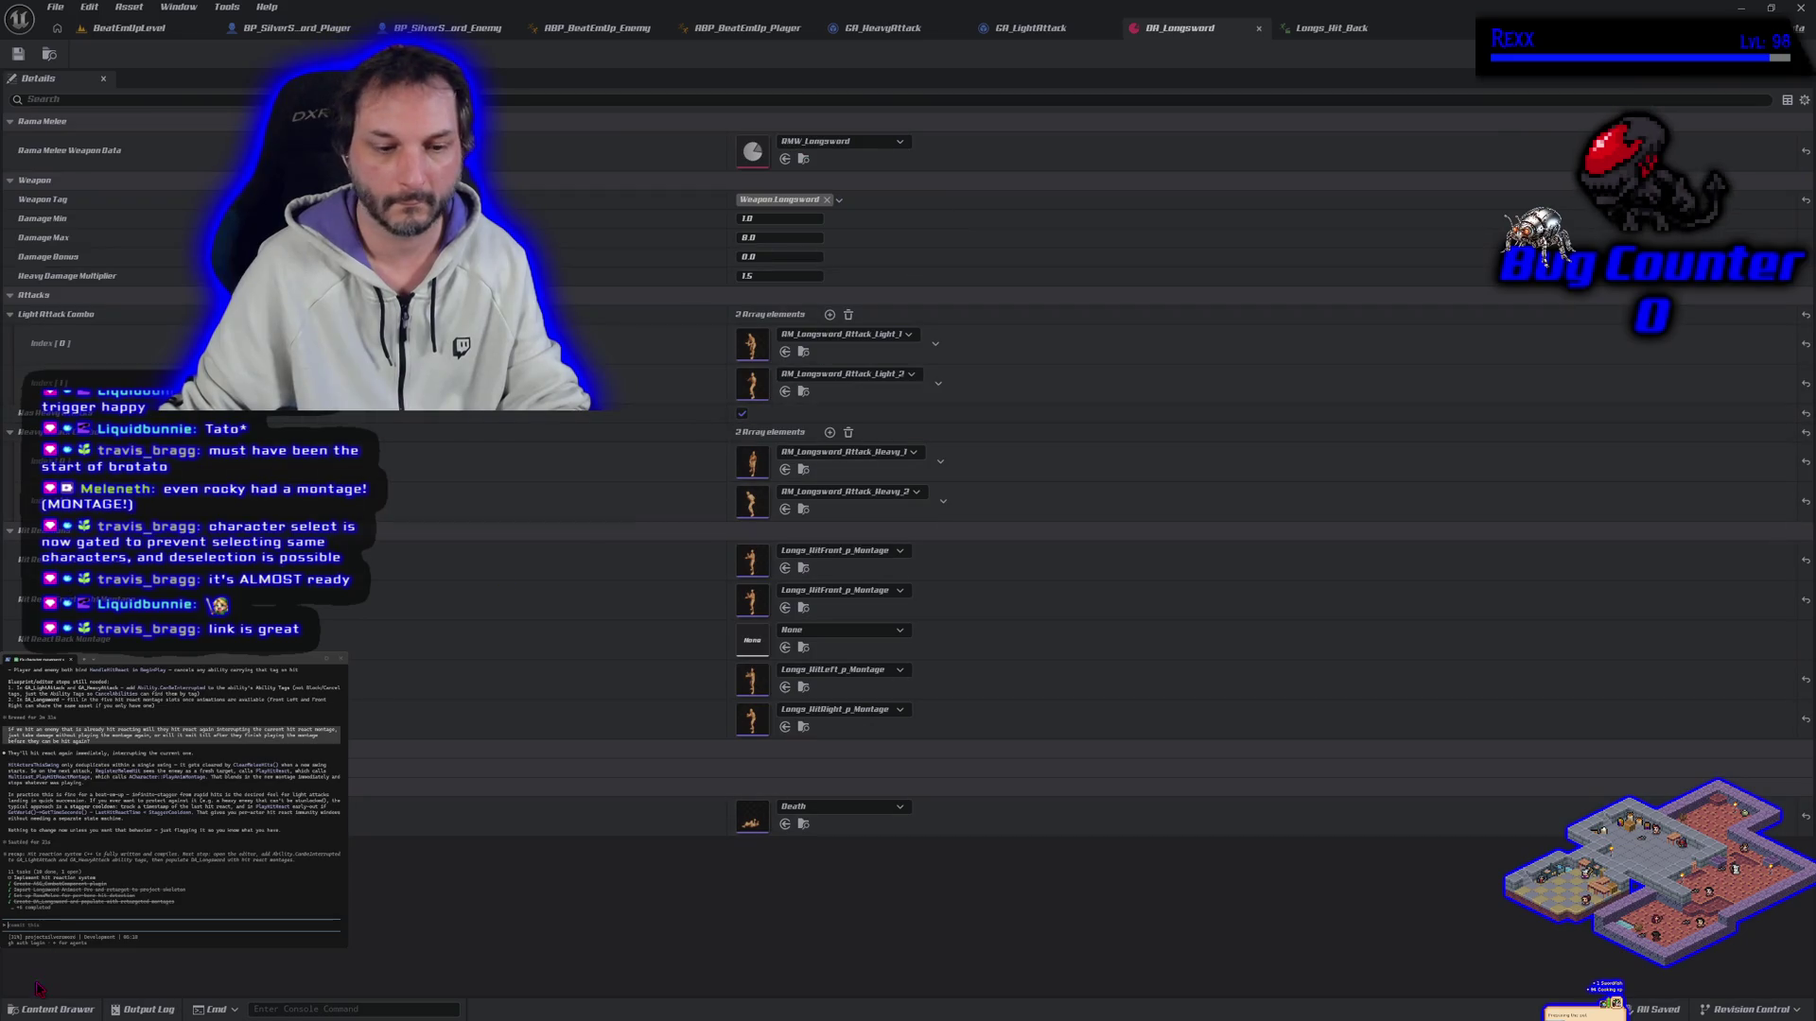
# Step: Assign Longs_Hit_Back_Montage to DA_Longsword's empty back slot, save, and return to BeatEmUpLevel
pyautogui.click(57, 1010)
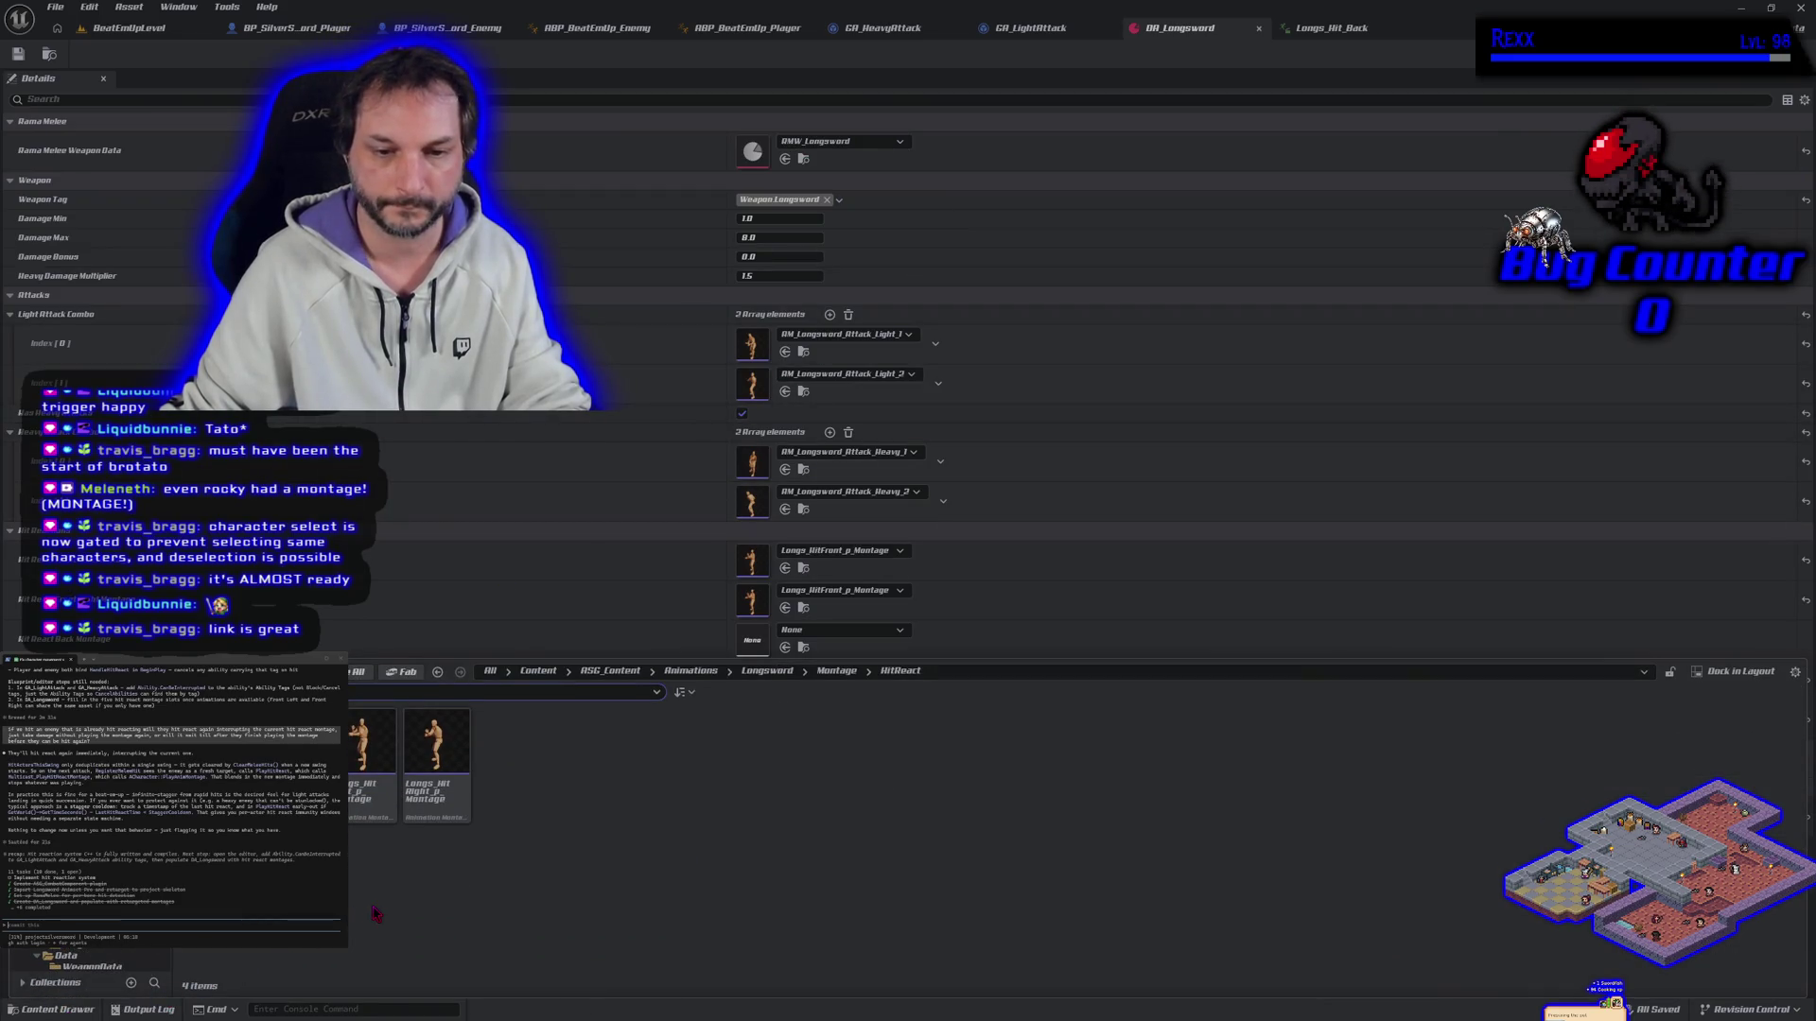
pyautogui.moveTo(208, 747)
pyautogui.mouseDown()
pyautogui.moveTo(520, 628)
pyautogui.moveTo(752, 634)
pyautogui.mouseUp()
pyautogui.click(17, 57)
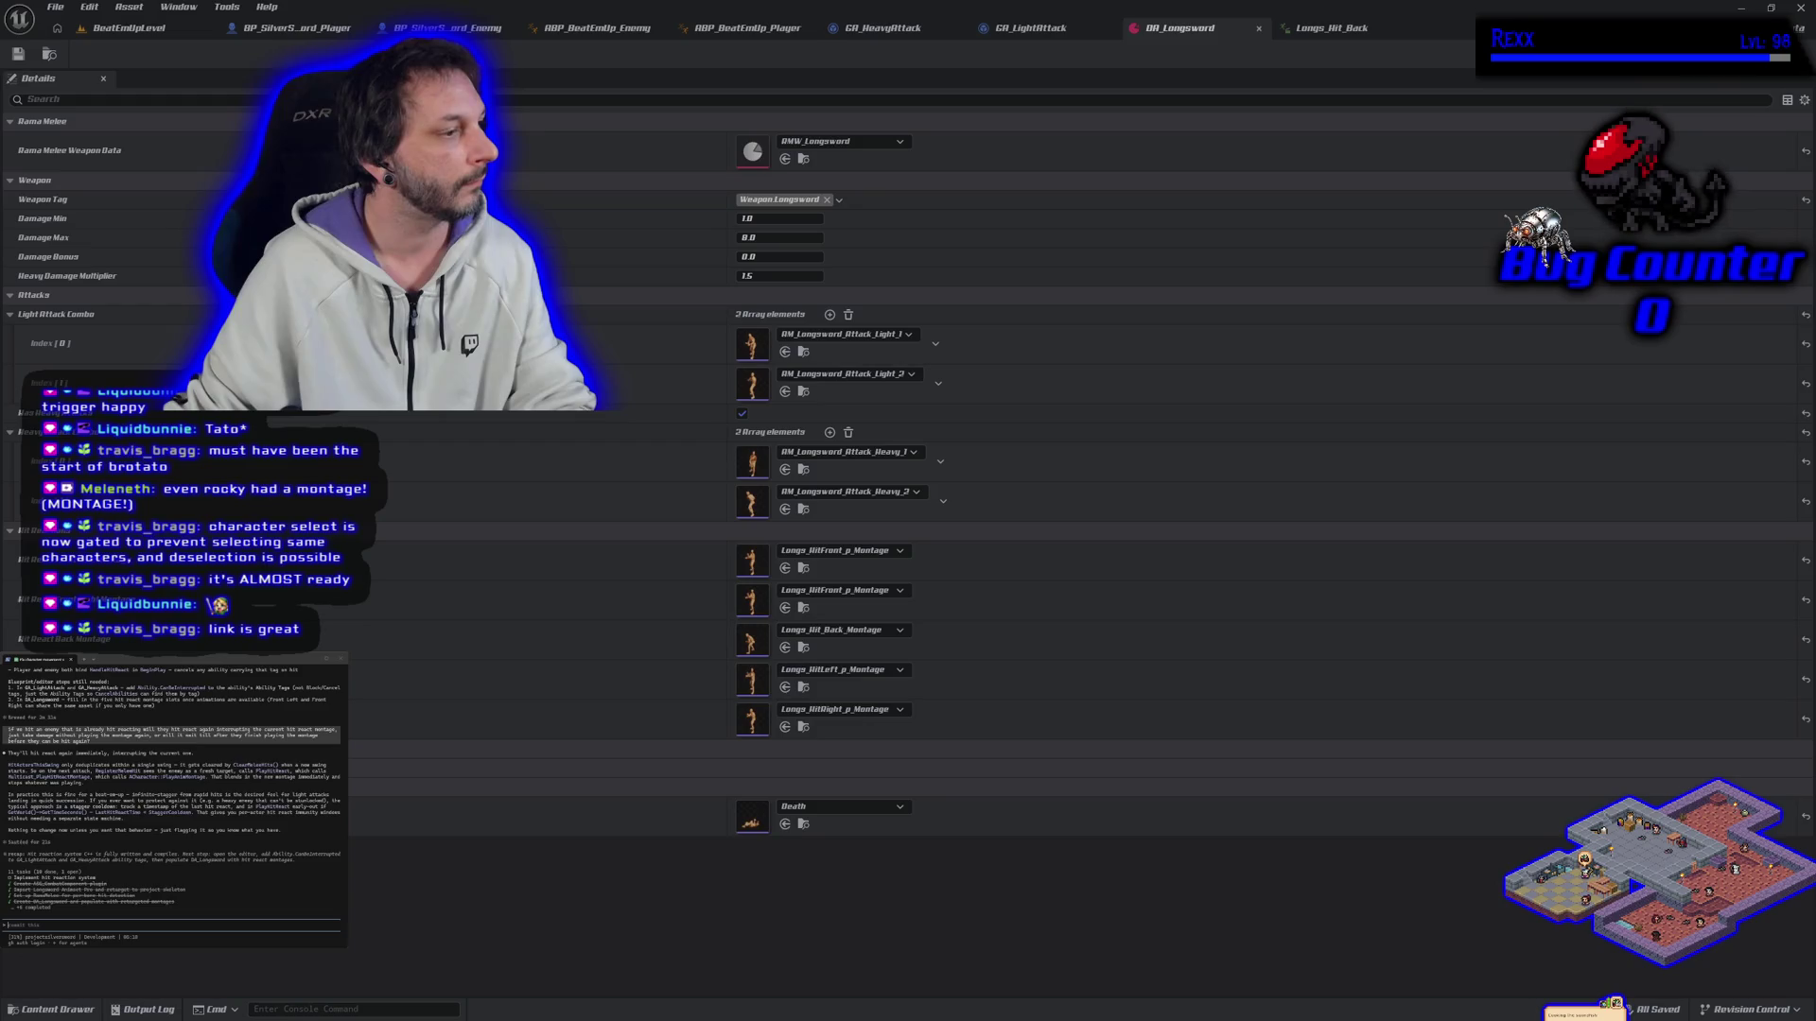
pyautogui.click(144, 31)
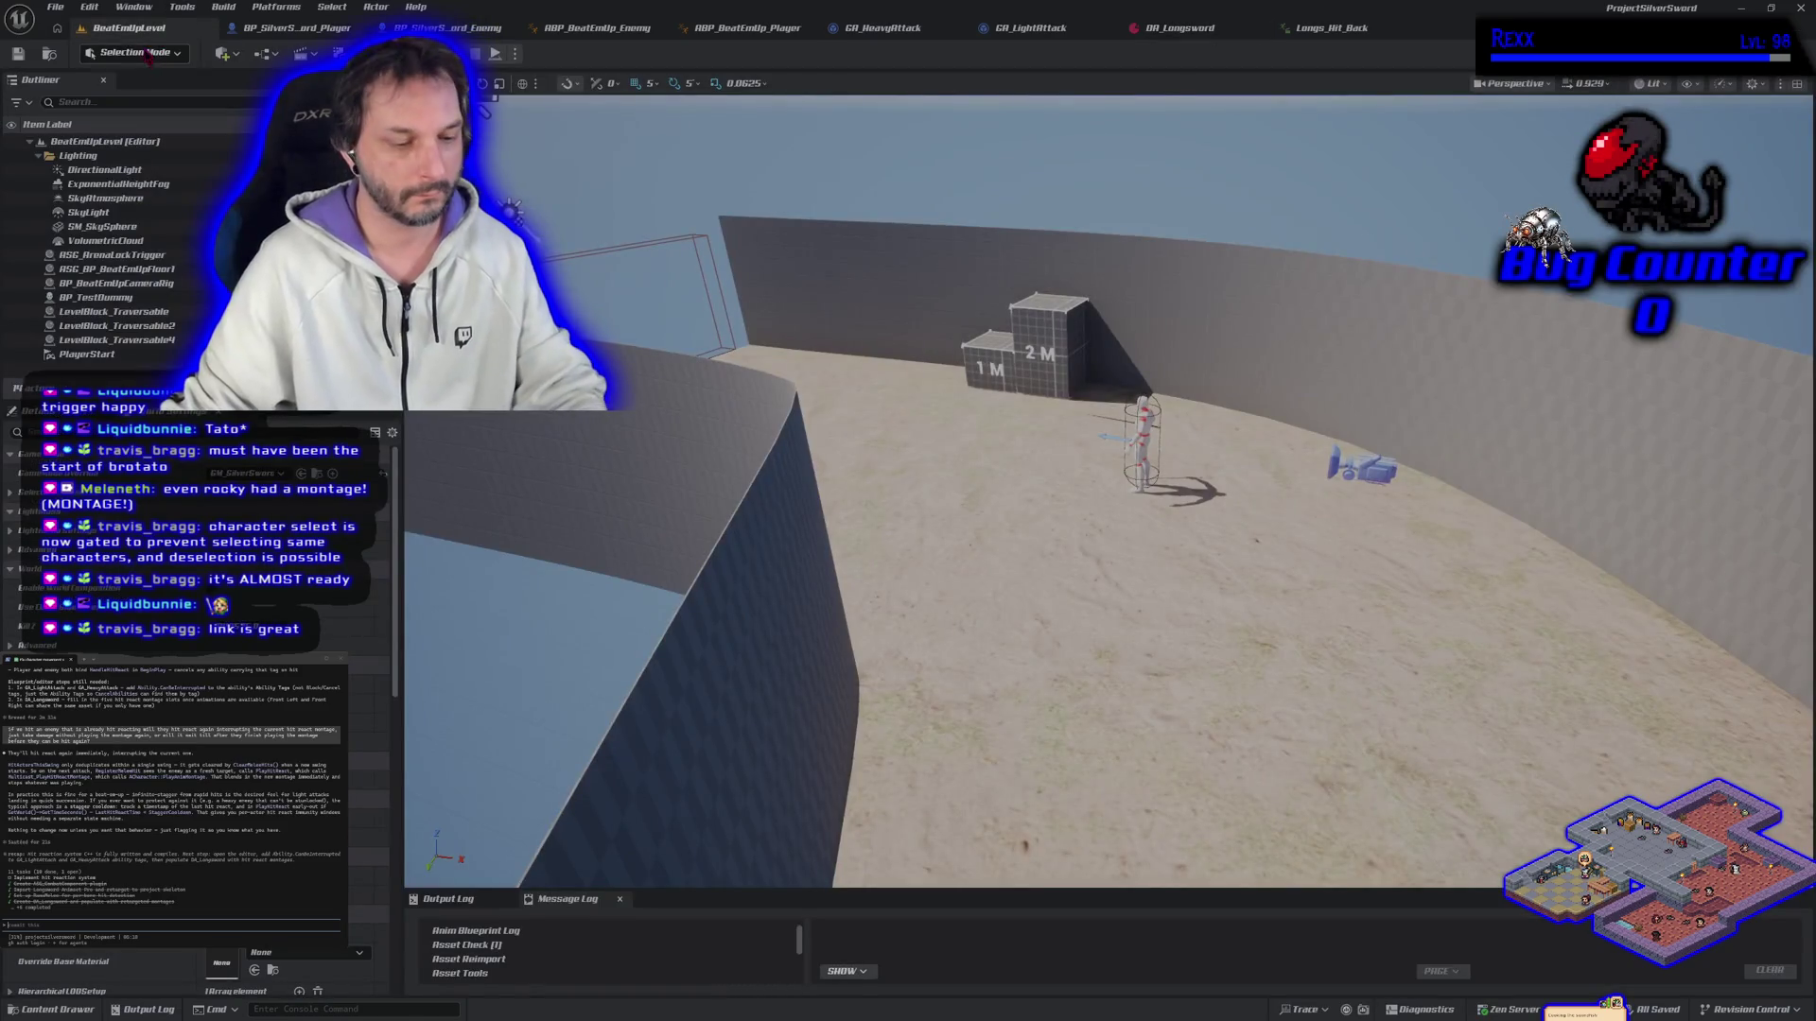
# Step: Playtest the level, running the player past the white enemy and back
pyautogui.click(517, 54)
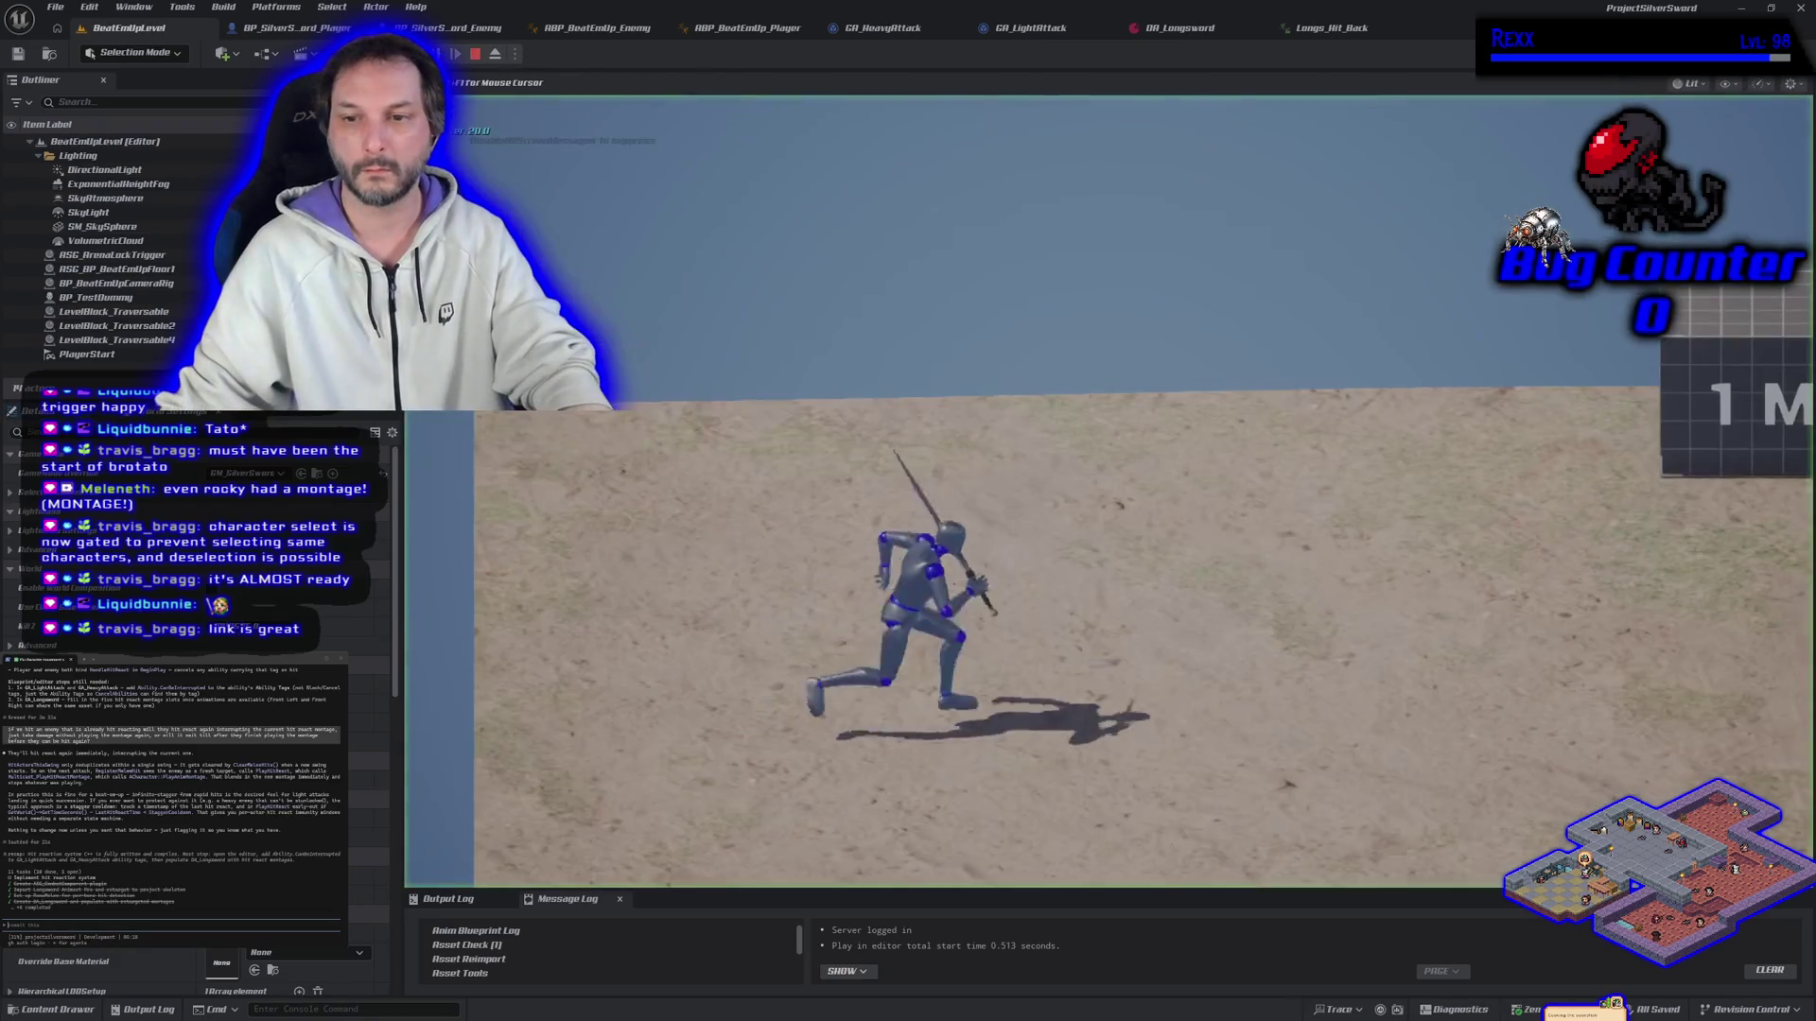
pyautogui.press('d')
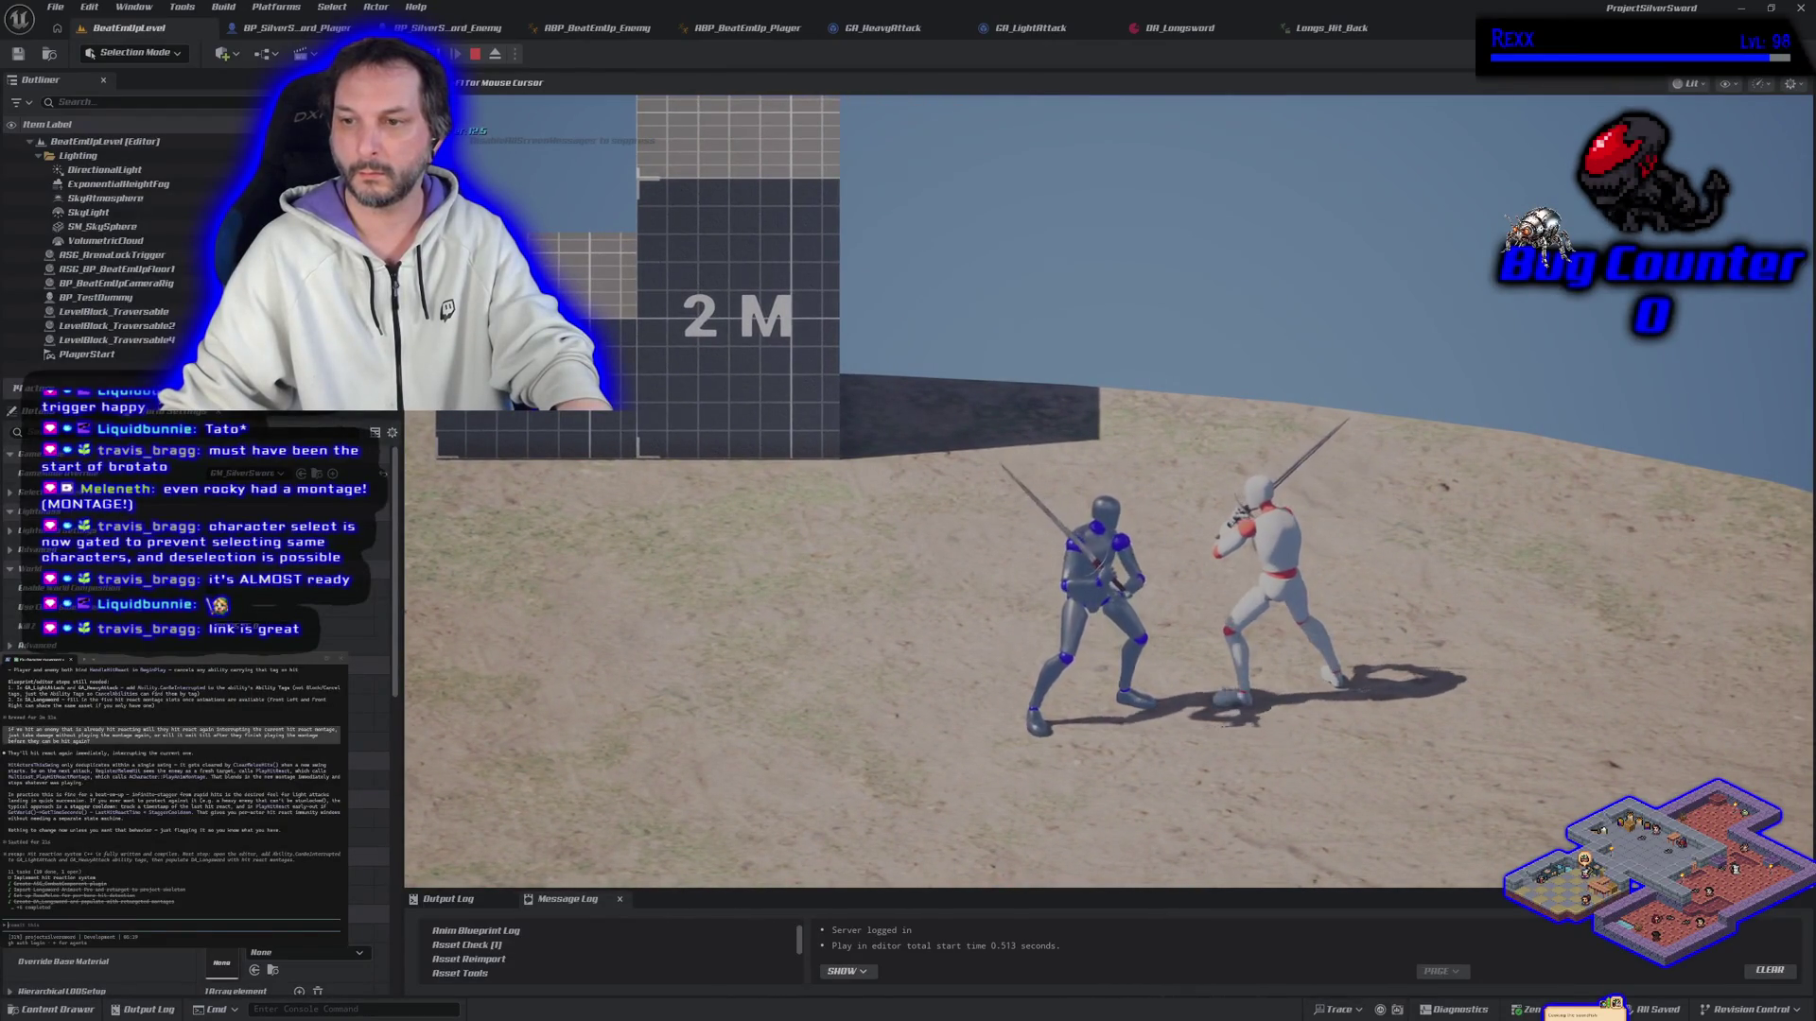
pyautogui.press('d')
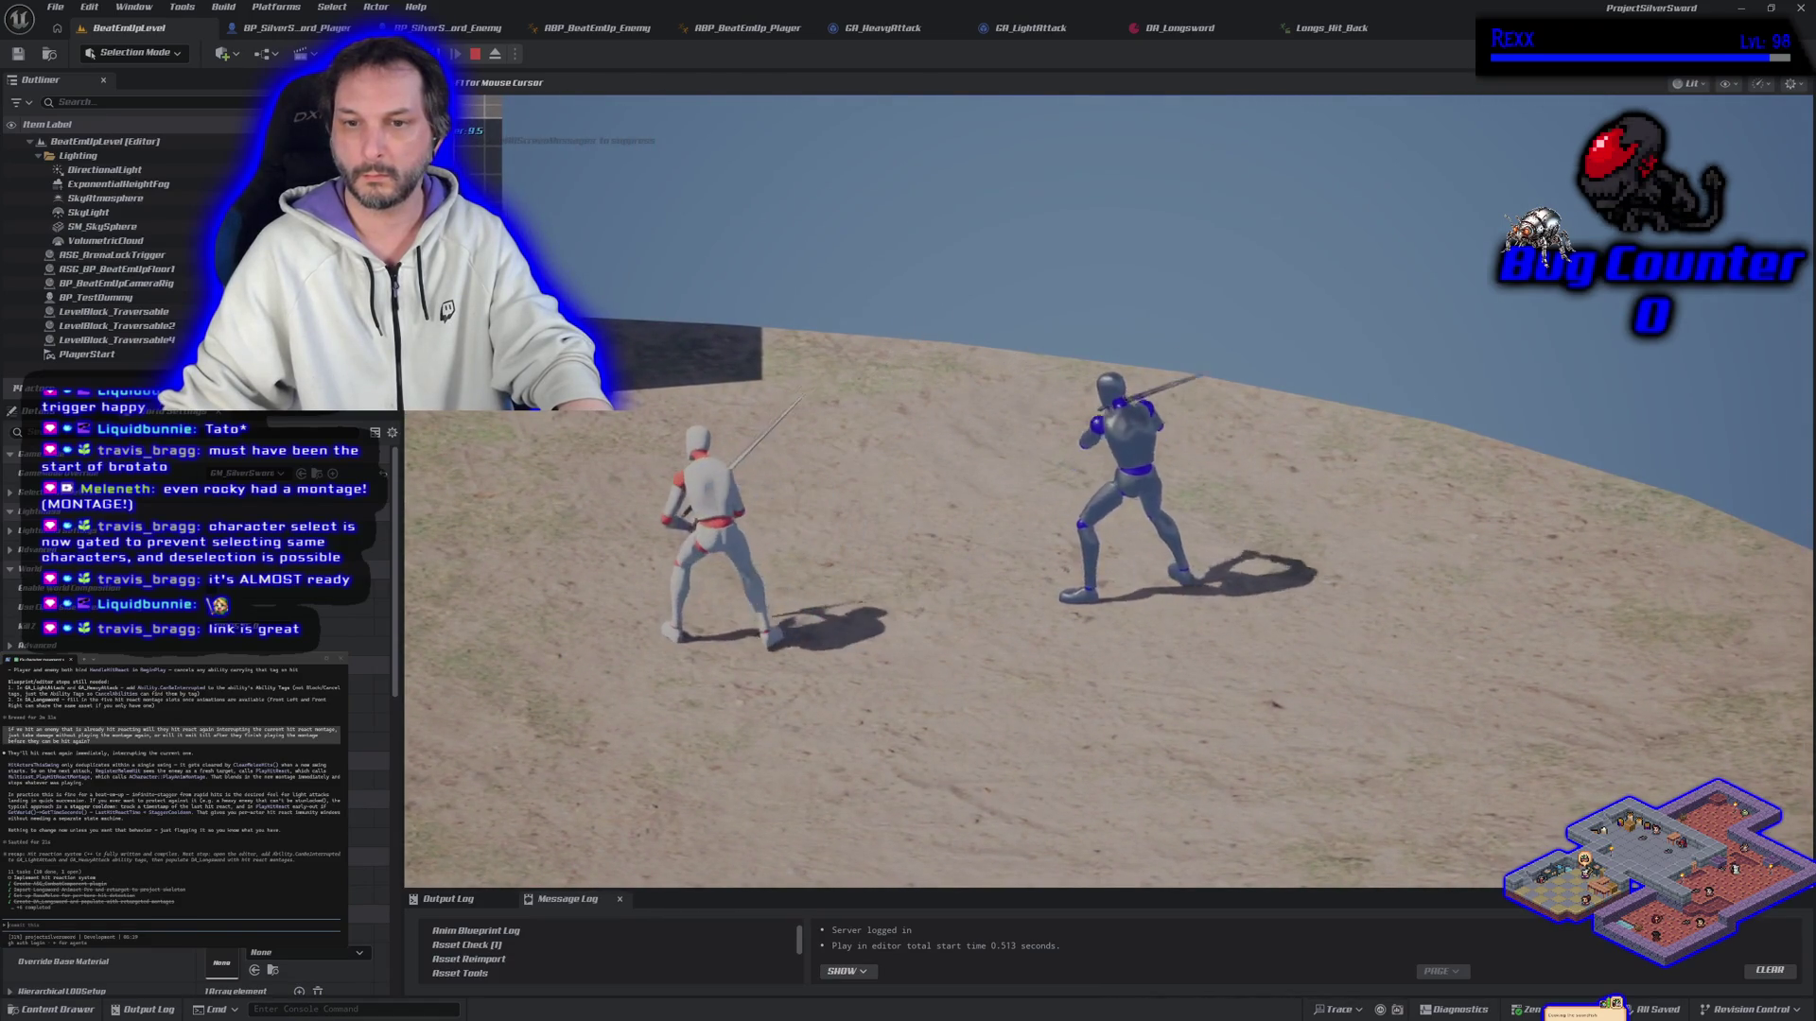
pyautogui.press('a')
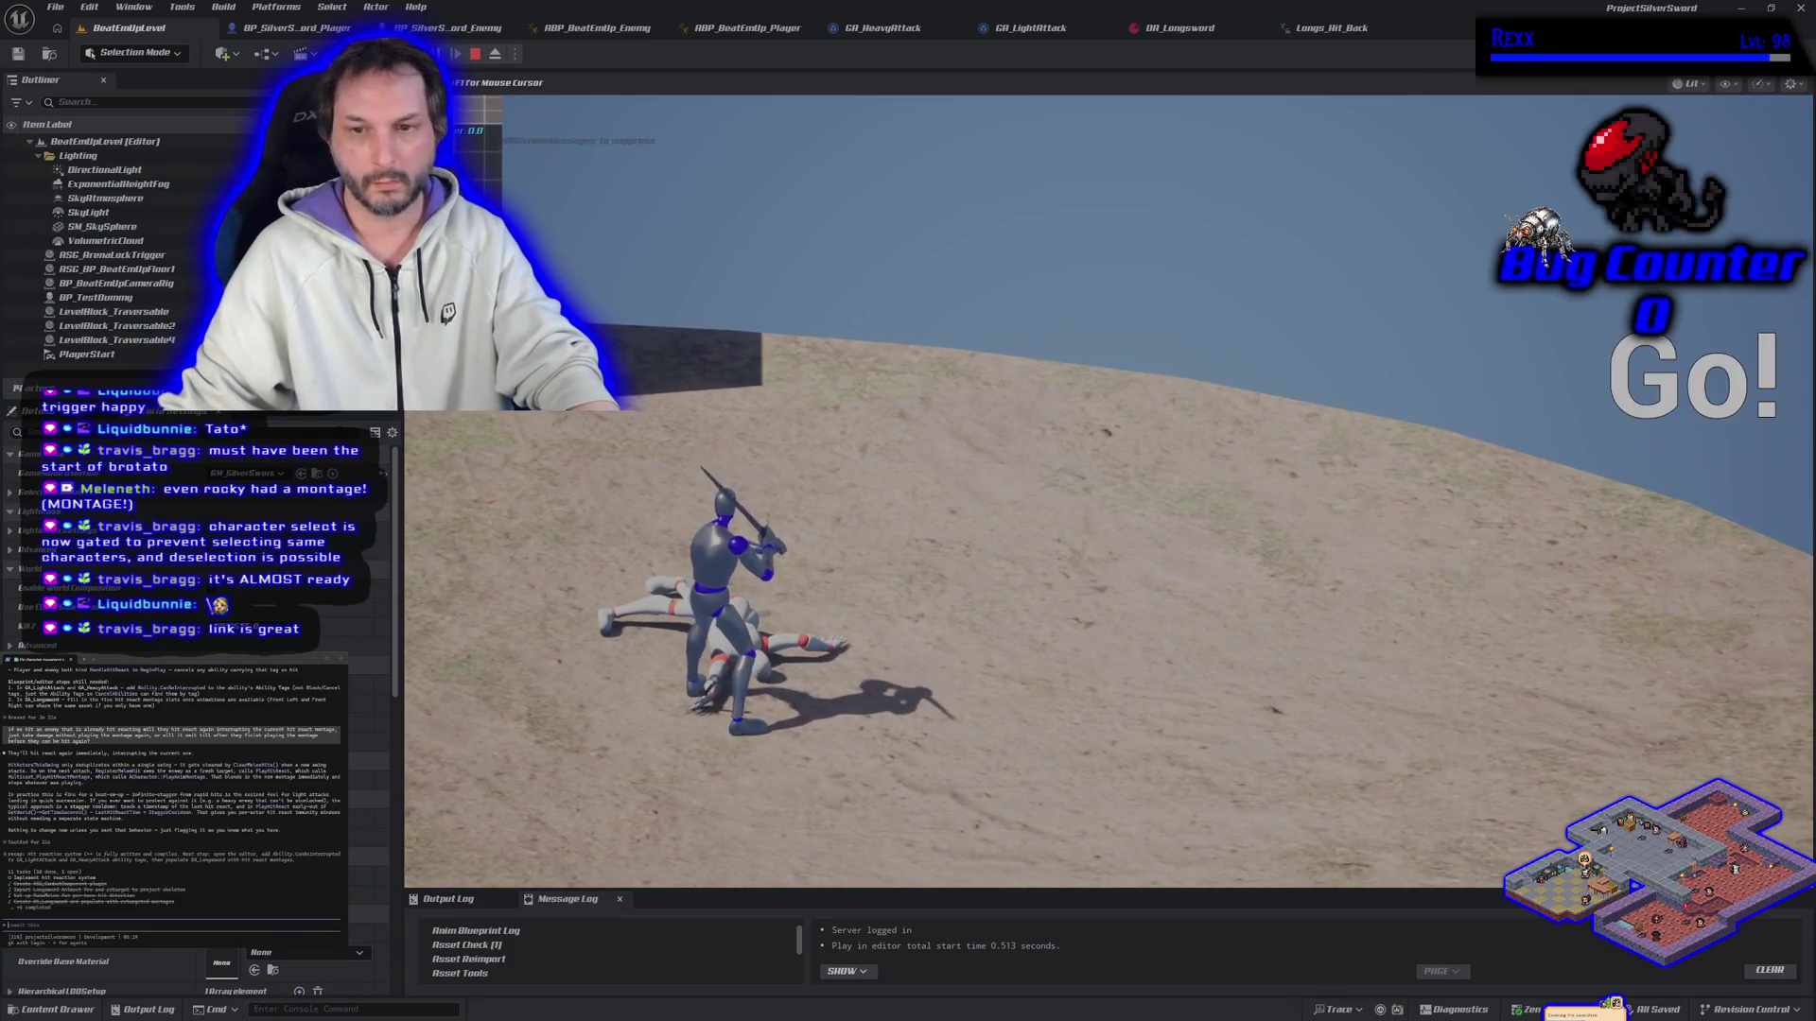
pyautogui.press('Escape')
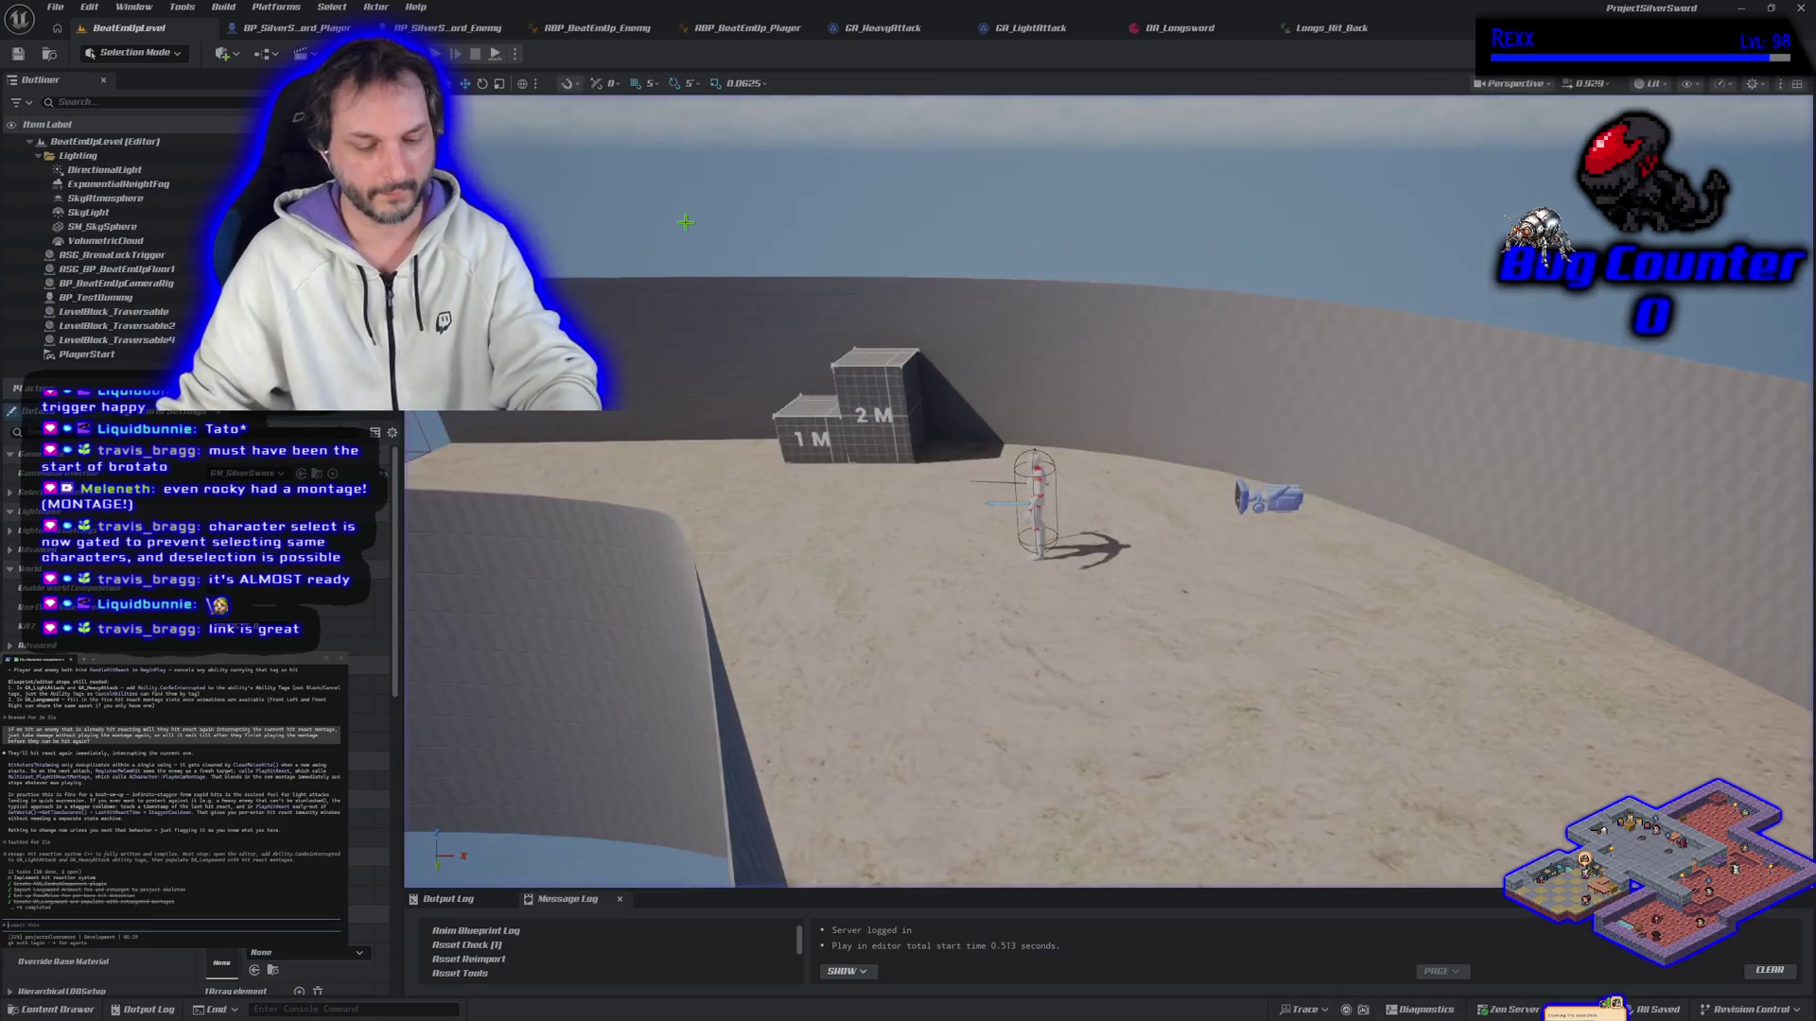
# Step: Playtest again trading sword swings with the enemy, then open BP_SilverSword_Player
pyautogui.hotkey('alt', 'p')
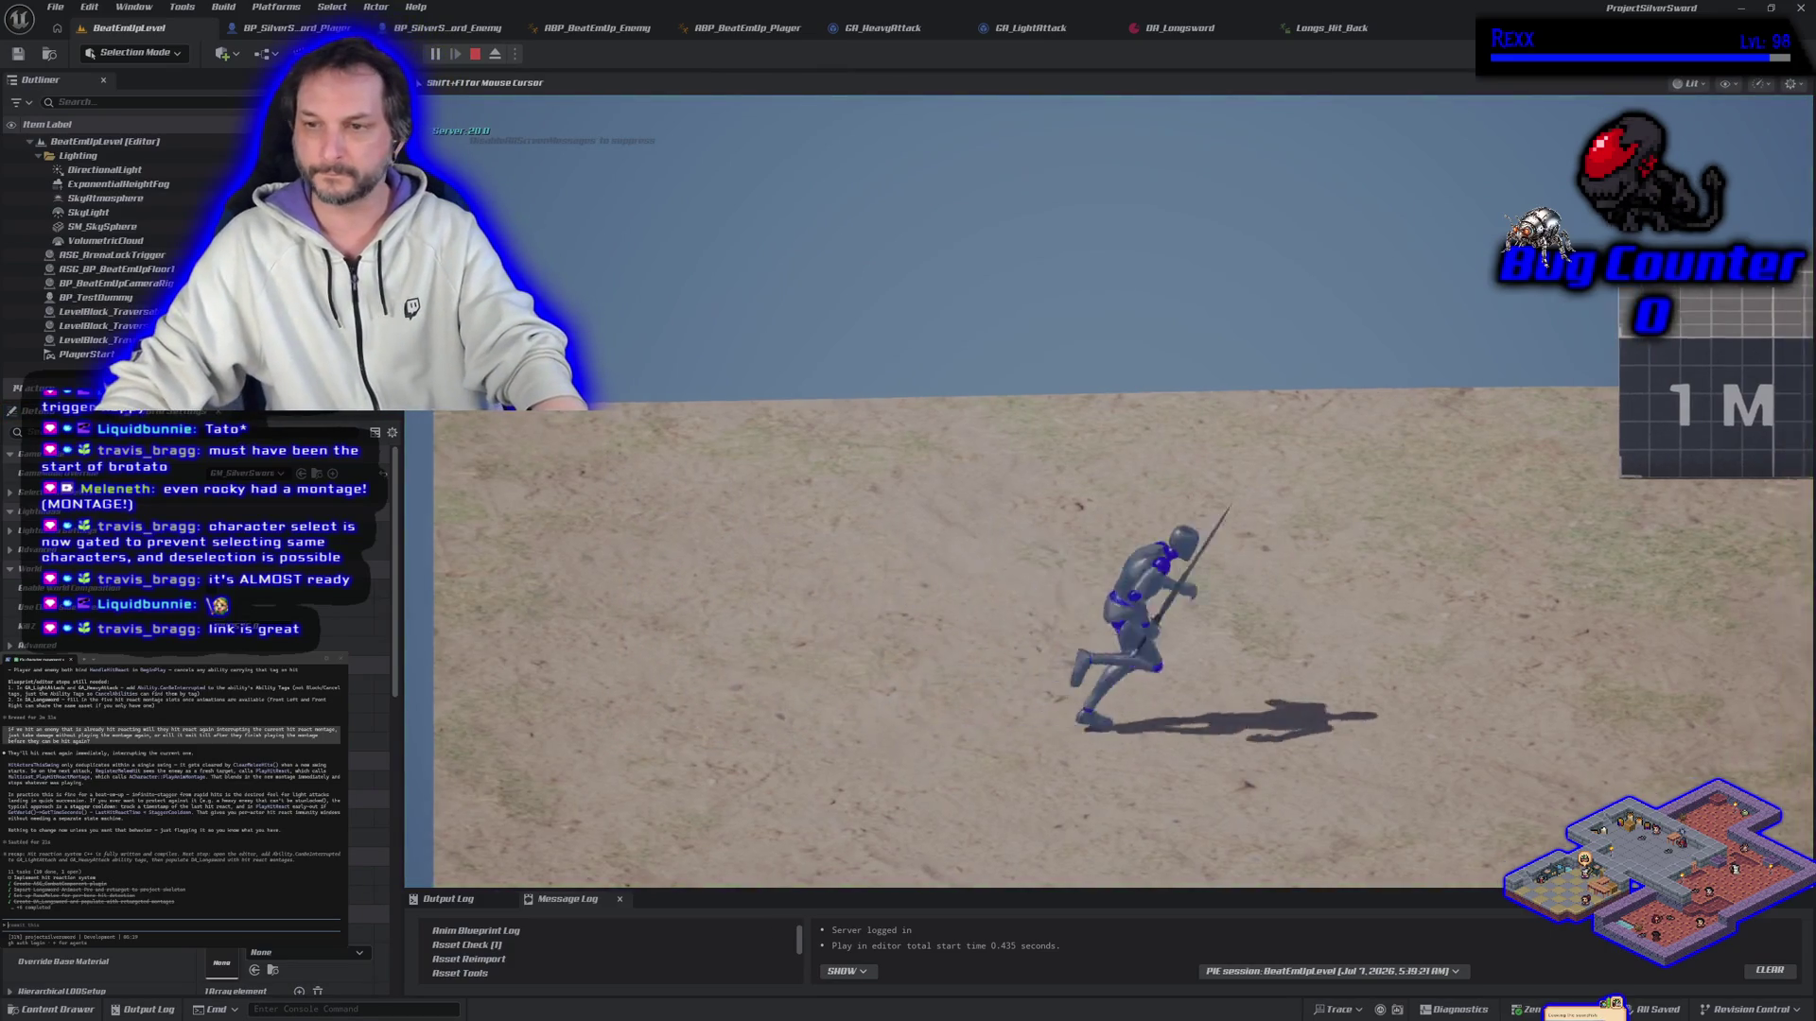
pyautogui.press('d')
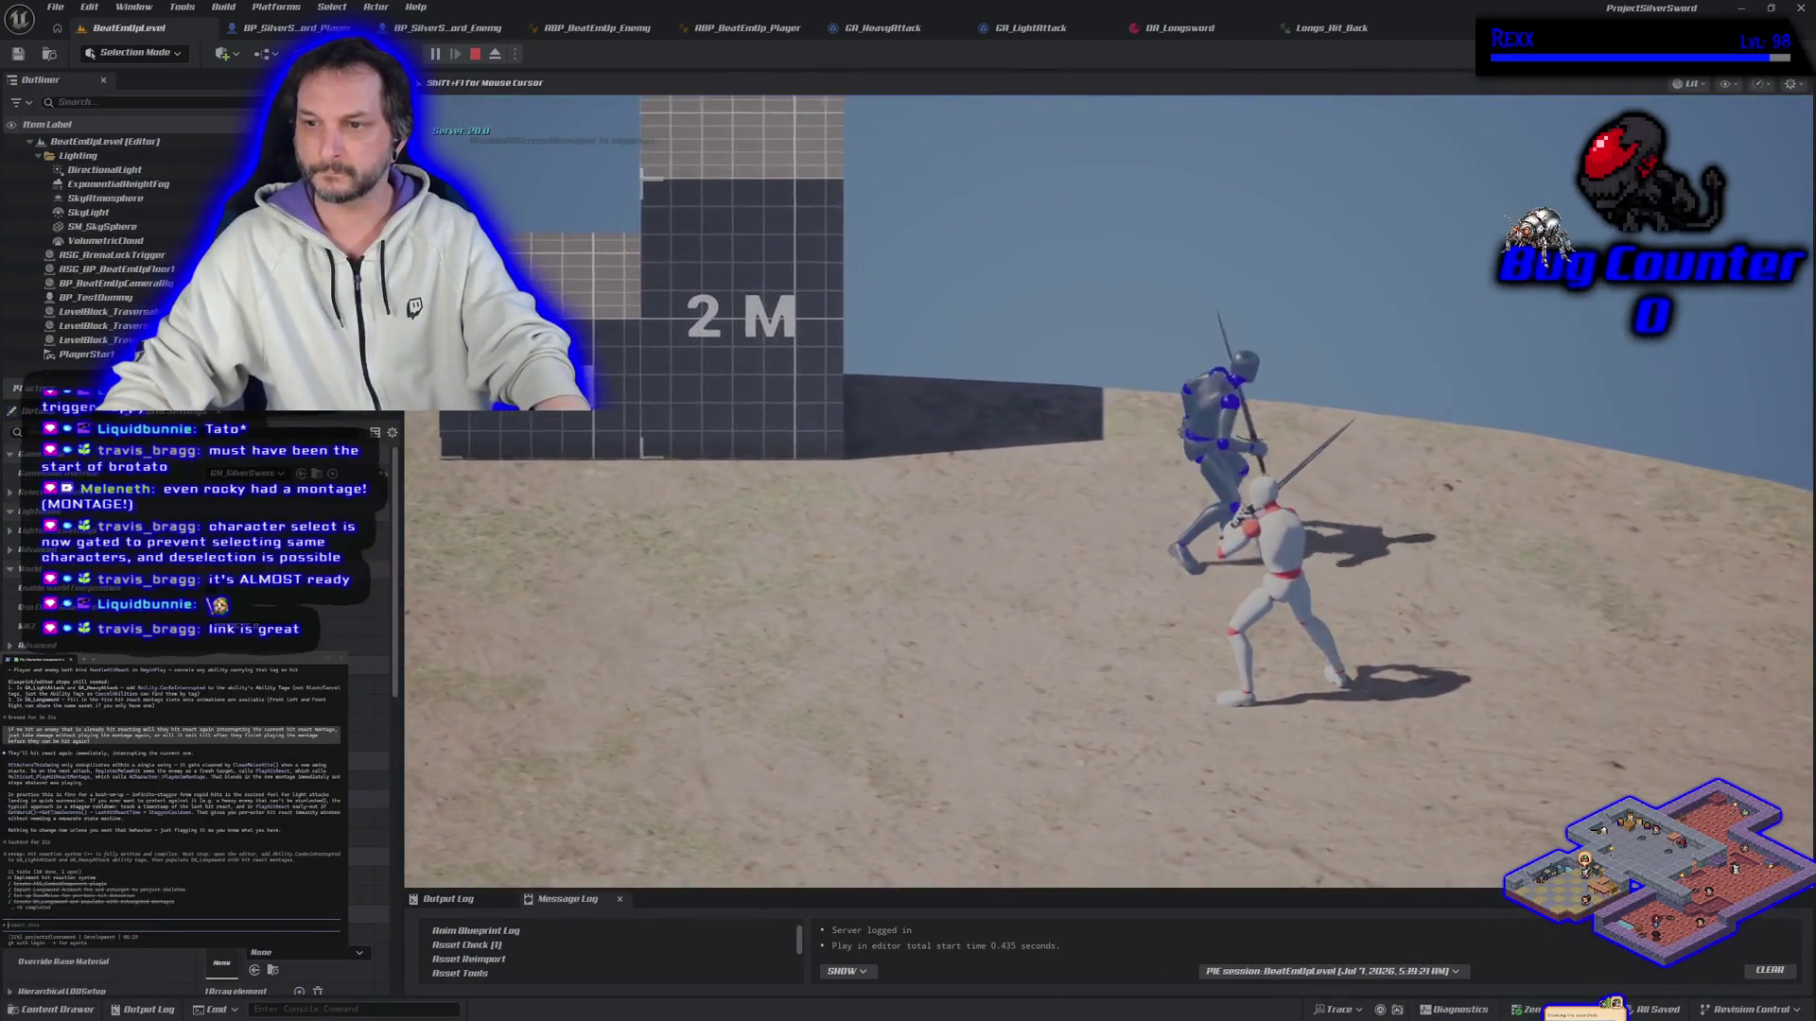
pyautogui.press('d')
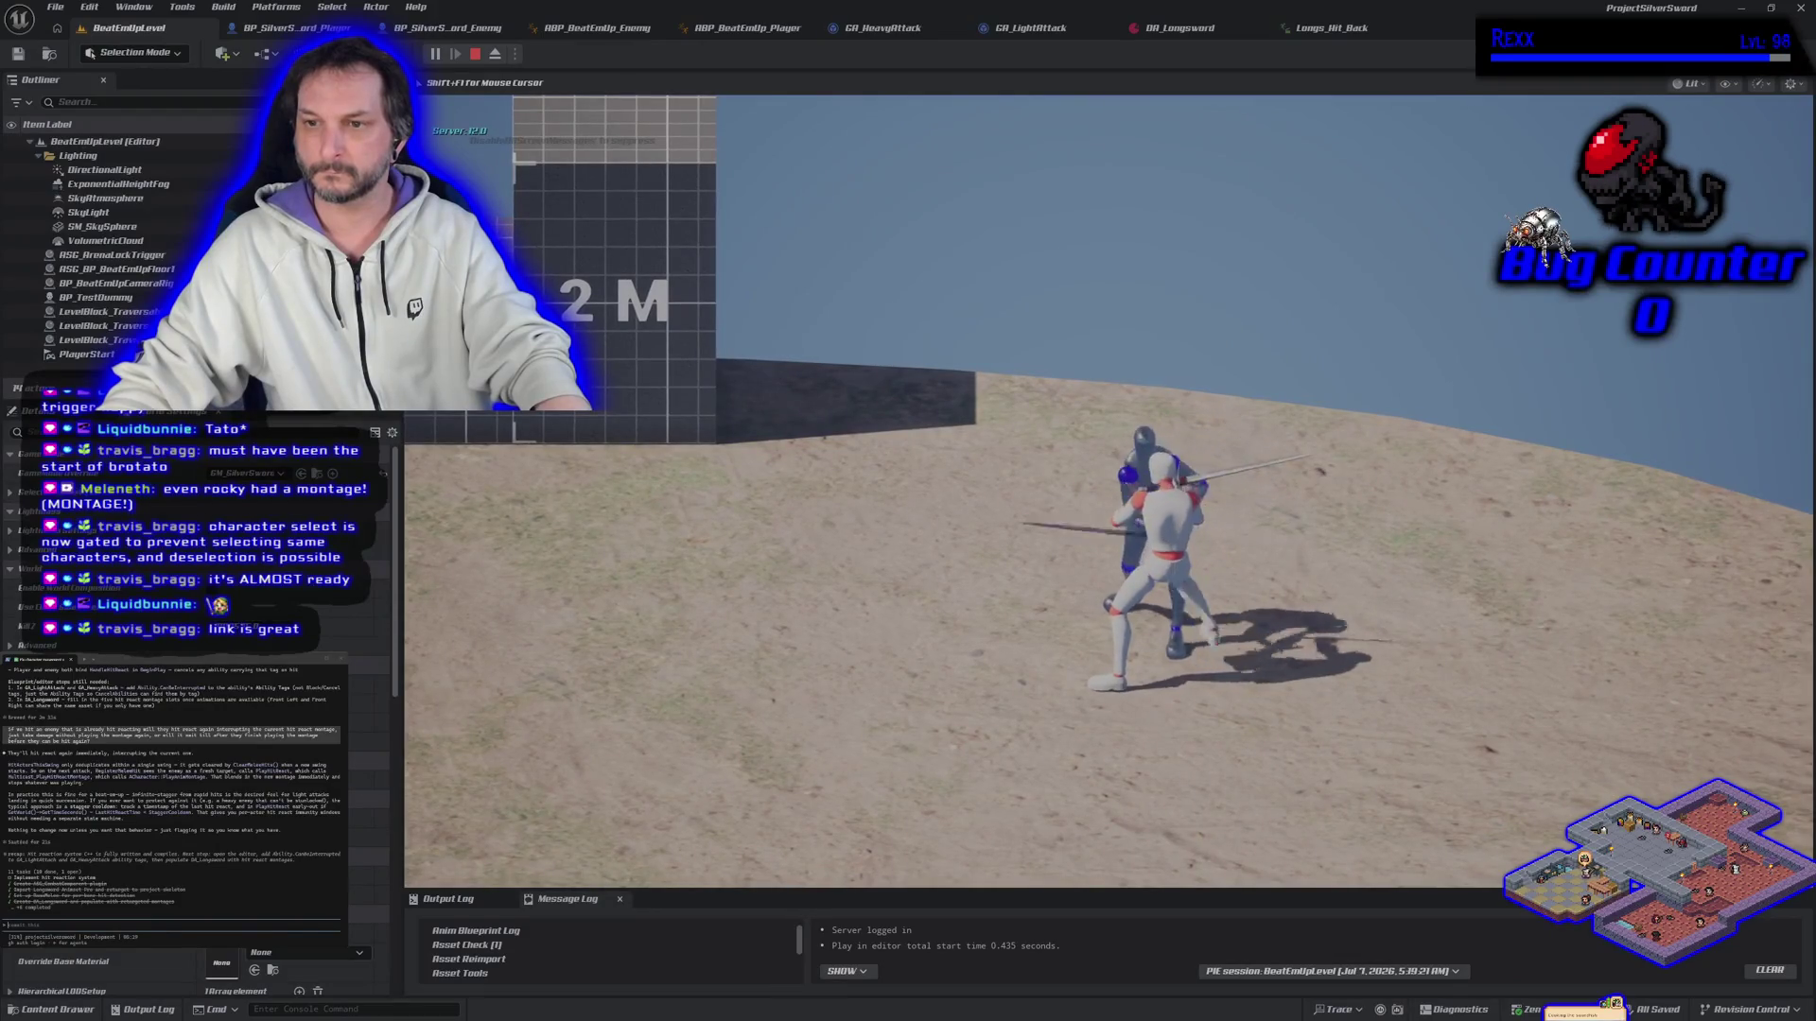
pyautogui.press('a')
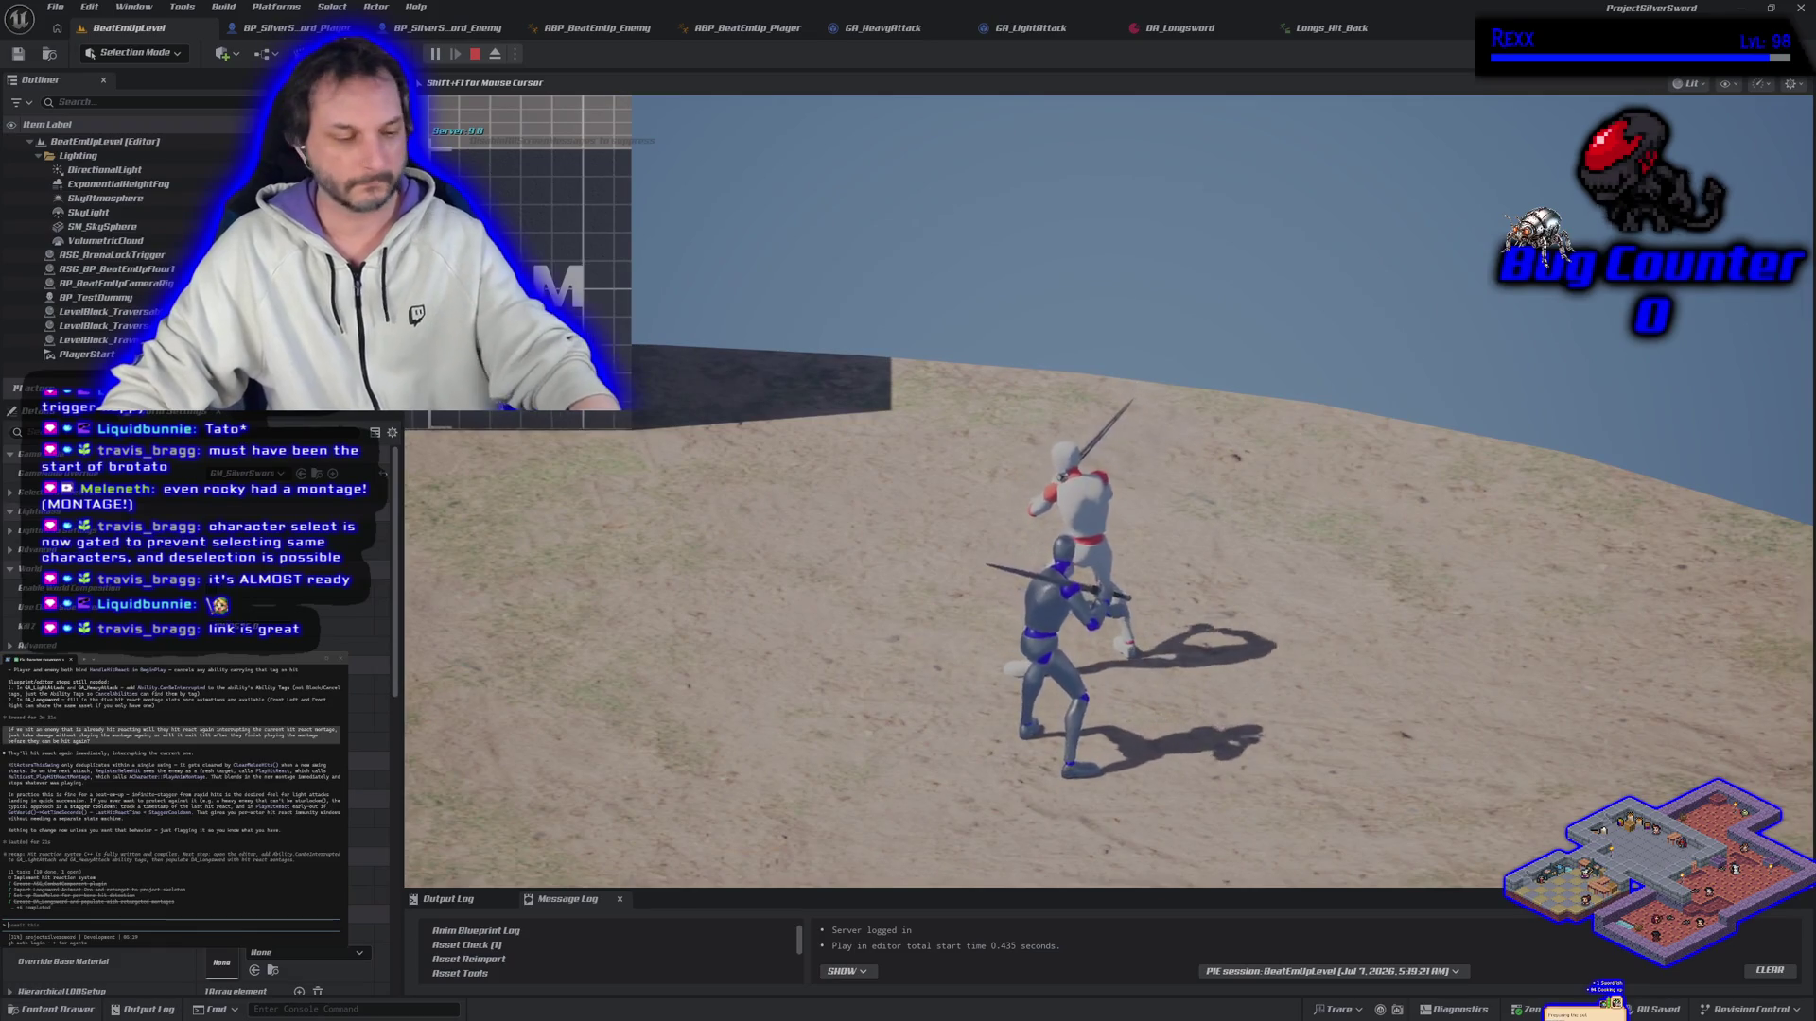
pyautogui.press('Escape')
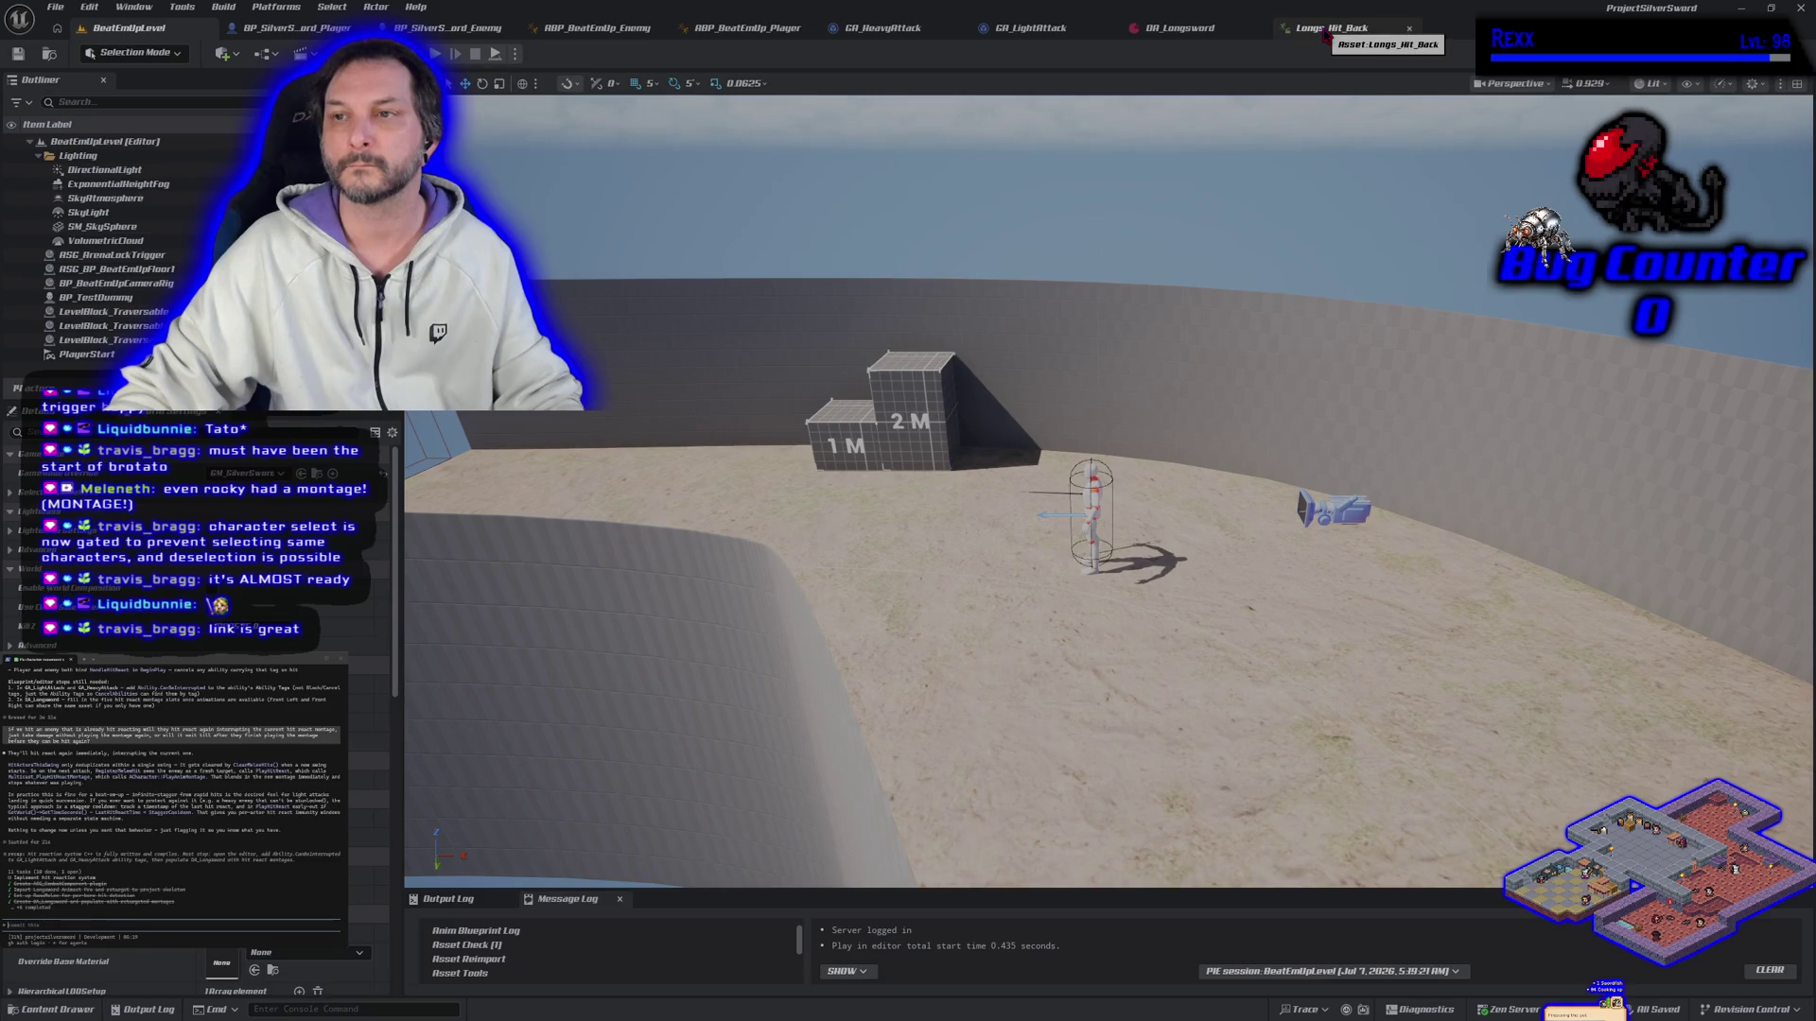
pyautogui.click(313, 33)
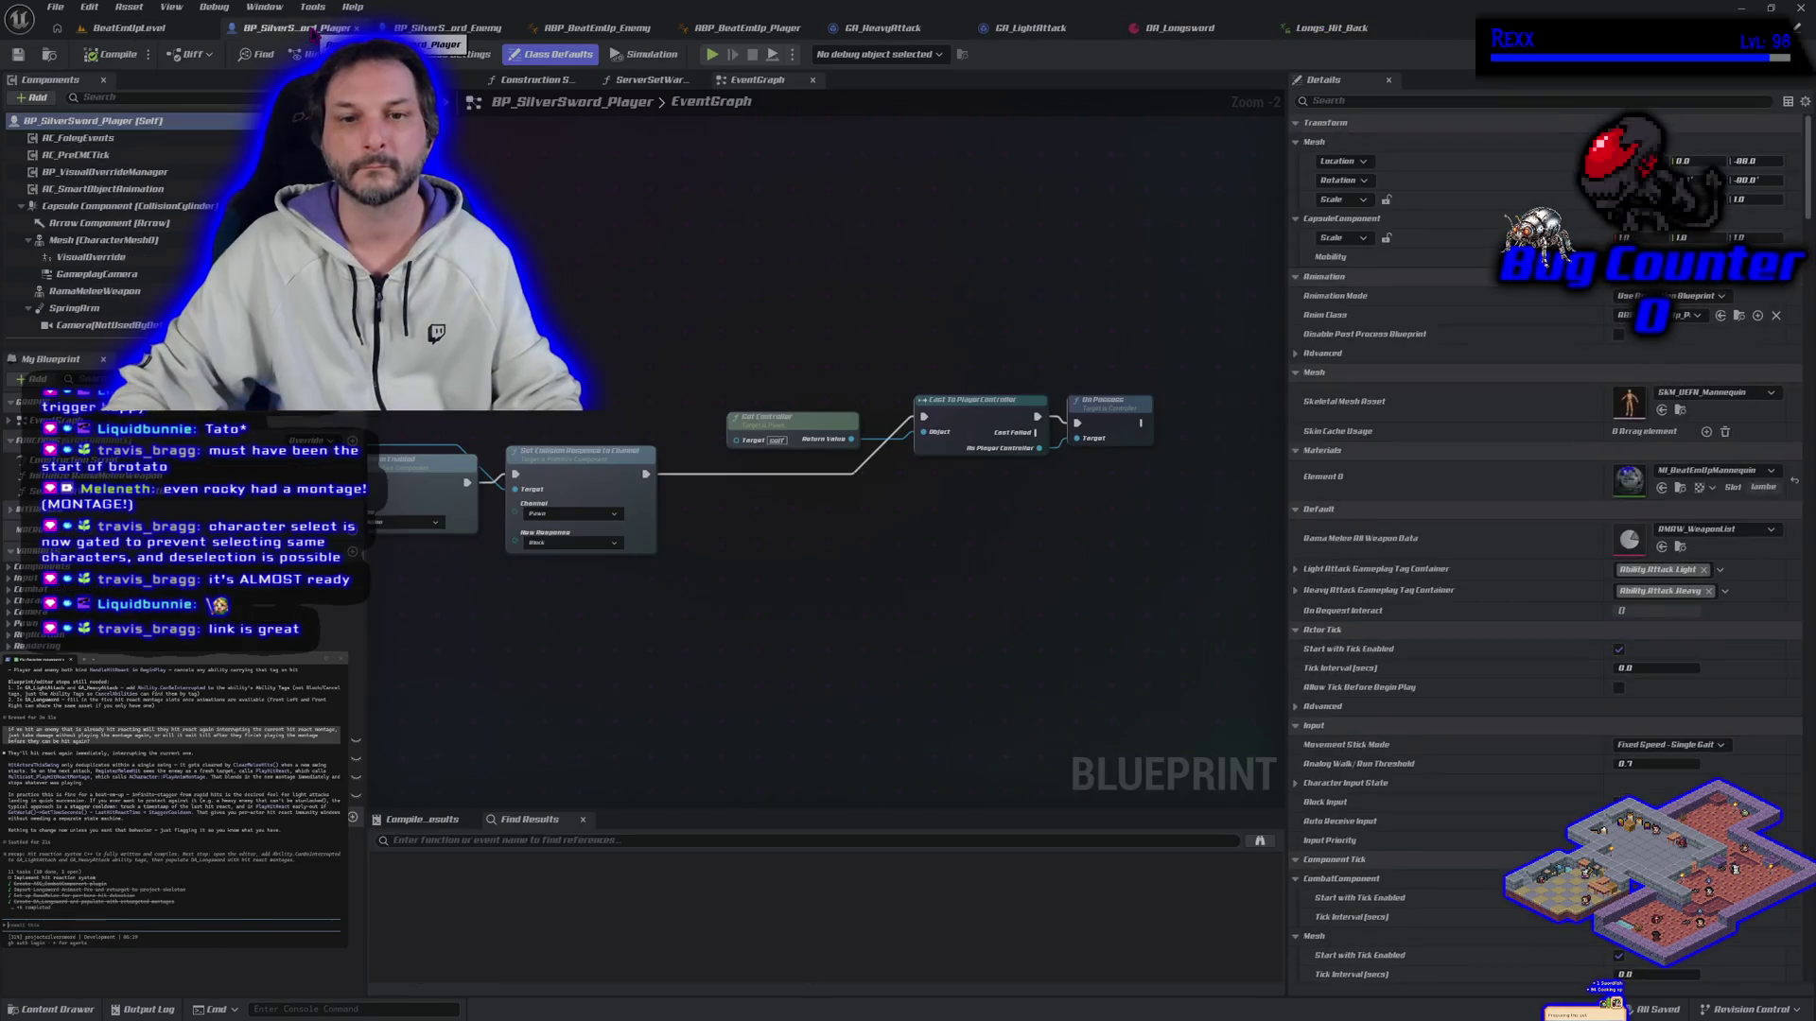
# Step: Return to the DA_Longsword data asset to view its attack combos and hit-react montages
pyautogui.click(1173, 29)
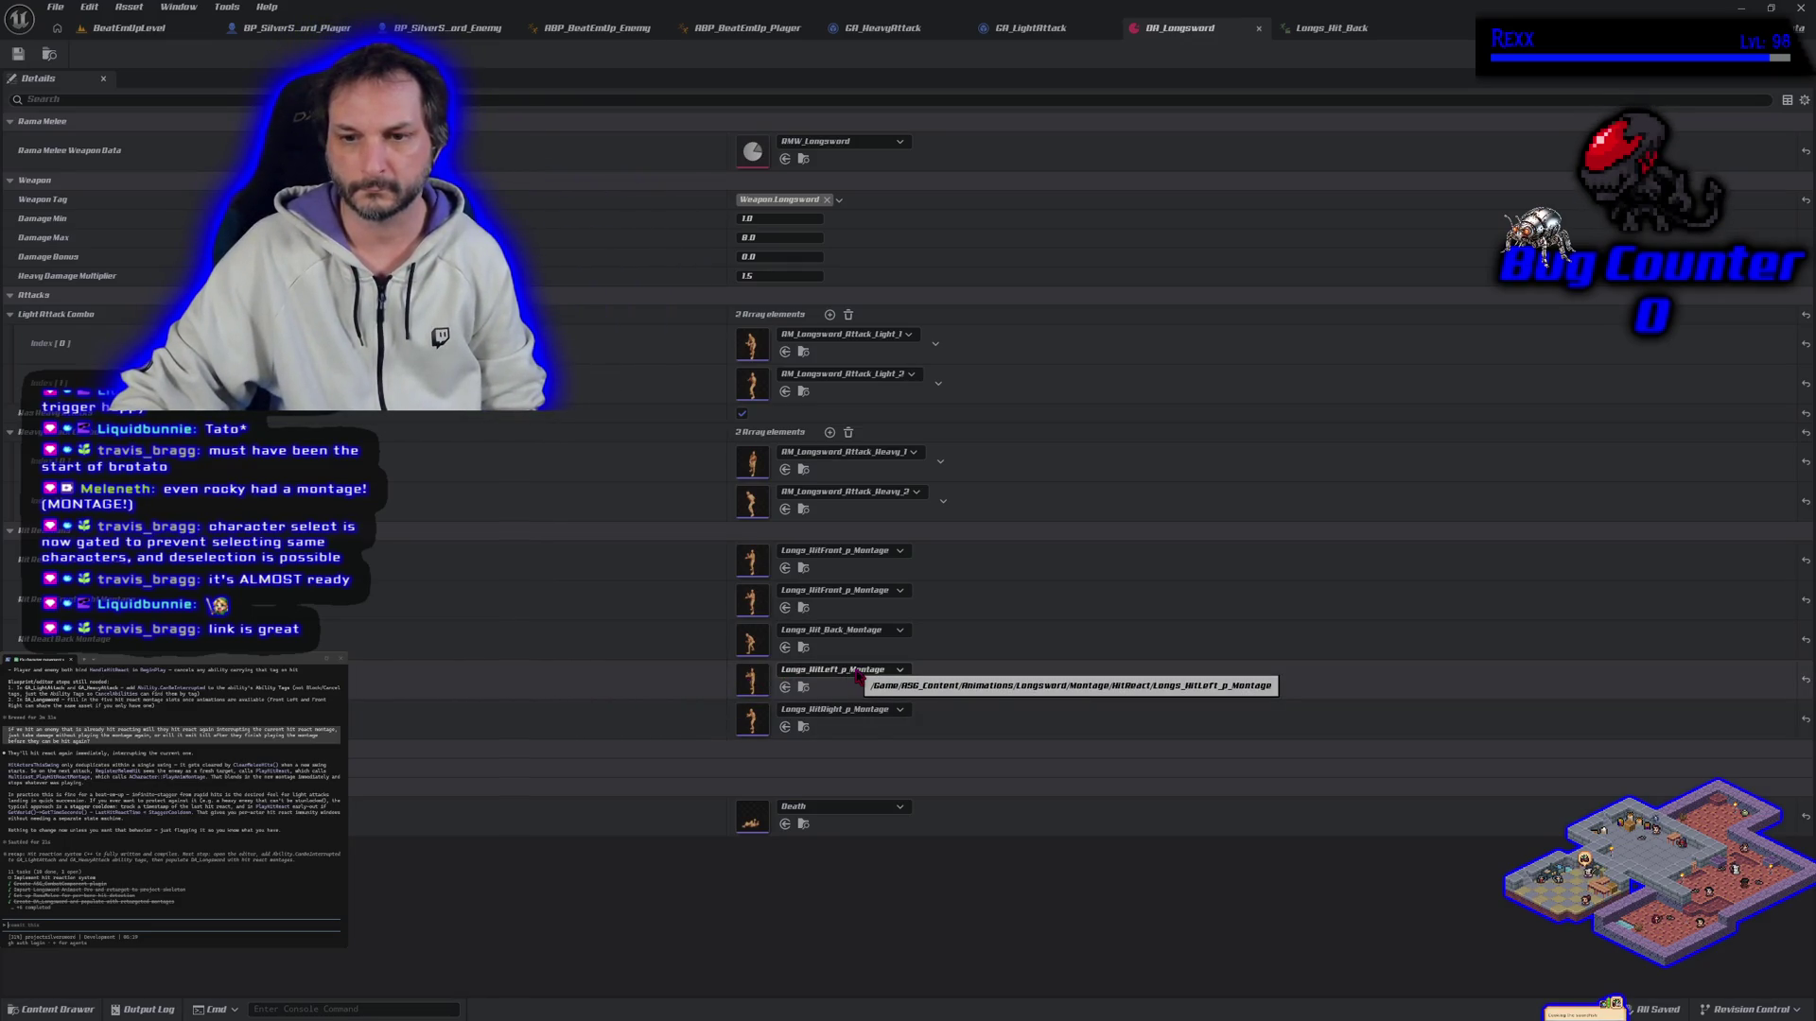
# Step: Preview the Longs_HitLeft_p_Montage animation, then go back to DA_Longsword's project assets
pyautogui.doubleClick(746, 682)
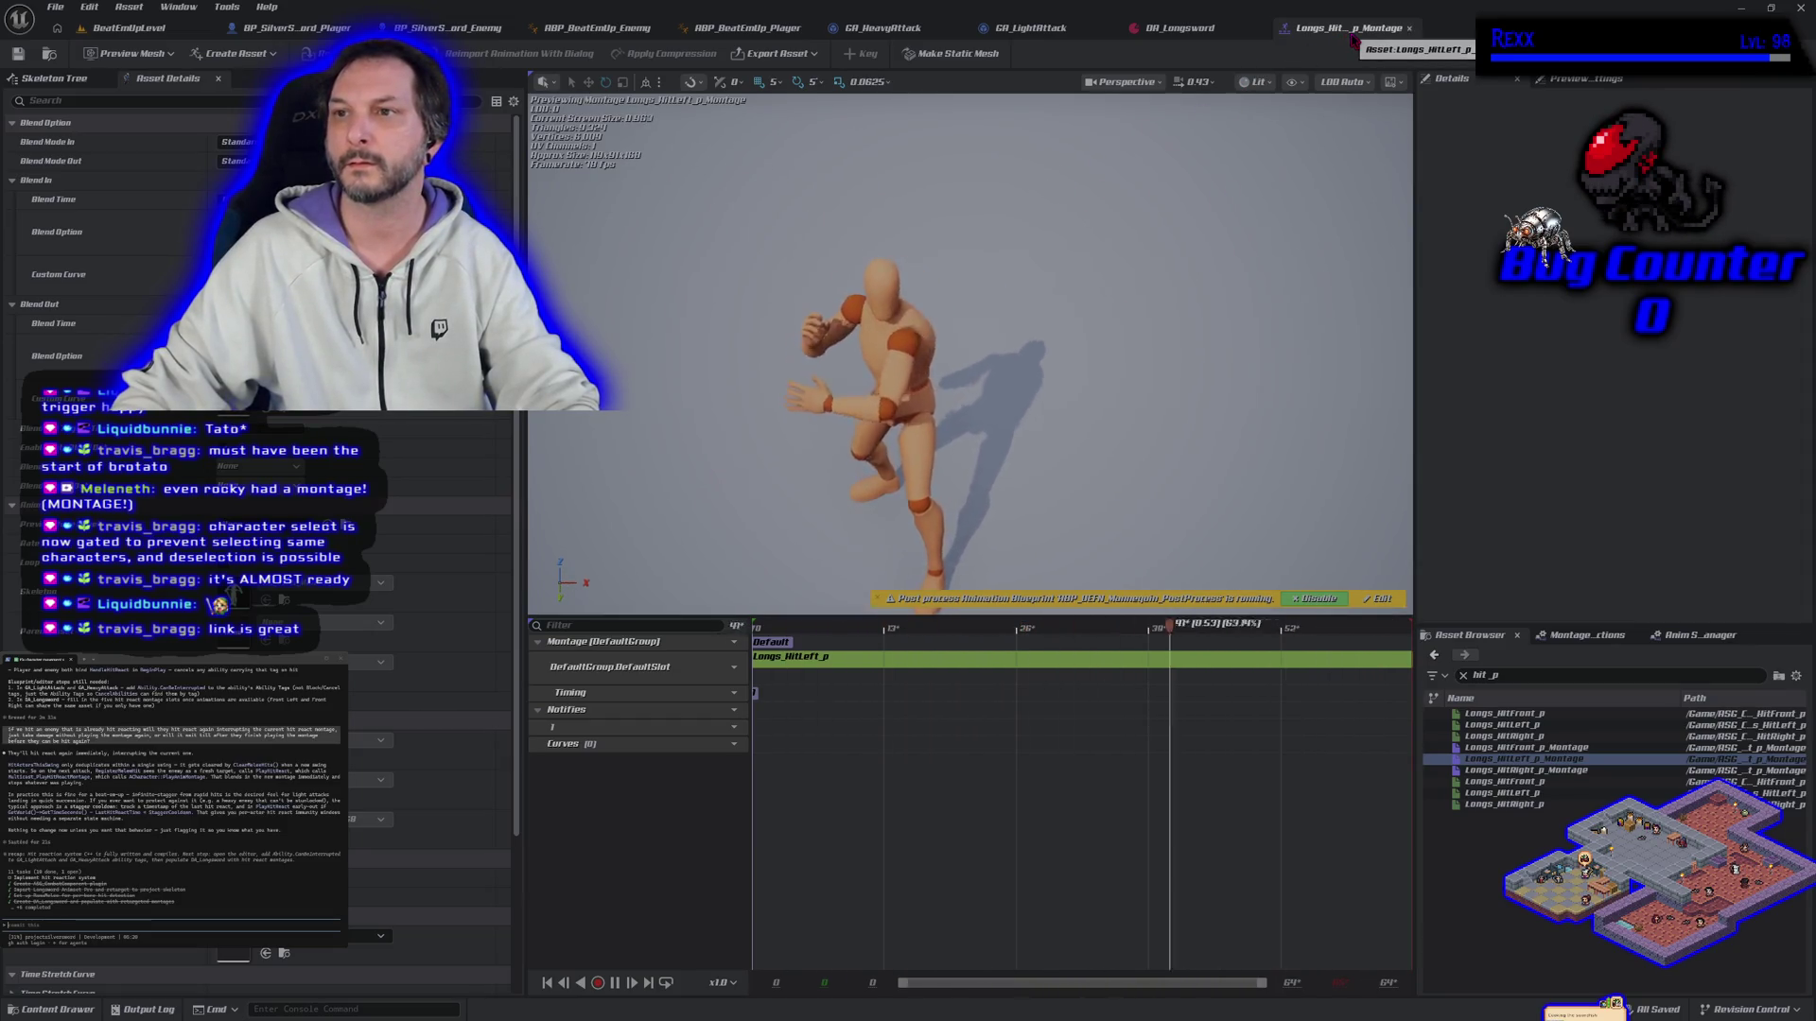
pyautogui.click(1409, 29)
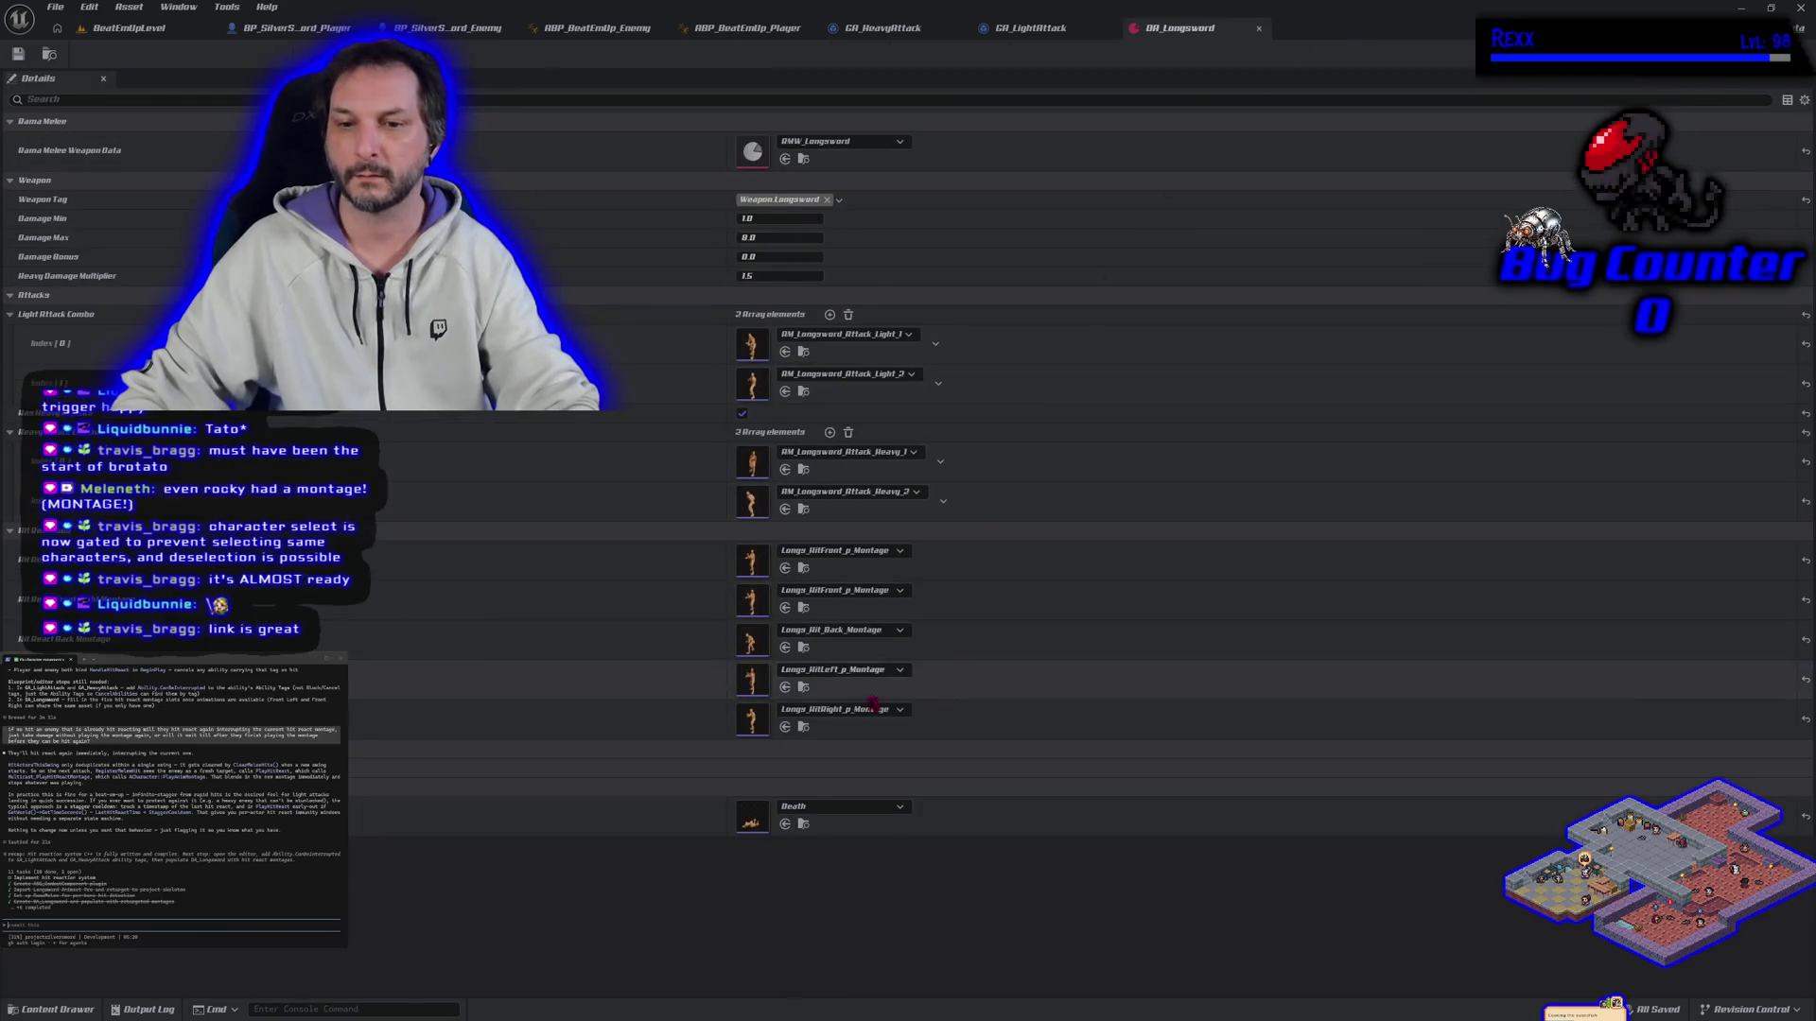
pyautogui.click(801, 688)
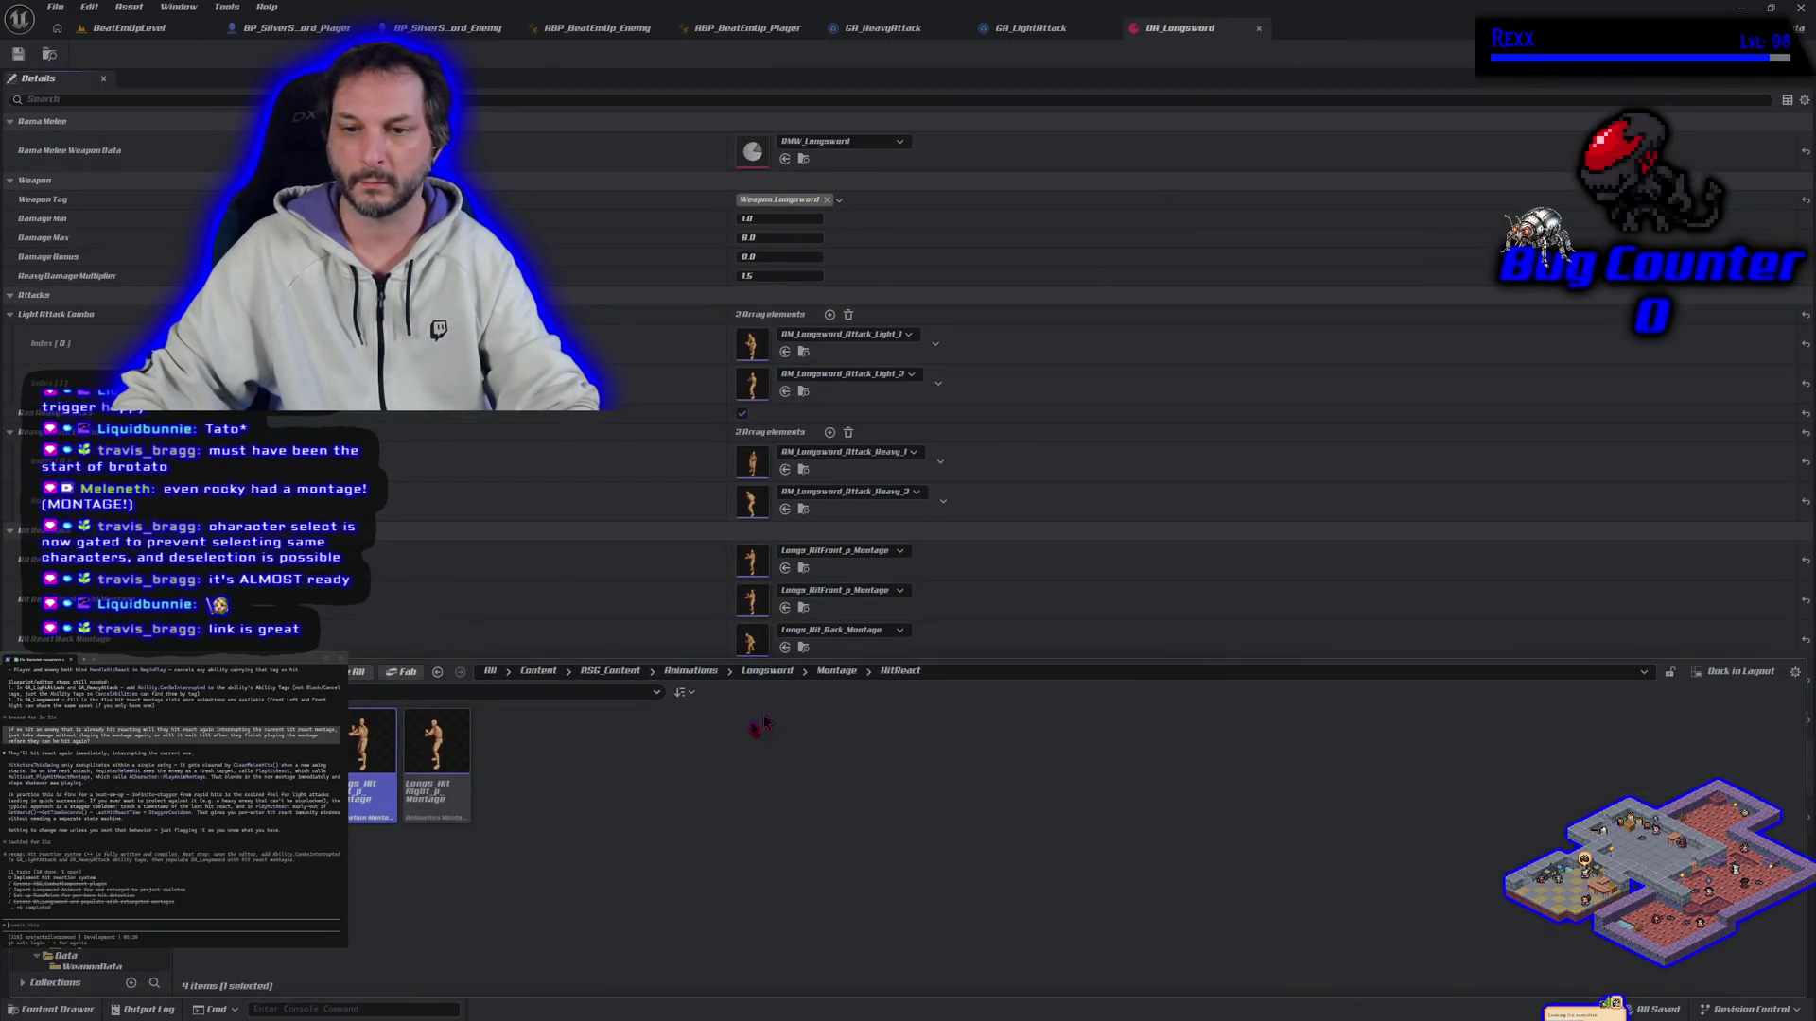
# Step: Place Longs_HitRight_p_Montage before Longs_HitLeft_p_Montage in the hit-react slots, then play BeatEmUpLevel
pyautogui.moveTo(355, 777)
pyautogui.mouseDown()
pyautogui.moveTo(539, 596)
pyautogui.moveTo(745, 745)
pyautogui.moveTo(761, 721)
pyautogui.mouseUp()
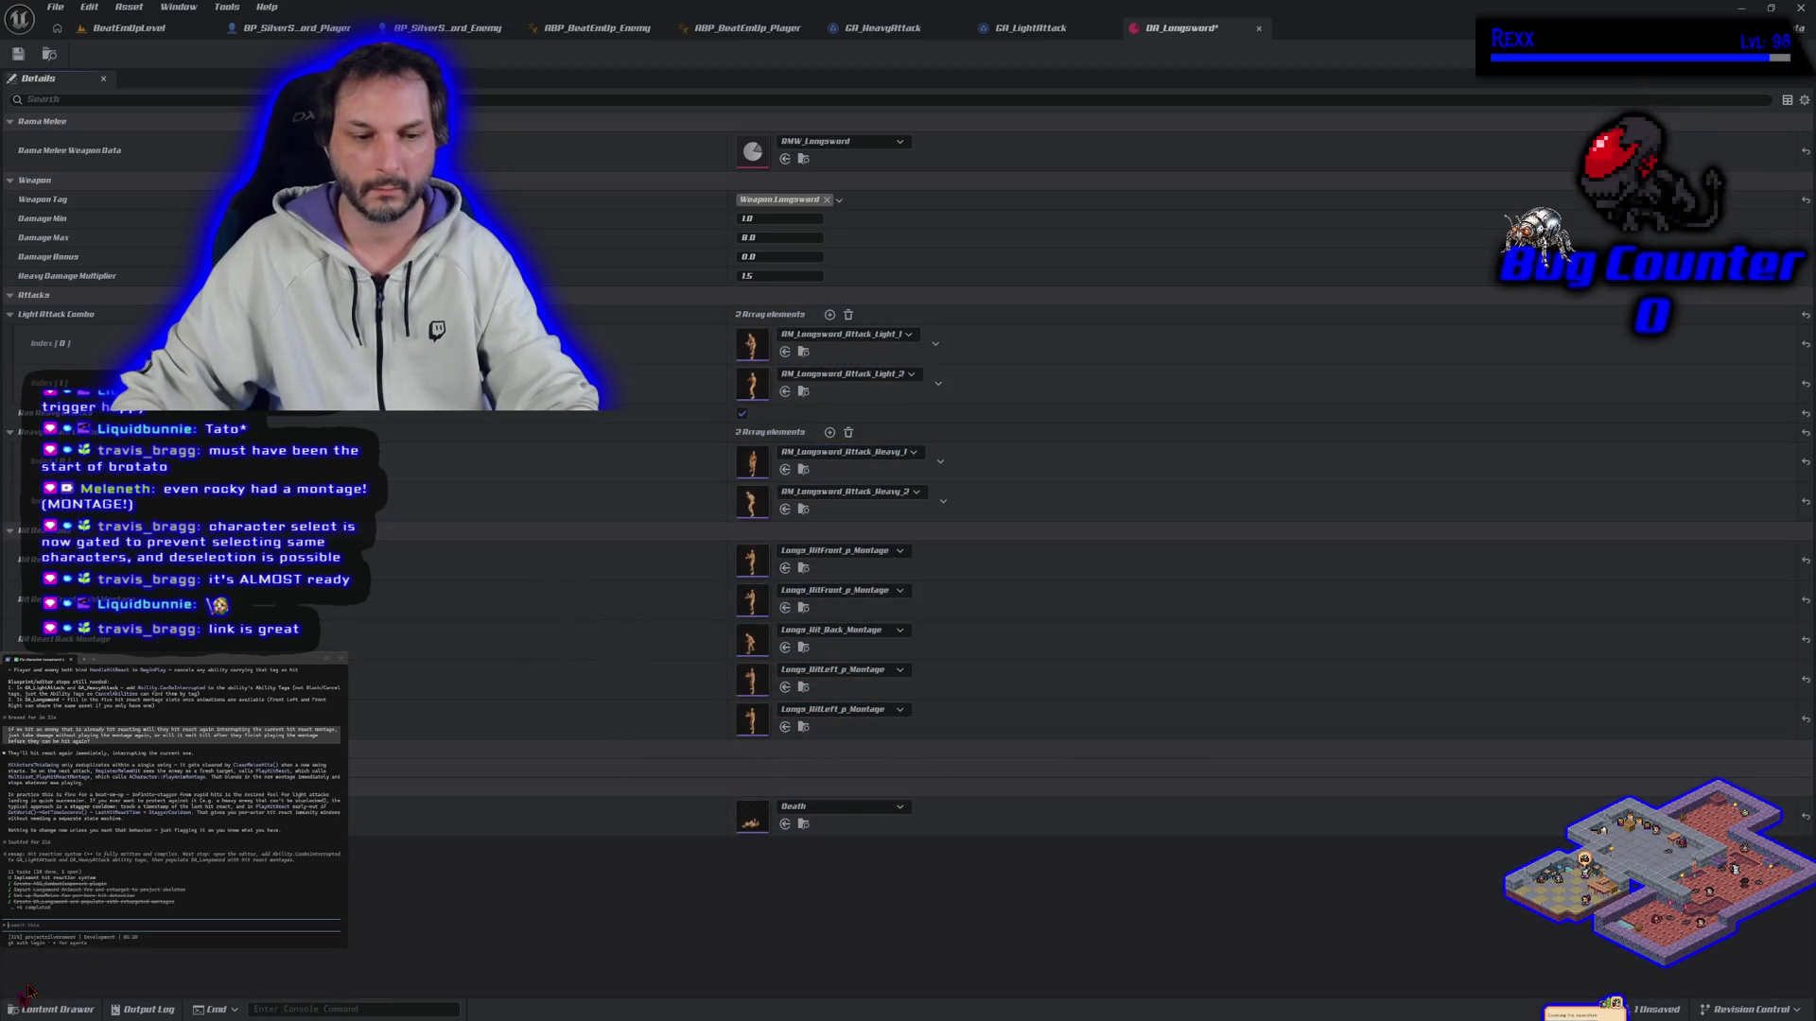
pyautogui.hotkey('ctrl', 'space')
pyautogui.moveTo(451, 794)
pyautogui.mouseDown()
pyautogui.moveTo(608, 678)
pyautogui.moveTo(743, 705)
pyautogui.moveTo(752, 679)
pyautogui.mouseUp()
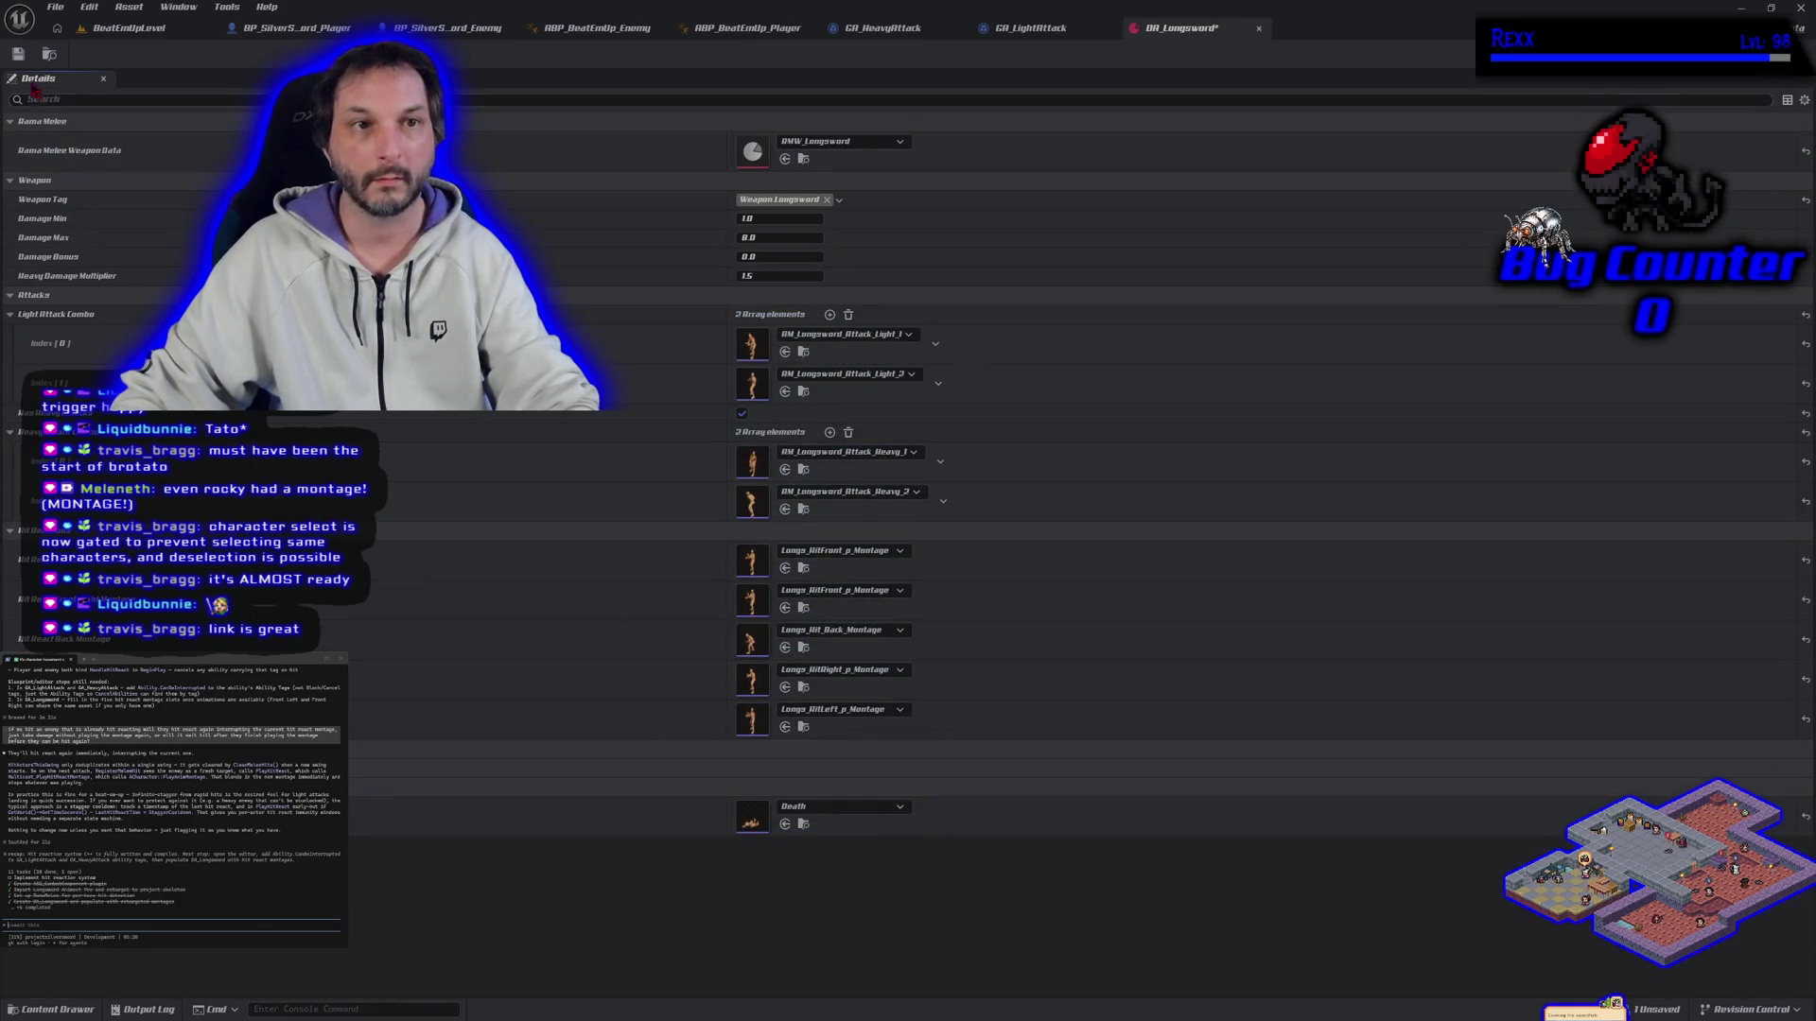
pyautogui.click(104, 27)
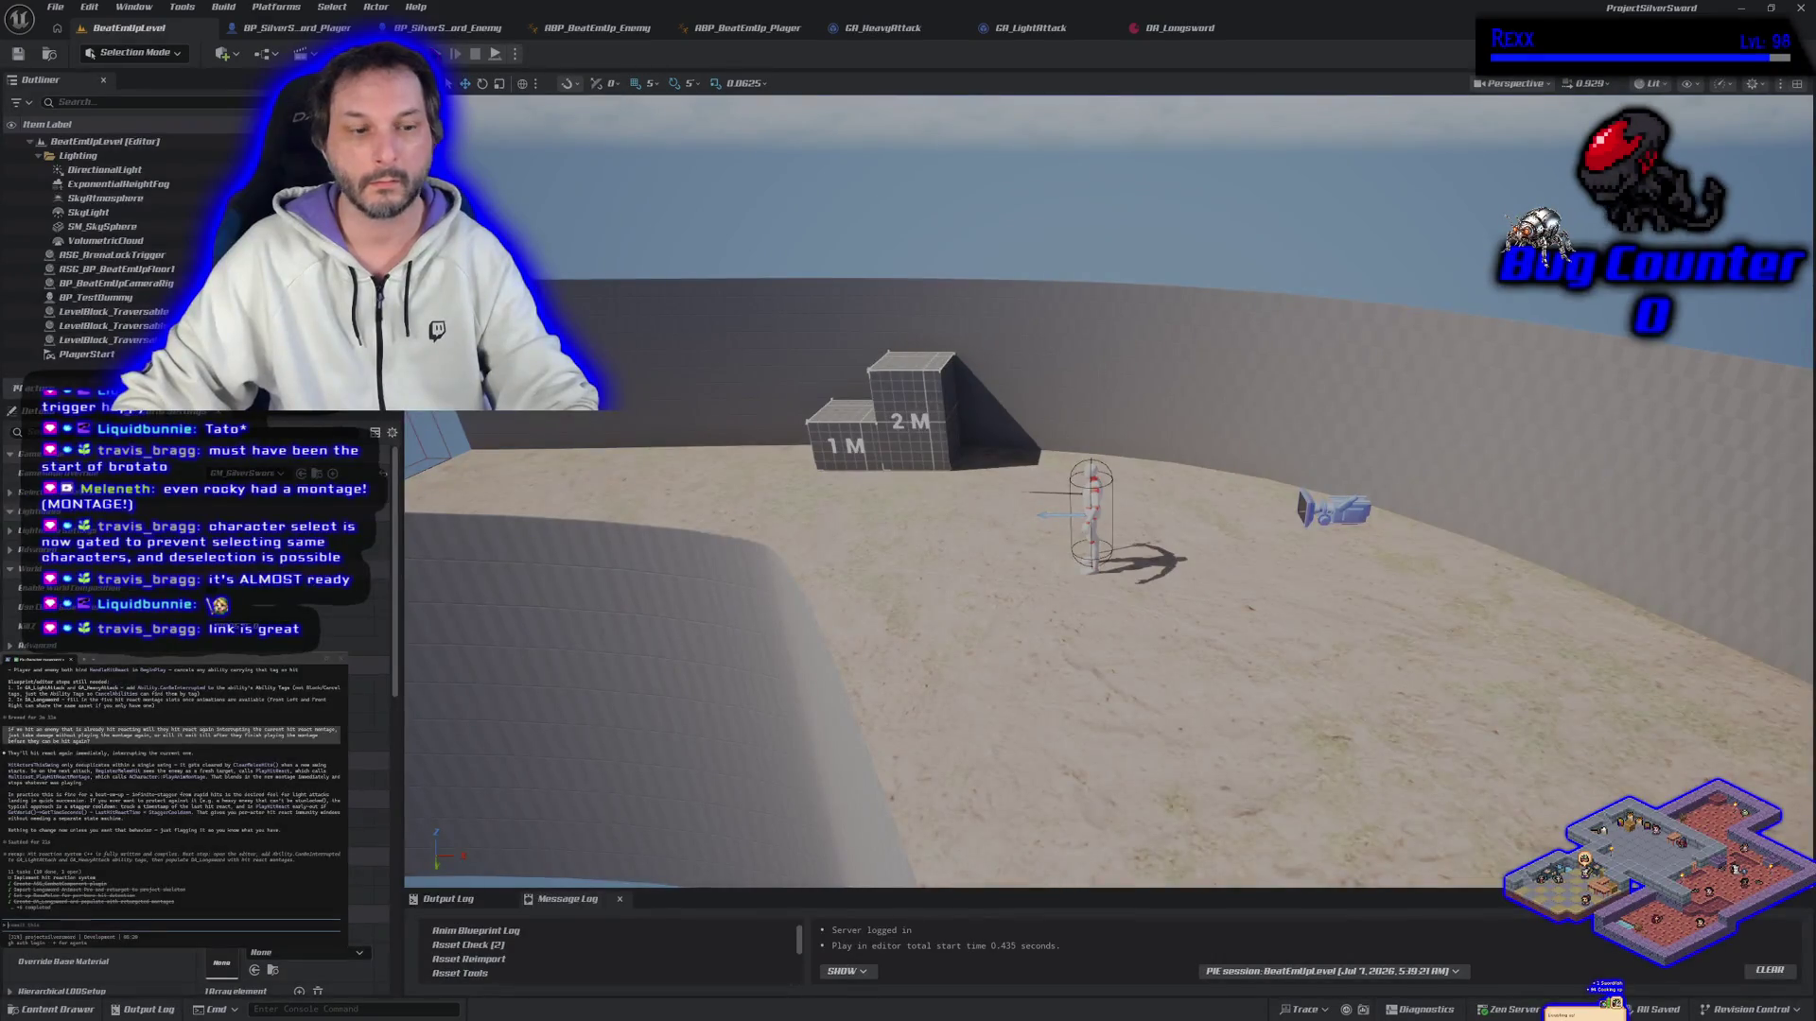
pyautogui.hotkey('alt', 'p')
# Step: Circle the white enemy with WASD, striking it from the front, back and both sides
pyautogui.press('d')
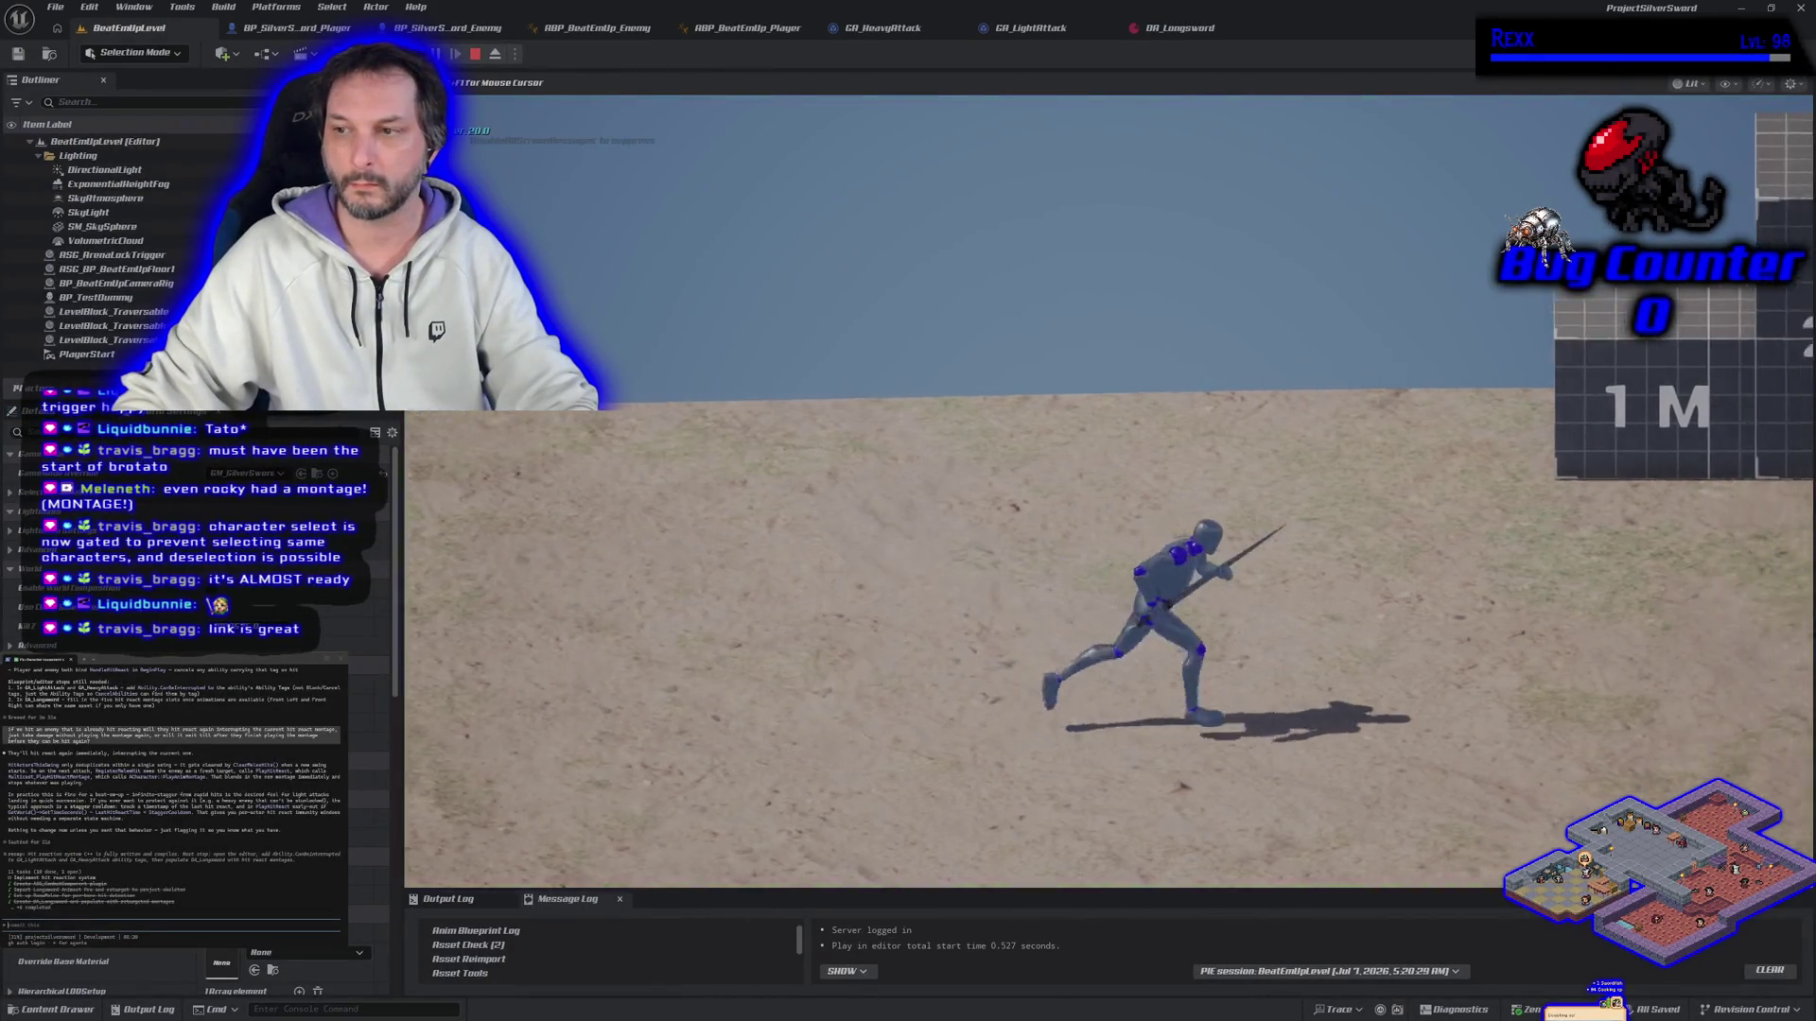
pyautogui.press('d')
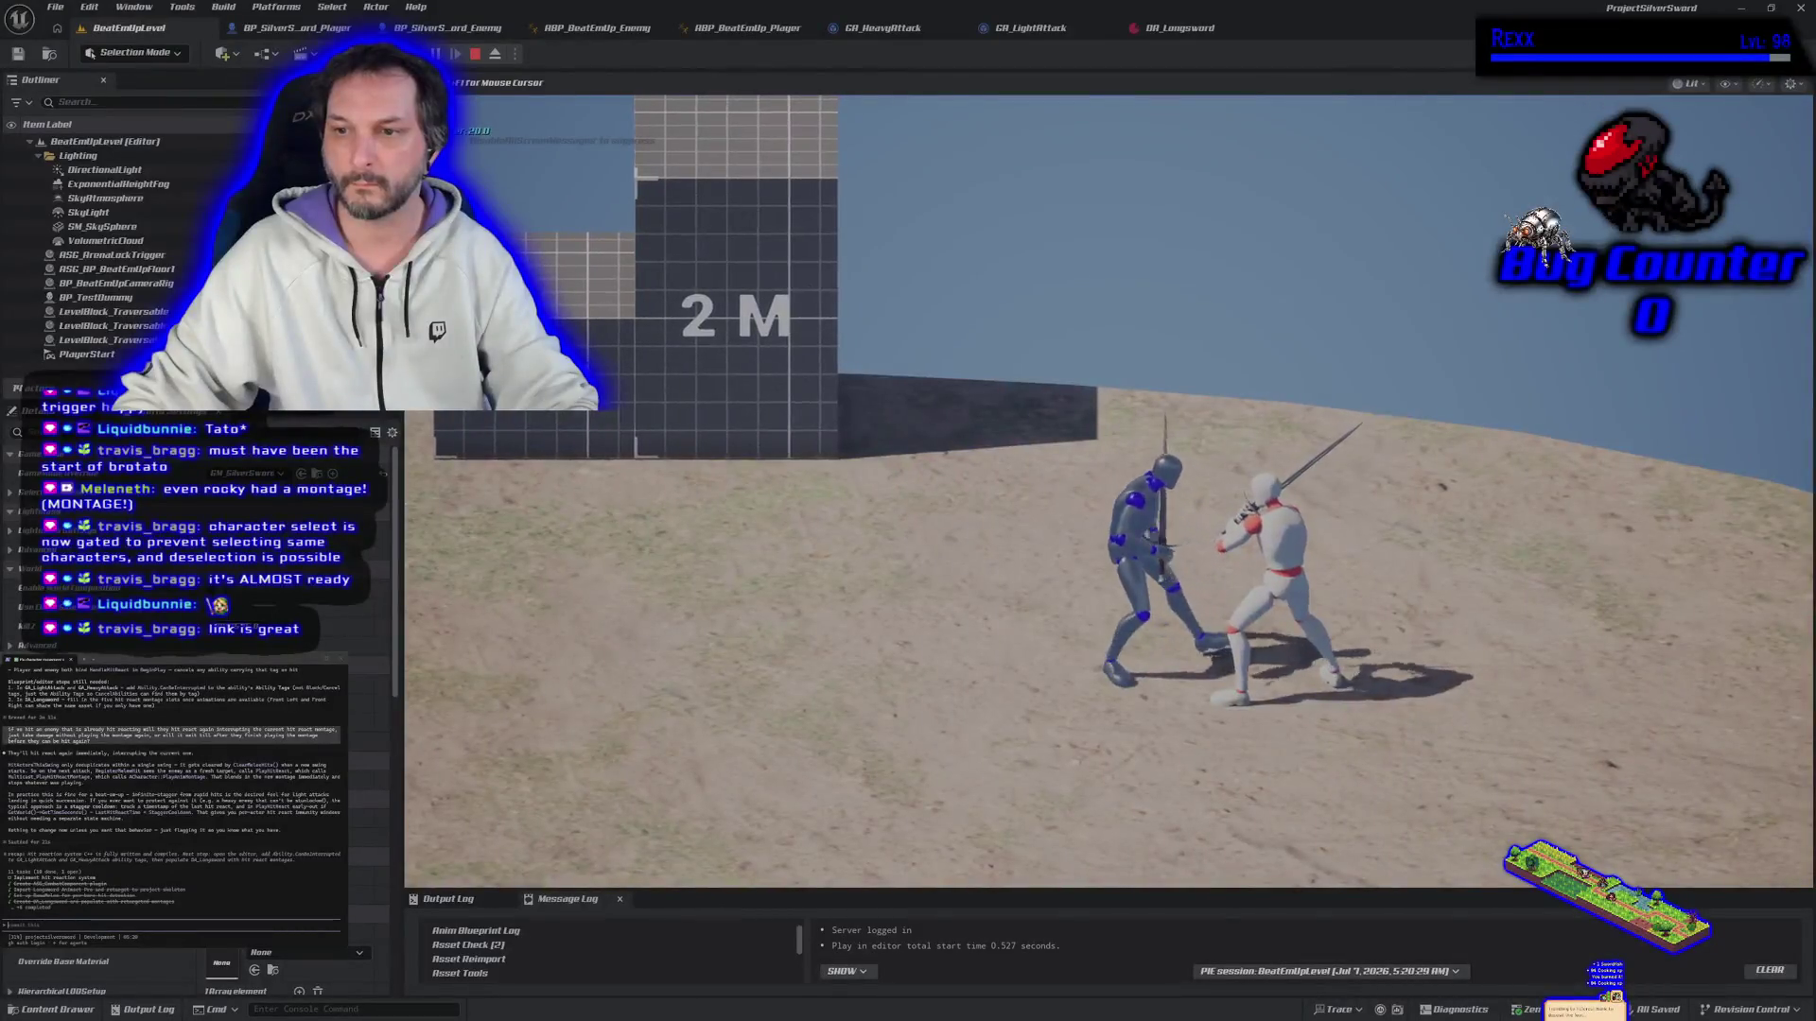
pyautogui.press('w')
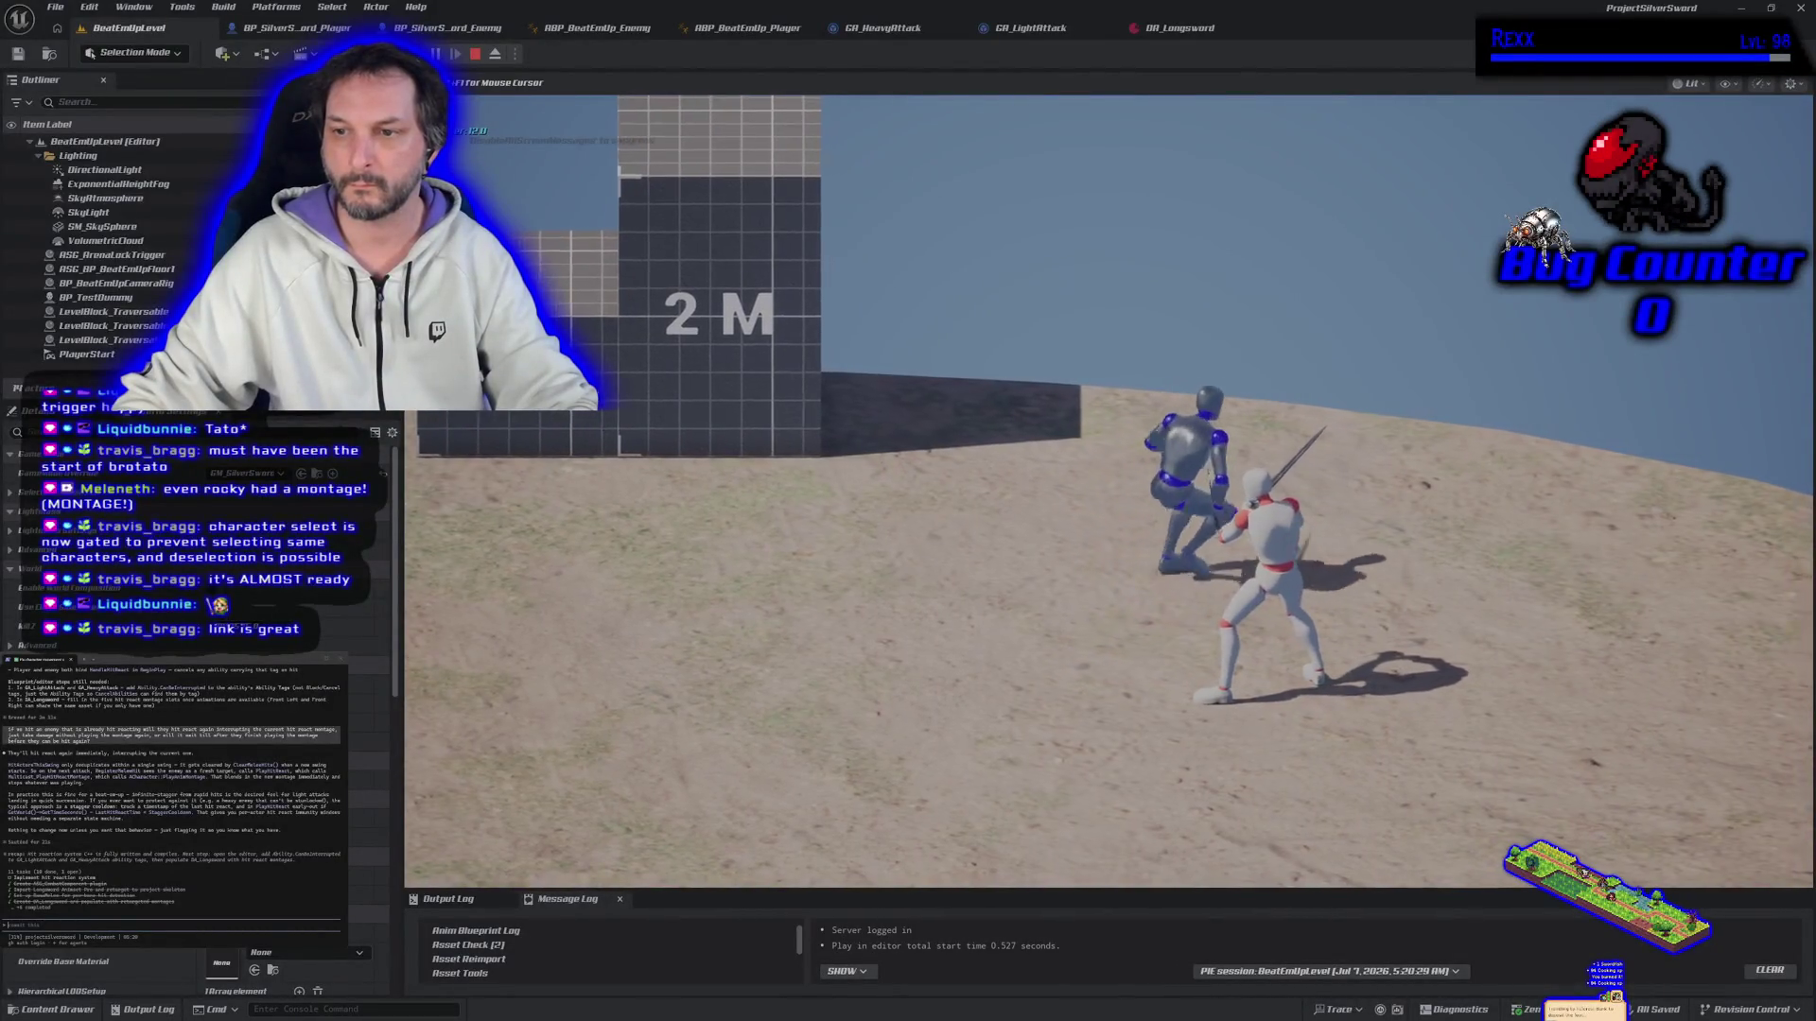
pyautogui.press('d')
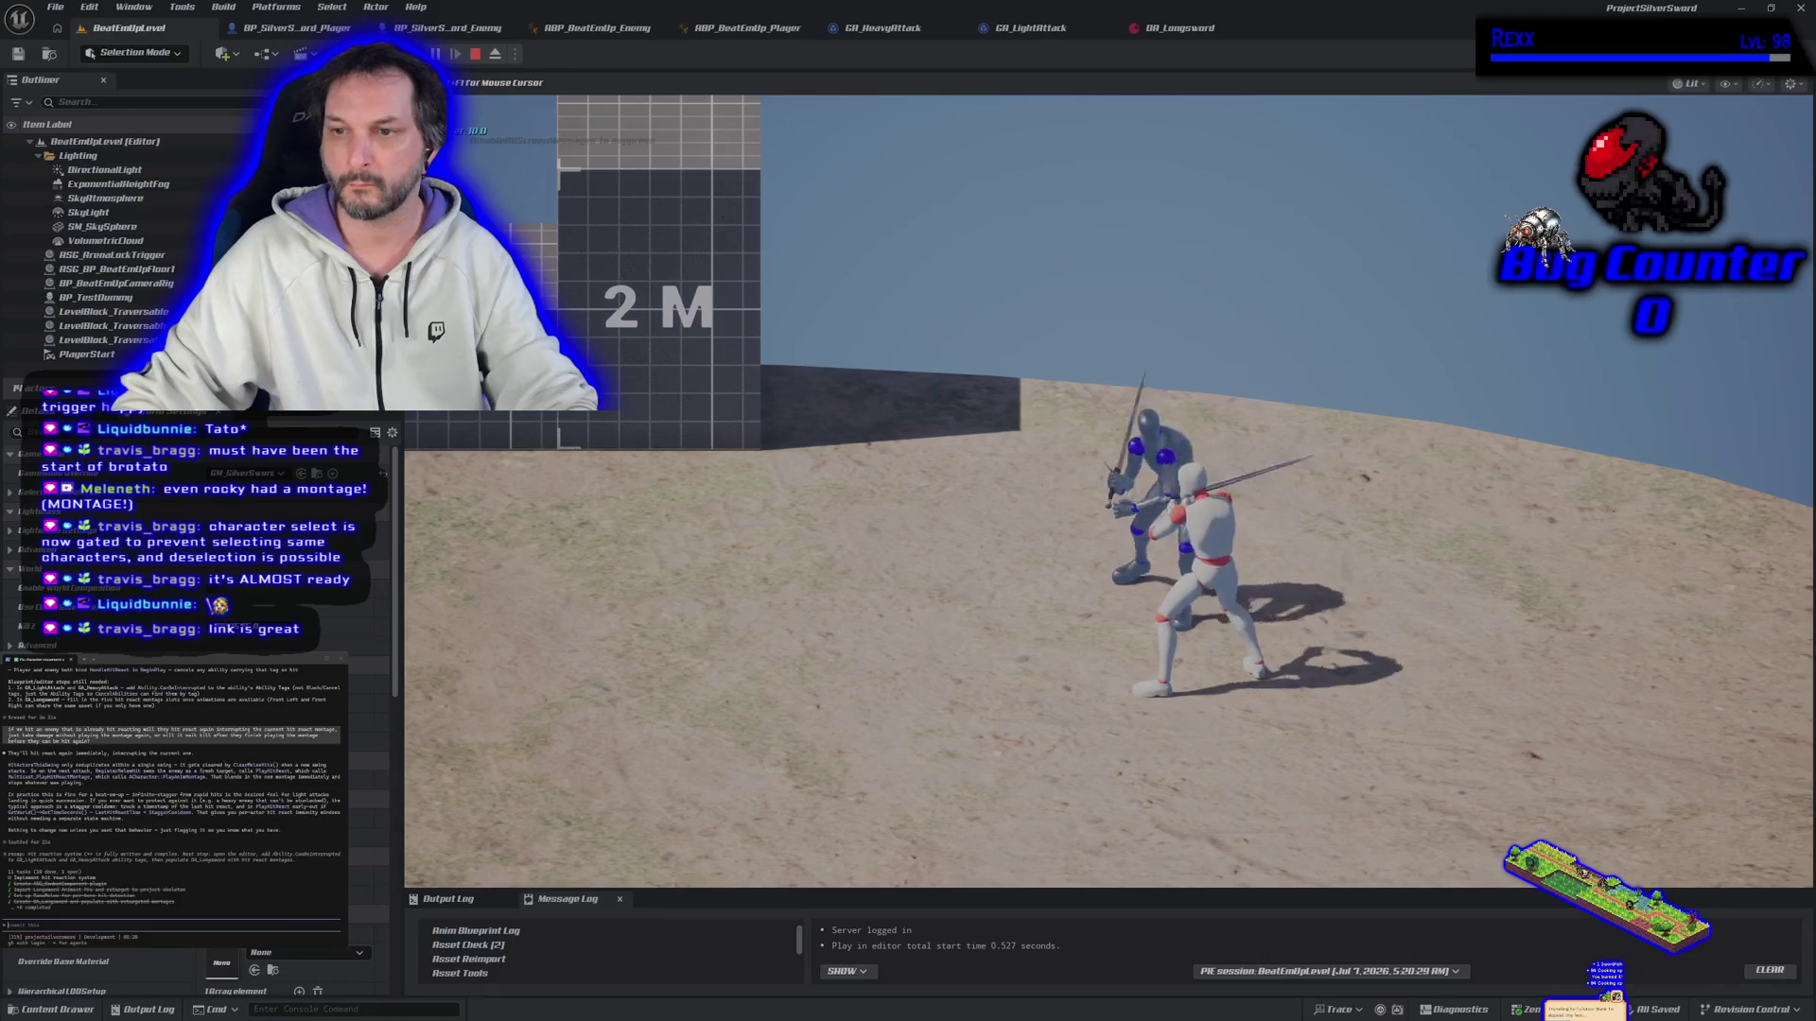
pyautogui.press('s')
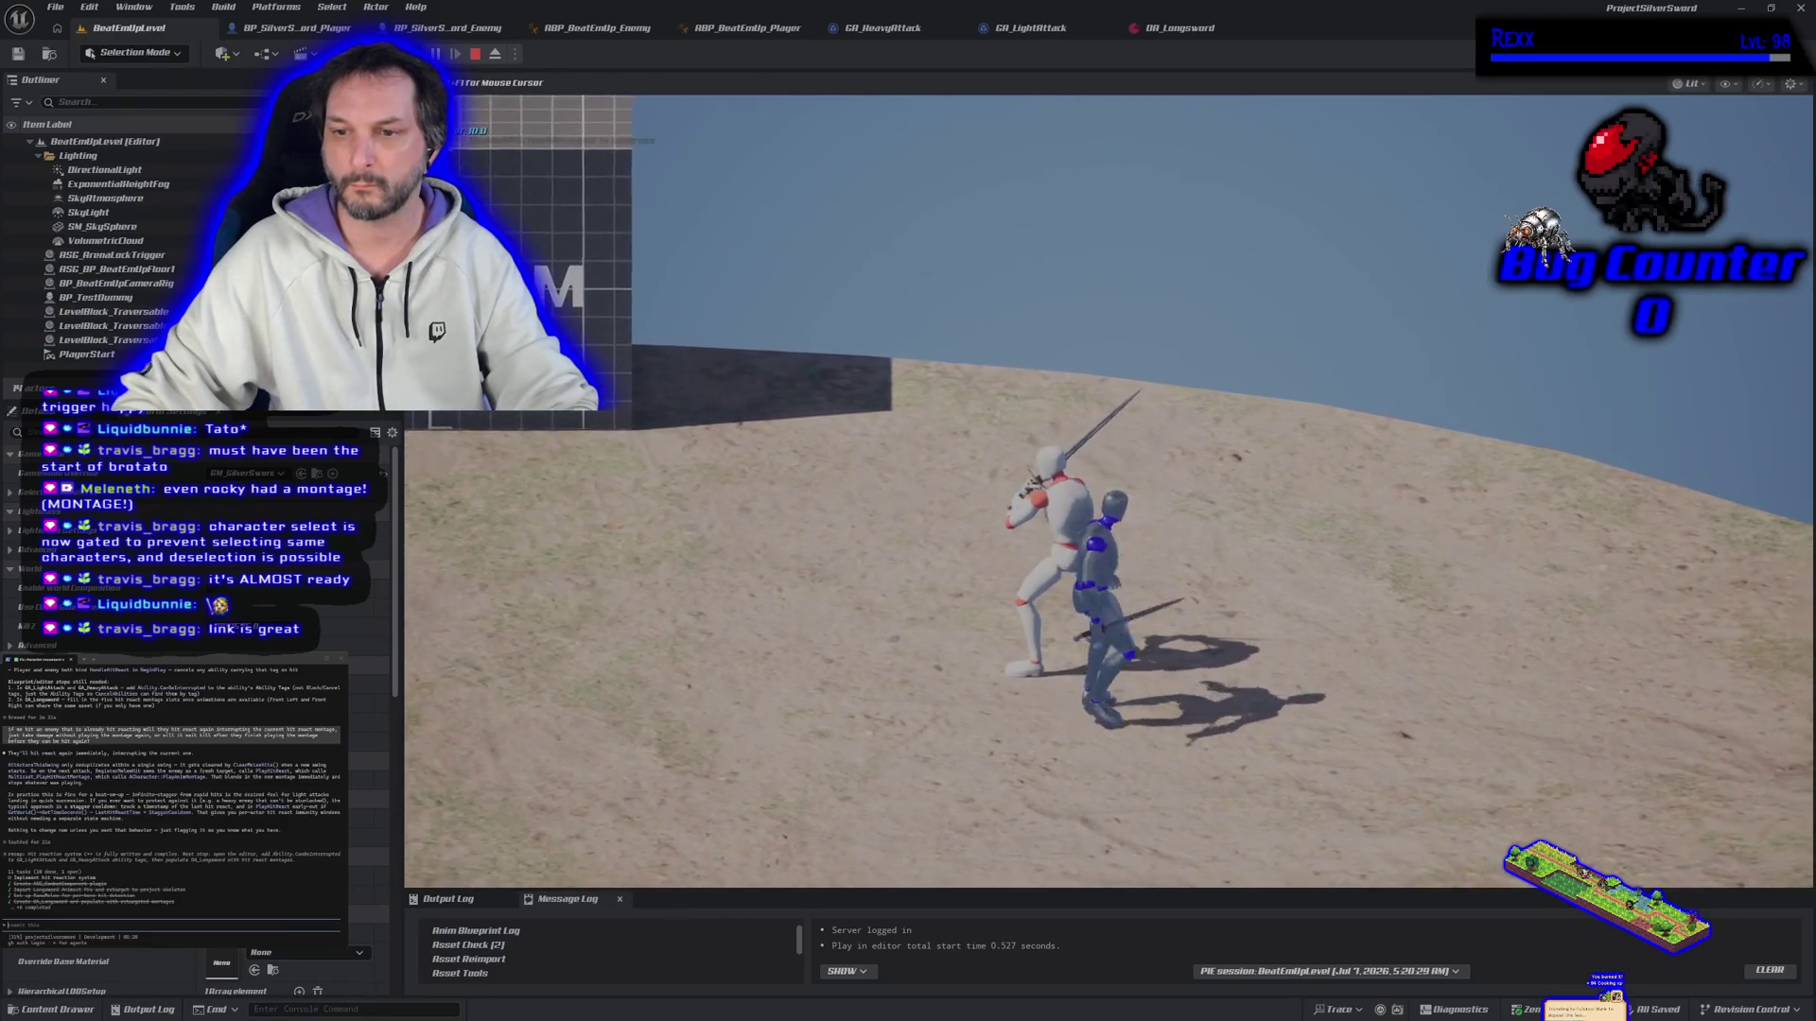
pyautogui.press('a')
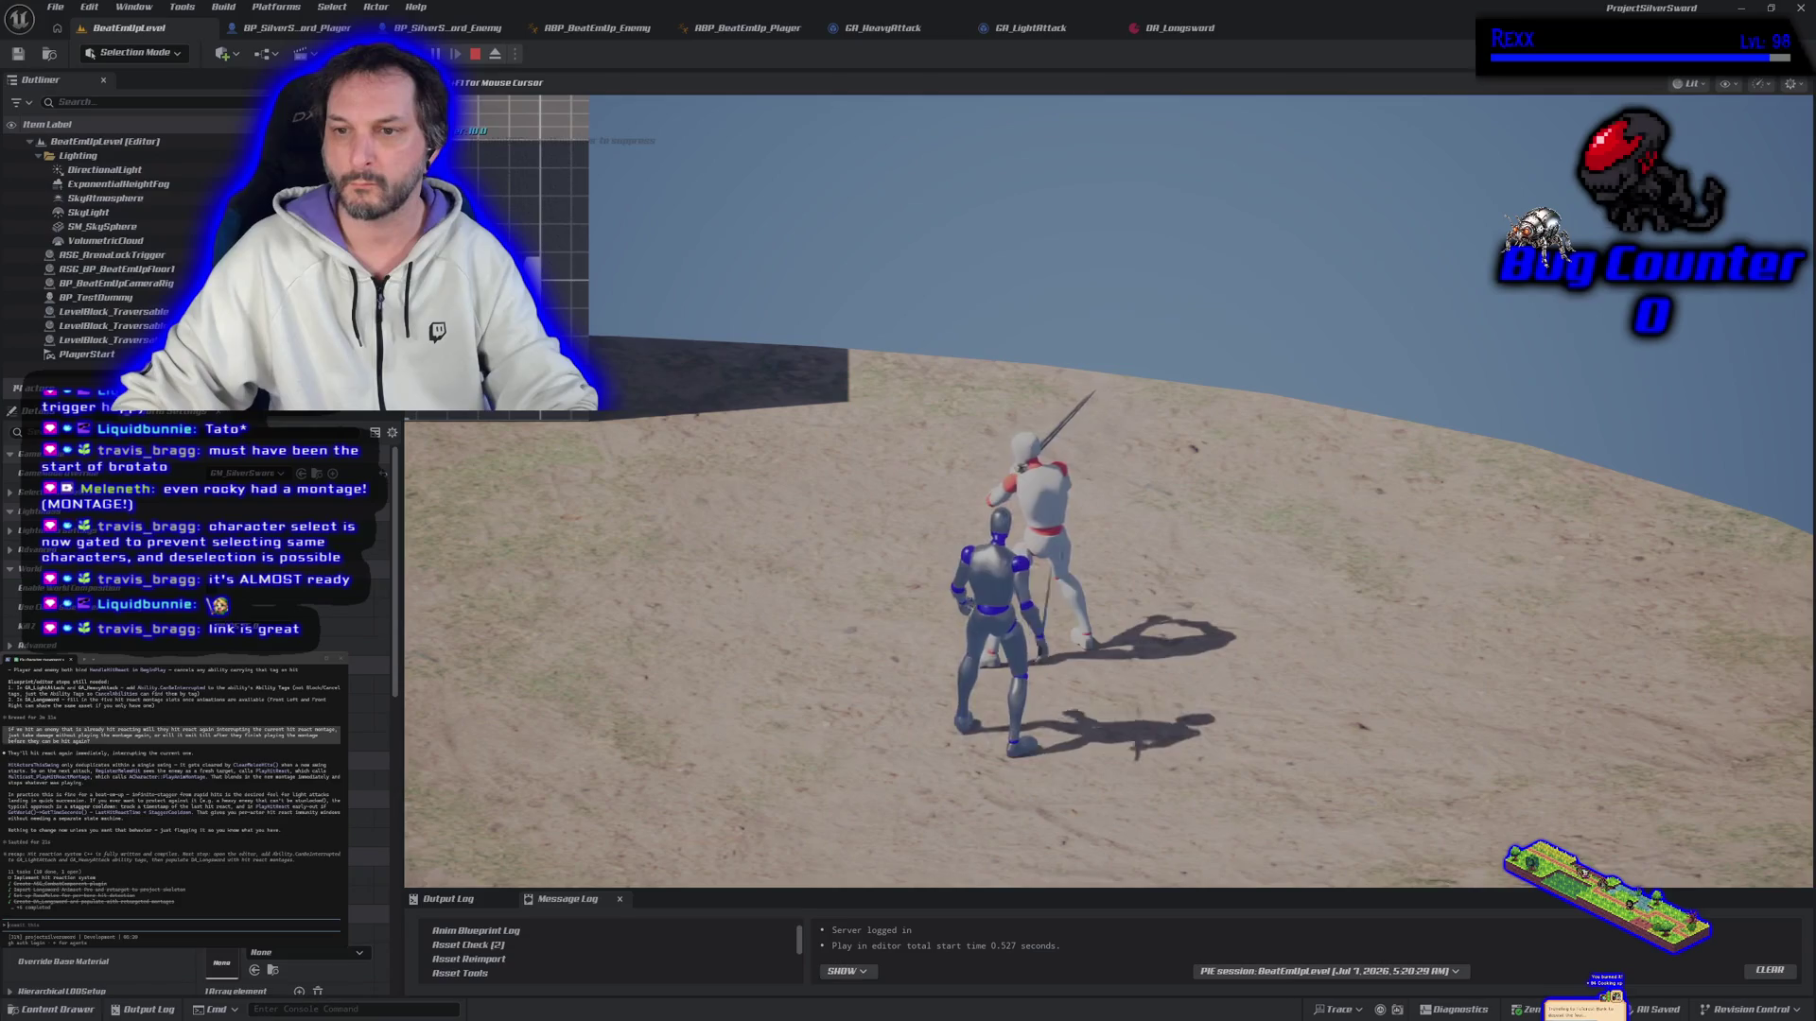
pyautogui.press('d')
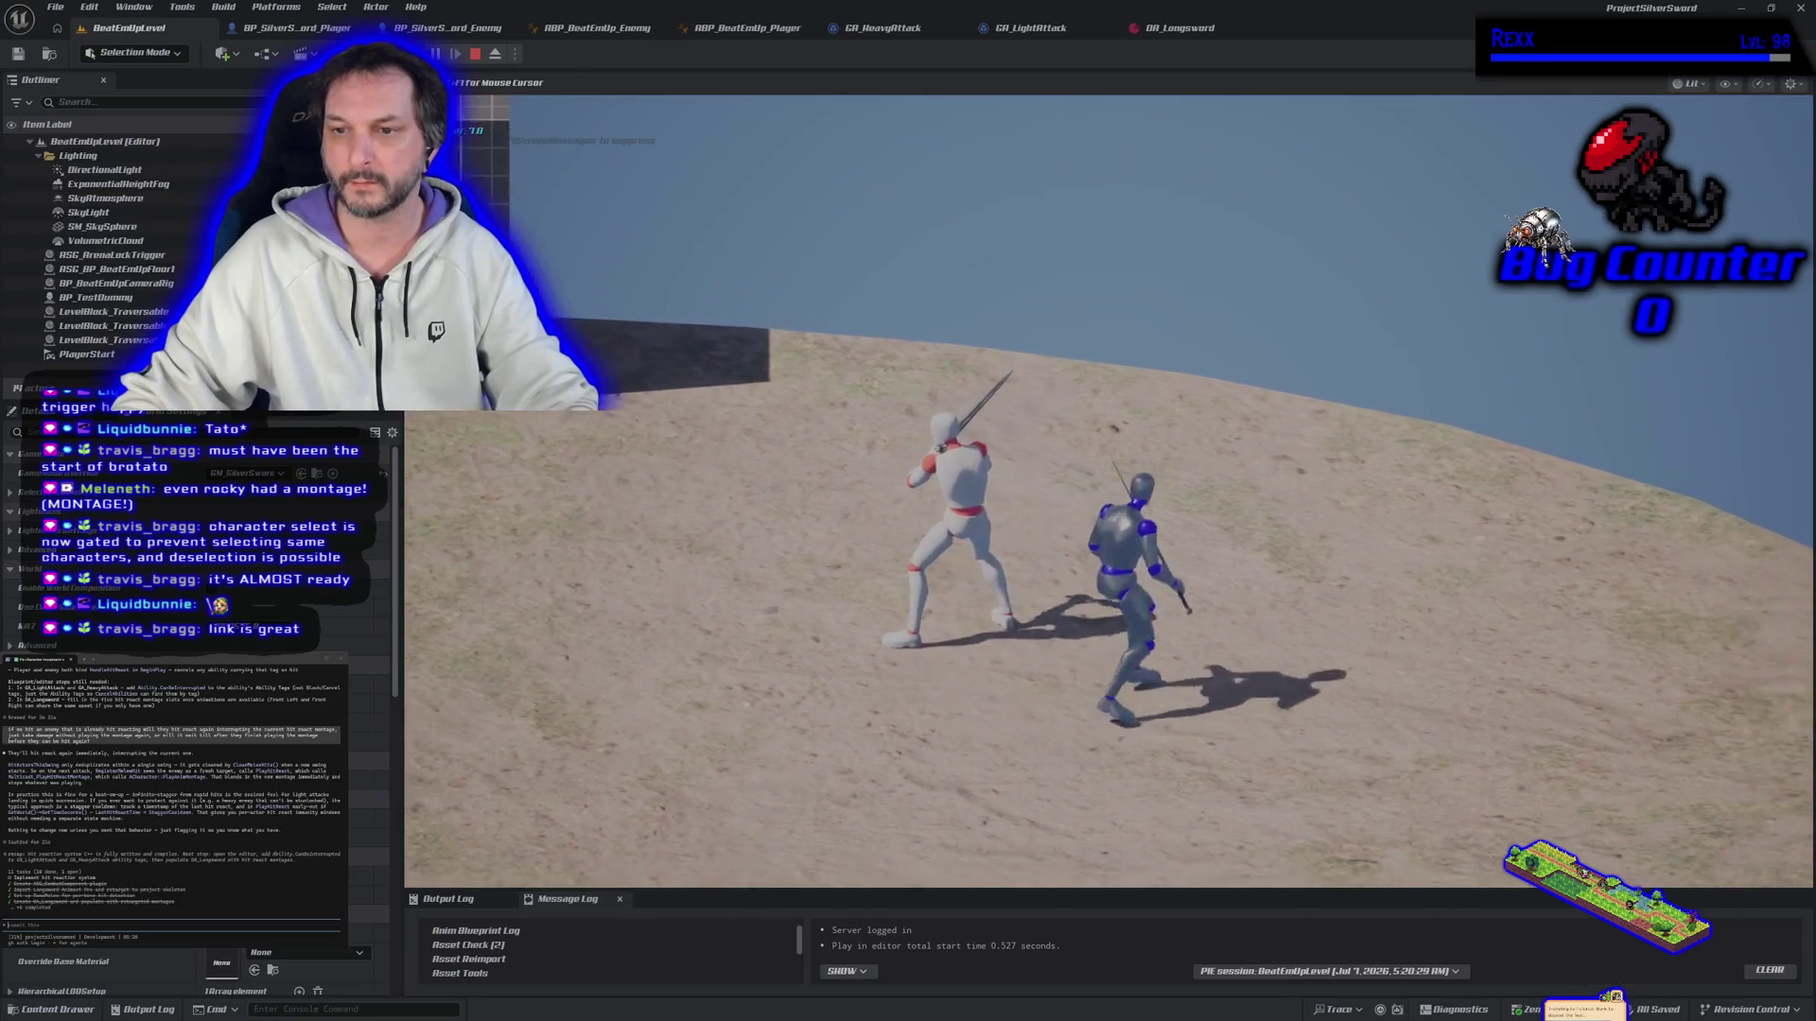
pyautogui.press('w')
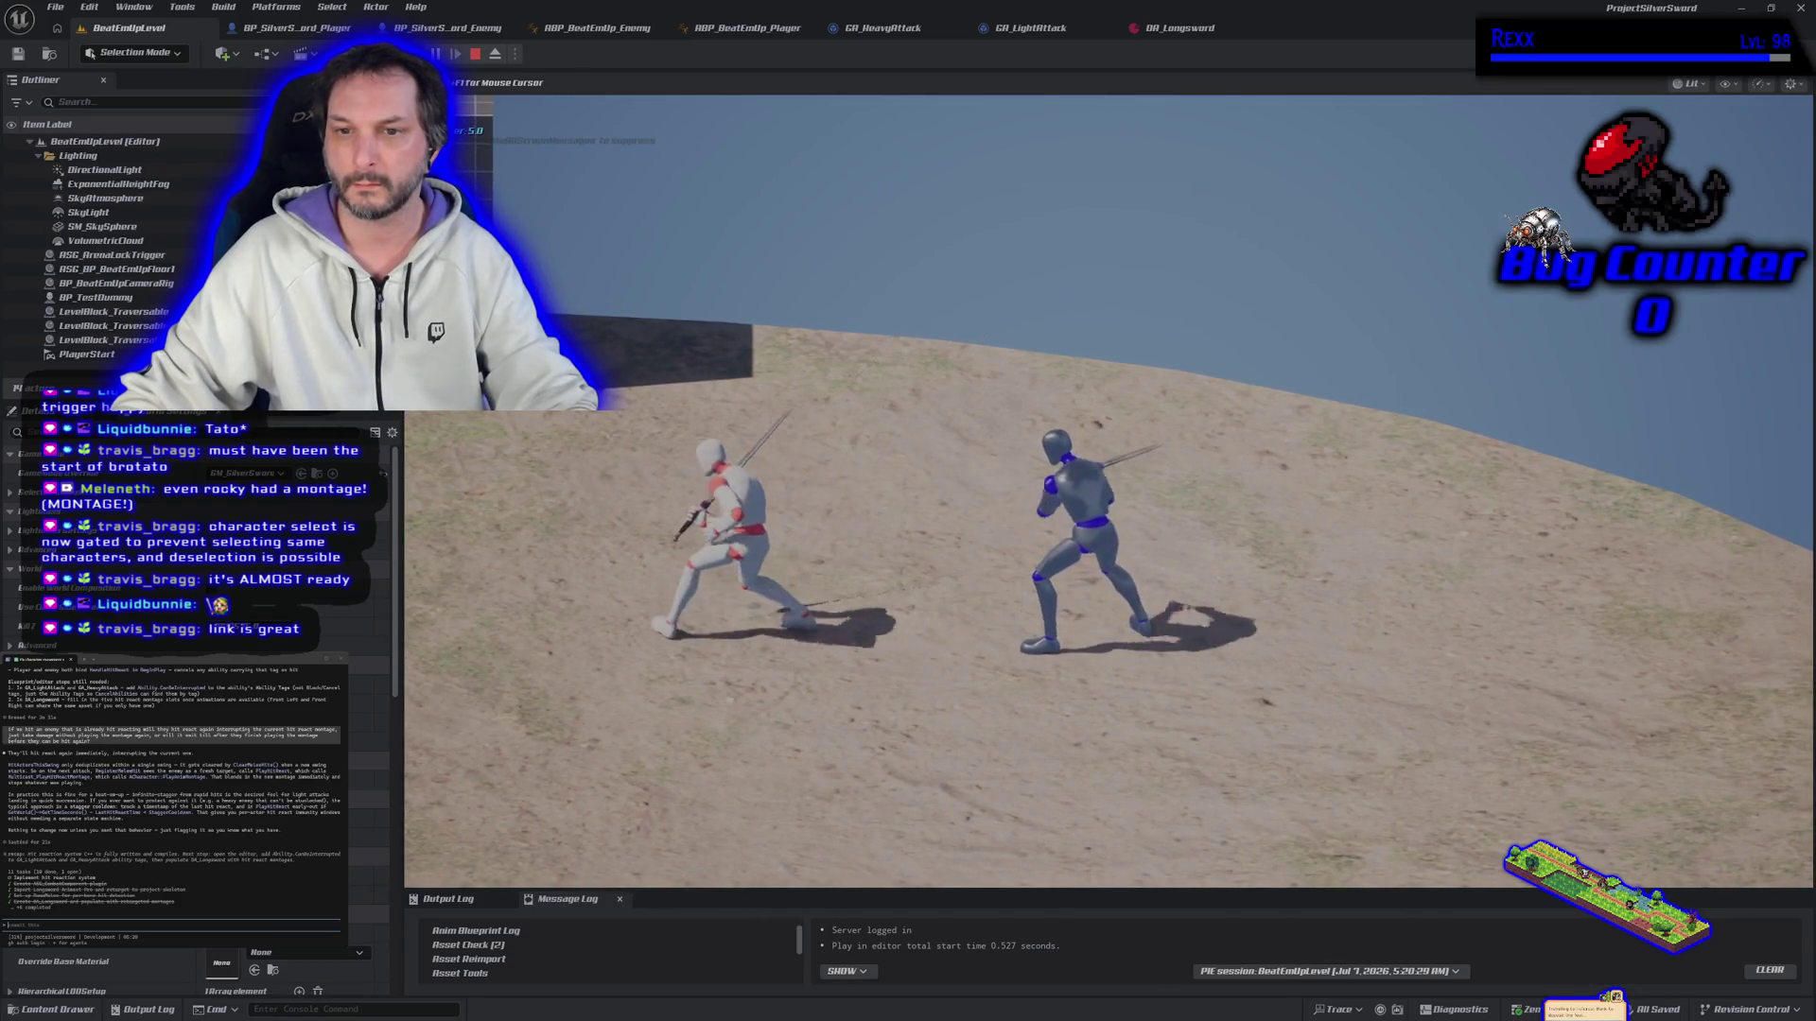
pyautogui.press('a')
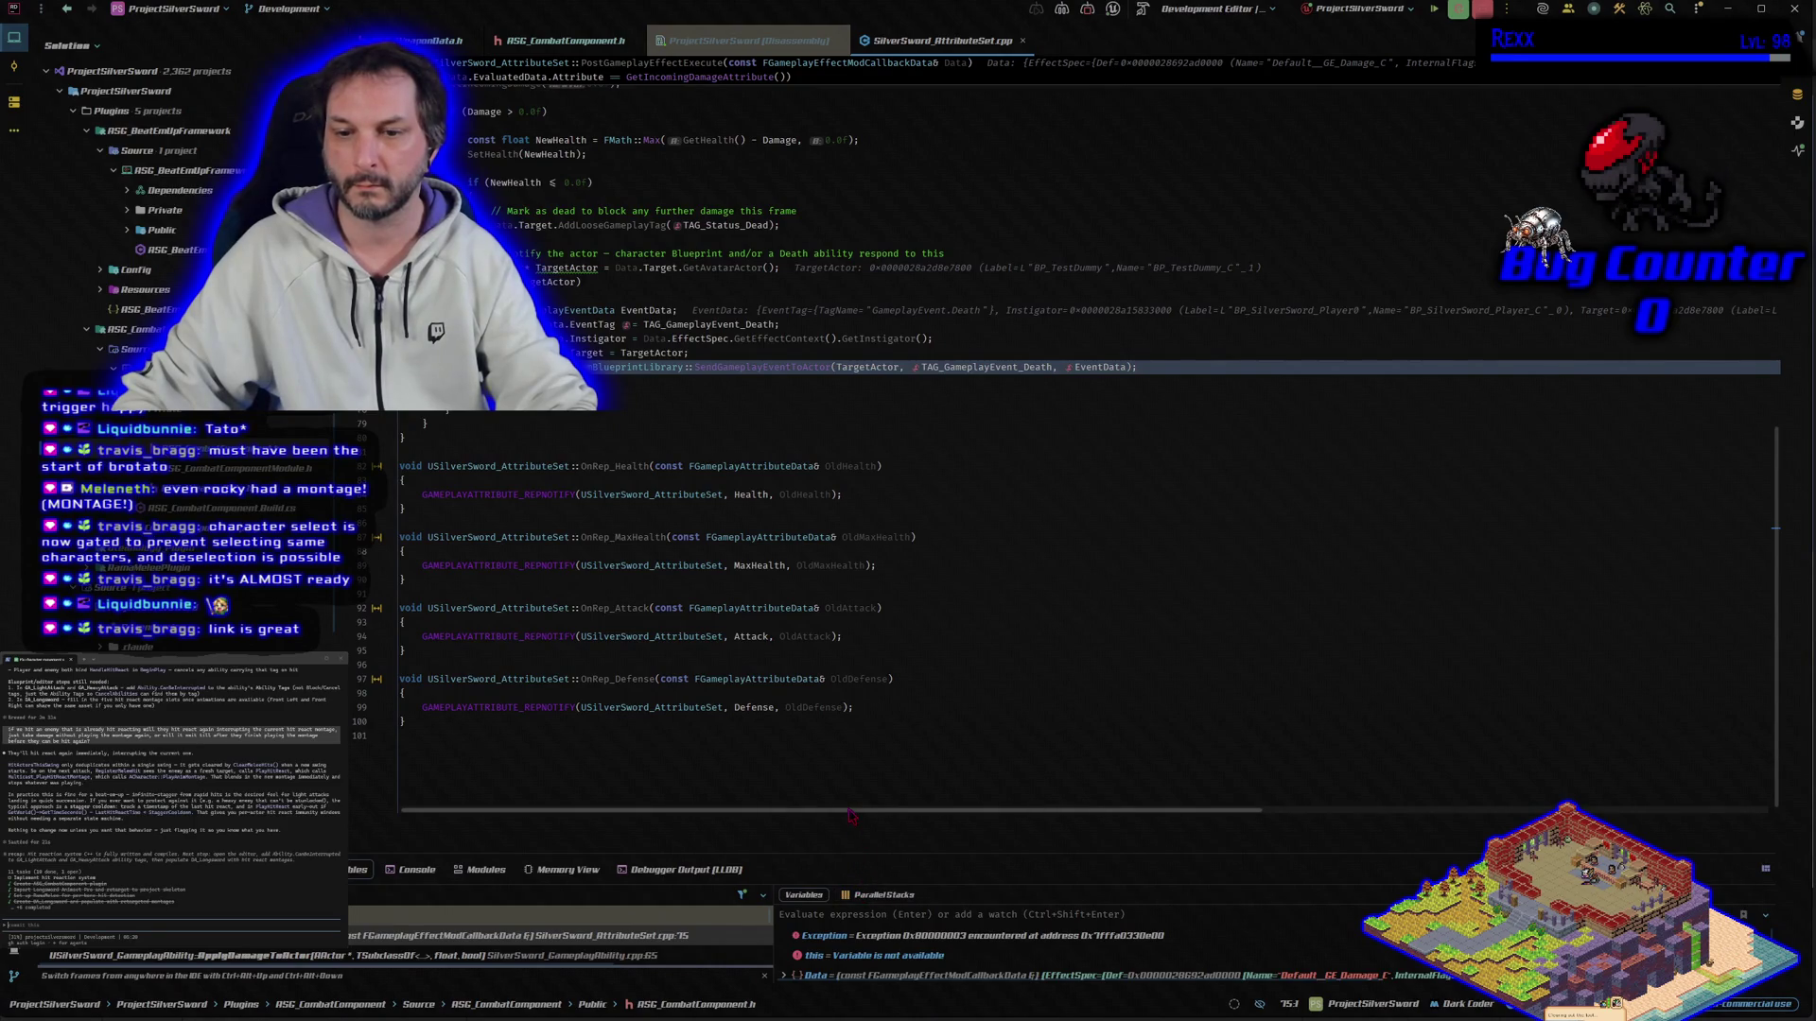
# Step: Enlarge Rider's debugger panel, inspect the EventData variable, then resume the paused program
pyautogui.moveTo(846, 815); pyautogui.dragTo(846, 680)
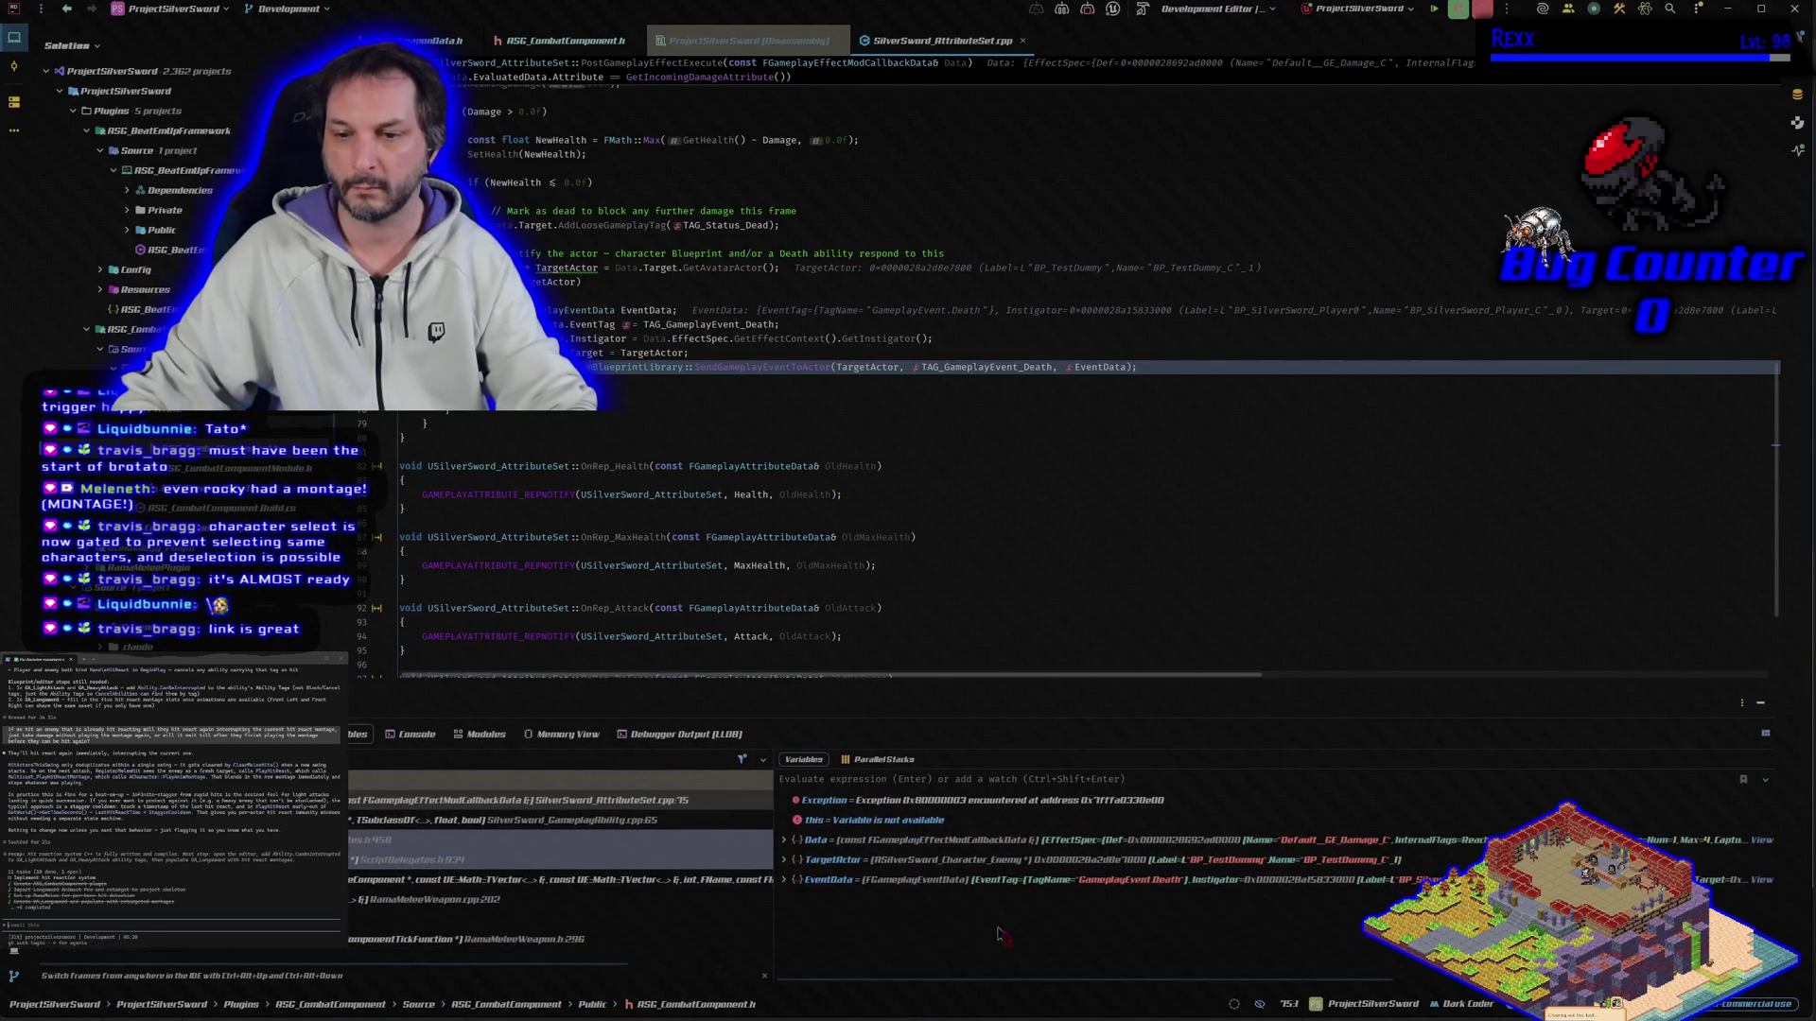
pyautogui.click(825, 881)
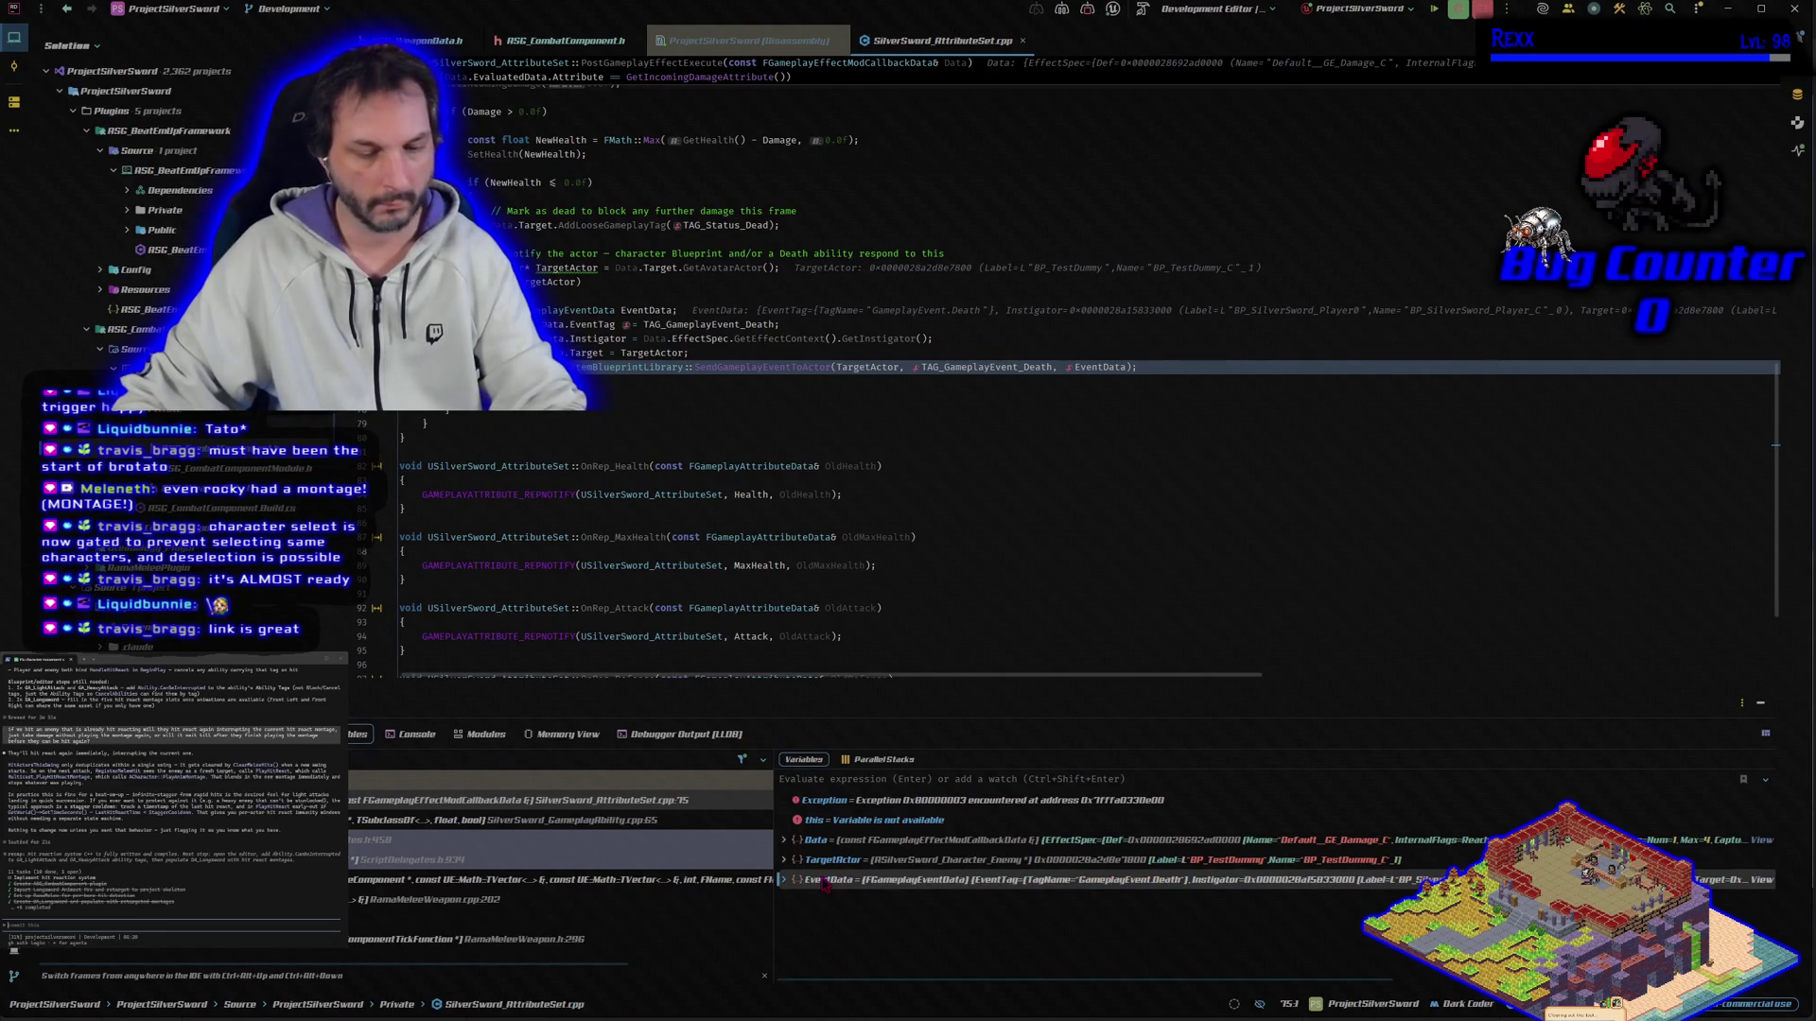
pyautogui.hotkey('ctrl', 'a')
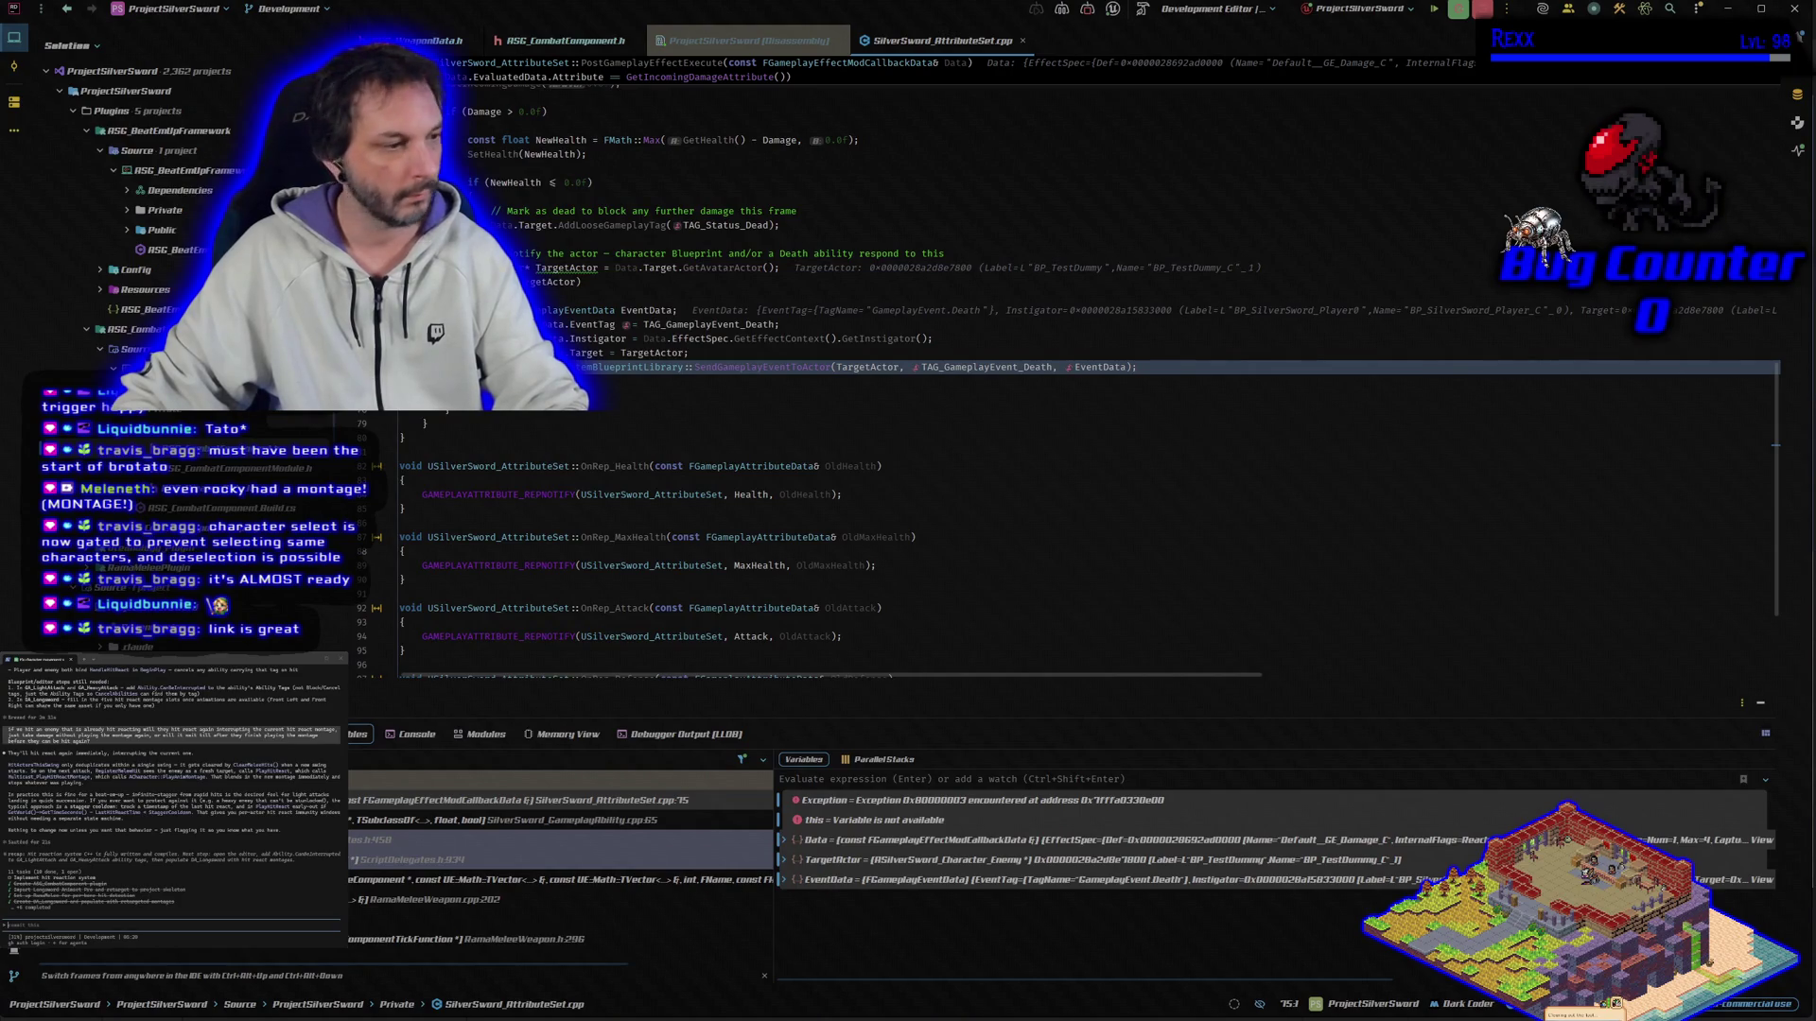
pyautogui.click(141, 926)
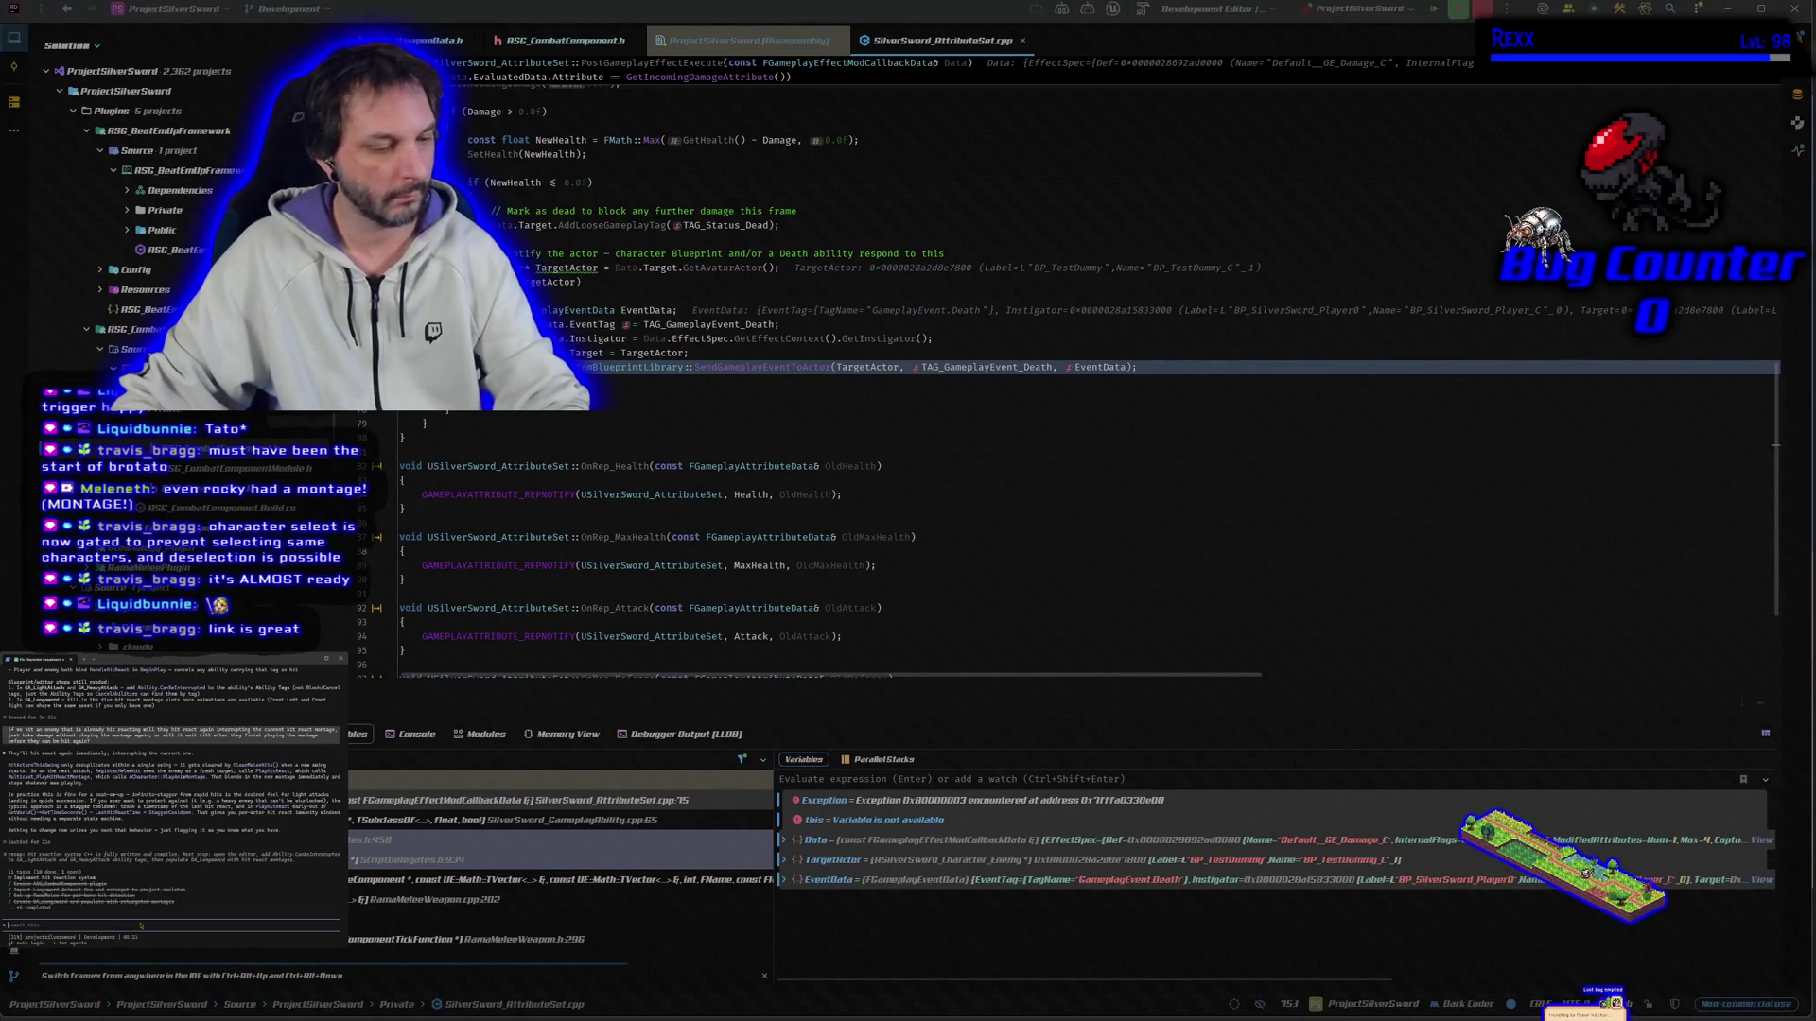
pyautogui.click(1437, 17)
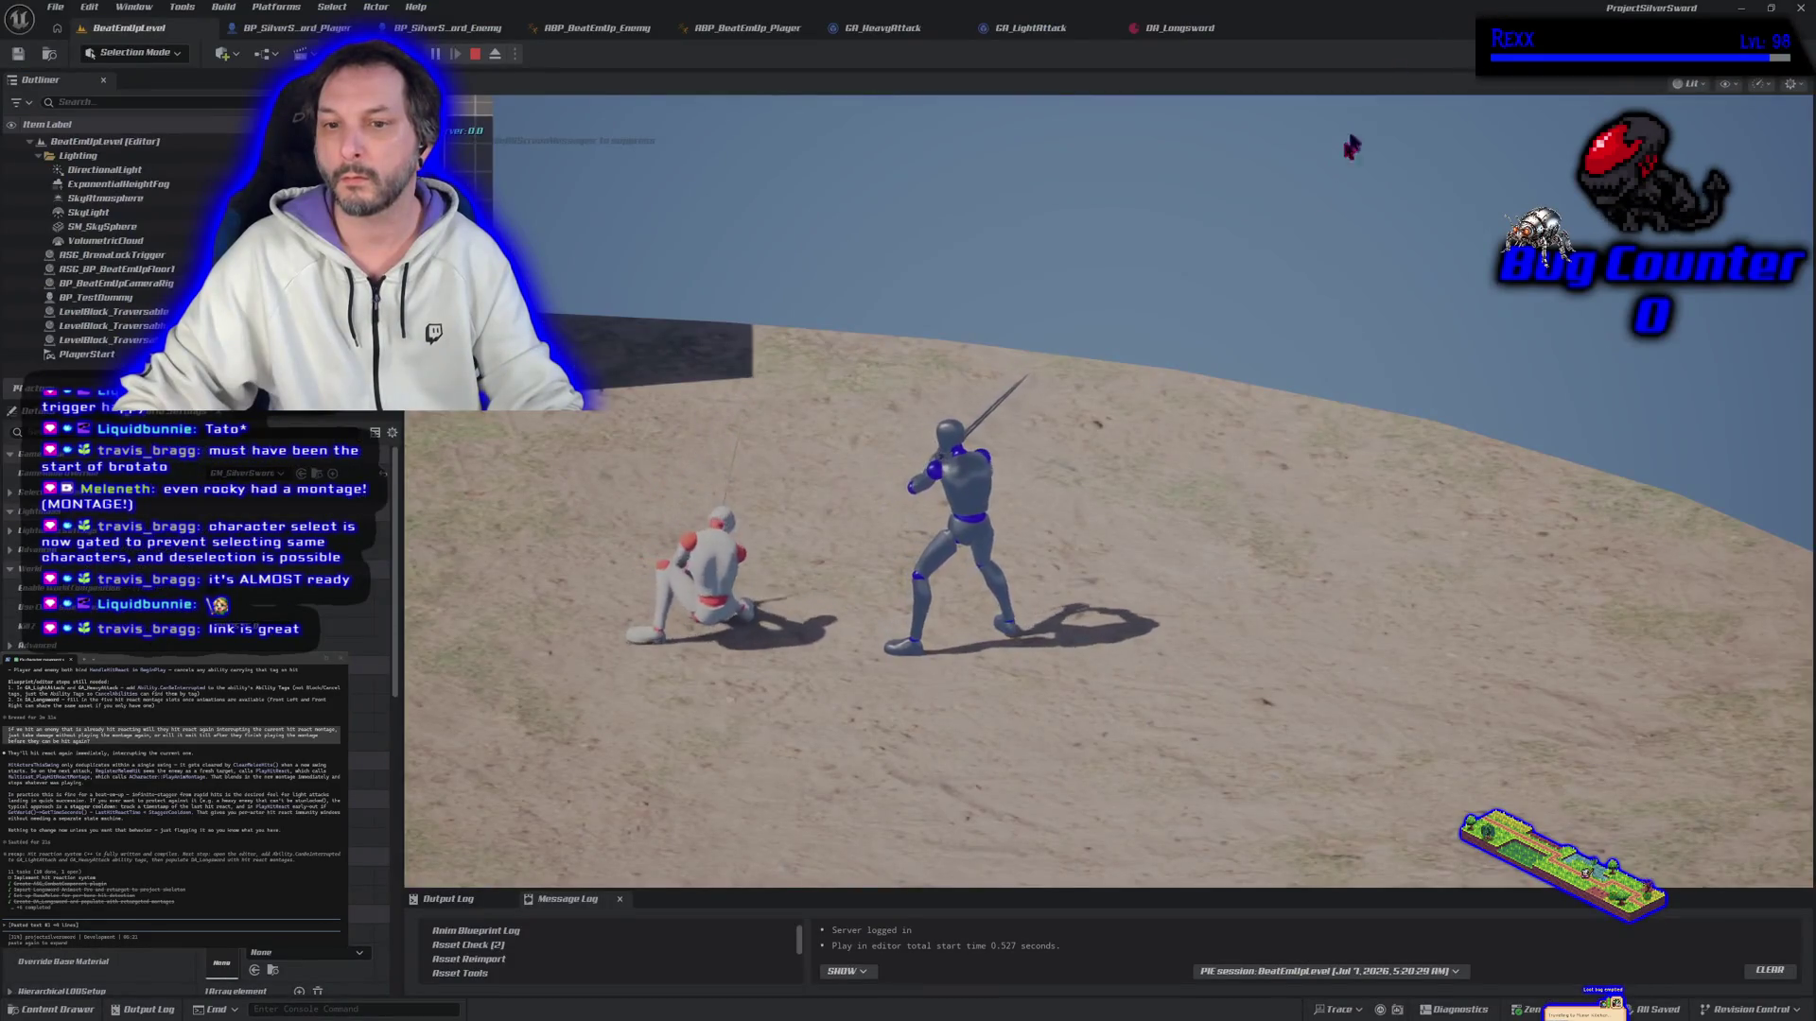
# Step: Restart the play session, chase and sword-fight the white dummy, then stop it
pyautogui.click(478, 55)
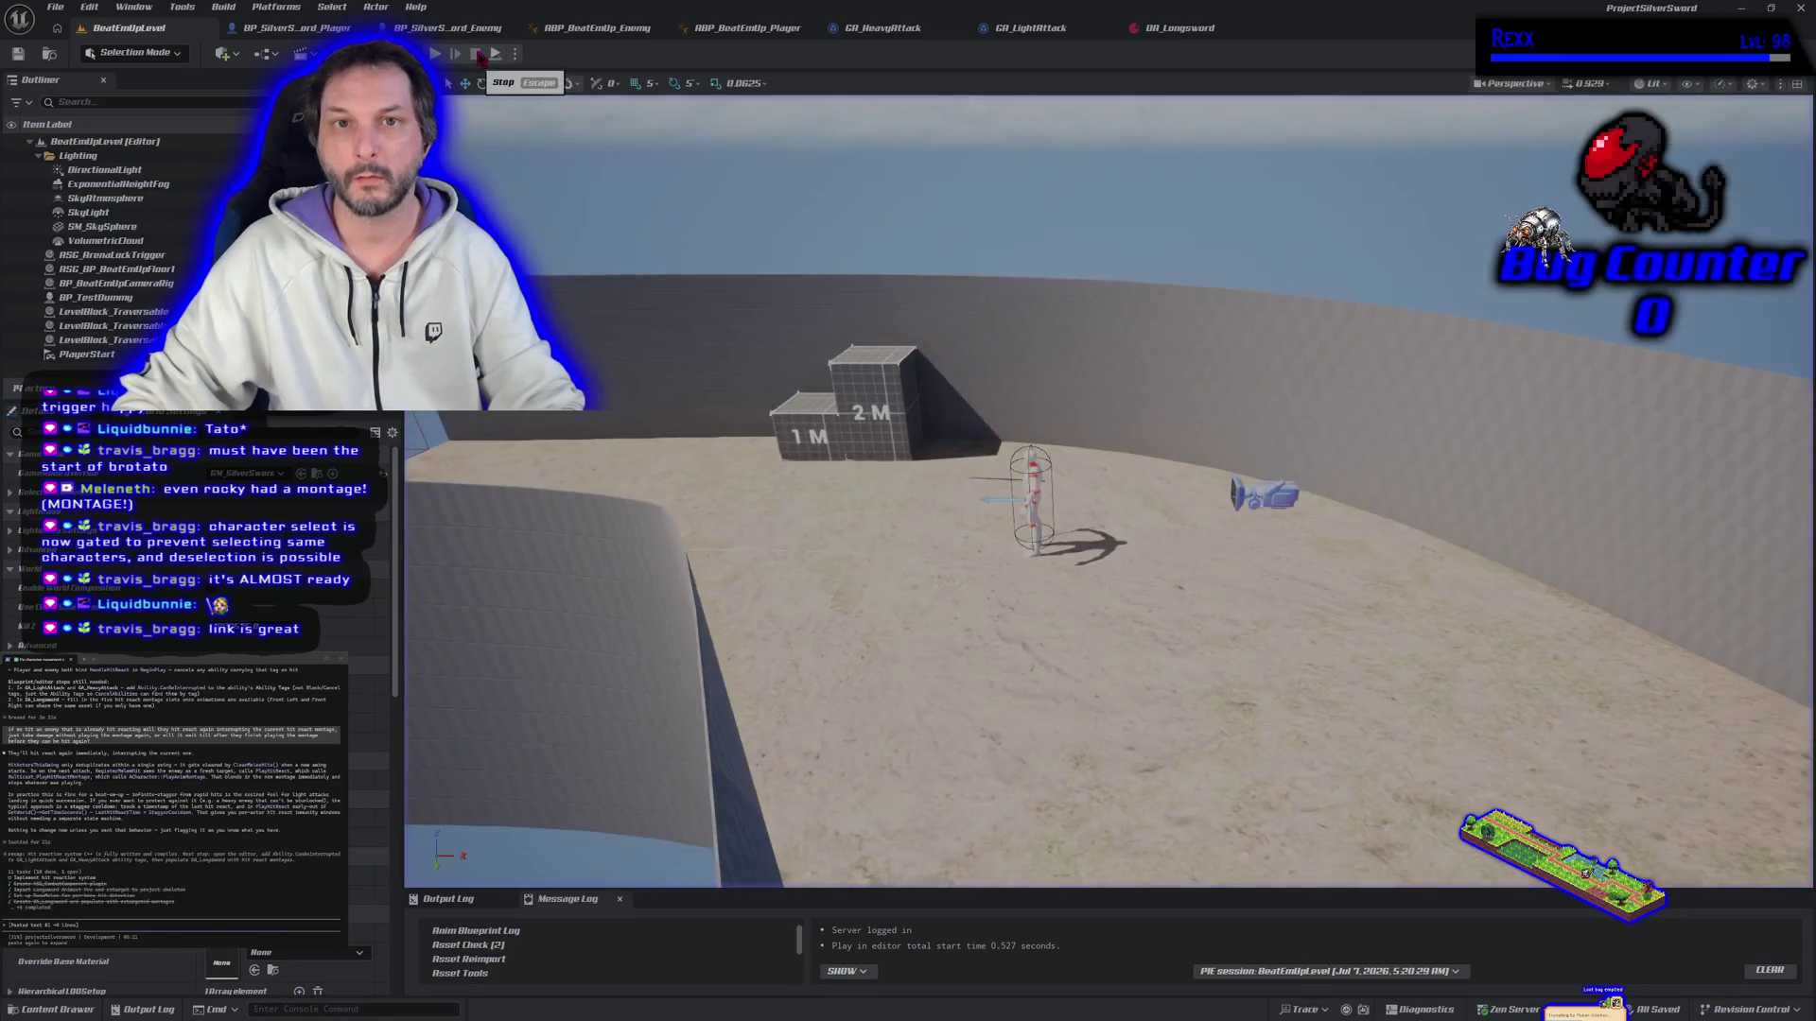
pyautogui.click(434, 54)
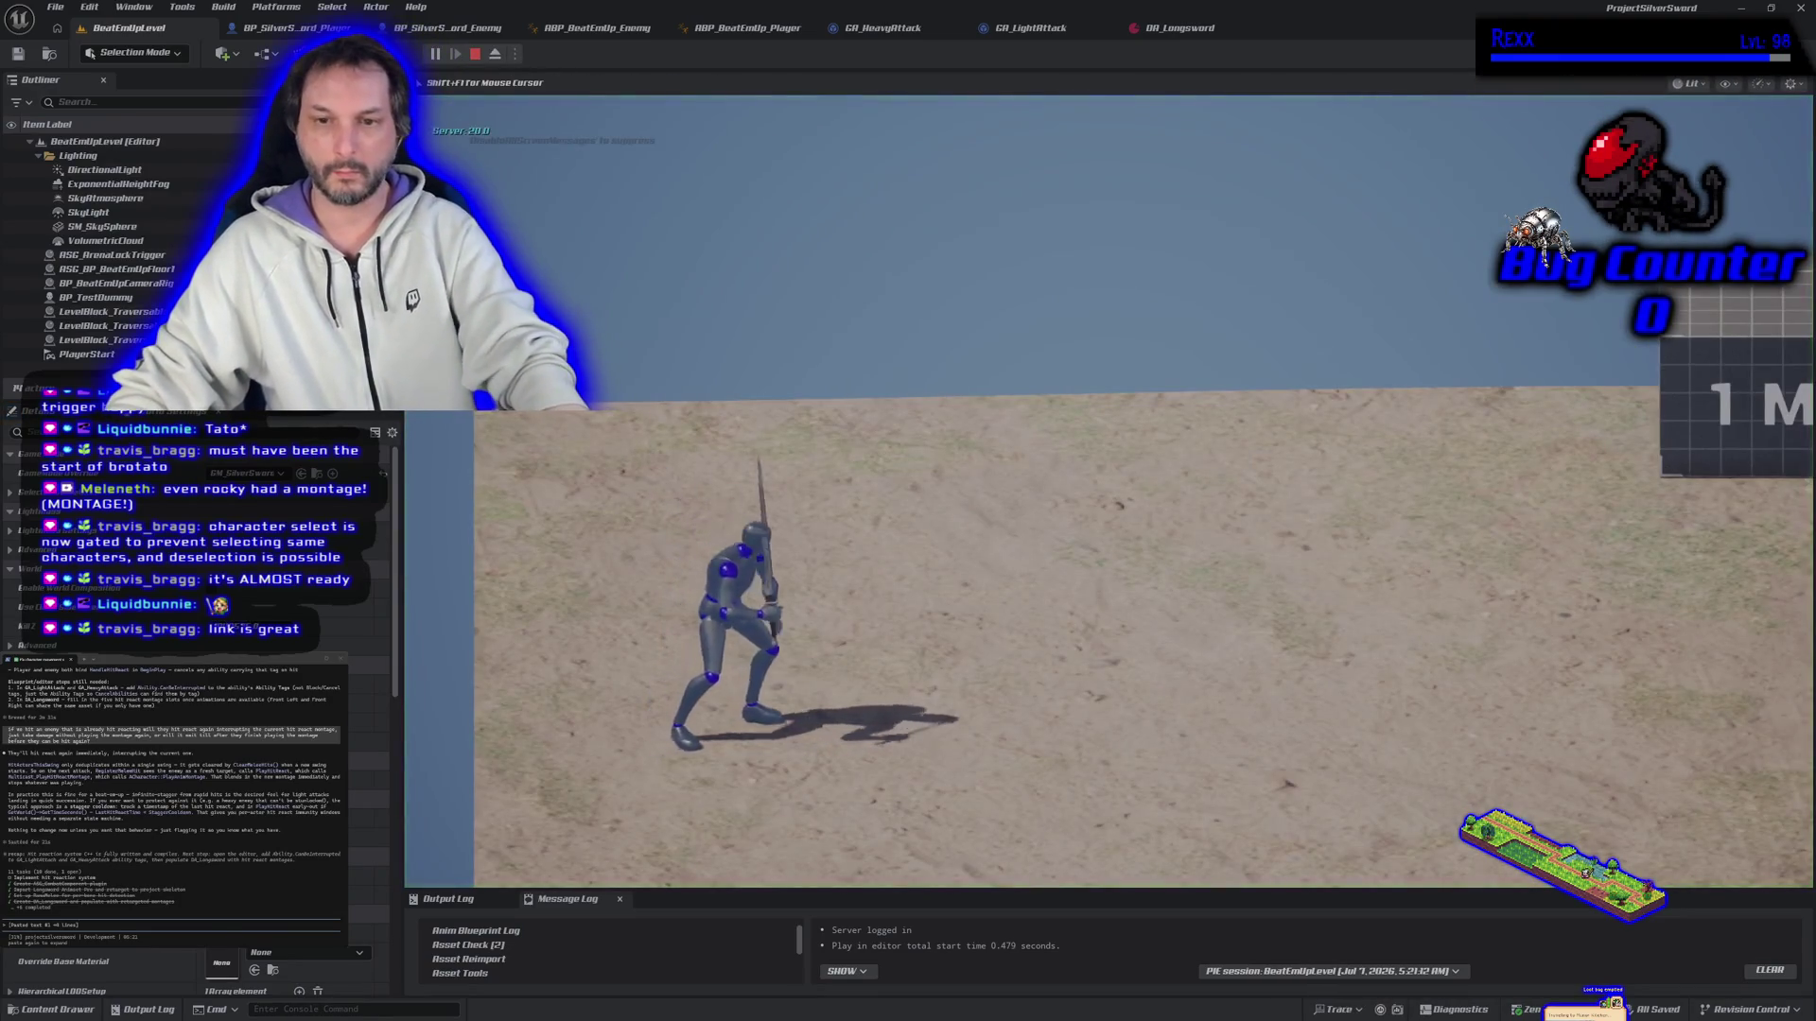
pyautogui.press('a')
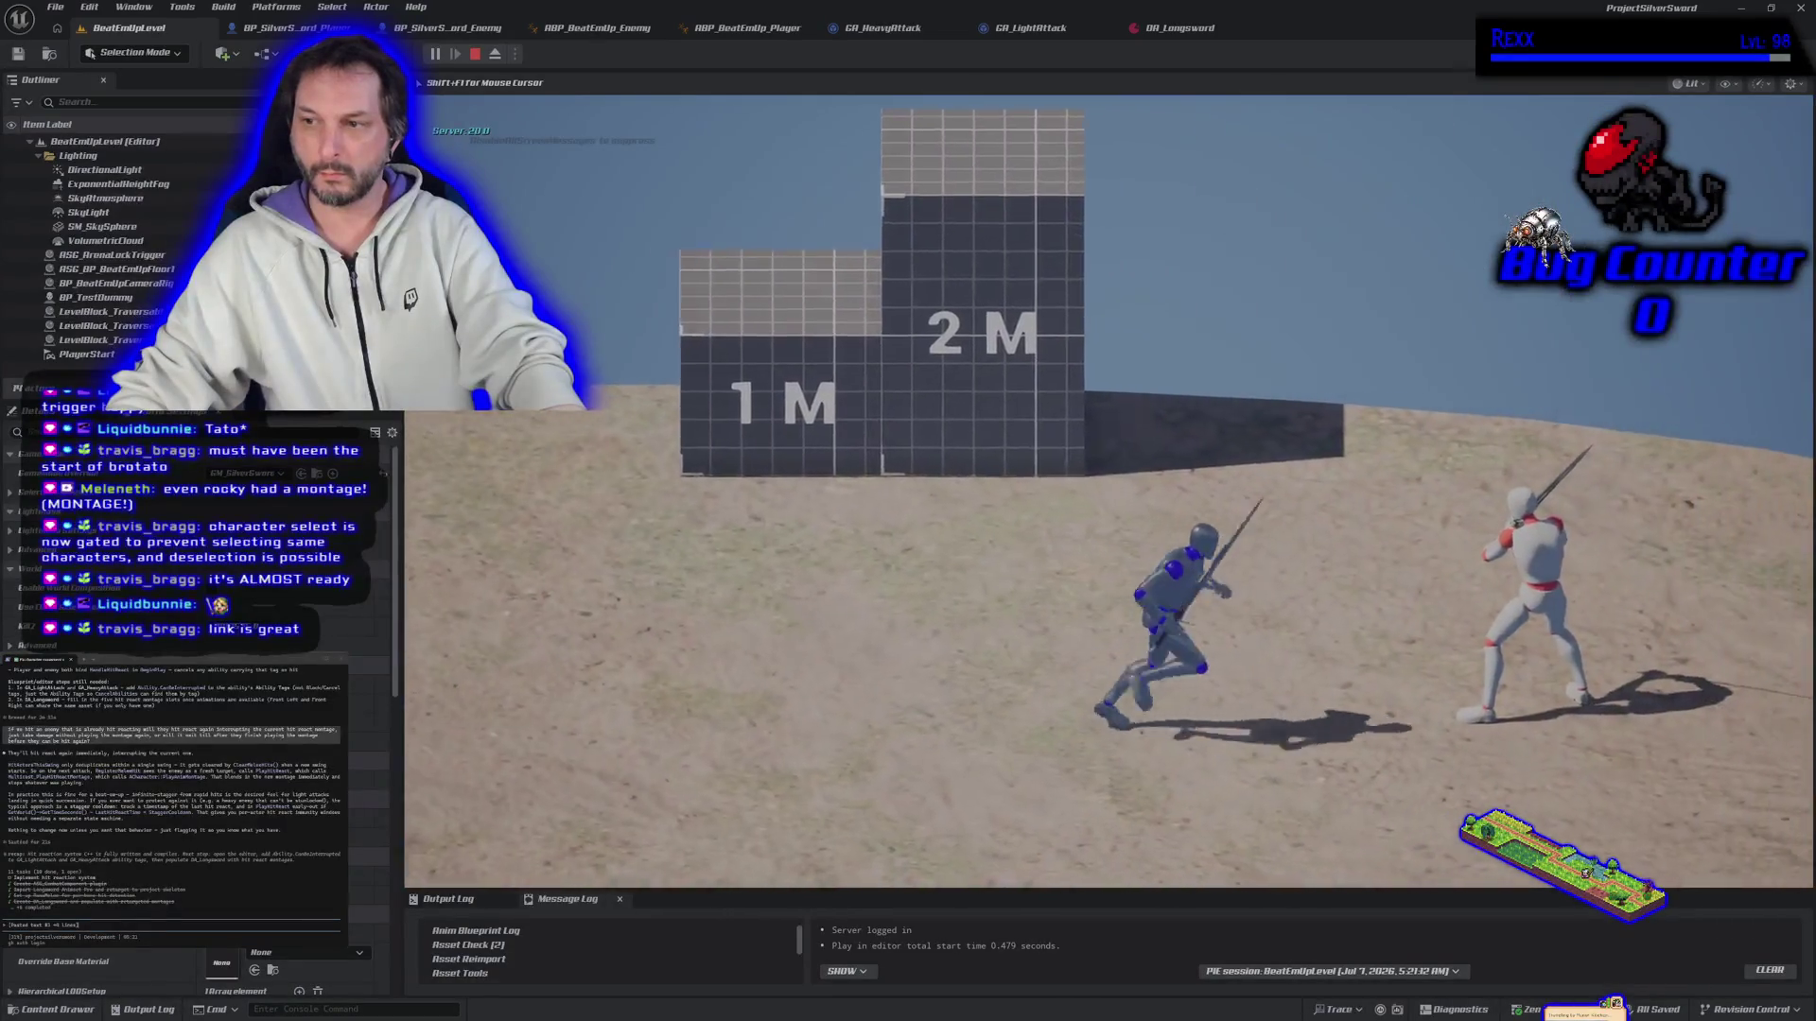
pyautogui.press('w')
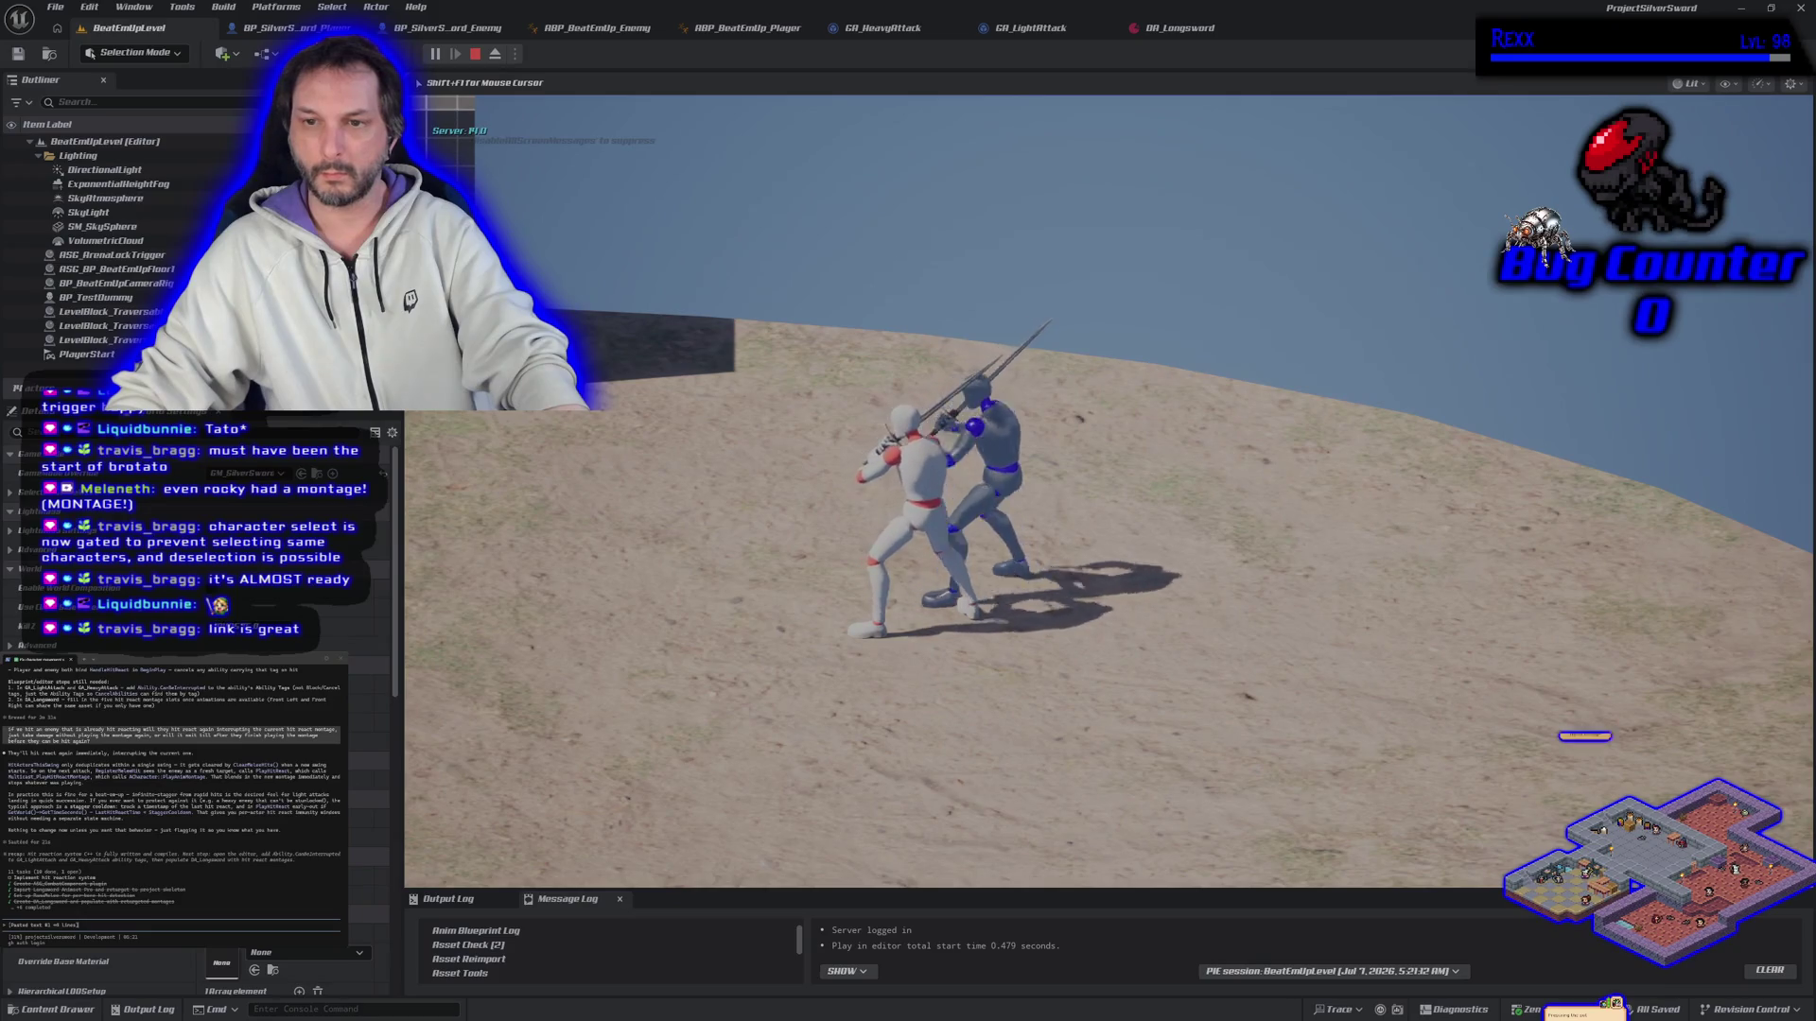
pyautogui.press('a')
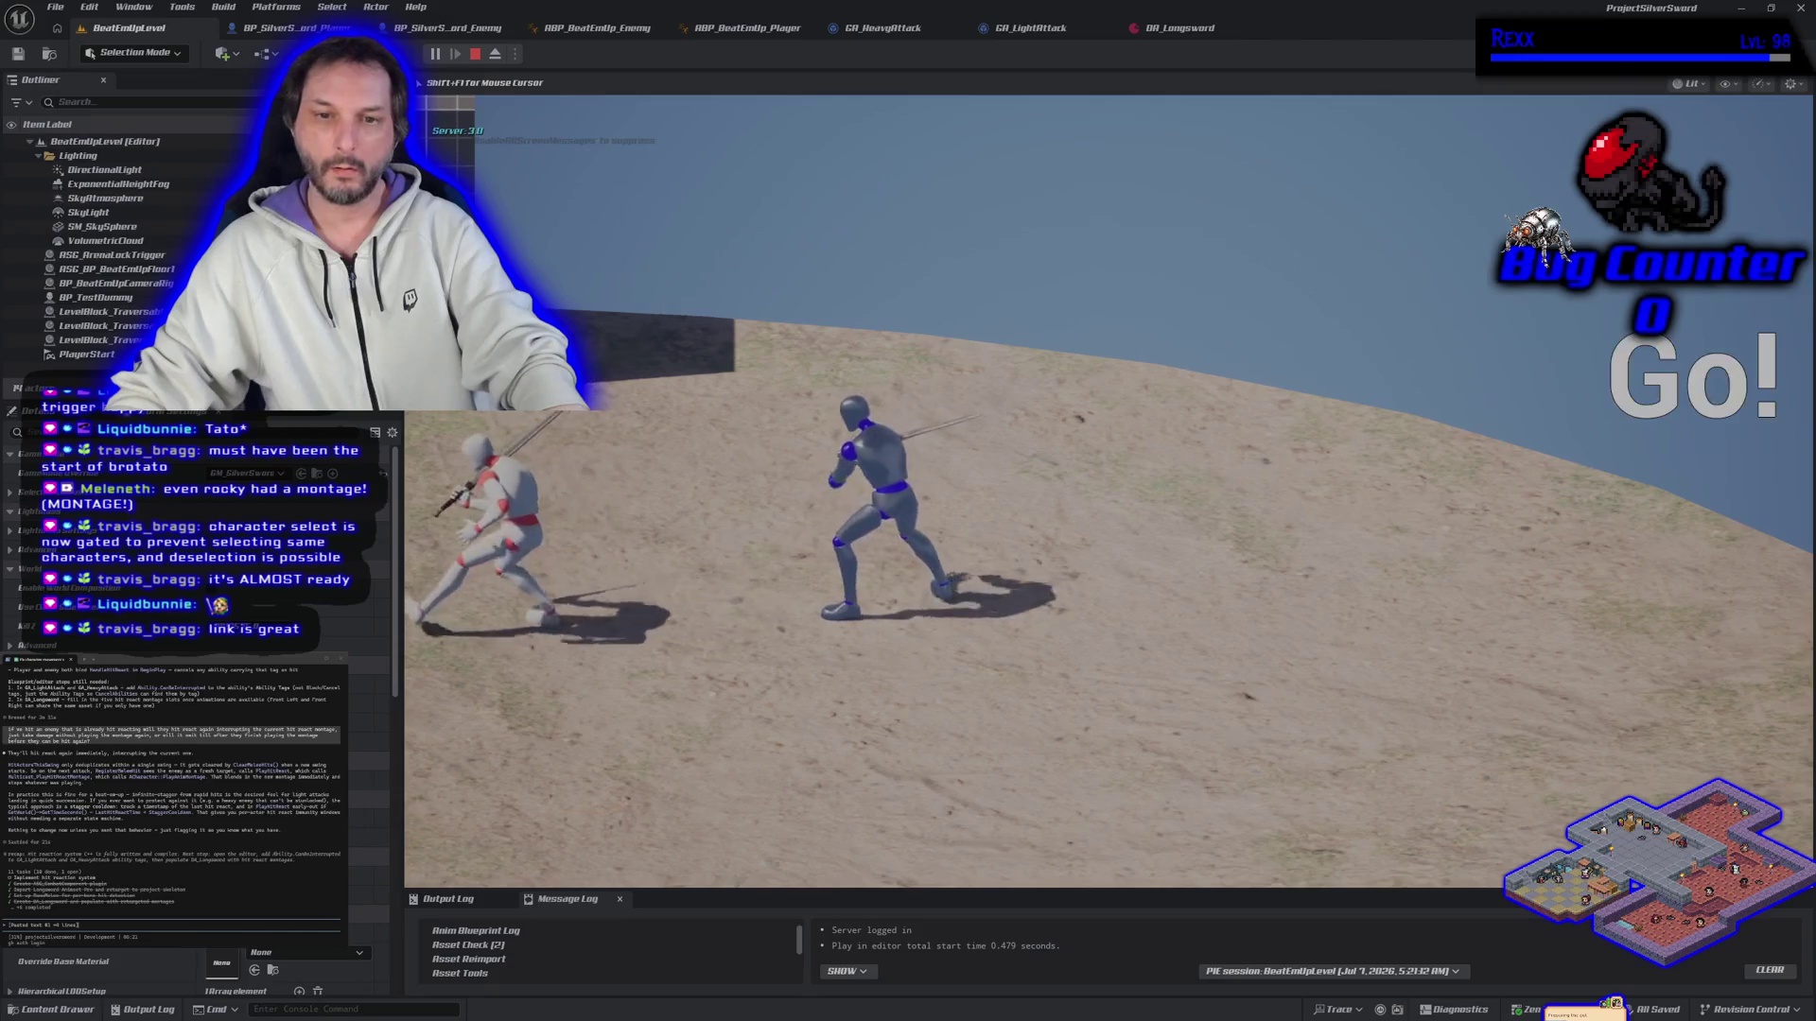
pyautogui.press('a')
pyautogui.press('a')
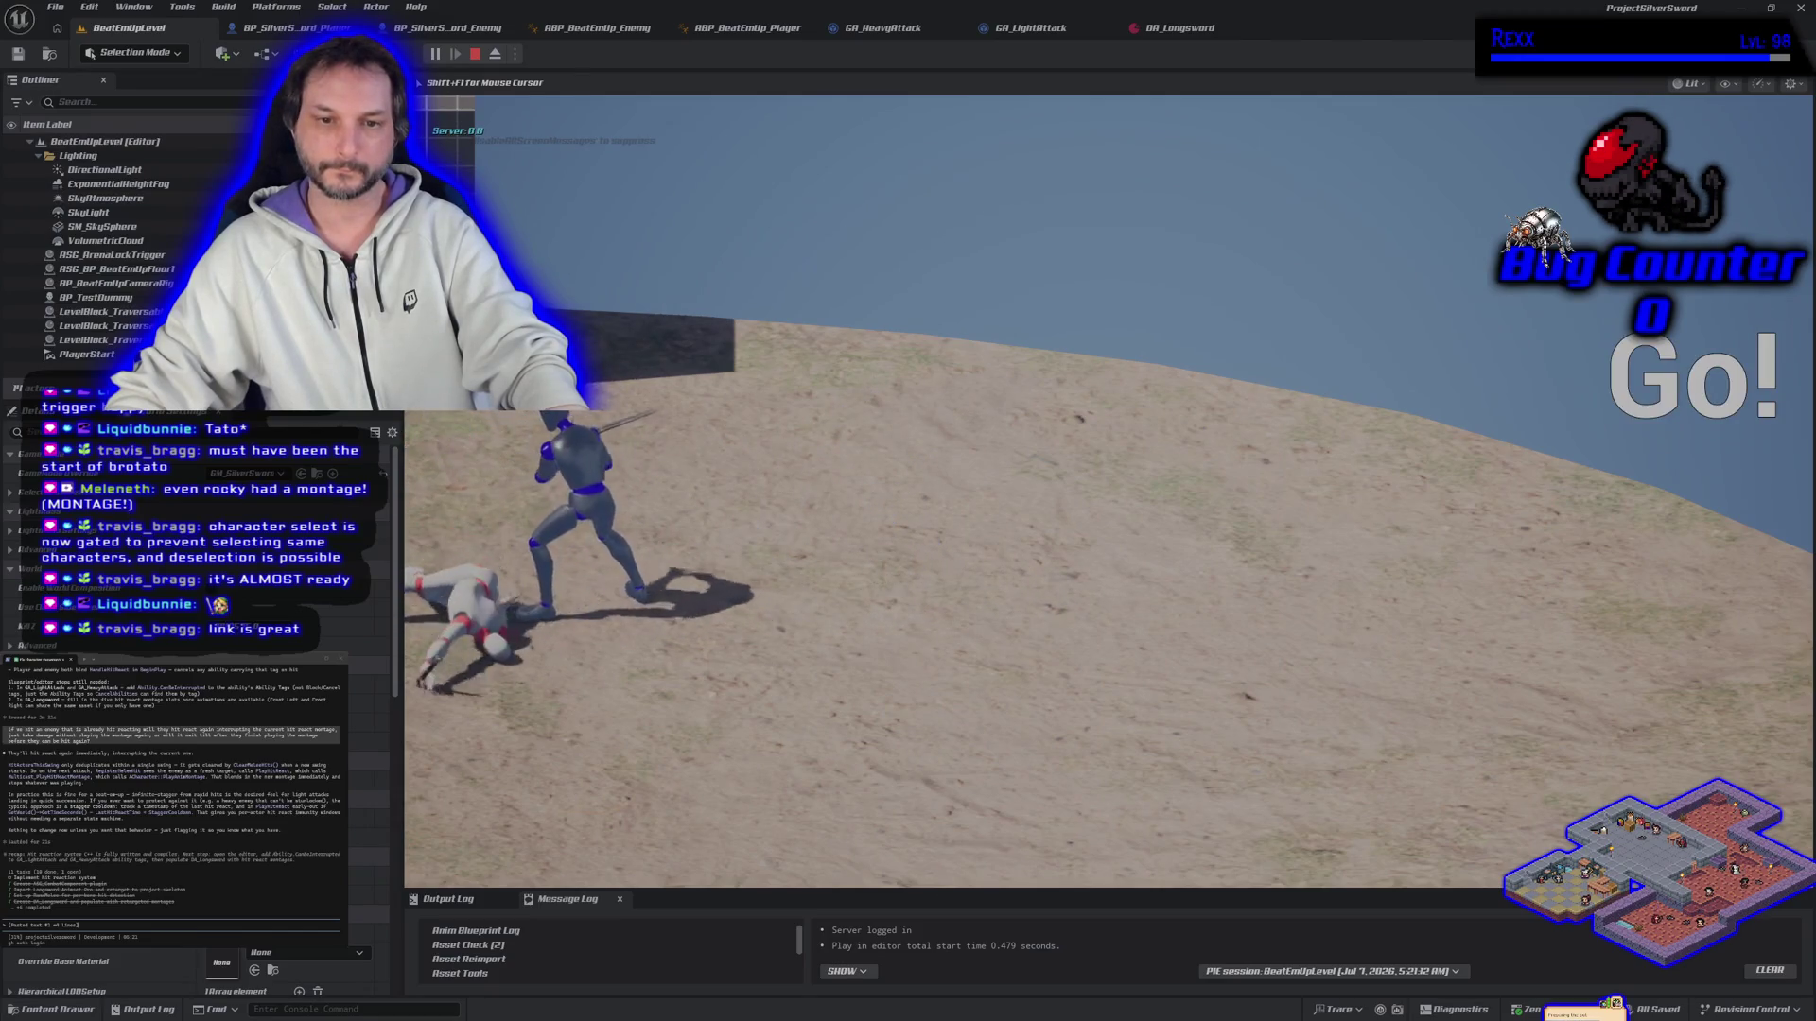
pyautogui.press('Escape')
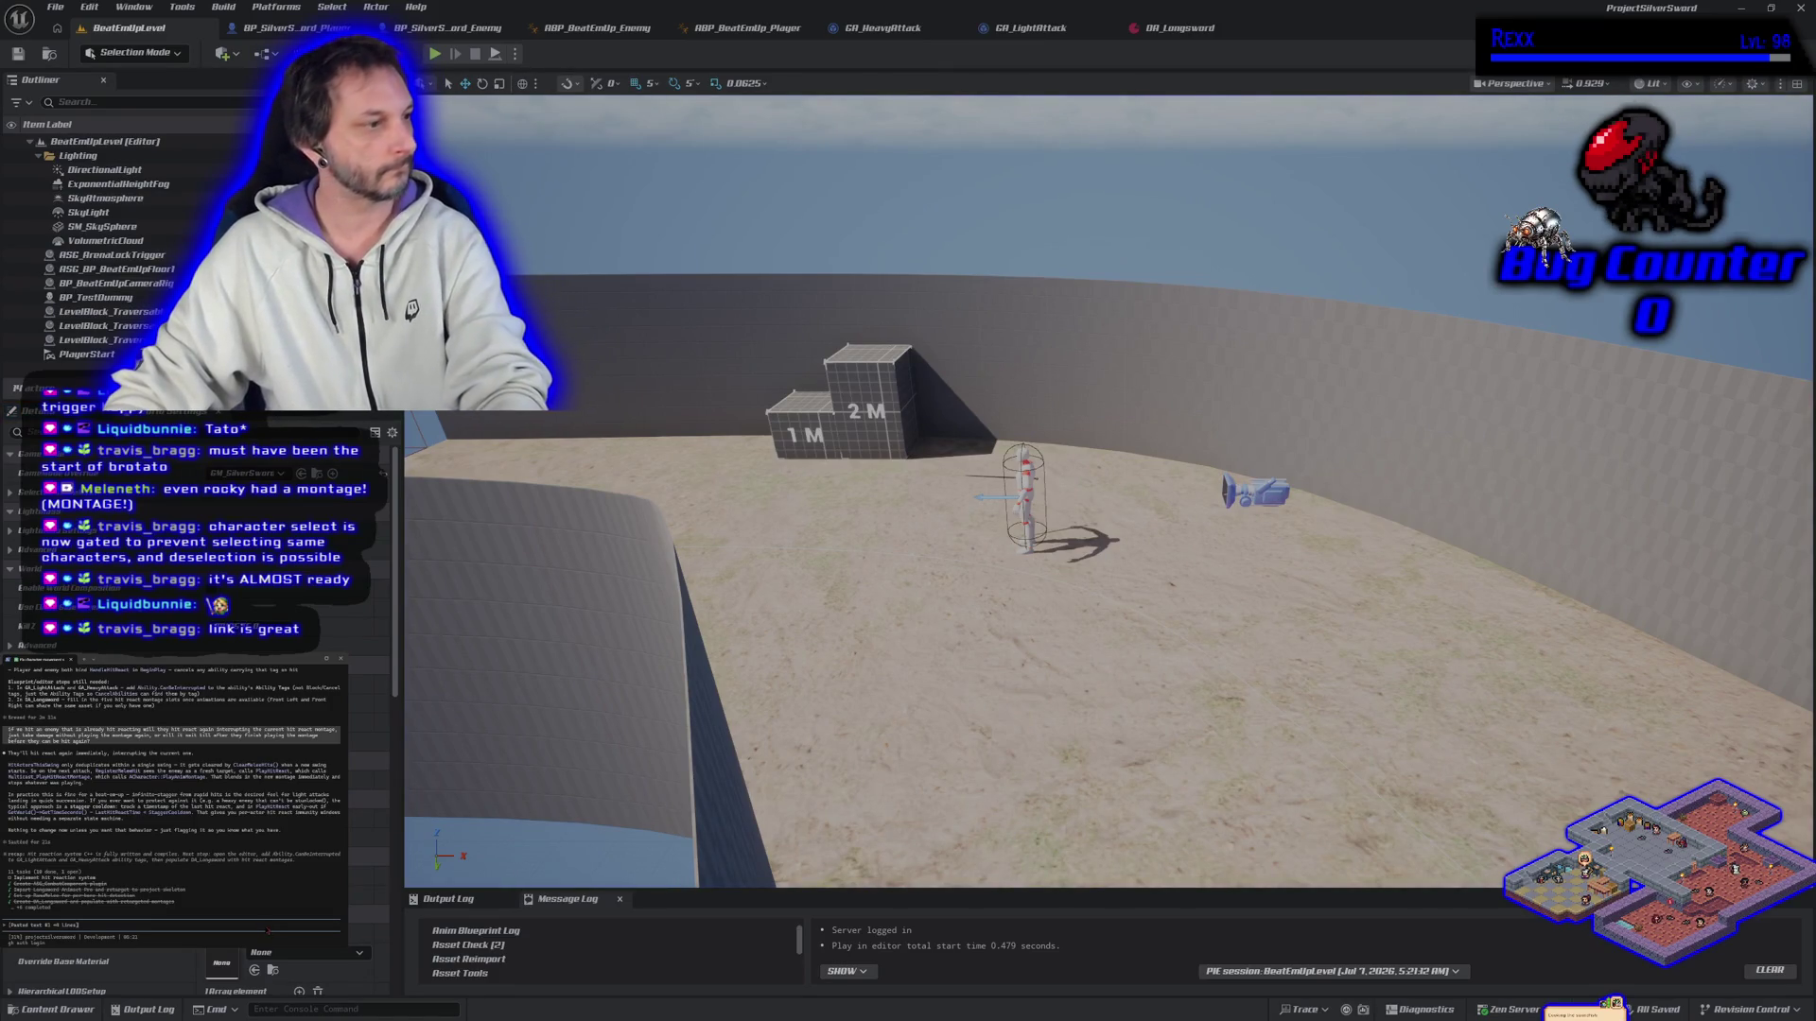
# Step: Submit the pasted exception text, then run and stop another brief play session
pyautogui.press('Return')
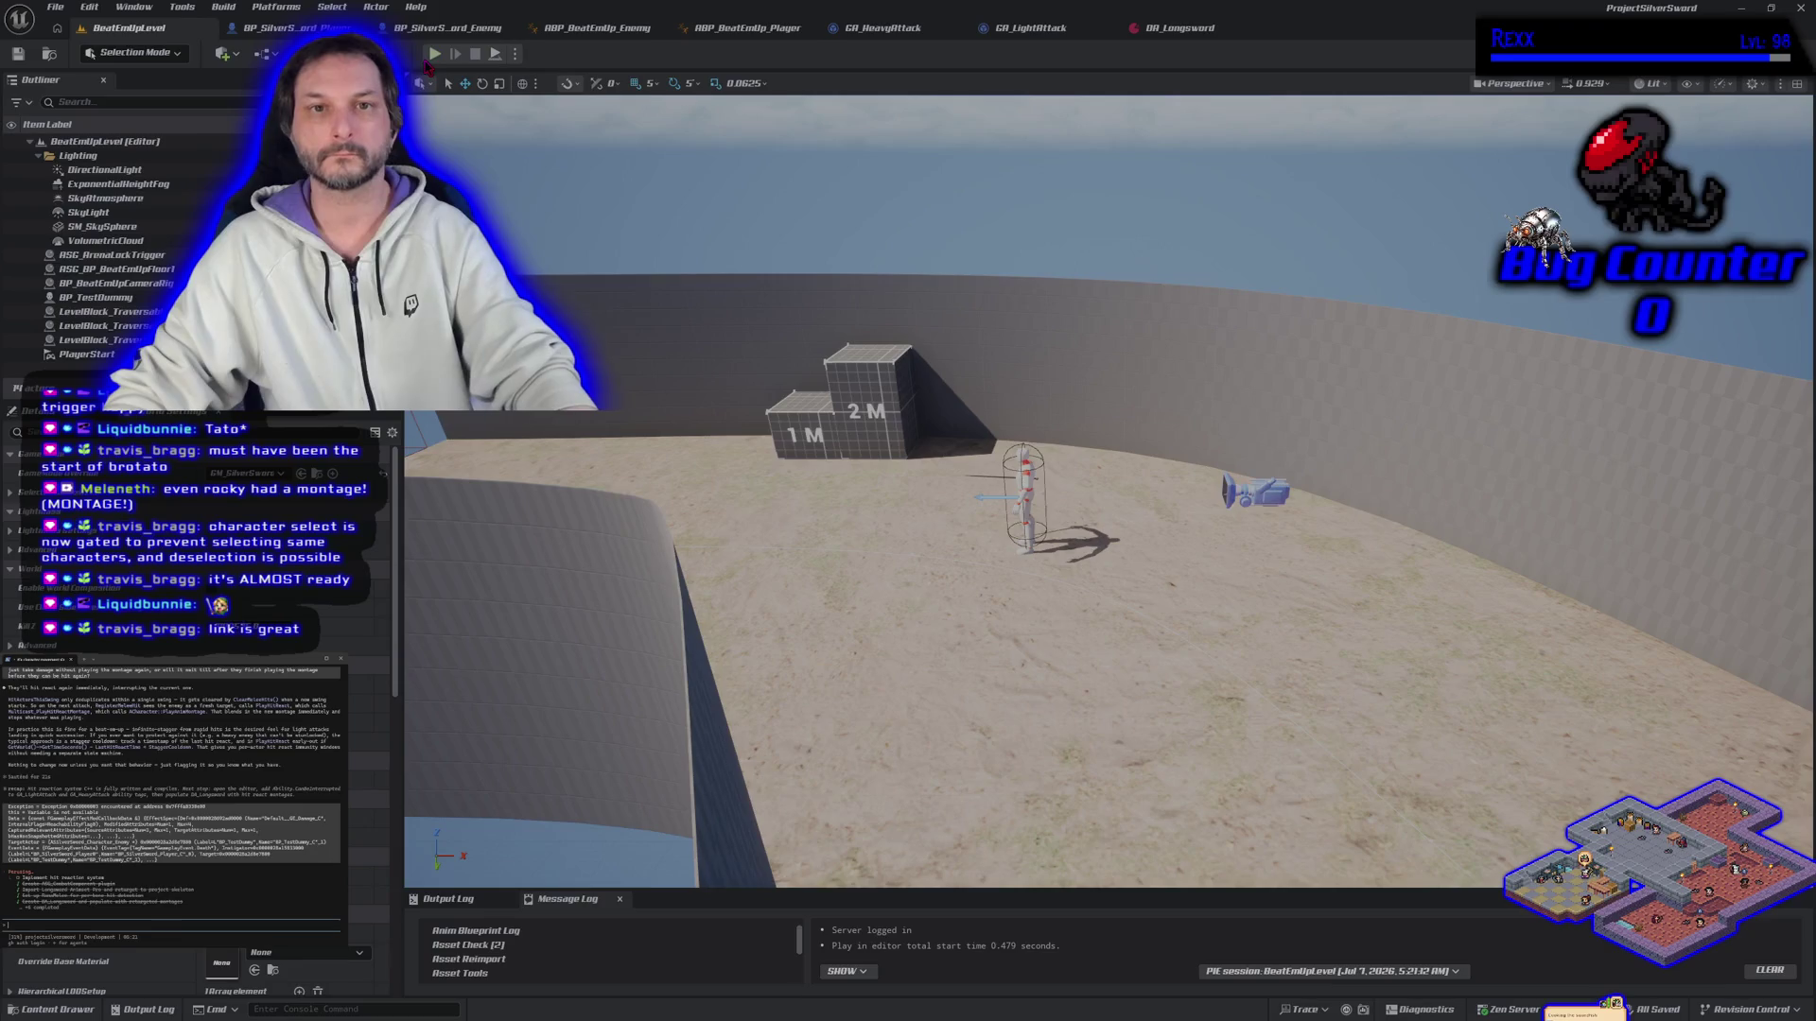
pyautogui.click(434, 53)
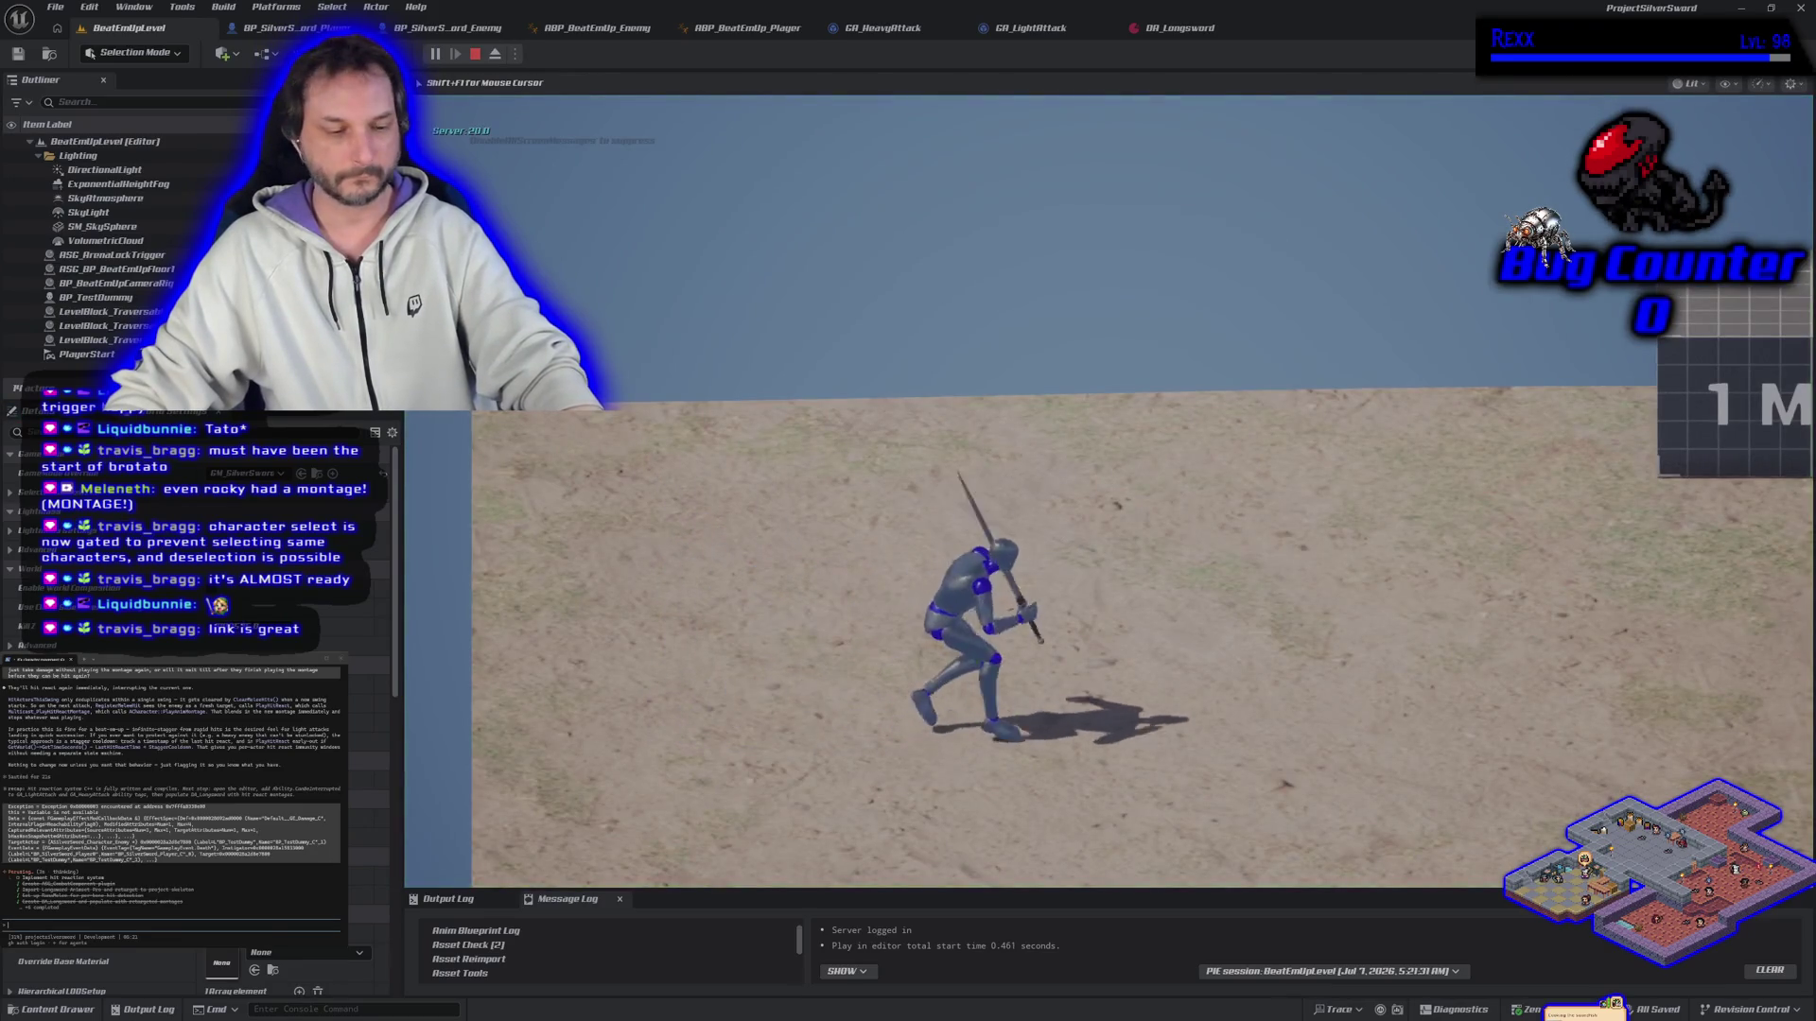
pyautogui.press('Escape')
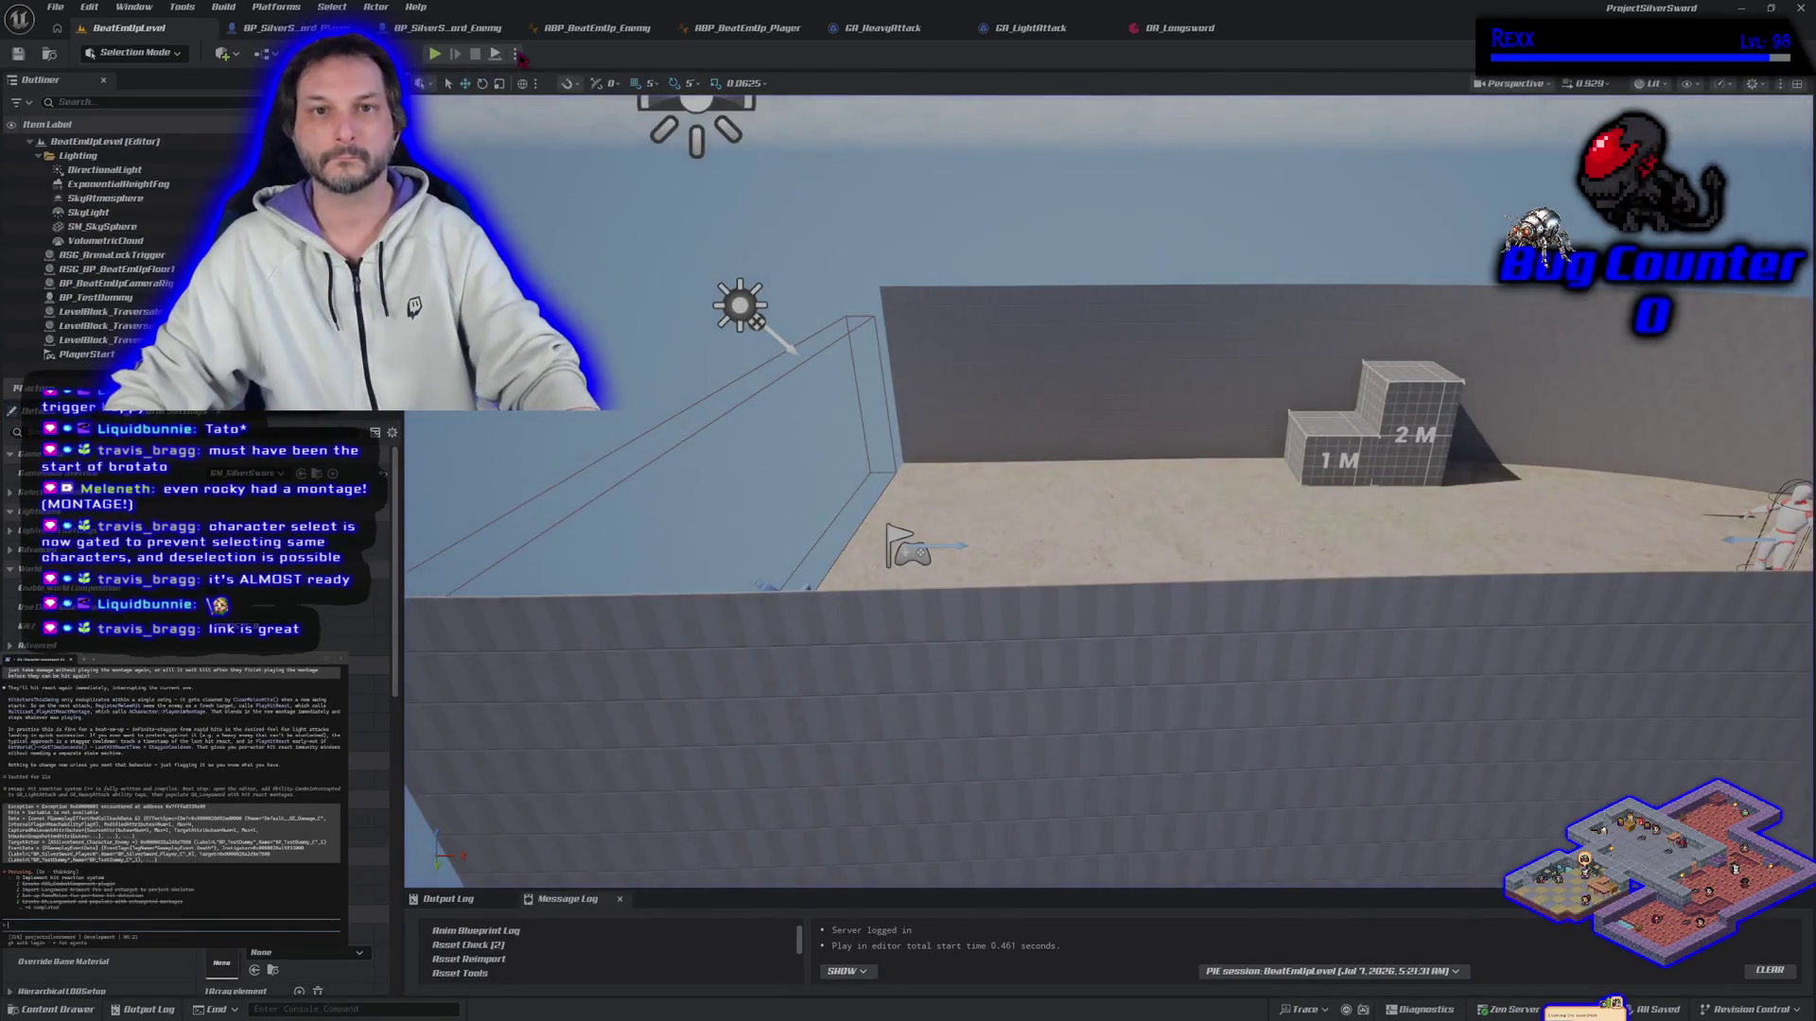
# Step: Set Number of Players to 2 in the Play options and launch the session
pyautogui.click(514, 54)
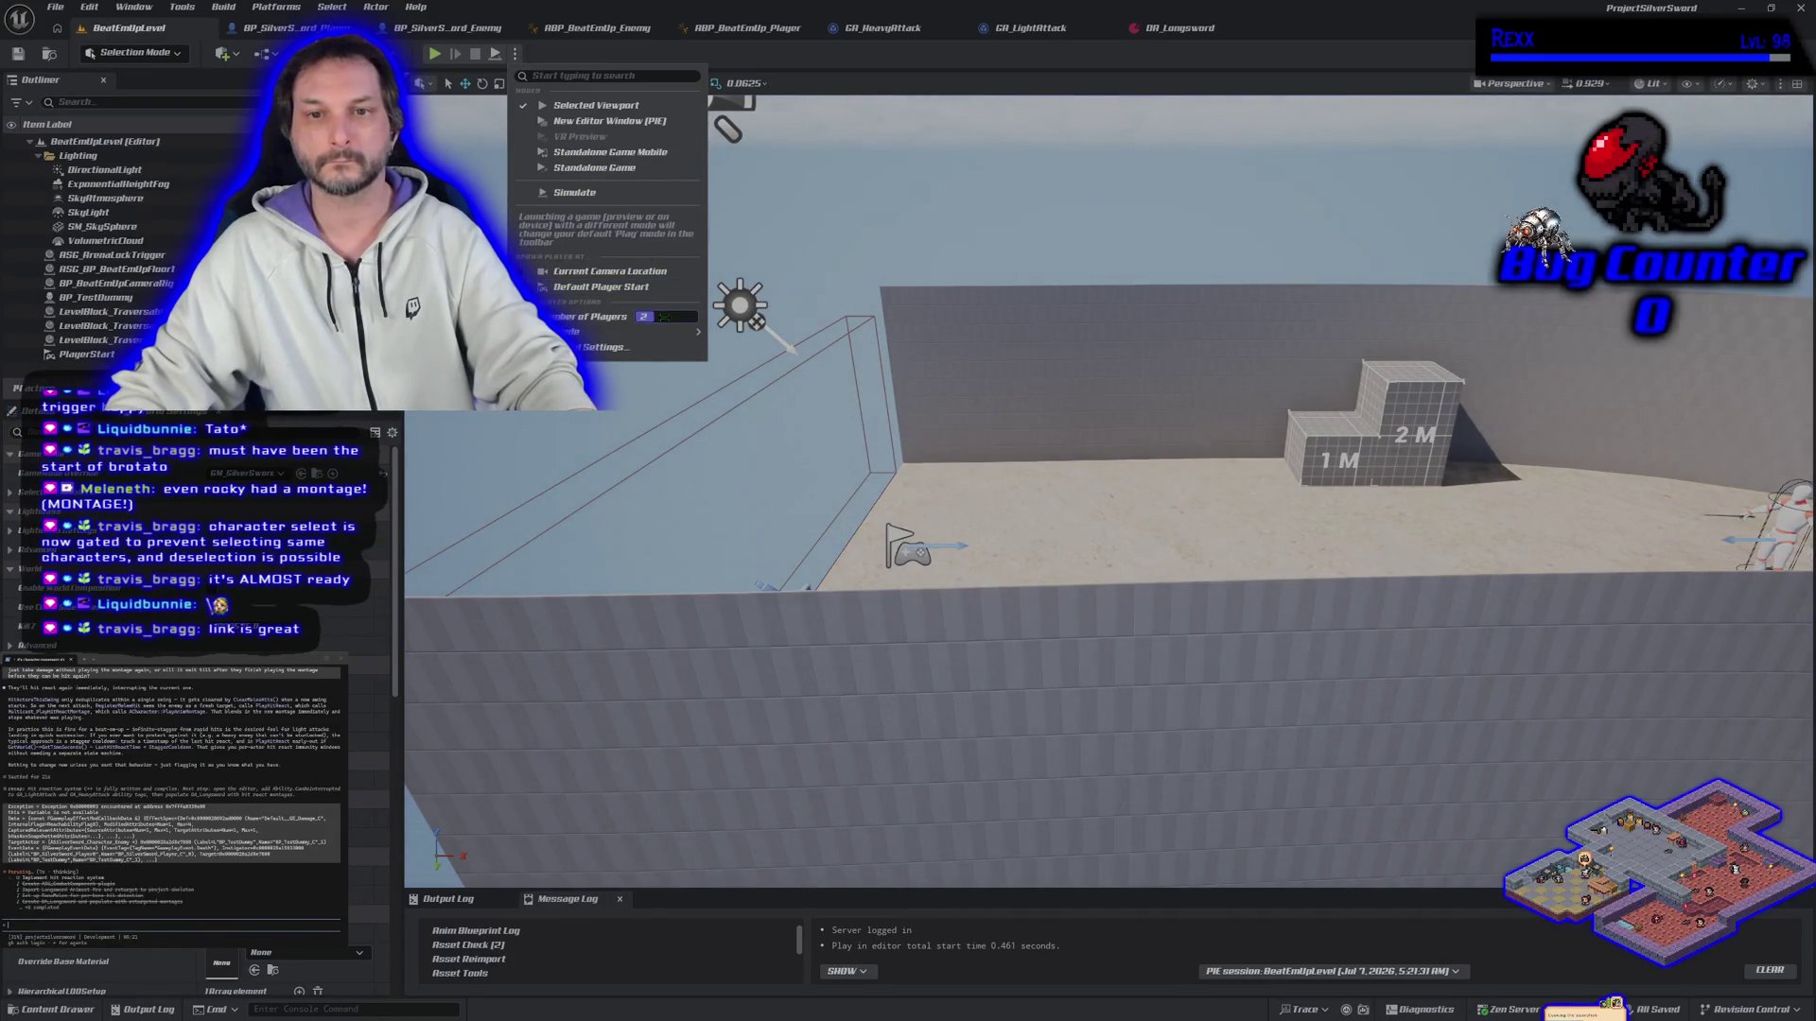
pyautogui.click(441, 69)
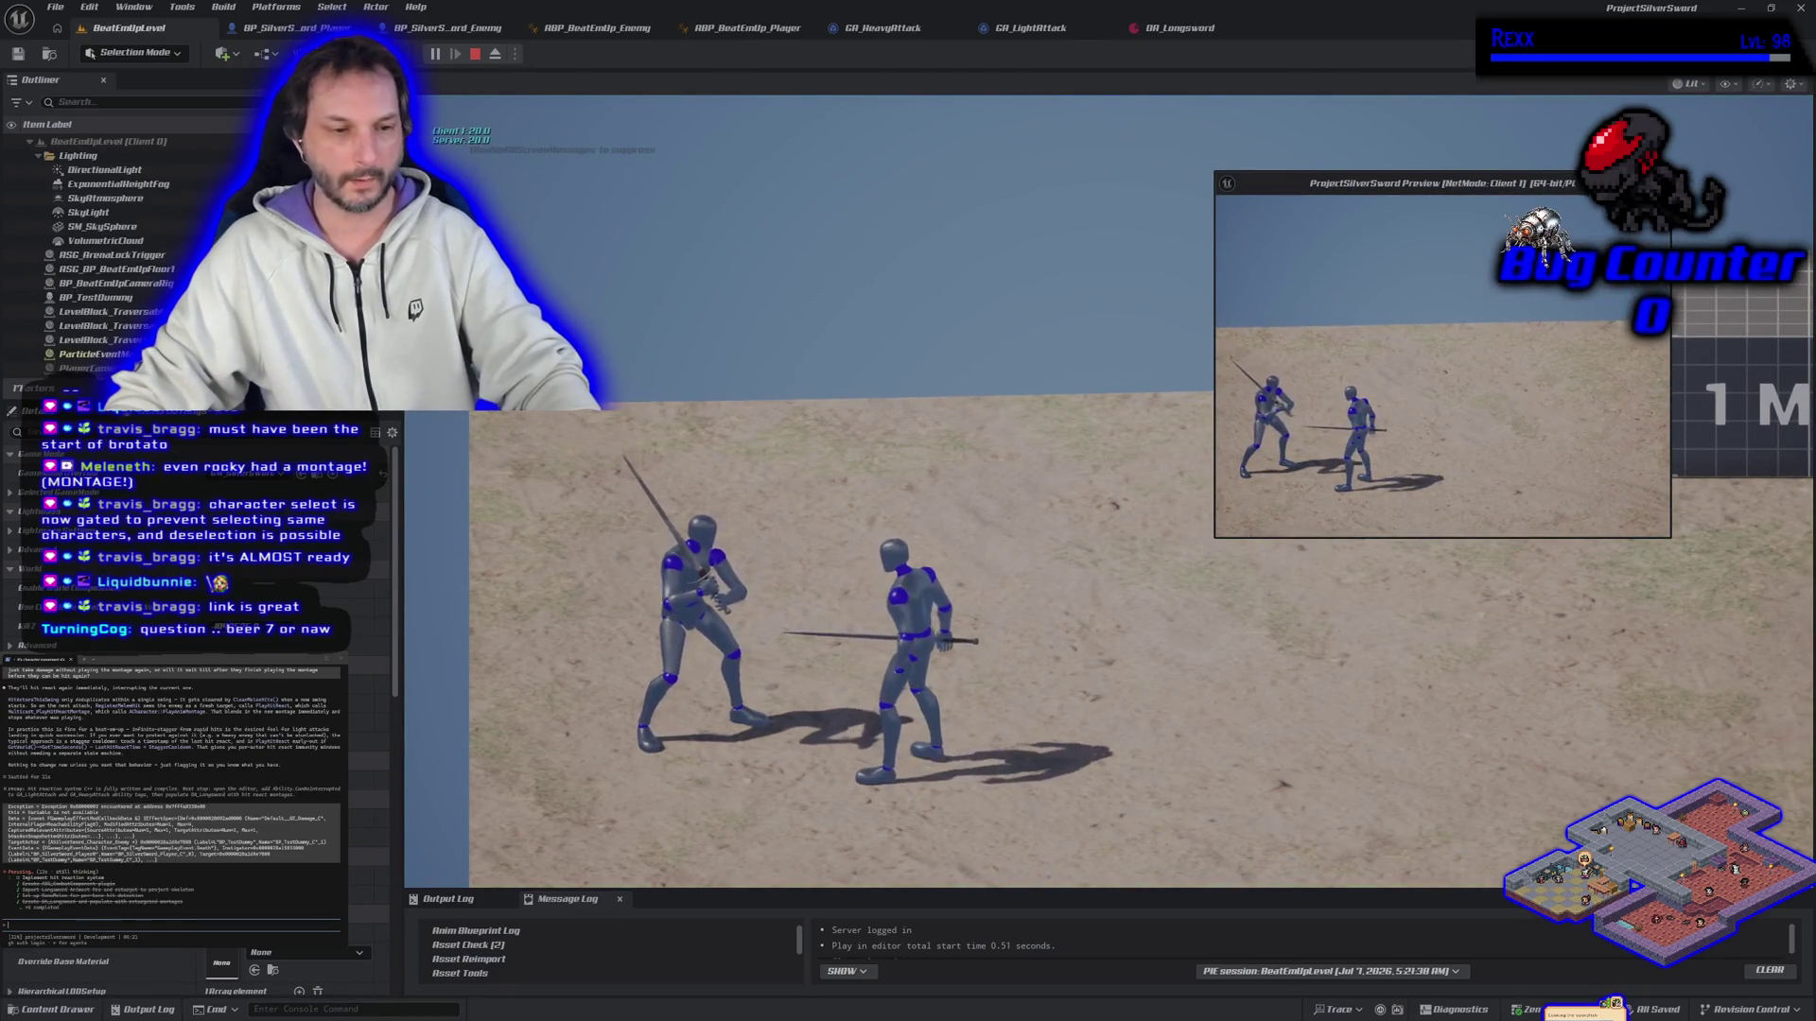
# Step: Duel the other client's swordsman in the game view until one is knocked down, then stop
pyautogui.click(1049, 268)
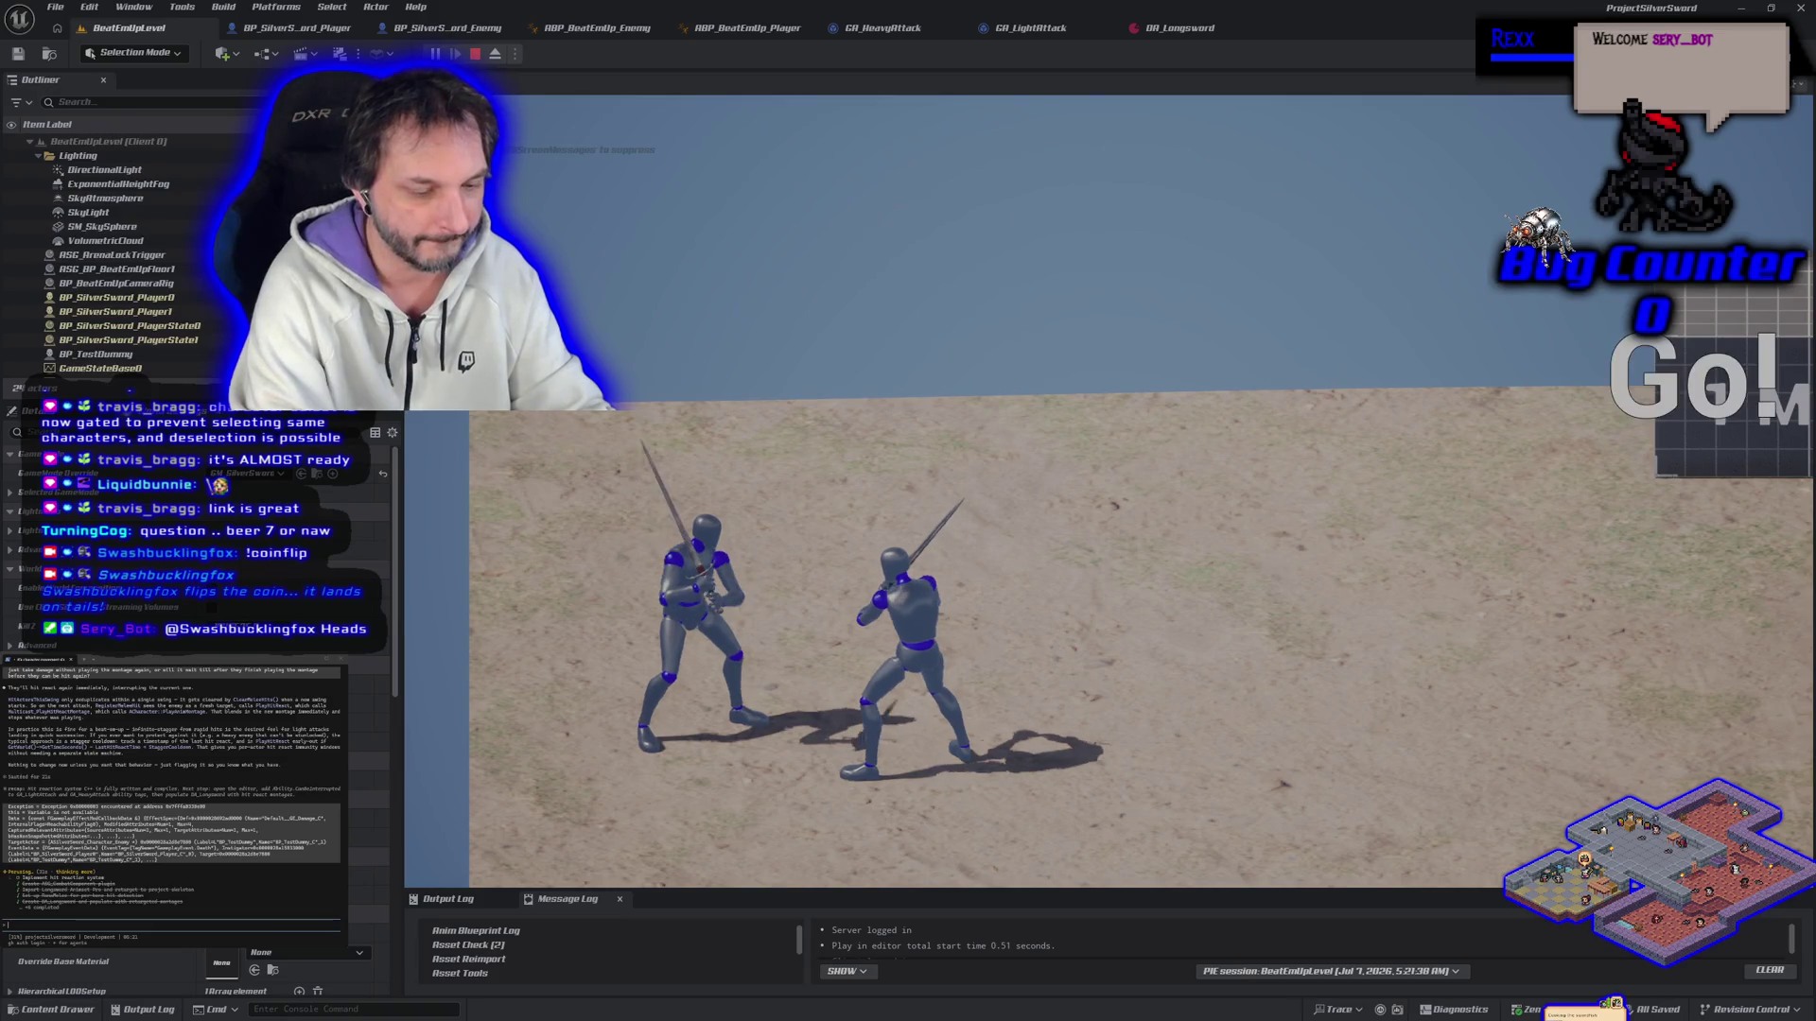
pyautogui.click(496, 646)
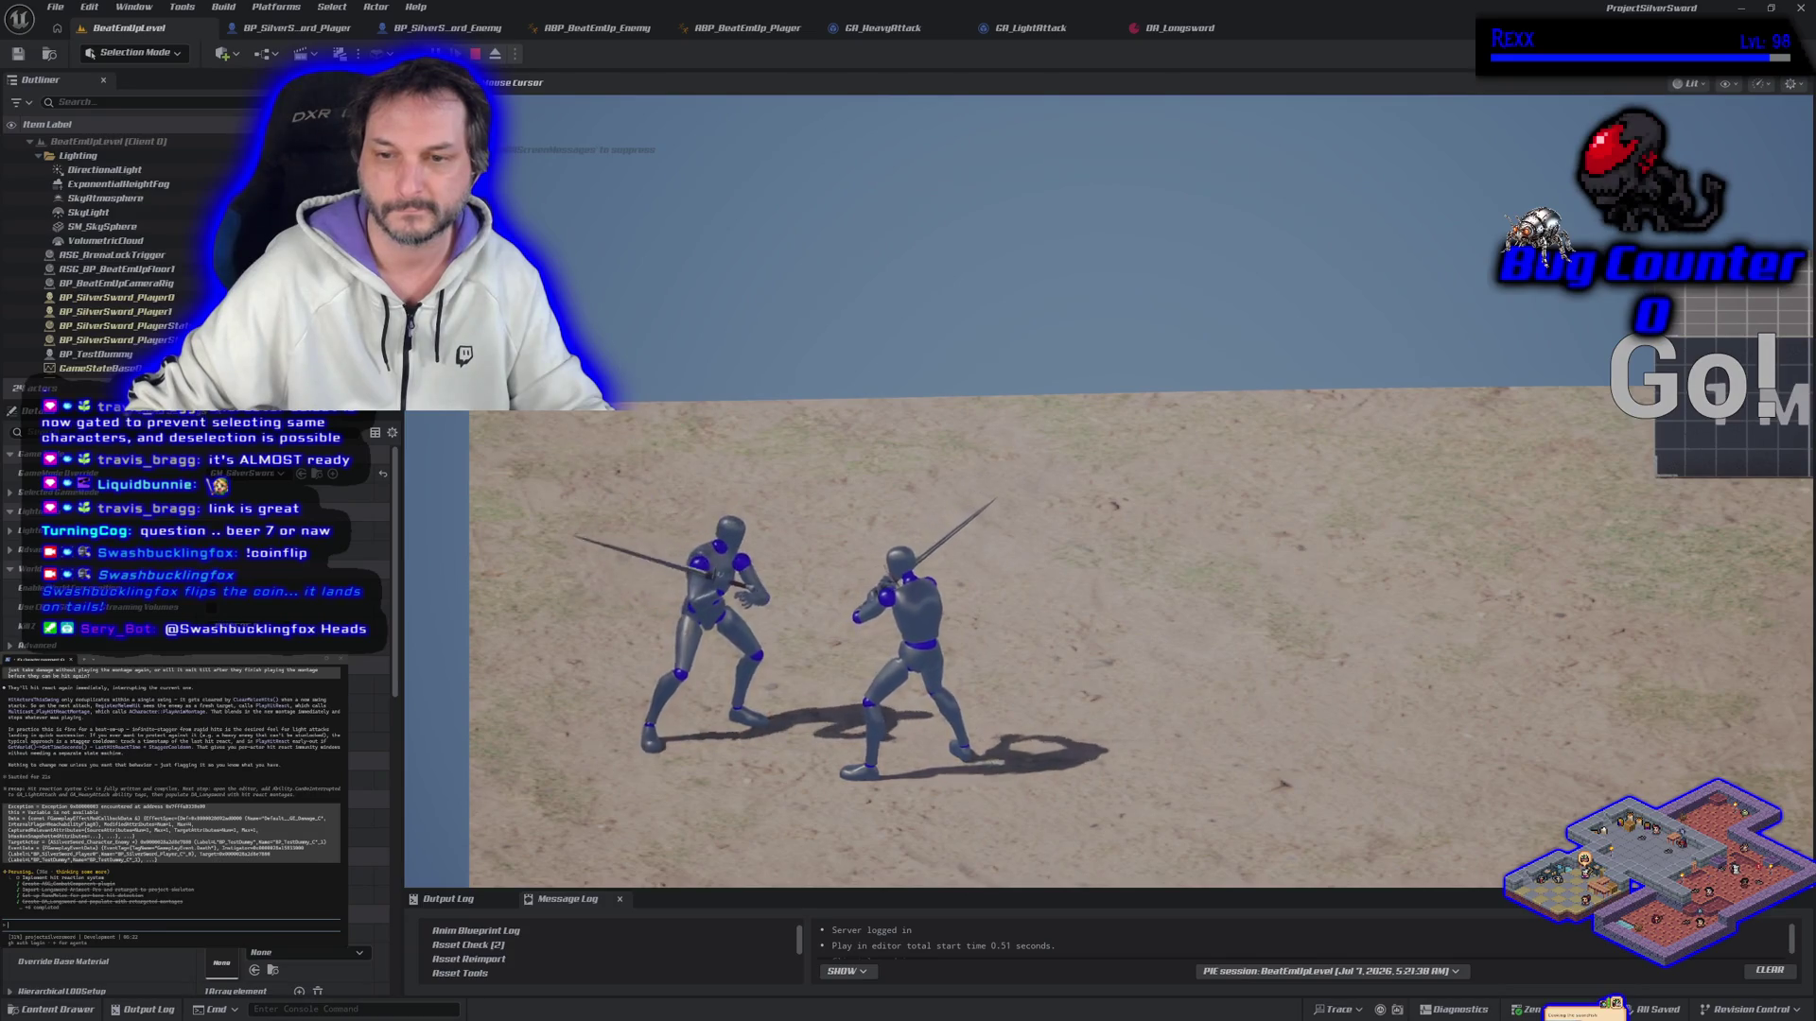
pyautogui.hotkey('shift', 'F1')
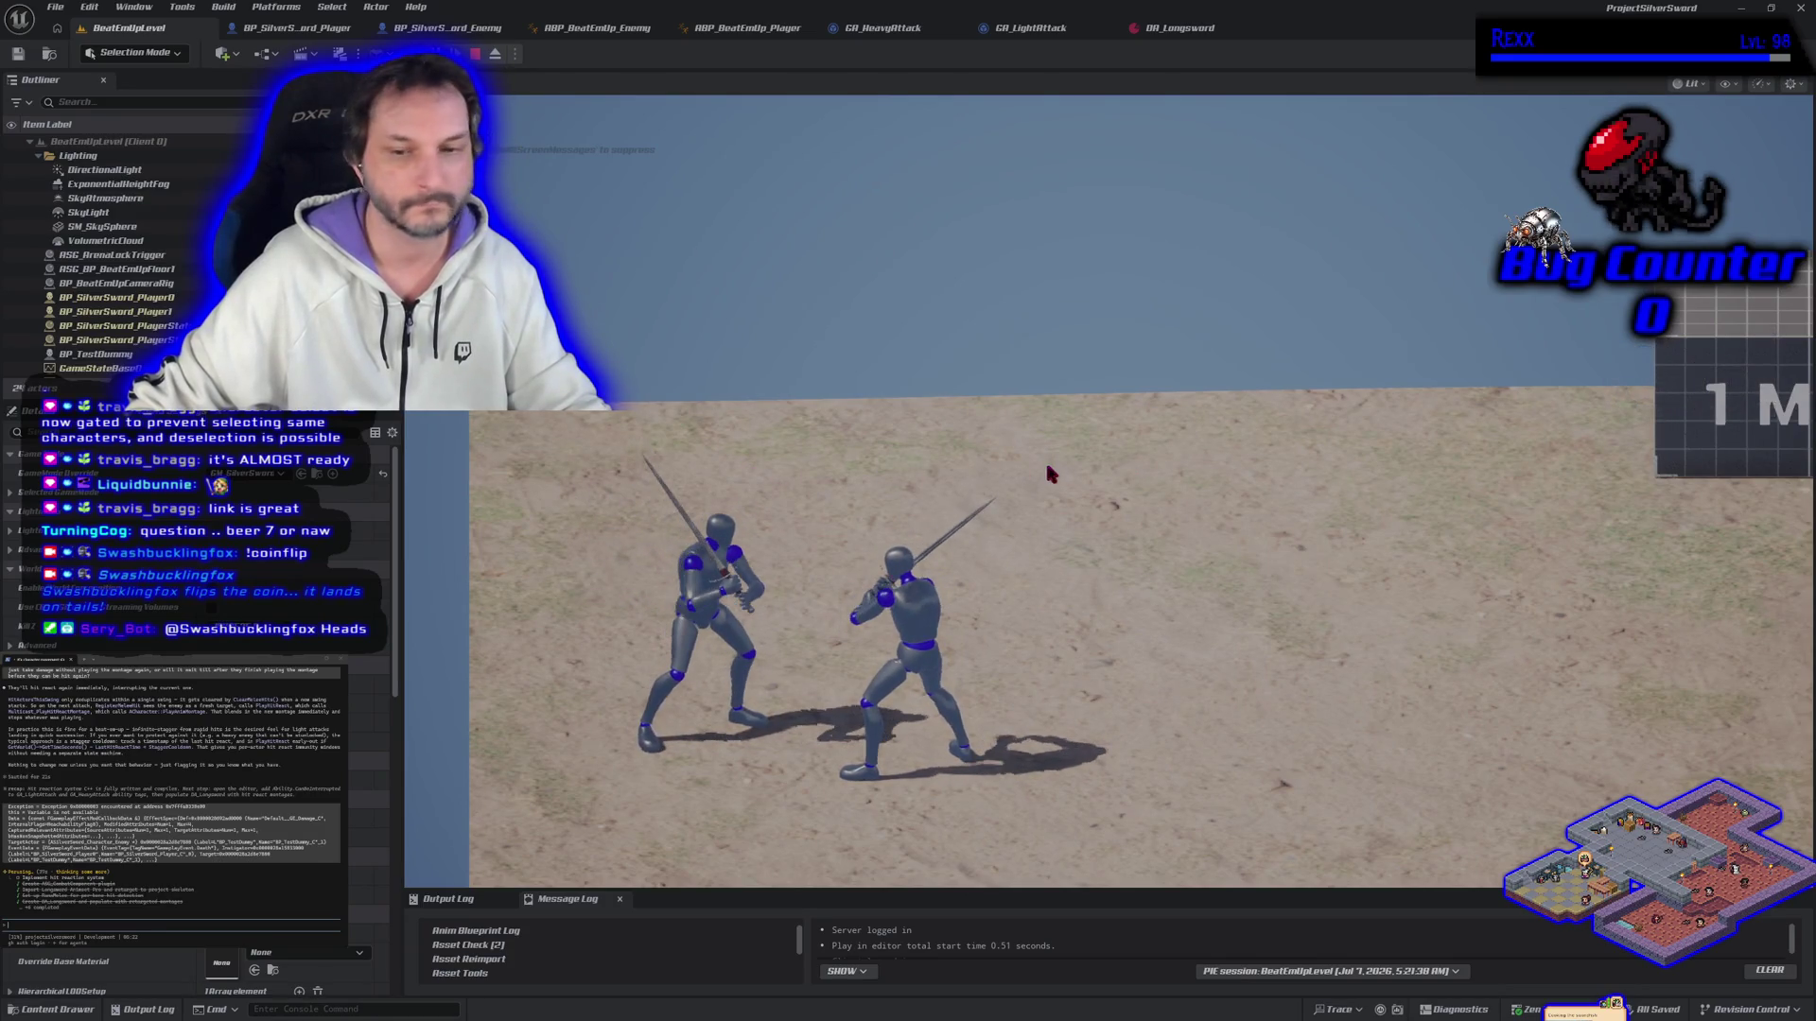
pyautogui.click(1111, 484)
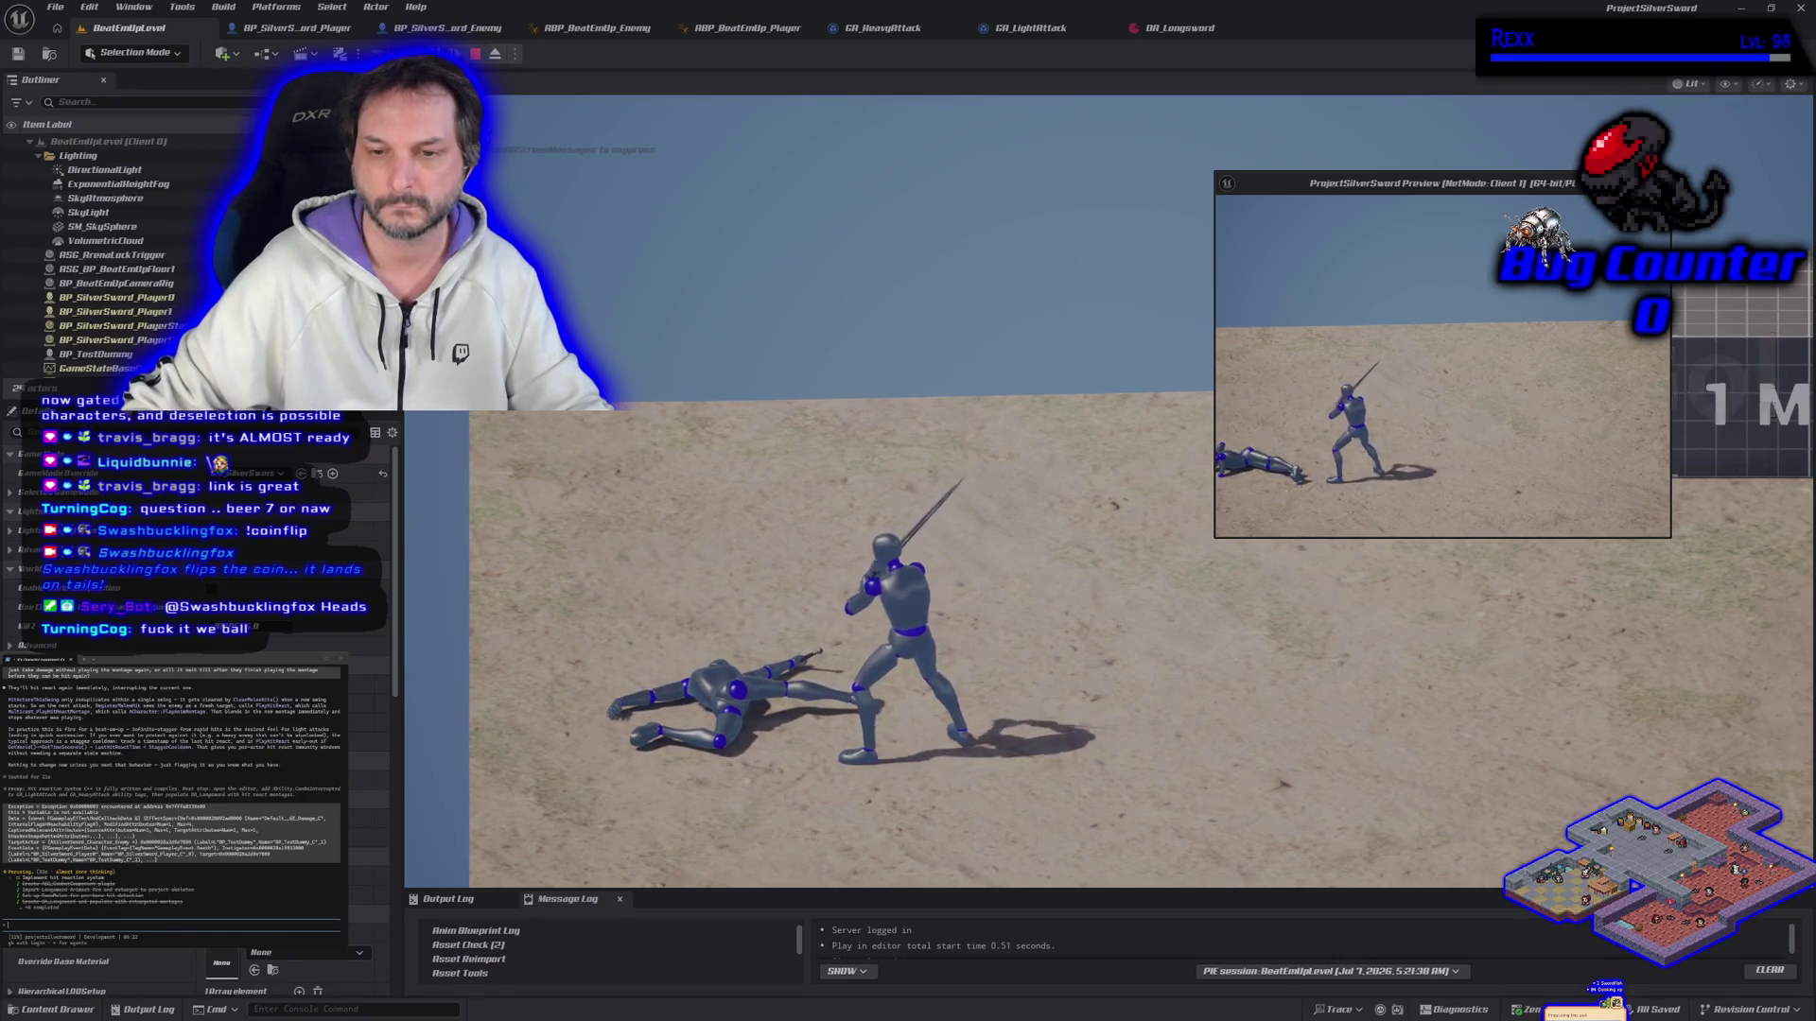
pyautogui.press('Escape')
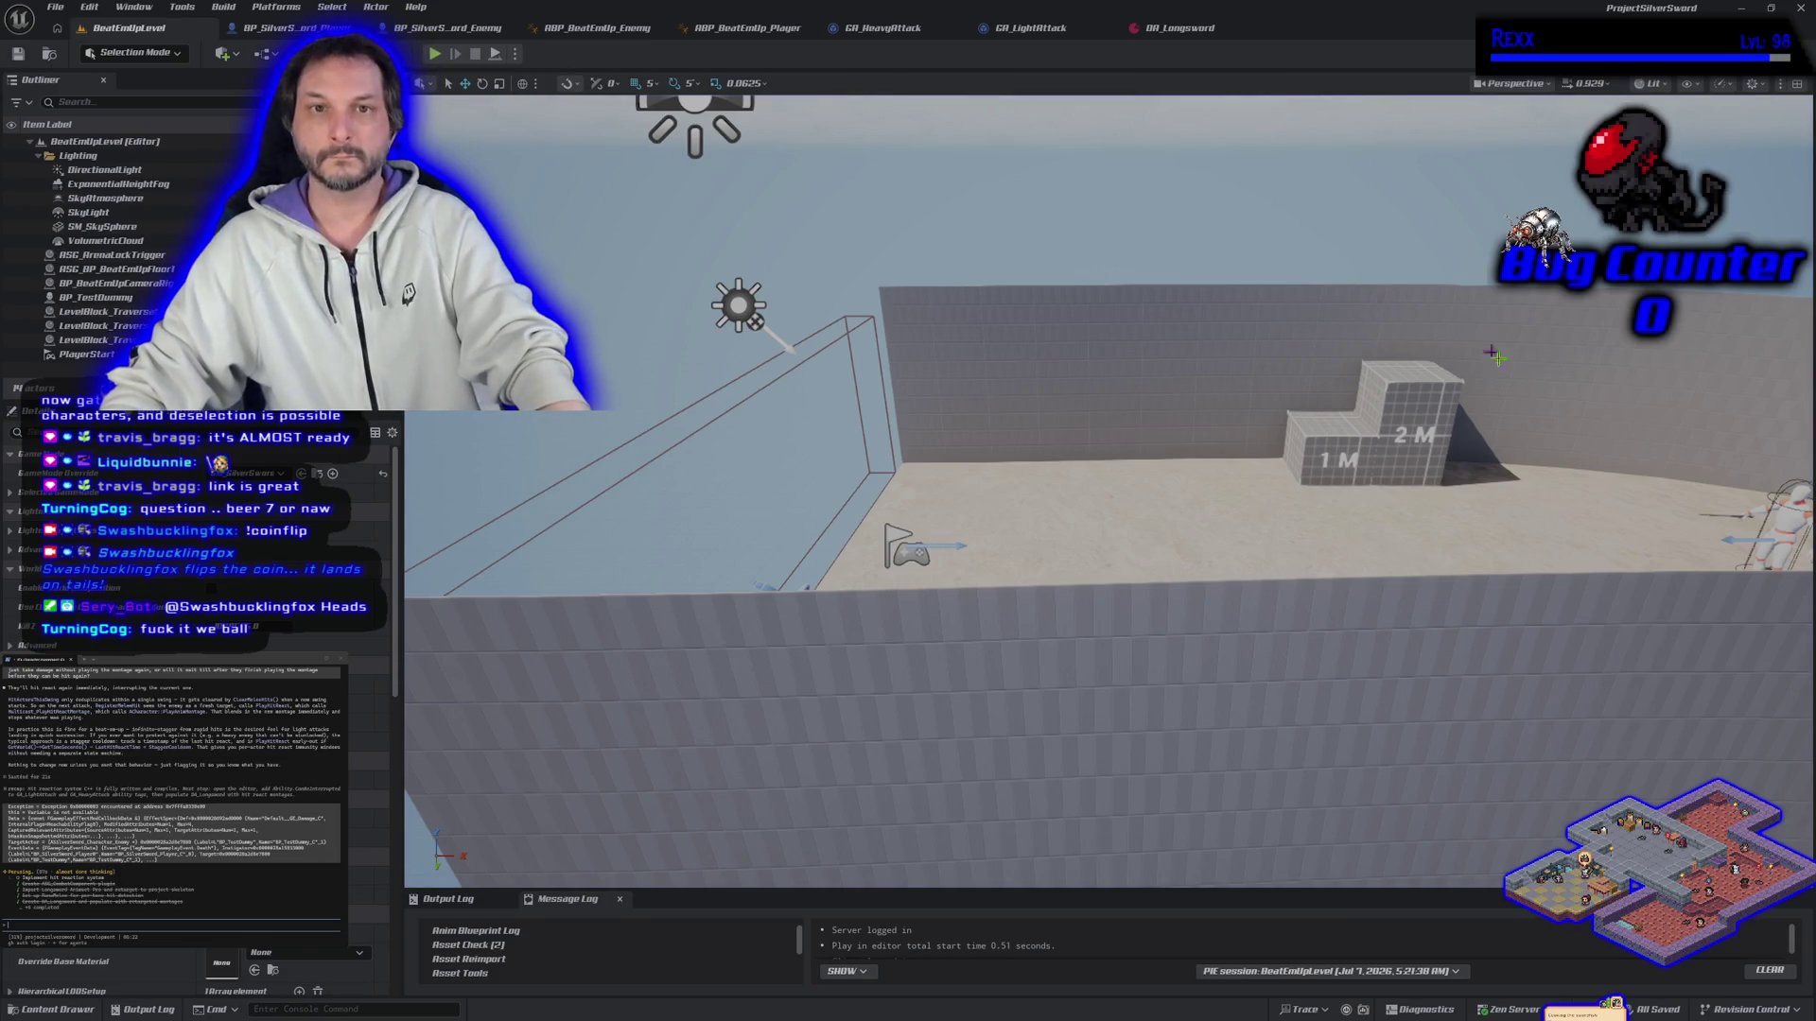
pyautogui.click(433, 55)
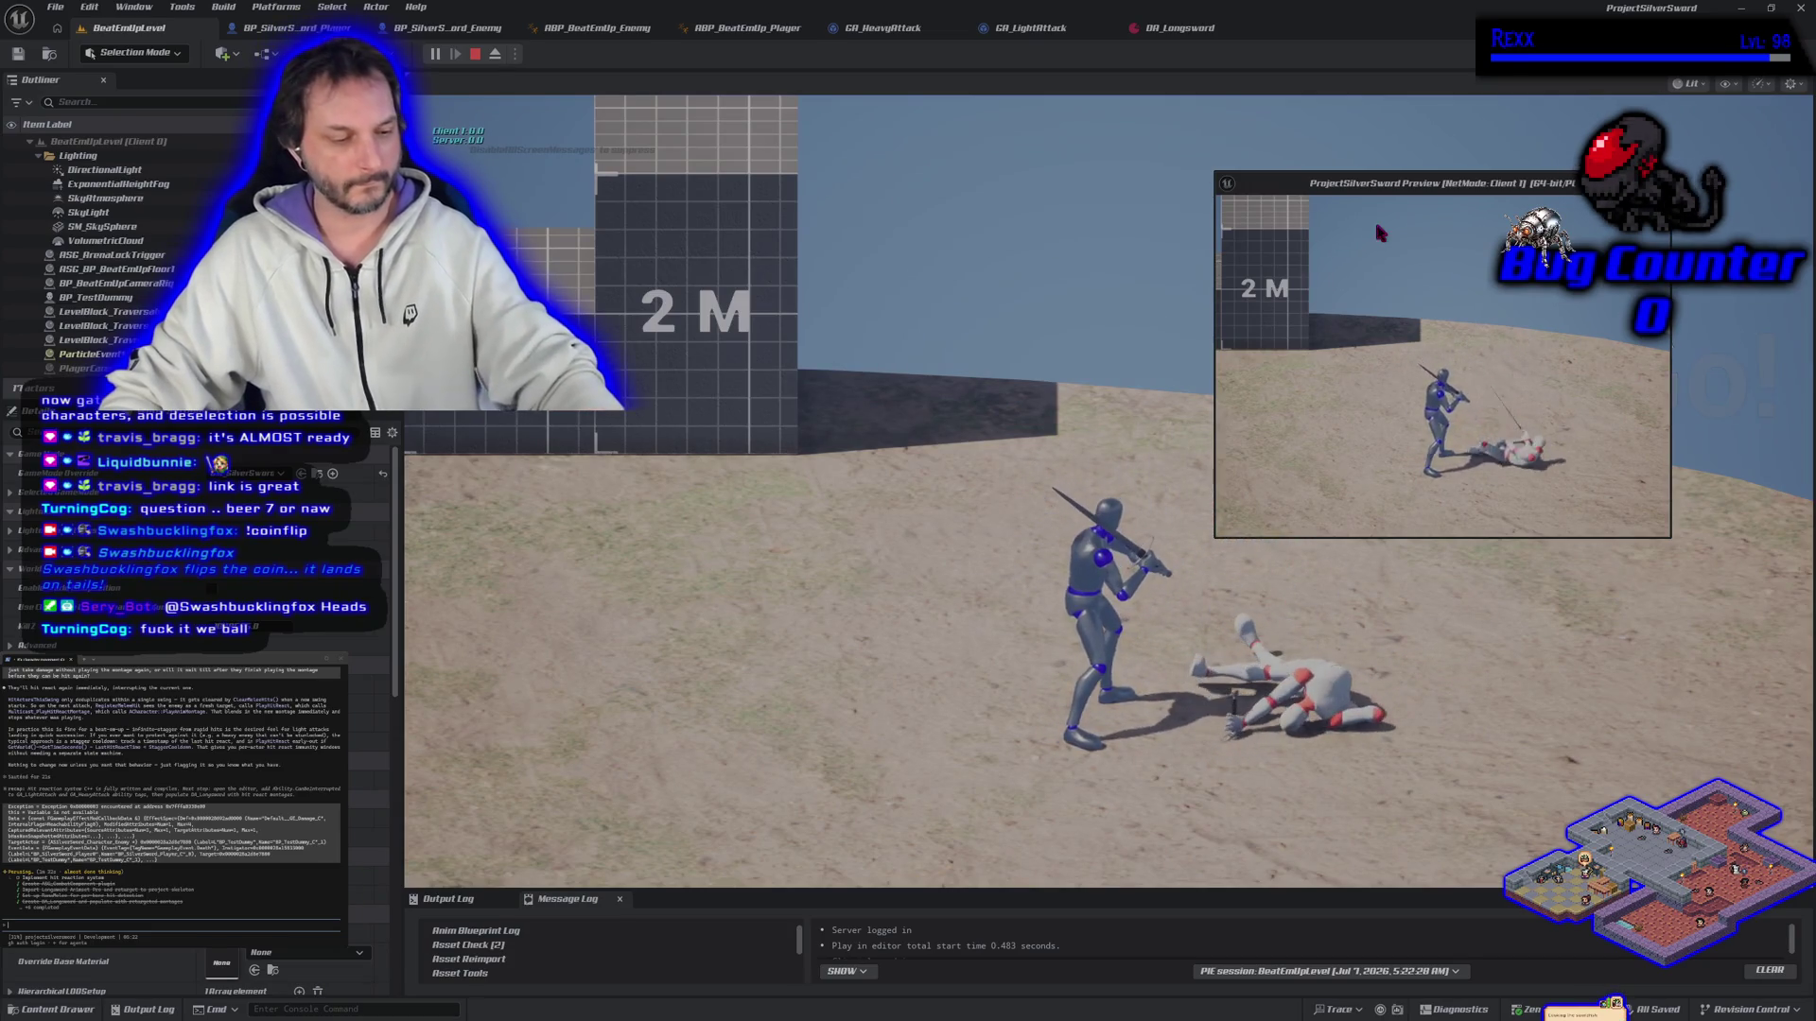
pyautogui.press('Escape')
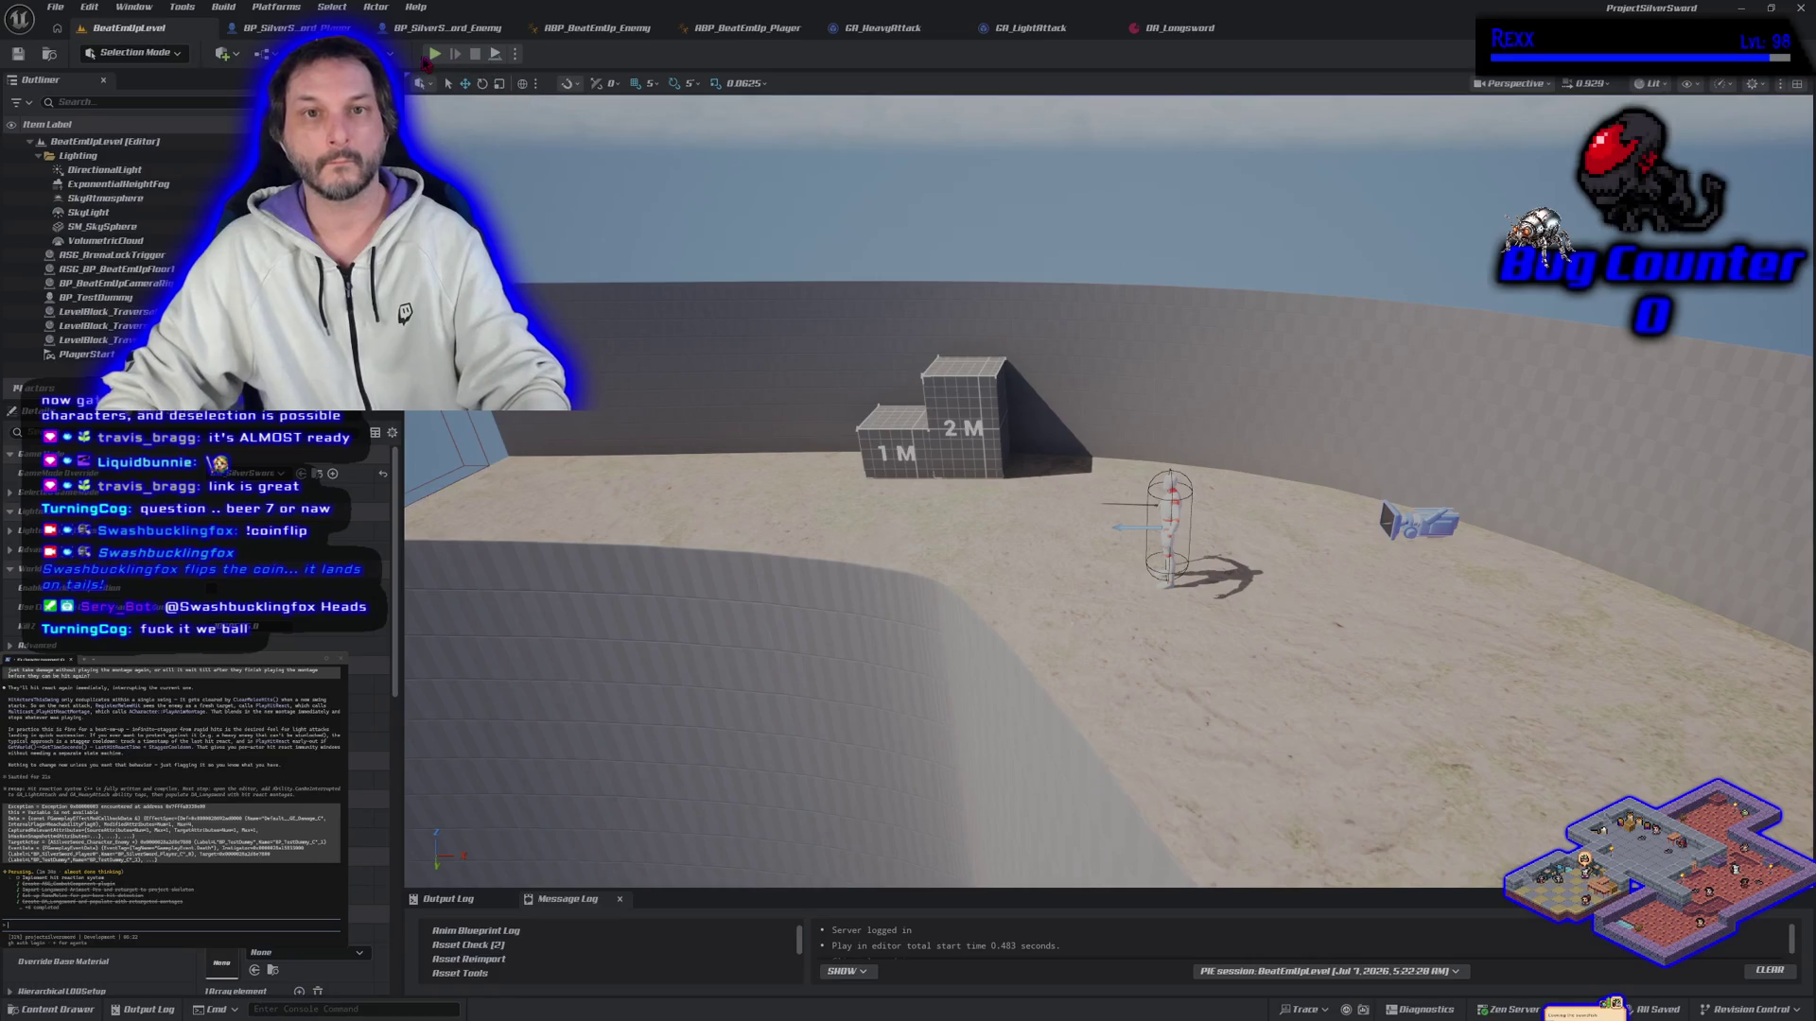
pyautogui.click(434, 55)
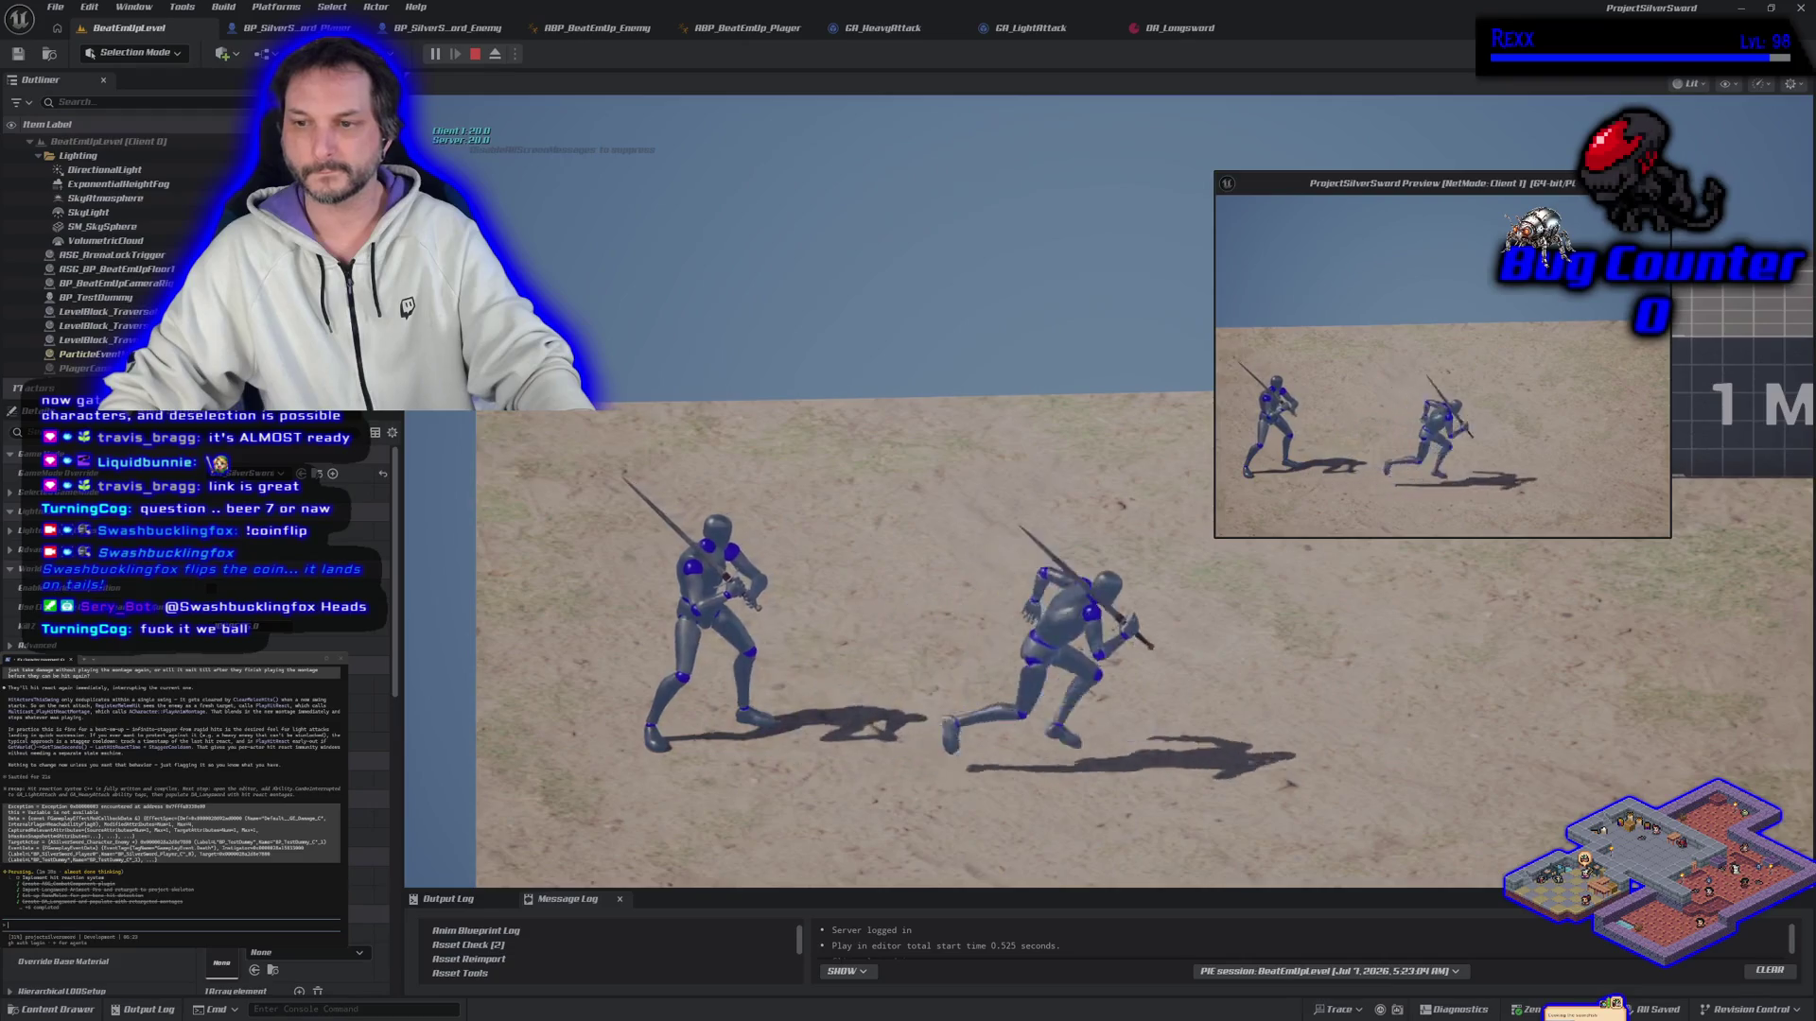
pyautogui.click(1295, 371)
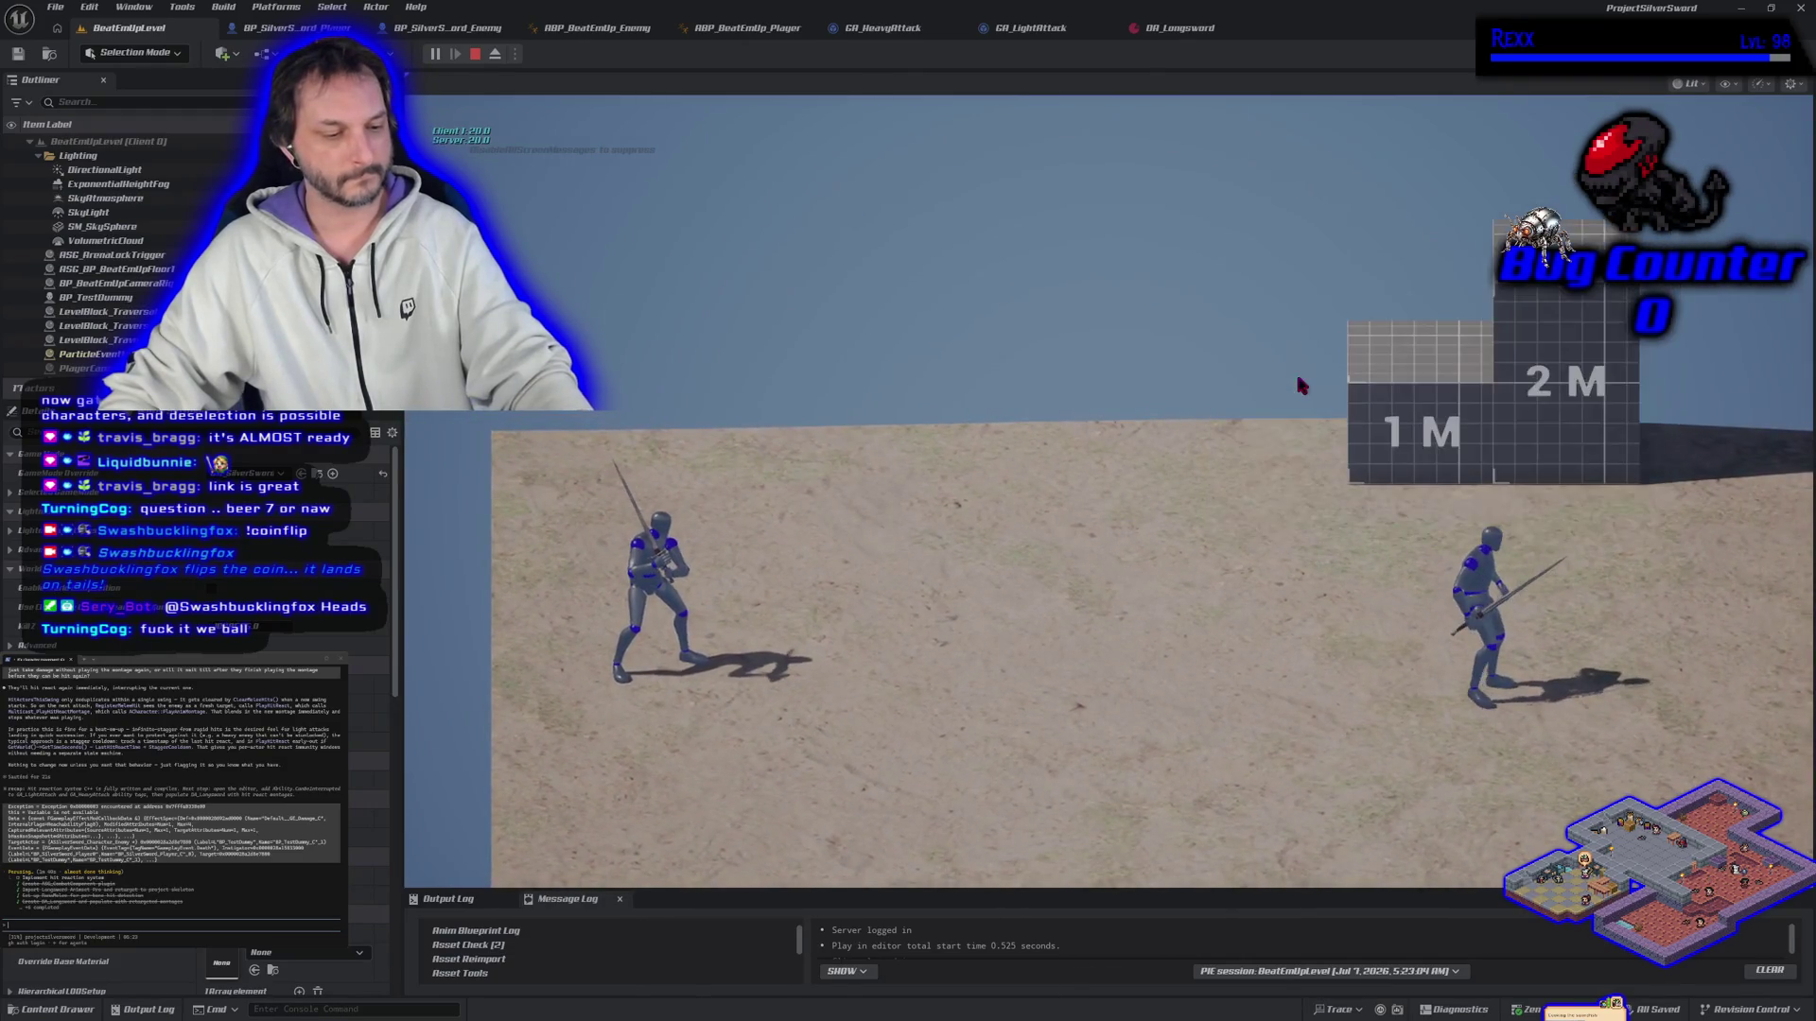
pyautogui.press('d')
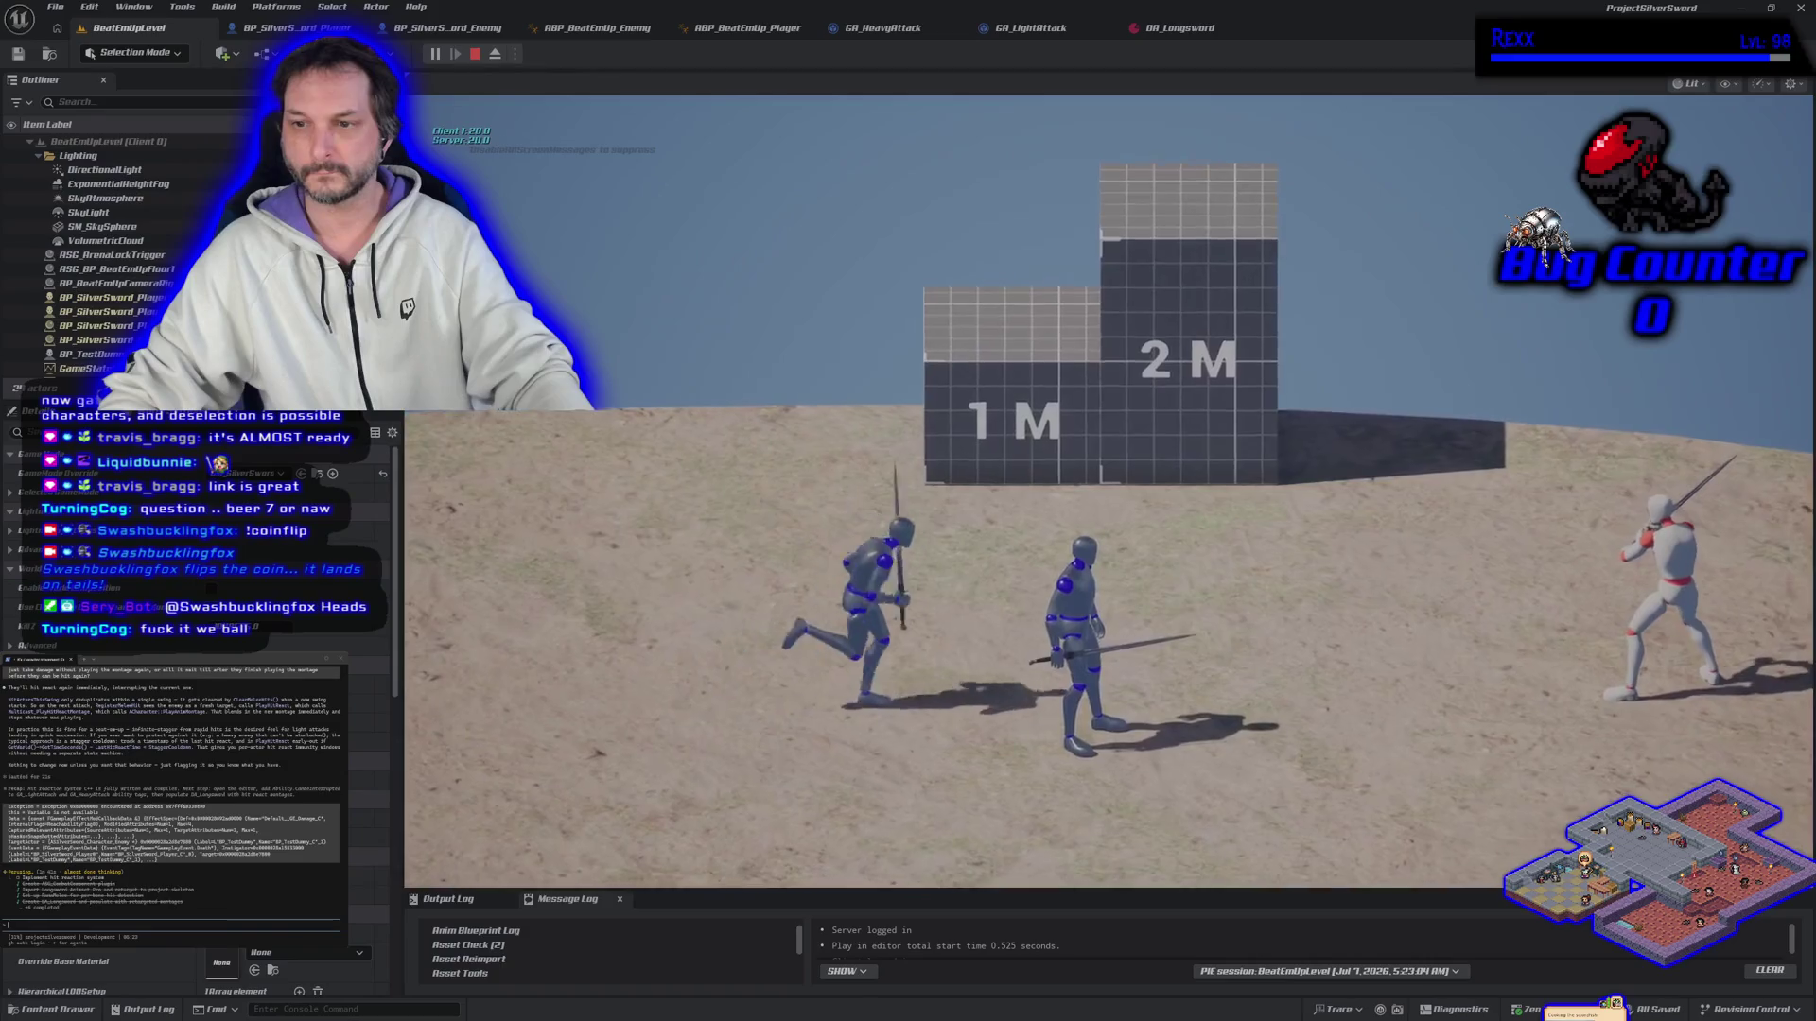
pyautogui.hotkey('alt', 'Tab')
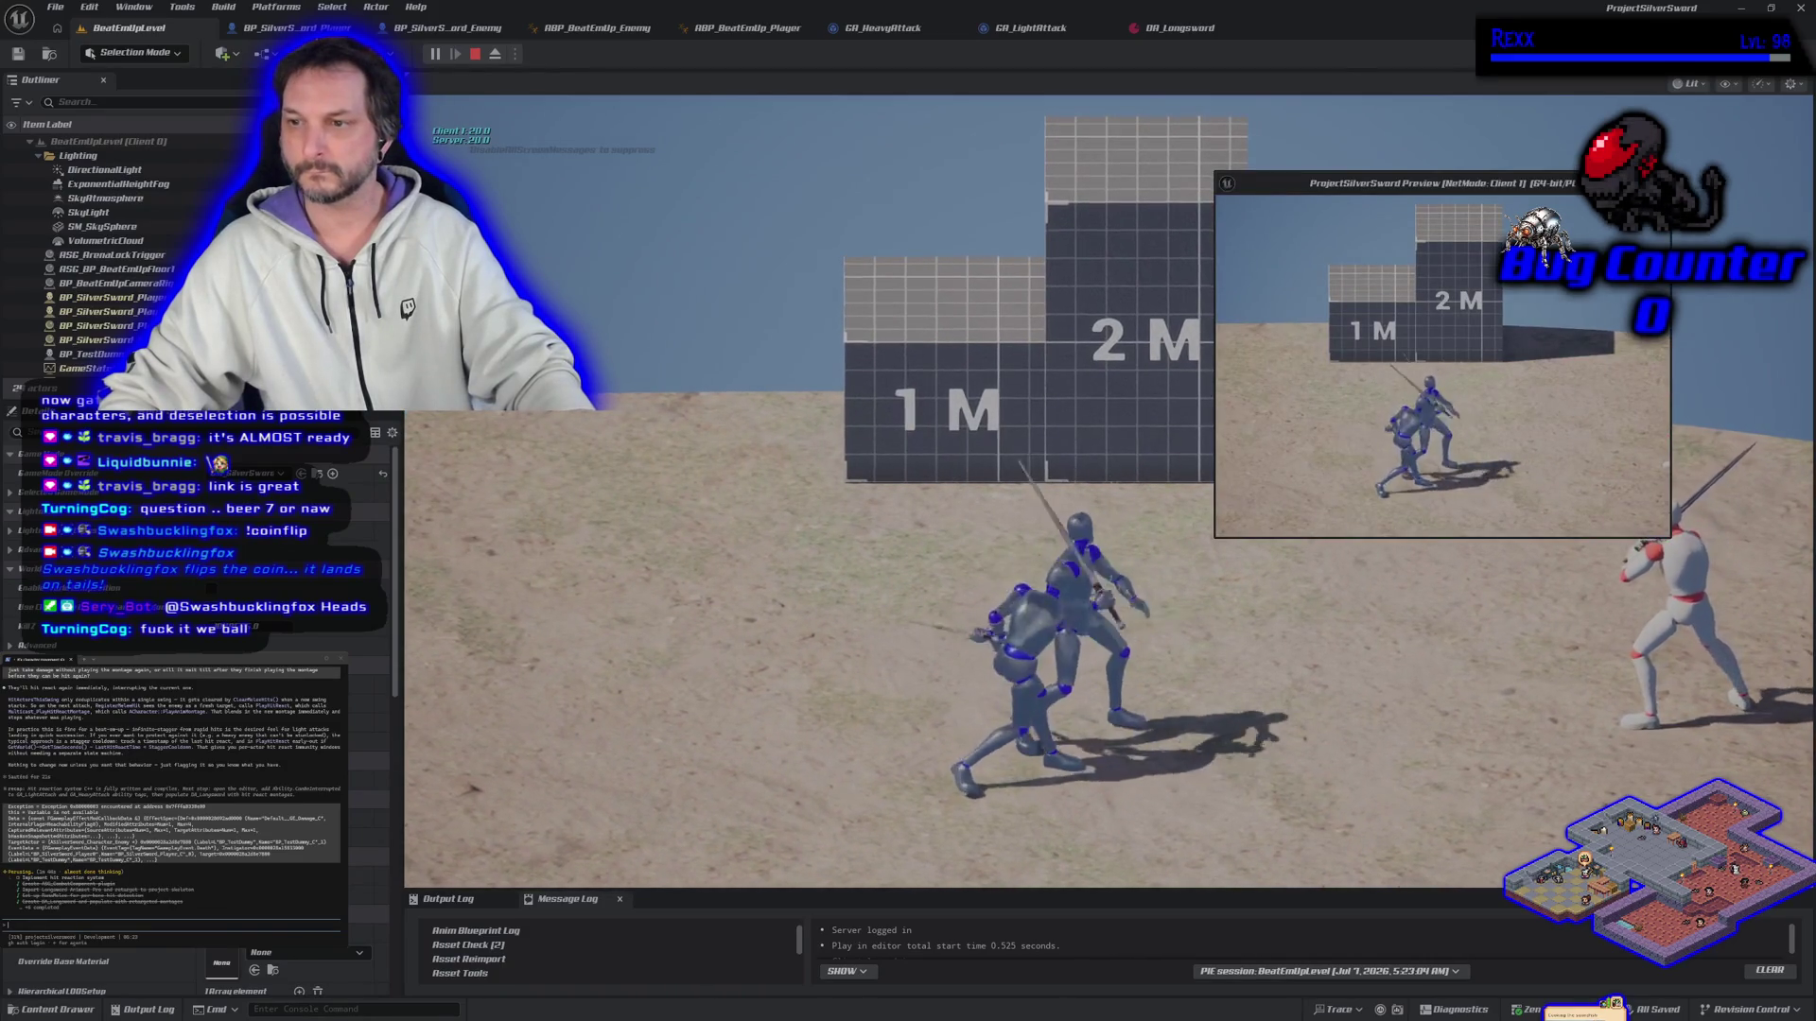
pyautogui.press('d')
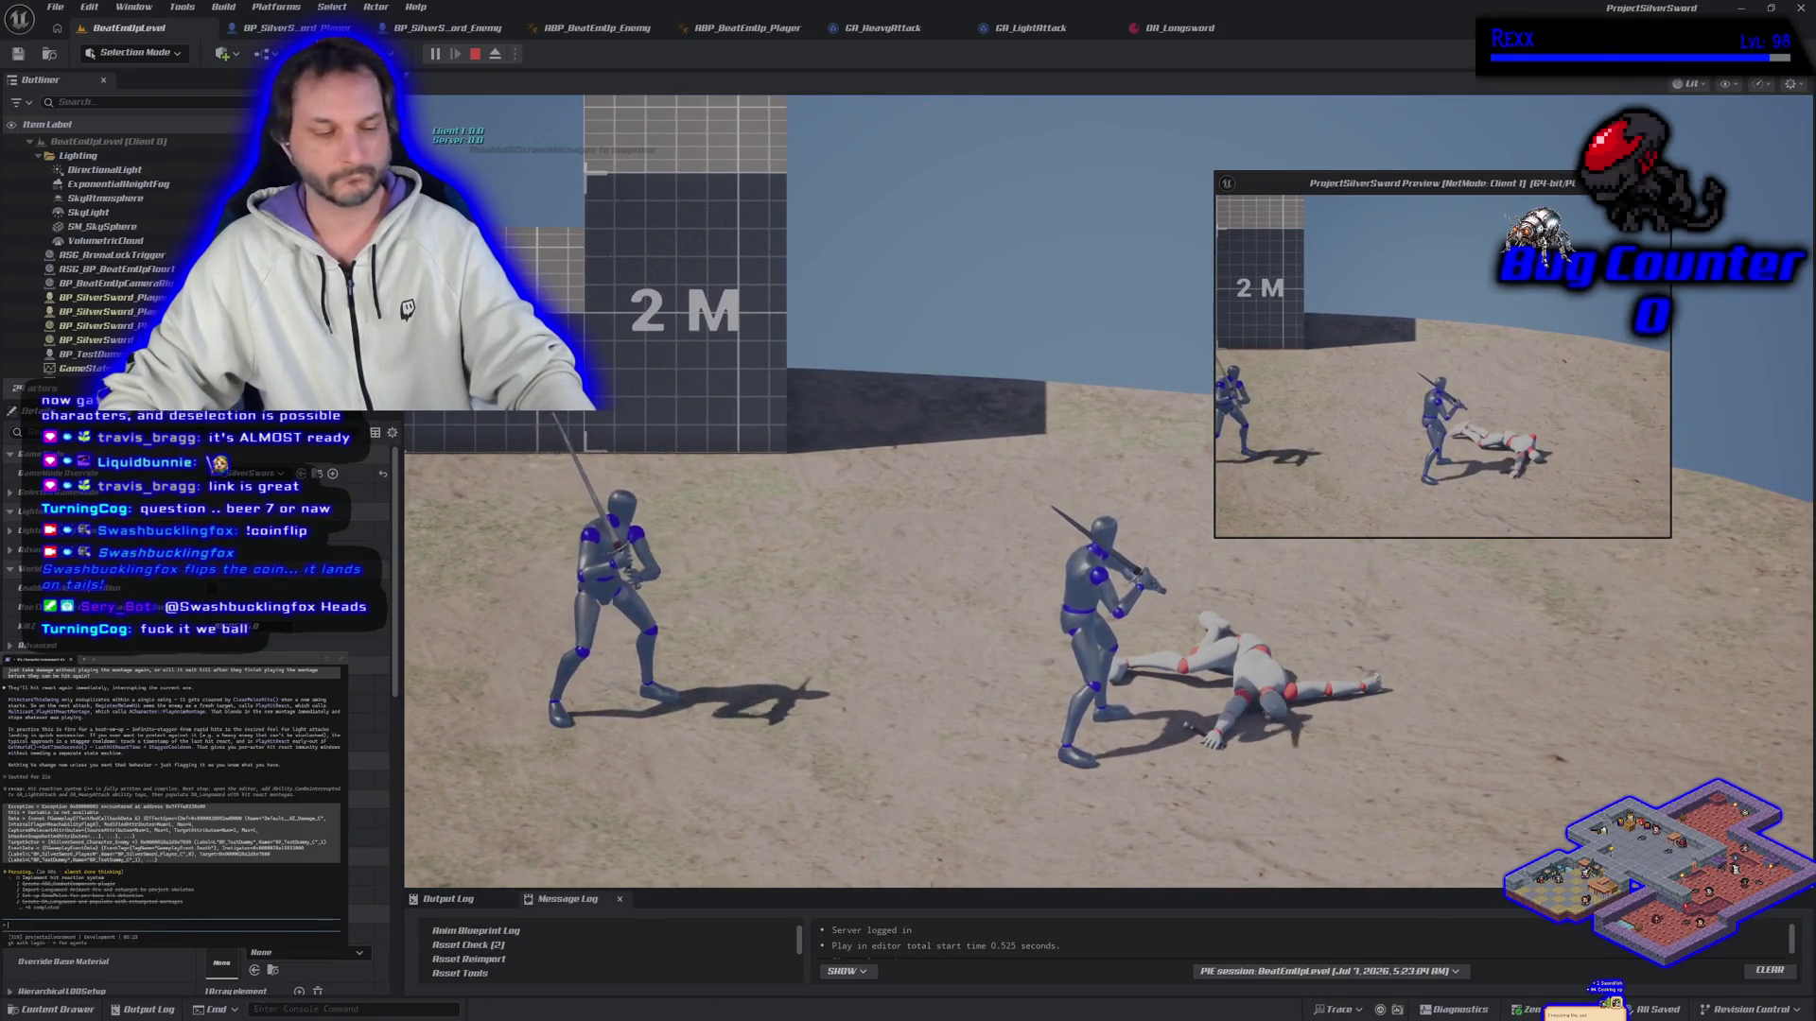
pyautogui.press('Escape')
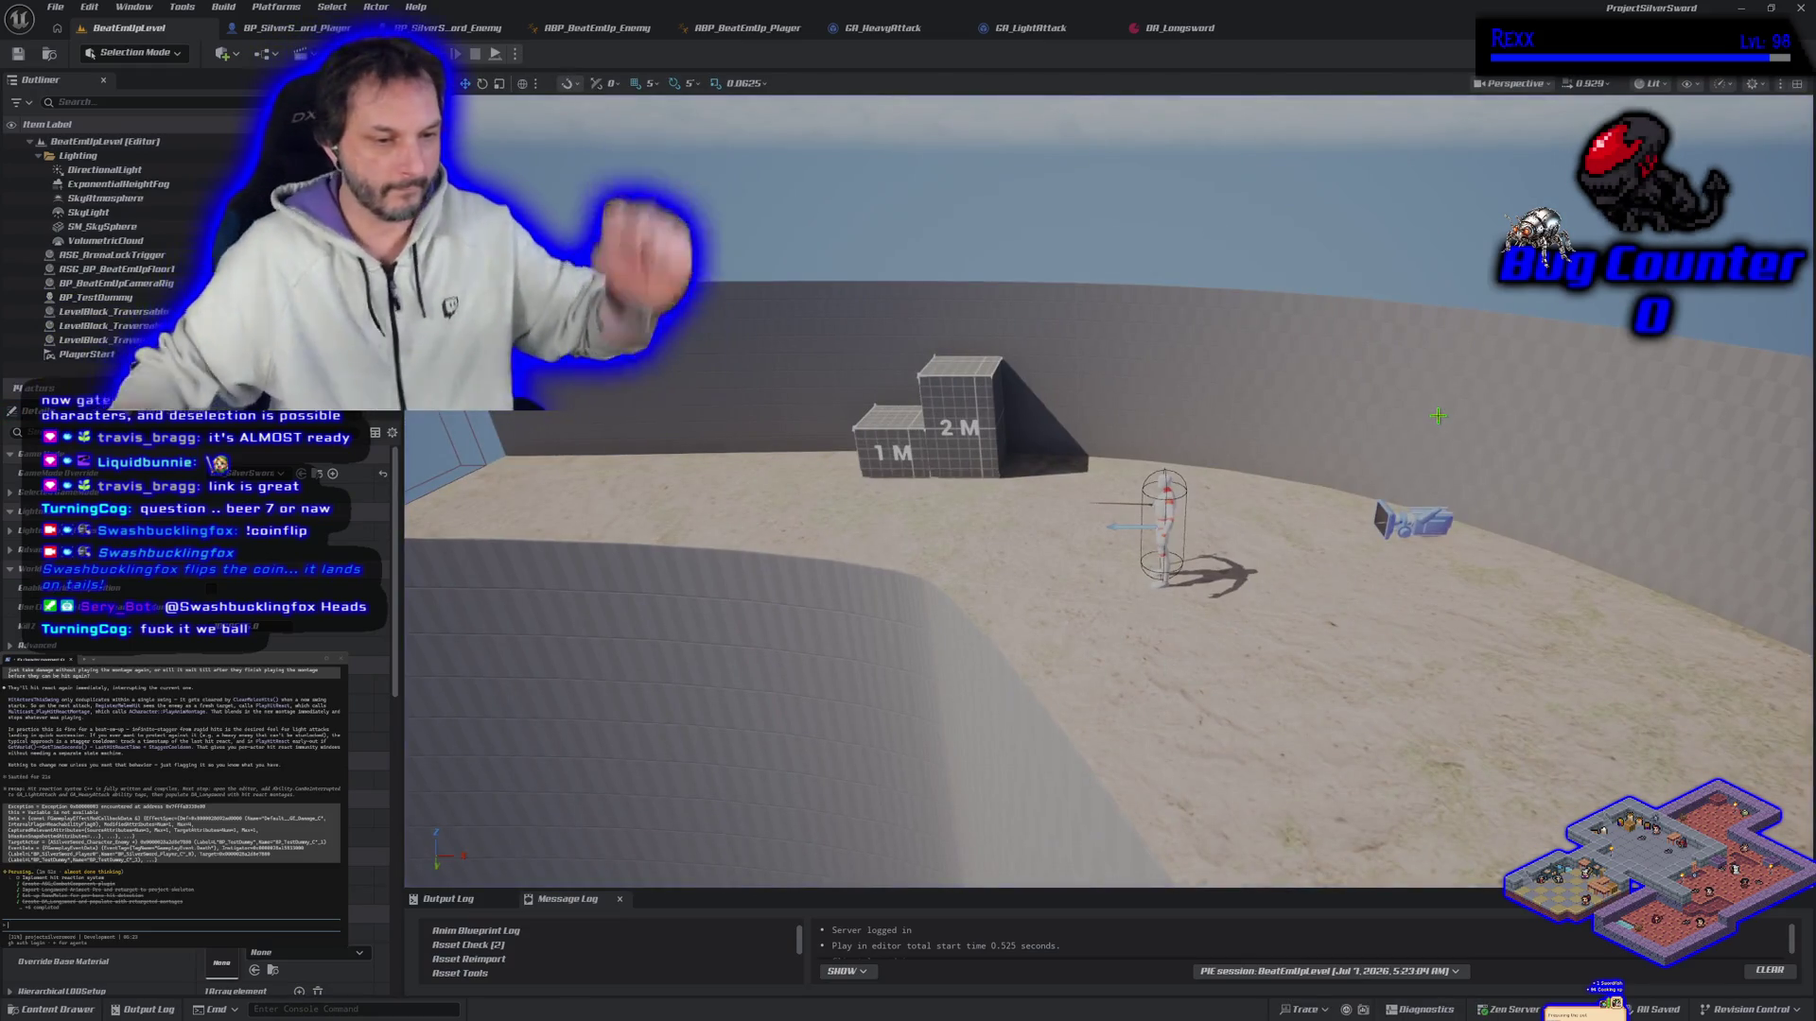
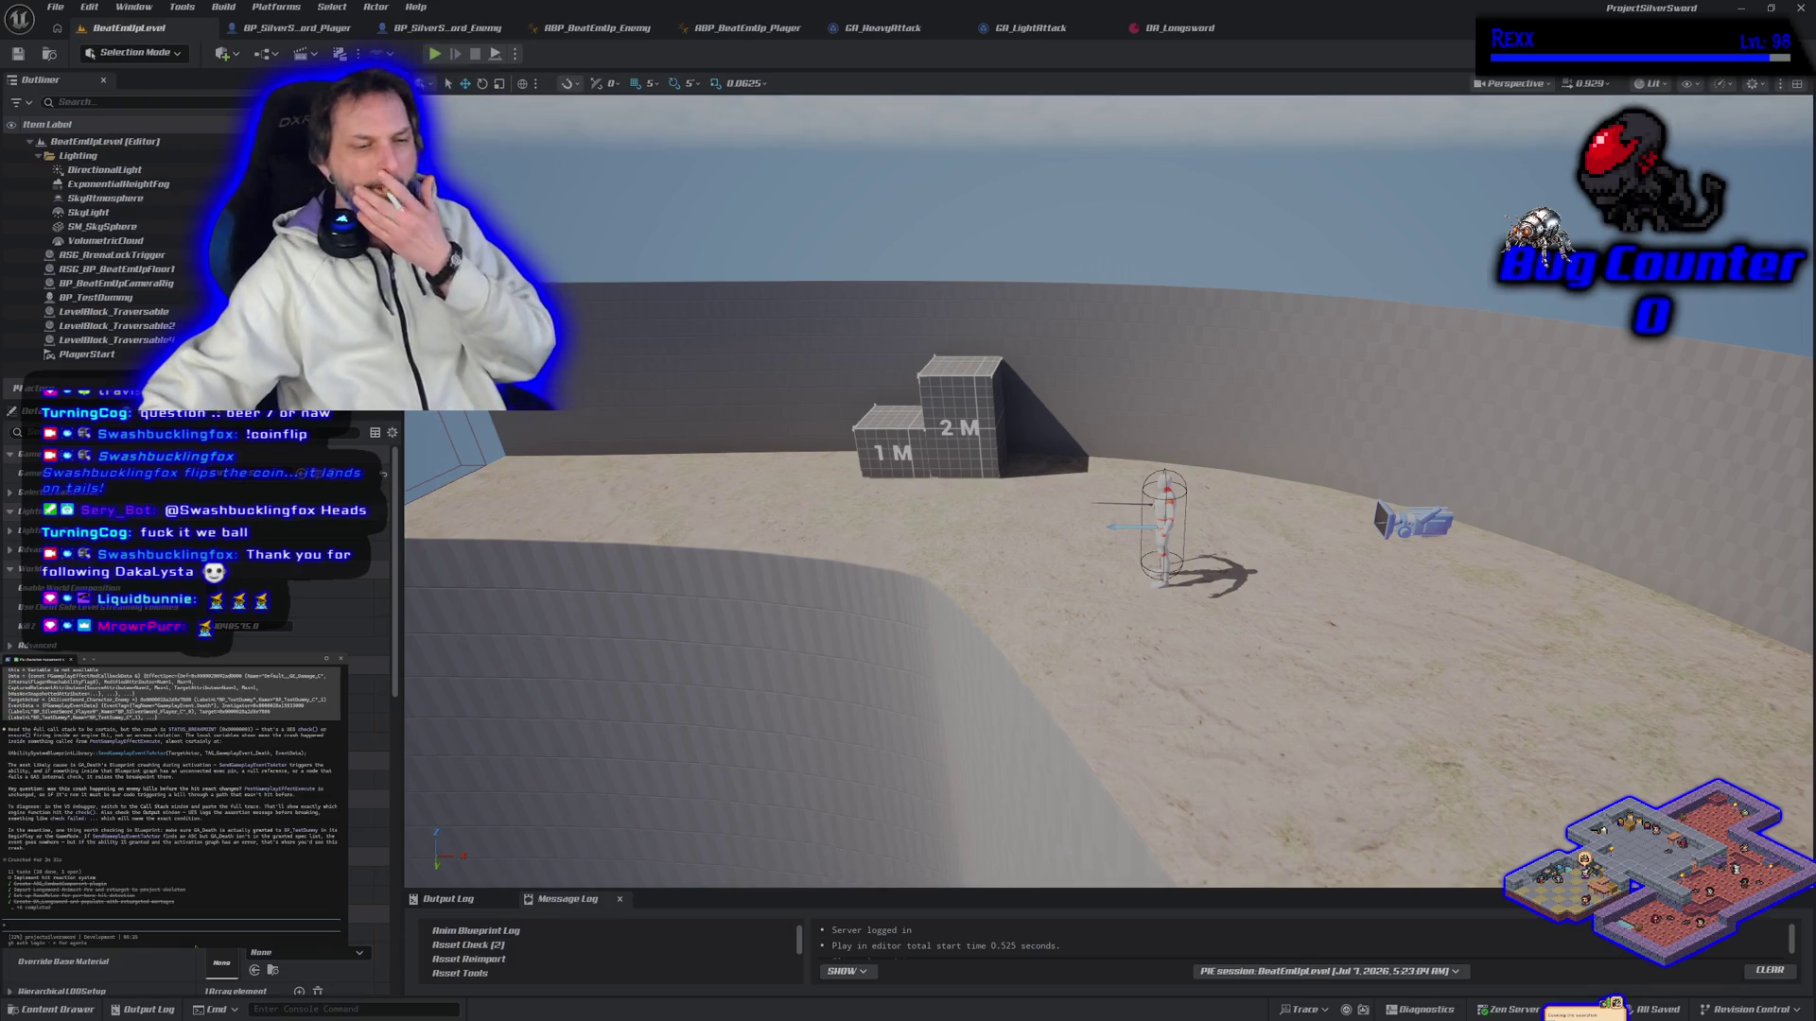
# Step: Check the attribute set code in Rider, then bring BP_SilverSword_Enemy's Give Ability and Event BeginPlay nodes into view
pyautogui.hotkey('alt', 'Tab')
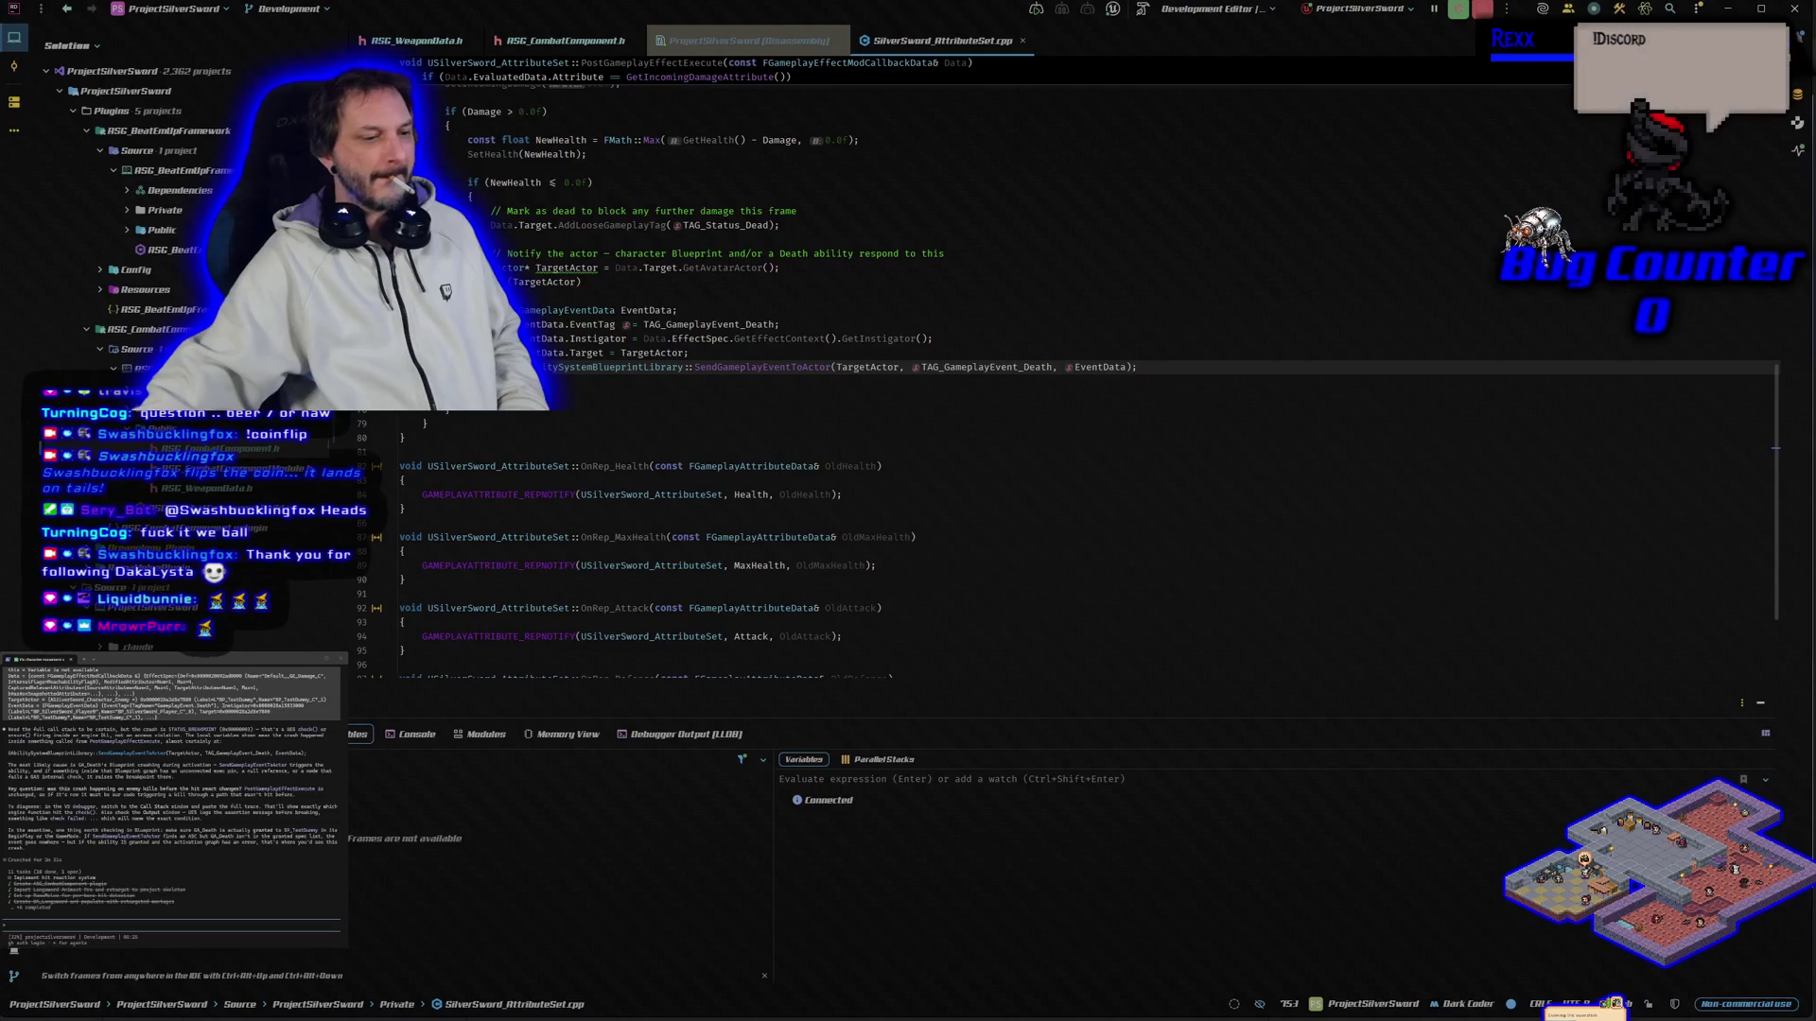
pyautogui.hotkey('alt', 'Tab')
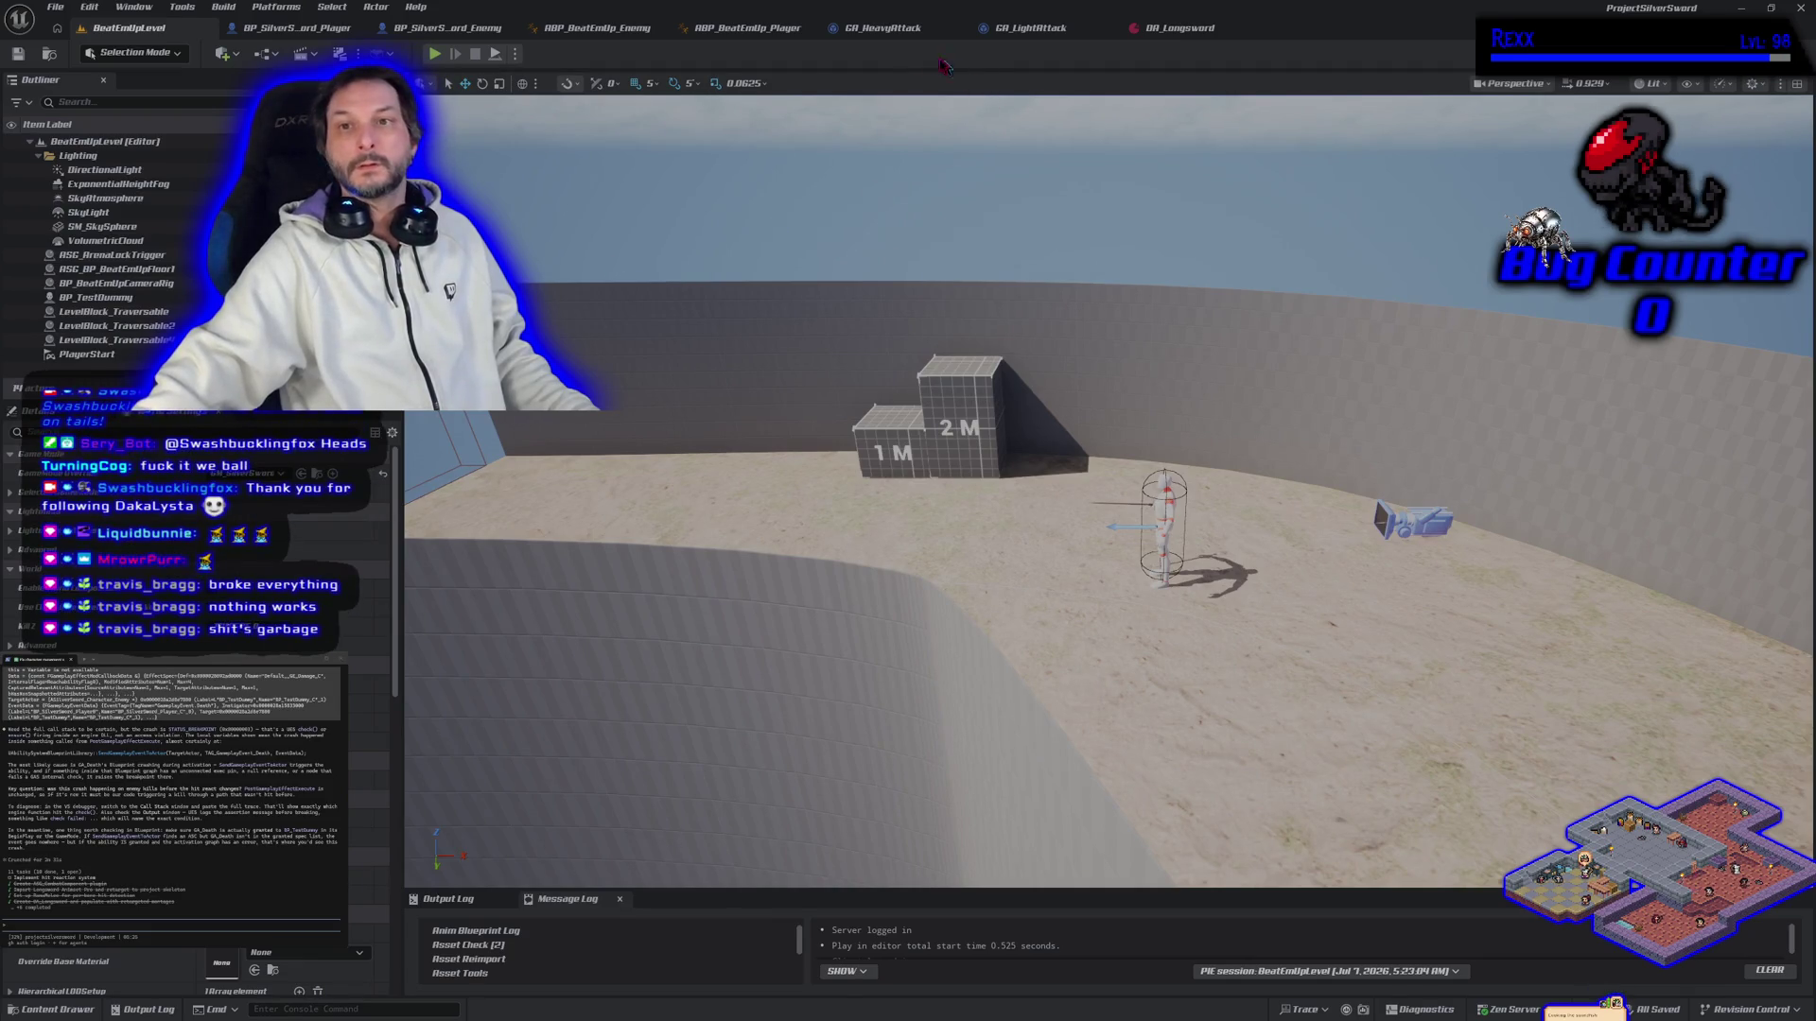
pyautogui.click(417, 30)
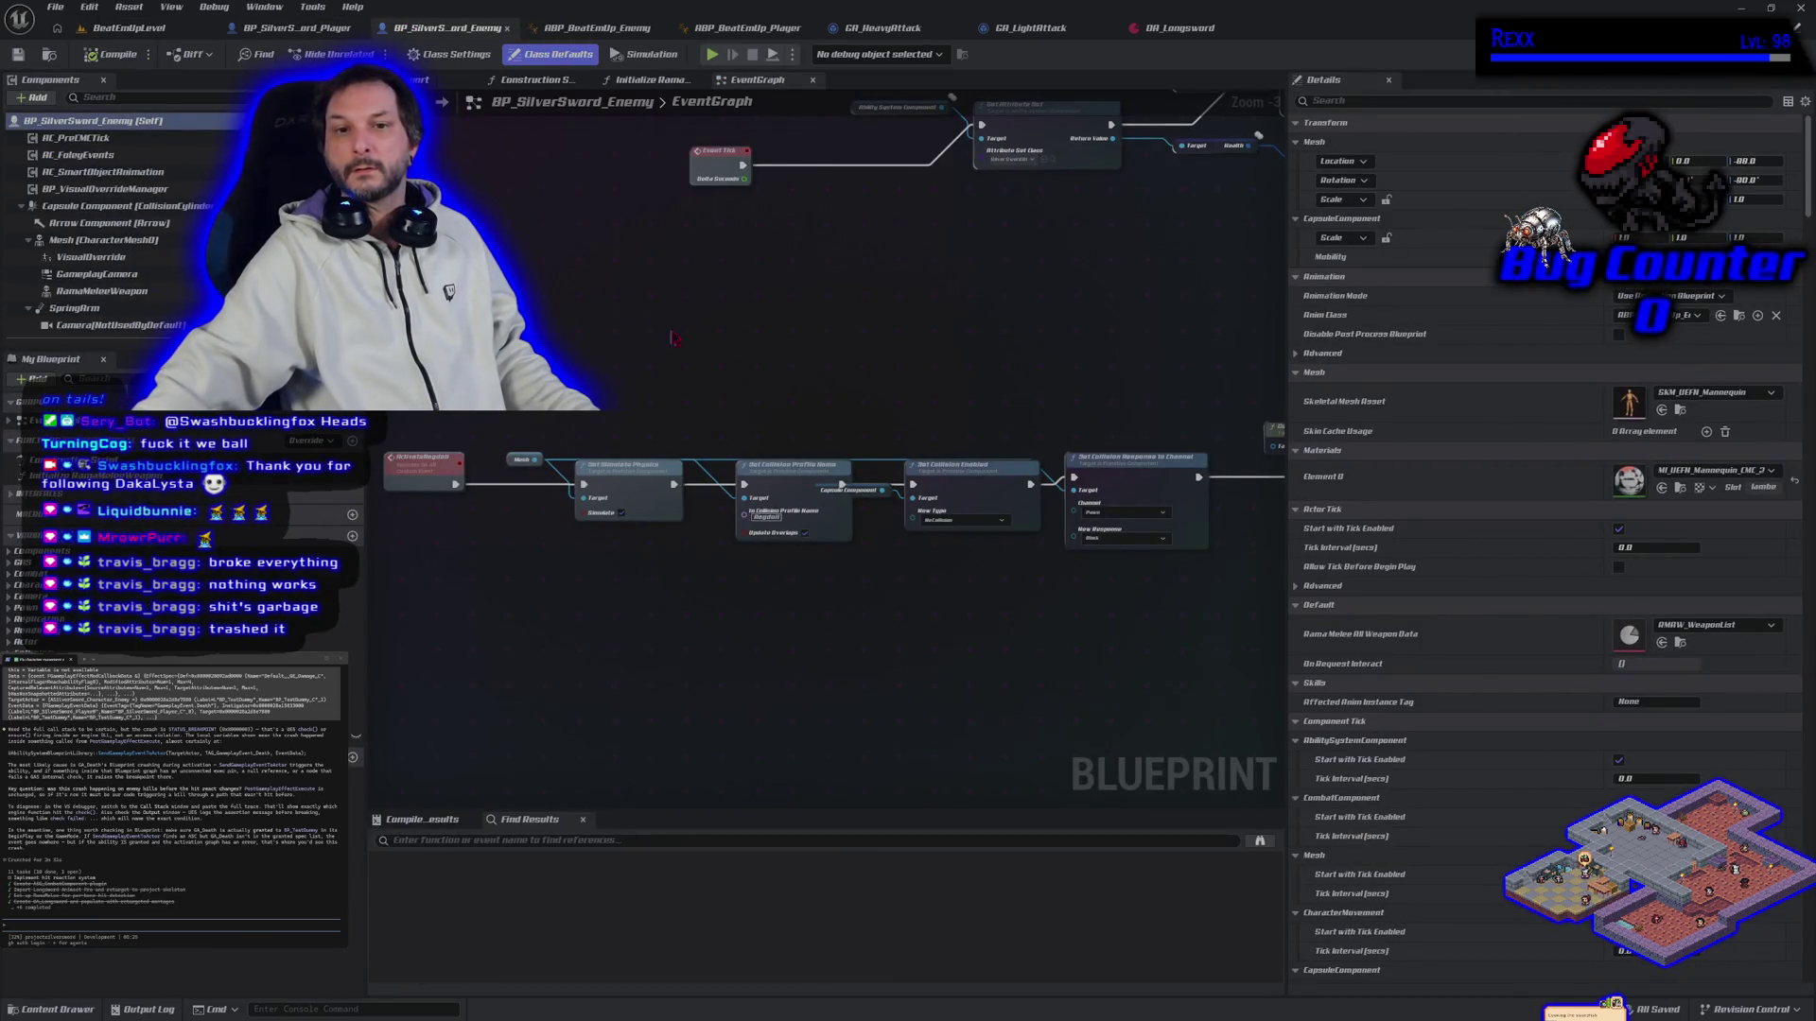
pyautogui.moveTo(662, 681)
pyautogui.mouseDown()
pyautogui.moveTo(608, 770)
pyautogui.moveTo(454, 700)
pyautogui.mouseUp()
pyautogui.scroll(3, 454, 700)
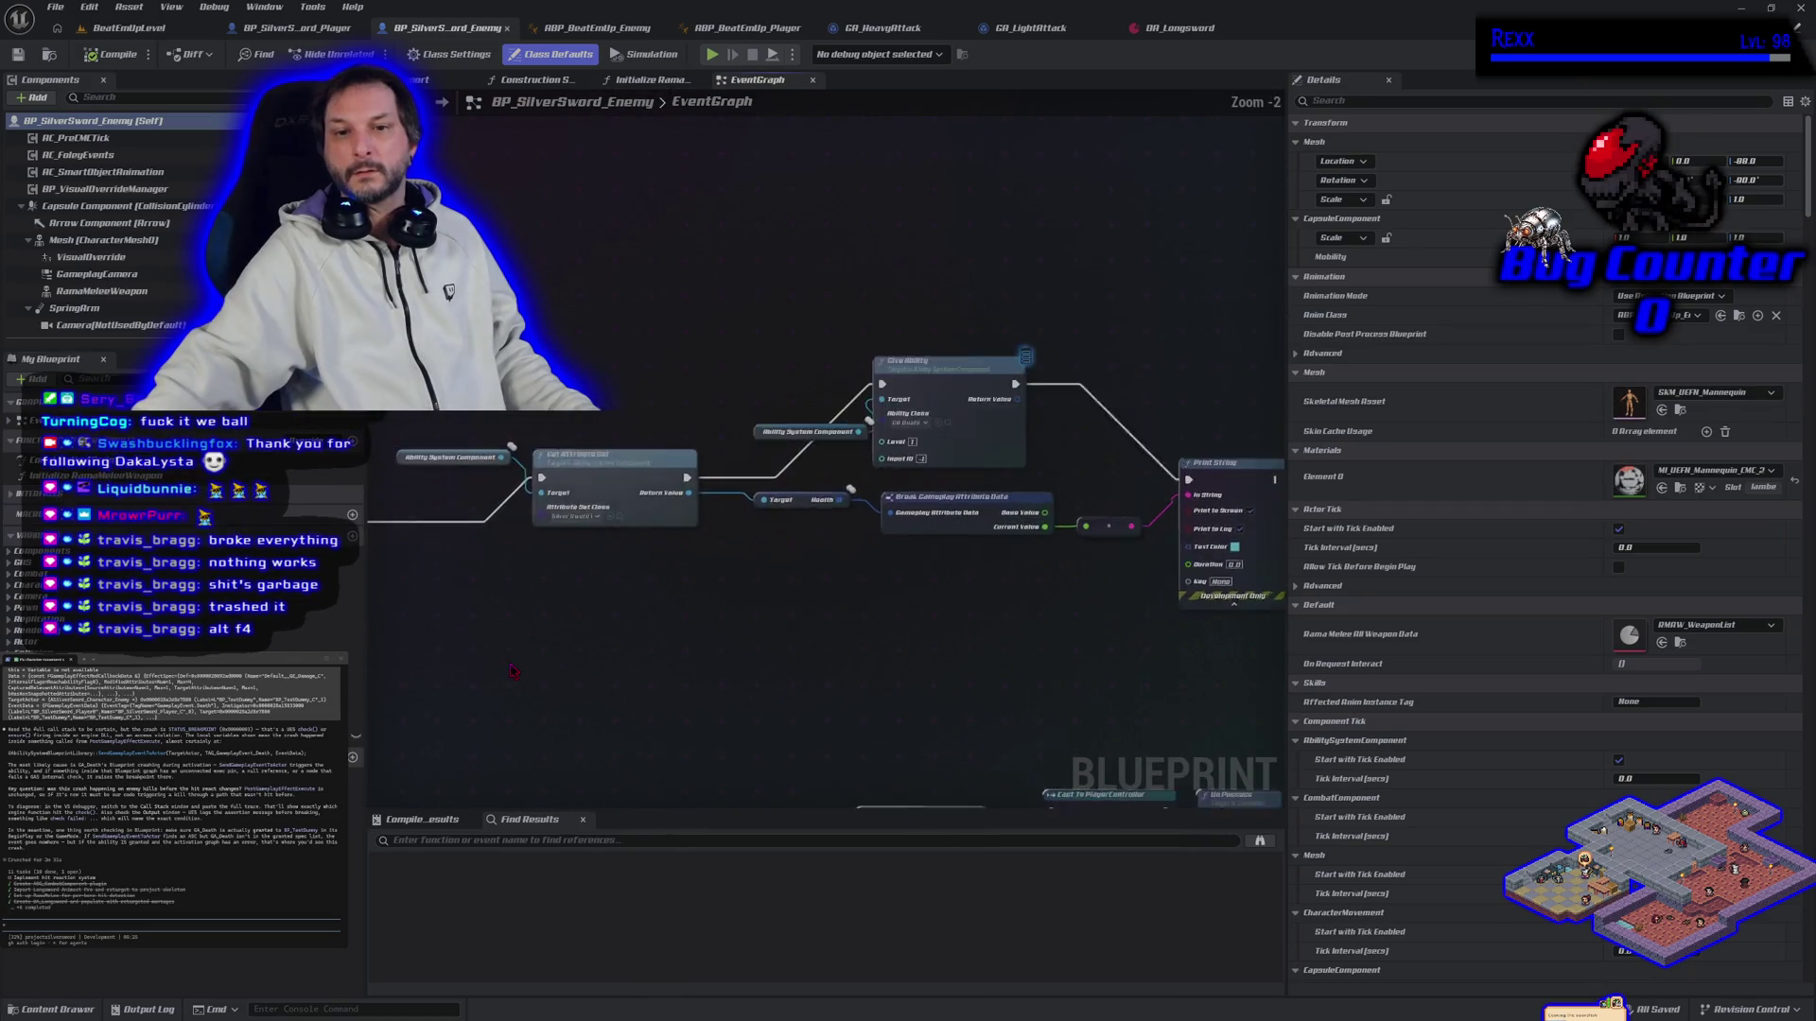
pyautogui.moveTo(747, 630)
pyautogui.mouseDown()
pyautogui.moveTo(416, 648)
pyautogui.moveTo(578, 666)
pyautogui.mouseUp()
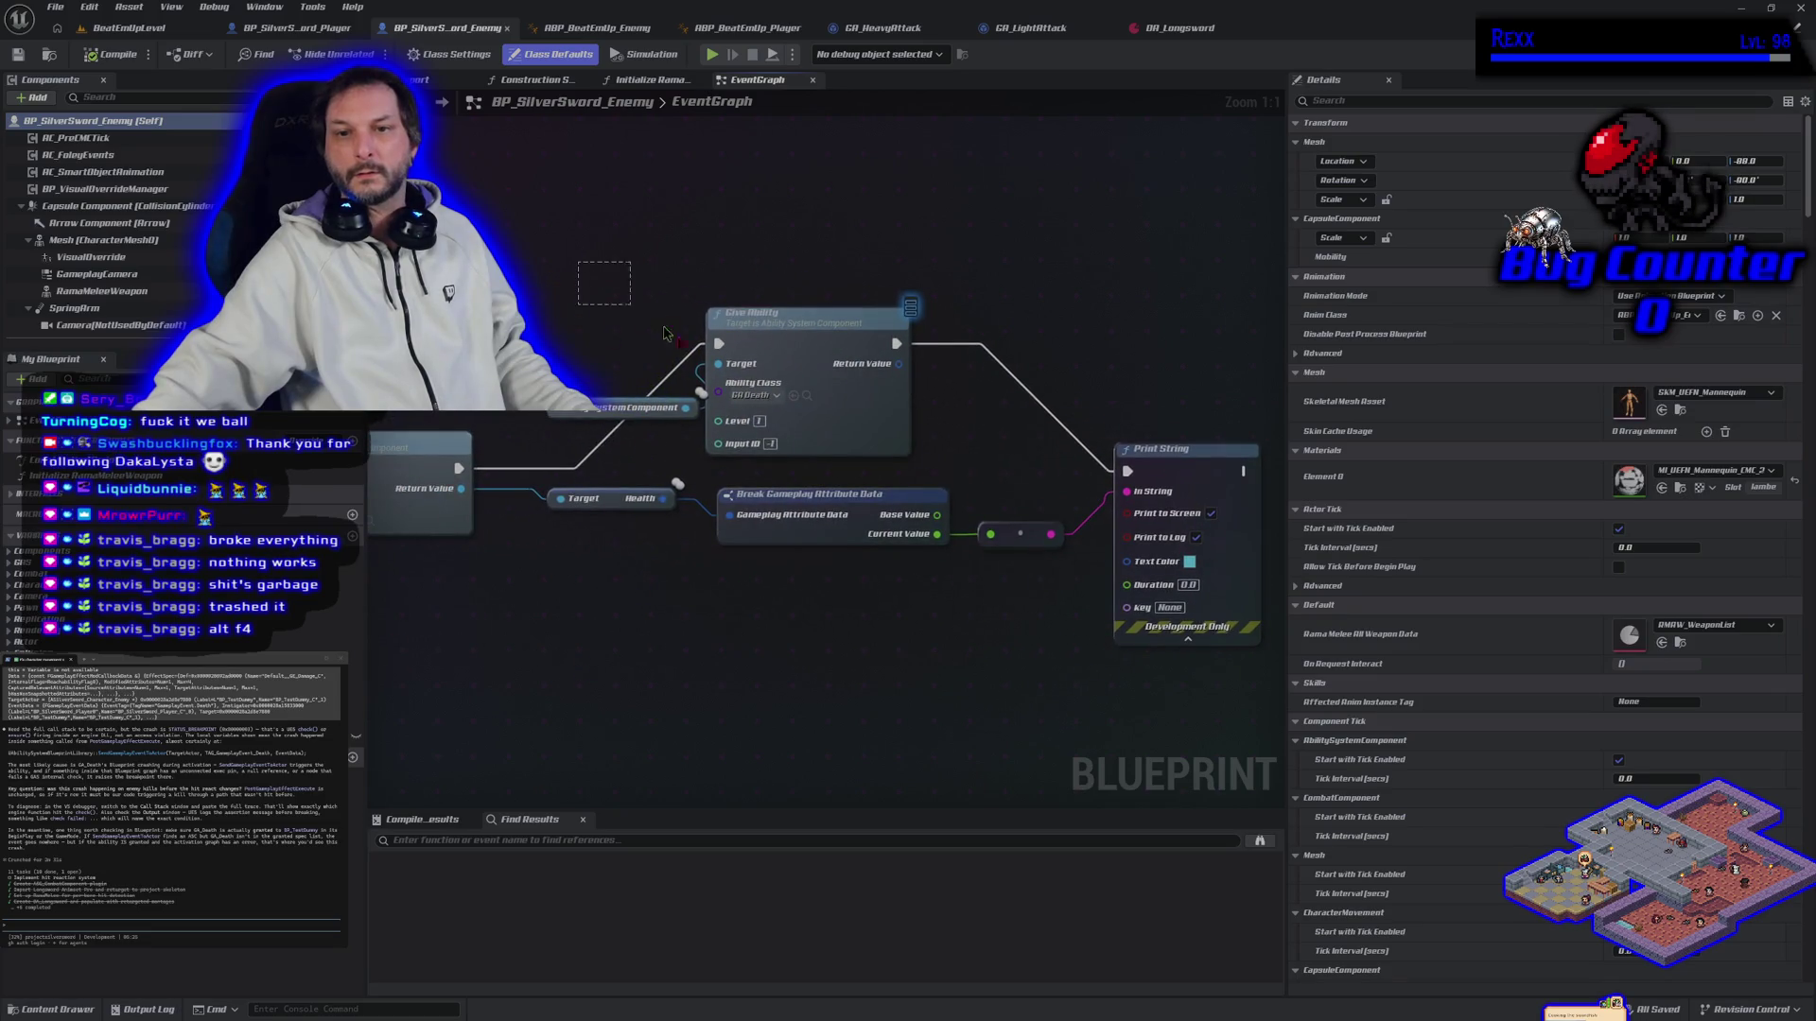
pyautogui.moveTo(562, 293)
pyautogui.mouseDown()
pyautogui.moveTo(1011, 262)
pyautogui.moveTo(1172, 229)
pyautogui.moveTo(992, 272)
pyautogui.moveTo(1106, 278)
pyautogui.moveTo(802, 344)
pyautogui.moveTo(601, 304)
pyautogui.moveTo(631, 305)
pyautogui.mouseUp()
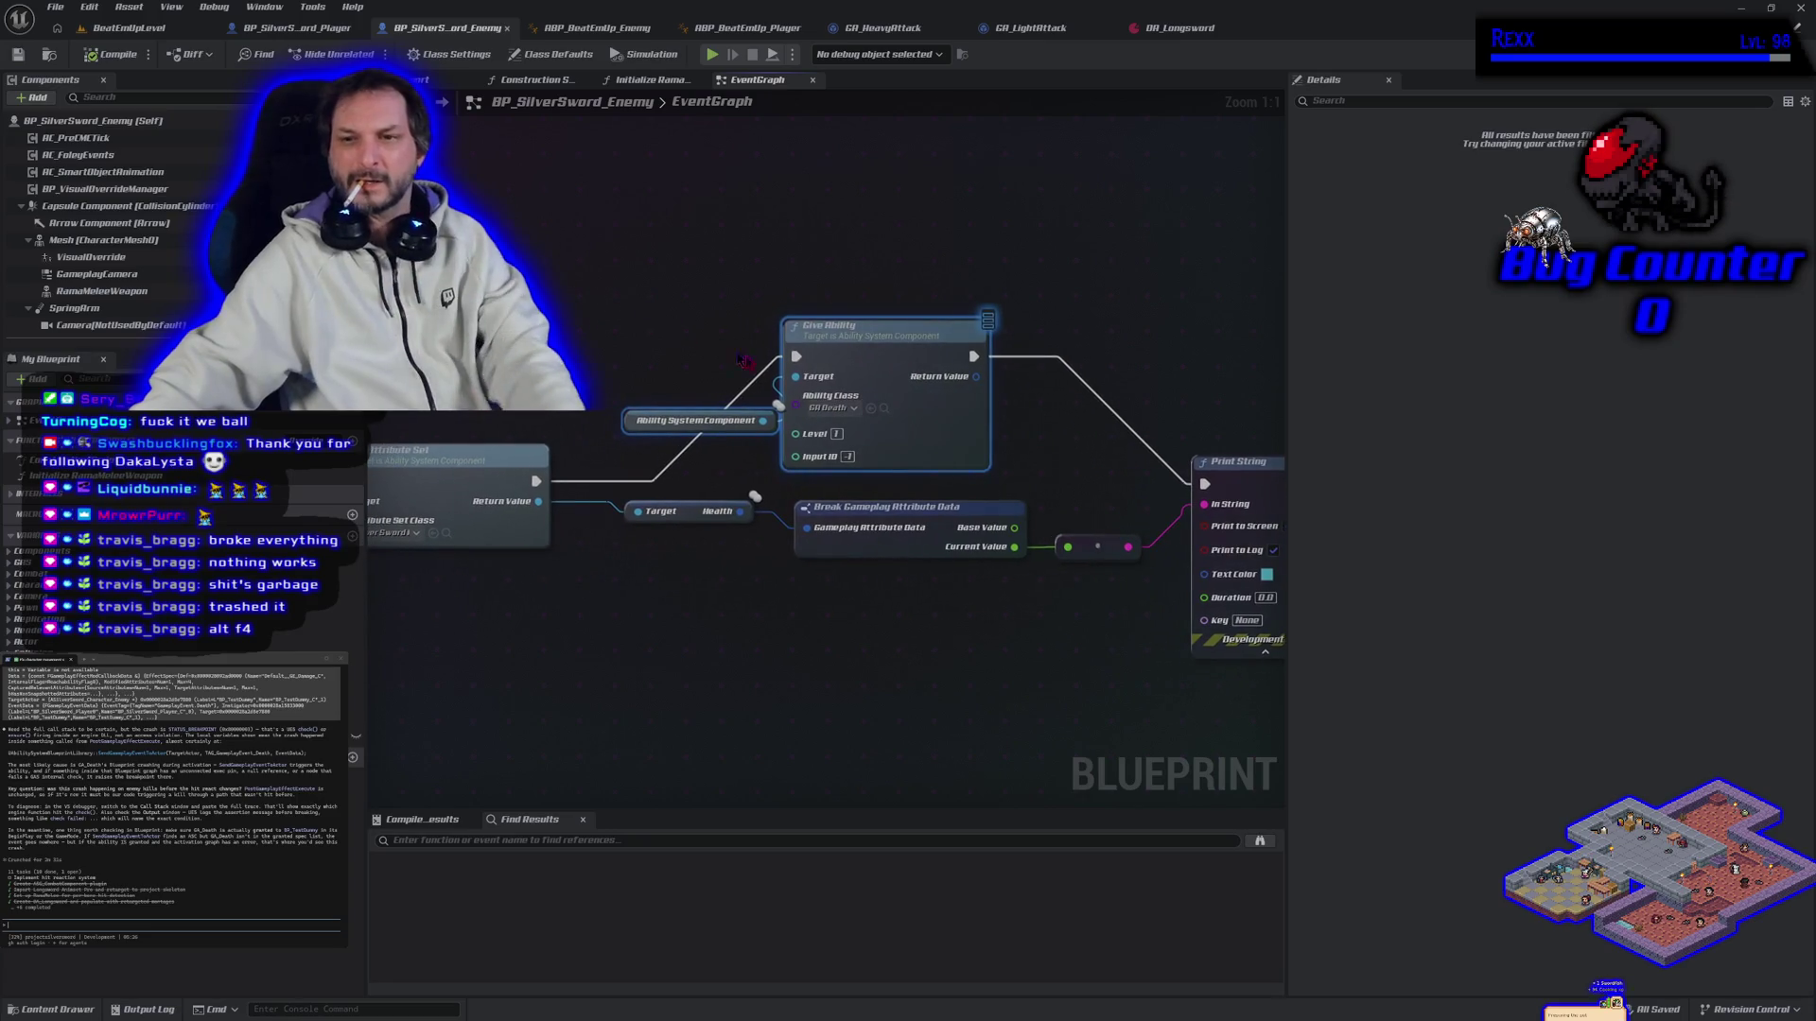
# Step: Break Give Ability's execution links and wire Event BeginPlay into Give Ability
pyautogui.keyDown('alt'); pyautogui.click(797, 356); pyautogui.keyUp('alt')
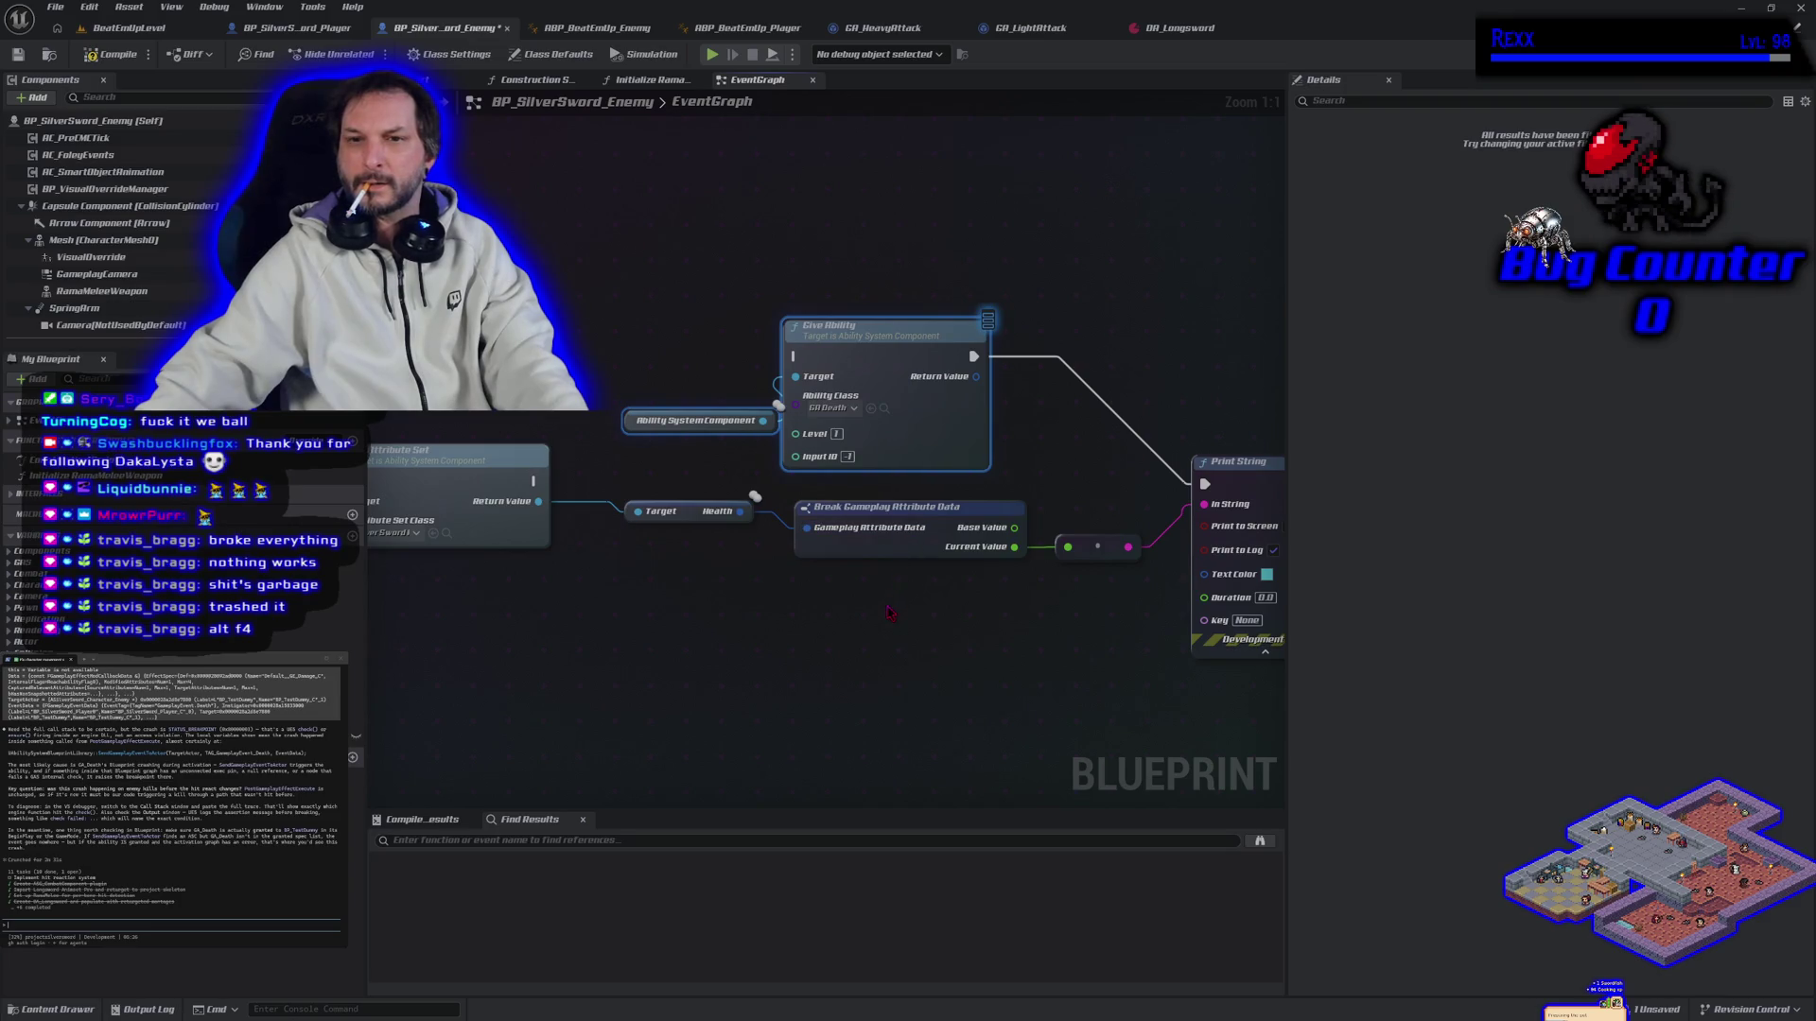
pyautogui.scroll(-1, 876, 639)
pyautogui.scroll(1, 863, 709)
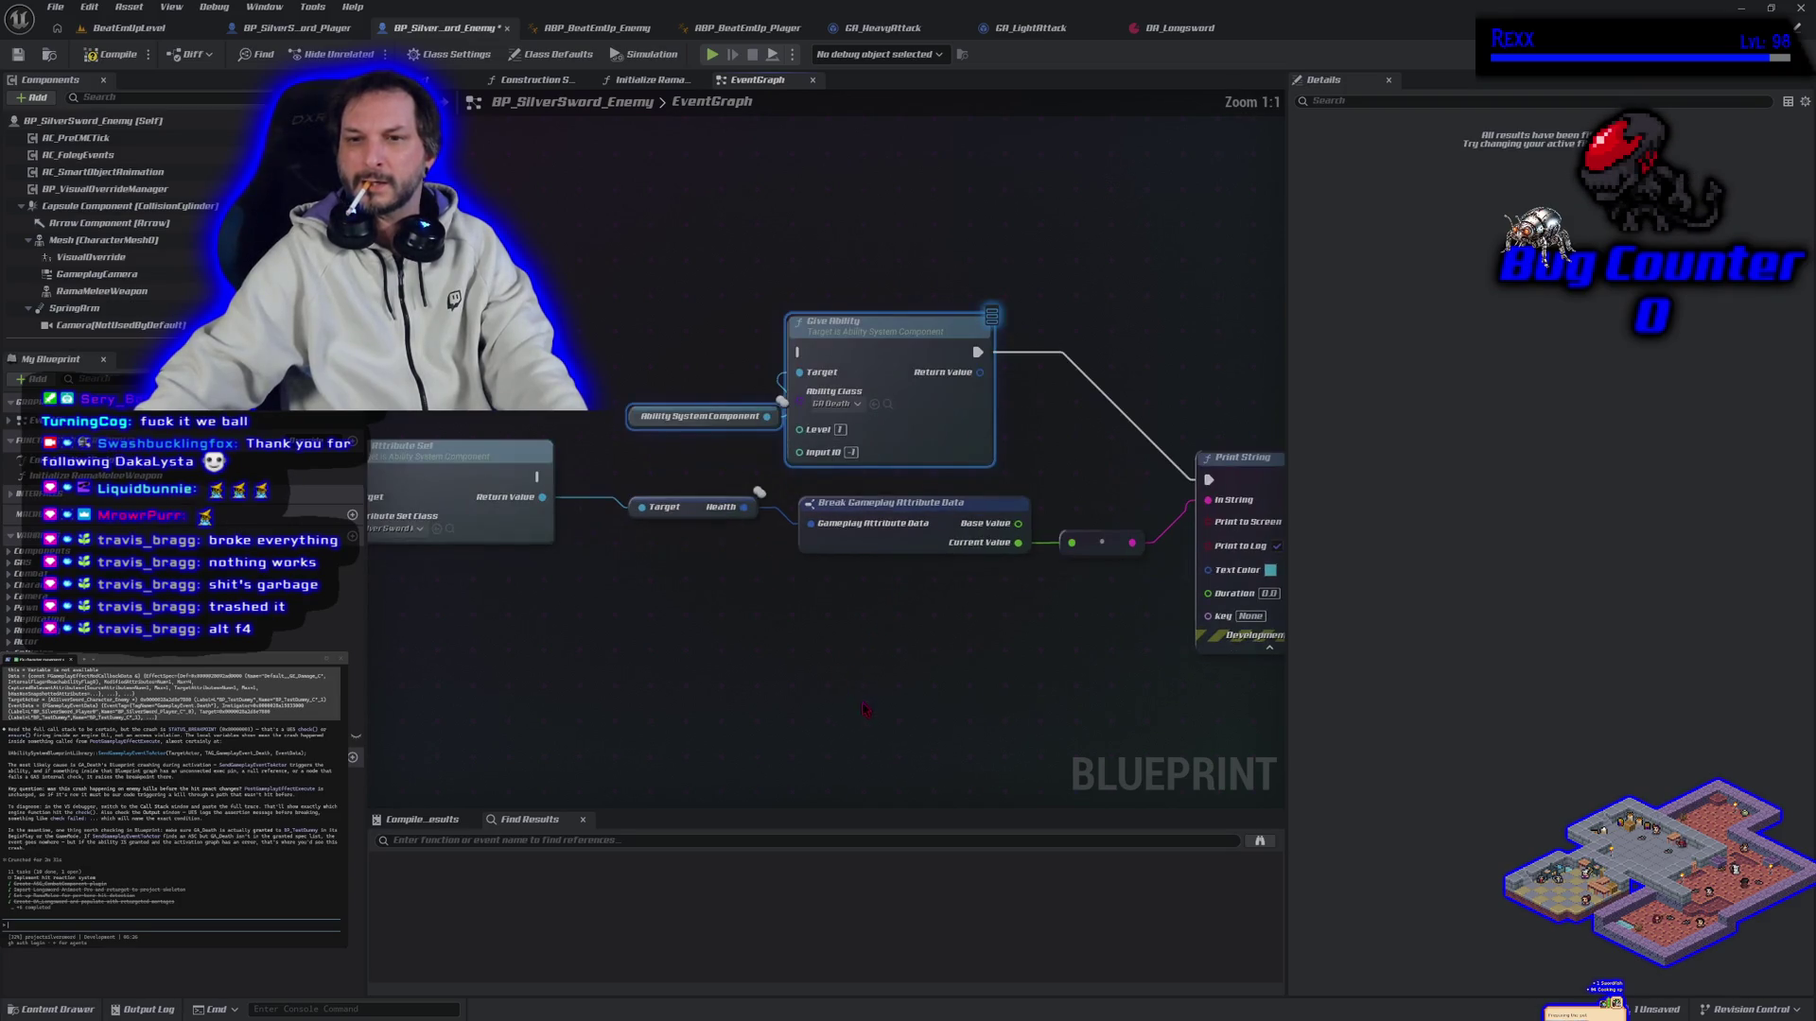
pyautogui.moveTo(800, 662)
pyautogui.mouseDown()
pyautogui.moveTo(795, 689)
pyautogui.moveTo(831, 706)
pyautogui.moveTo(620, 608)
pyautogui.mouseUp()
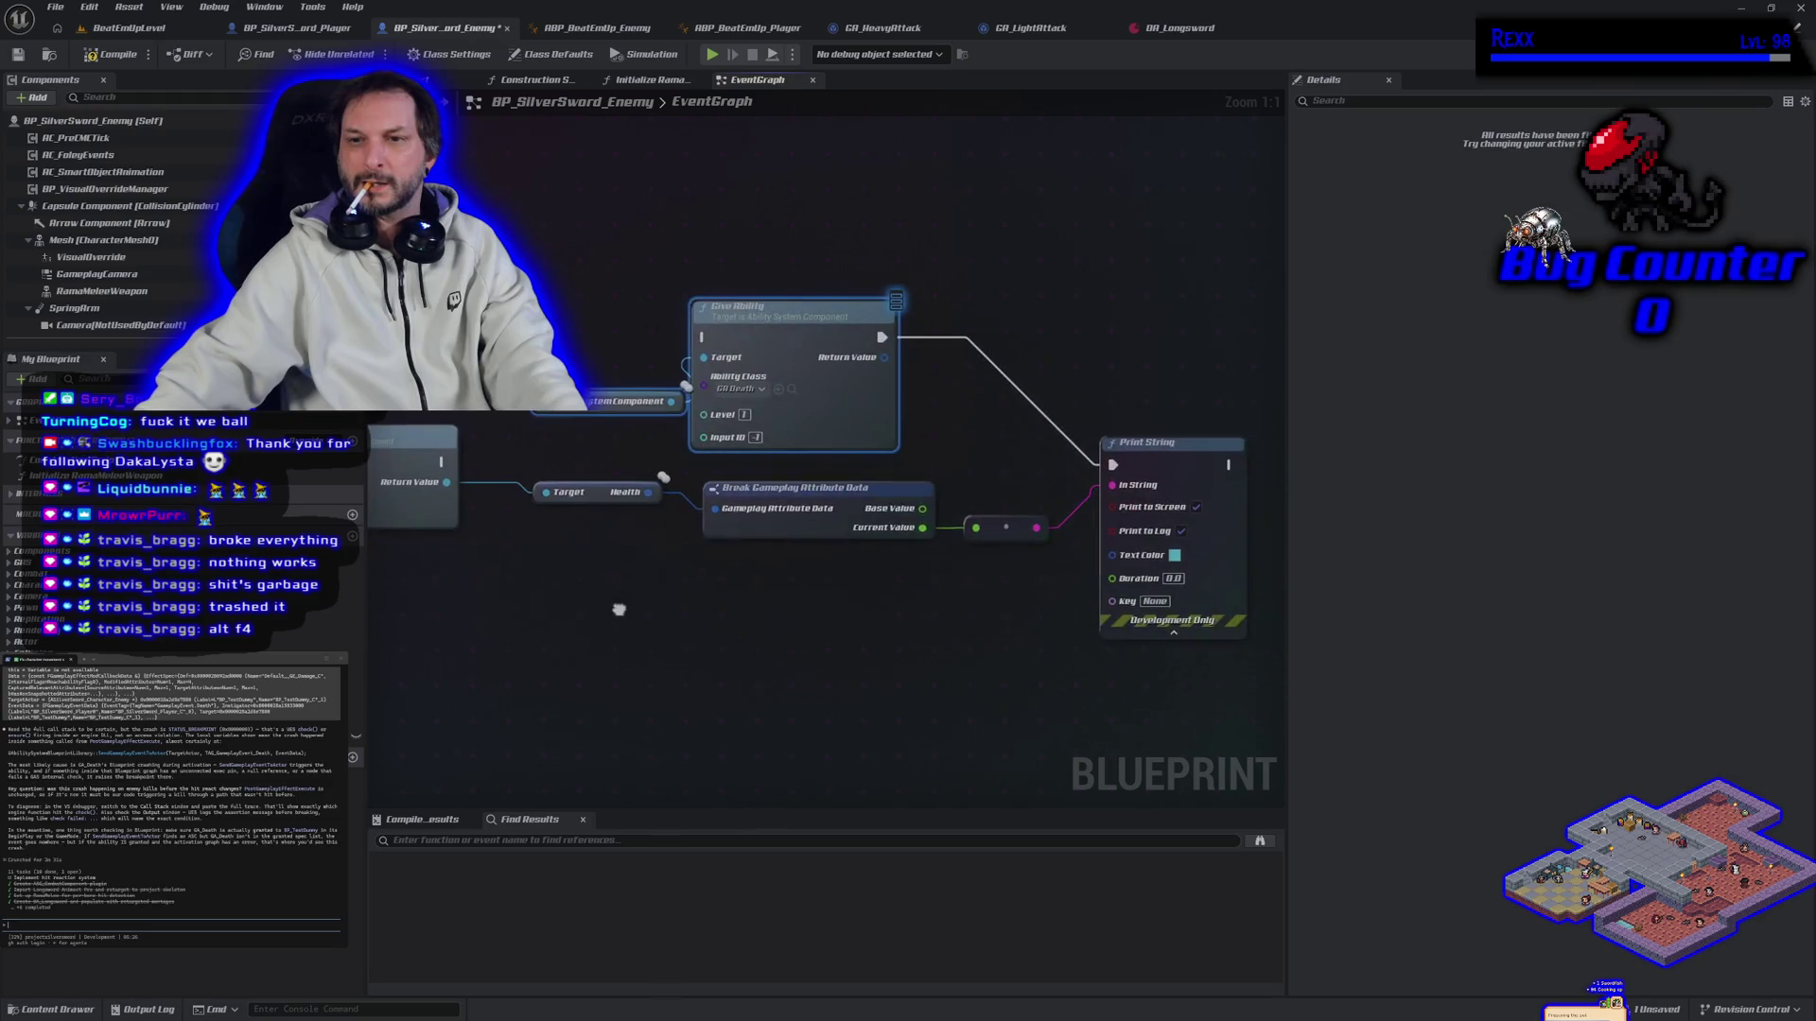
pyautogui.moveTo(880, 337)
pyautogui.mouseDown()
pyautogui.moveTo(704, 465)
pyautogui.moveTo(443, 461)
pyautogui.mouseUp()
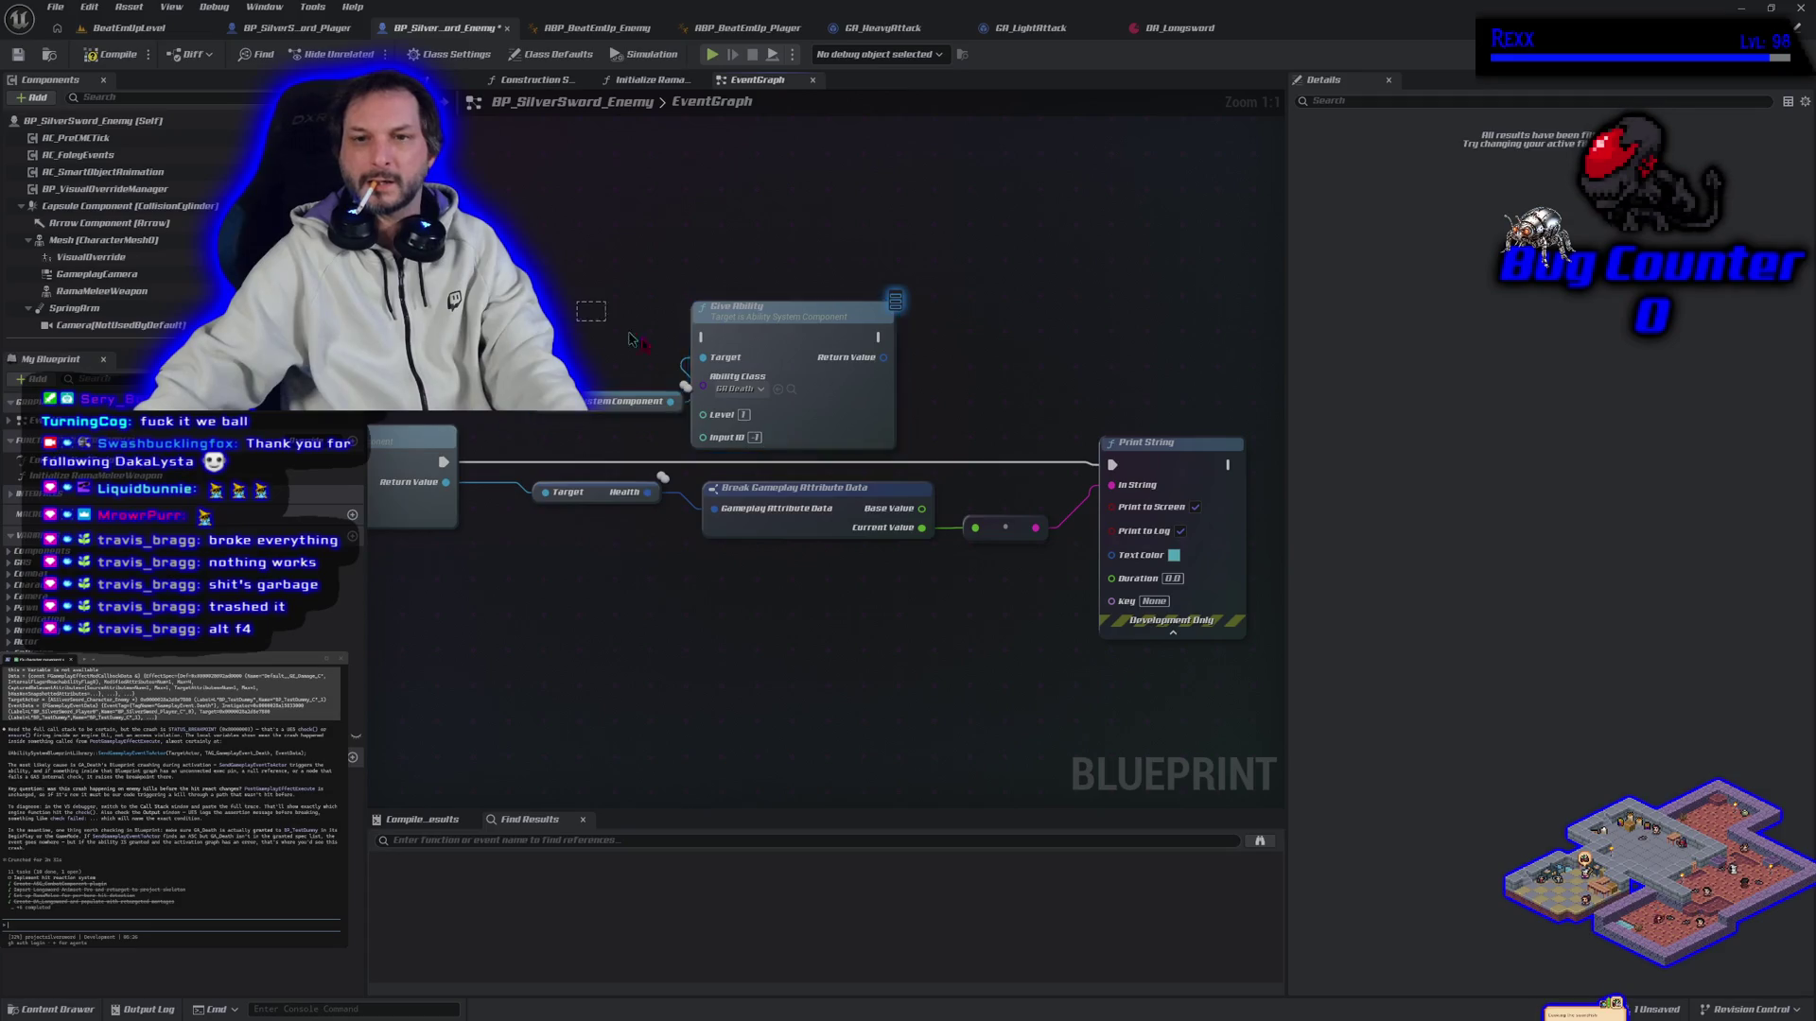
pyautogui.moveTo(737, 397)
pyautogui.mouseDown()
pyautogui.moveTo(734, 445)
pyautogui.moveTo(1045, 502)
pyautogui.moveTo(580, 527)
pyautogui.moveTo(907, 650)
pyautogui.mouseUp()
pyautogui.moveTo(619, 558)
pyautogui.mouseDown()
pyautogui.moveTo(983, 500)
pyautogui.moveTo(891, 485)
pyautogui.mouseUp()
pyautogui.moveTo(1002, 533)
pyautogui.mouseDown()
pyautogui.moveTo(1002, 576)
pyautogui.moveTo(897, 281)
pyautogui.mouseUp()
pyautogui.moveTo(1023, 593); pyautogui.dragTo(880, 586)
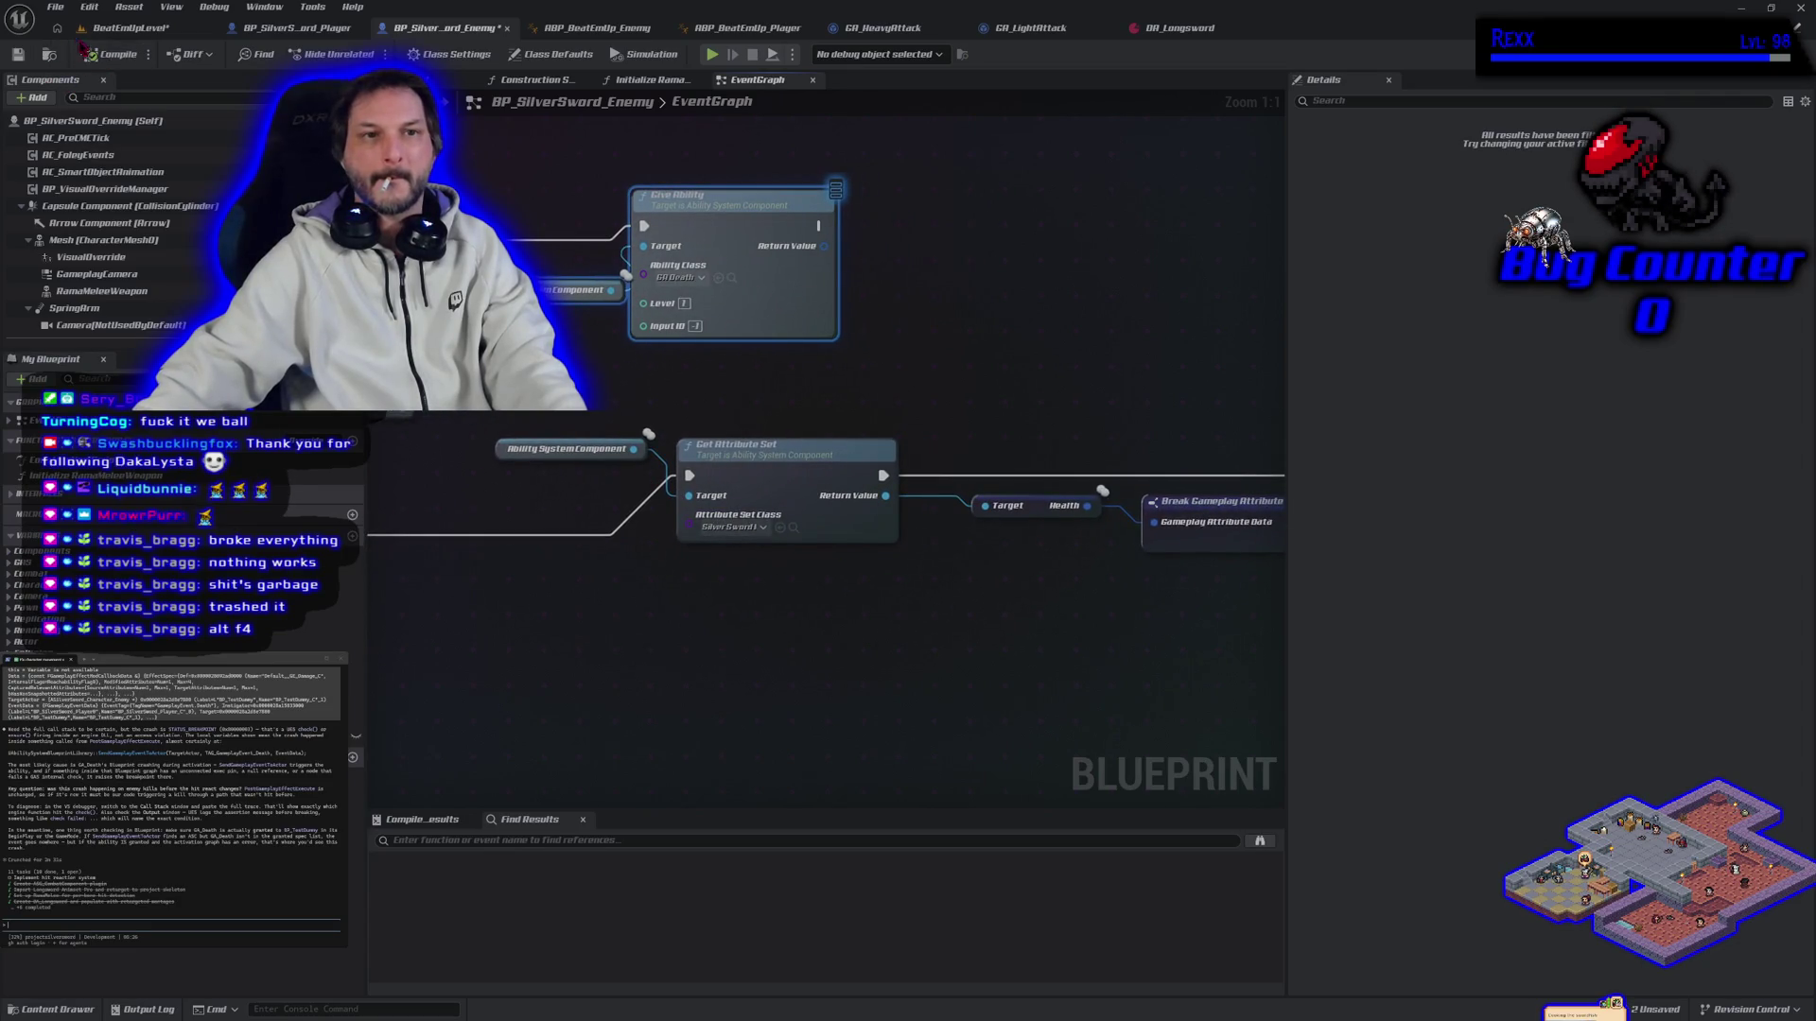
# Step: Save the enemy blueprint and return to the BeatEmUpLevel tab
pyautogui.click(54, 6)
pyautogui.click(93, 99)
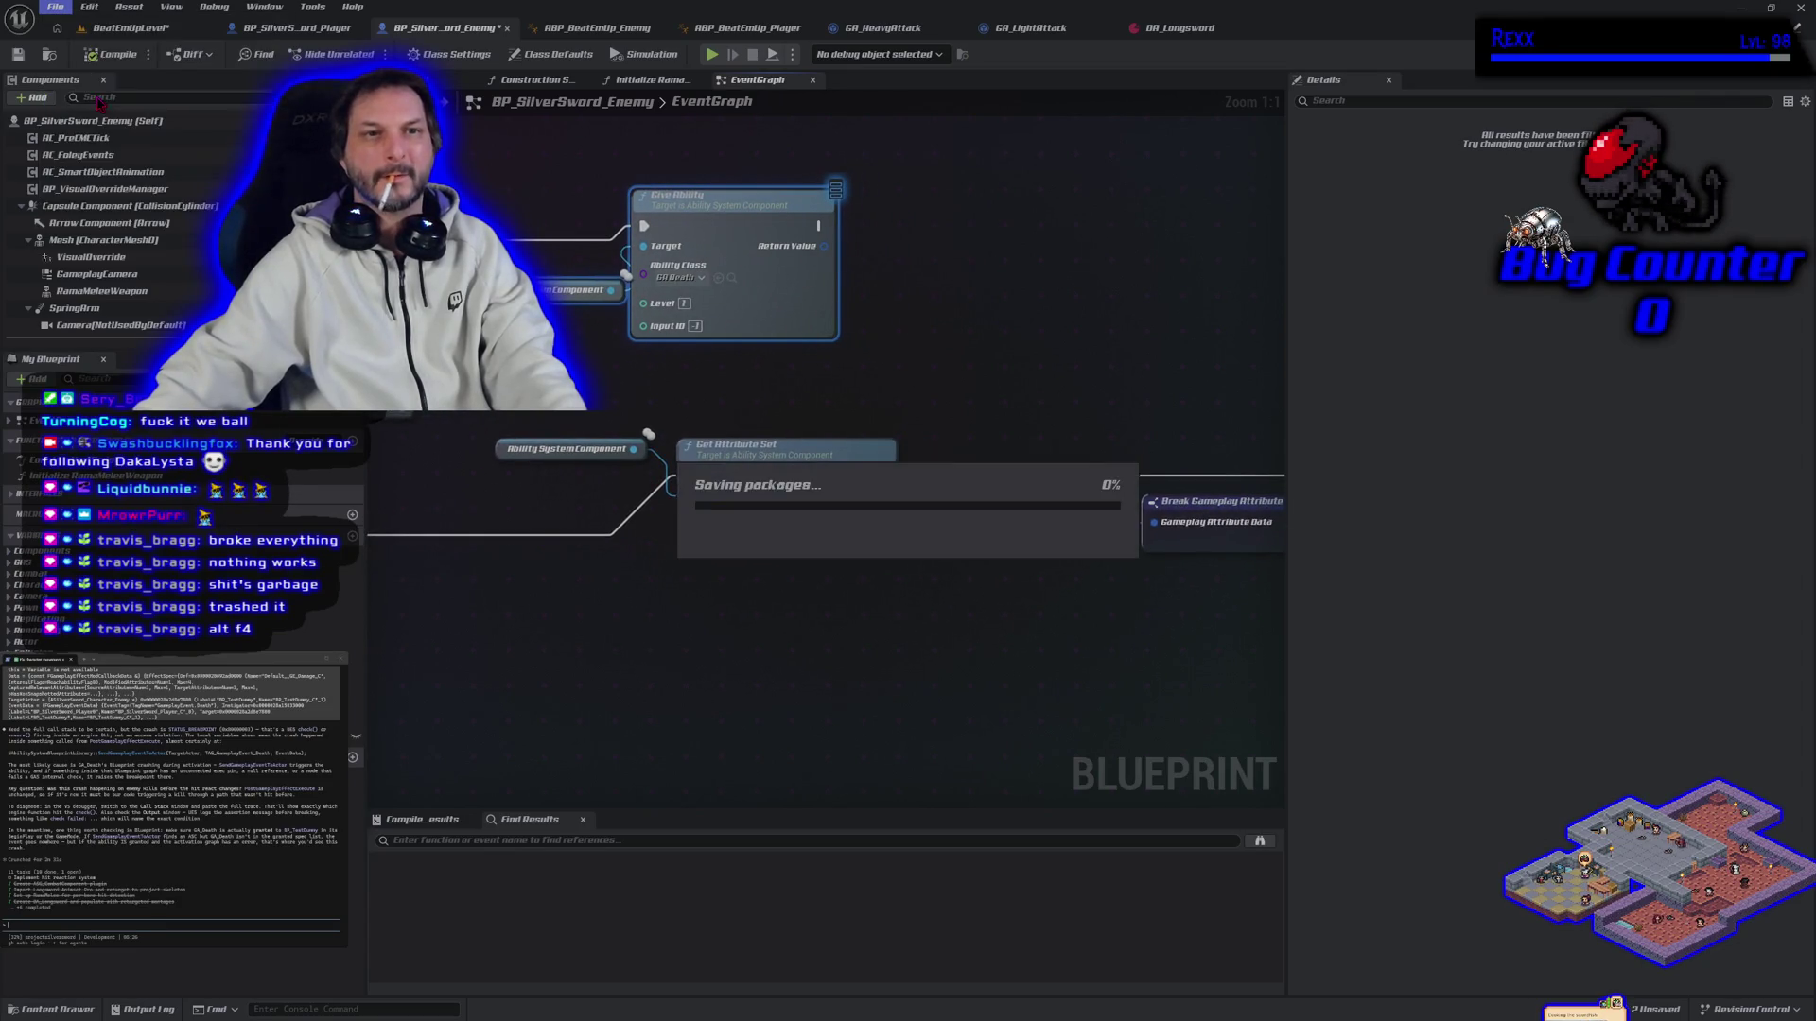
pyautogui.click(132, 29)
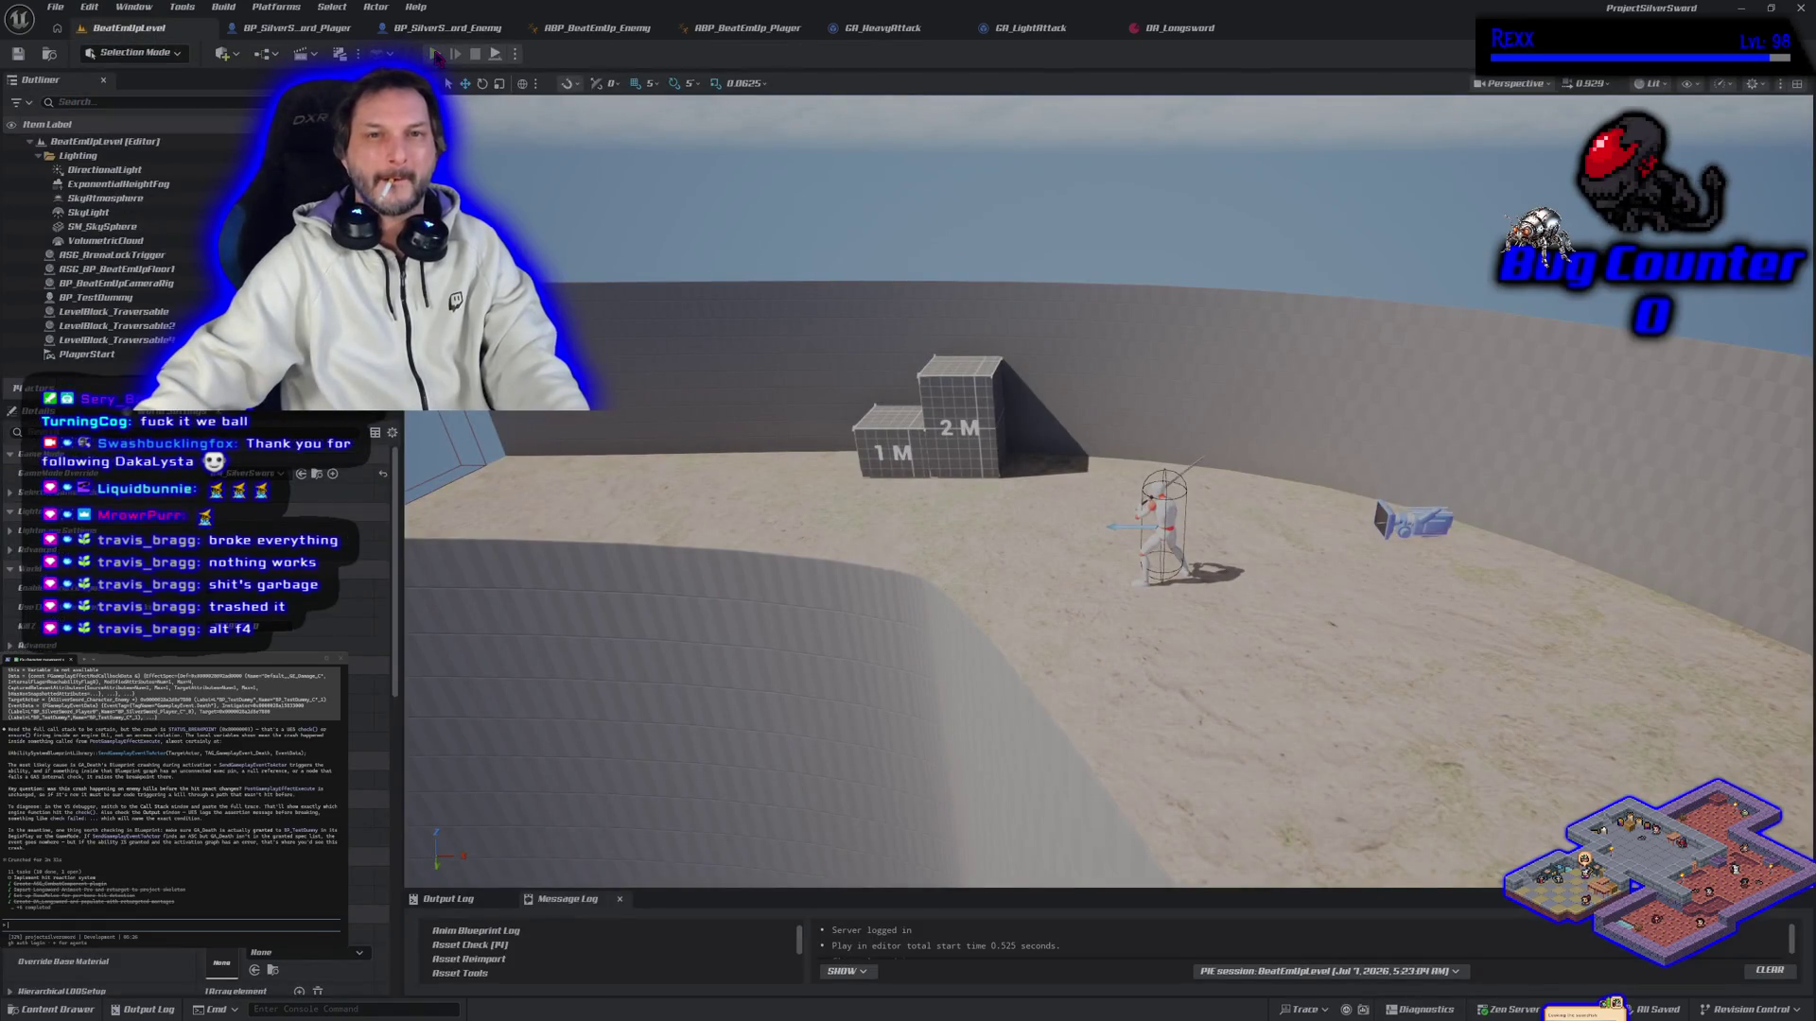
# Step: Start and stop a networked PIE test, then set Number of Players to 1
pyautogui.click(435, 54)
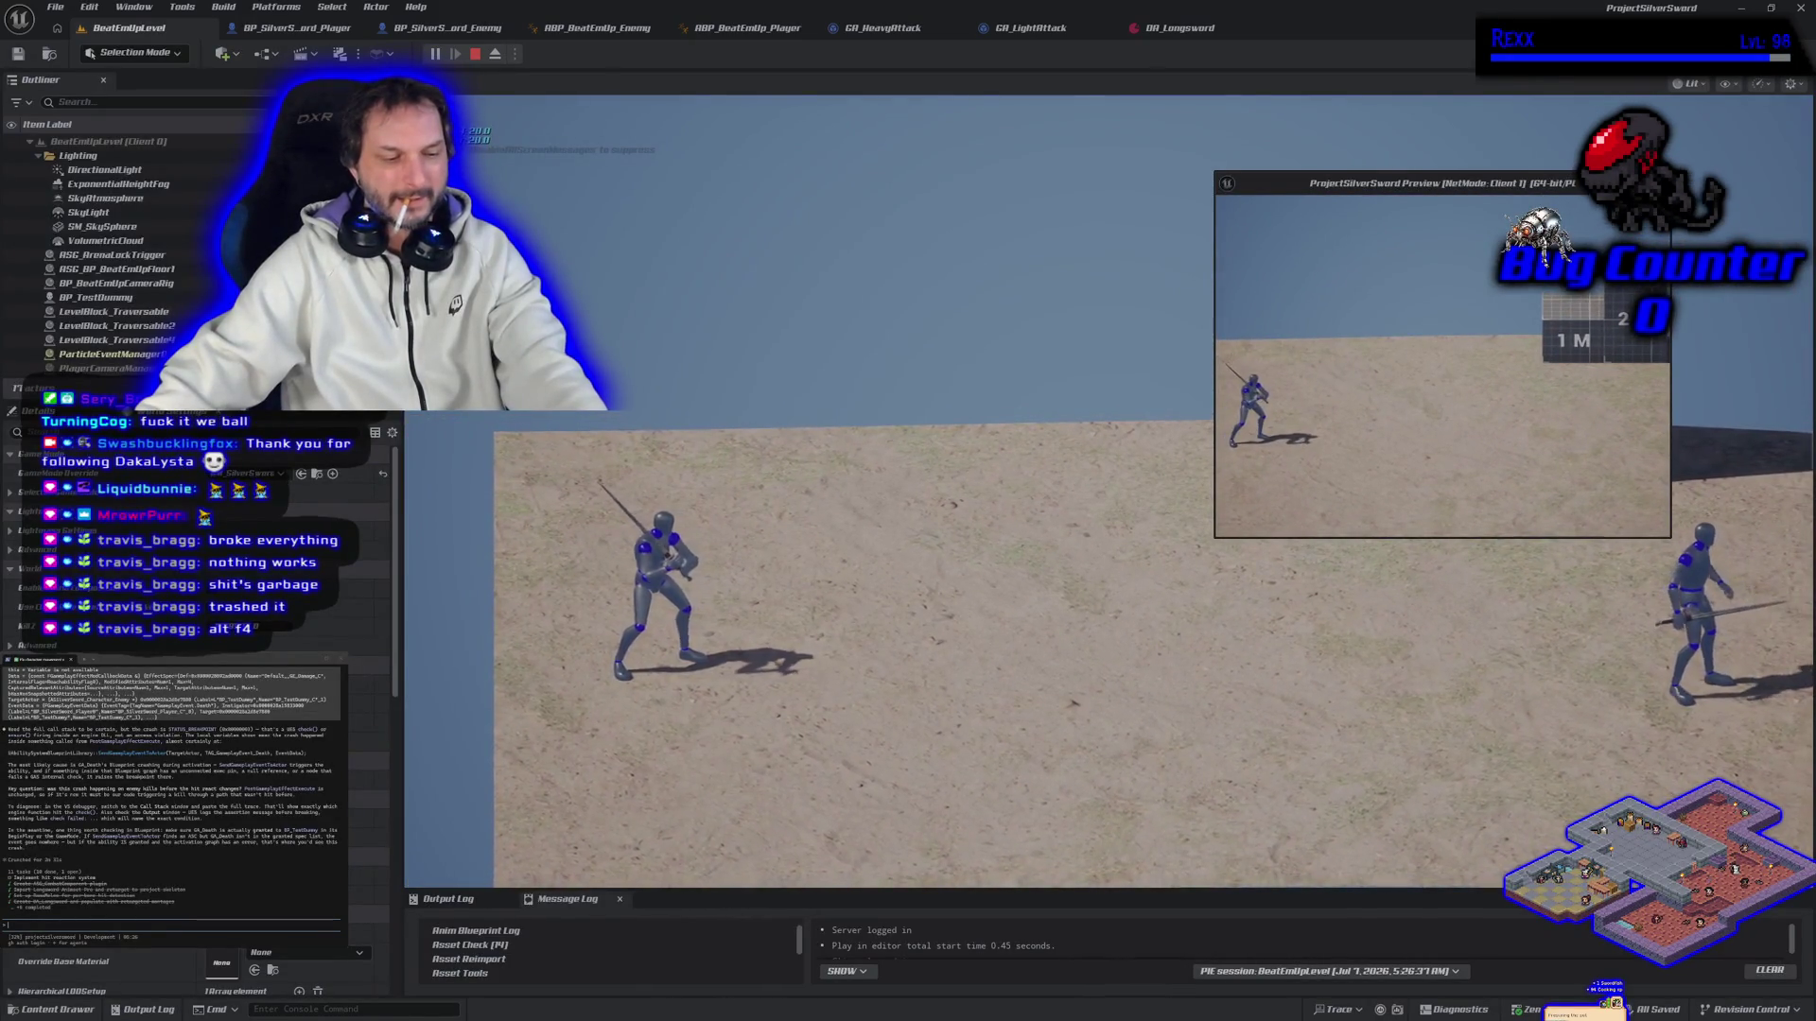
pyautogui.click(475, 54)
pyautogui.click(515, 54)
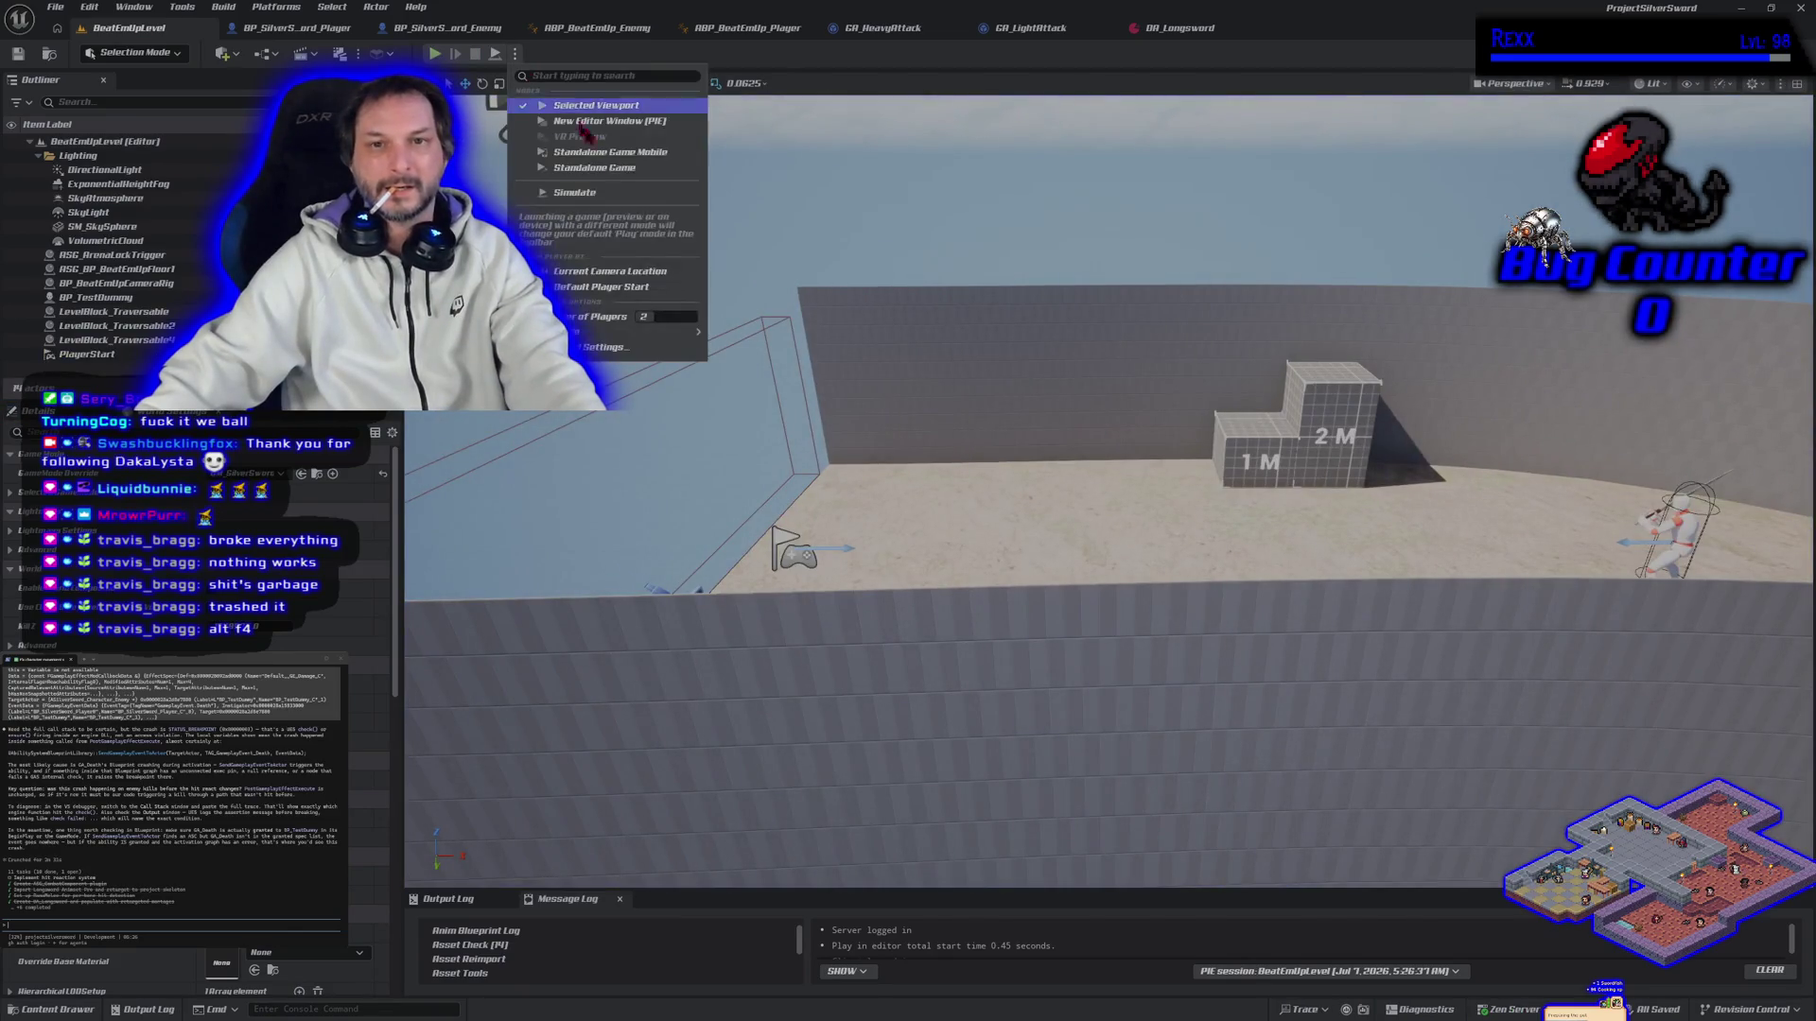
pyautogui.click(667, 317)
pyautogui.write('1')
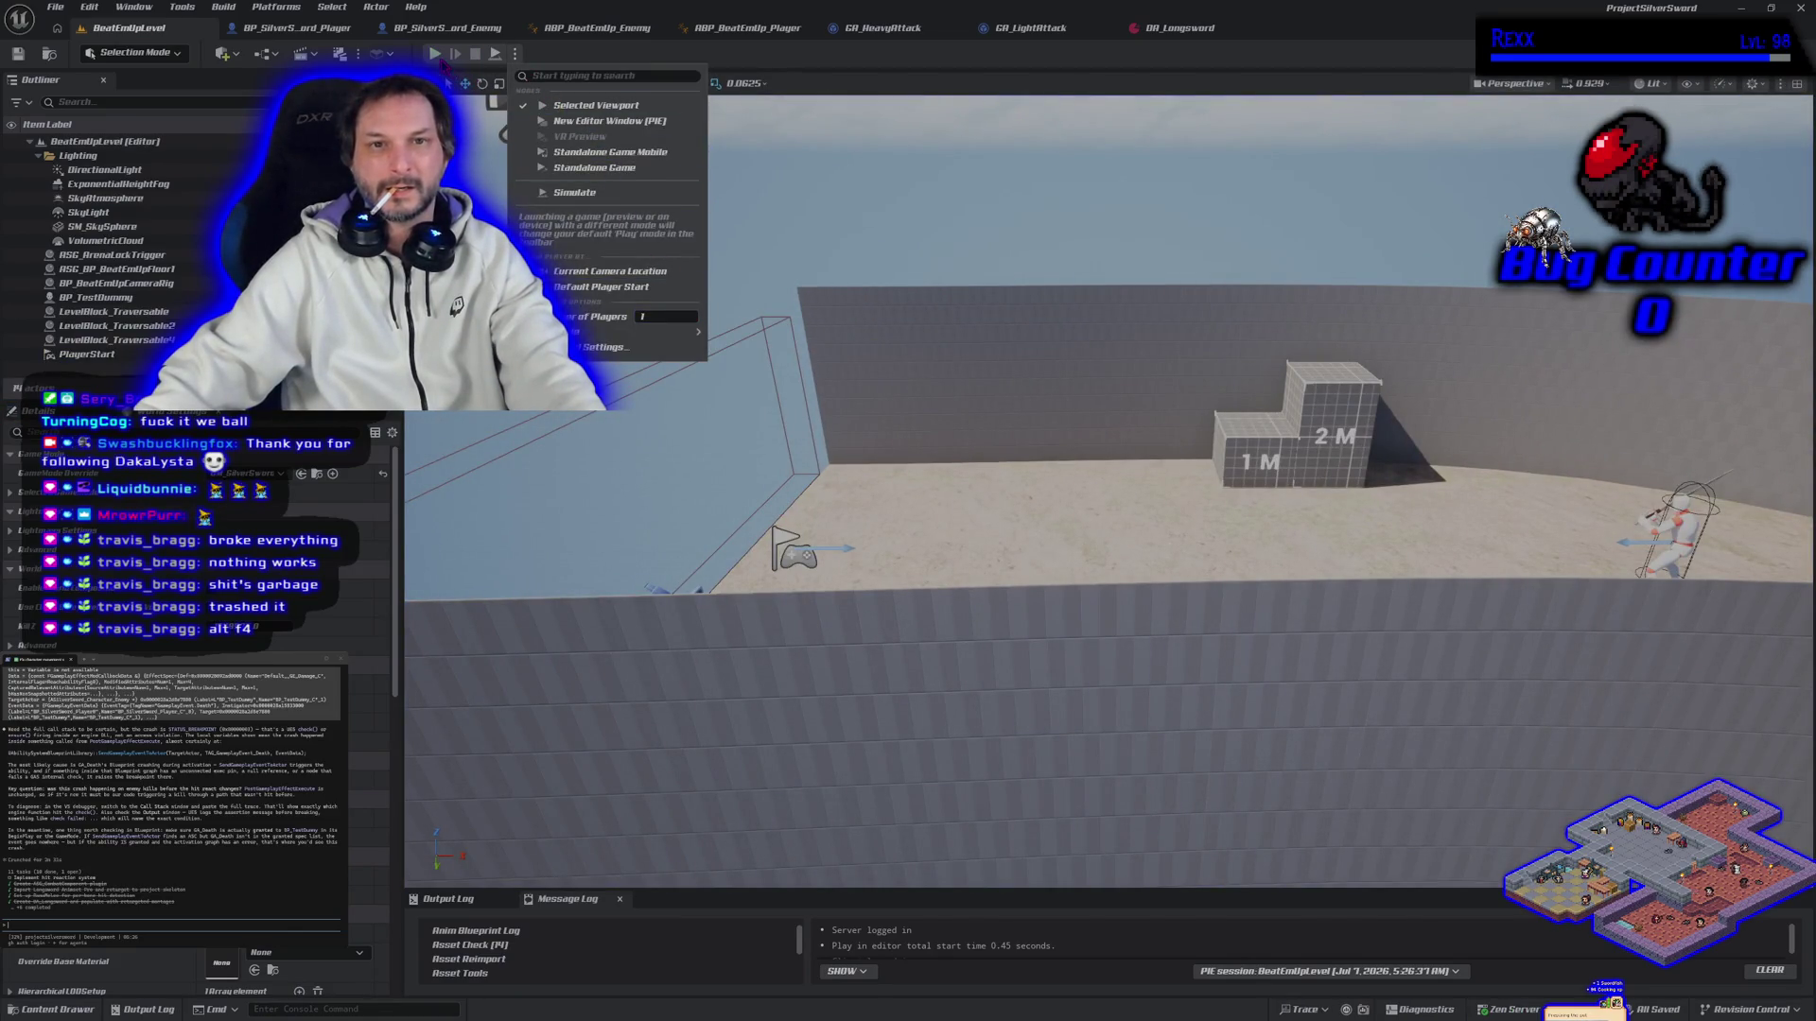
# Step: Playtest with one player by running toward the blocks, stop, and send a note to the assistant
pyautogui.click(434, 54)
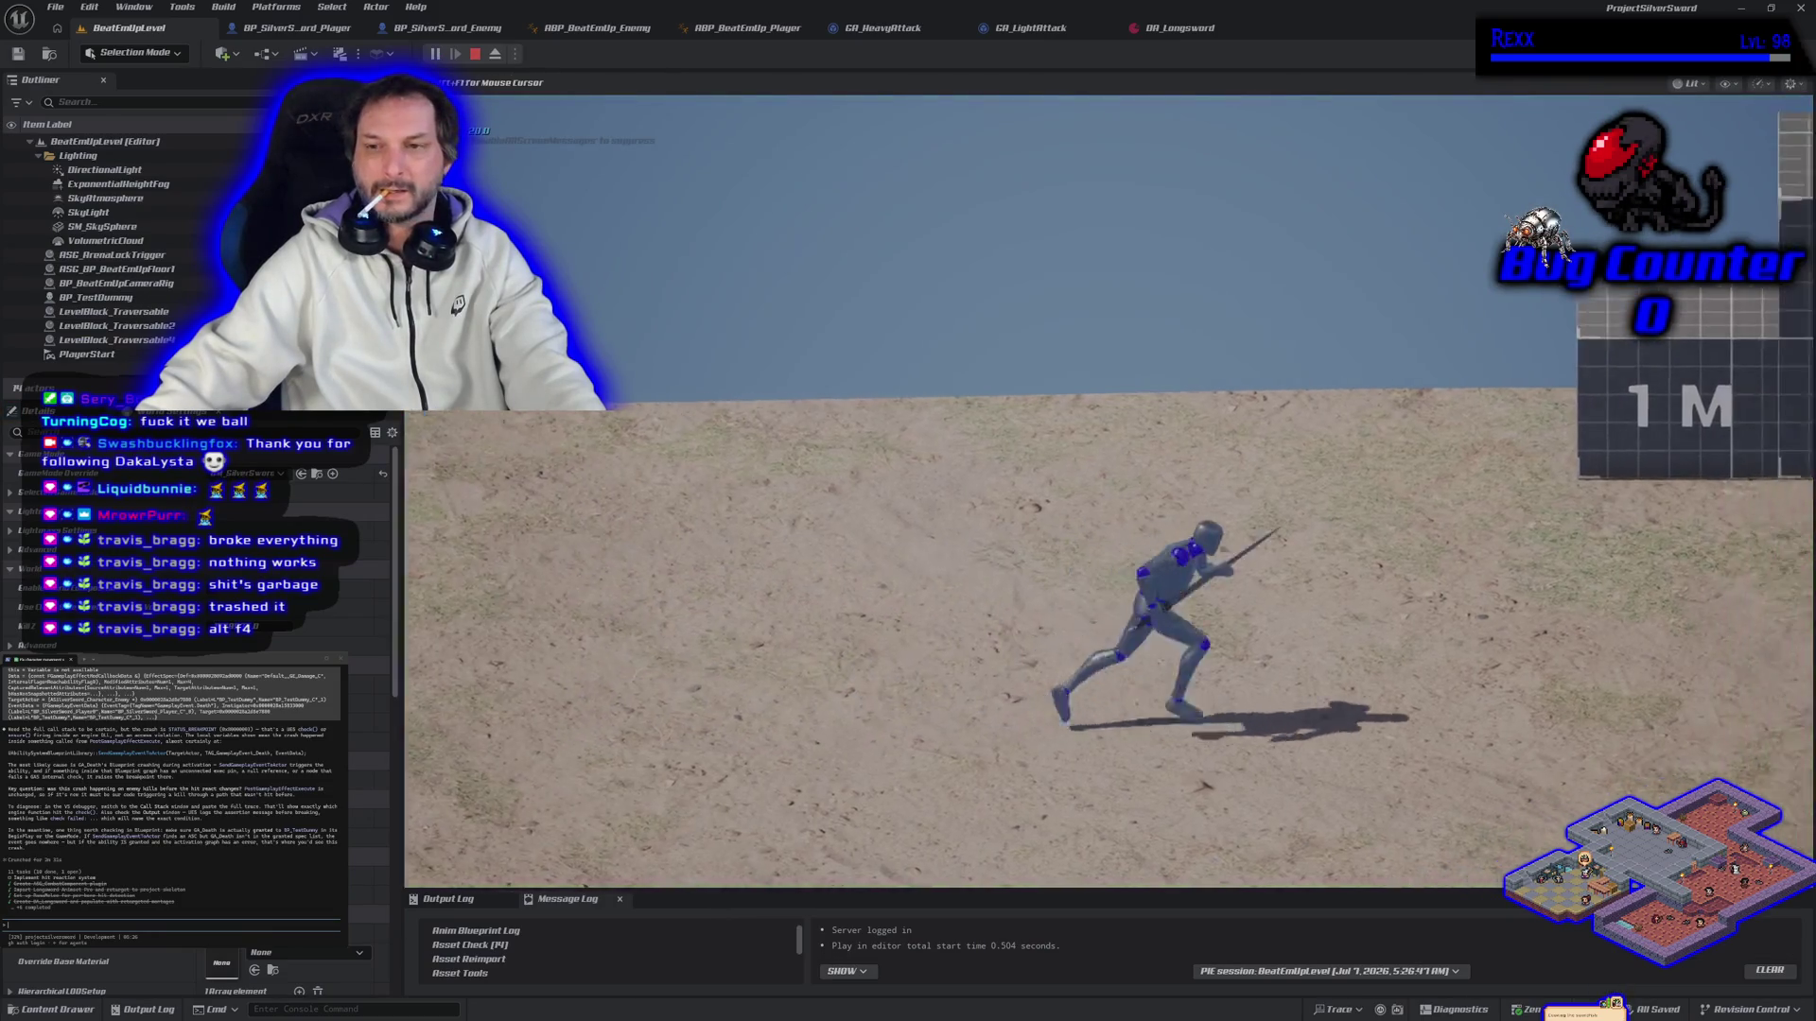
pyautogui.press('d')
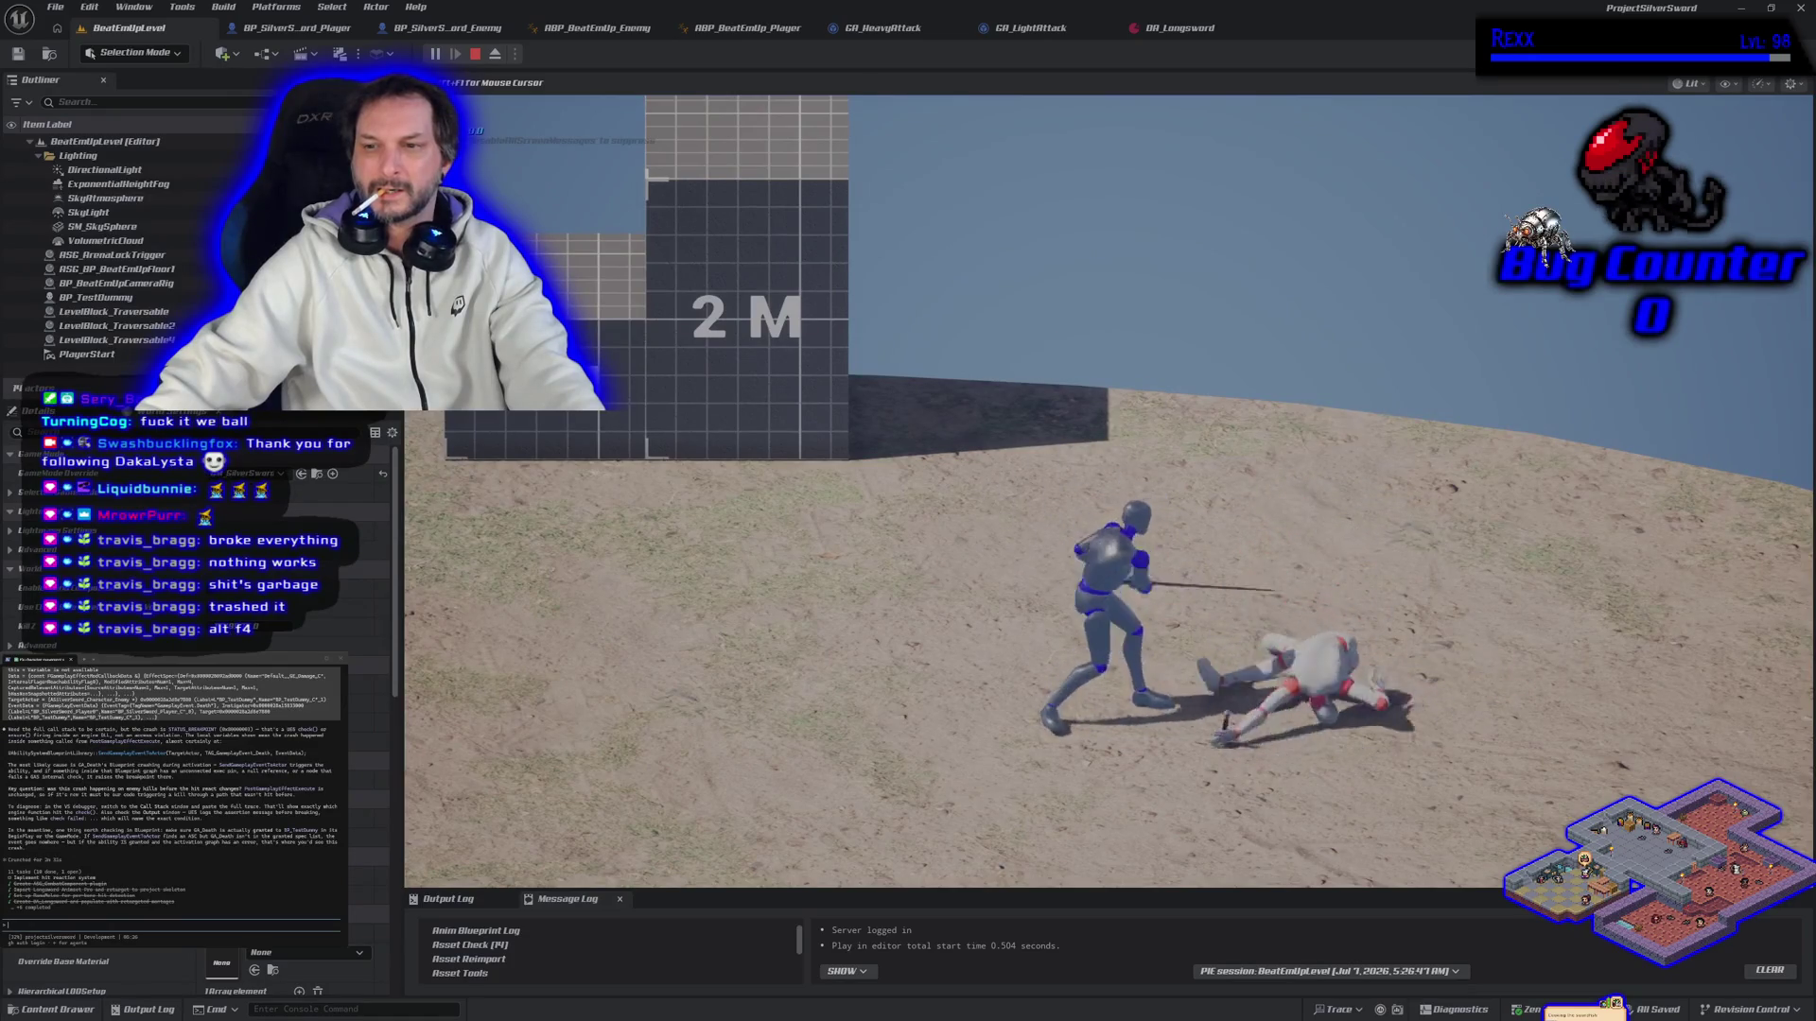
pyautogui.press('Escape')
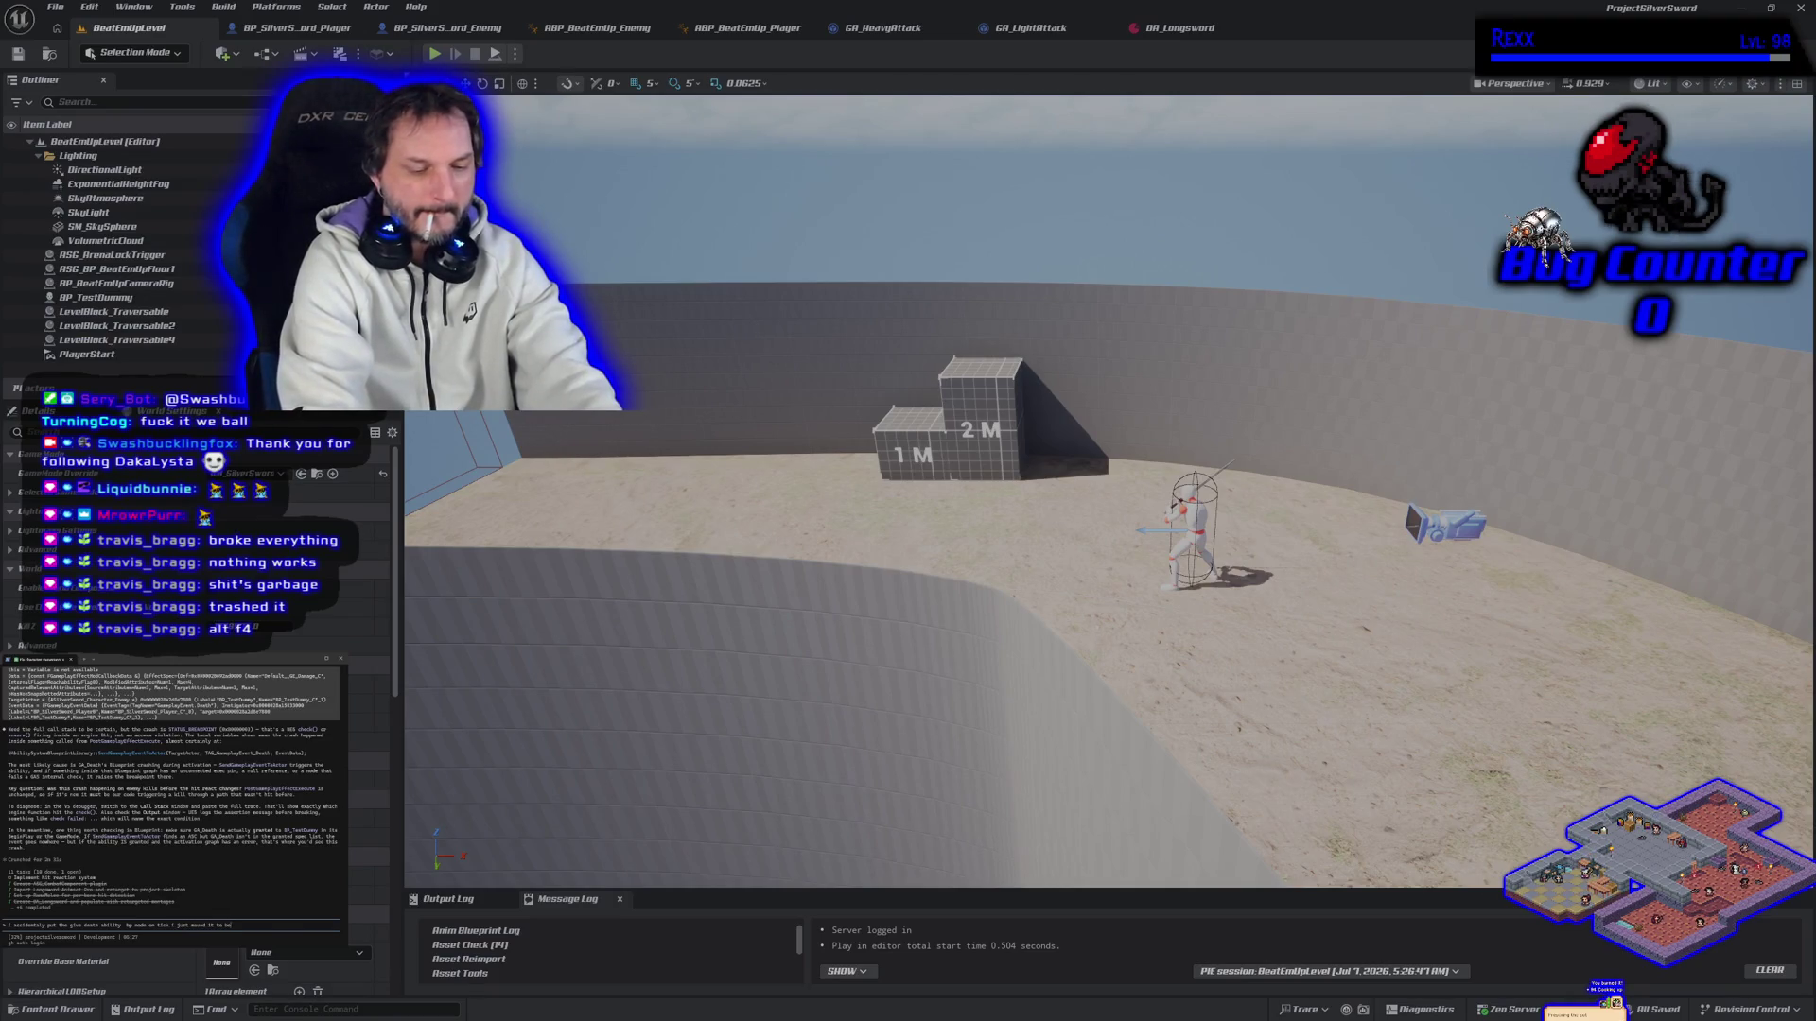
pyautogui.press('Return')
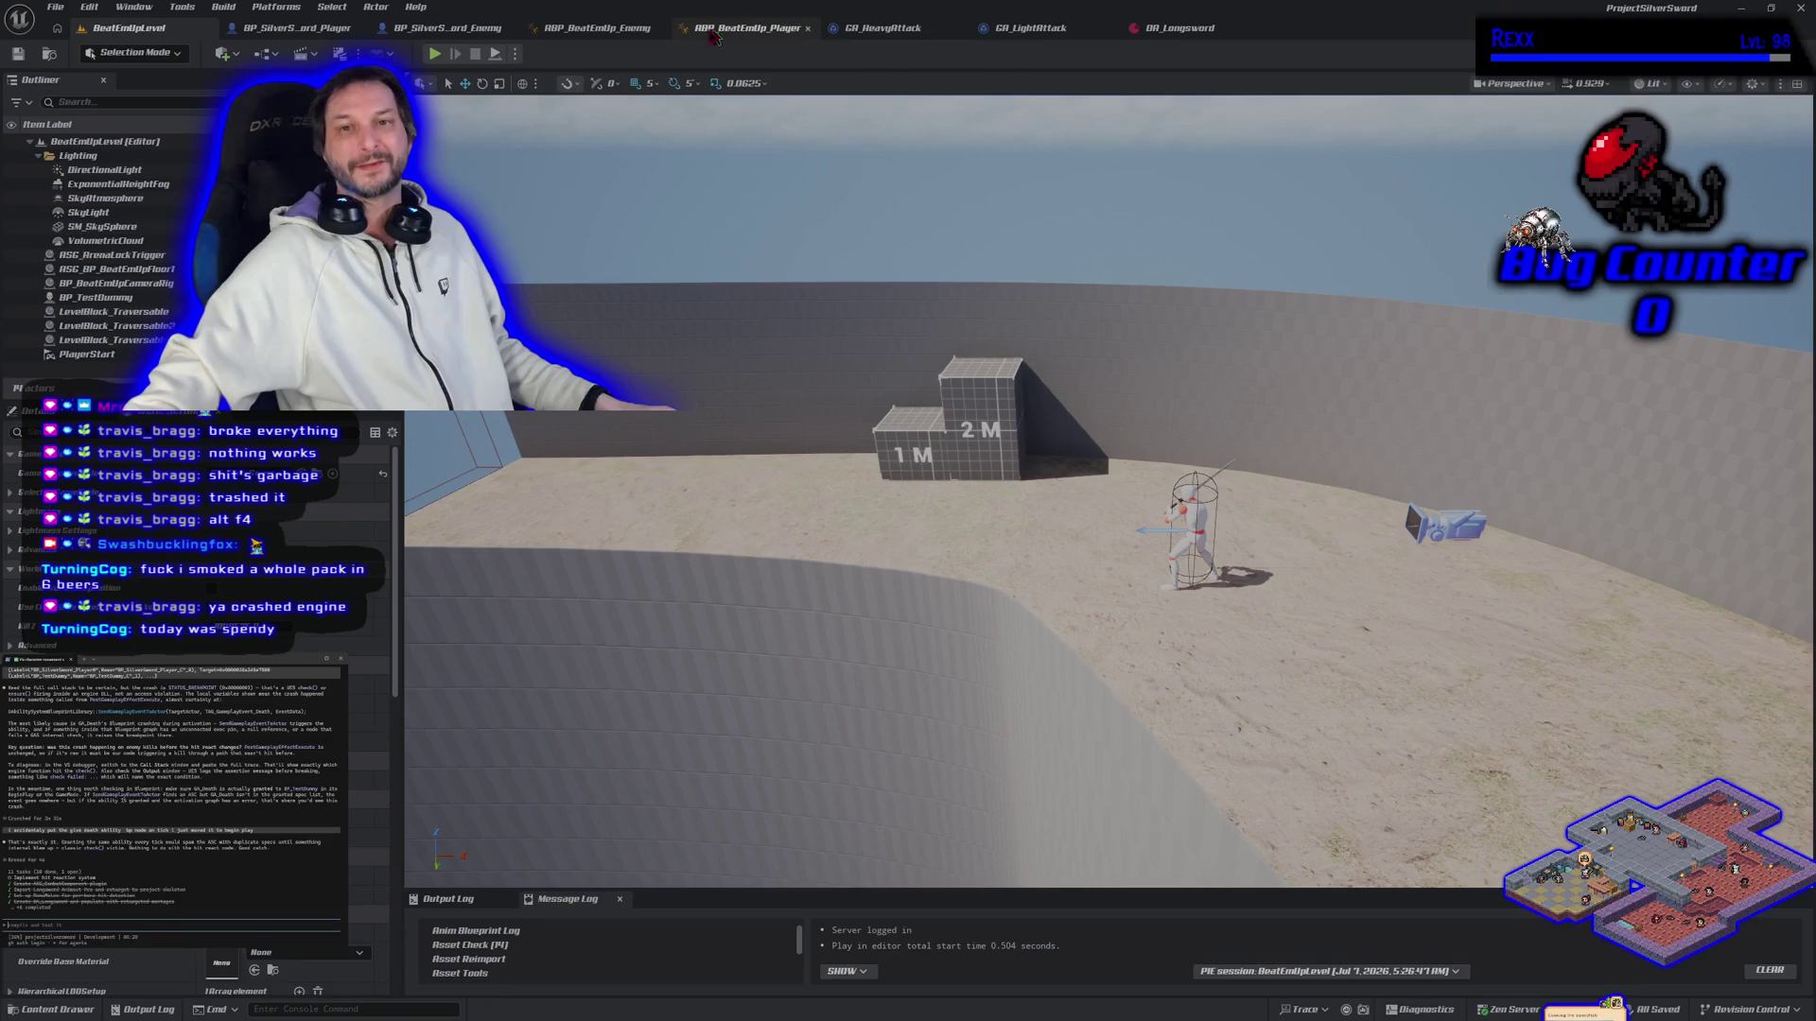
pyautogui.click(444, 28)
pyautogui.moveTo(670, 242)
pyautogui.mouseDown()
pyautogui.moveTo(946, 446)
pyautogui.moveTo(1022, 470)
pyautogui.mouseUp()
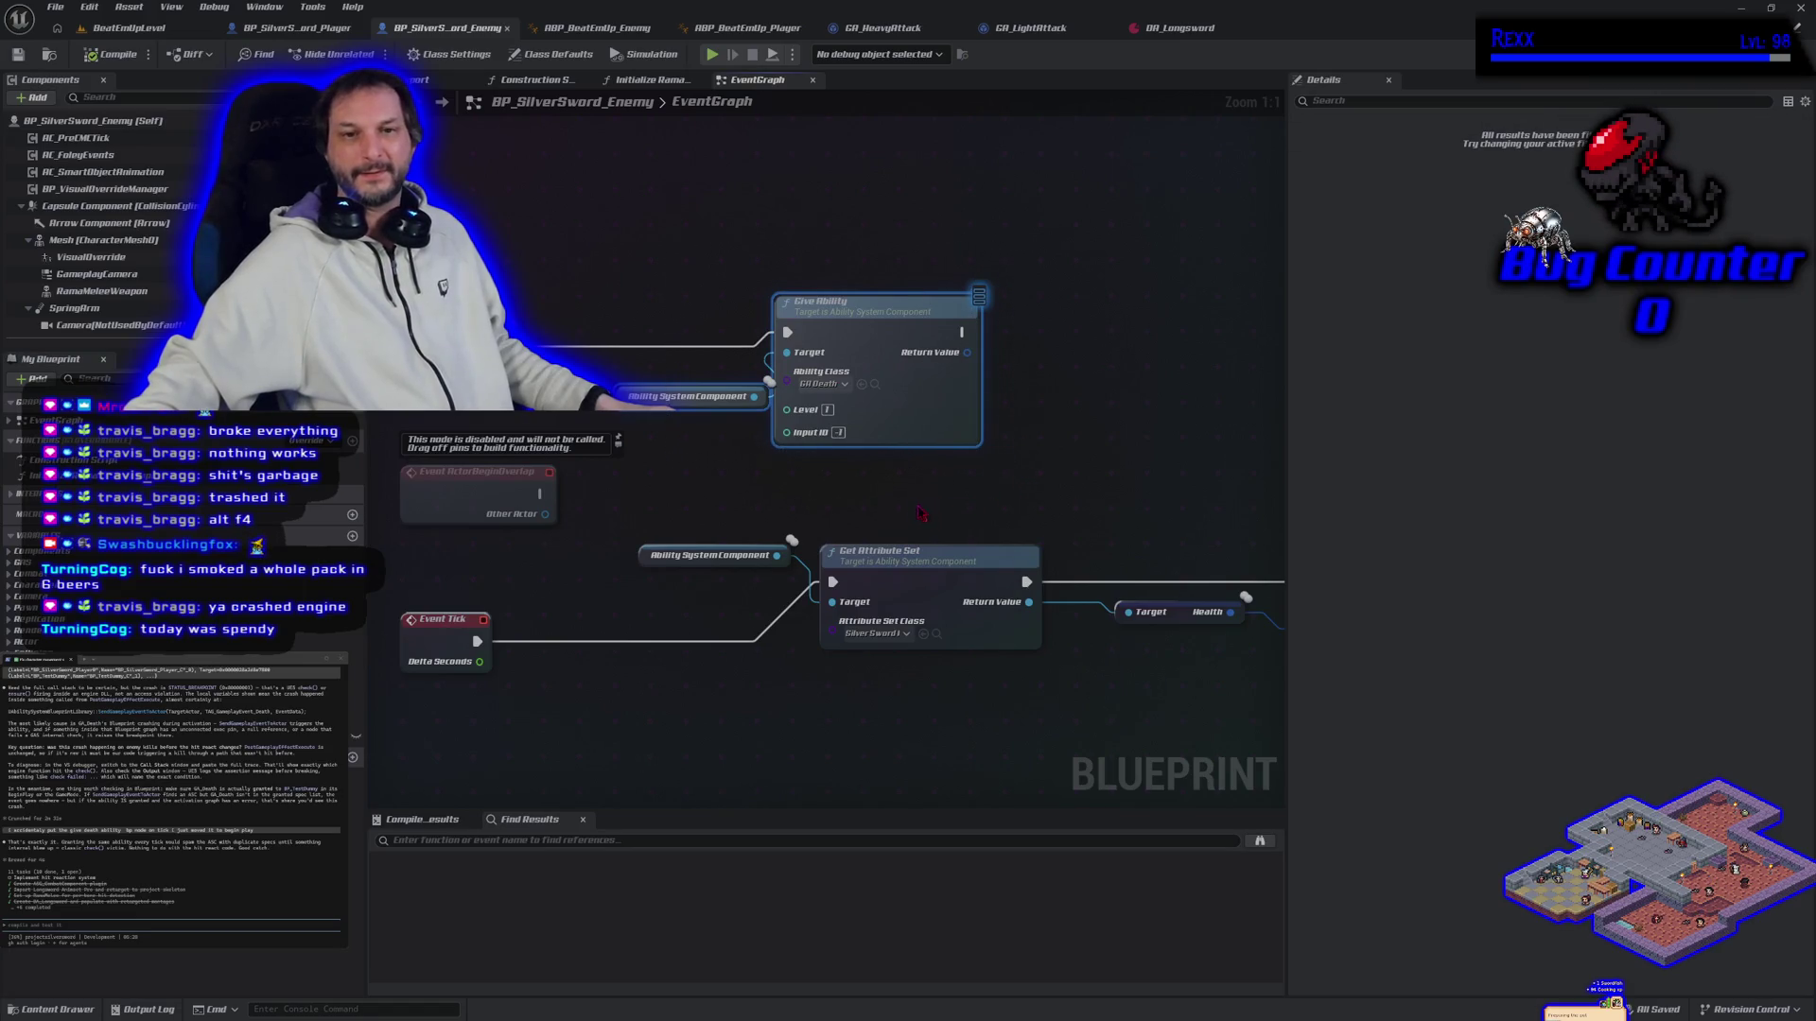
pyautogui.moveTo(920, 514); pyautogui.dragTo(562, 572)
pyautogui.click(130, 28)
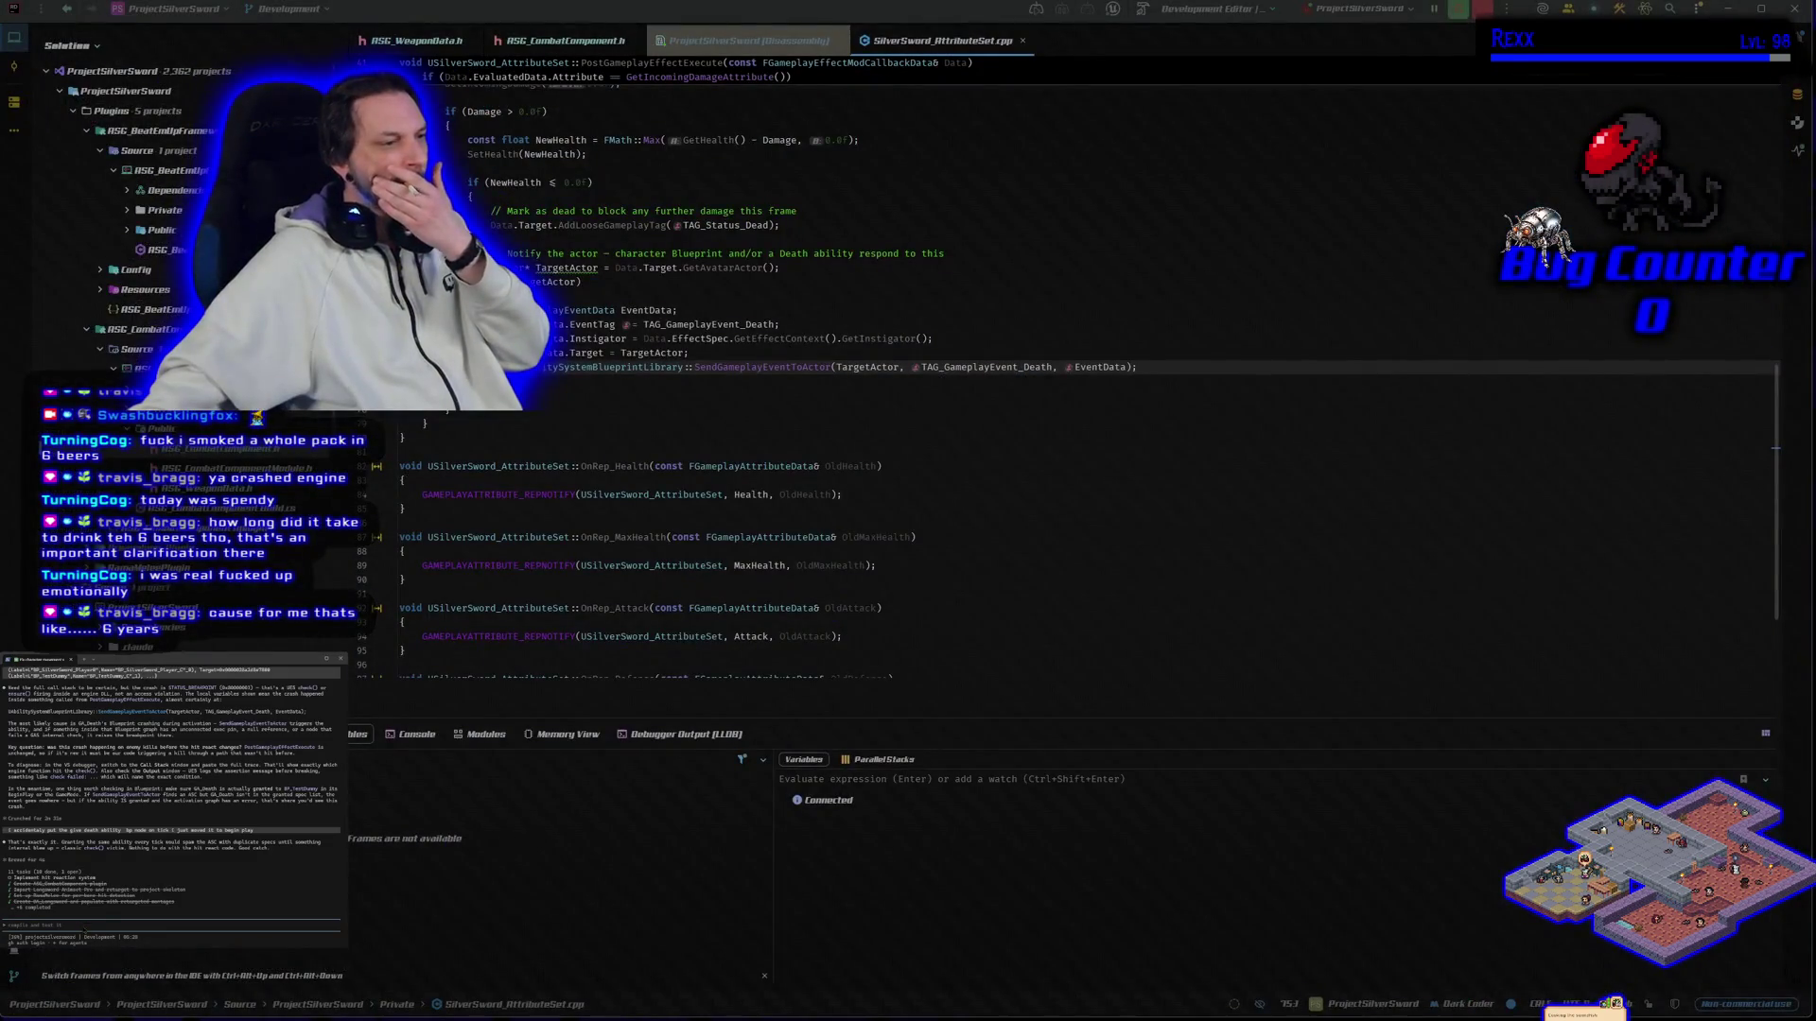
# Step: Type a note about hit reactions, close the Disassembly tab and stop the crashed debug session
pyautogui.write('hit react seems to b')
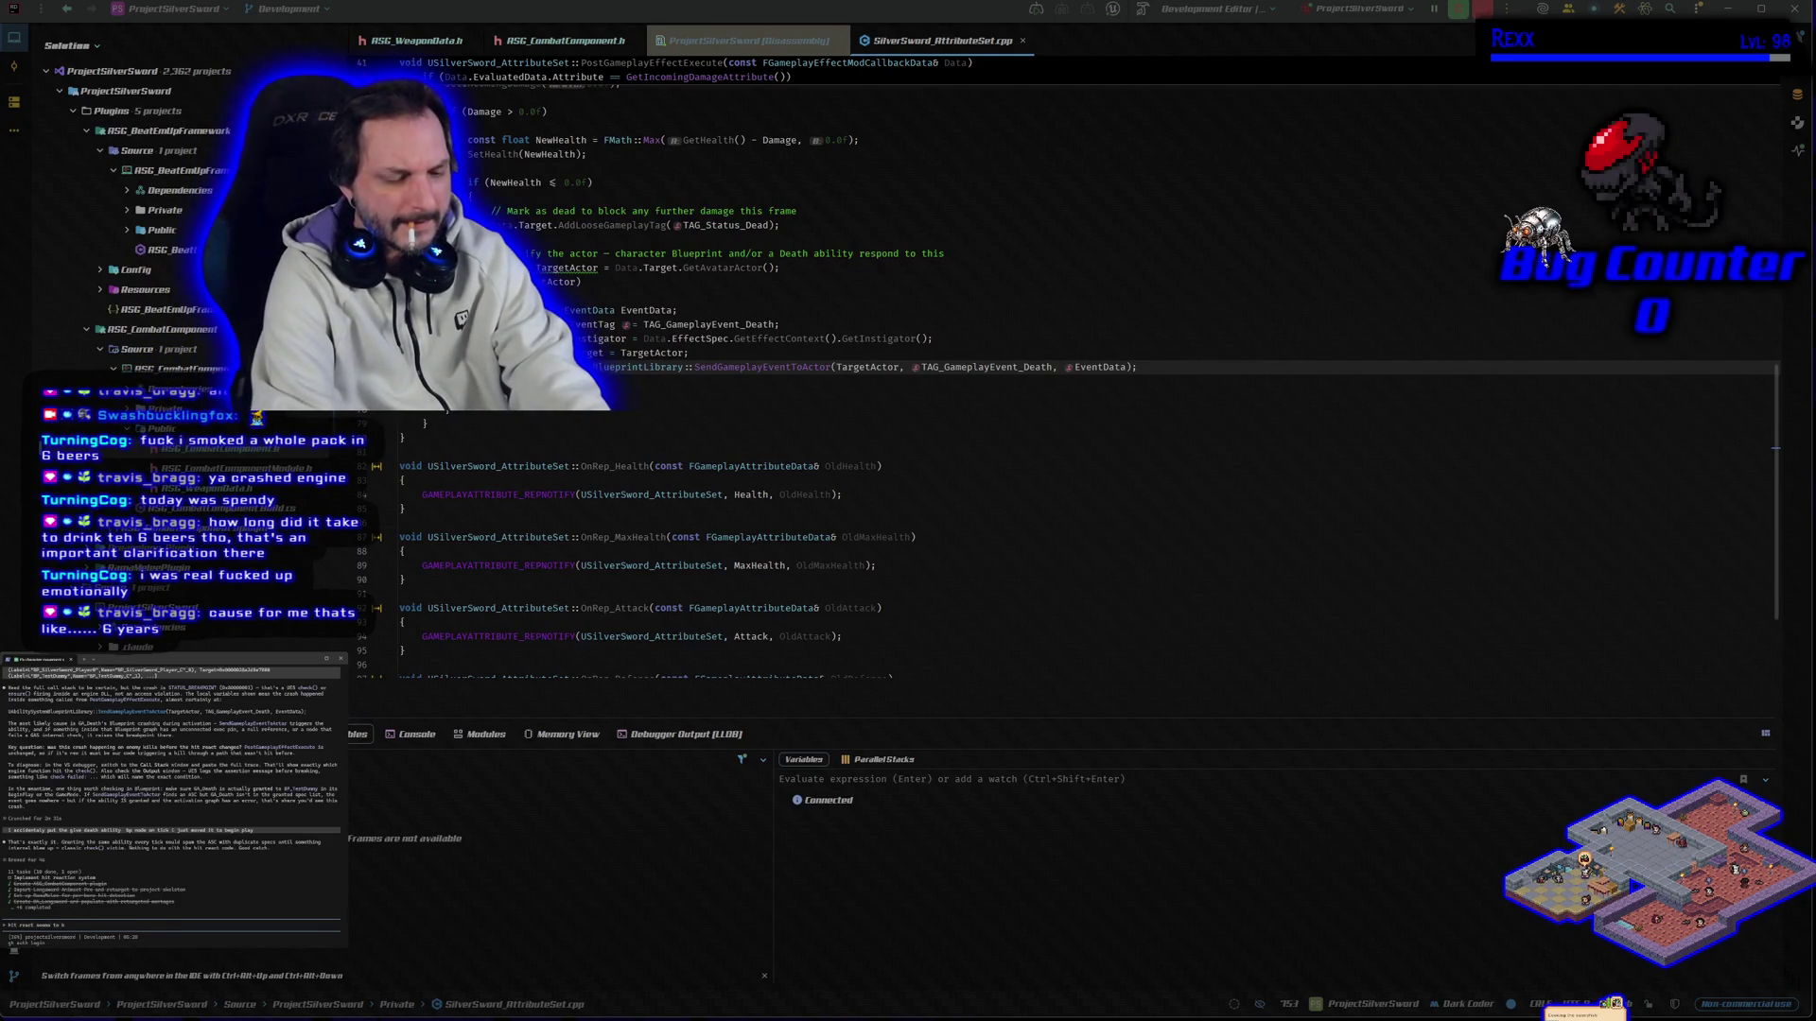
pyautogui.write('ing in ale')
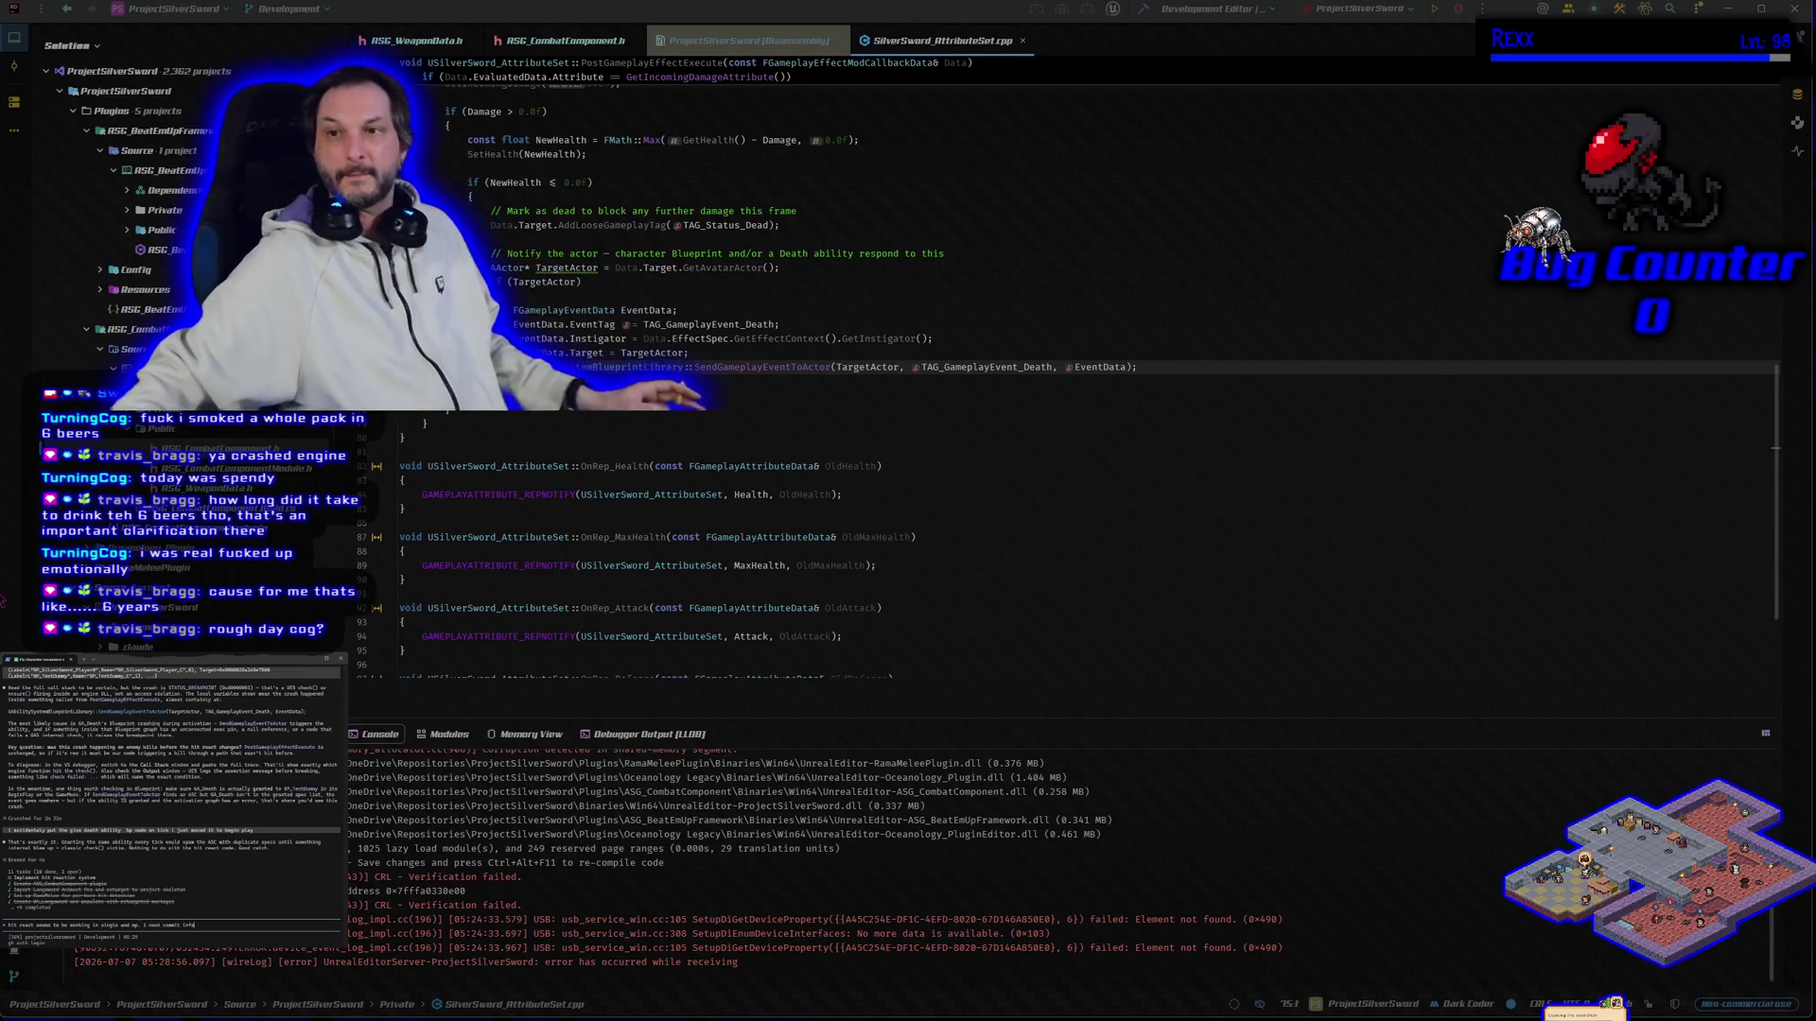
pyautogui.click(838, 41)
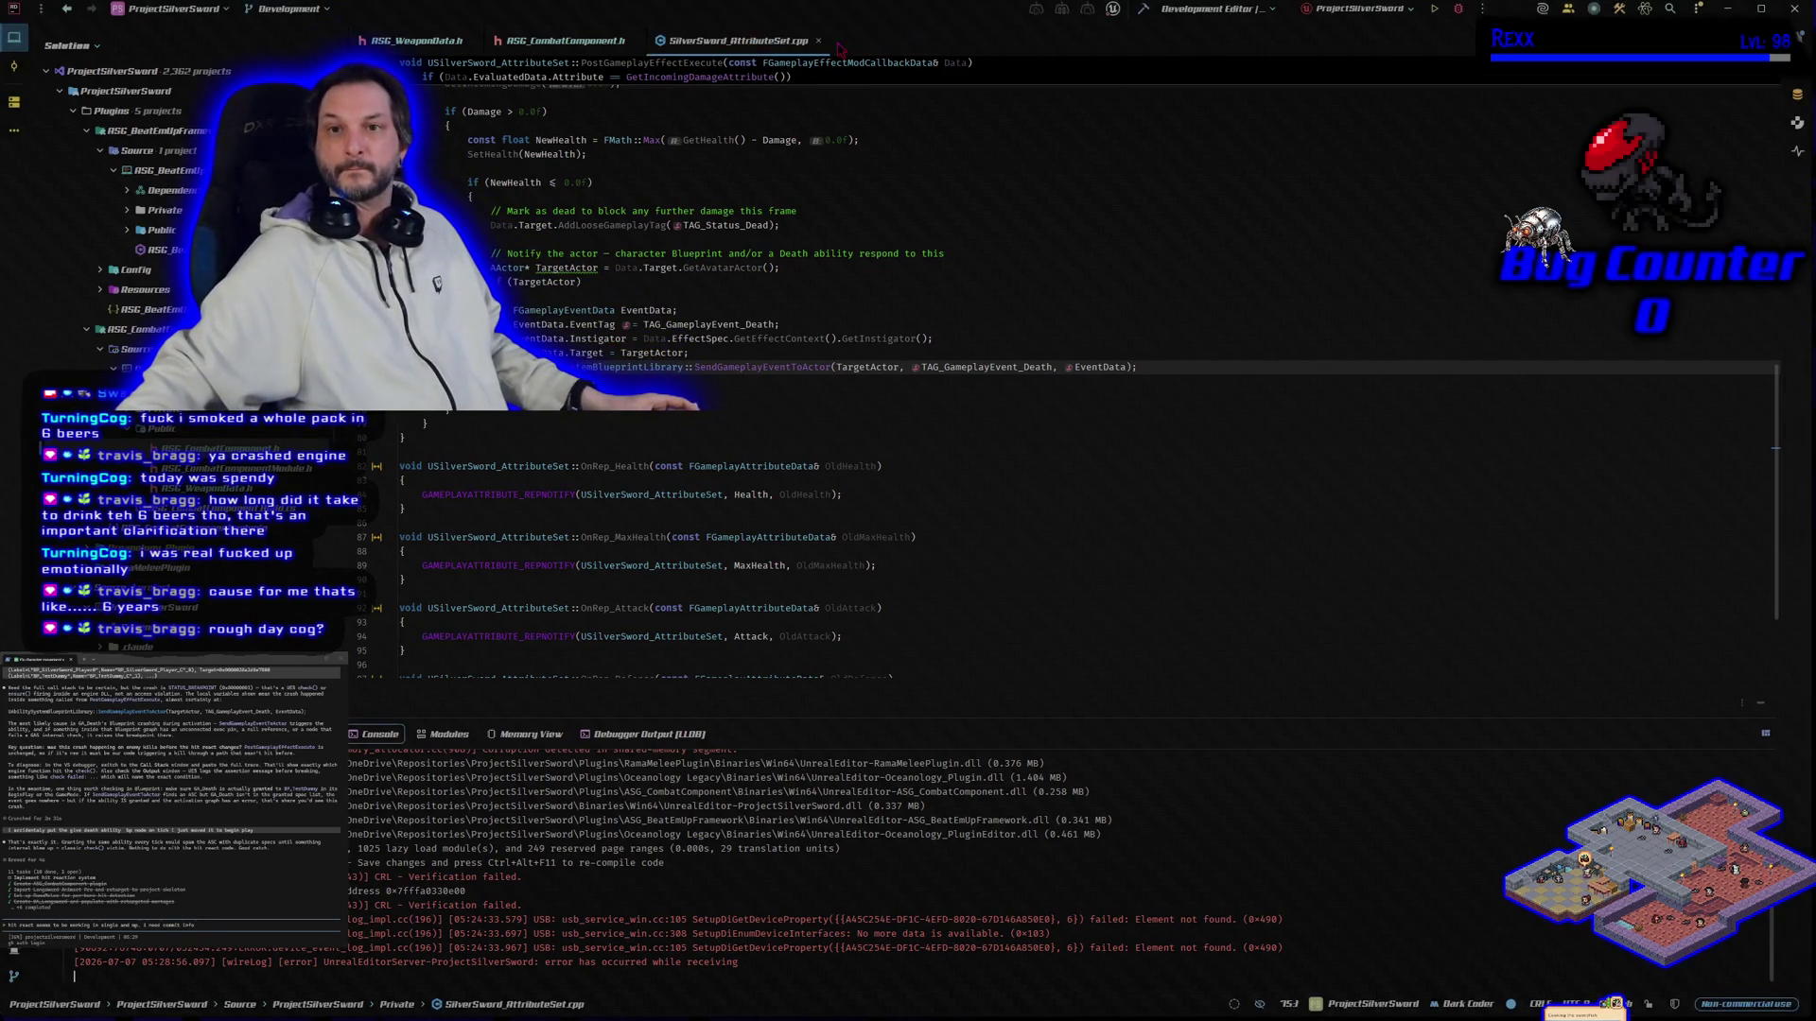
pyautogui.click(1793, 9)
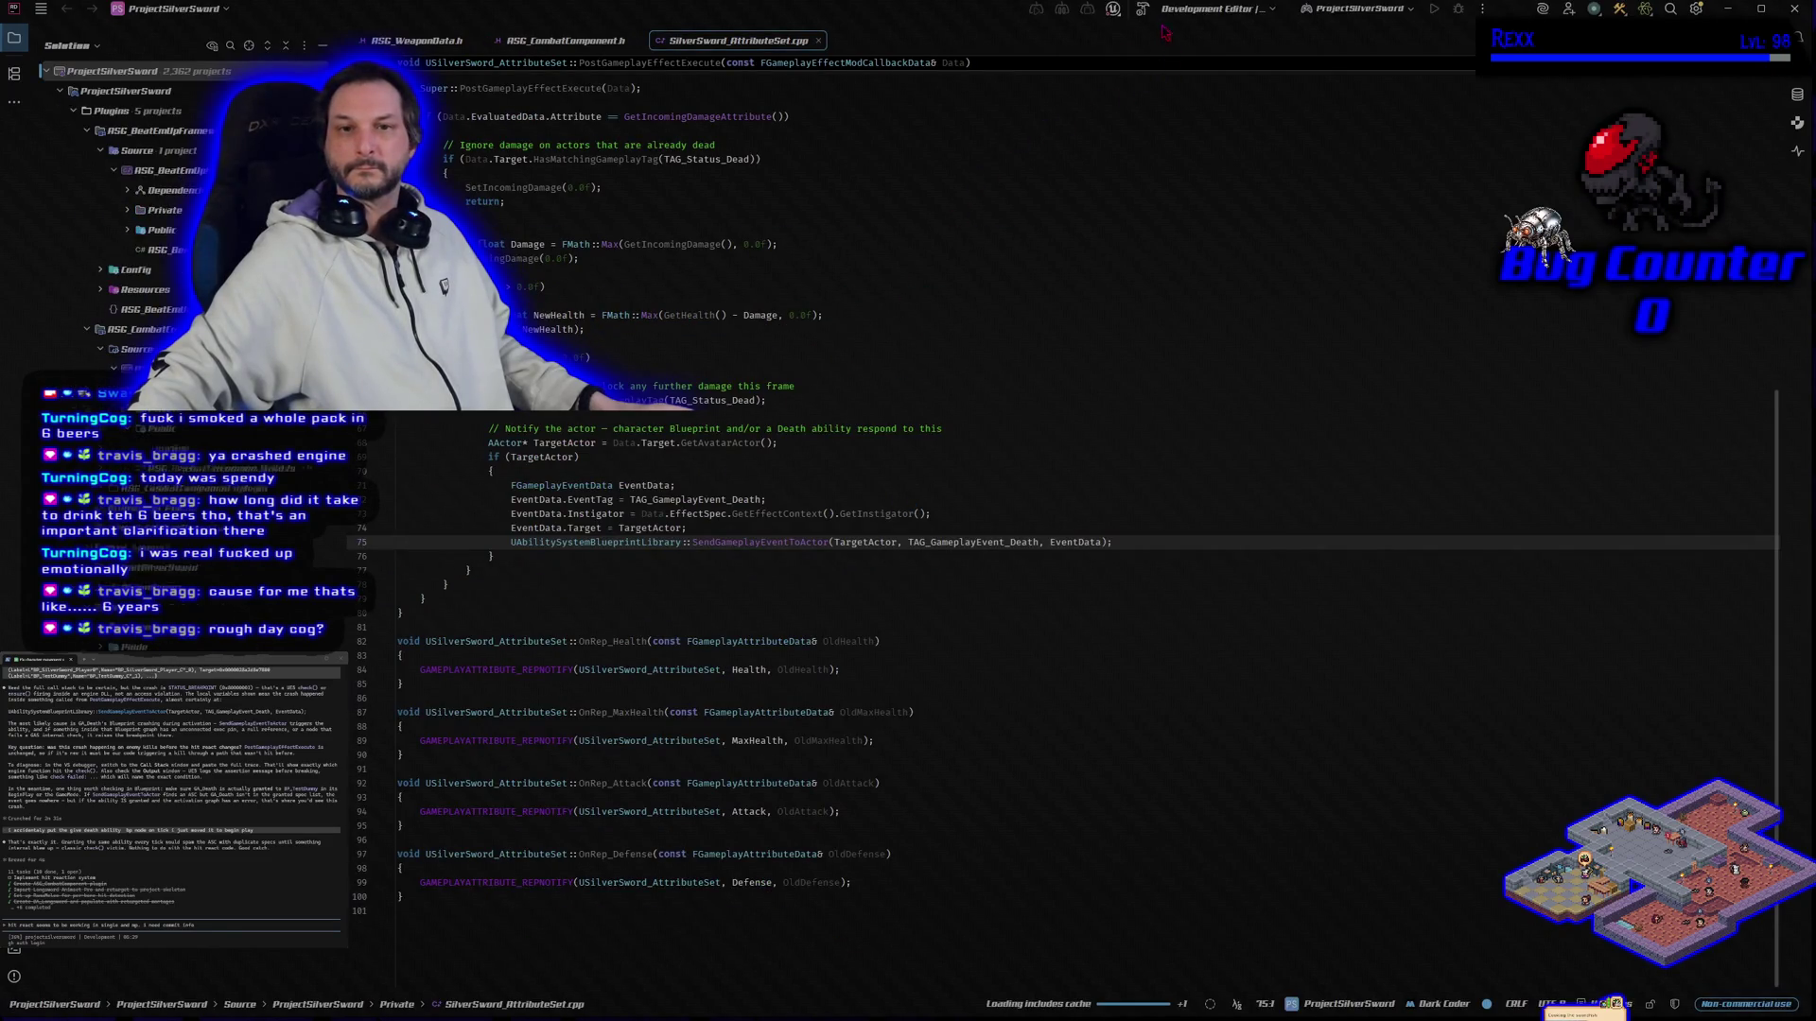
# Step: Review ASG_CombatComponent.h, return to SilverSword_AttributeSet.cpp, and build to relaunch the Unreal editor
pyautogui.click(559, 41)
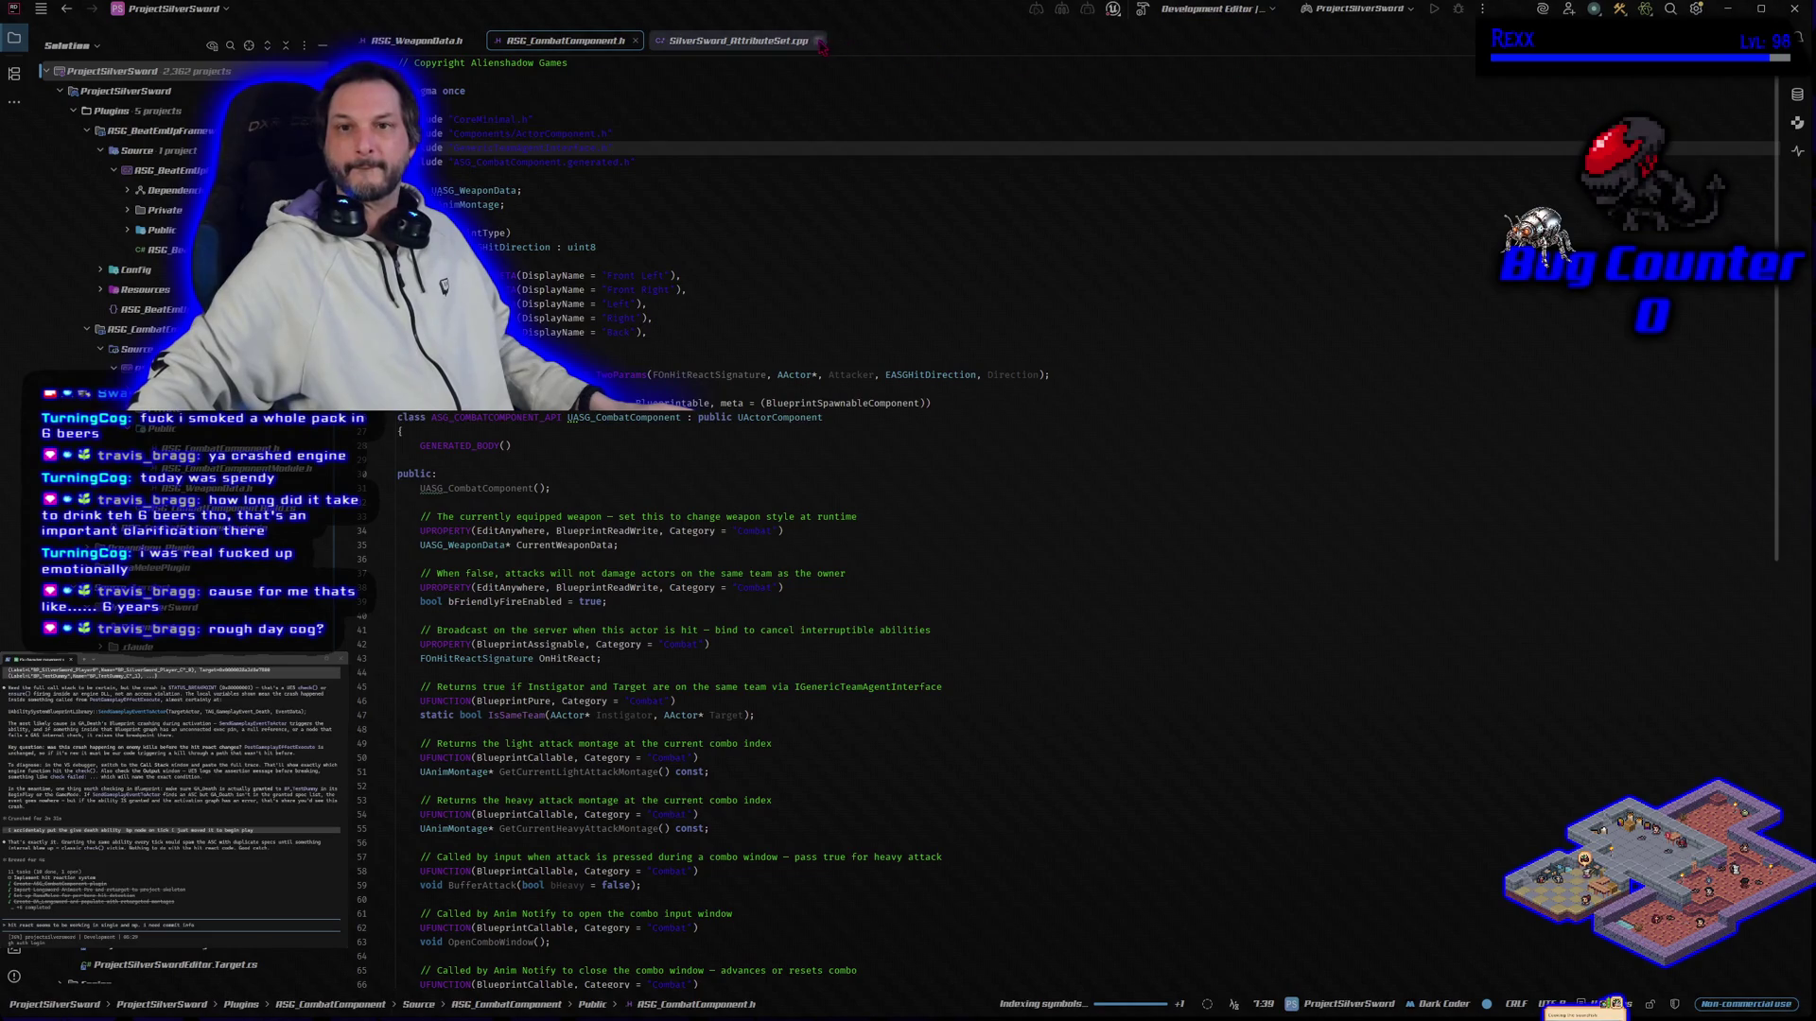
pyautogui.click(825, 45)
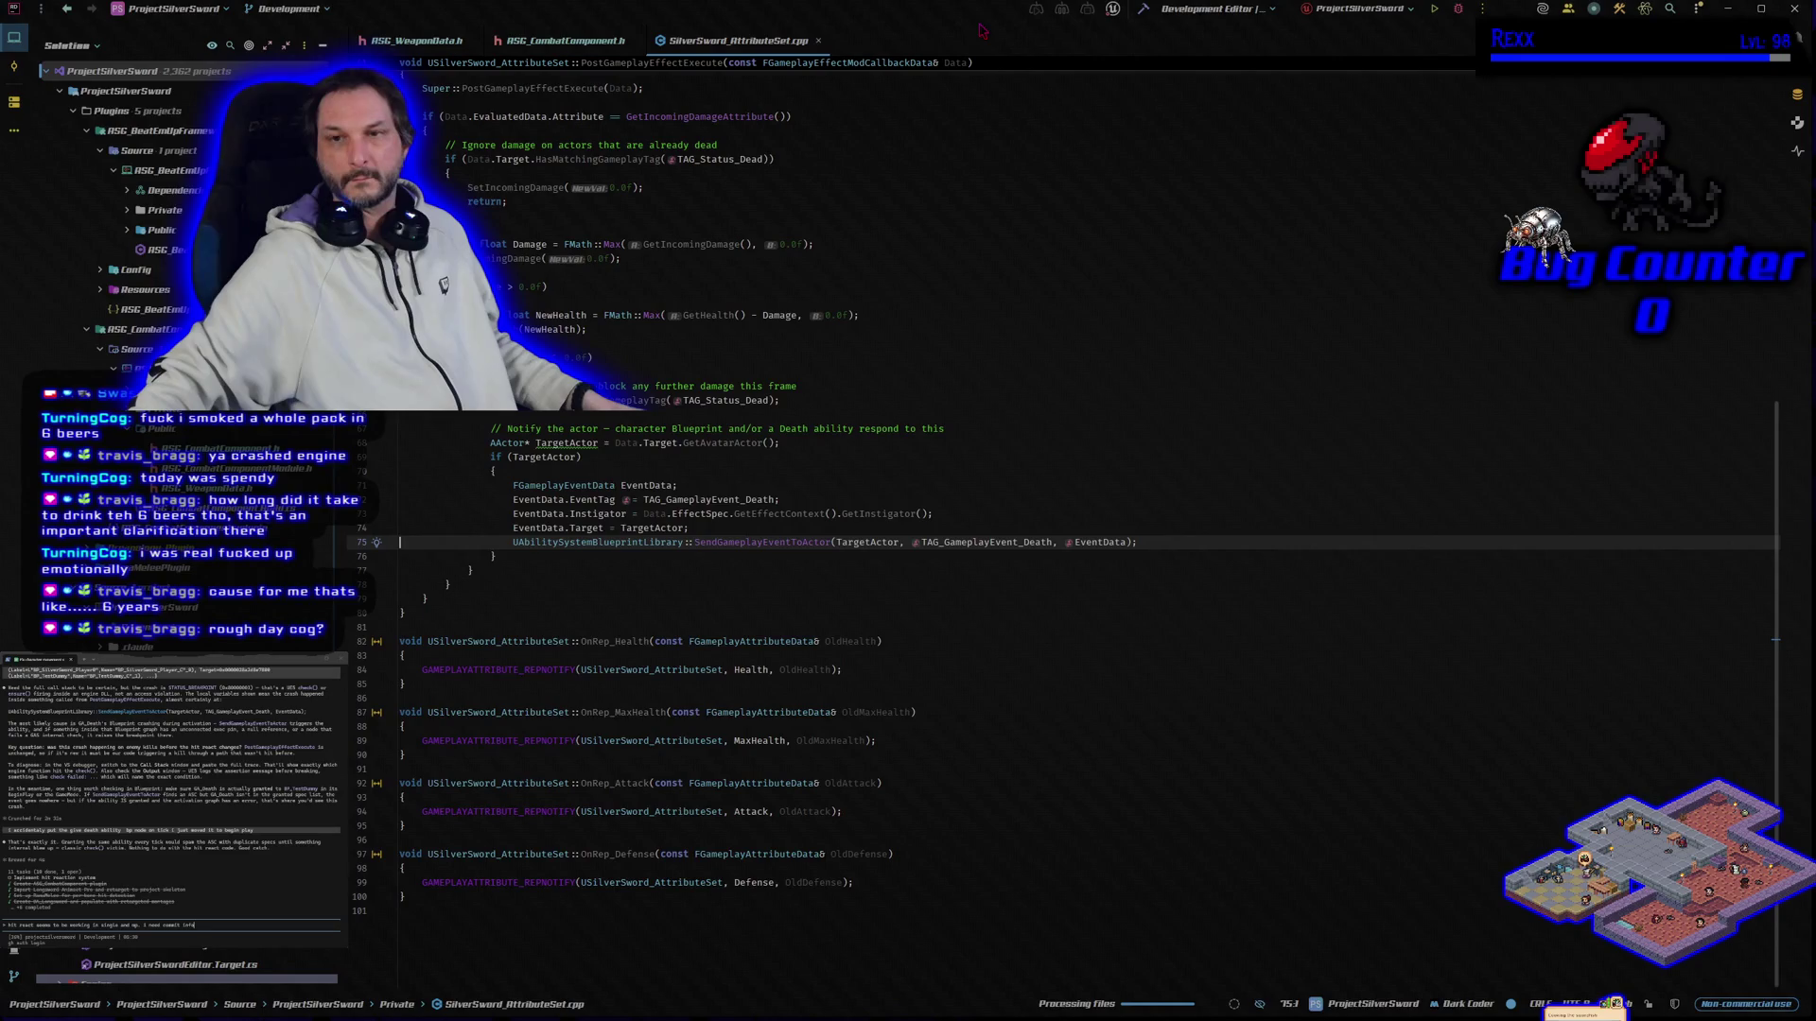
pyautogui.click(1144, 13)
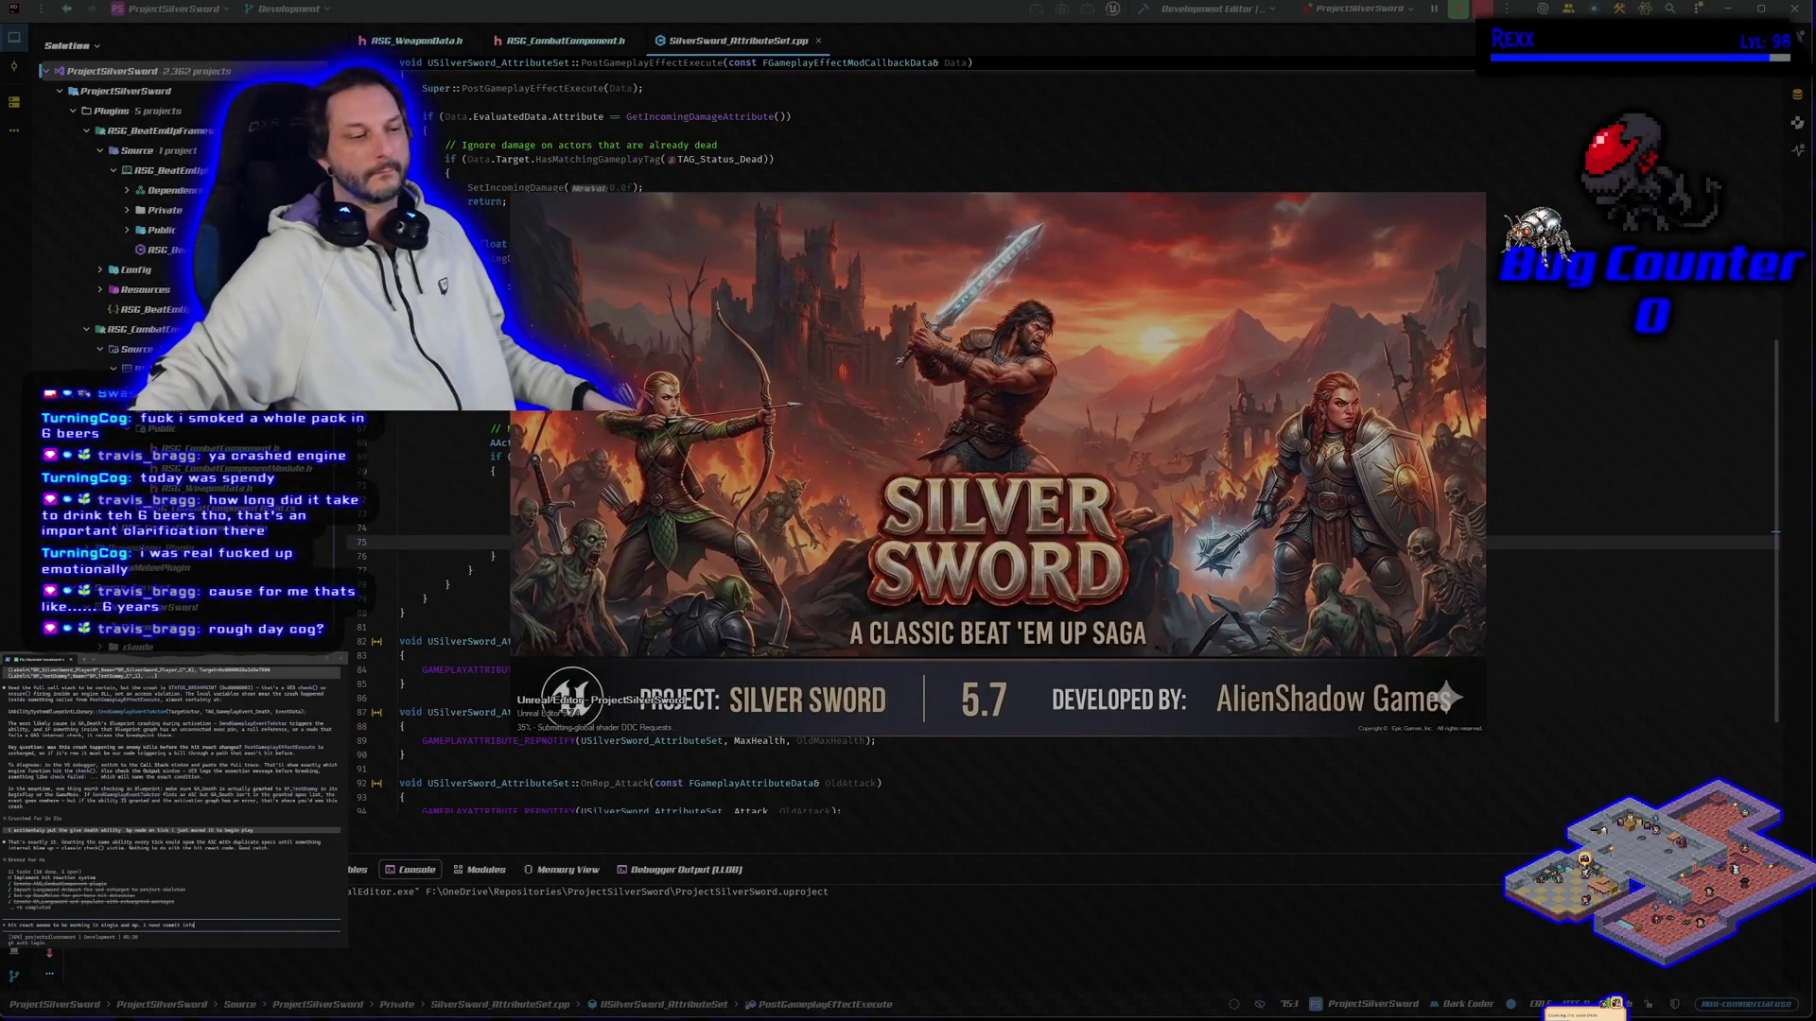
pyautogui.hotkey('alt', 'Tab')
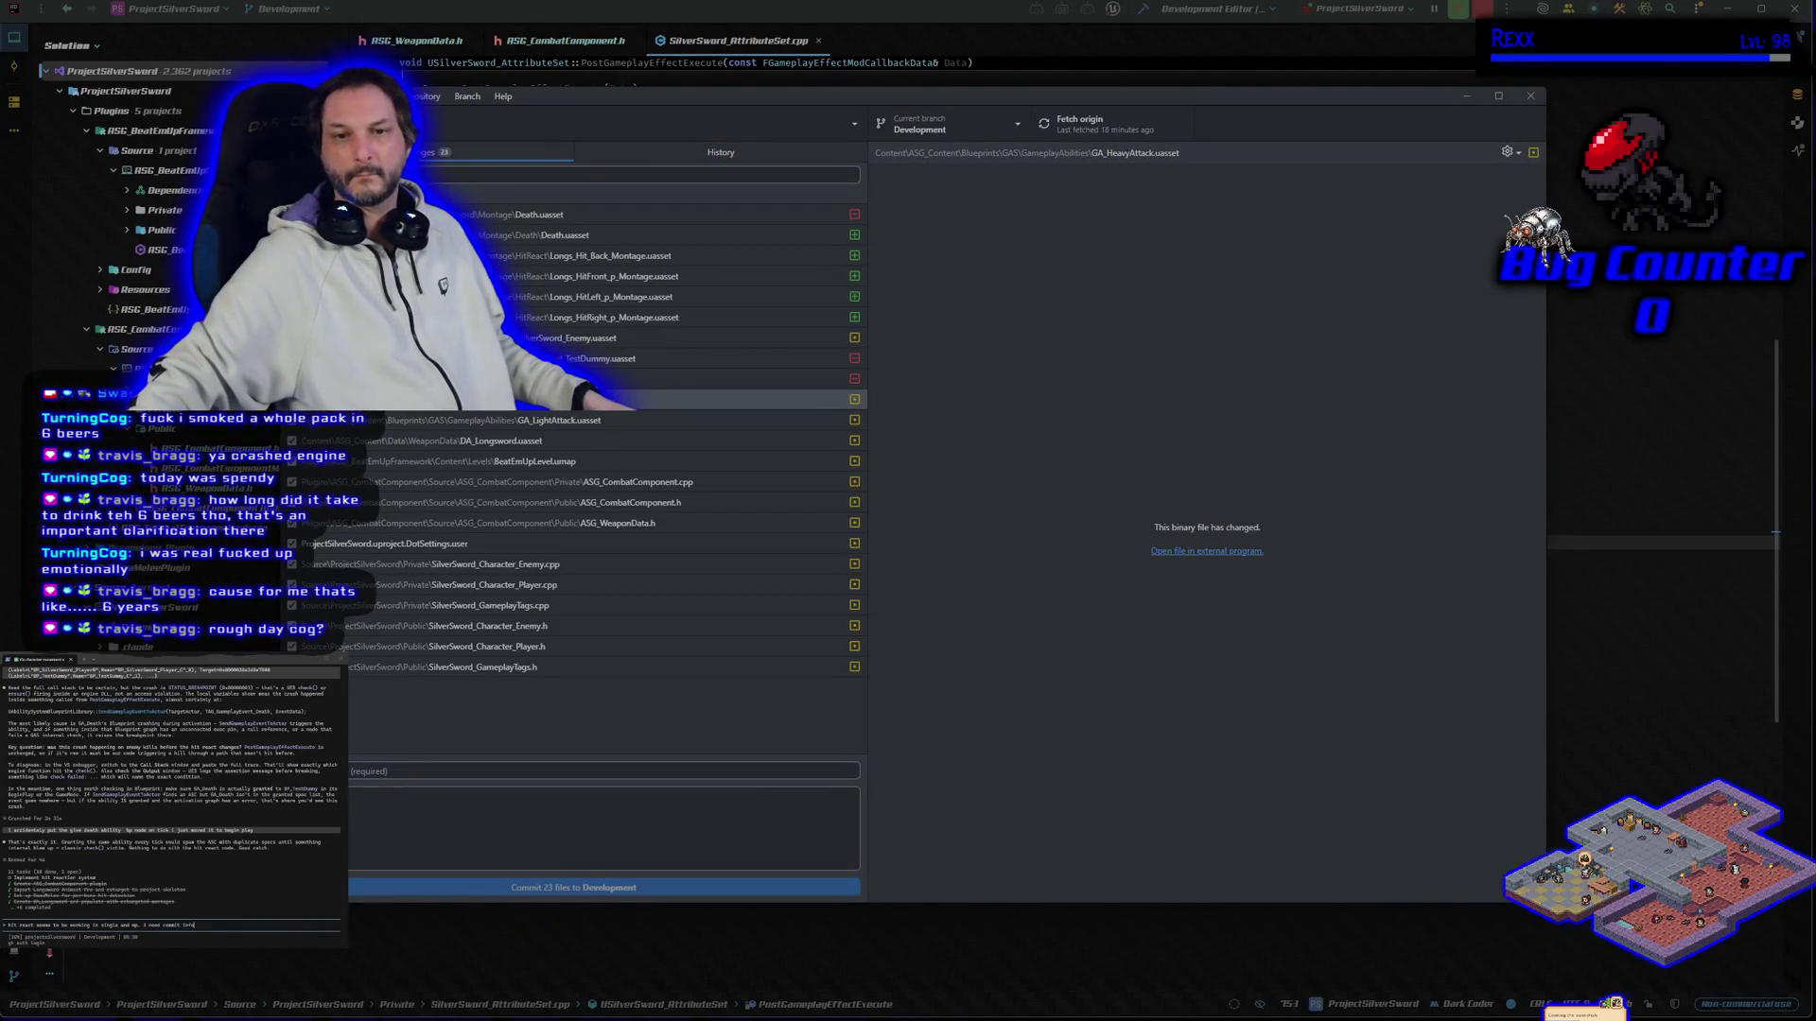
pyautogui.hotkey('alt', 'Tab')
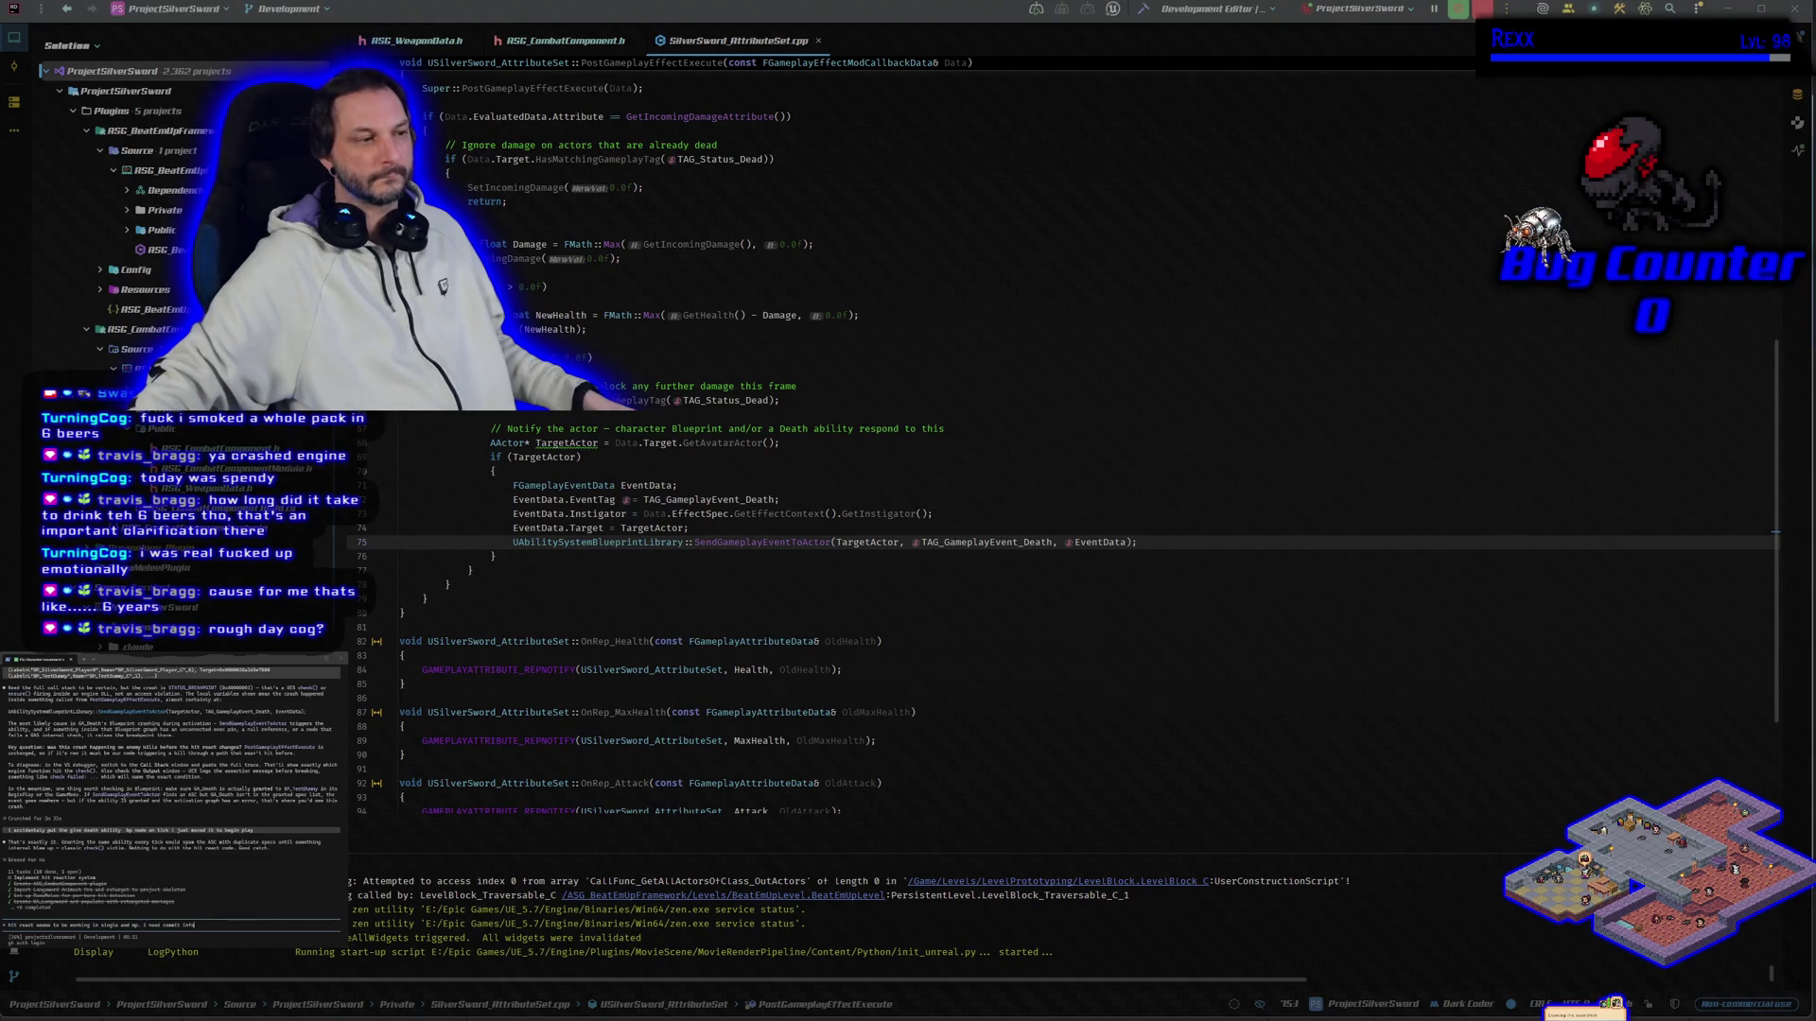
# Step: Back in Unreal, check GA_LightAttack, then play BeatEmUpLevel and run right toward the training dummy
pyautogui.hotkey('alt', 'Tab')
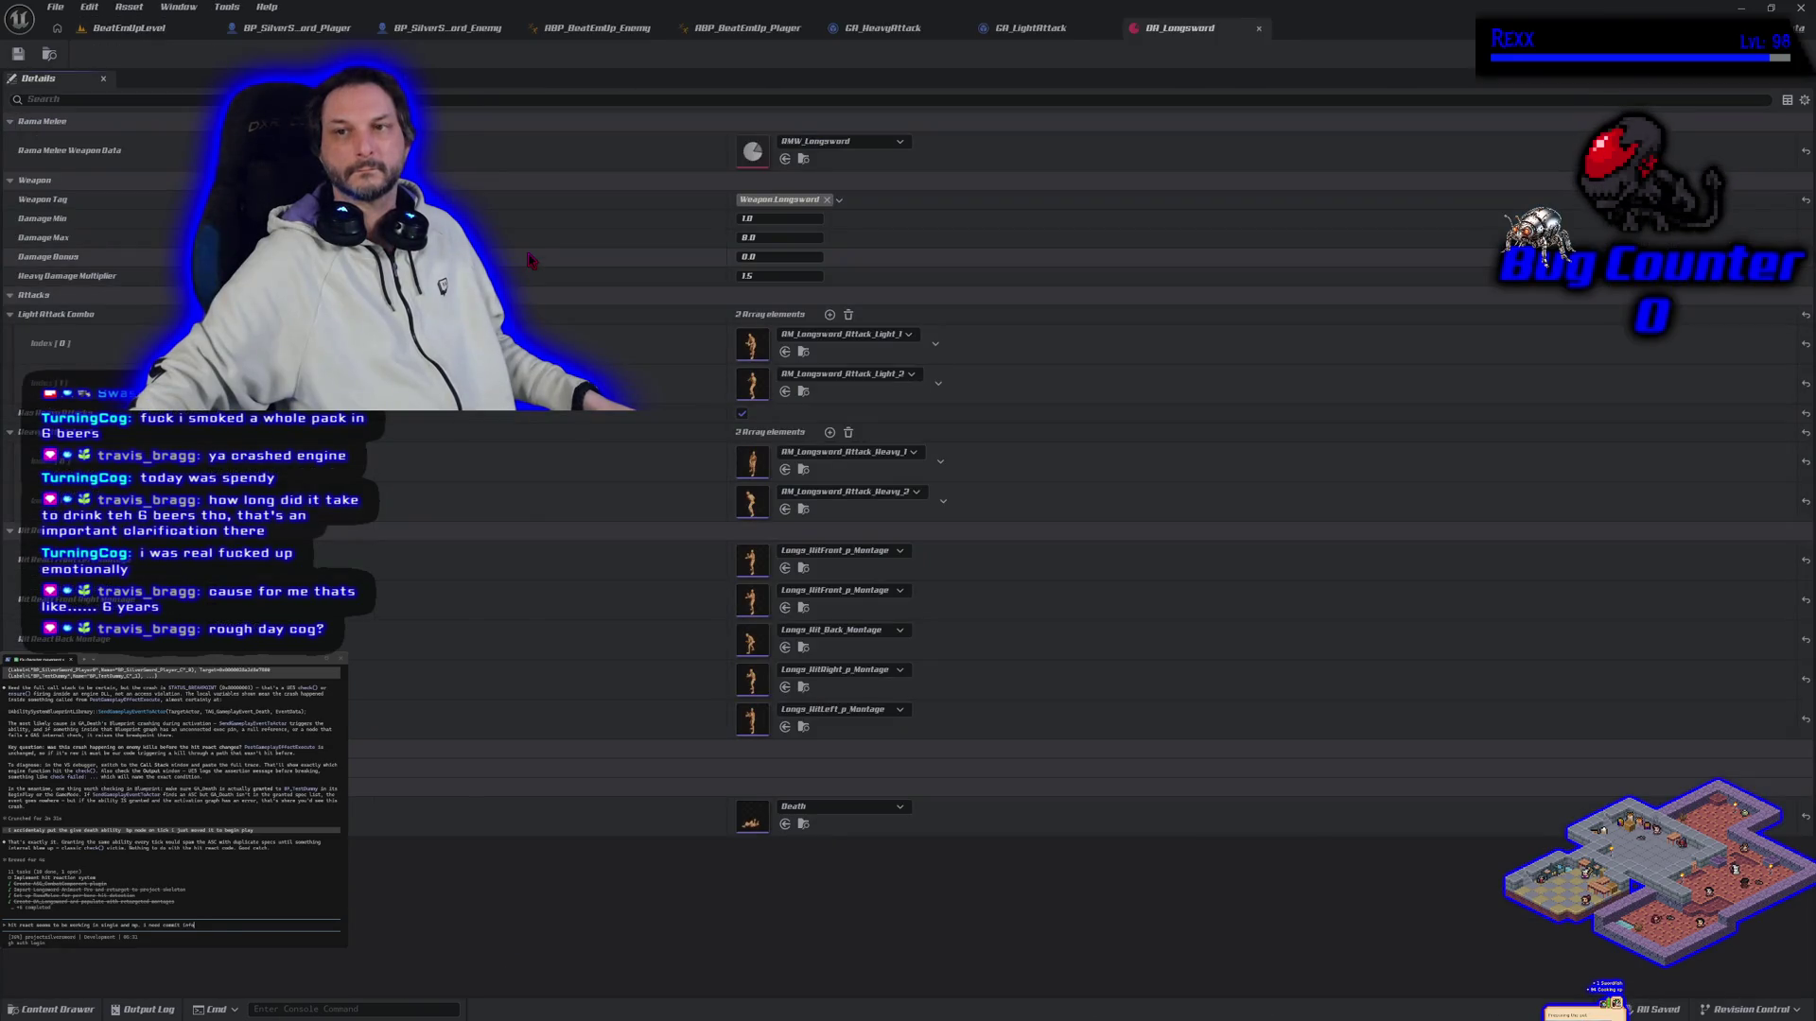
pyautogui.click(1037, 34)
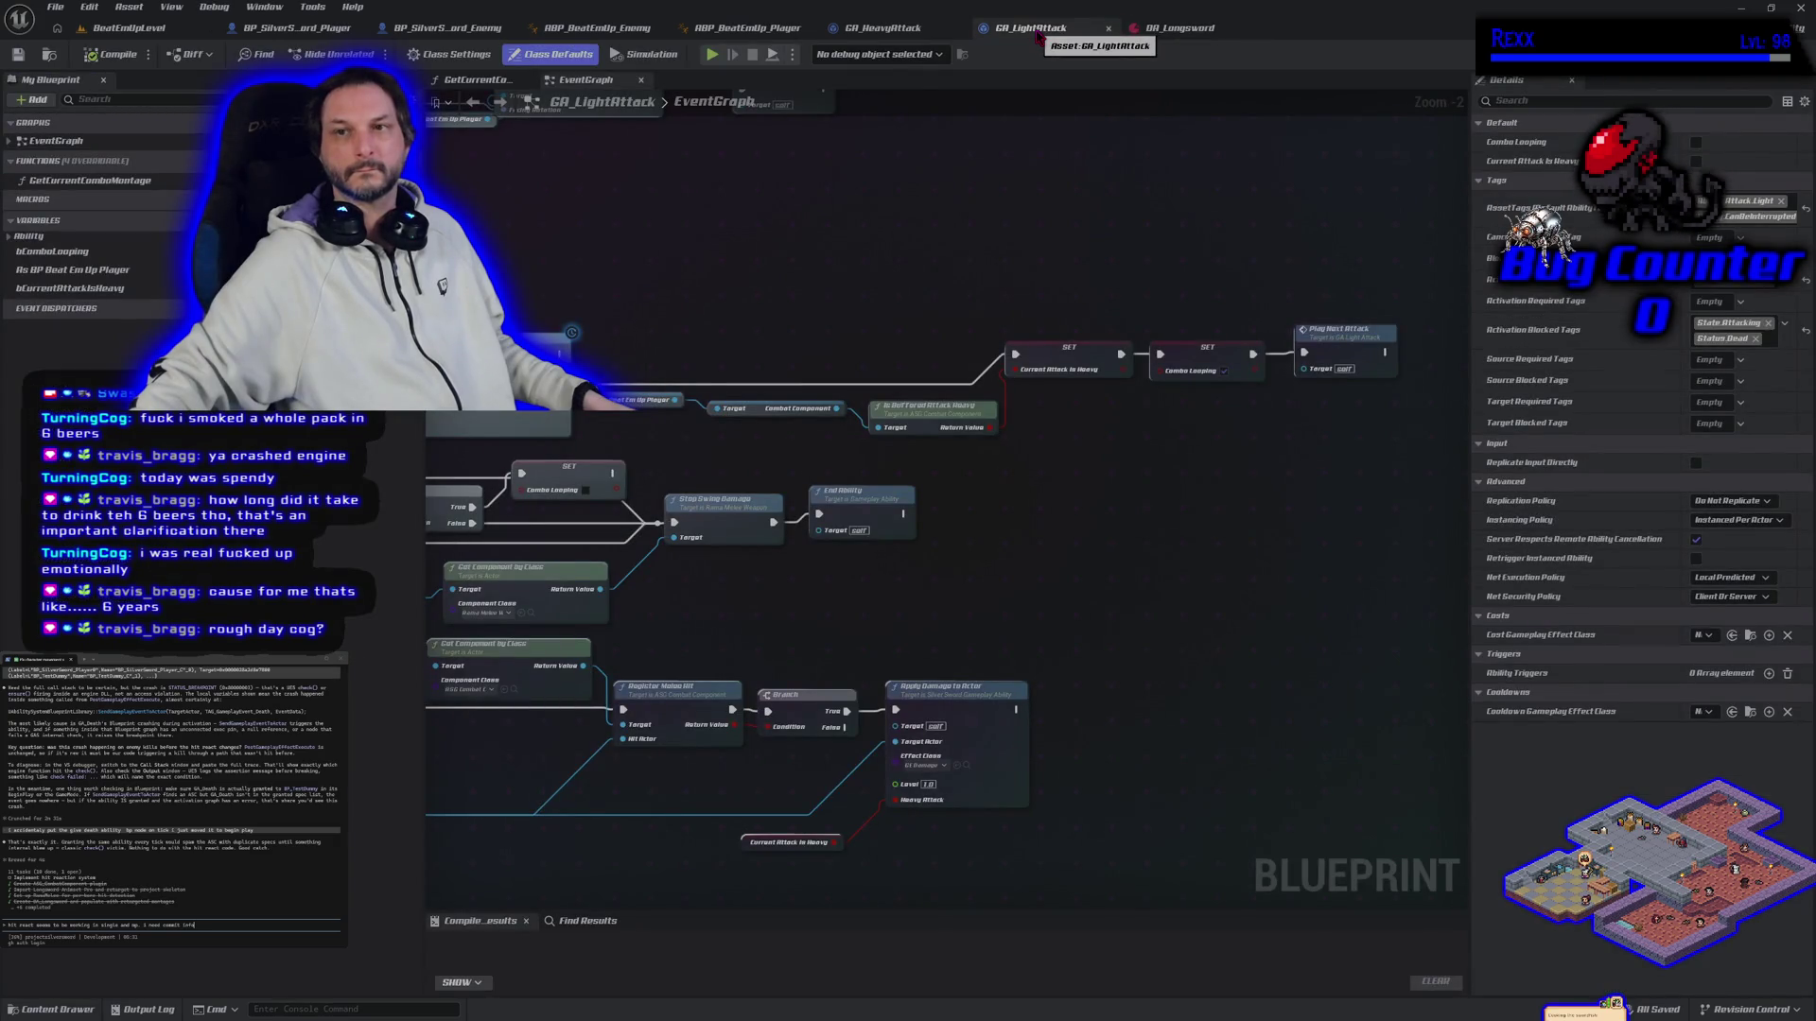
pyautogui.click(127, 27)
pyautogui.click(434, 53)
pyautogui.press('d')
pyautogui.press('d')
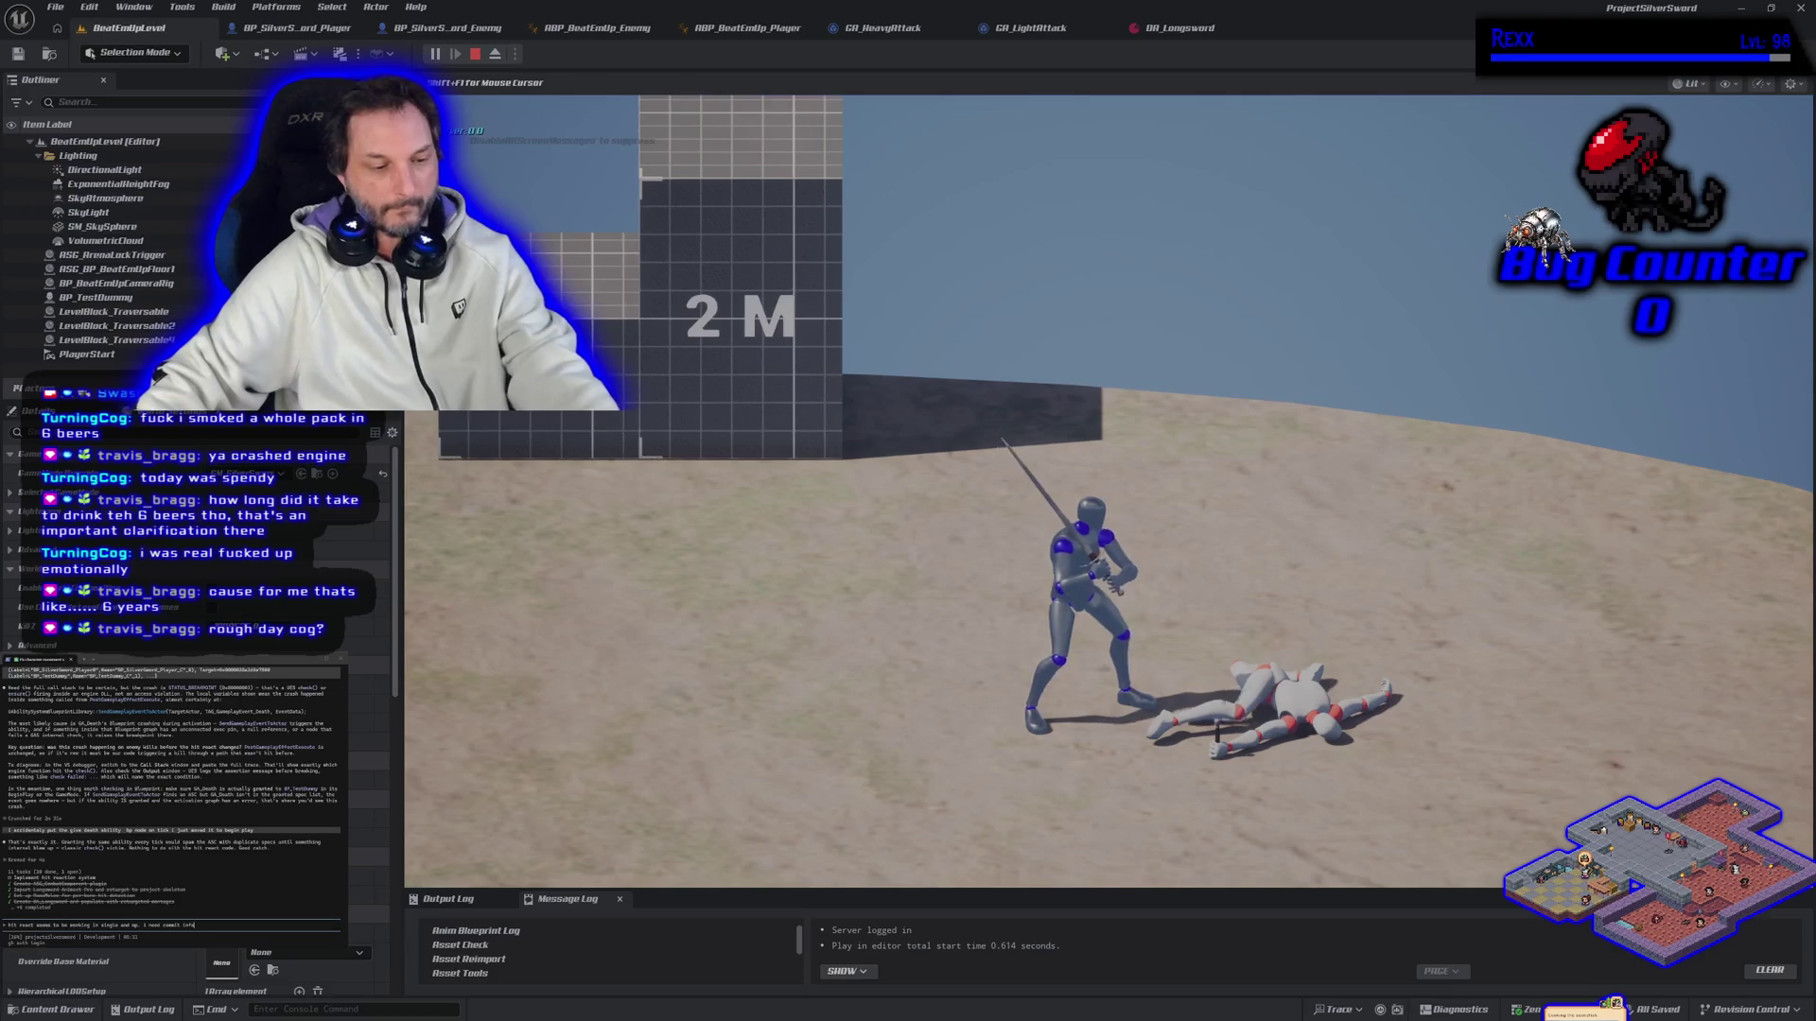
# Step: Restart play, run, roll and attack the white dummy until it falls, then stop and close Unreal
pyautogui.press('Escape')
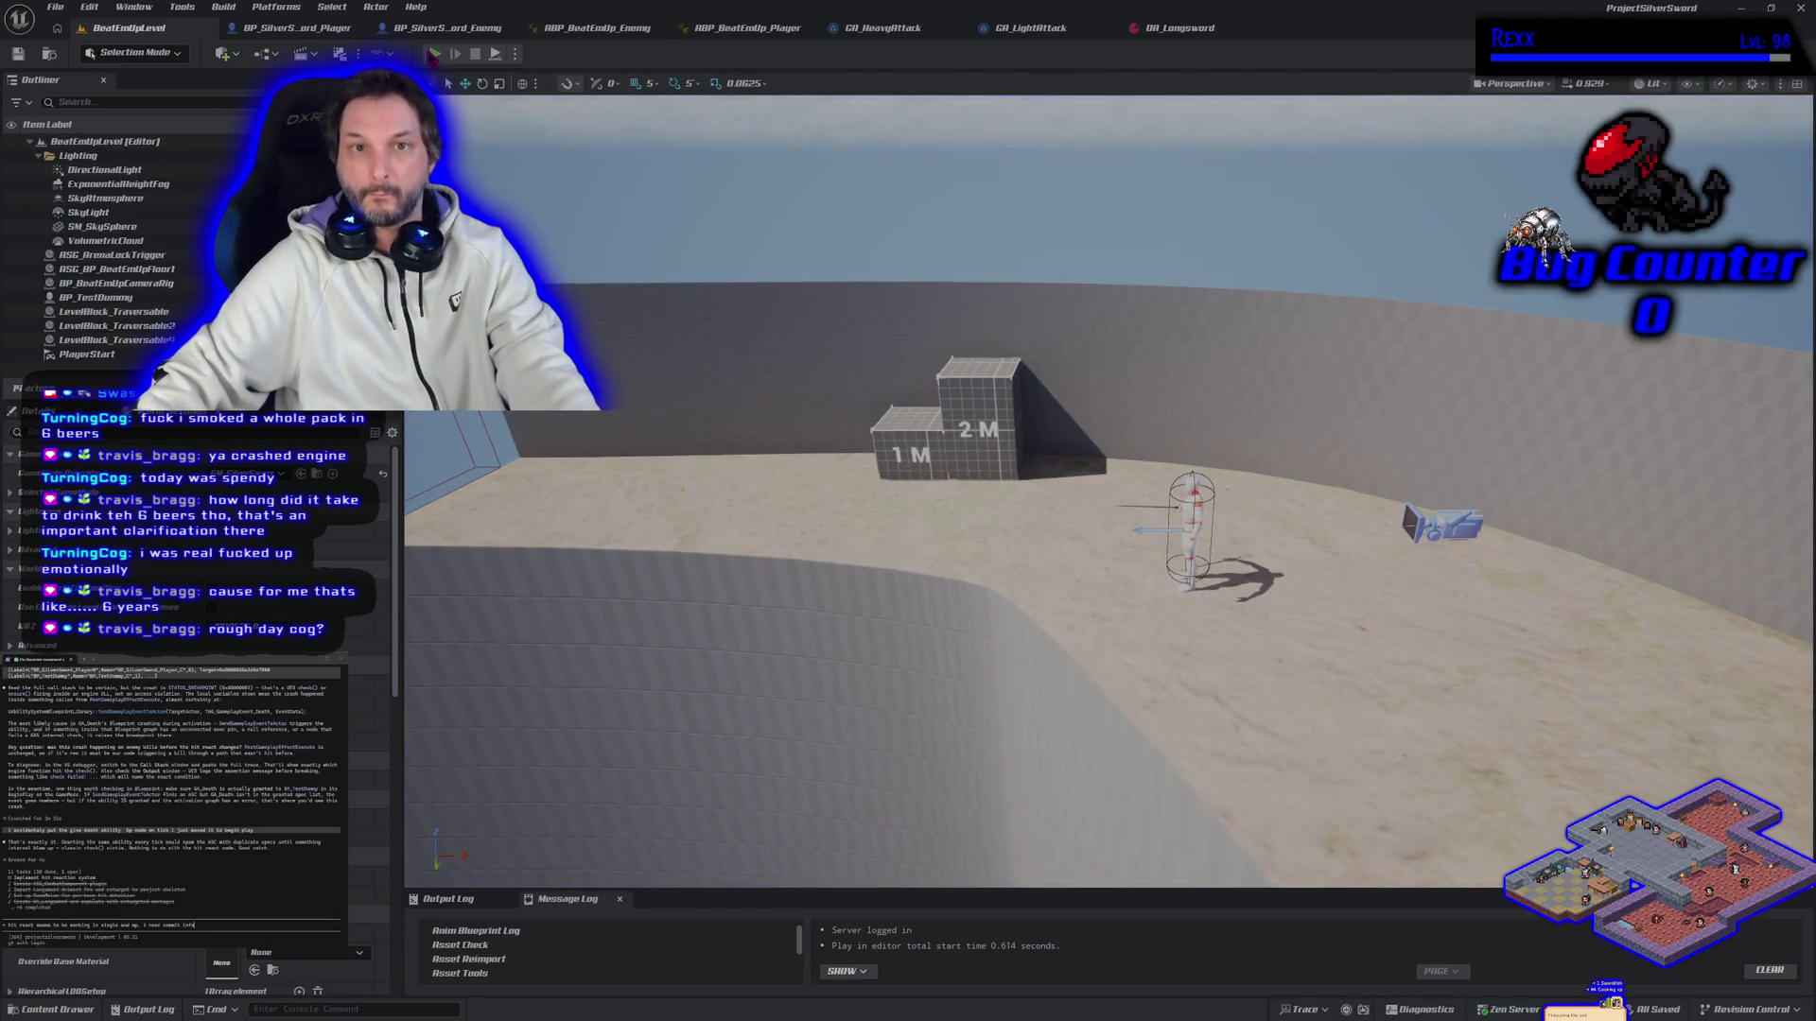
pyautogui.click(433, 54)
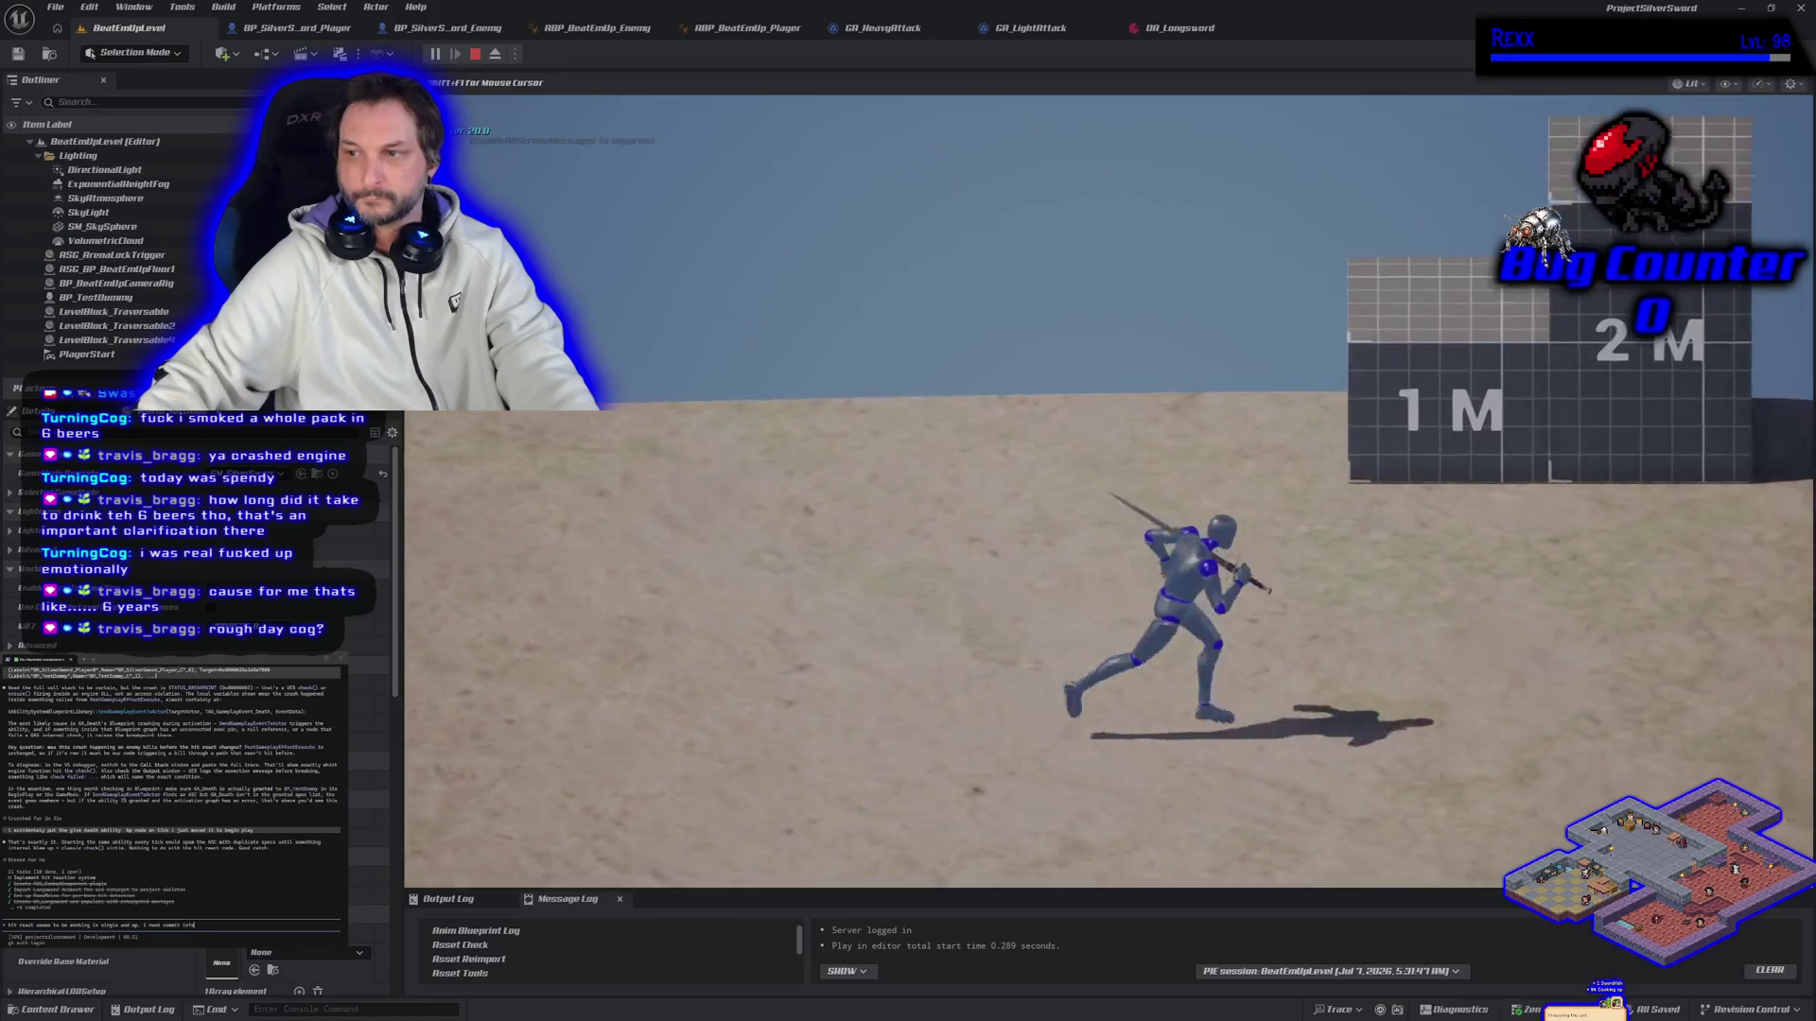
pyautogui.press('d')
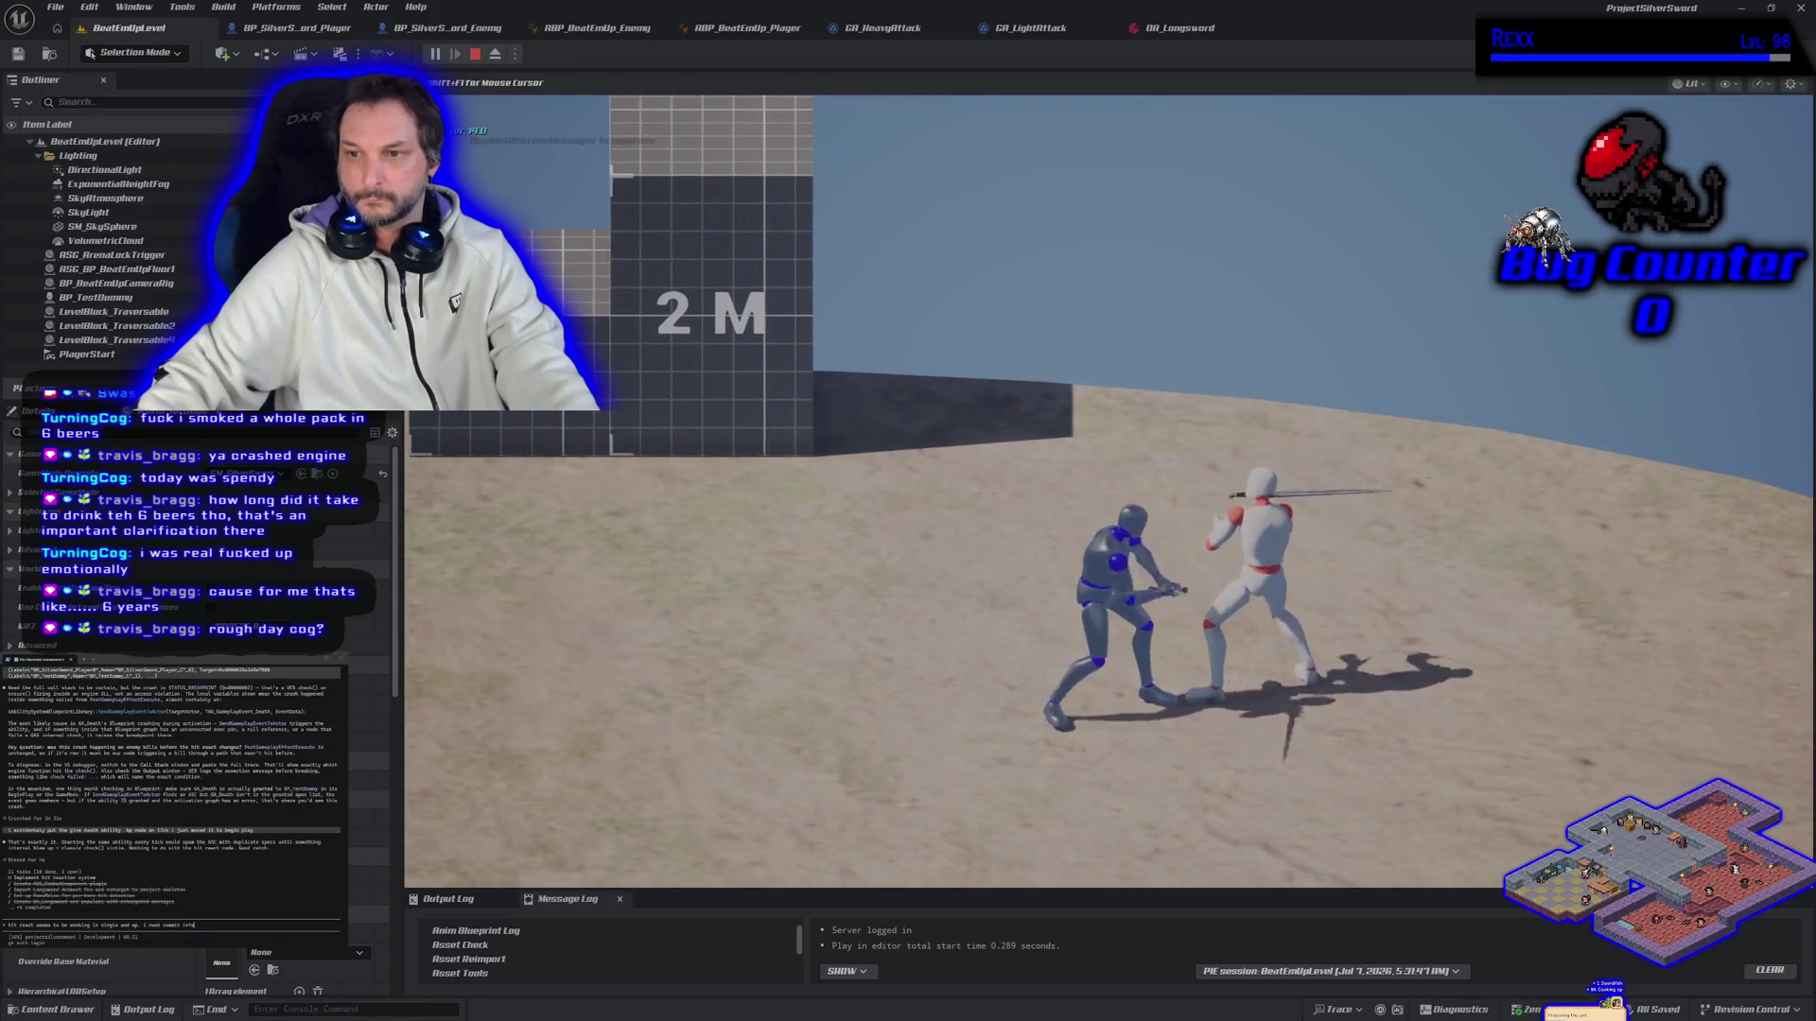
pyautogui.press('space')
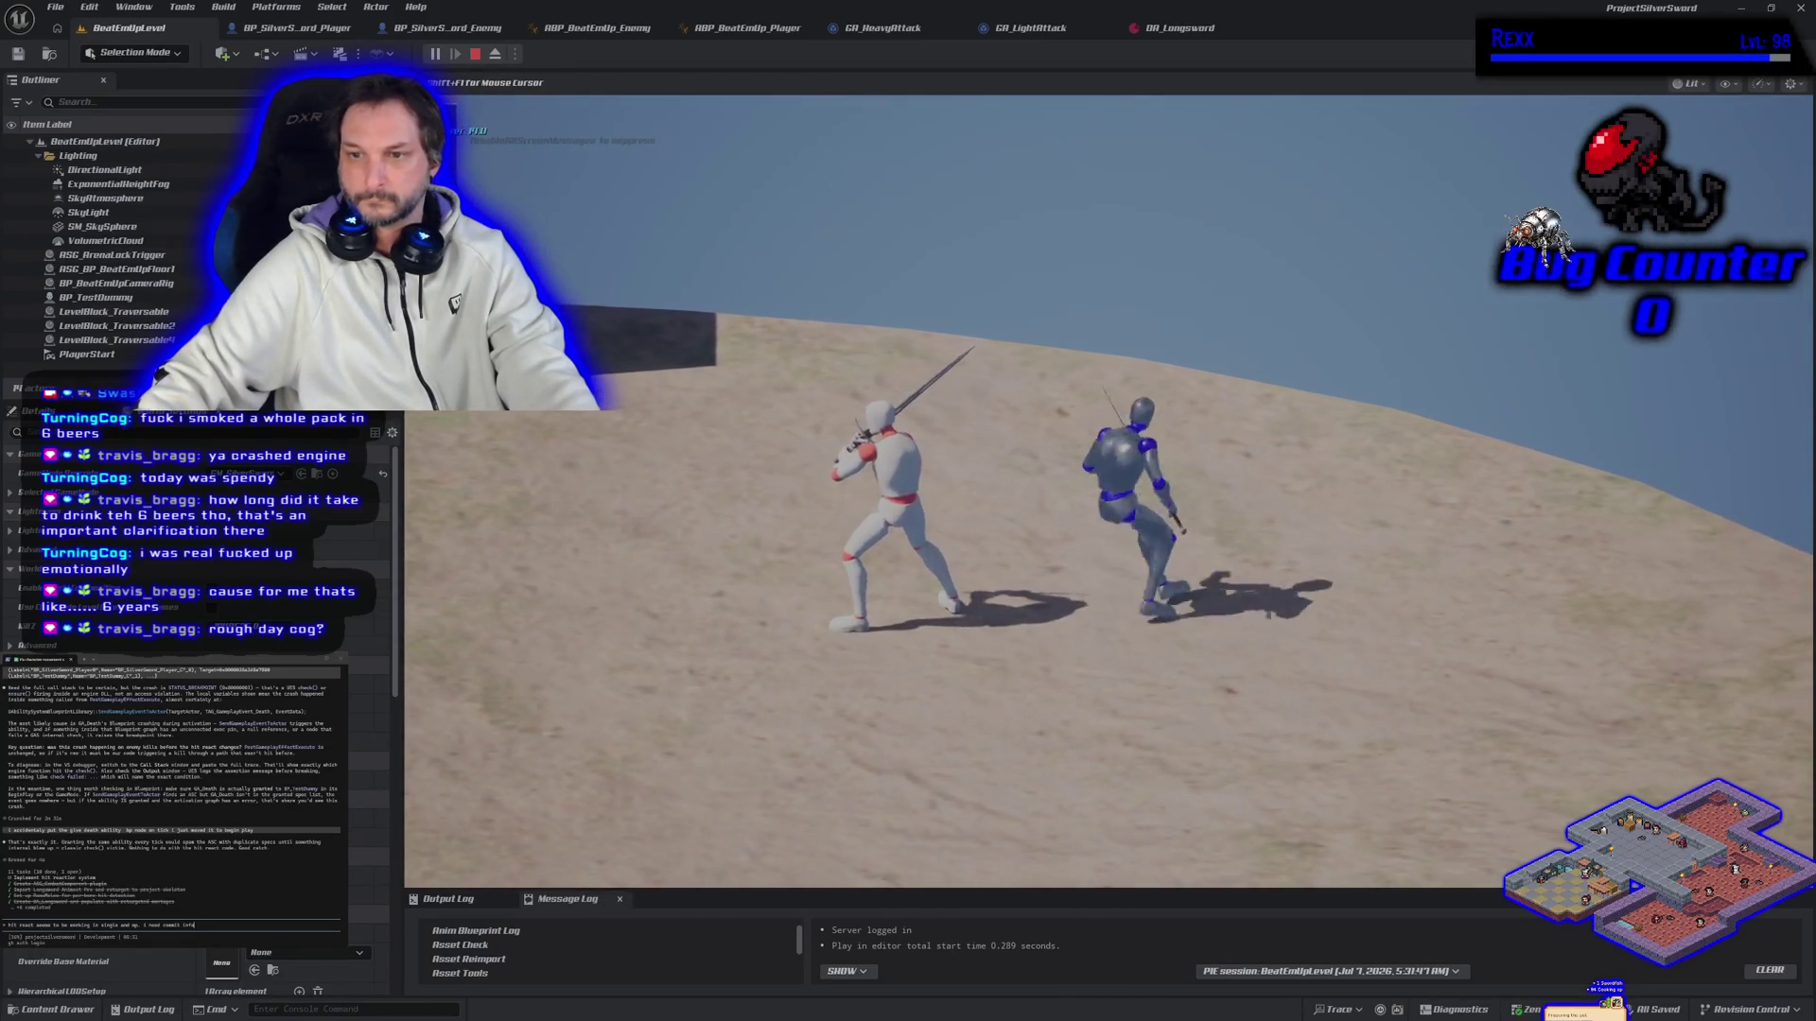
pyautogui.press('a')
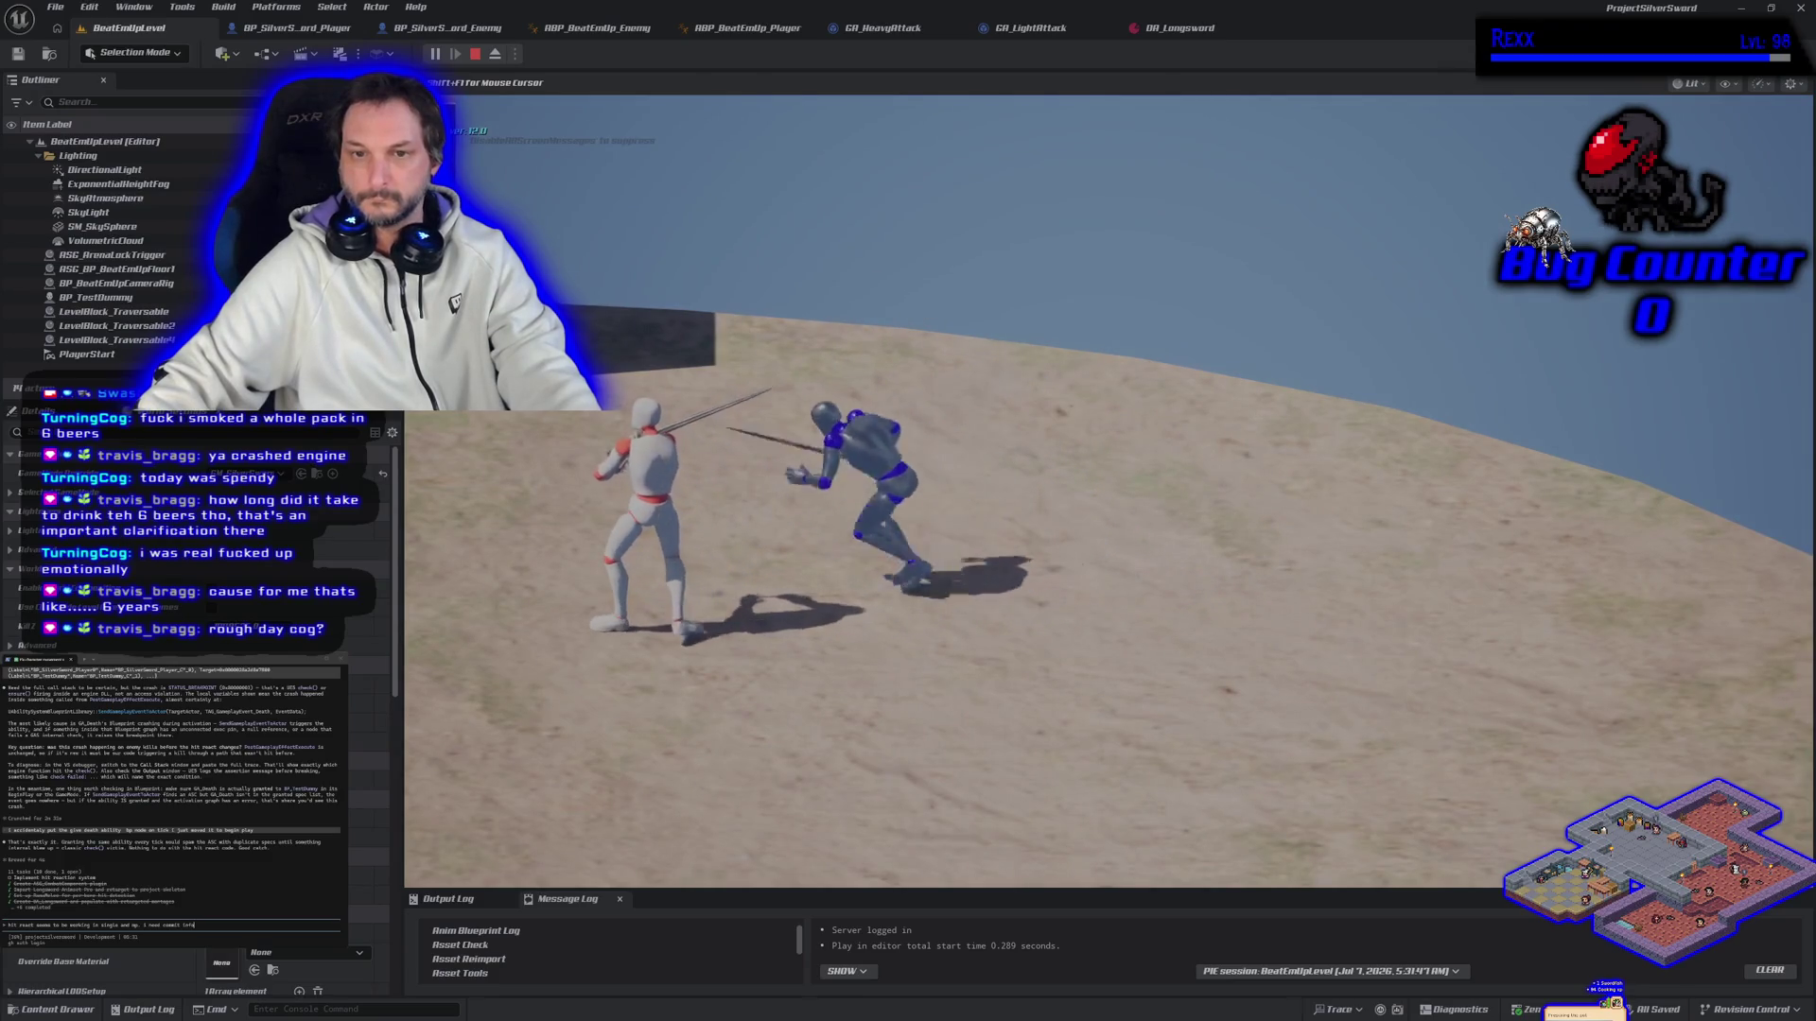
pyautogui.press('a')
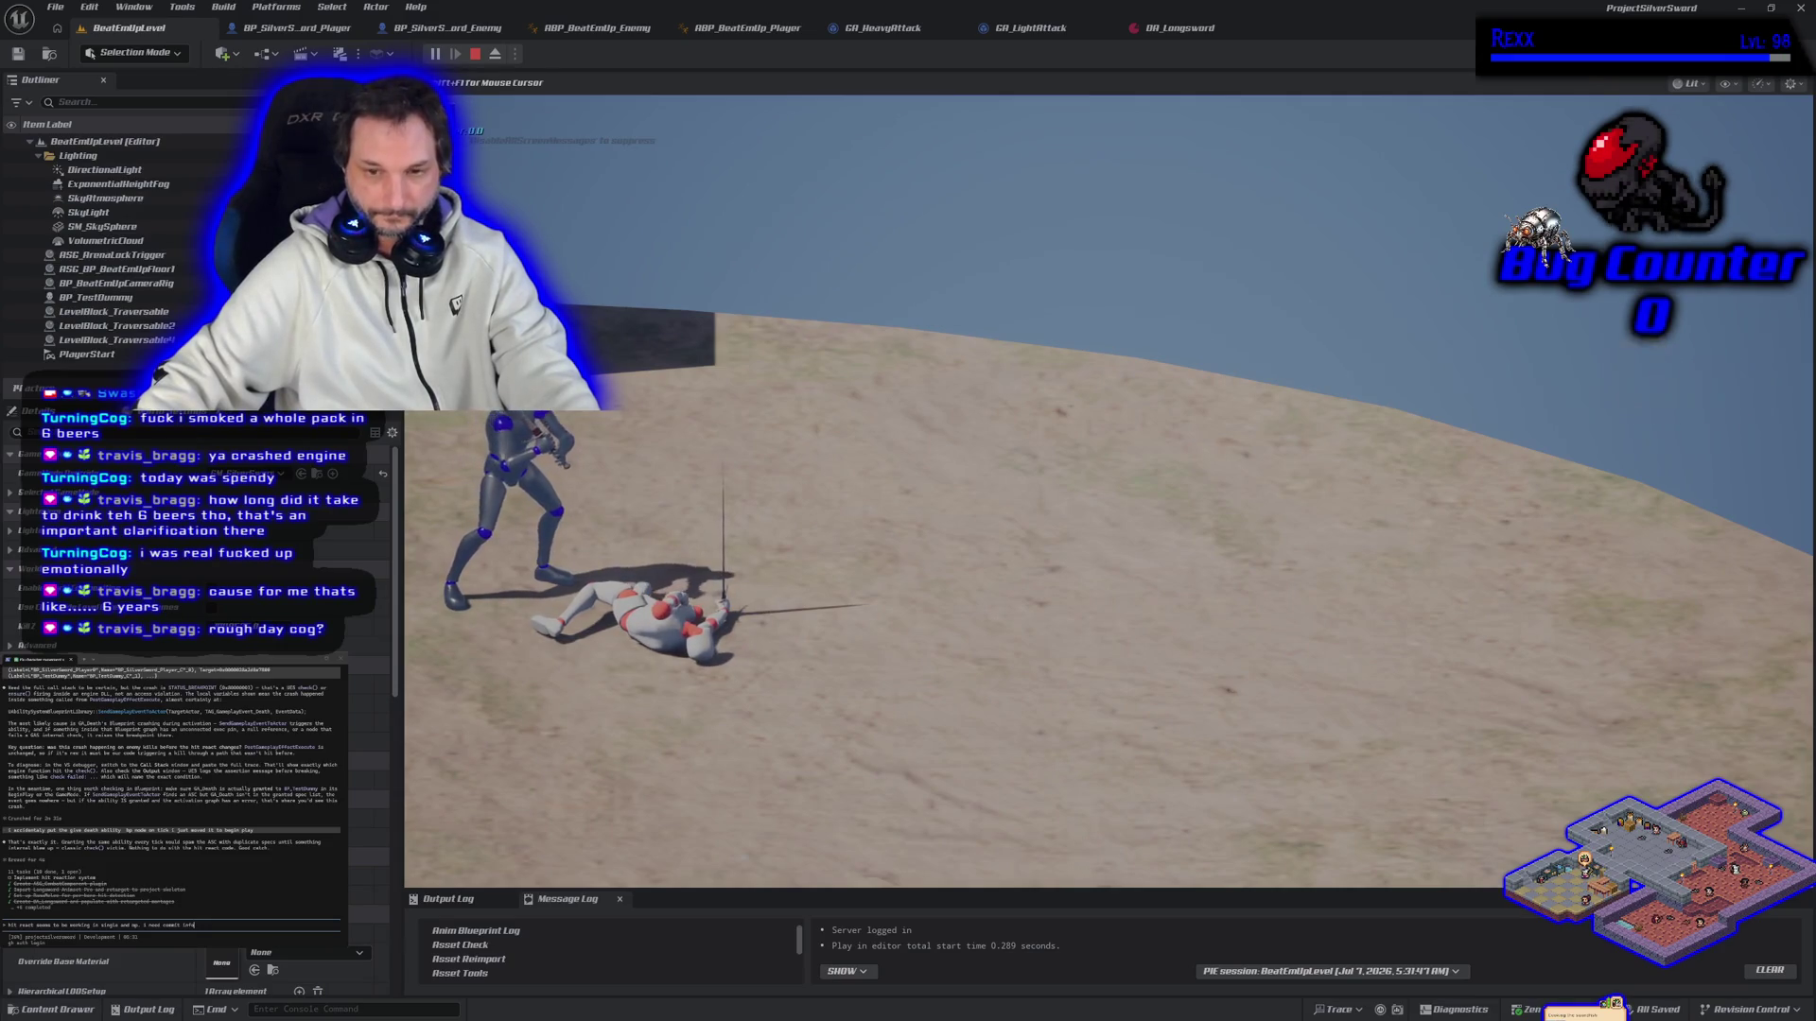
pyautogui.press('Escape')
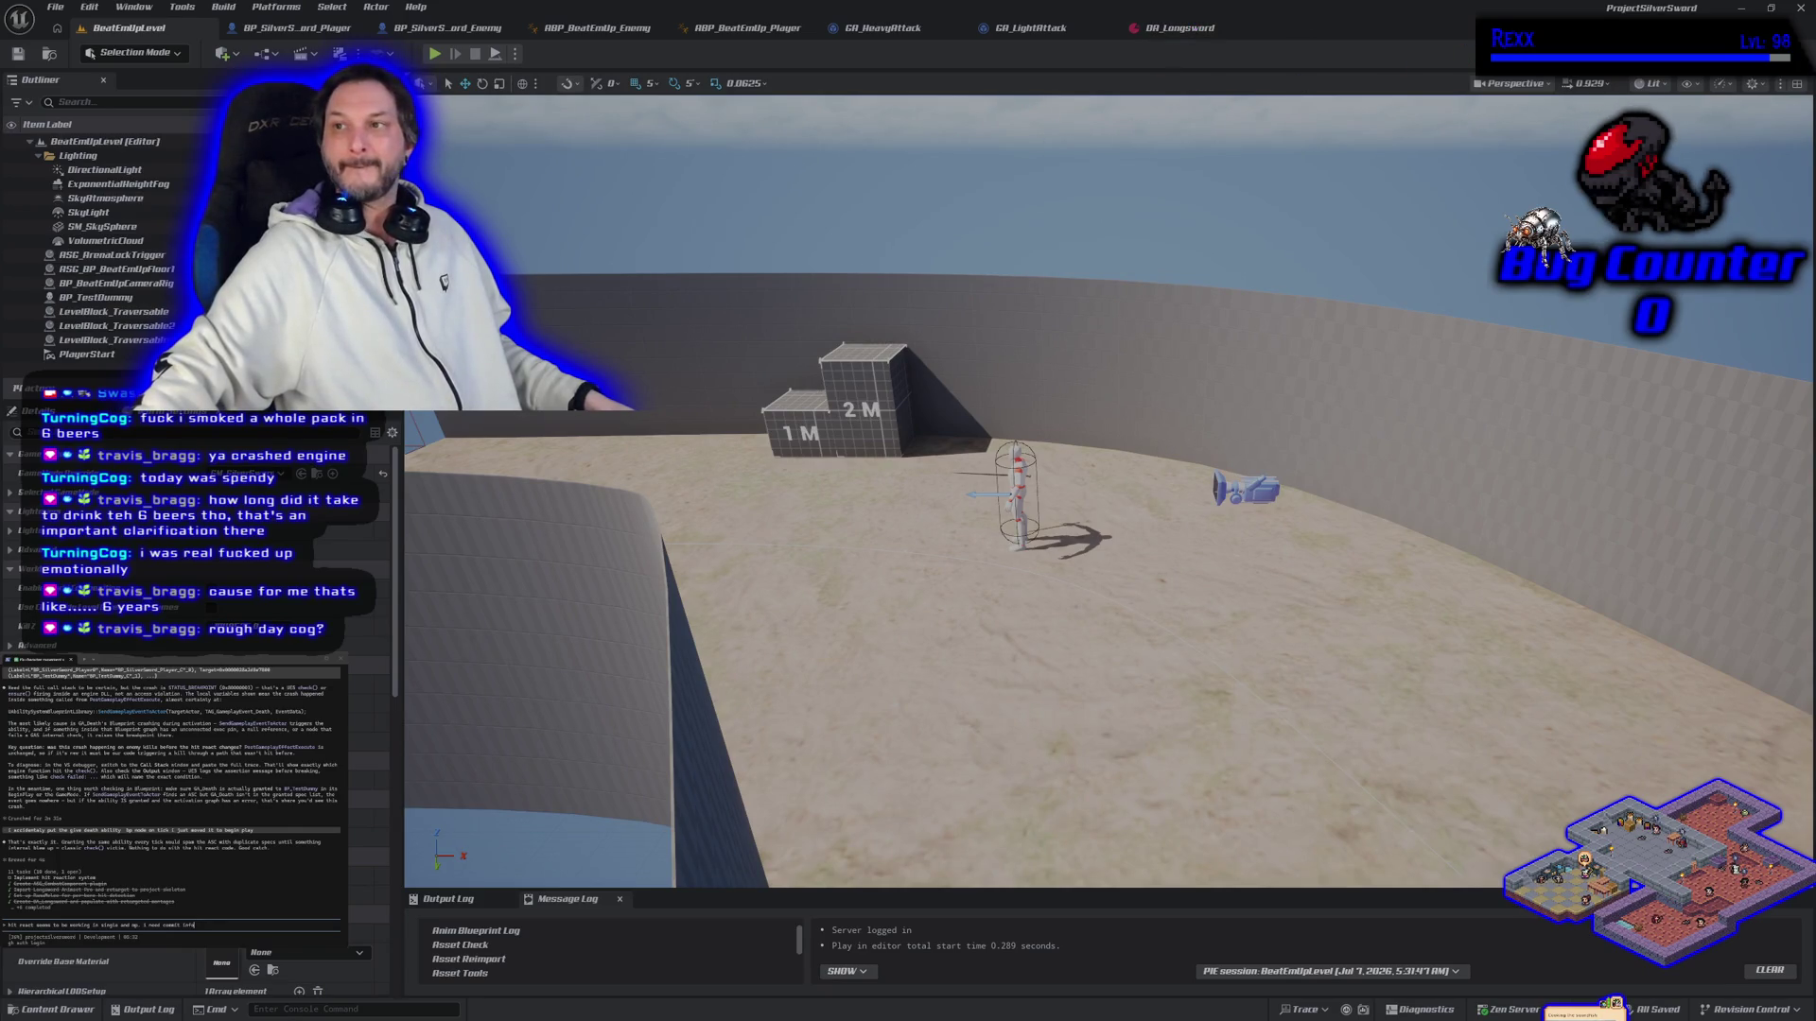
pyautogui.click(1799, 8)
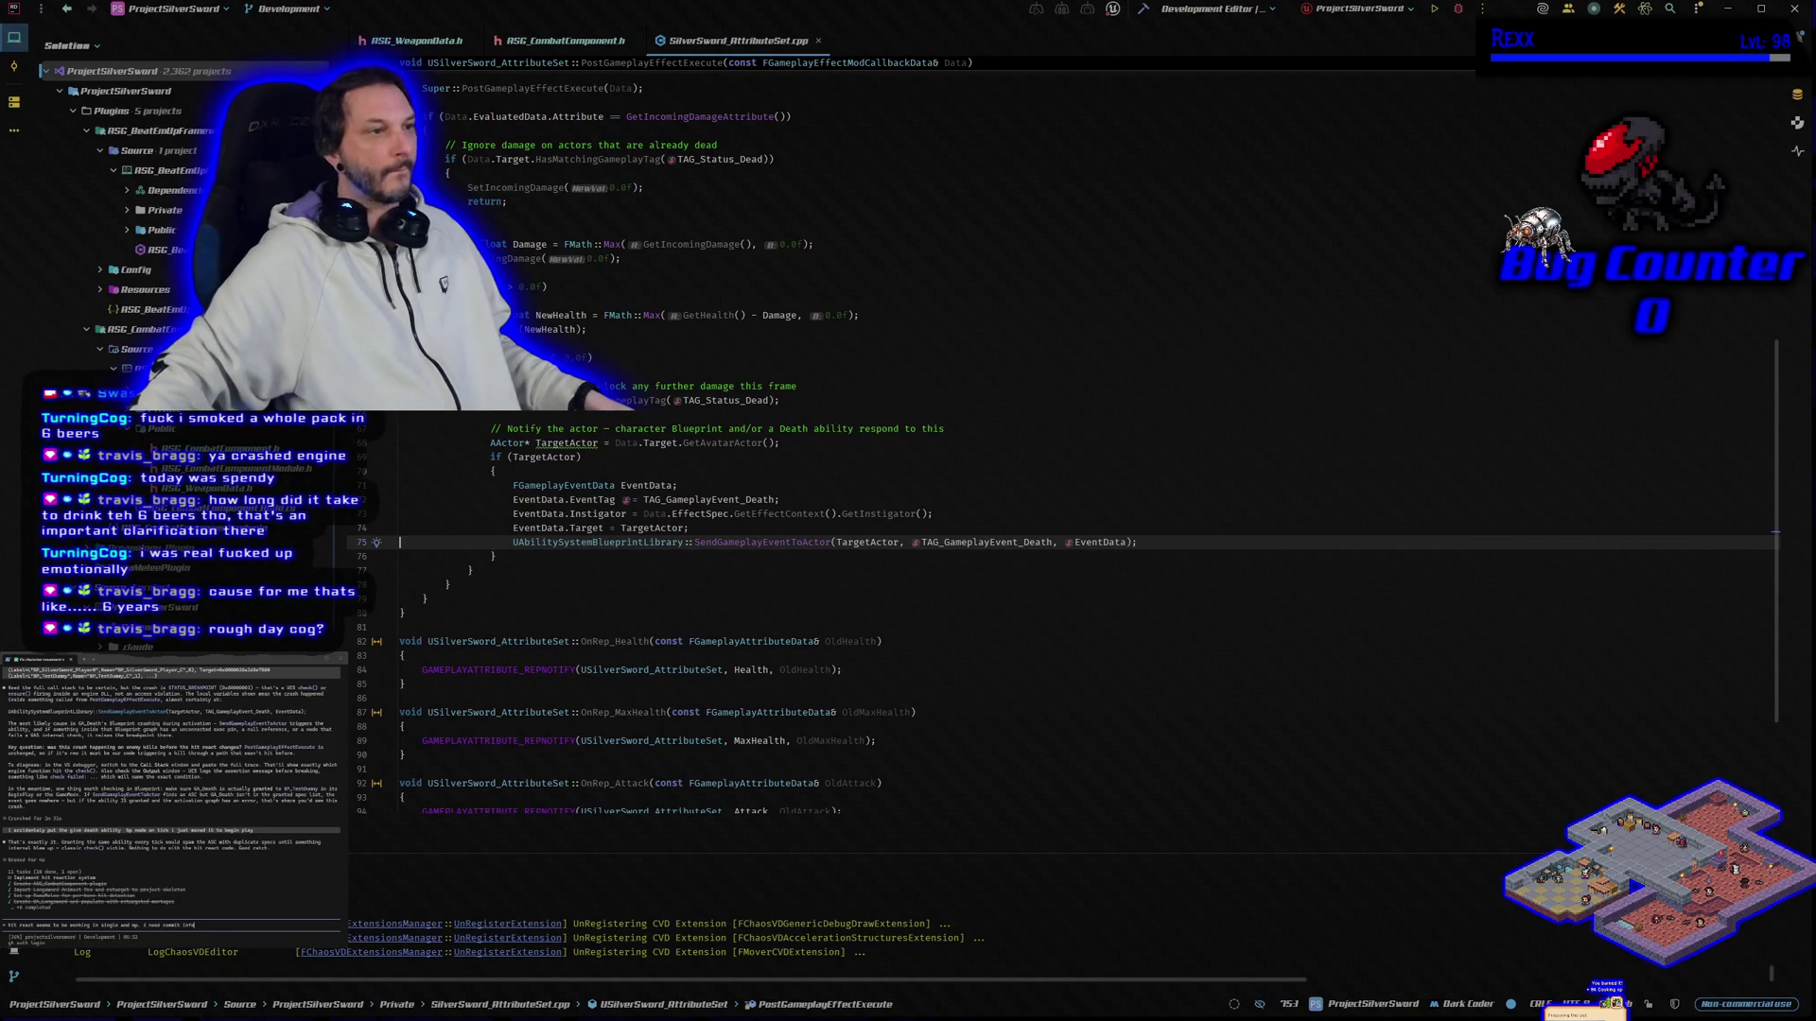
# Step: Send the request to the assistant and approve its git diff and git log commands
pyautogui.press('Return')
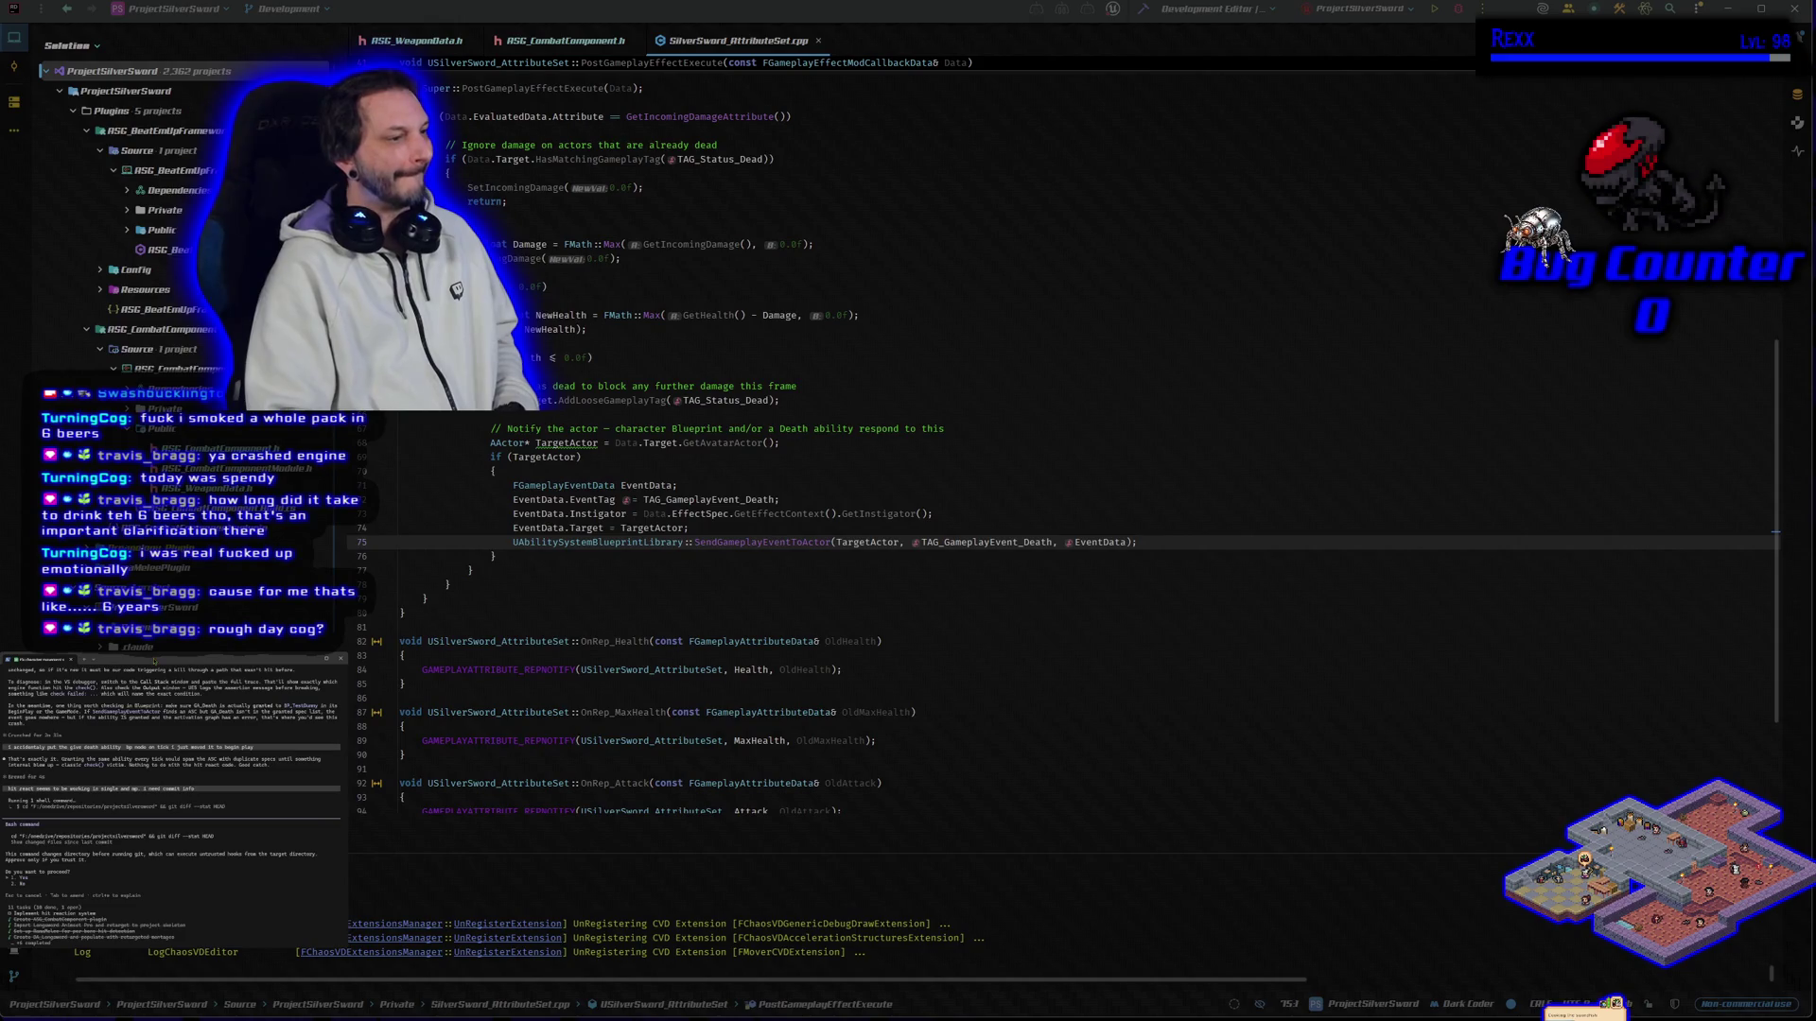
pyautogui.press('Return')
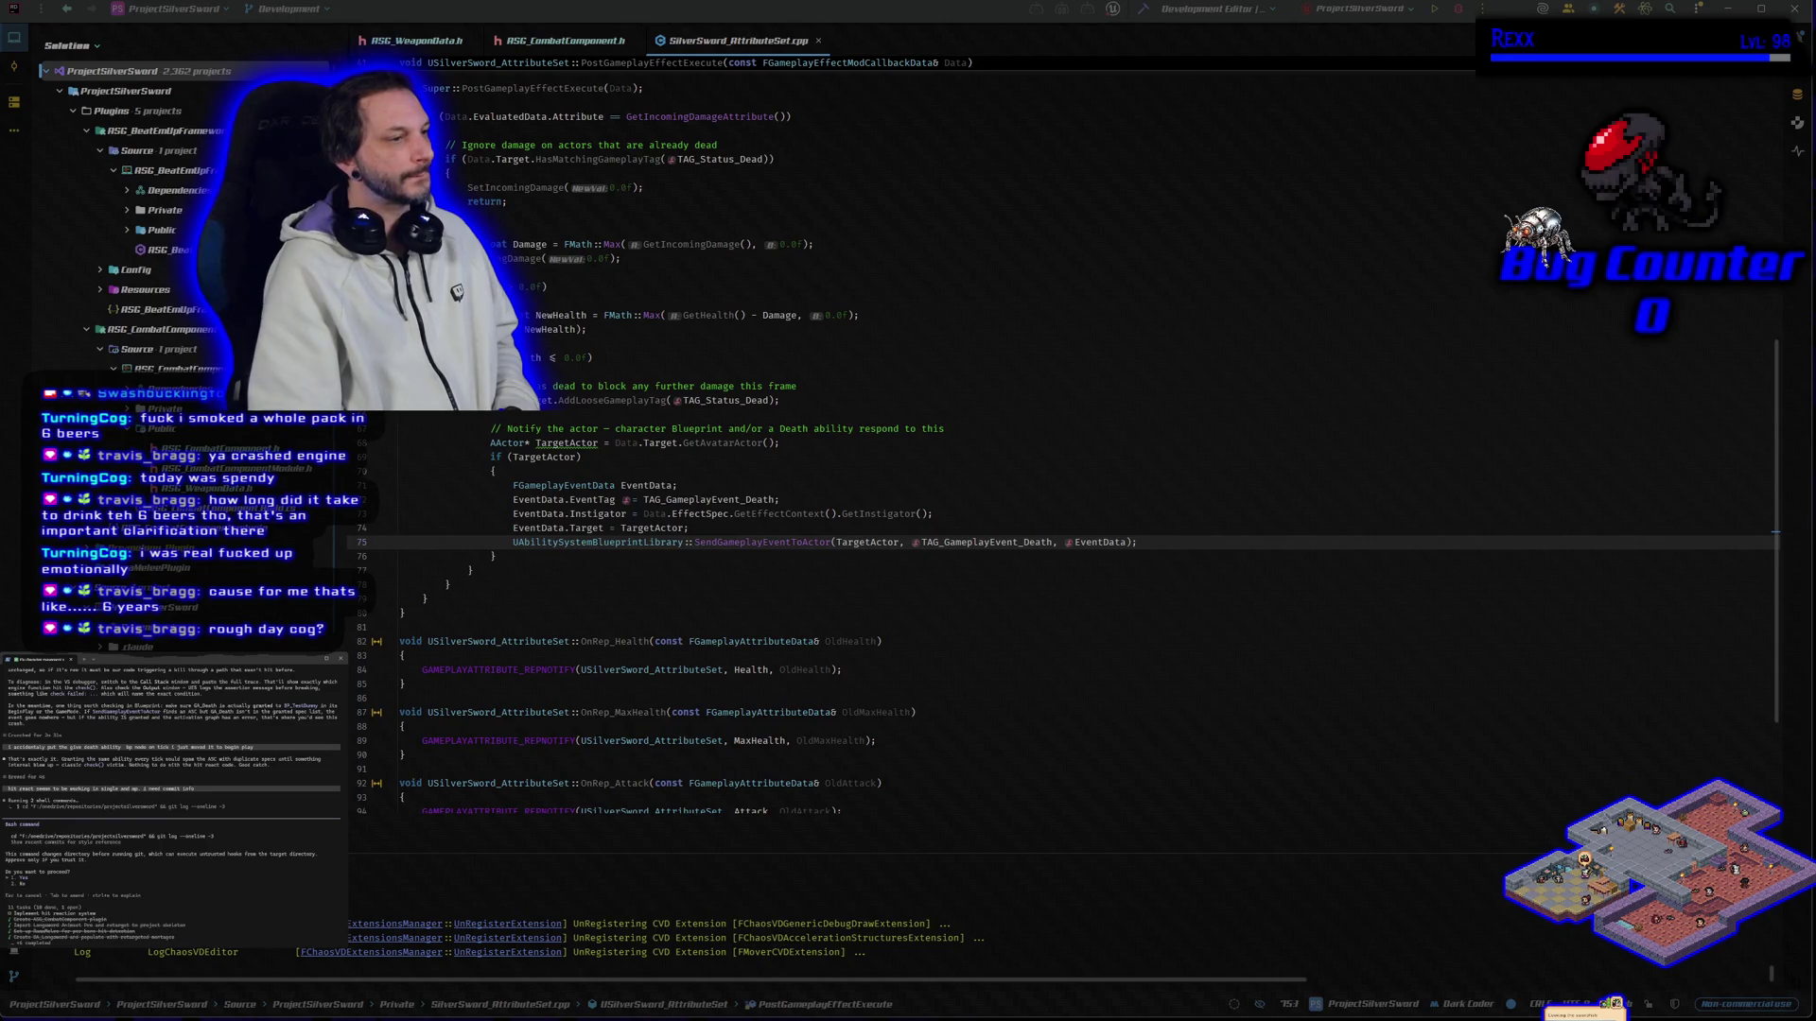
pyautogui.press('Return')
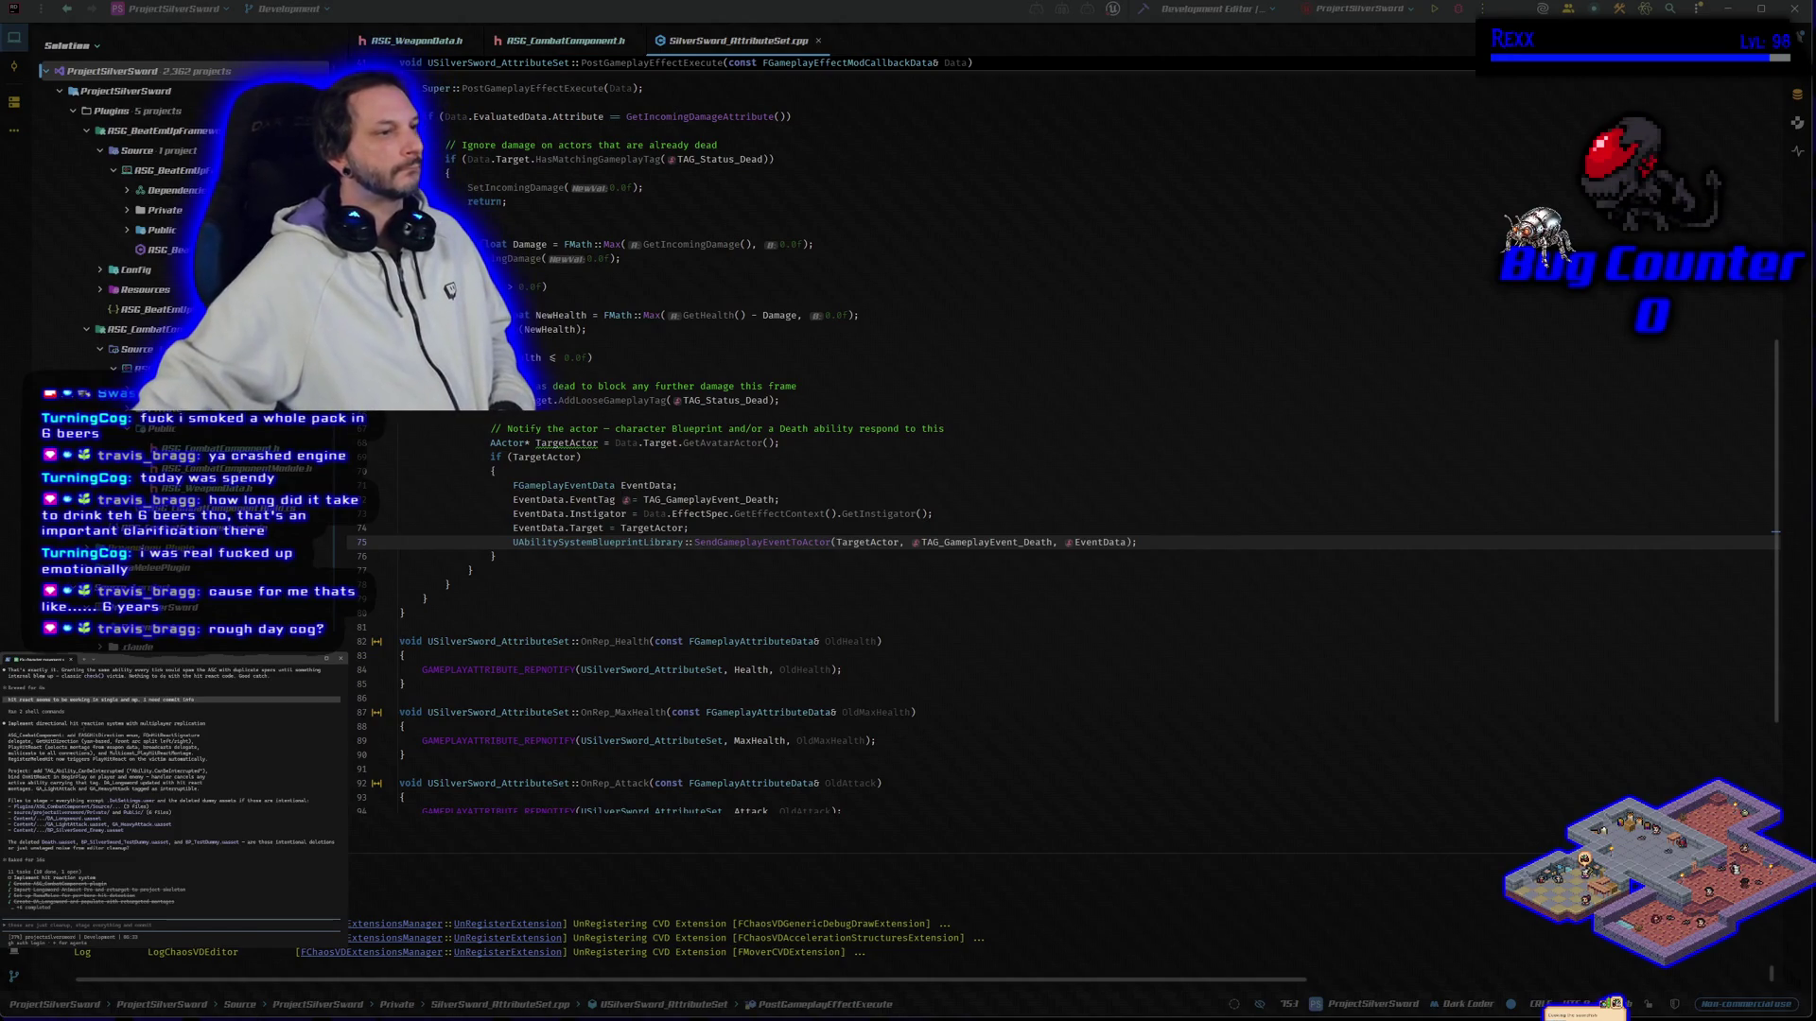
# Step: Copy the summary 'Implement directional hit reaction system with multiplayer replication' and bring up GitHub Desktop
pyautogui.moveTo(8, 723)
pyautogui.mouseDown()
pyautogui.moveTo(336, 728)
pyautogui.moveTo(209, 726)
pyautogui.mouseUp()
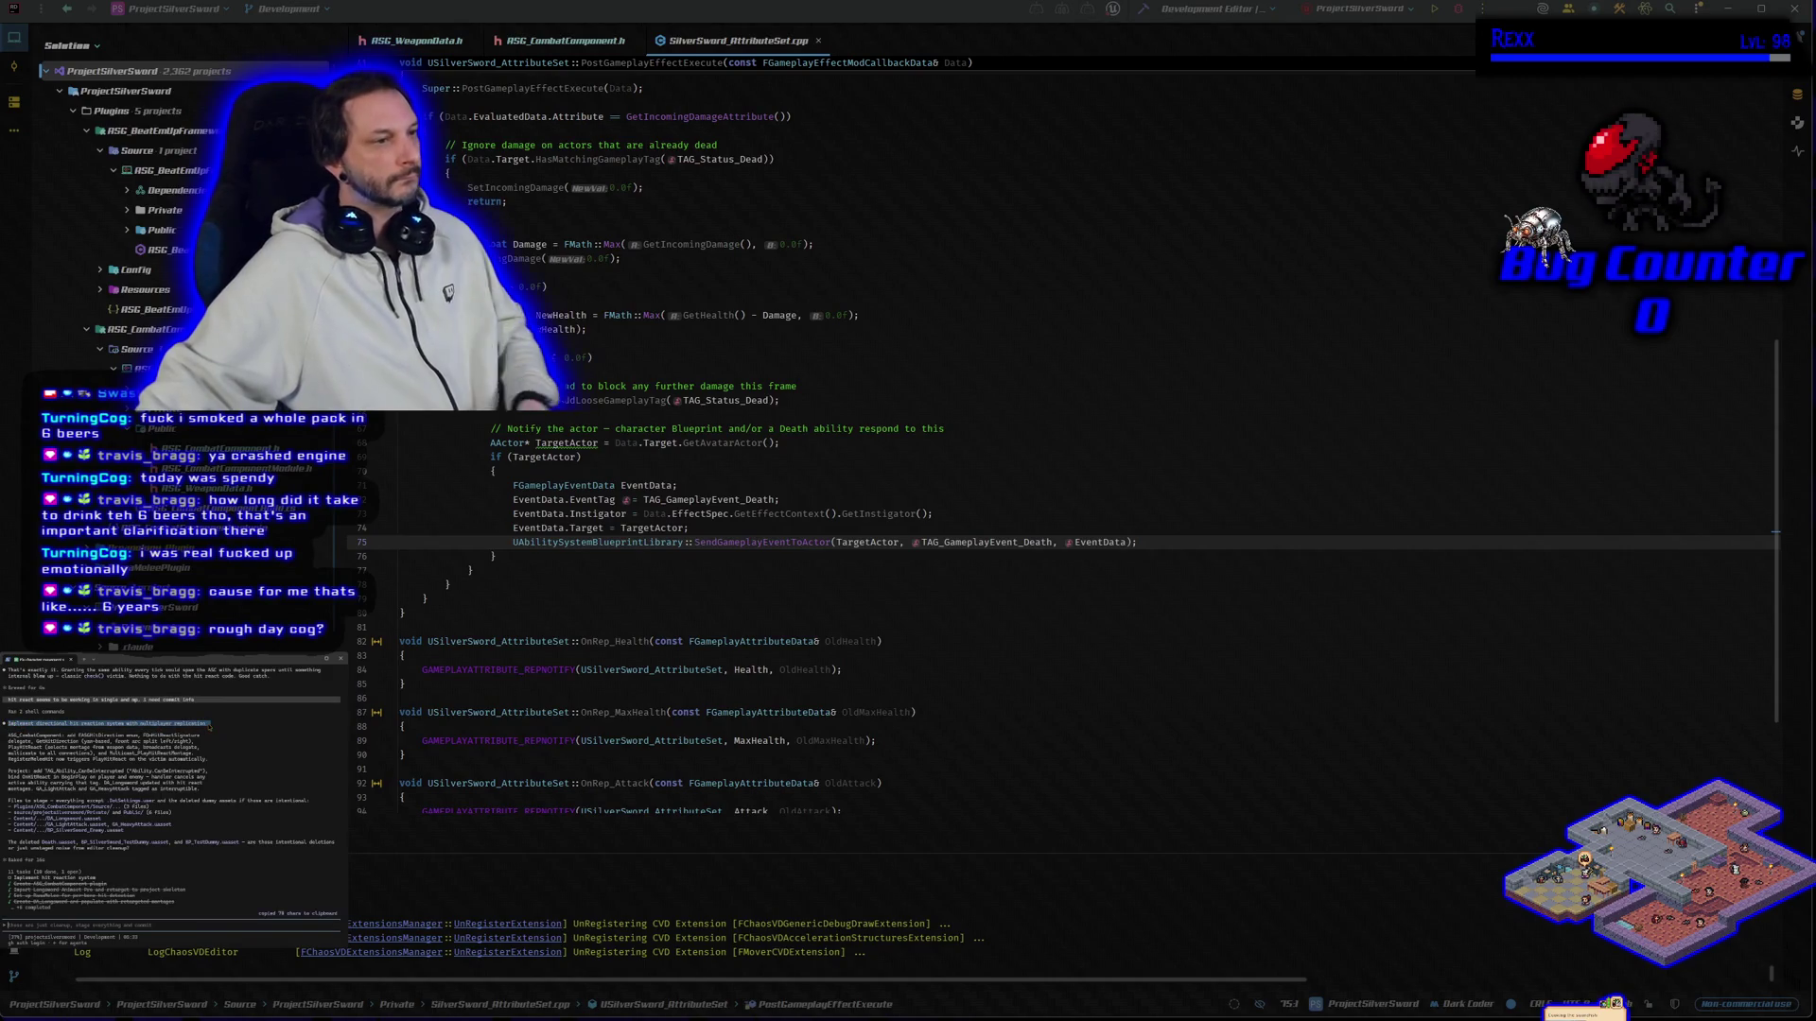
pyautogui.click(209, 727)
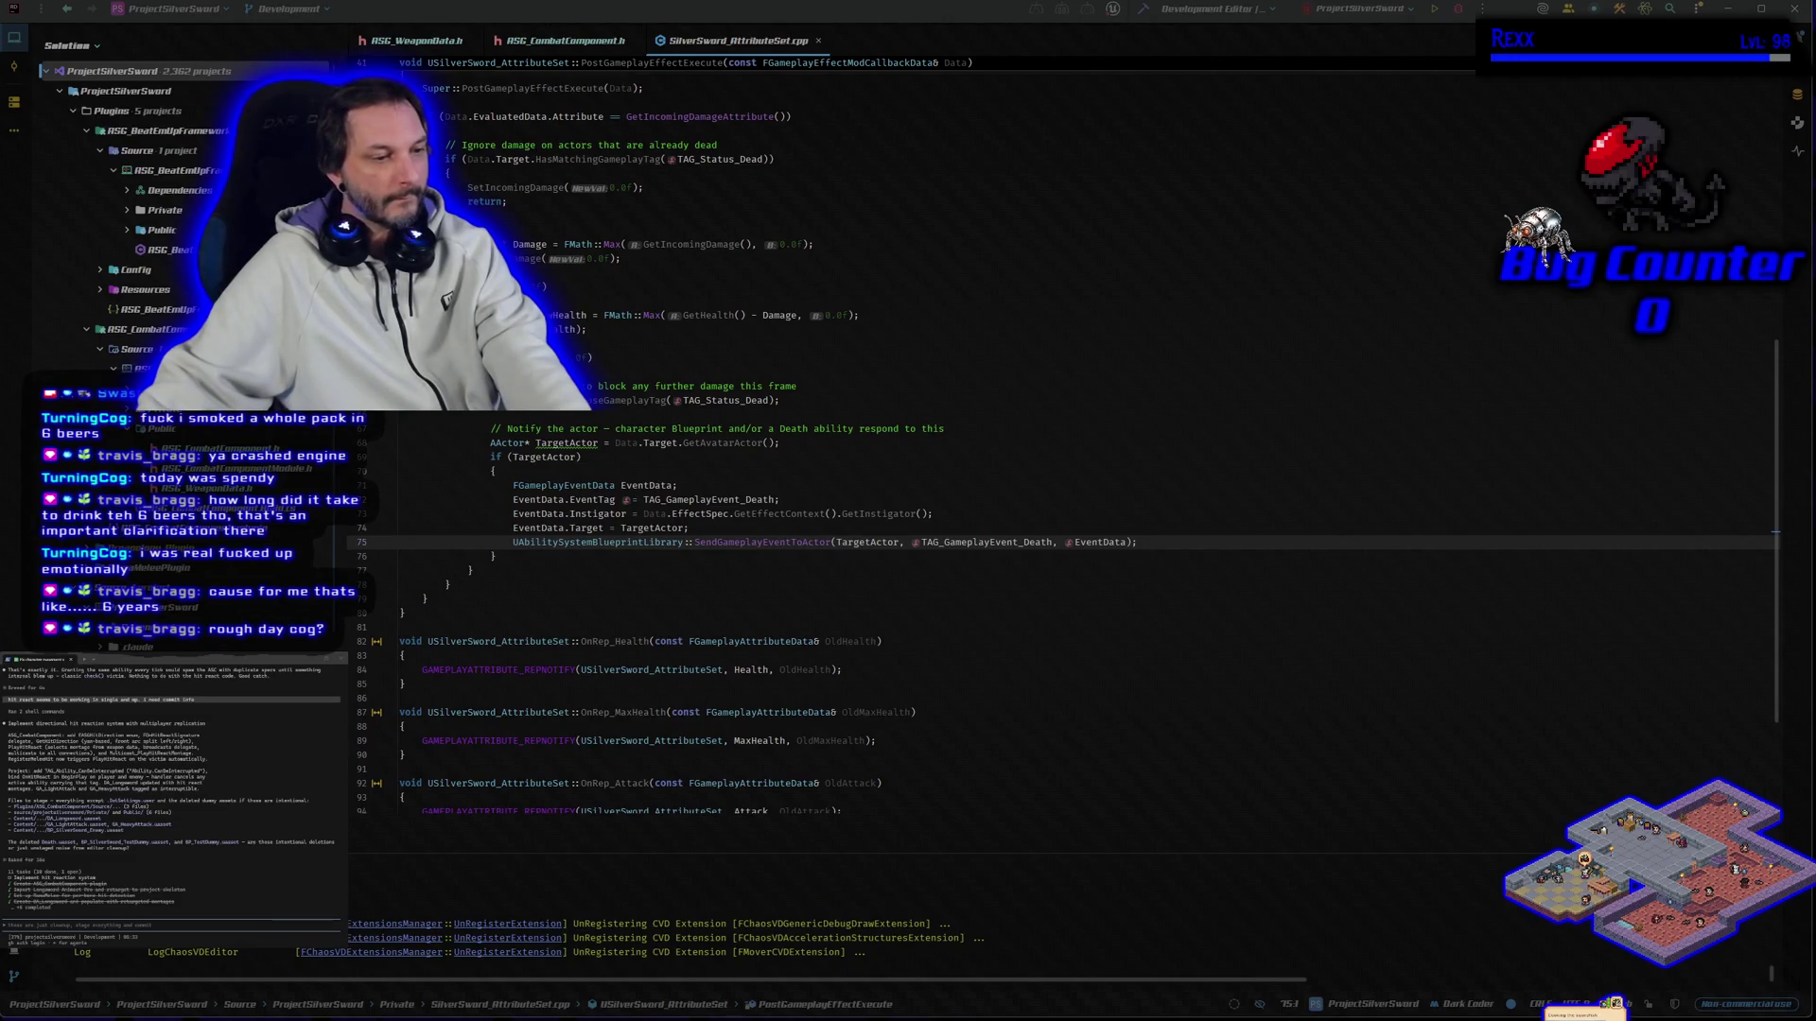
pyautogui.hotkey('alt', 'Tab')
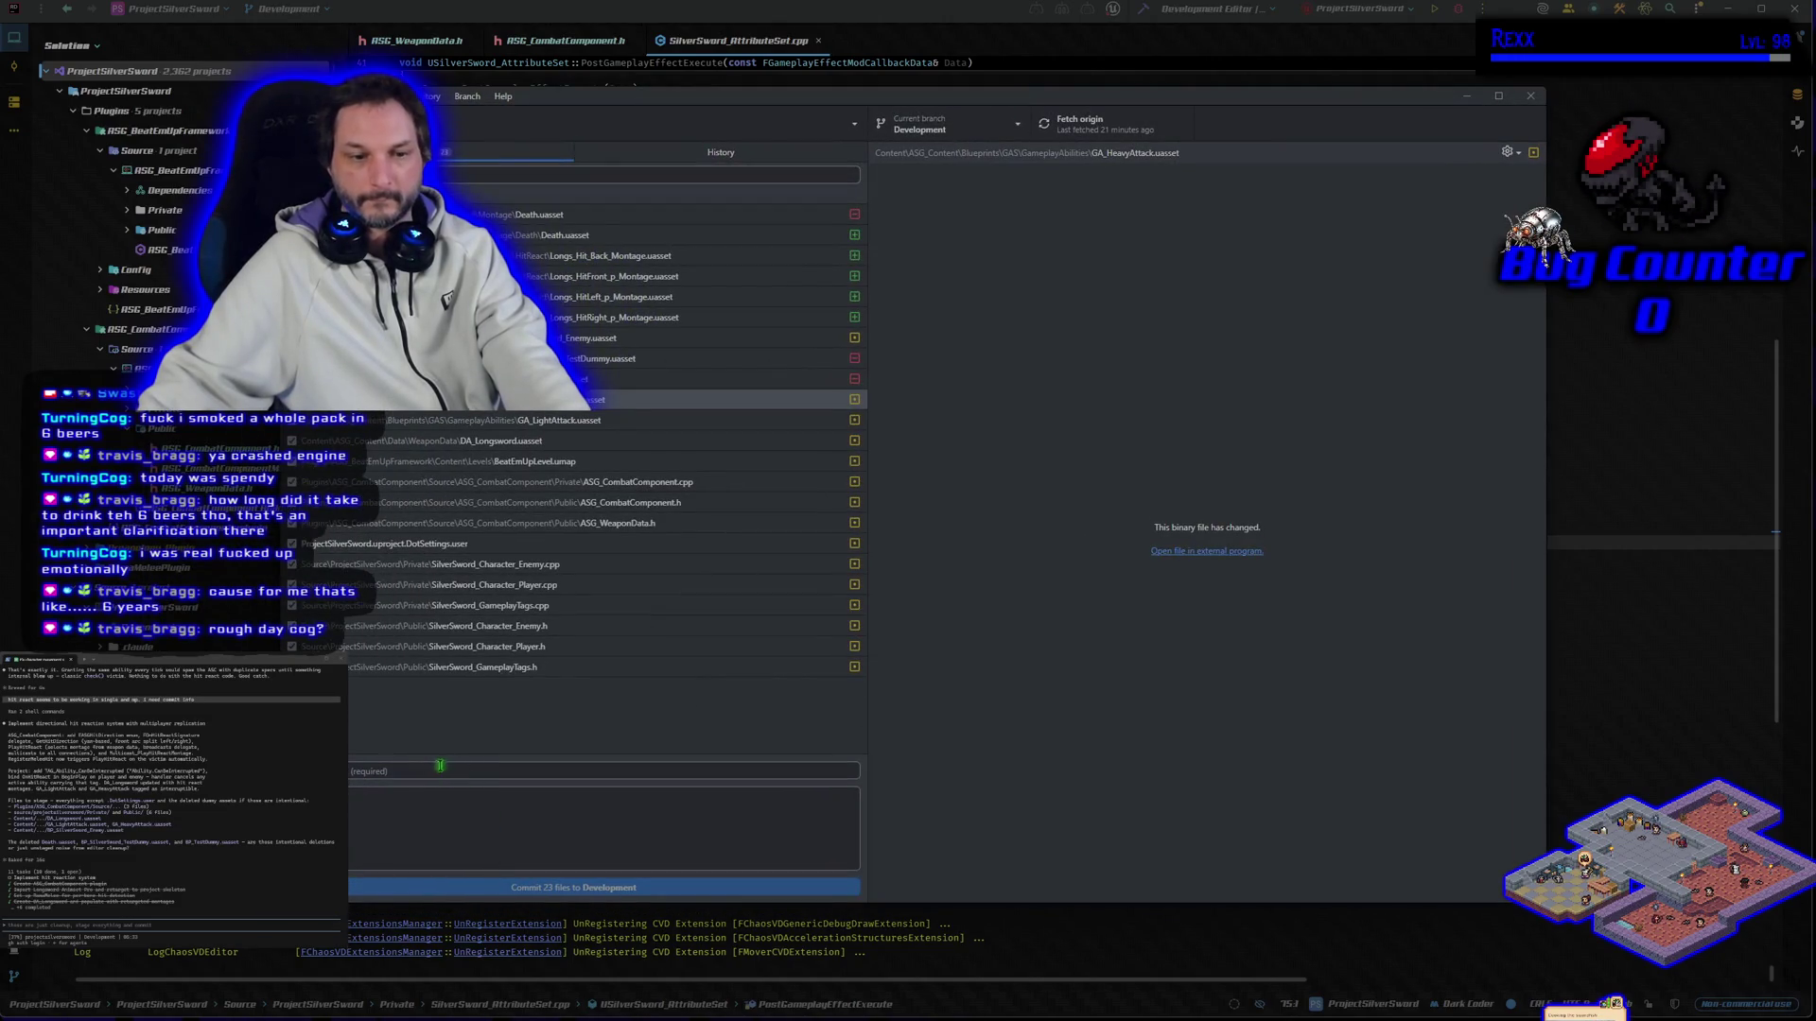
# Step: Paste the commit summary and the assistant's copied description into GitHub Desktop's commit form
pyautogui.click(439, 767)
pyautogui.hotkey('ctrl', 'v')
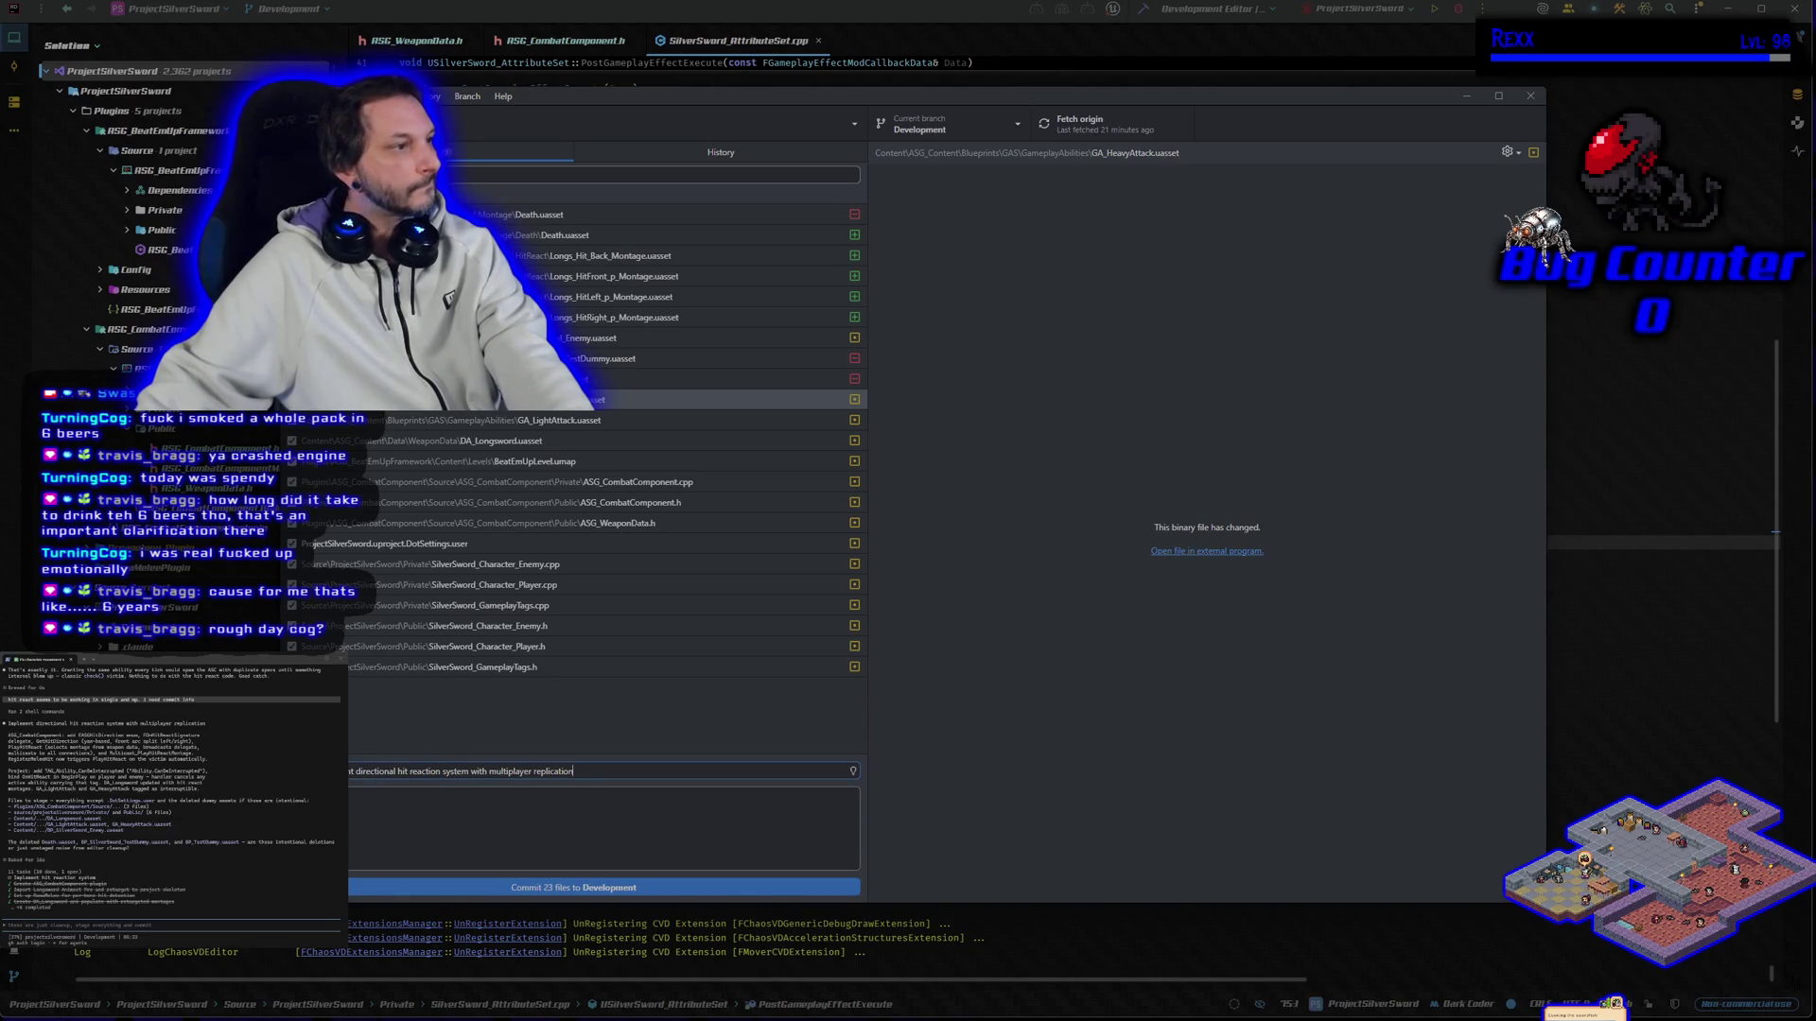
pyautogui.moveTo(7, 734)
pyautogui.mouseDown()
pyautogui.moveTo(284, 780)
pyautogui.moveTo(189, 797)
pyautogui.moveTo(204, 789)
pyautogui.mouseUp()
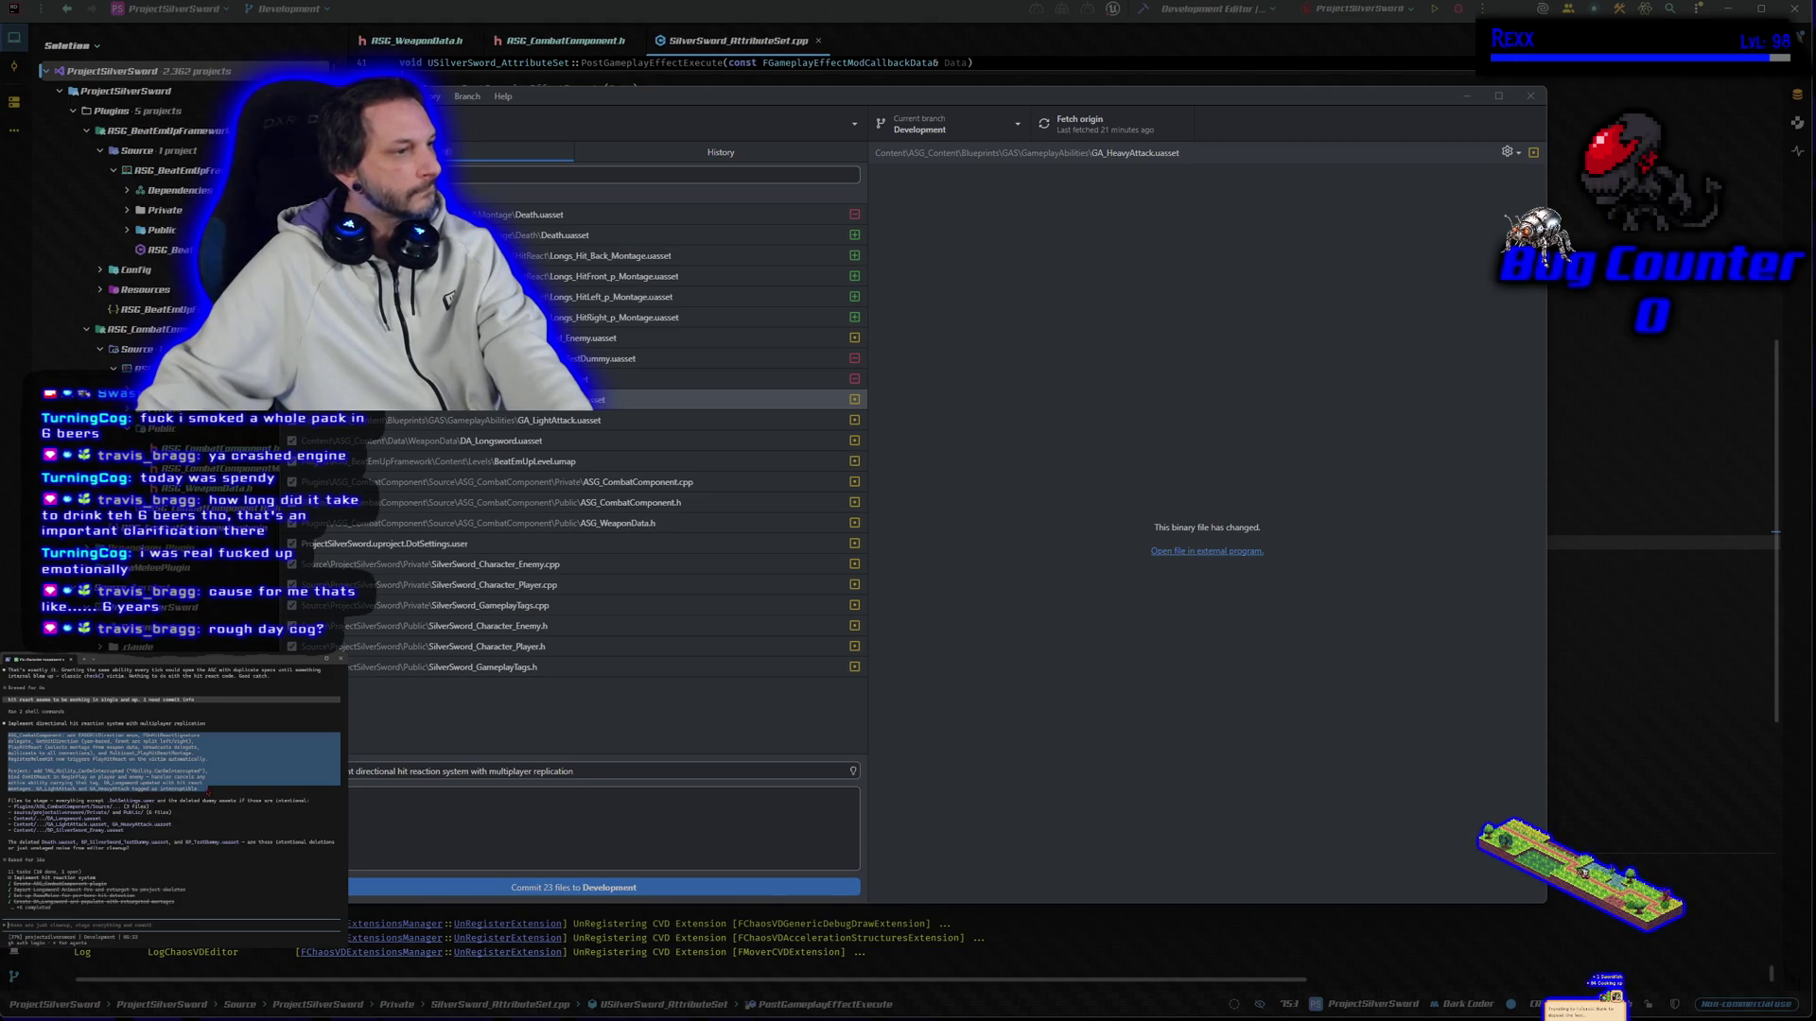
pyautogui.hotkey('ctrl', 'c')
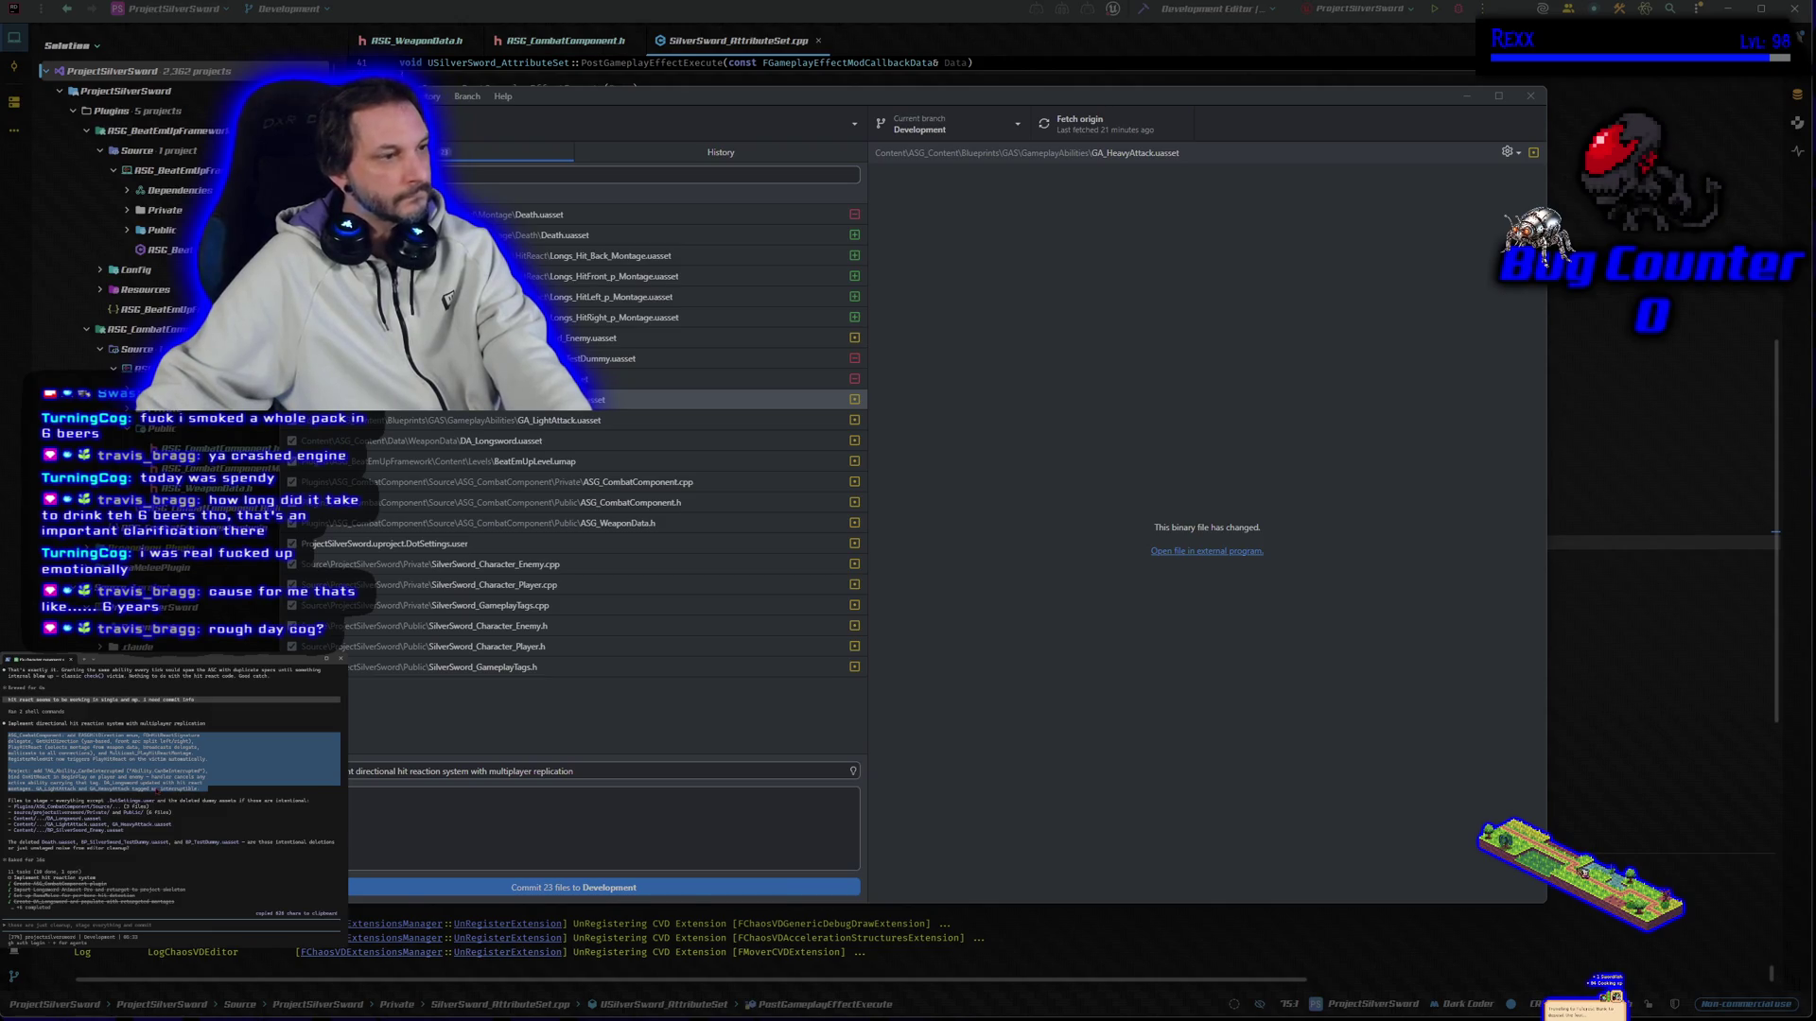
pyautogui.press('Escape')
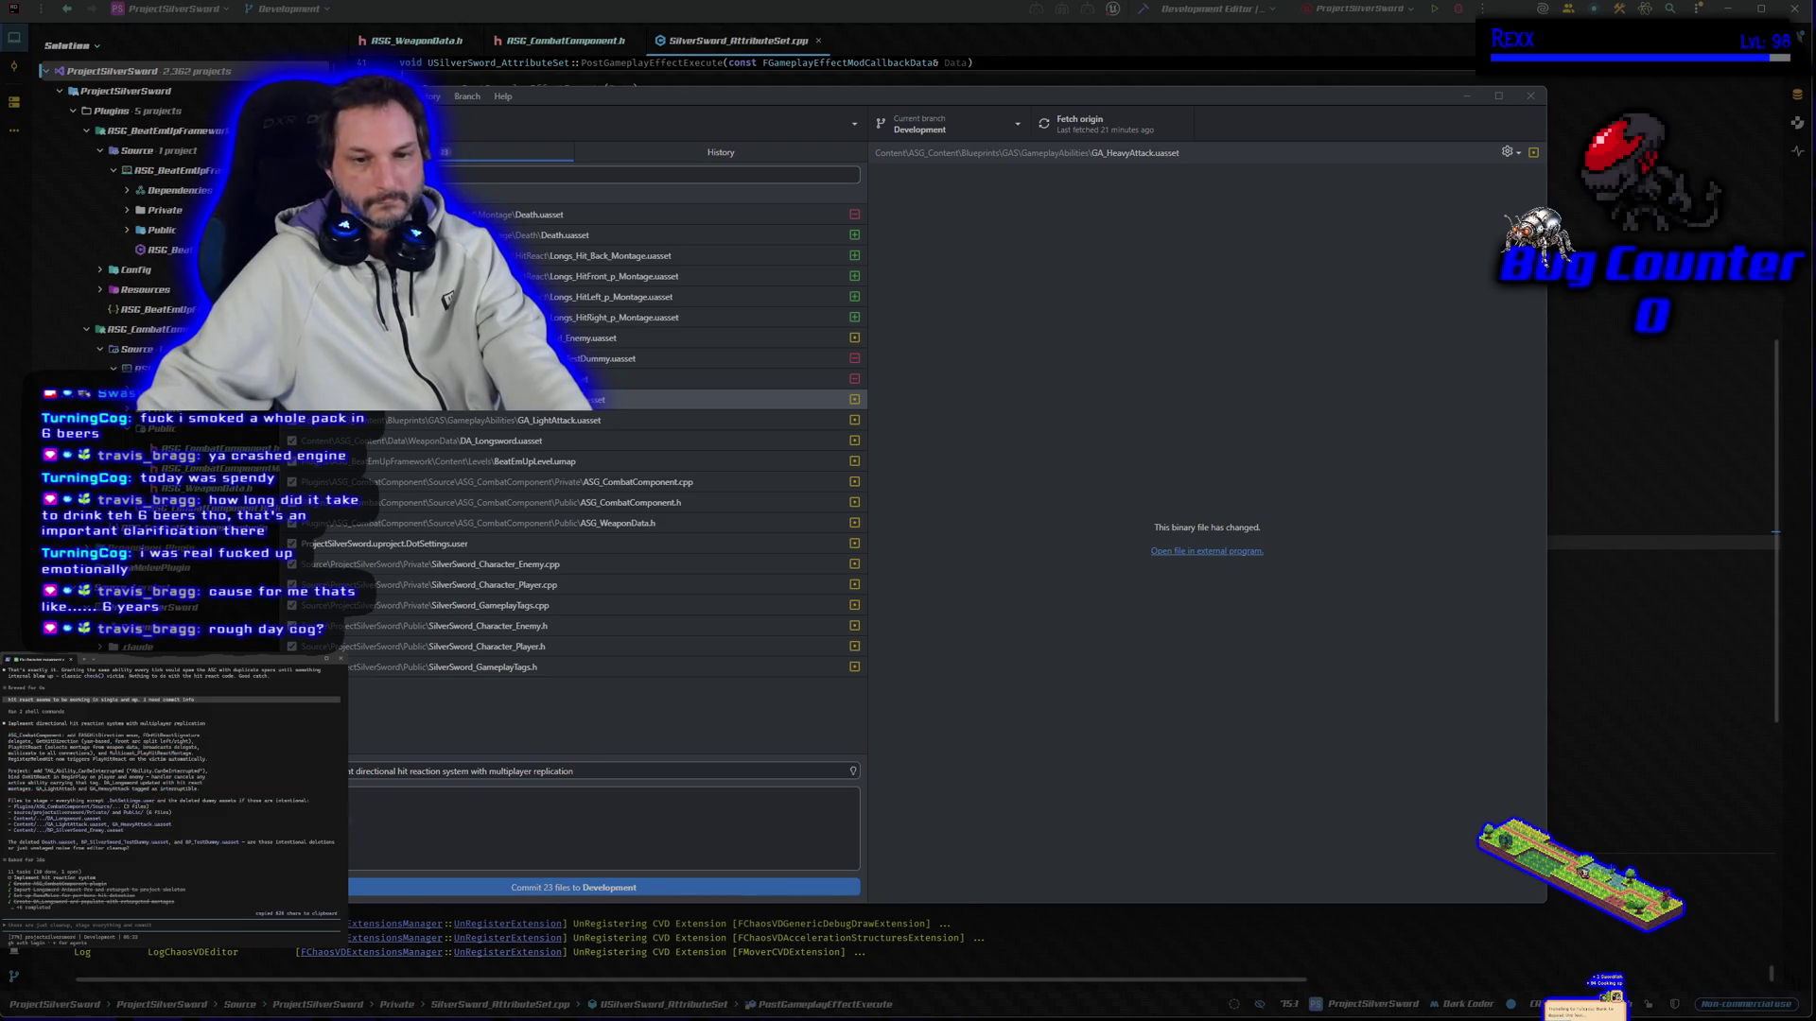
pyautogui.hotkey('ctrl', 'v')
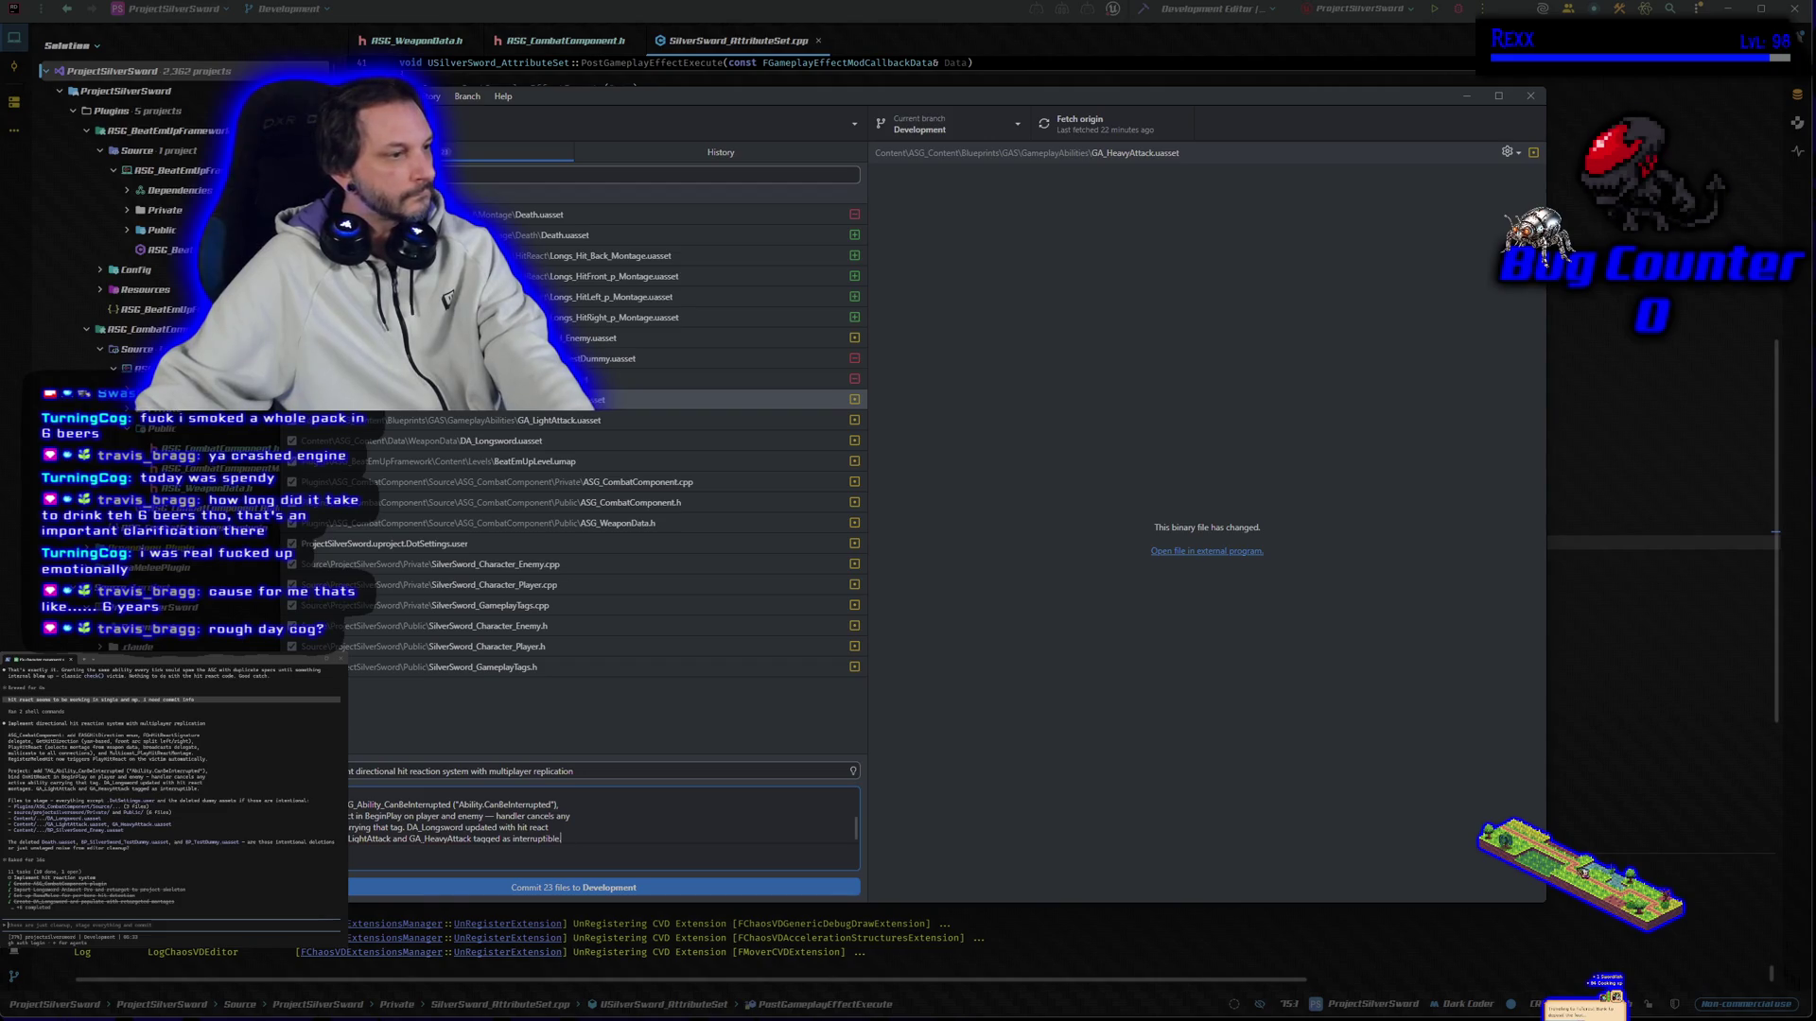
# Step: Tell the assistant the testdummy tag name changed and the death code was moved
pyautogui.write('changed some')
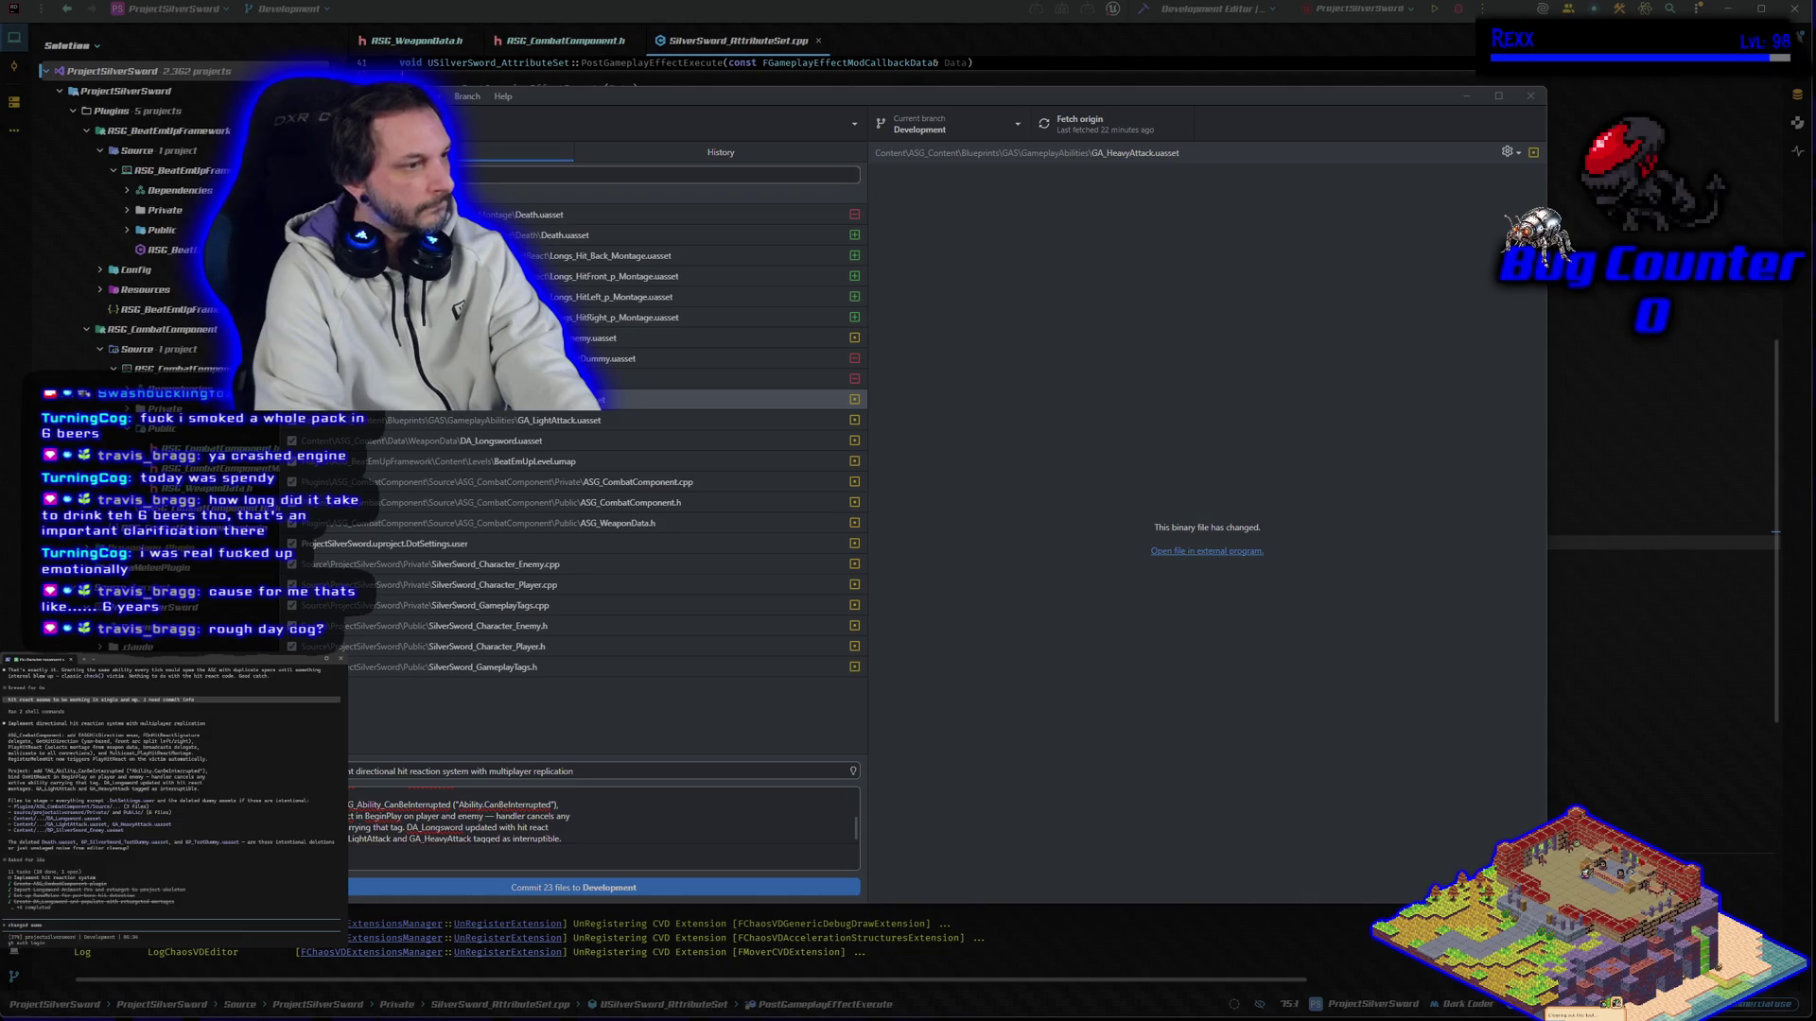
pyautogui.press('BackSpace')
pyautogui.press('BackSpace')
pyautogui.press('BackSpace')
pyautogui.write('name of tag')
pyautogui.press('BackSpace')
pyautogui.press('BackSpace')
pyautogui.press('BackSpace')
pyautogui.write('testdummy,')
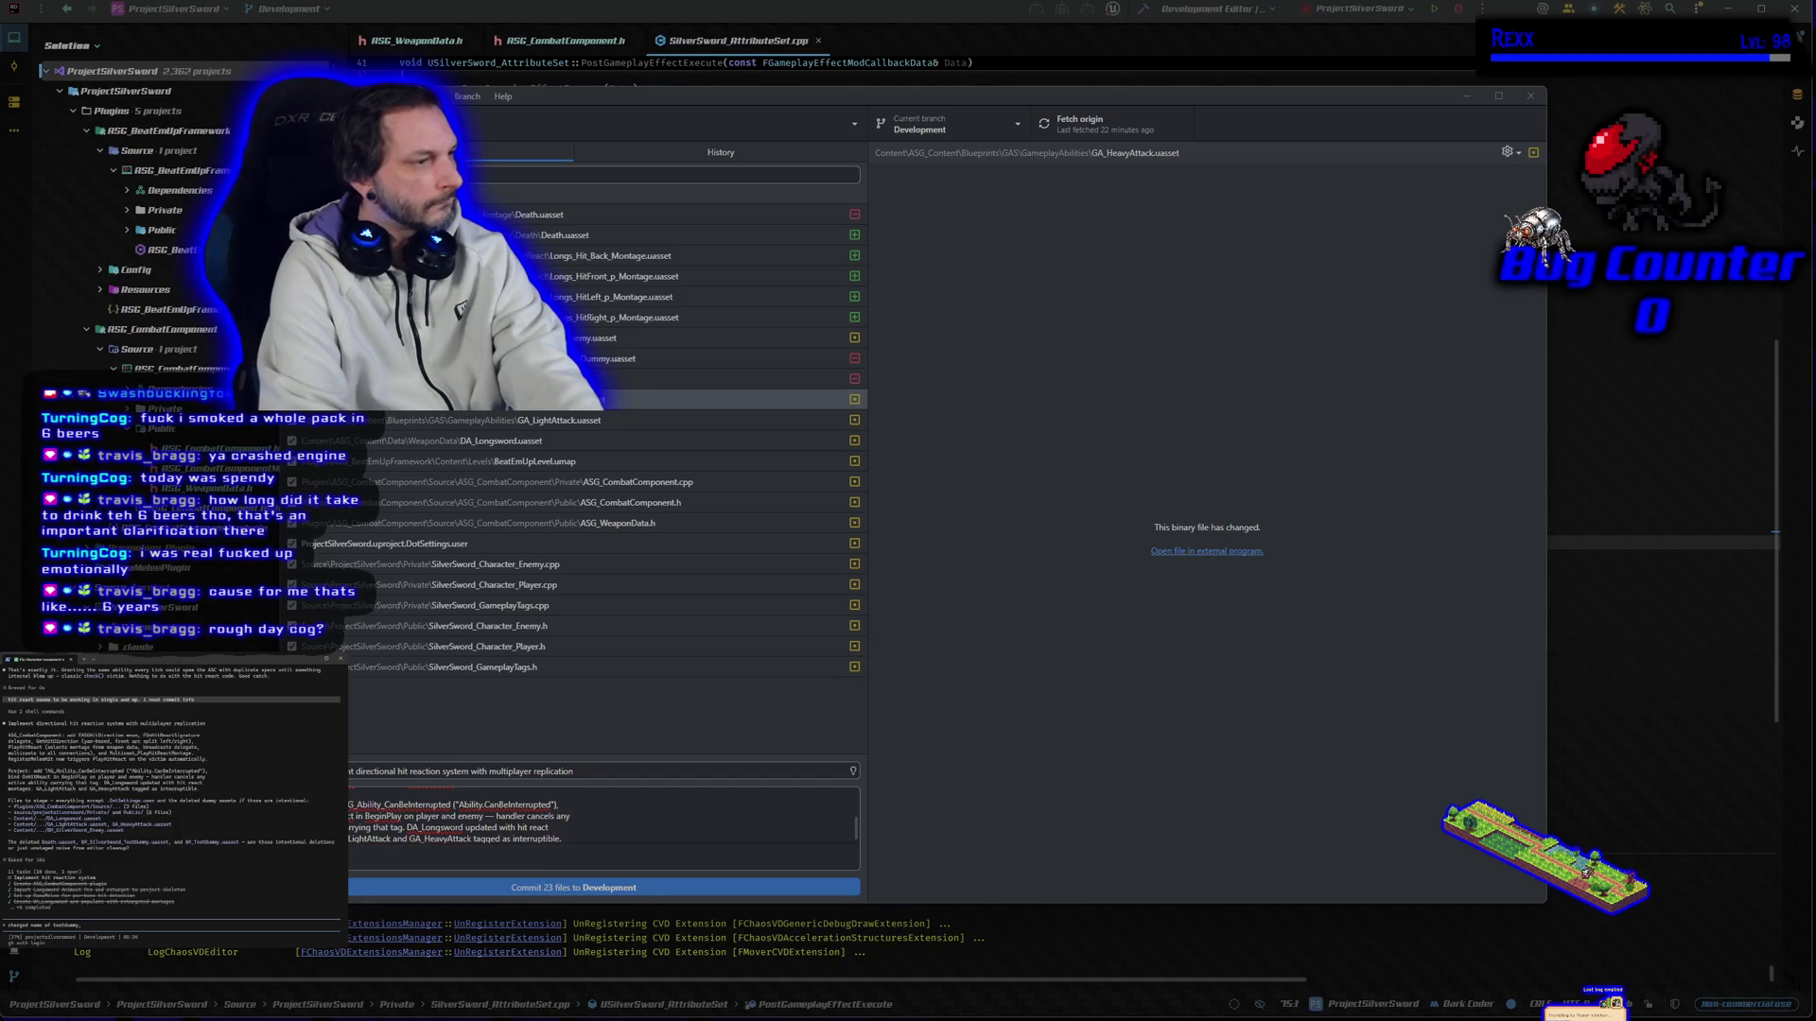
pyautogui.write('and moved death')
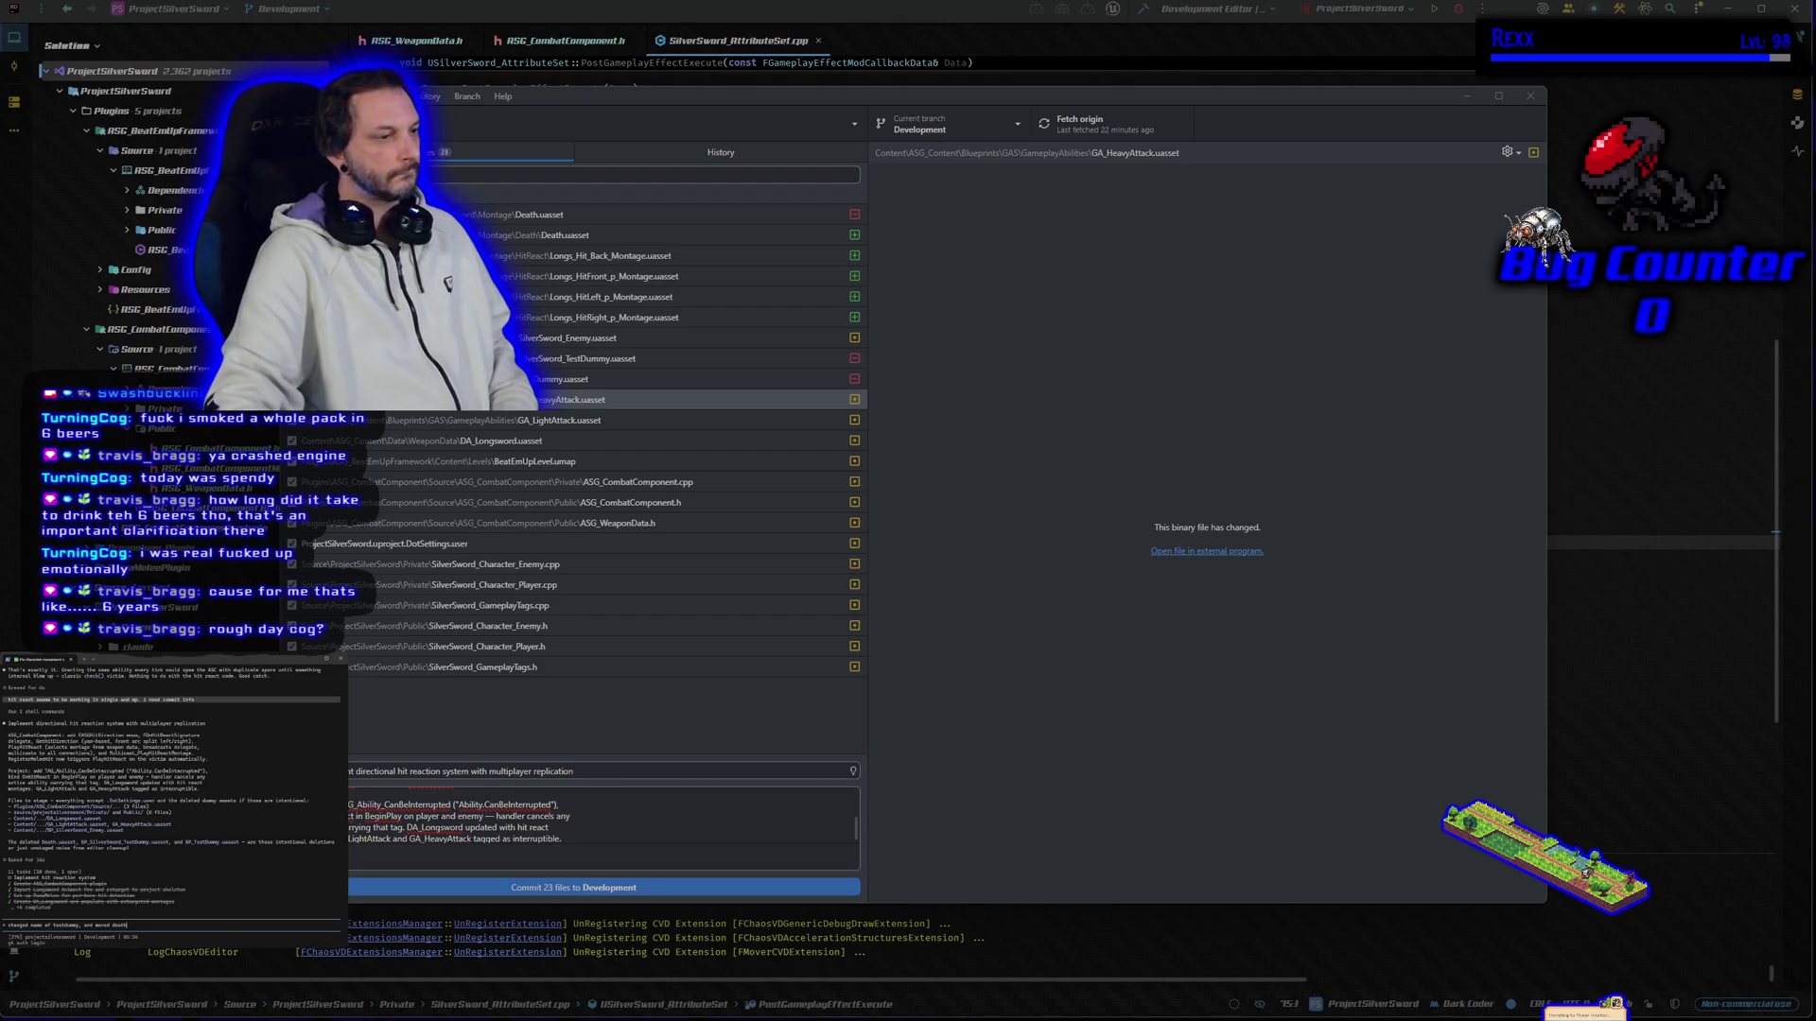
pyautogui.press('Return')
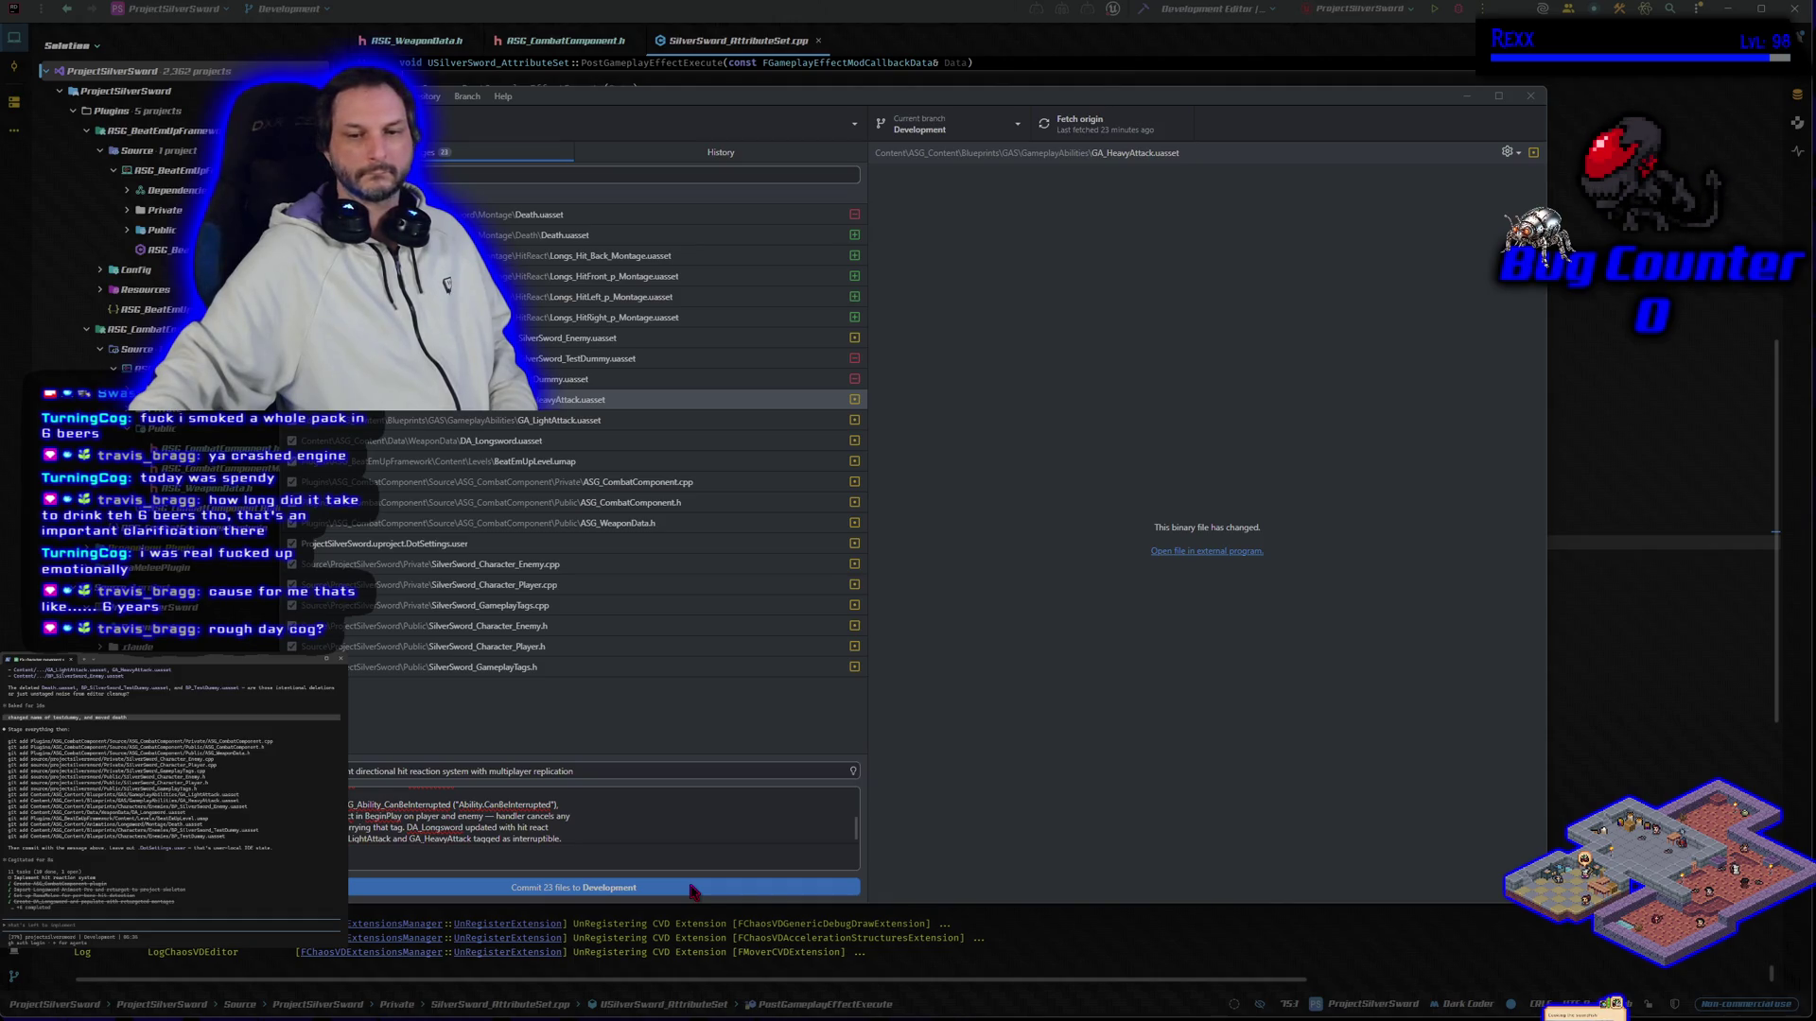
# Step: Commit the 23 files to Development, push to origin, and switch to main
pyautogui.click(692, 889)
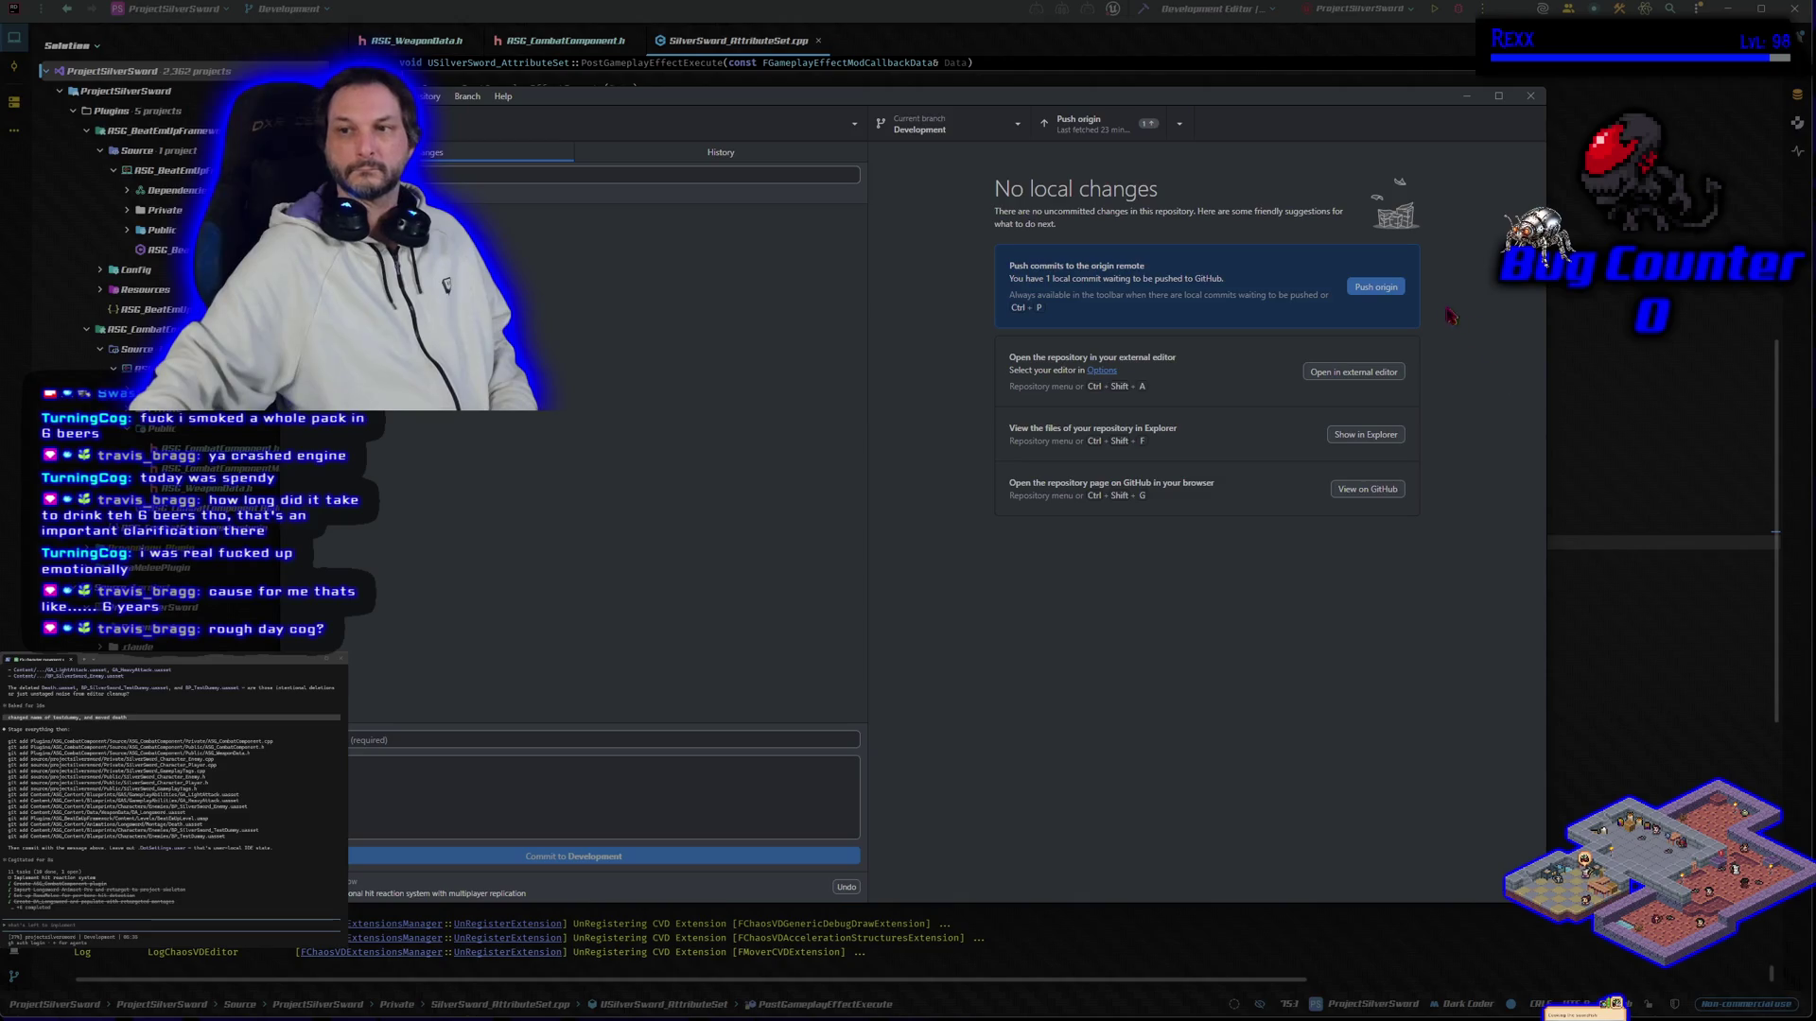
pyautogui.click(1376, 291)
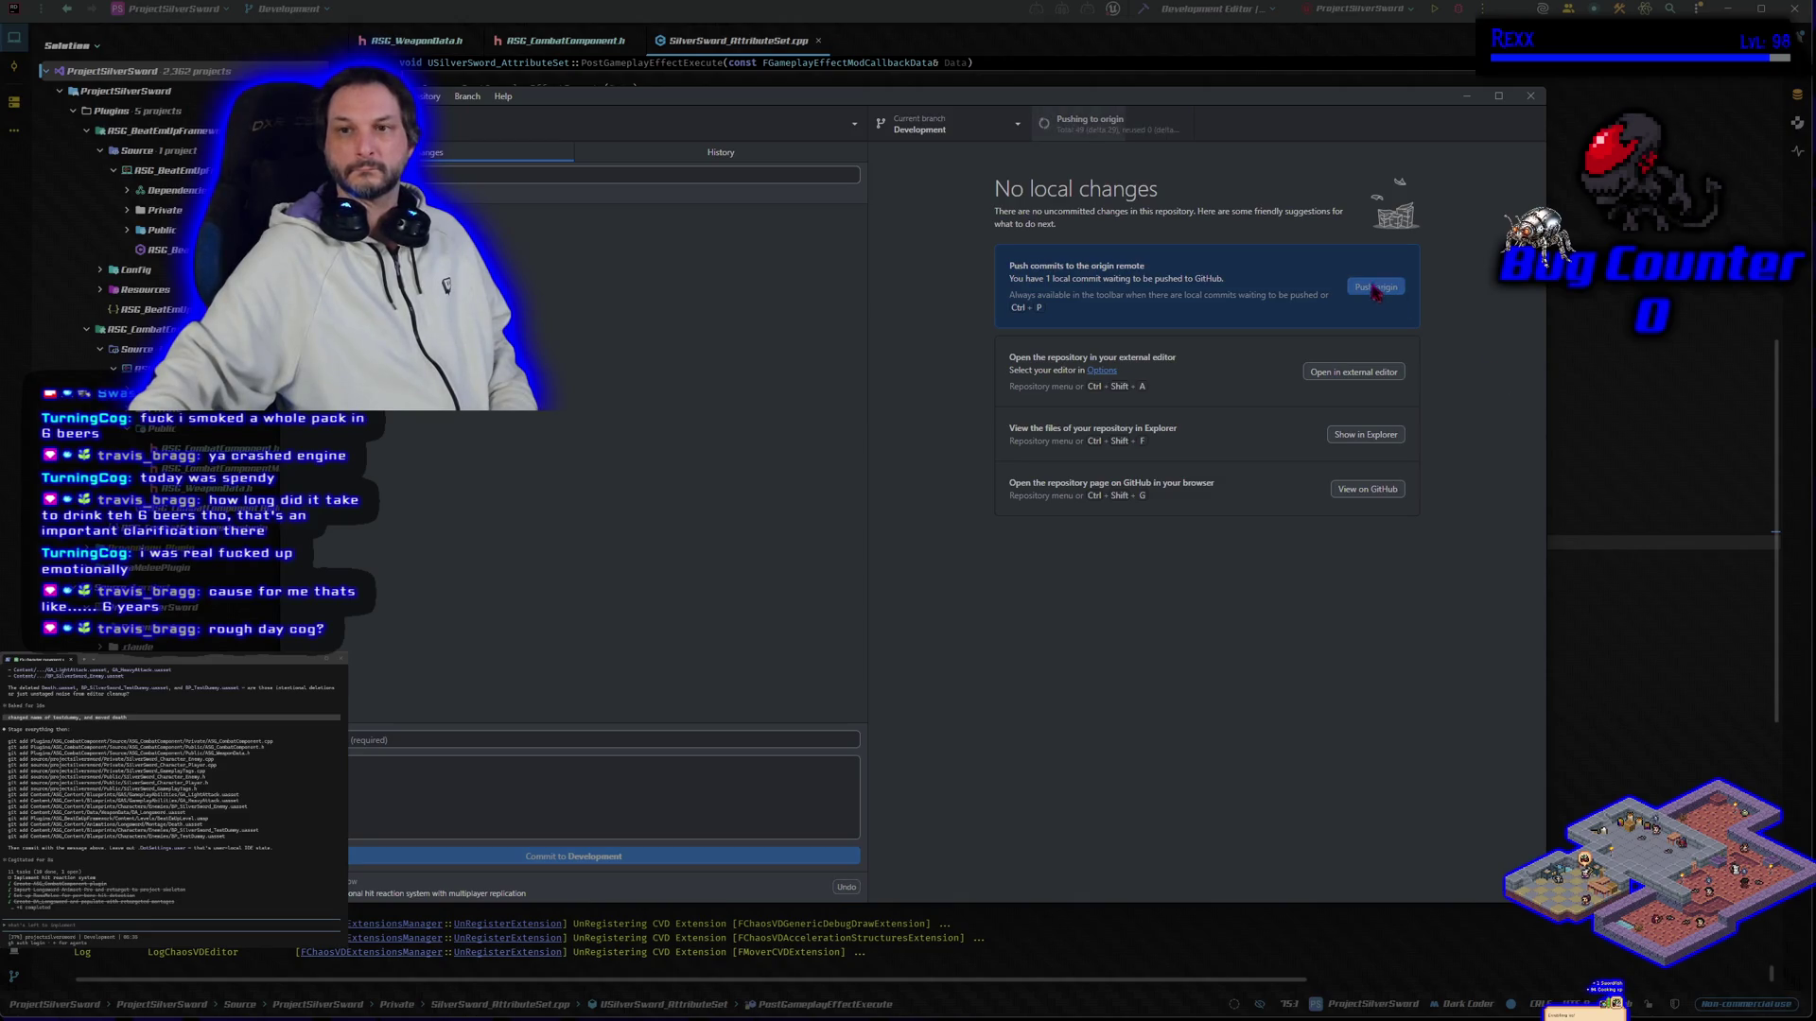
pyautogui.click(993, 136)
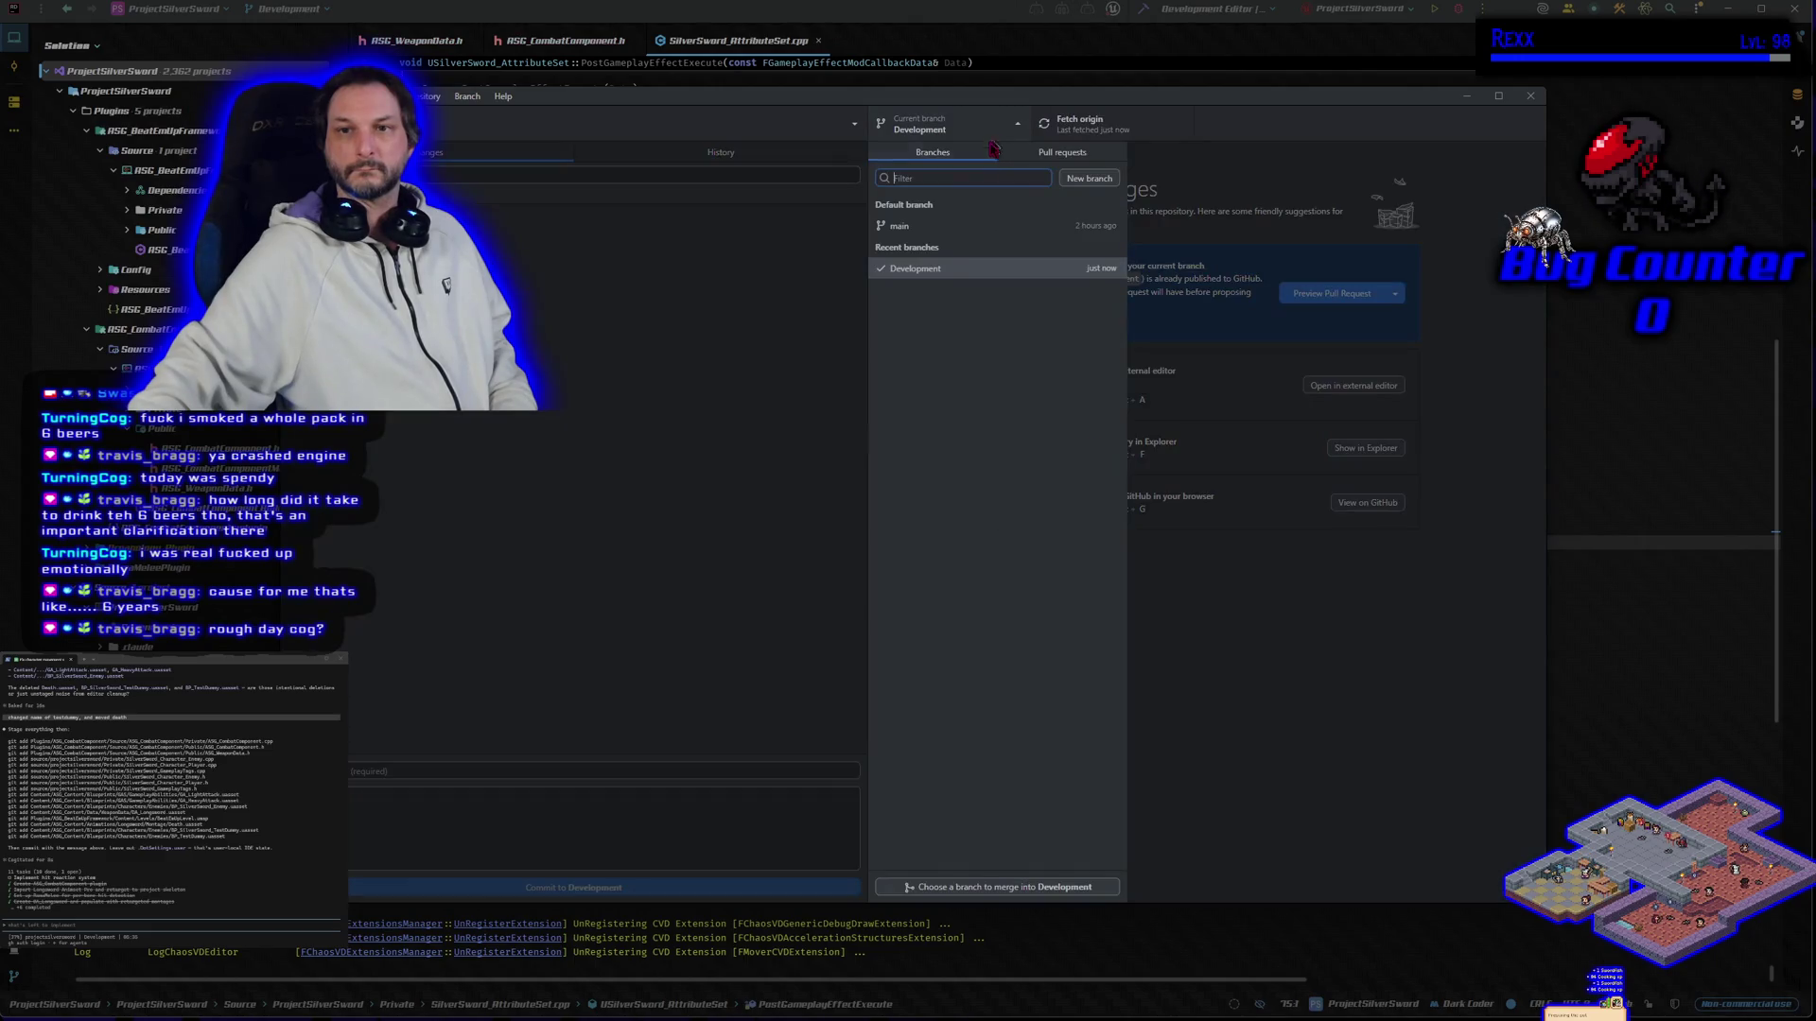
pyautogui.click(953, 225)
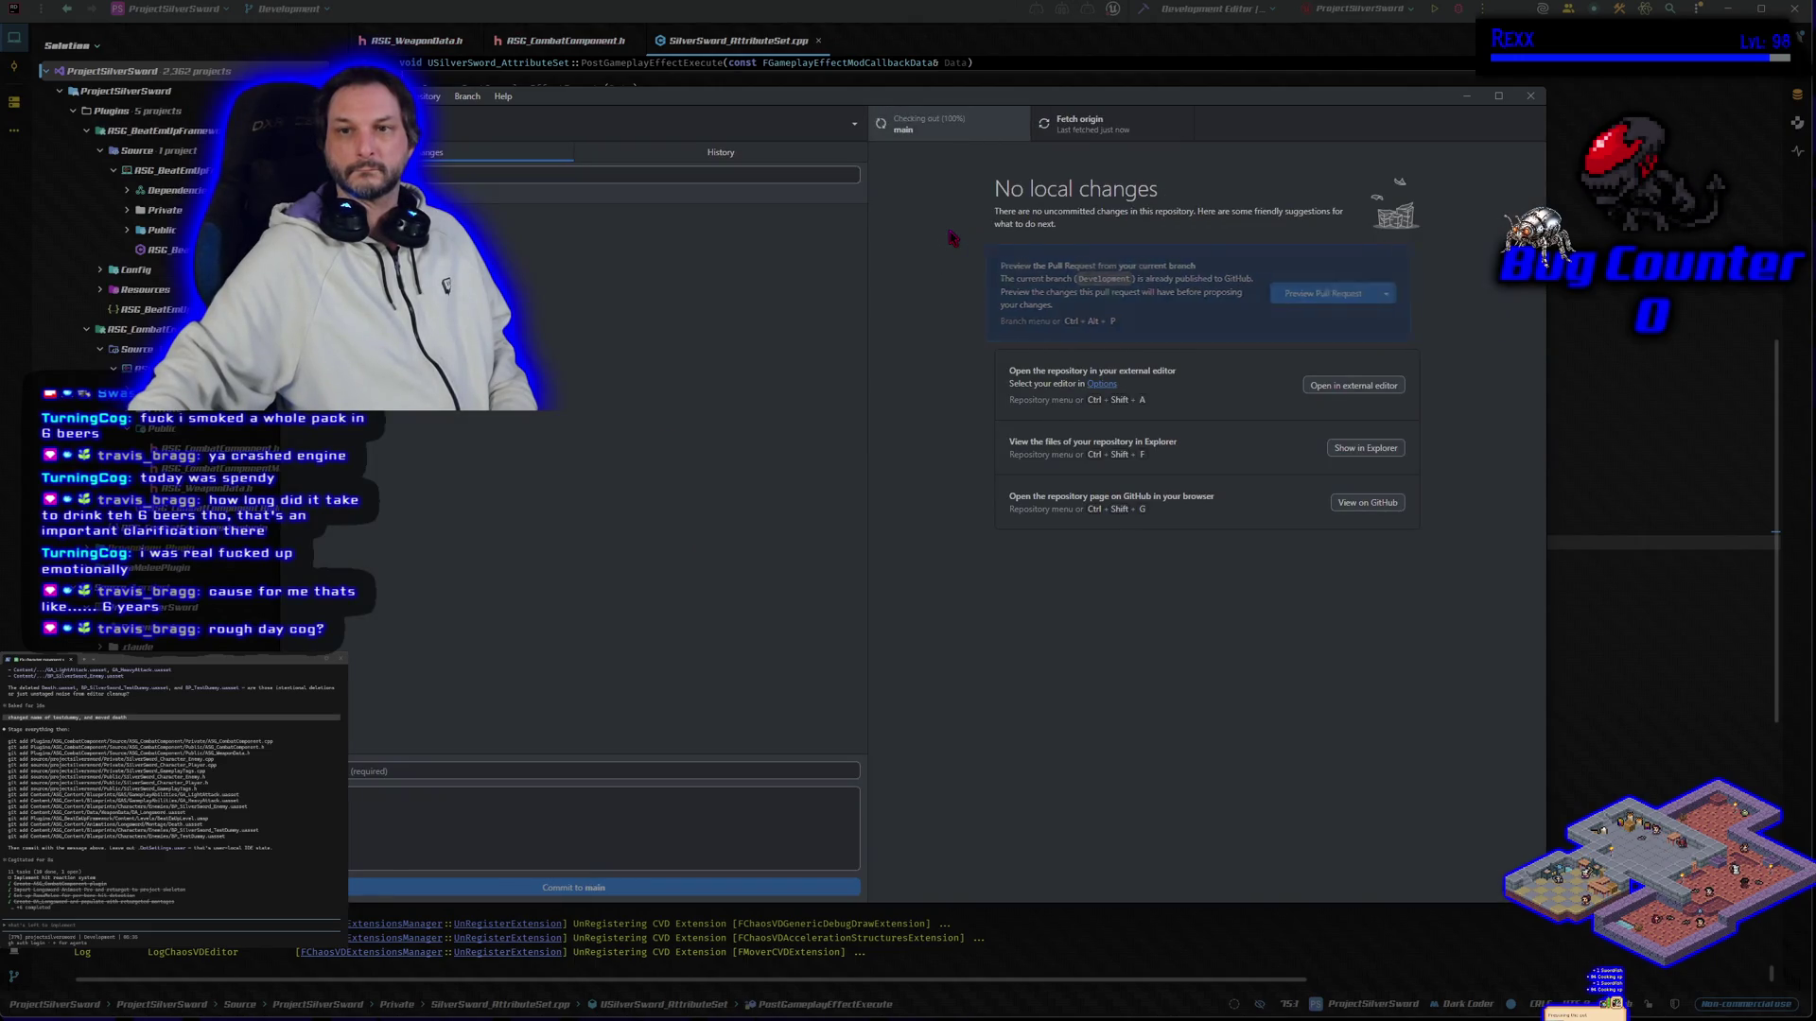
# Step: Merge Development into main with a merge commit, push main, and switch back to Development
pyautogui.click(467, 99)
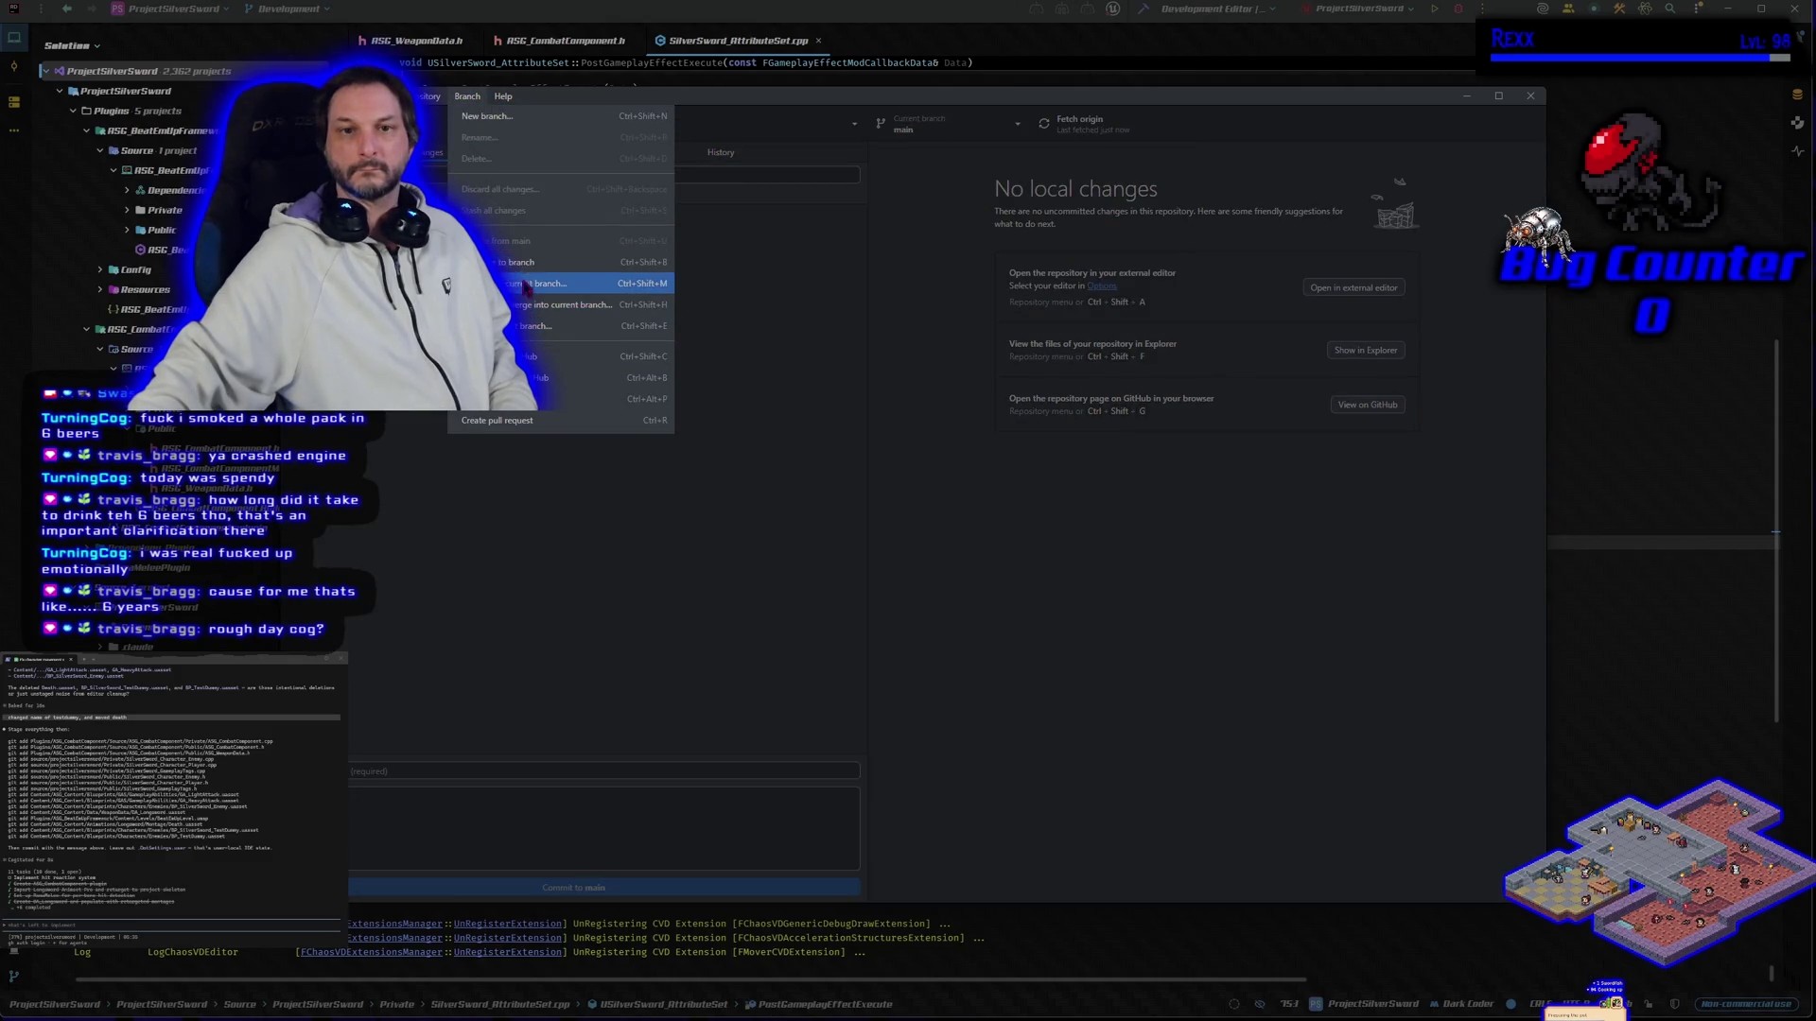
pyautogui.click(558, 304)
pyautogui.click(953, 485)
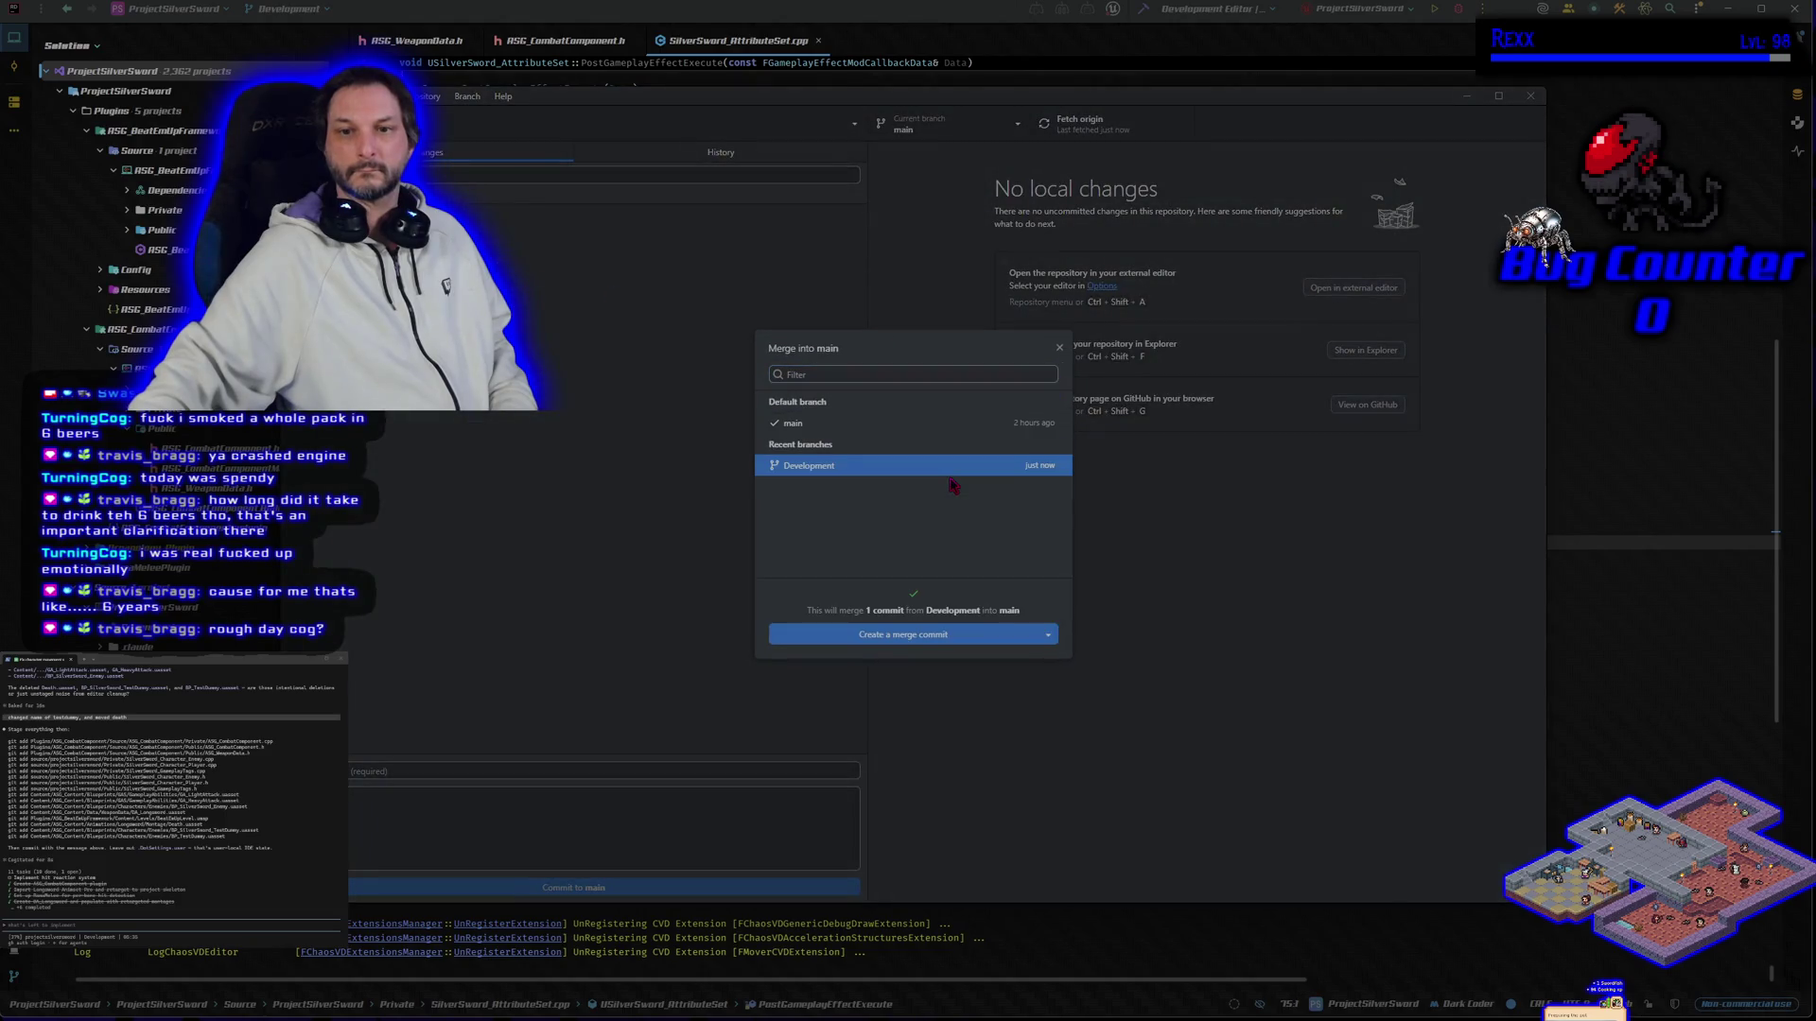
pyautogui.click(971, 636)
pyautogui.click(1376, 308)
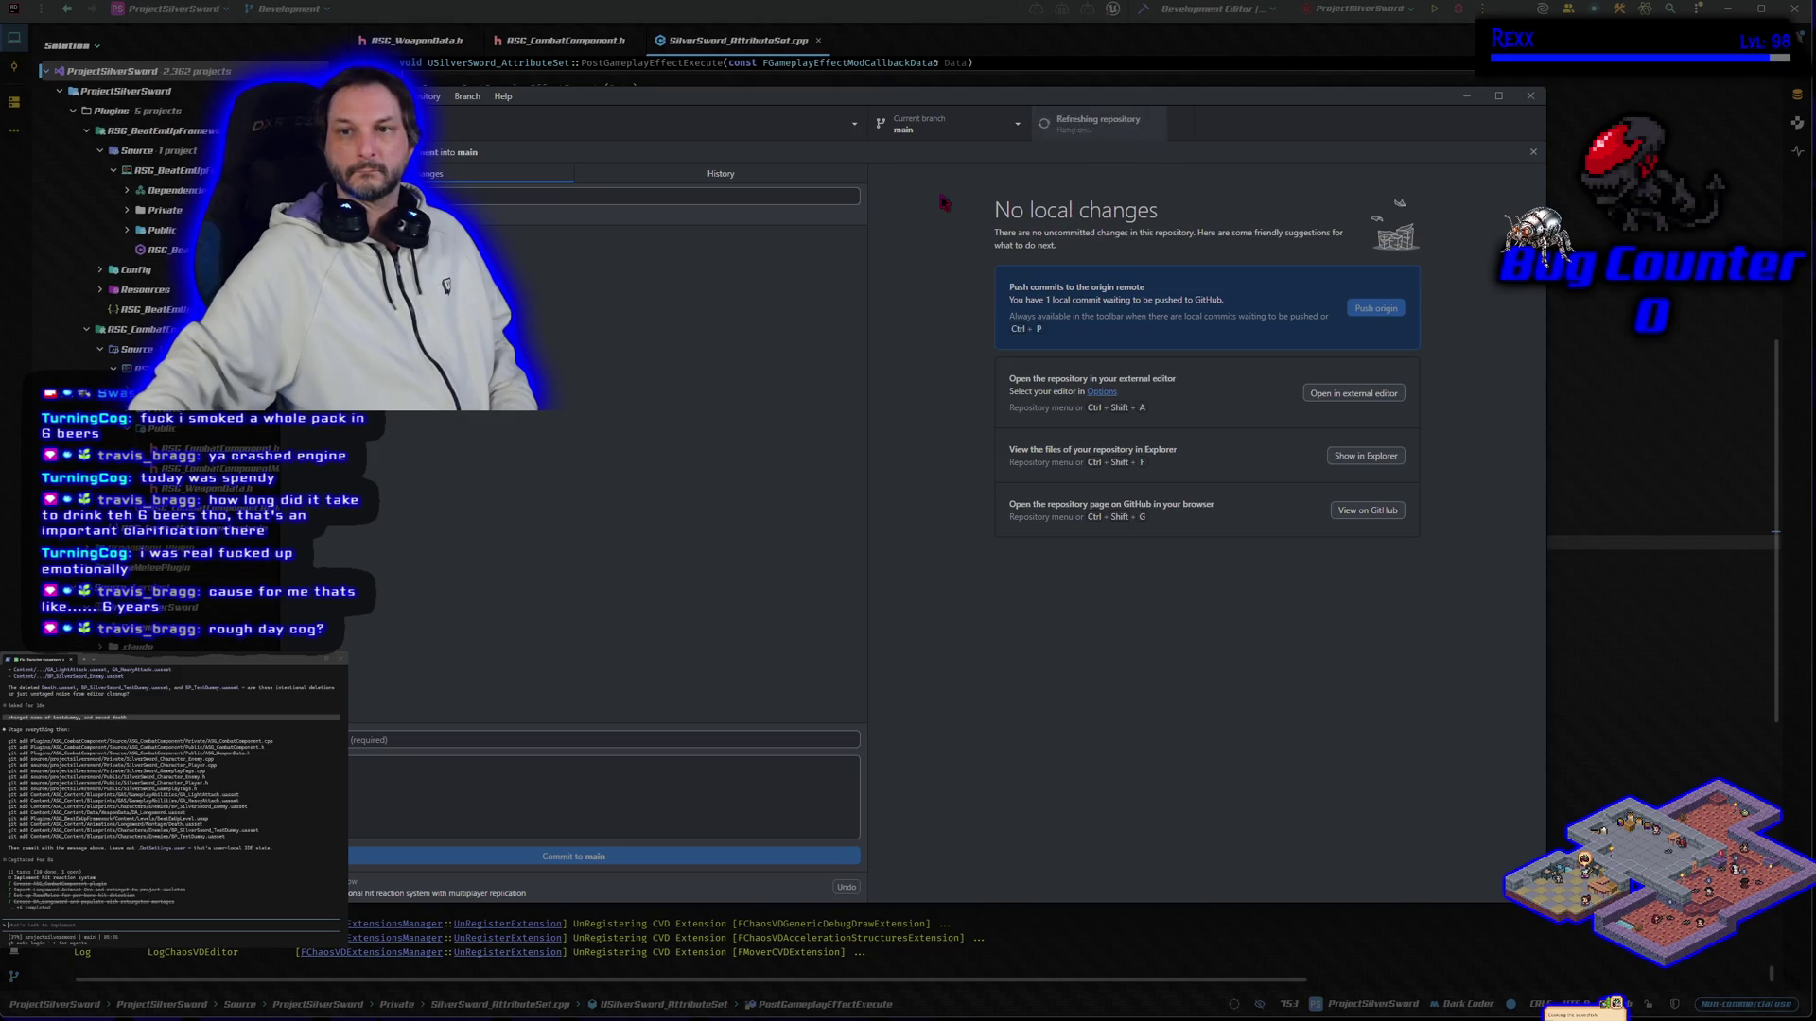
pyautogui.click(980, 130)
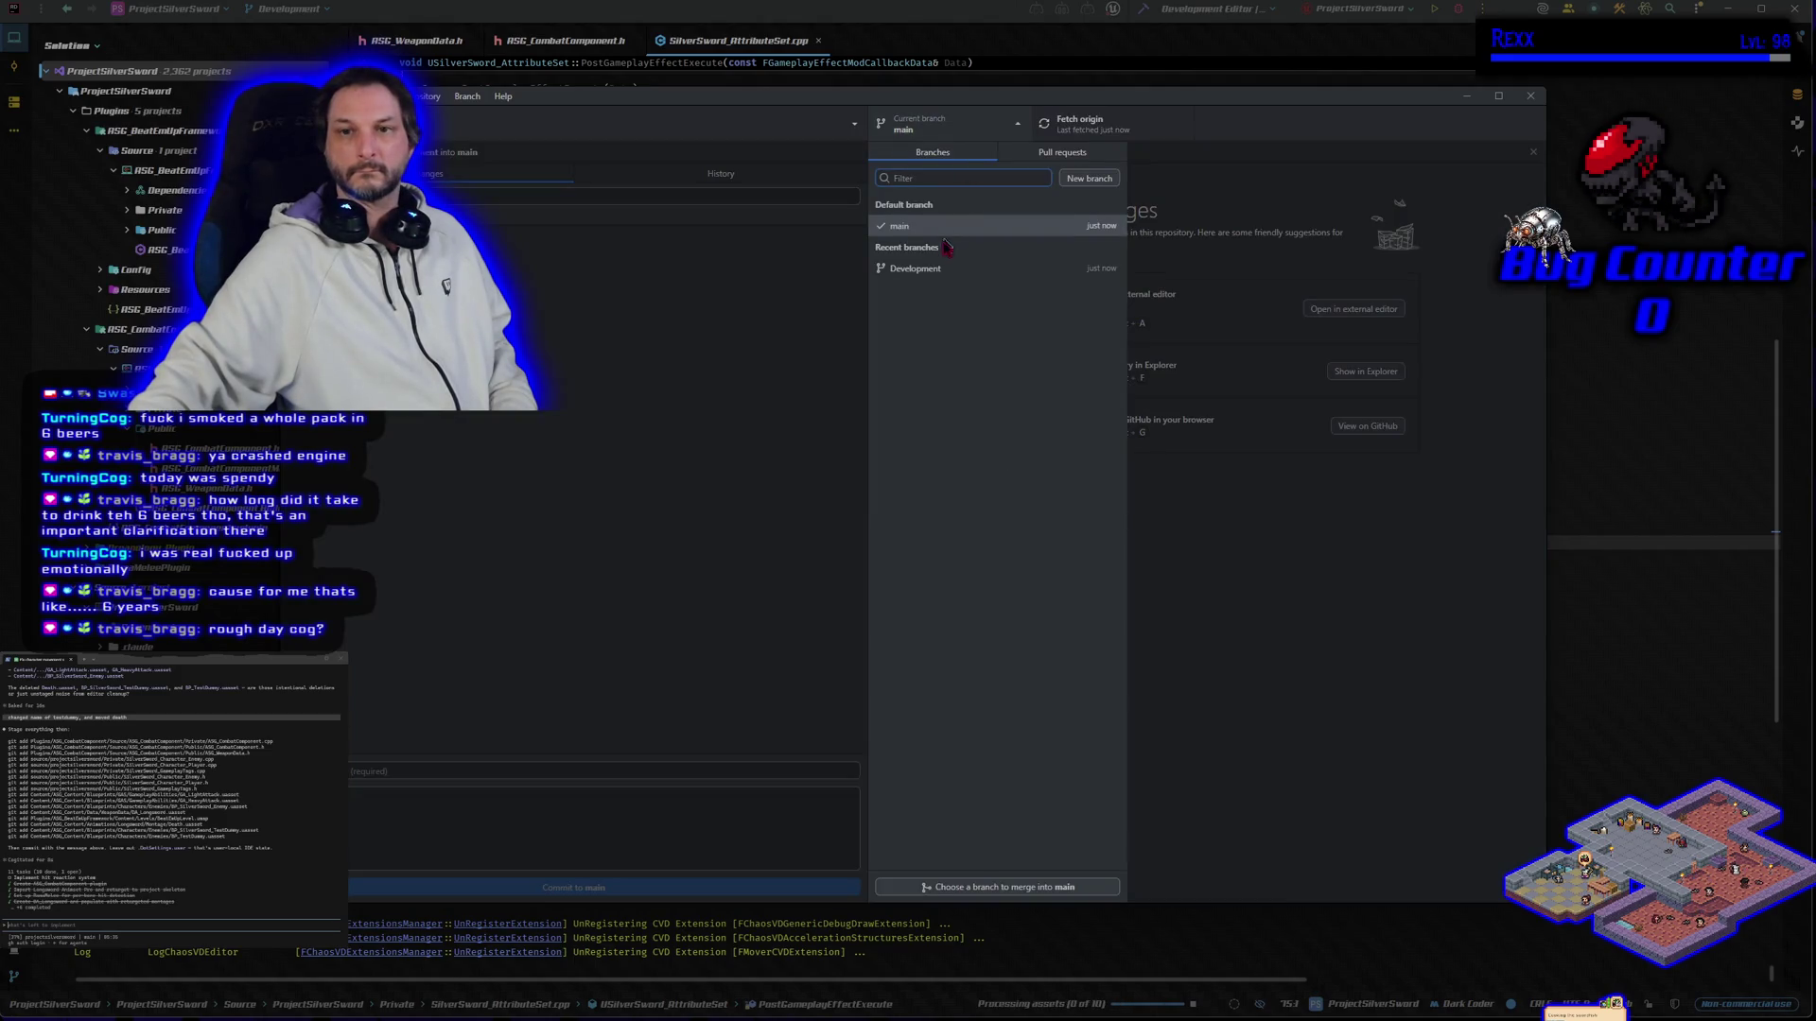
pyautogui.click(942, 269)
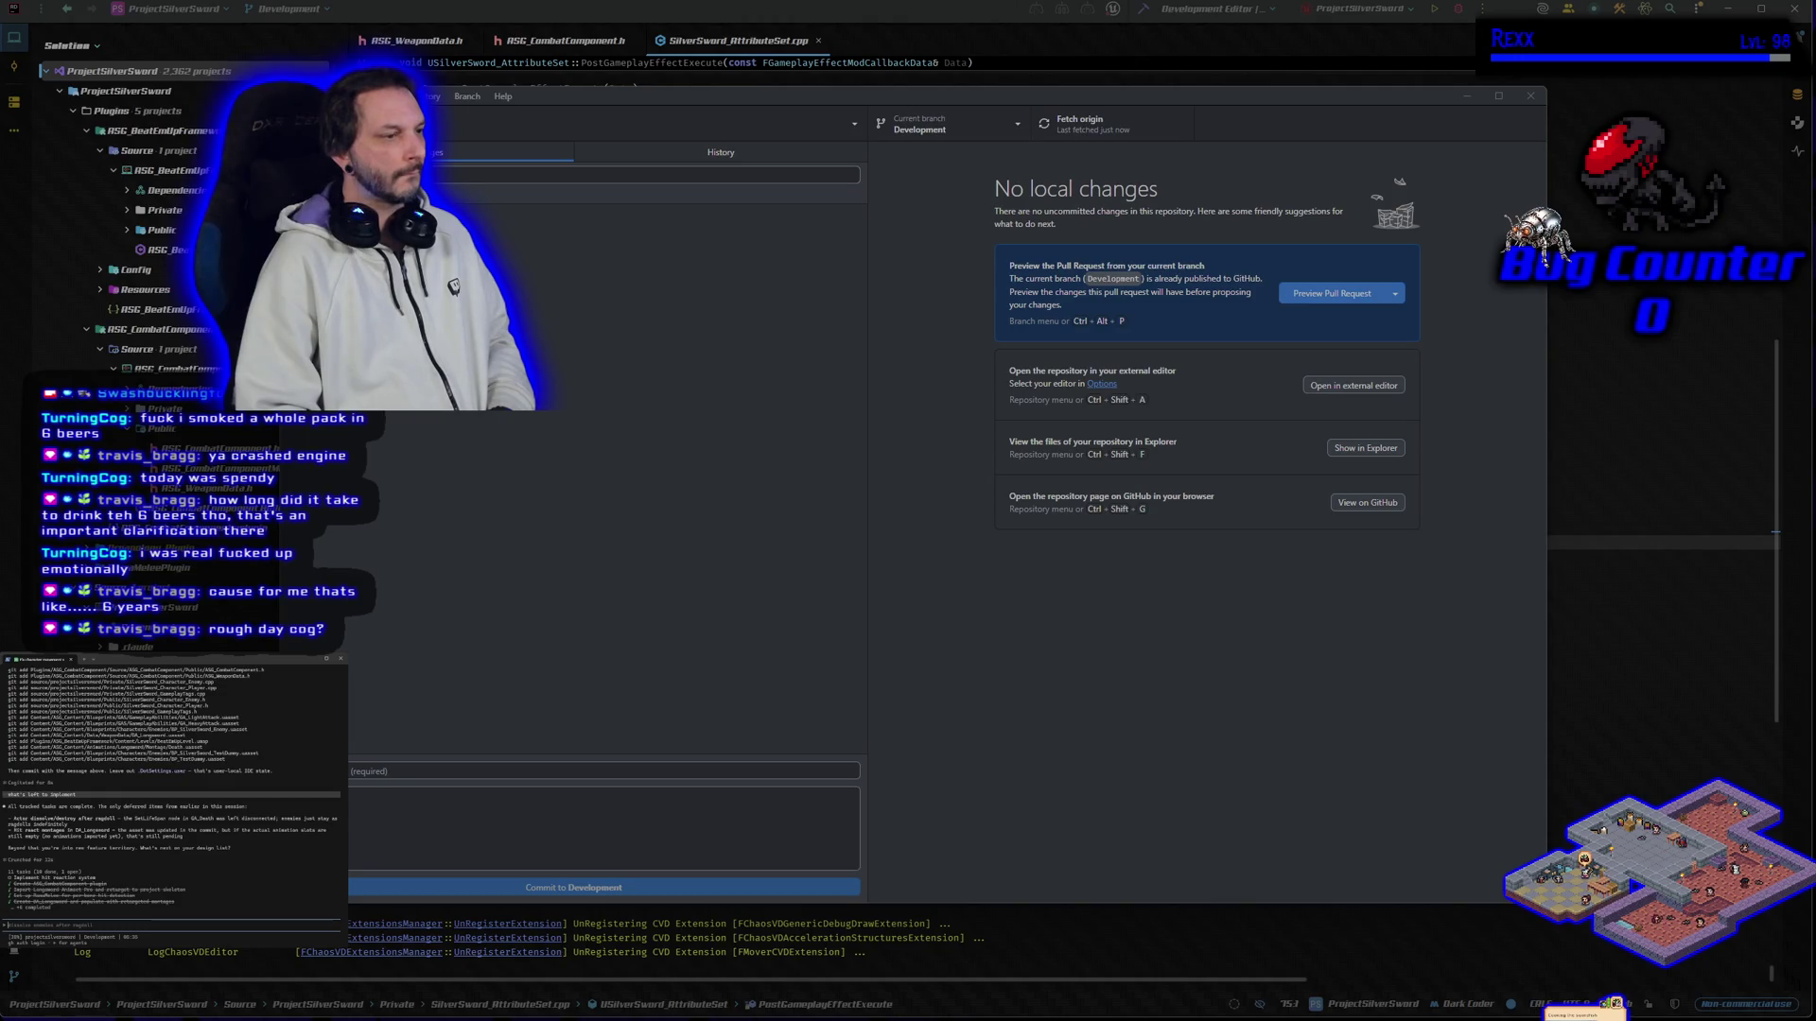
# Step: Tell the assistant the montages are in the asset and agree to do the dissolve
pyautogui.write('i put the montages in the as')
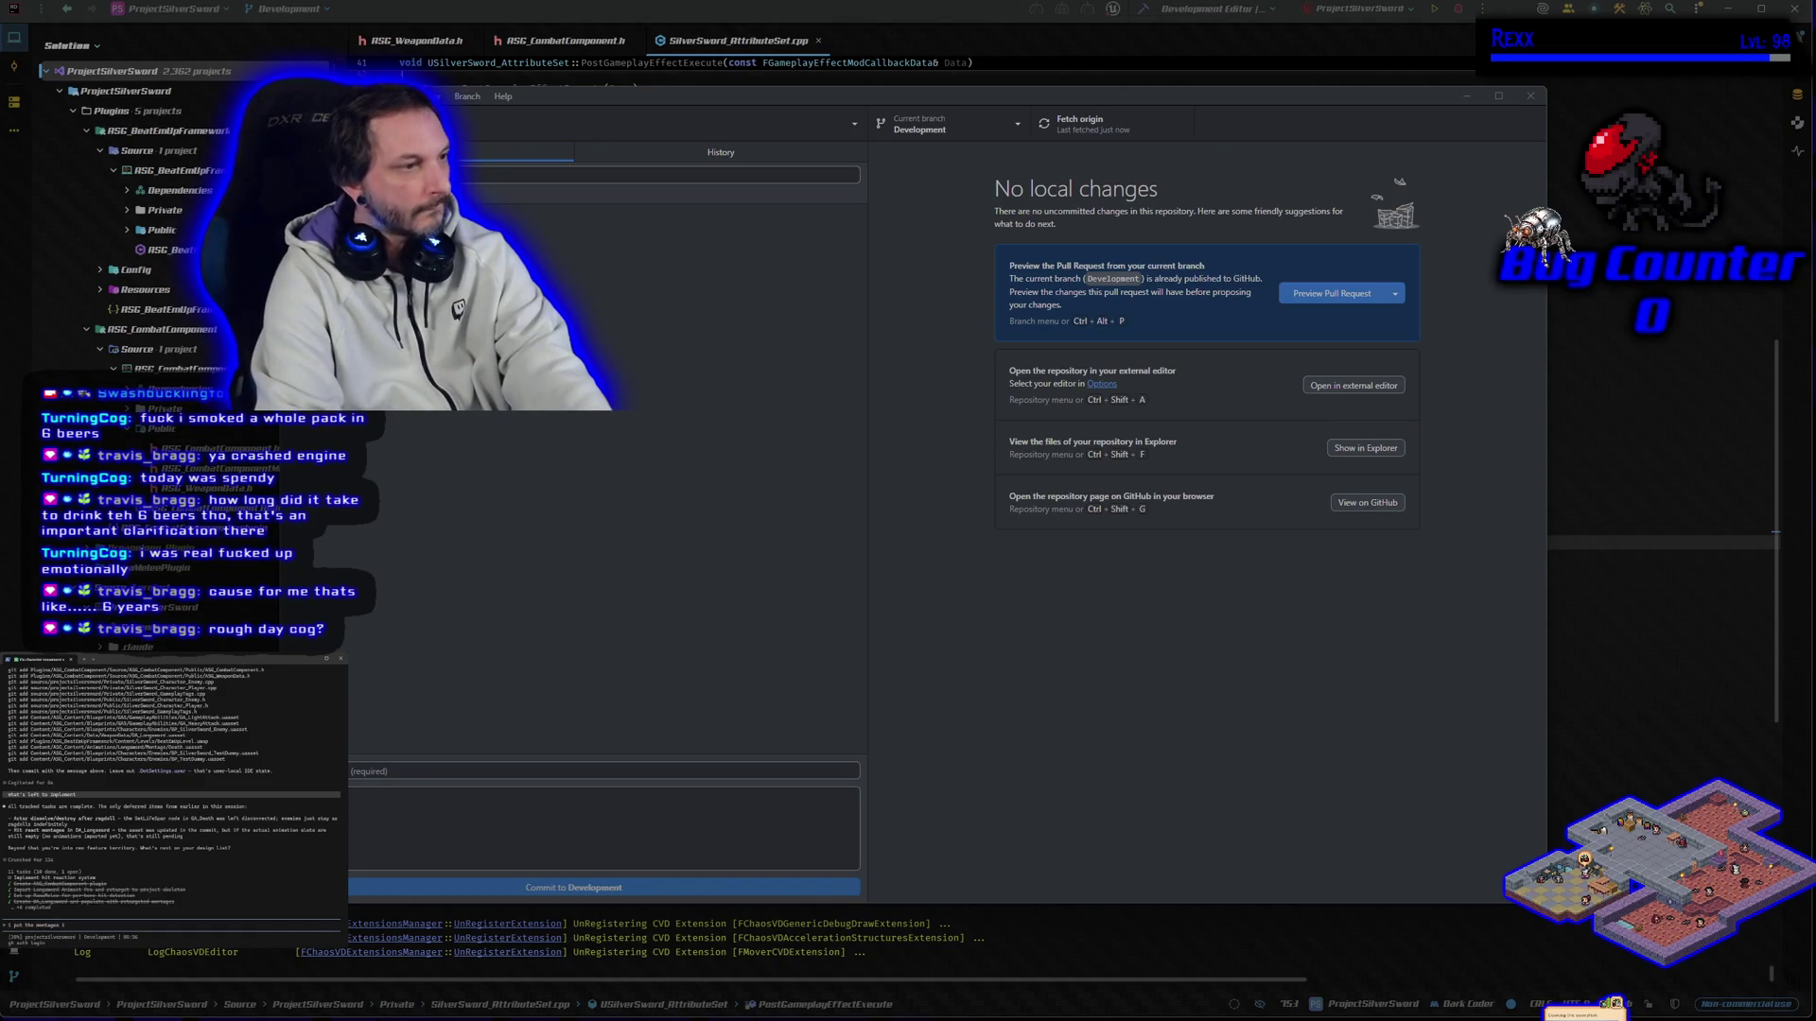
pyautogui.write('set')
pyautogui.press('Return')
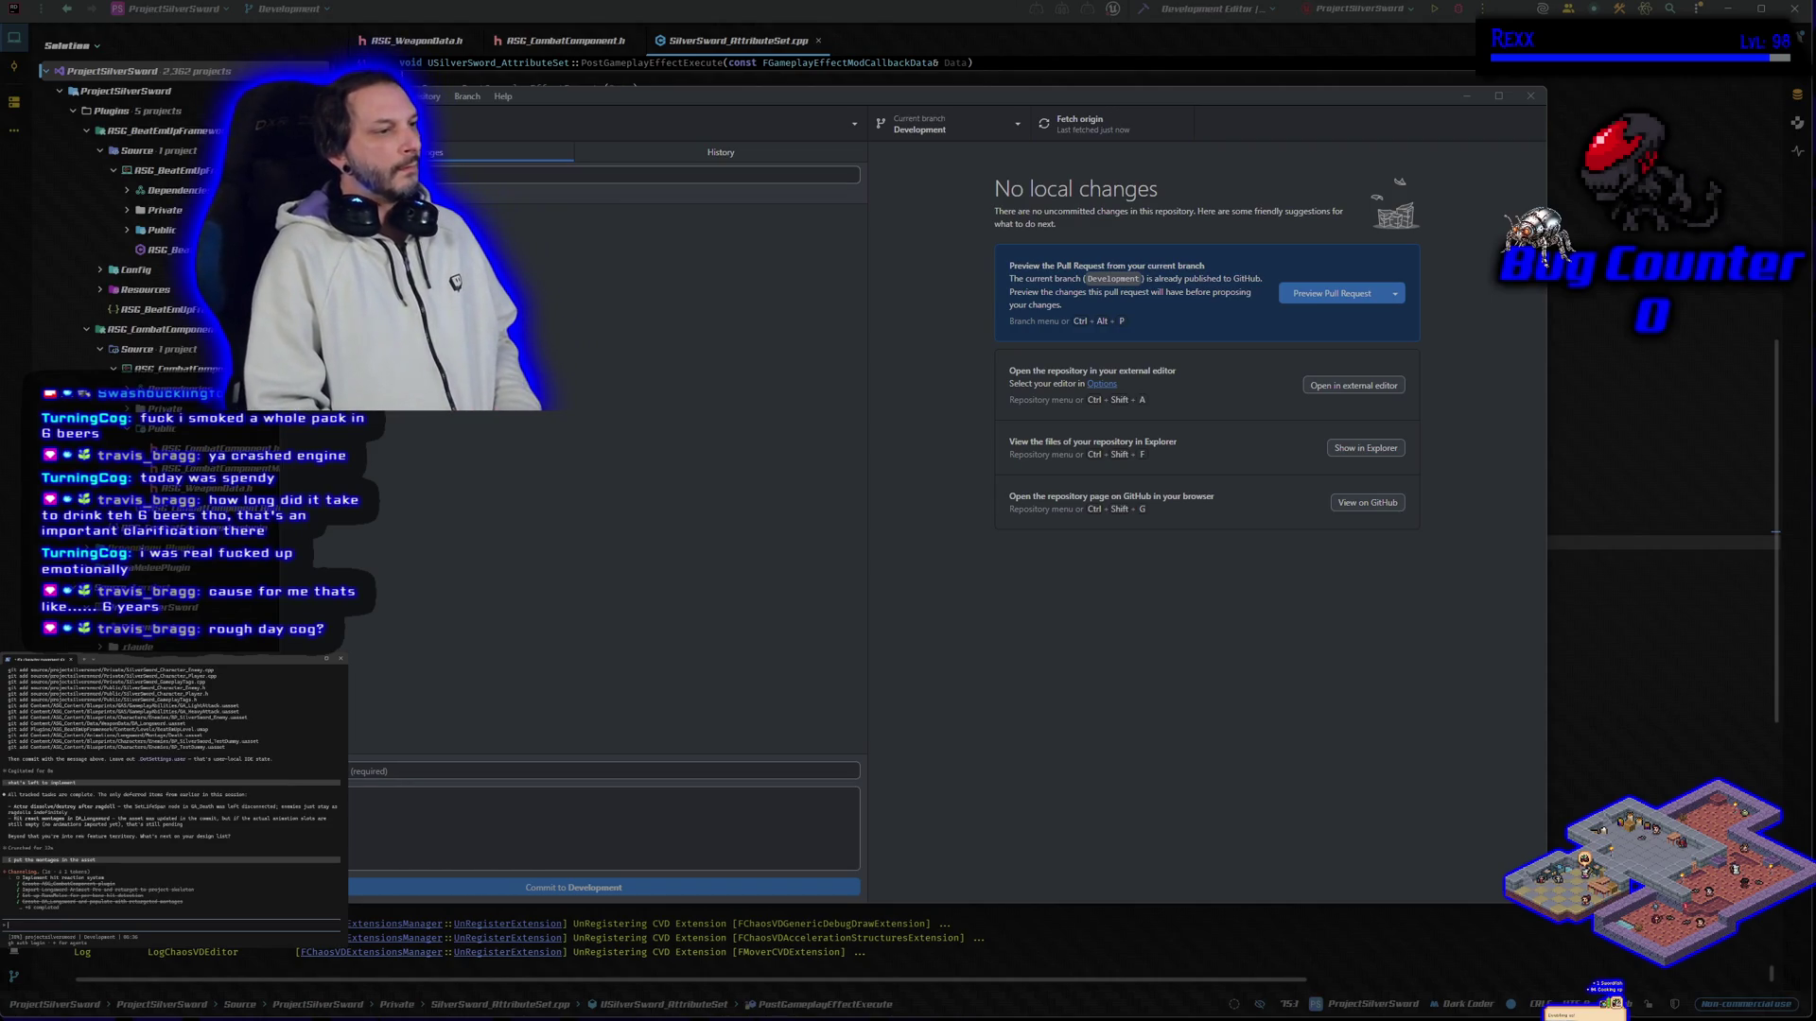
pyautogui.write('yeah lets do the dissolve')
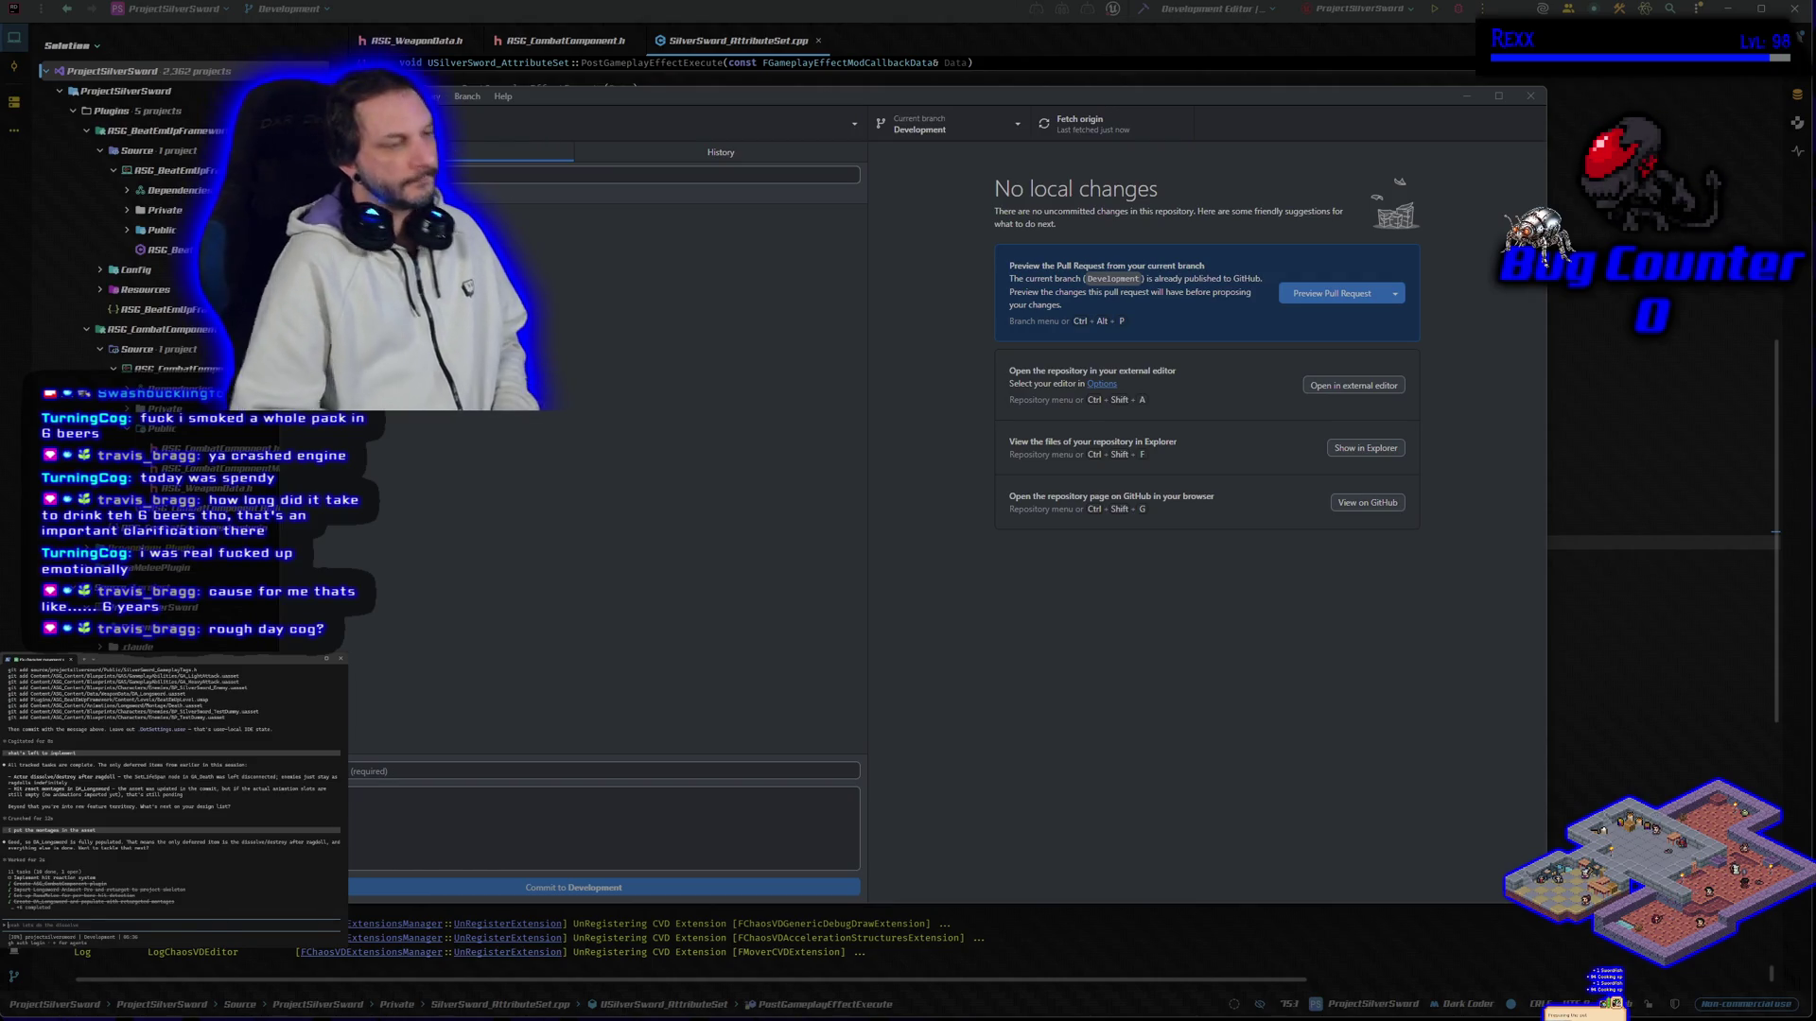
pyautogui.press('Return')
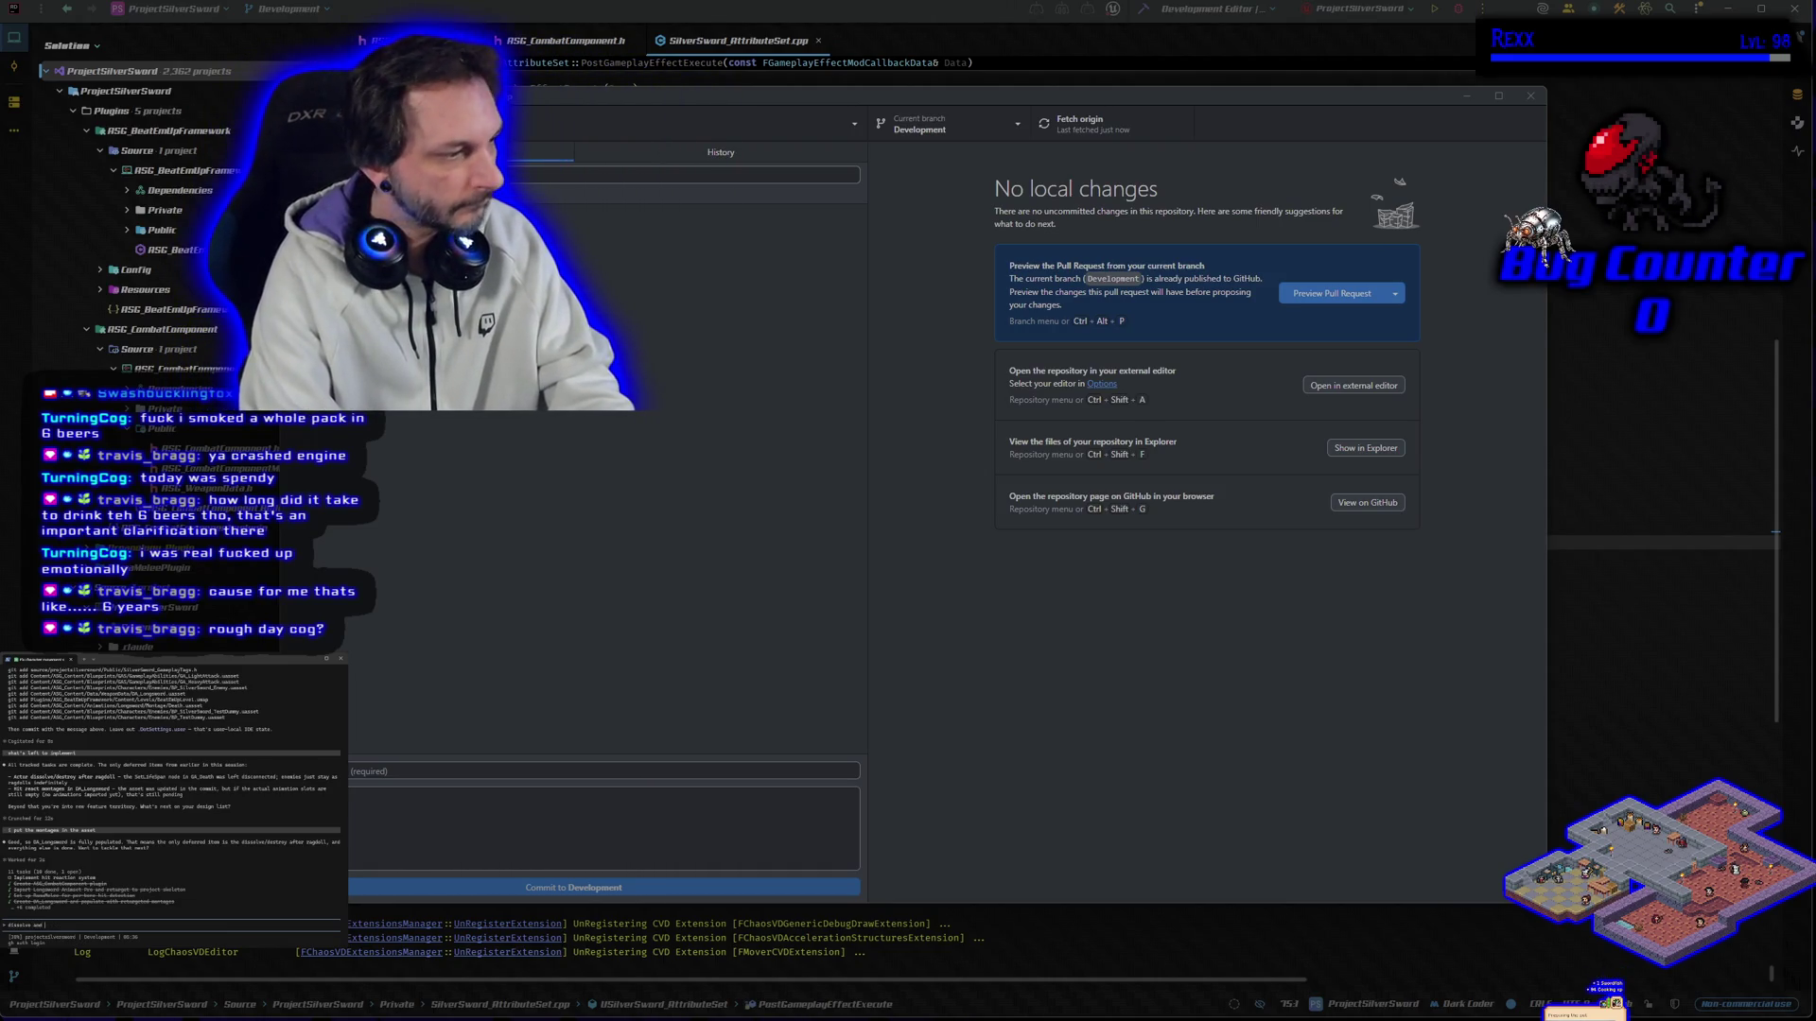
# Step: Send the vertical-slice question to the assistant and minimize GitHub Desktop
pyautogui.write('can we')
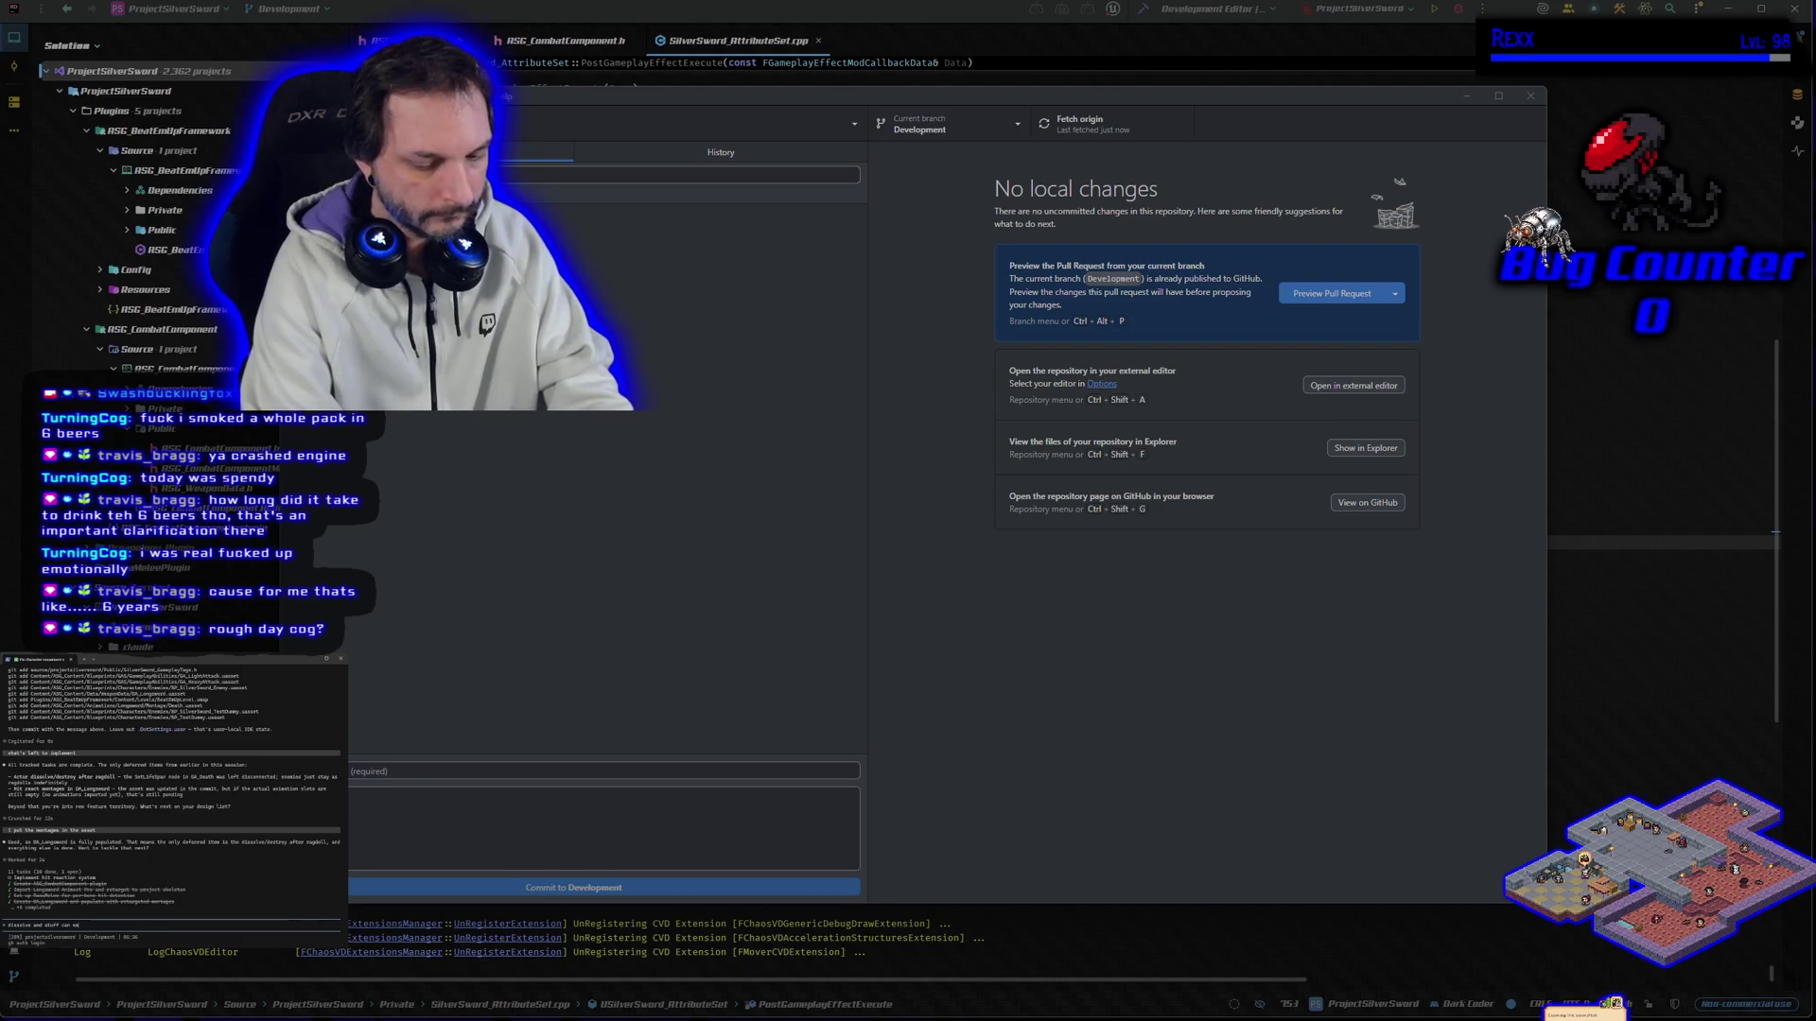
pyautogui.write('after pe')
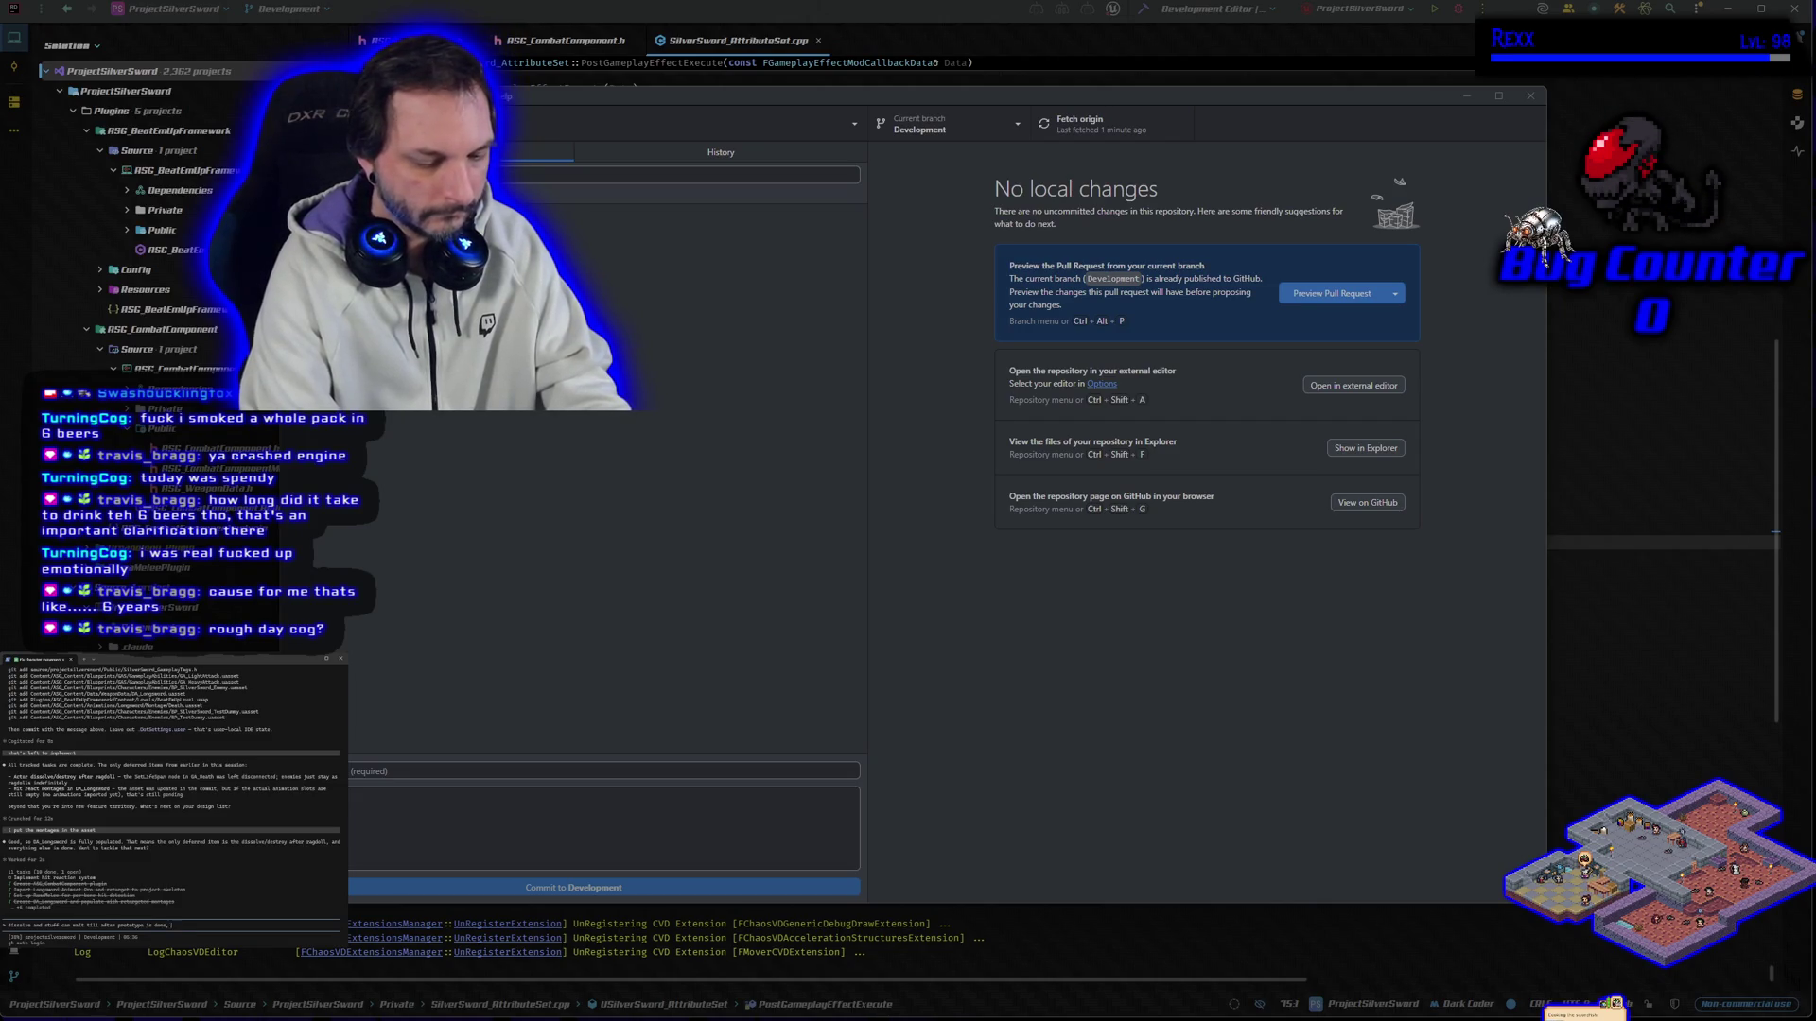
pyautogui.write('to making a')
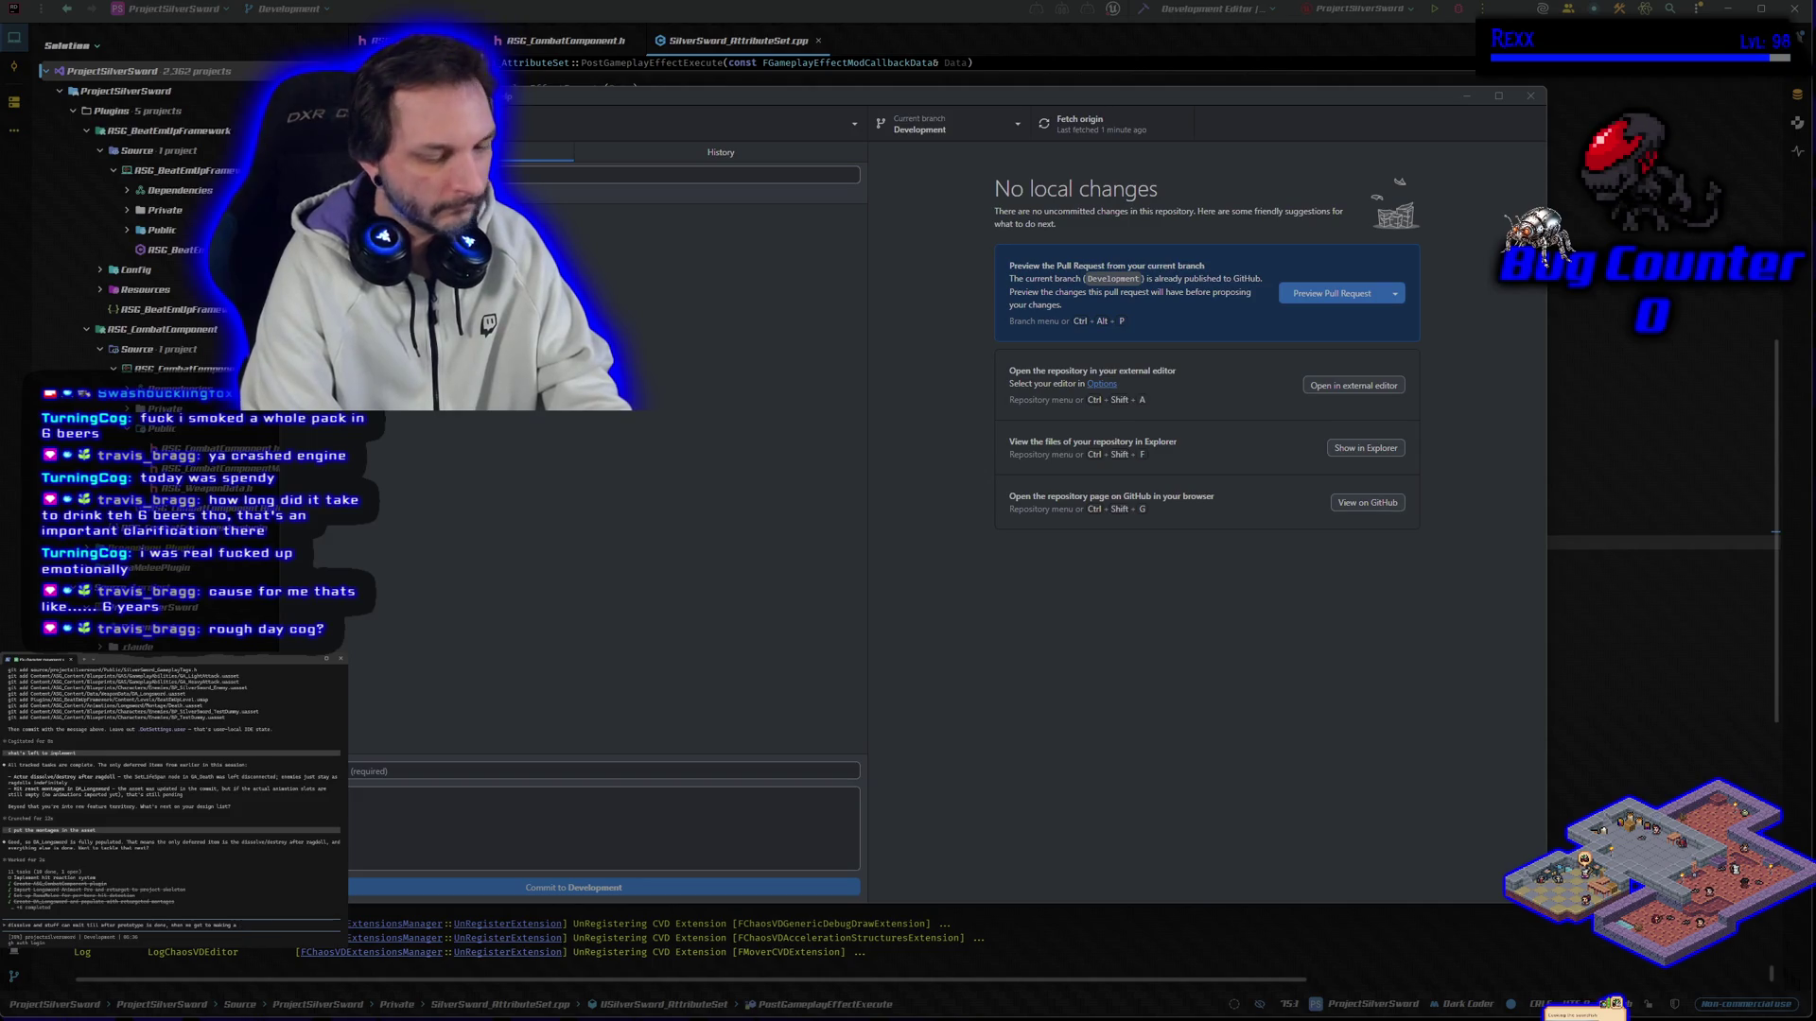
pyautogui.write('ice')
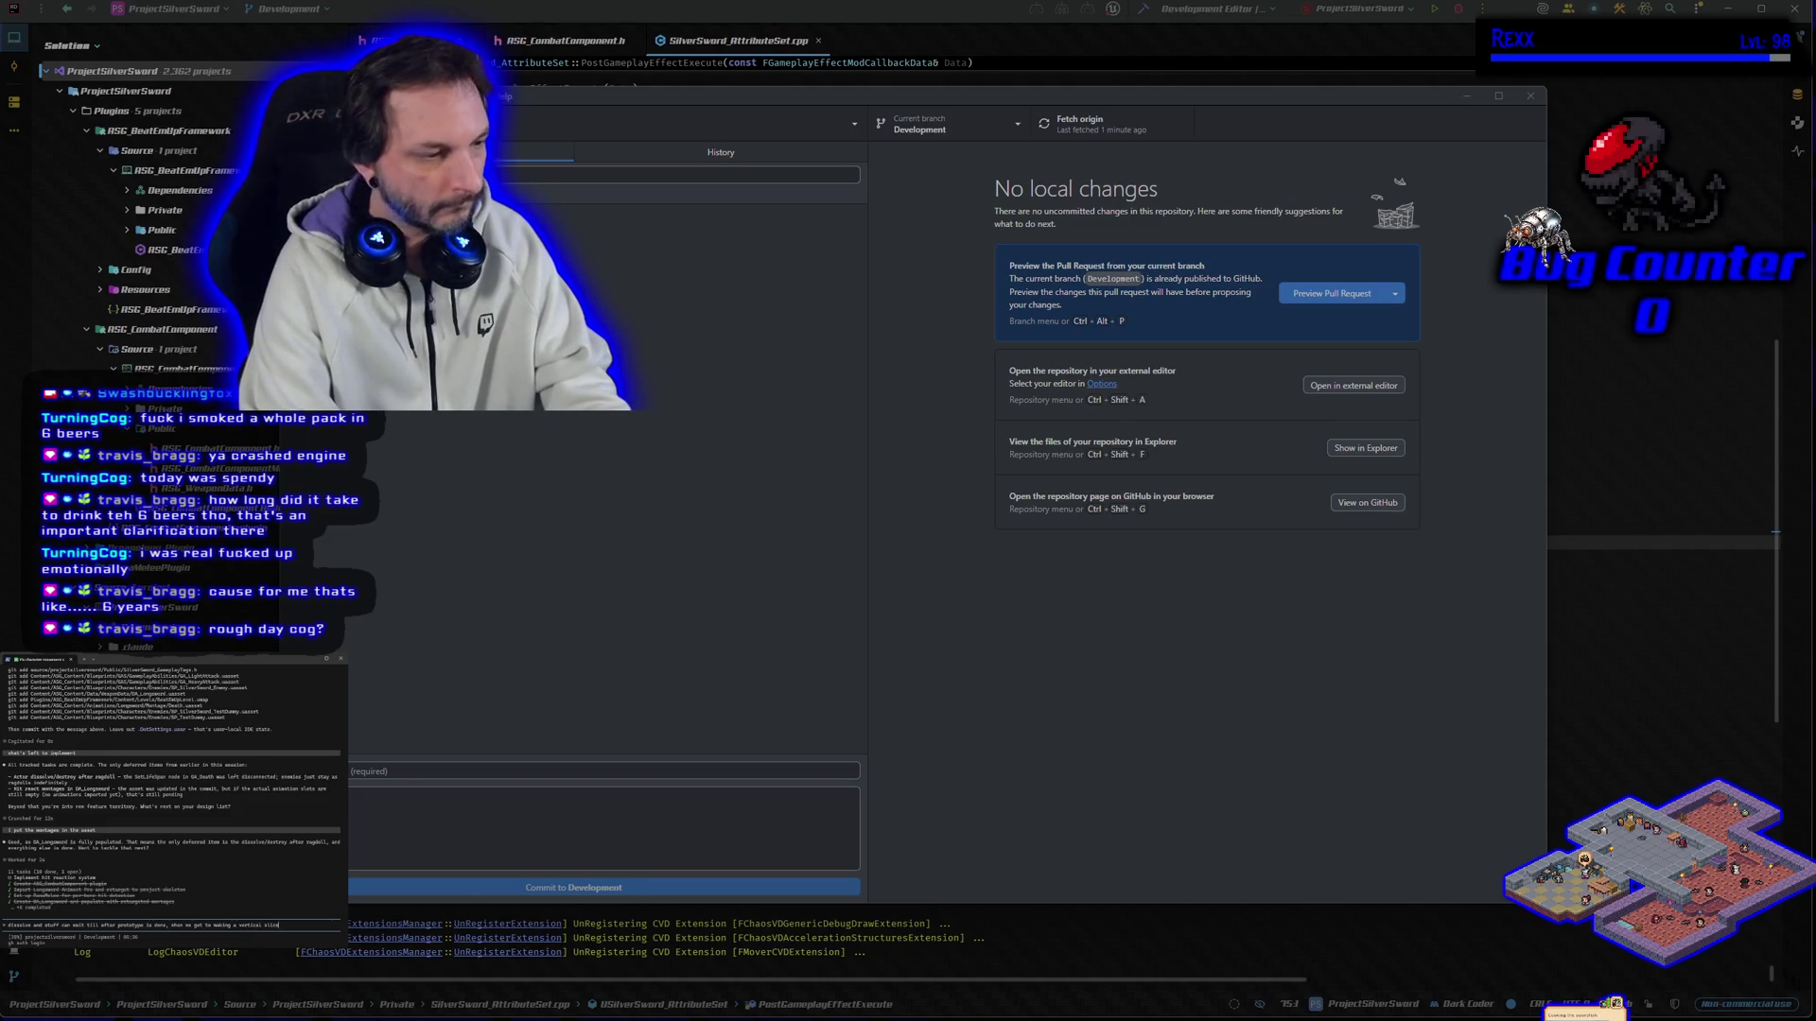
pyautogui.press('Return')
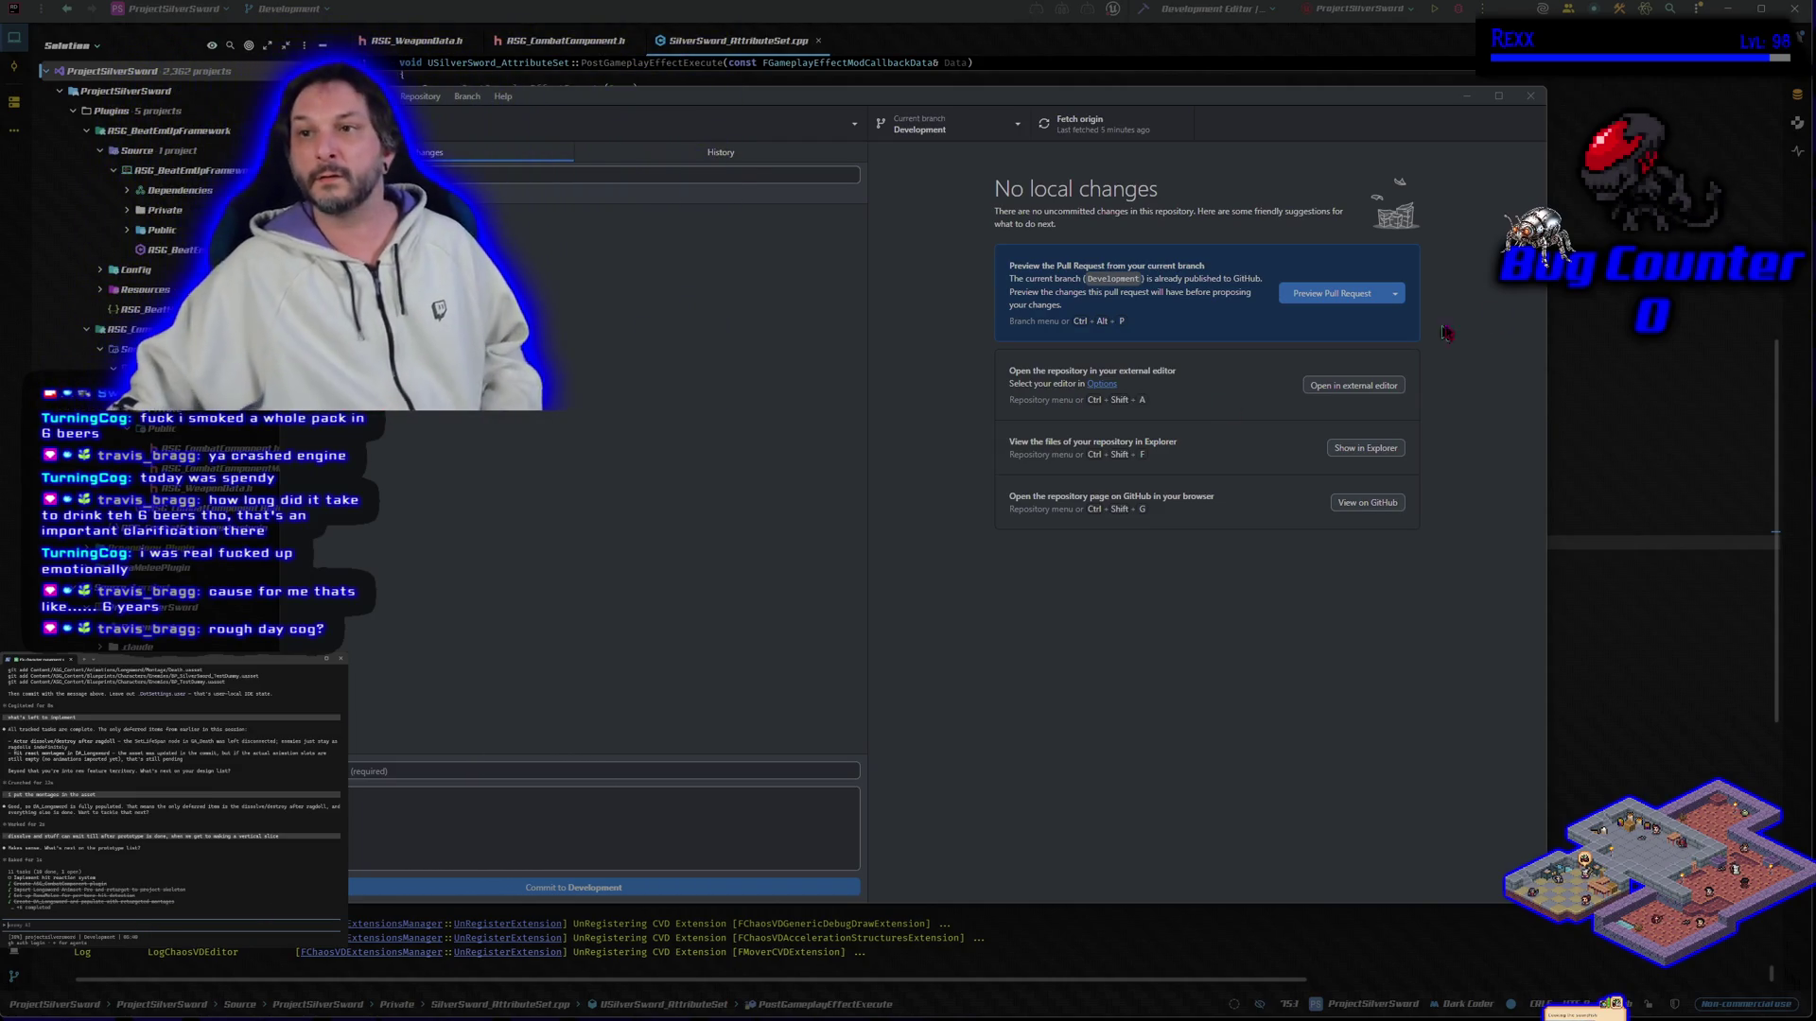
pyautogui.click(1466, 95)
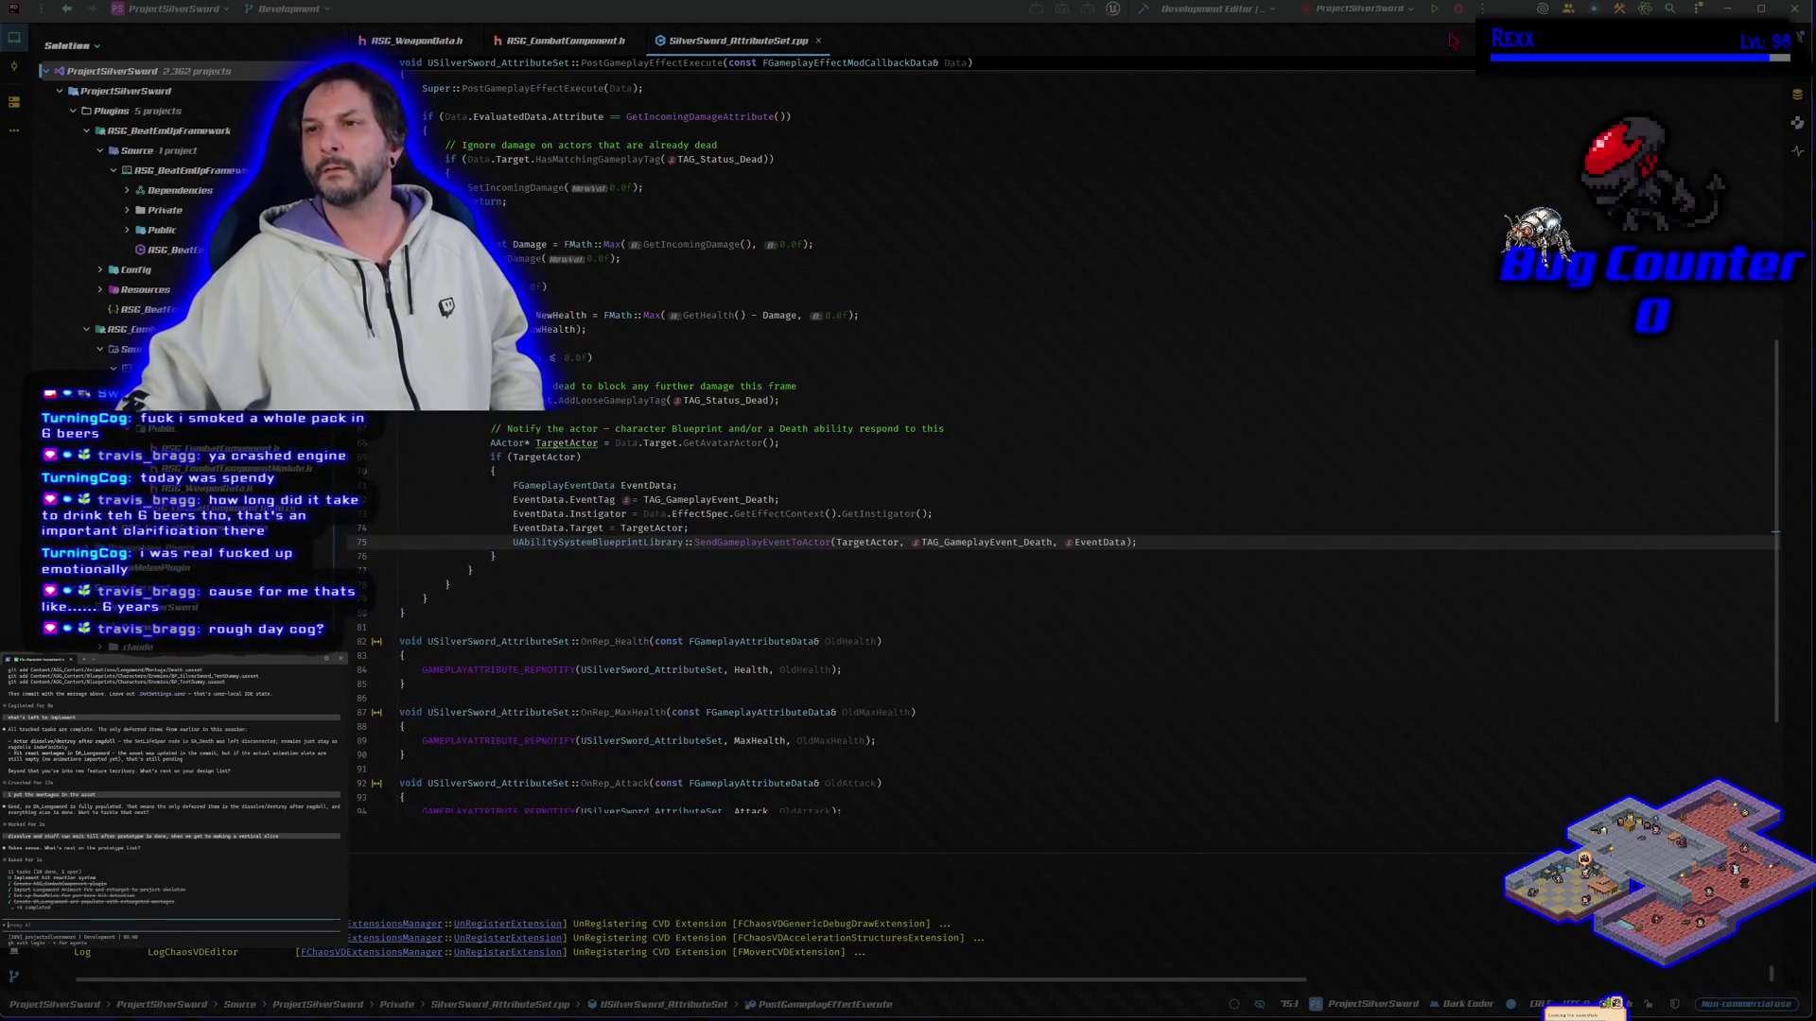
# Step: Build the selected projects in Rider (Ctrl+Shift+B) to compile and launch the Silver Sword editor
pyautogui.hotkey('ctrl', 'shift', 'b')
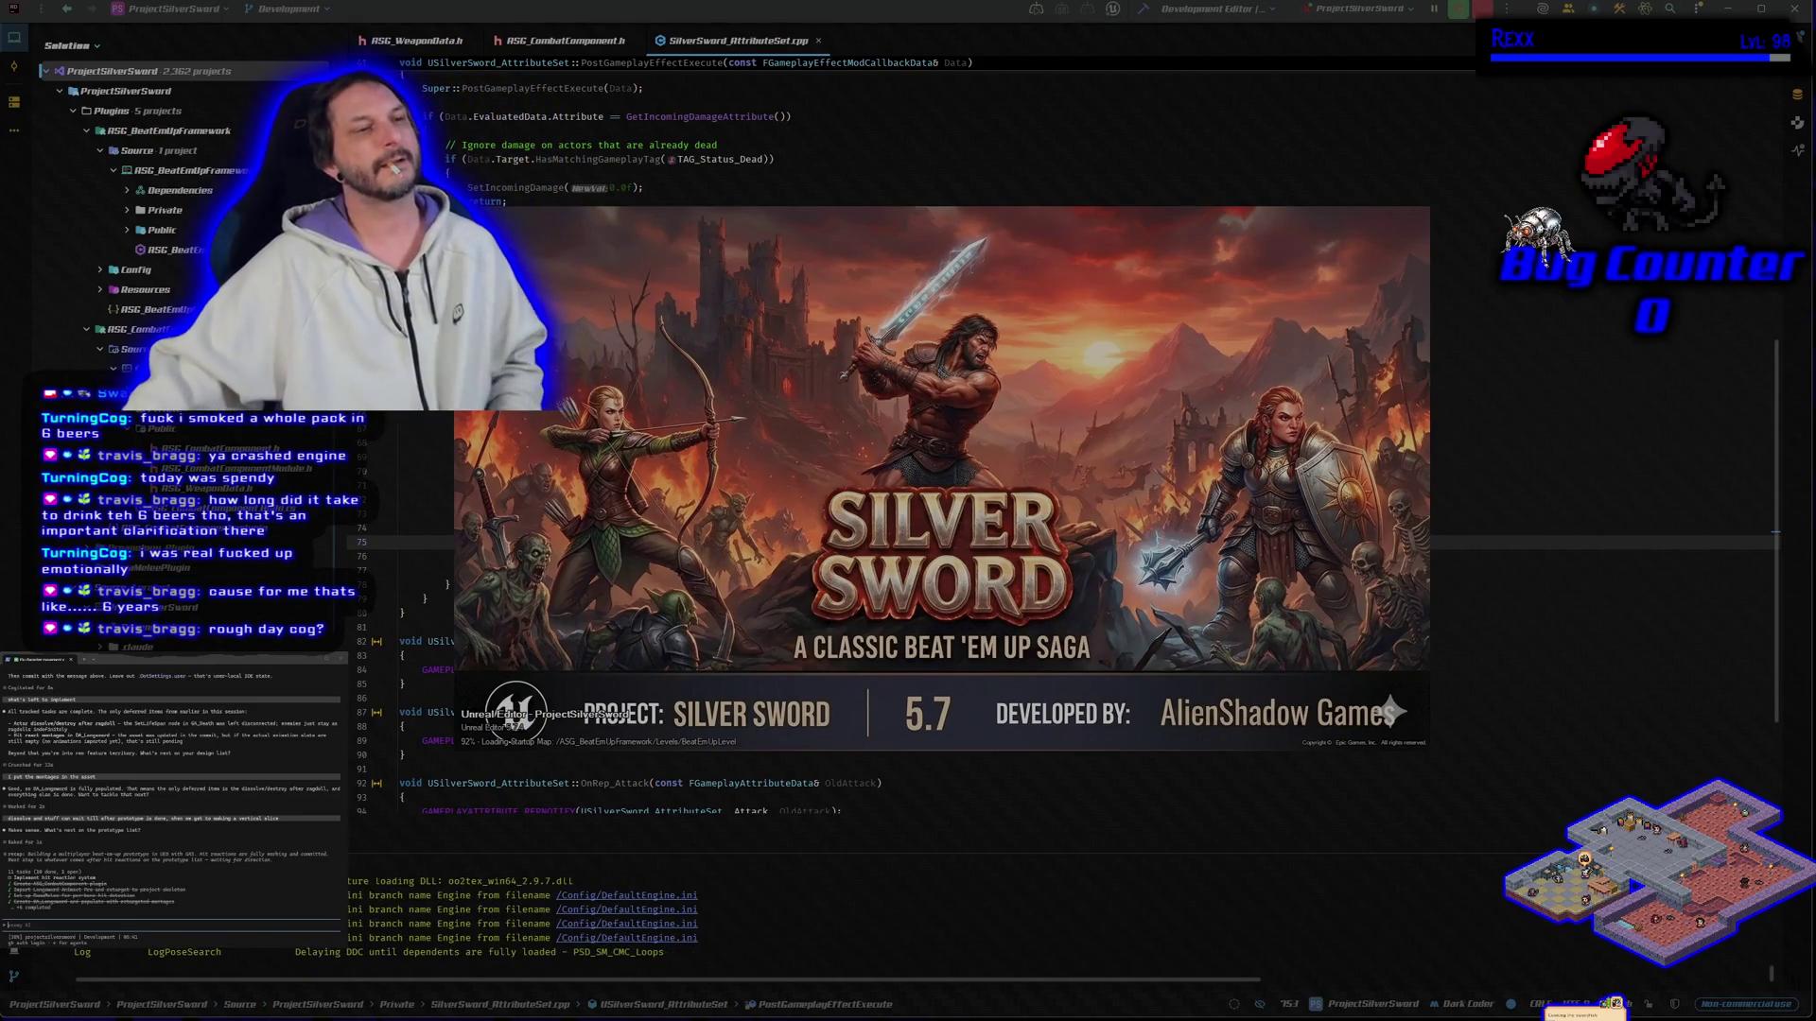
# Step: Close the Claude terminal panel, move the splash window aside, and switch to the Unreal Editor
pyautogui.click(371, 805)
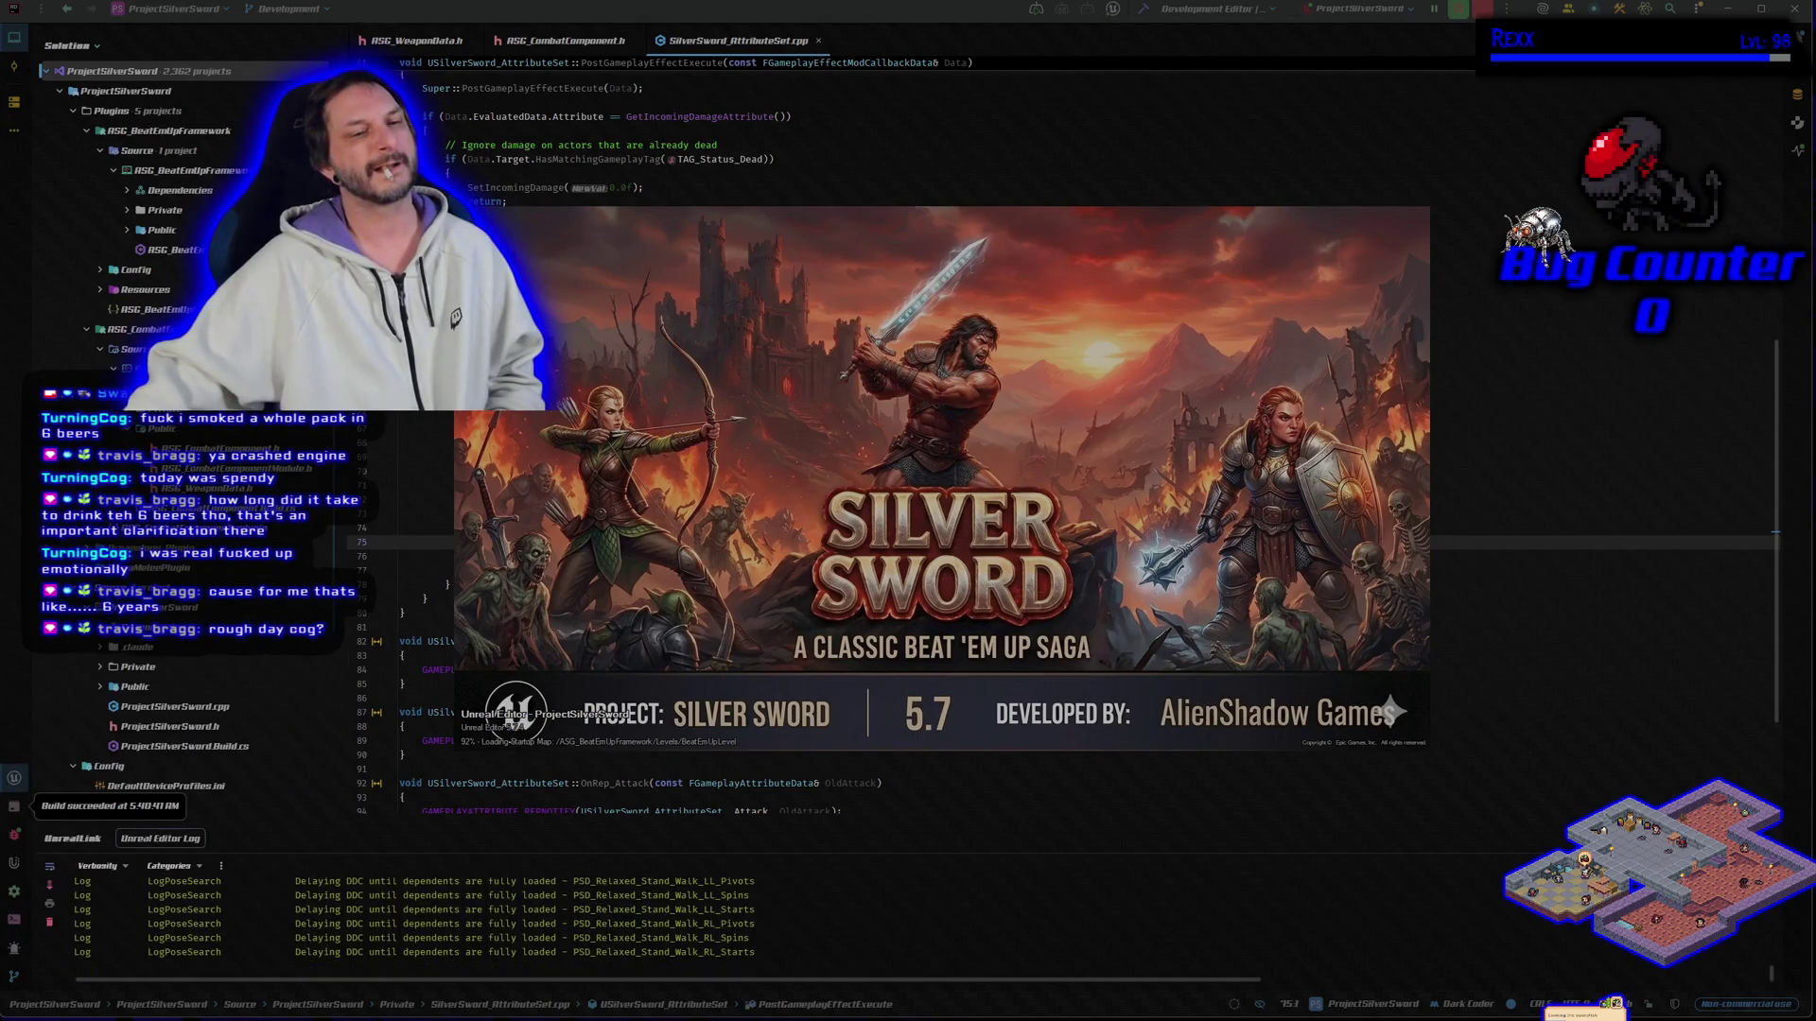
pyautogui.moveTo(747, 587); pyautogui.dragTo(774, 558)
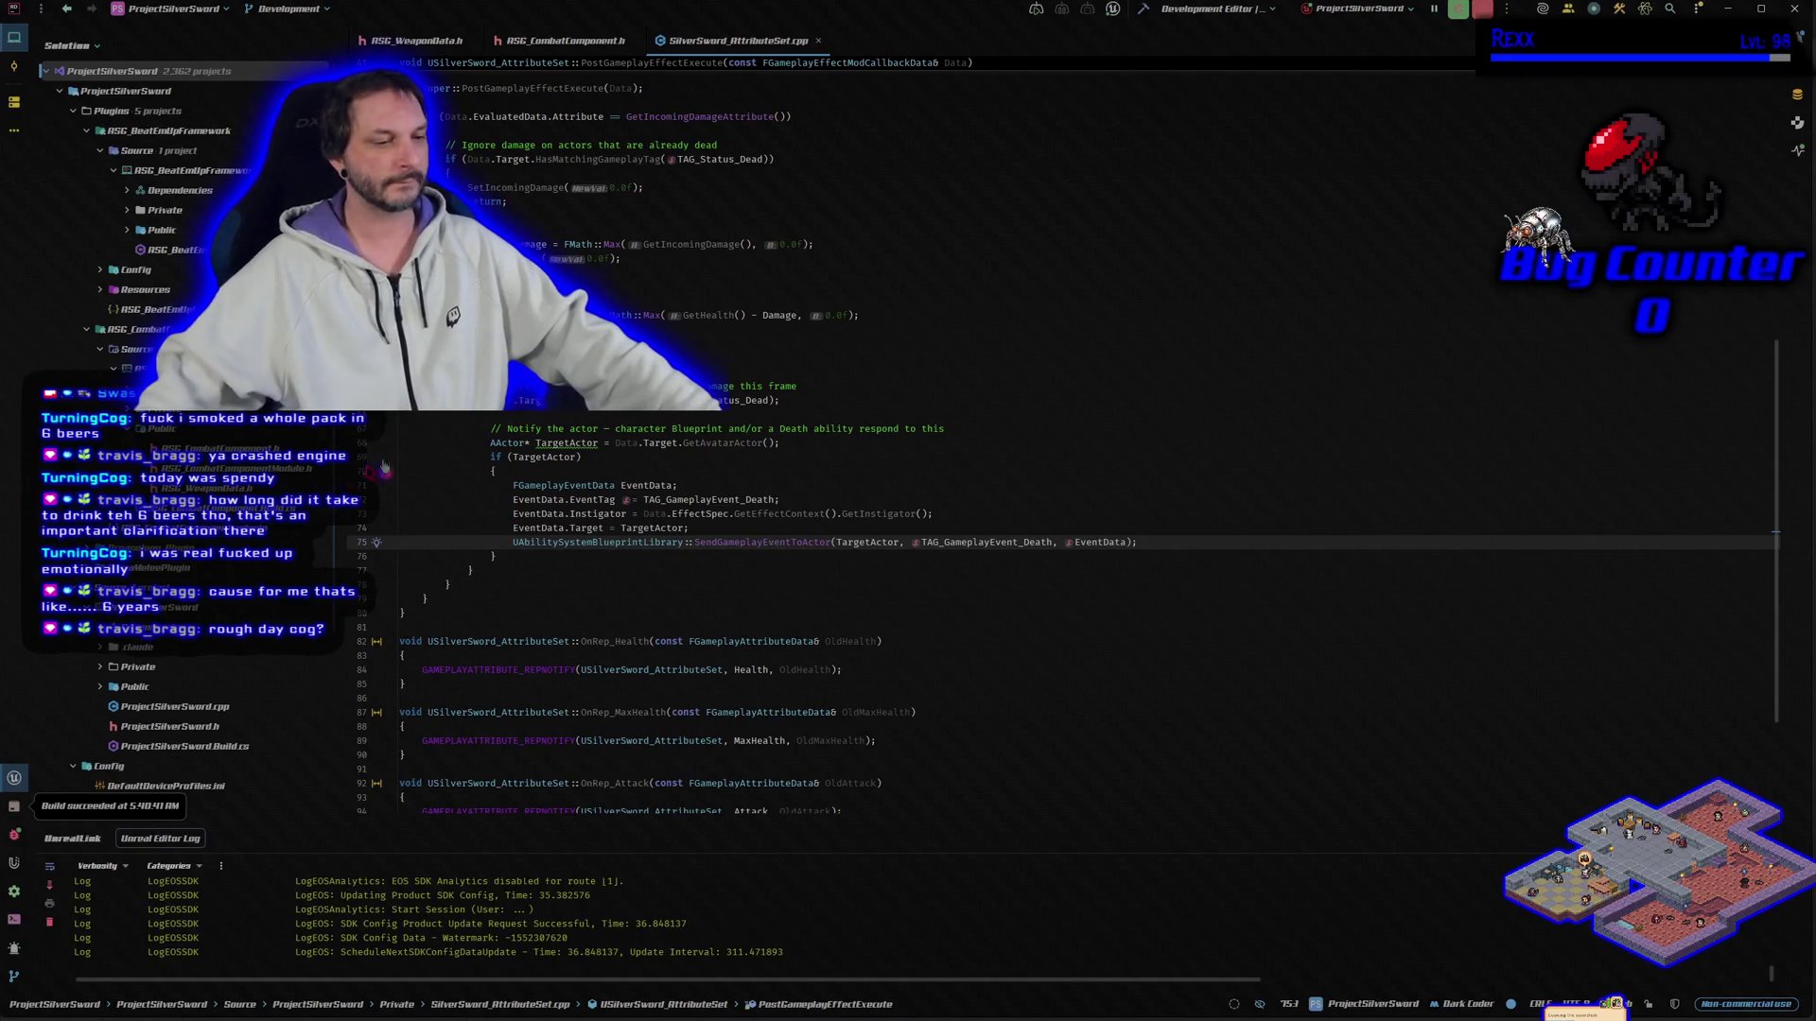
pyautogui.hotkey('alt', 'Tab')
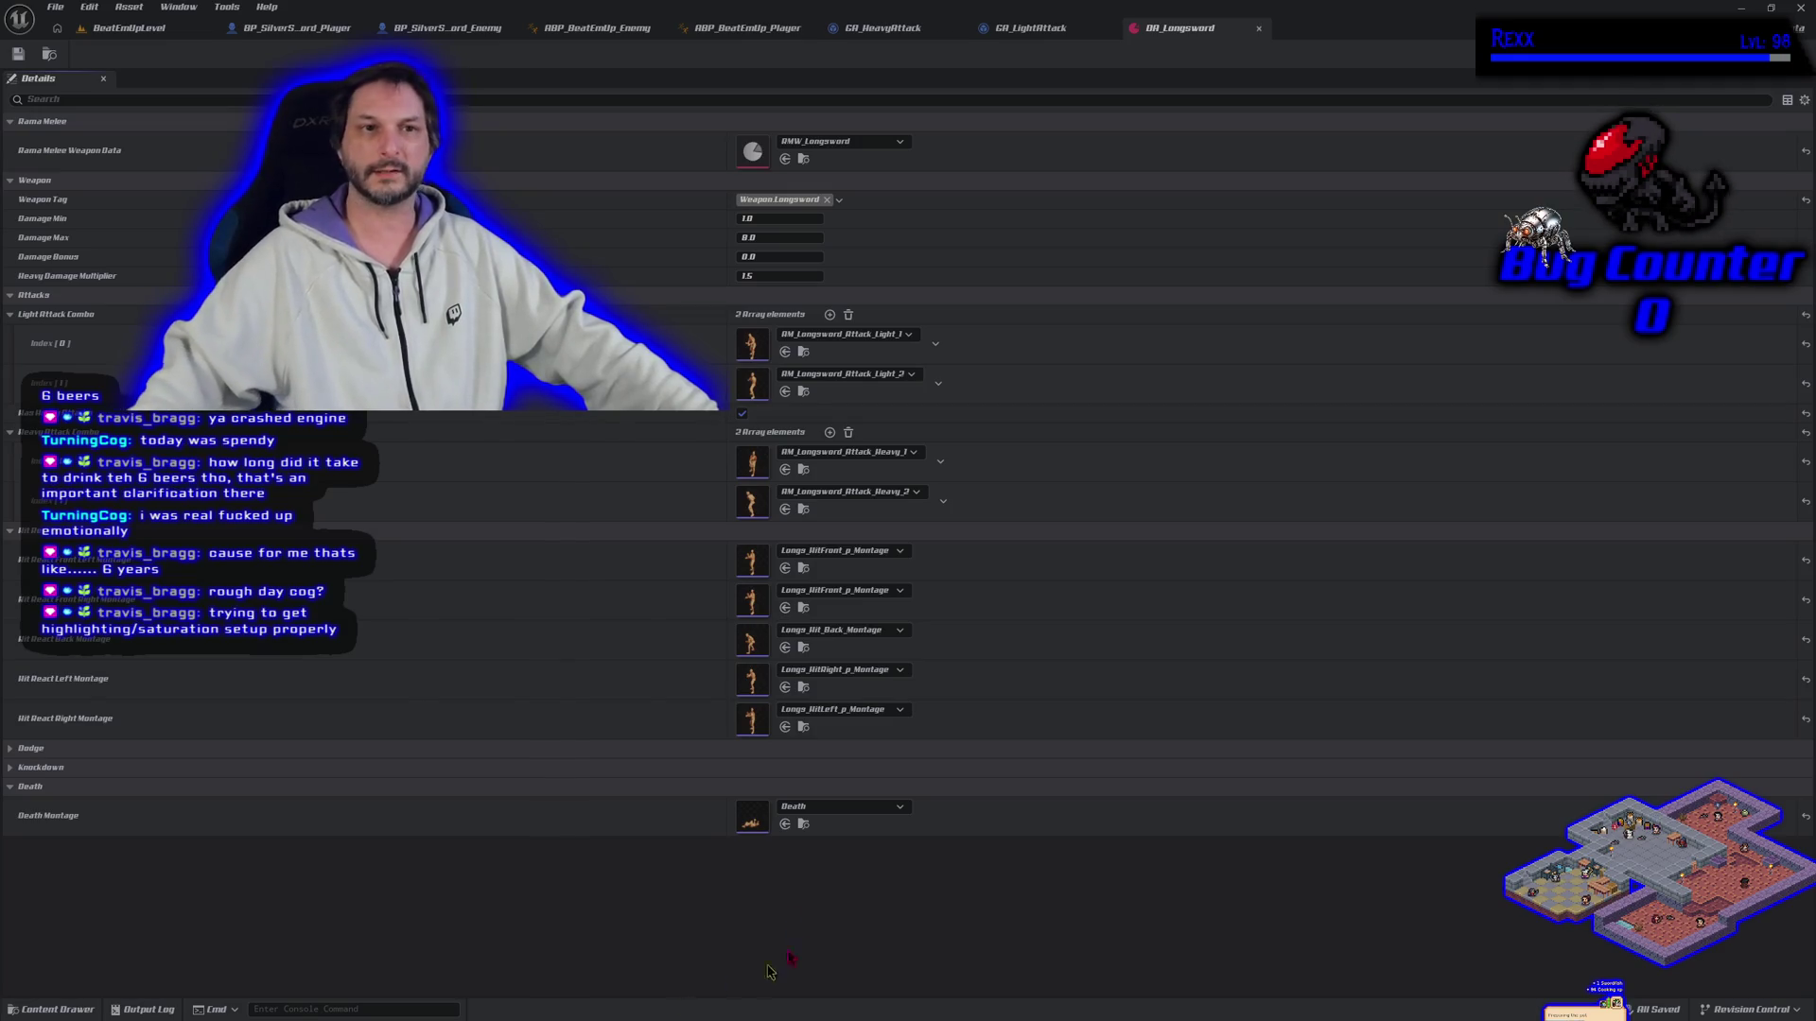
# Step: Show the BeatEmUpLevel tab and start a Play-in-Editor session
pyautogui.click(141, 29)
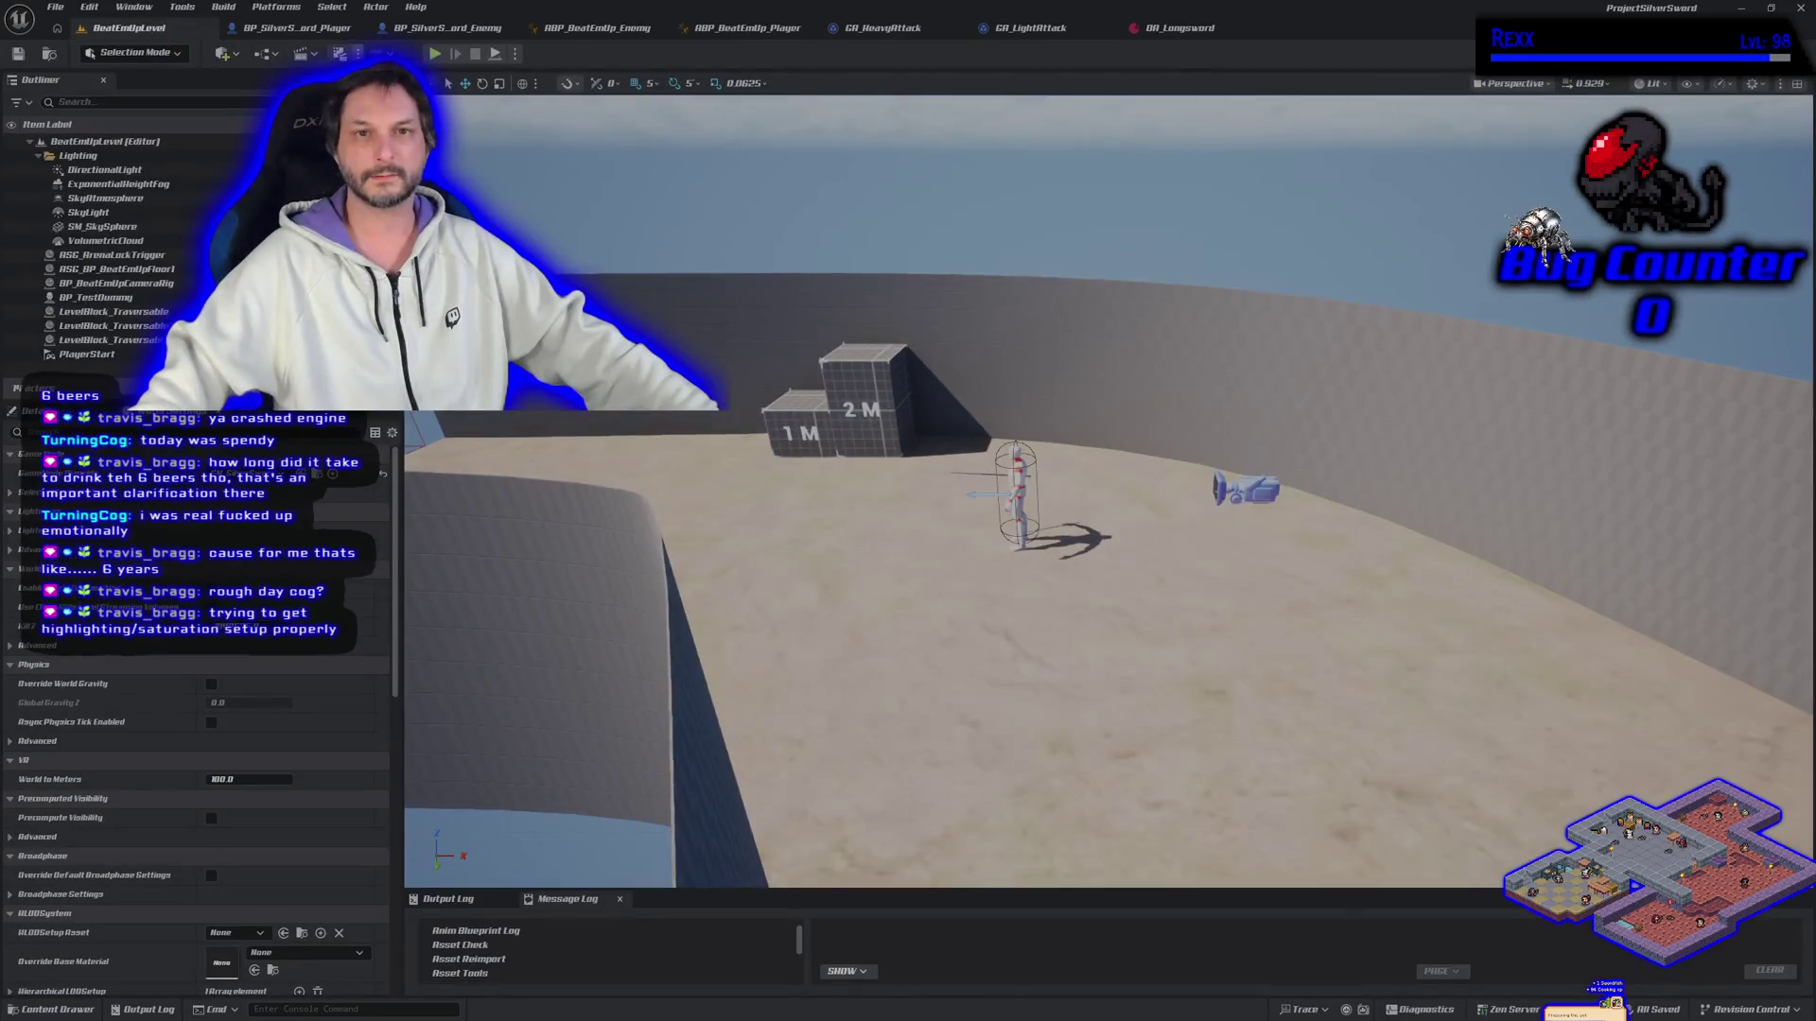
pyautogui.click(435, 55)
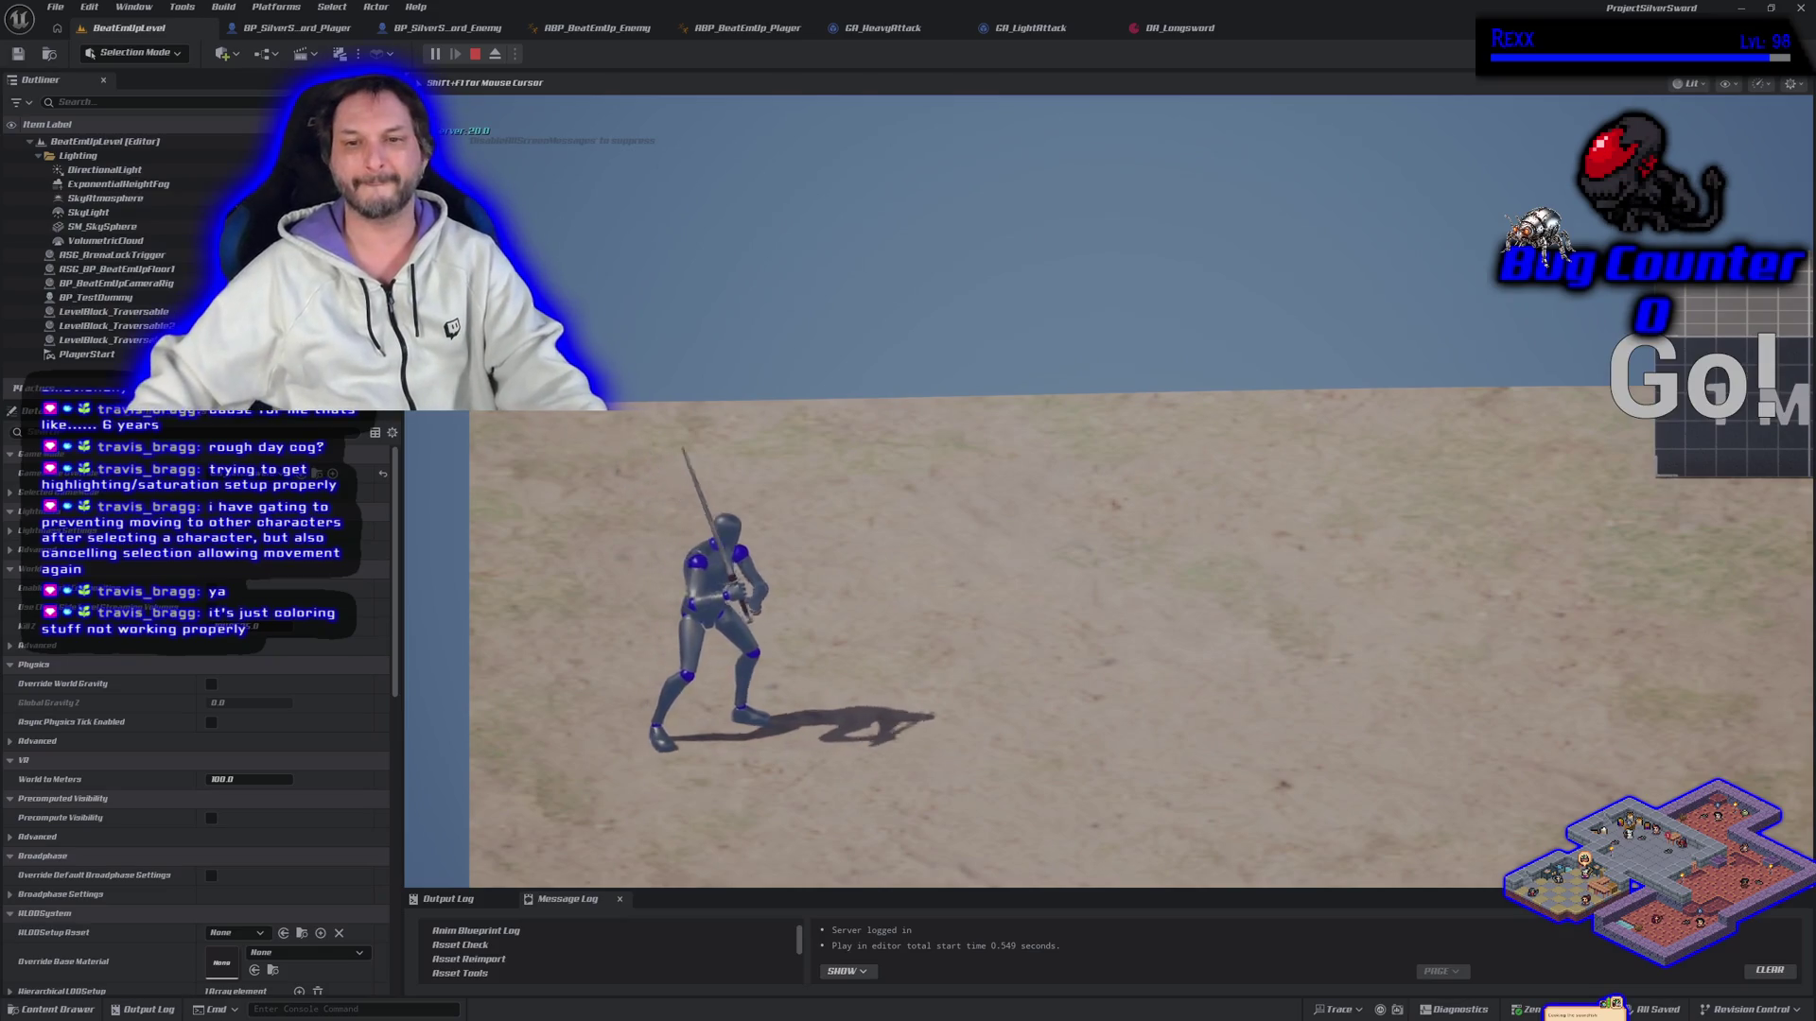
# Step: Lunge the character forward to knock down the enemy, then stop Play In Editor
pyautogui.press('d')
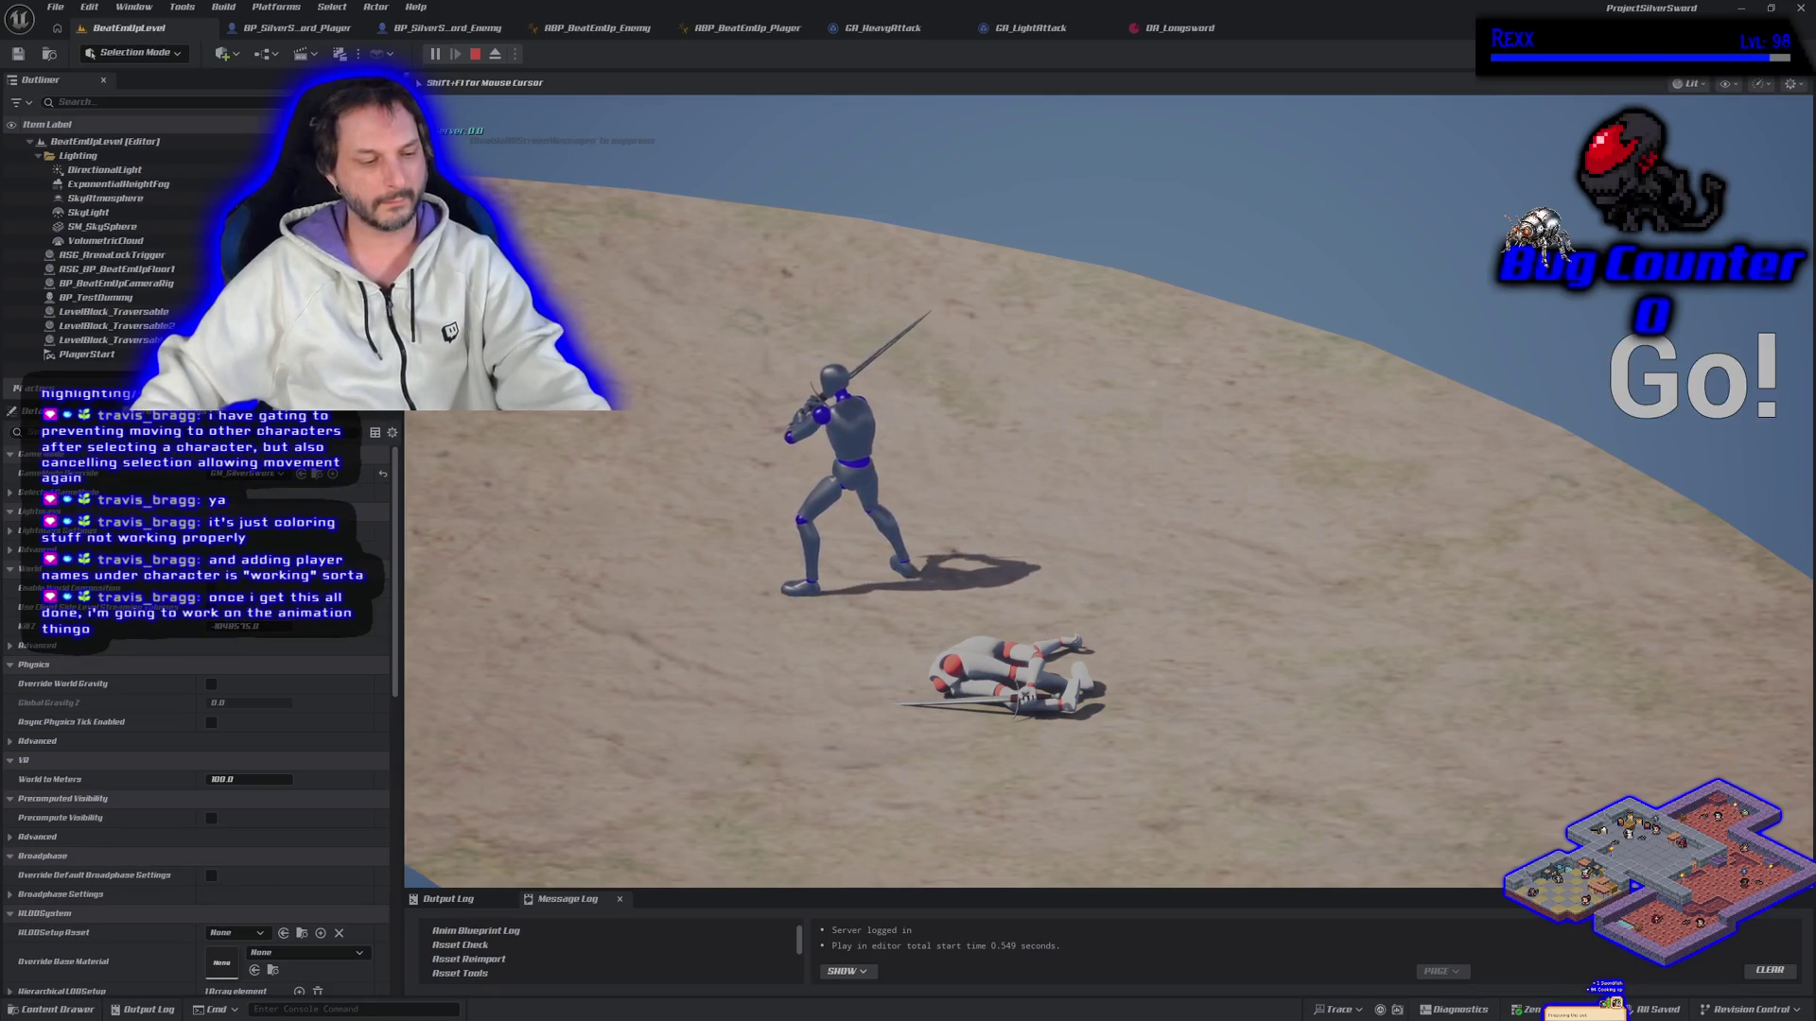
pyautogui.press('Escape')
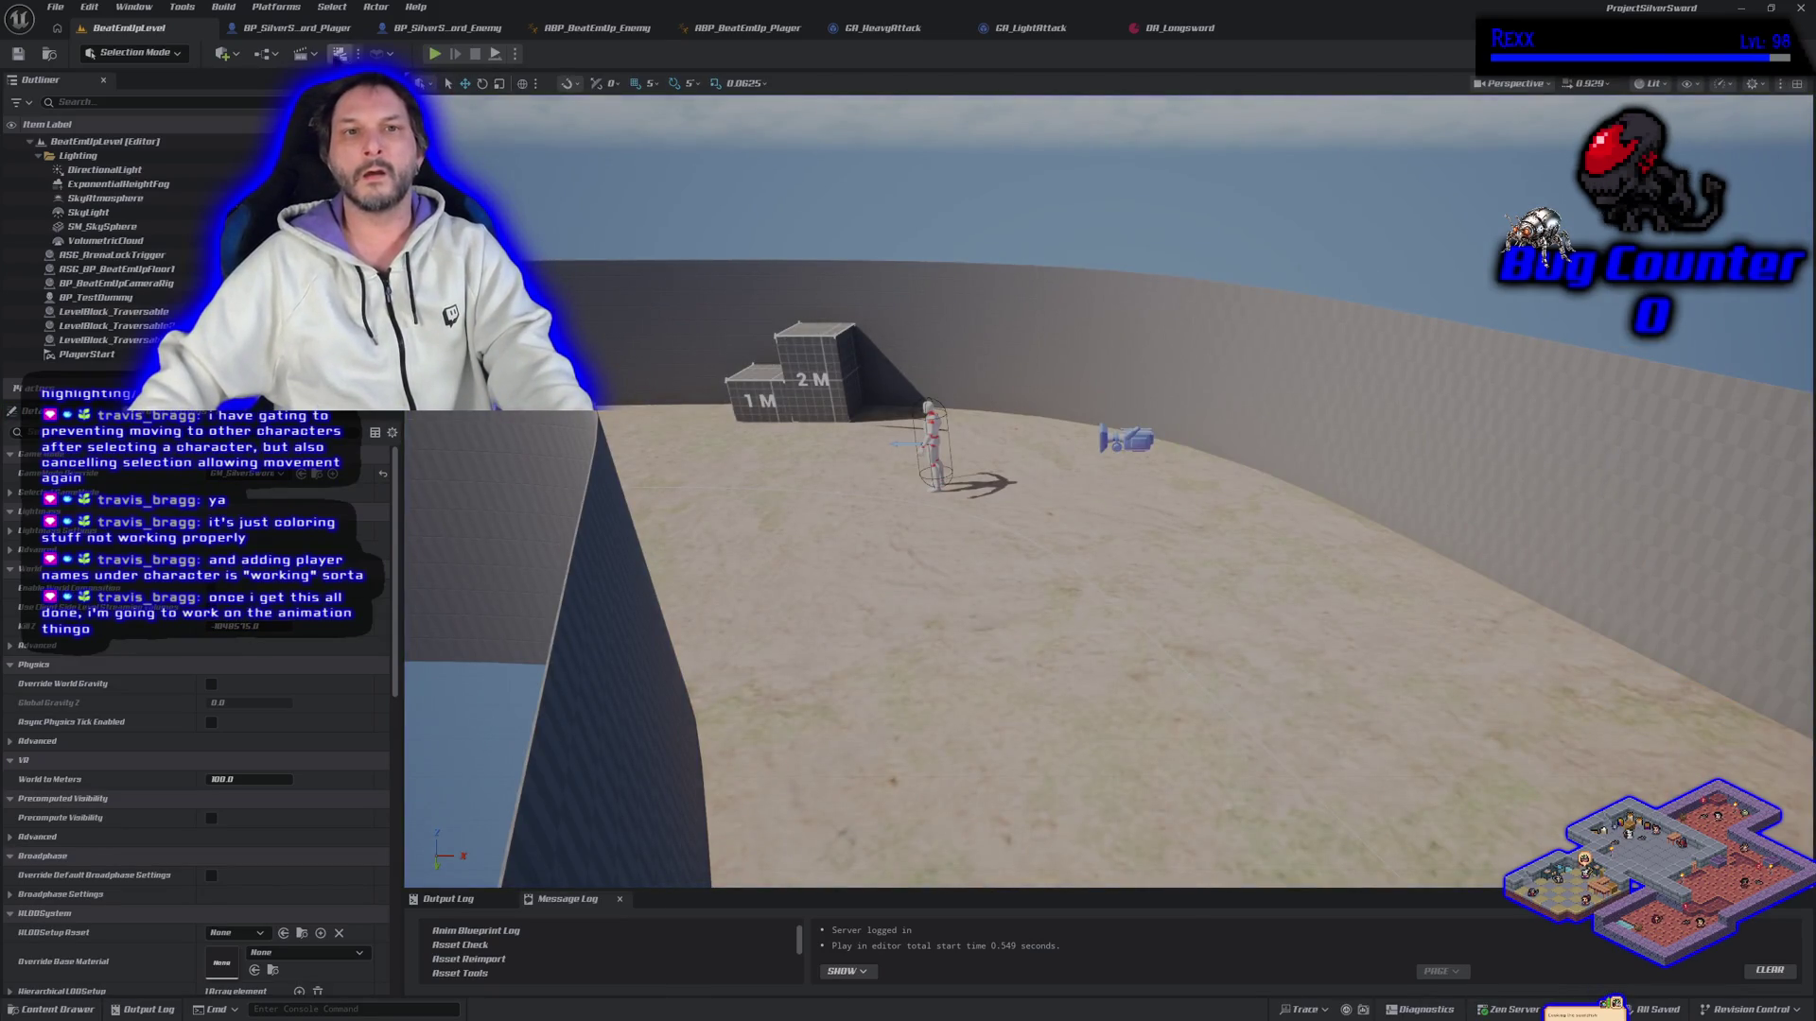
pyautogui.click(1031, 28)
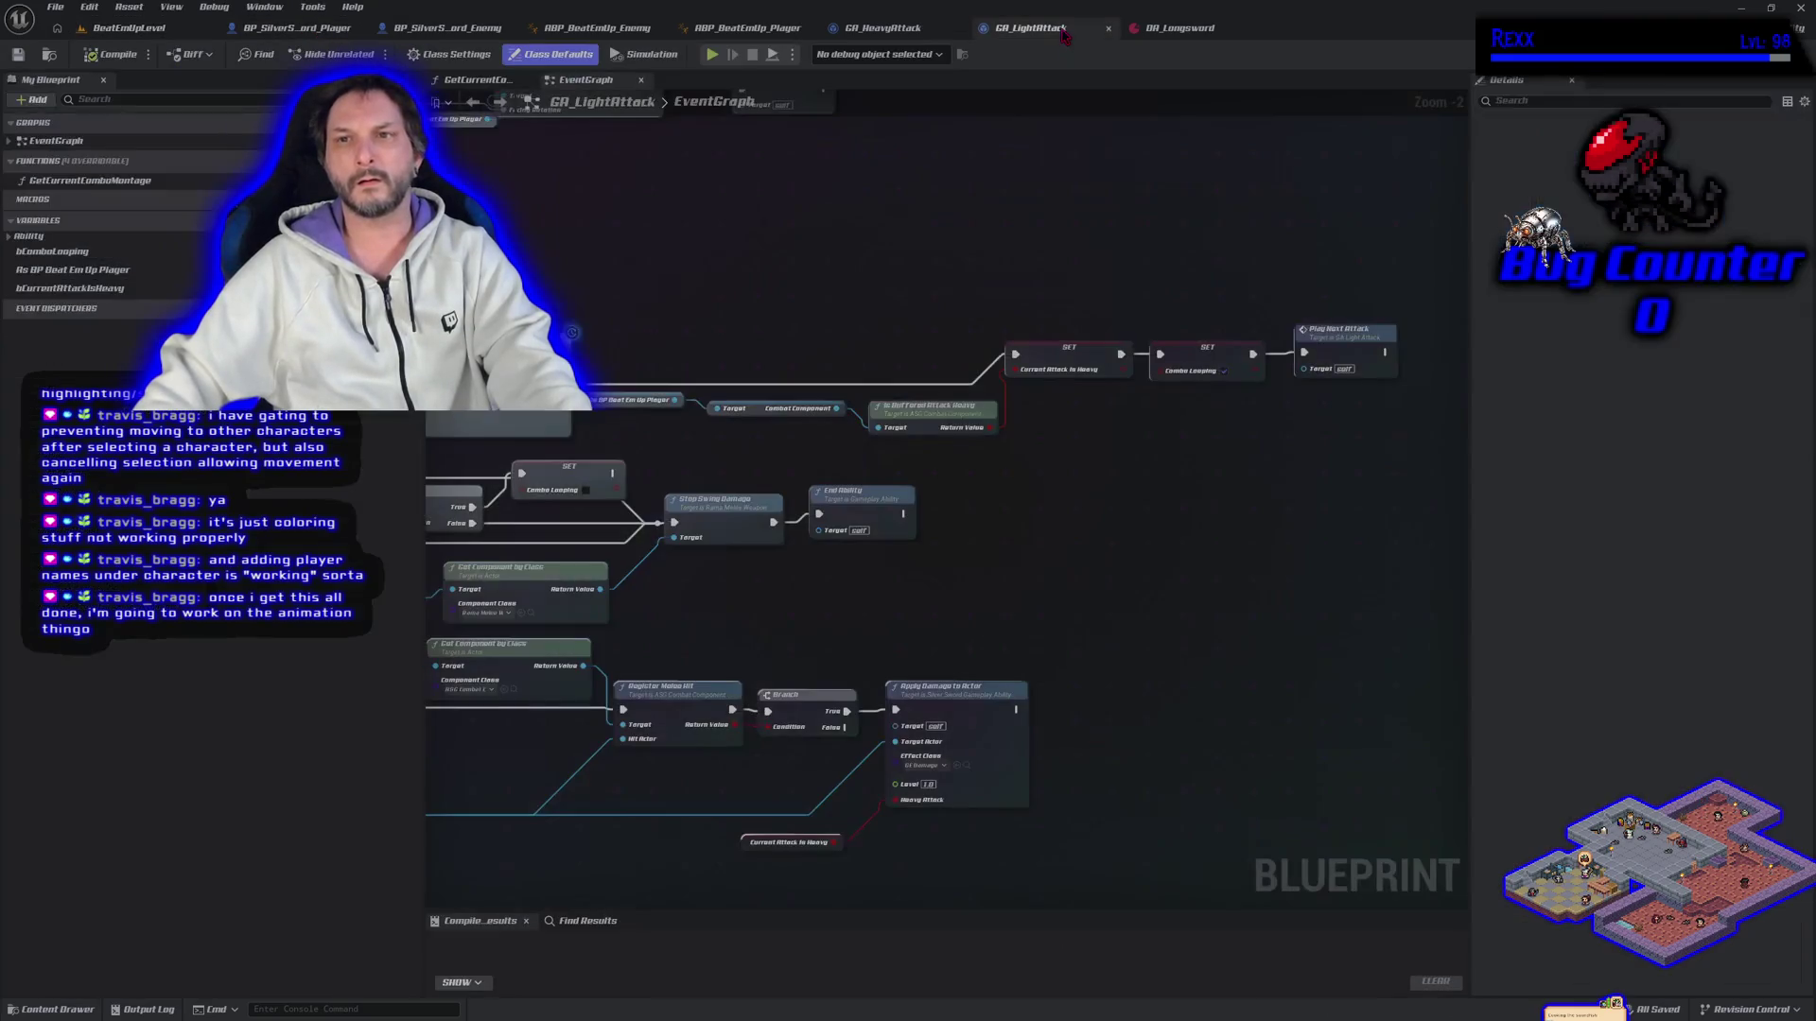
pyautogui.scroll(-2, 720, 271)
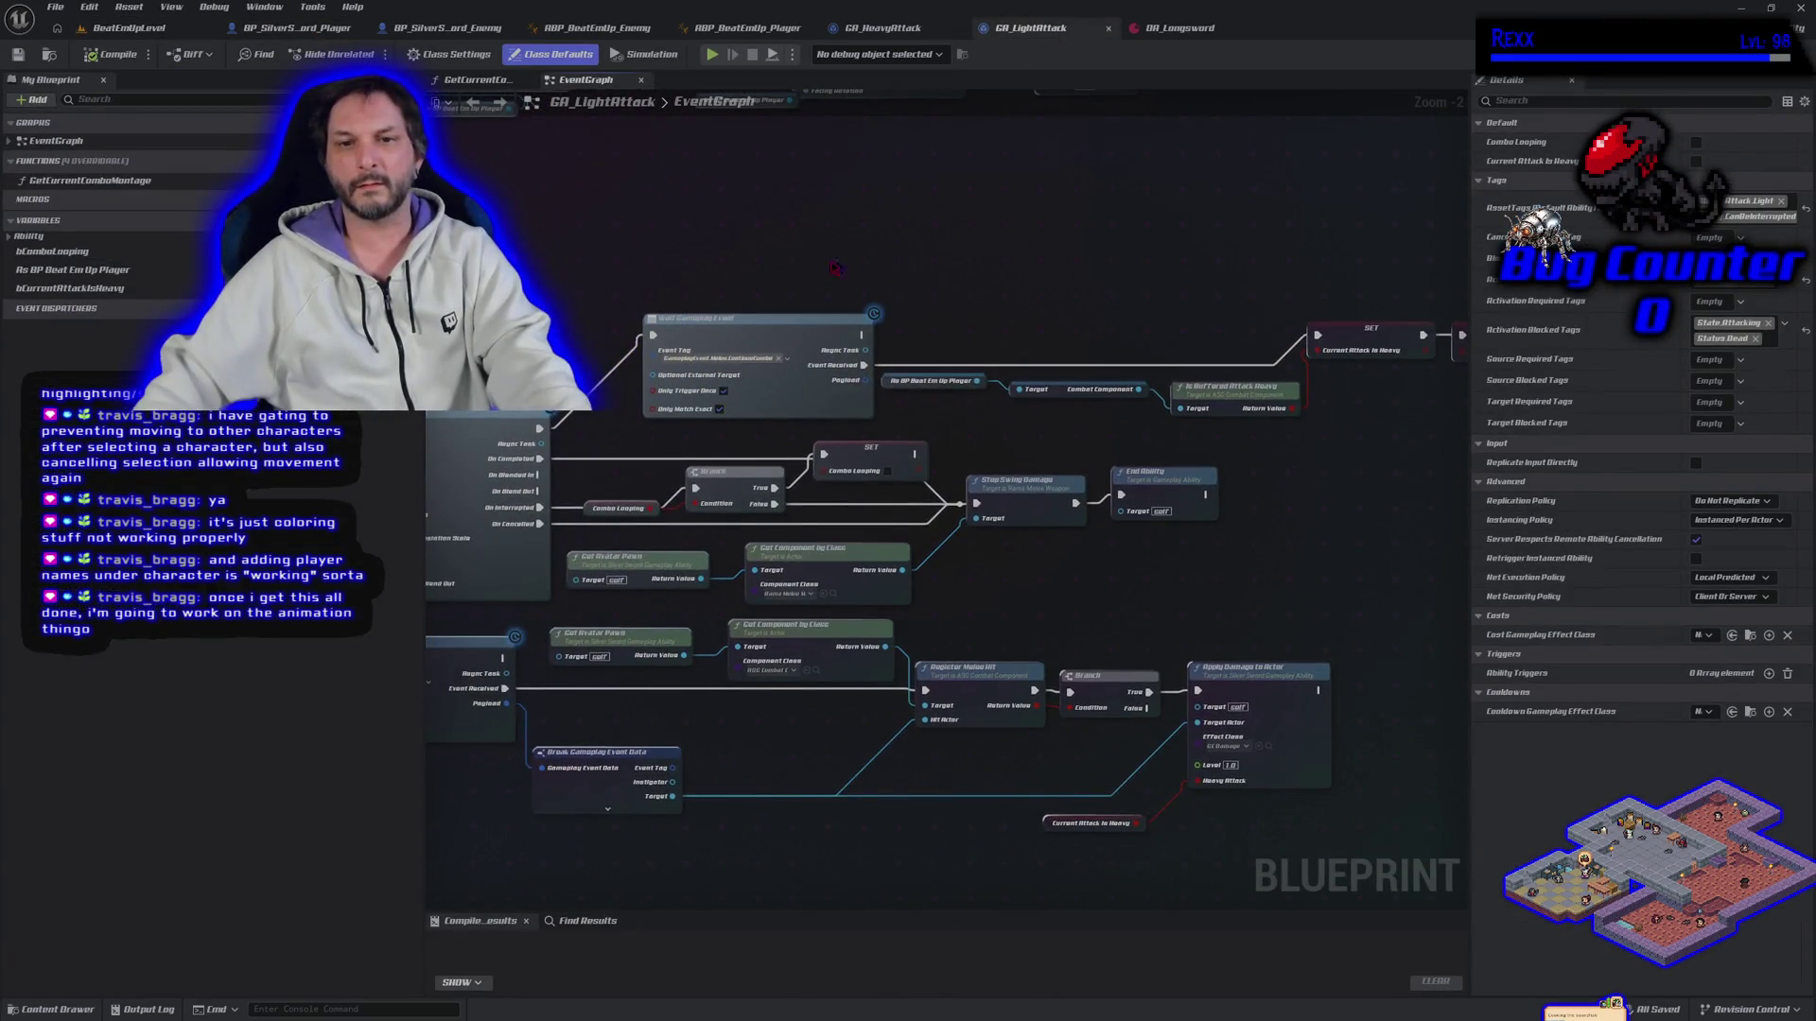
pyautogui.moveTo(690, 256)
pyautogui.mouseDown()
pyautogui.moveTo(854, 417)
pyautogui.moveTo(1235, 465)
pyautogui.moveTo(994, 397)
pyautogui.mouseUp()
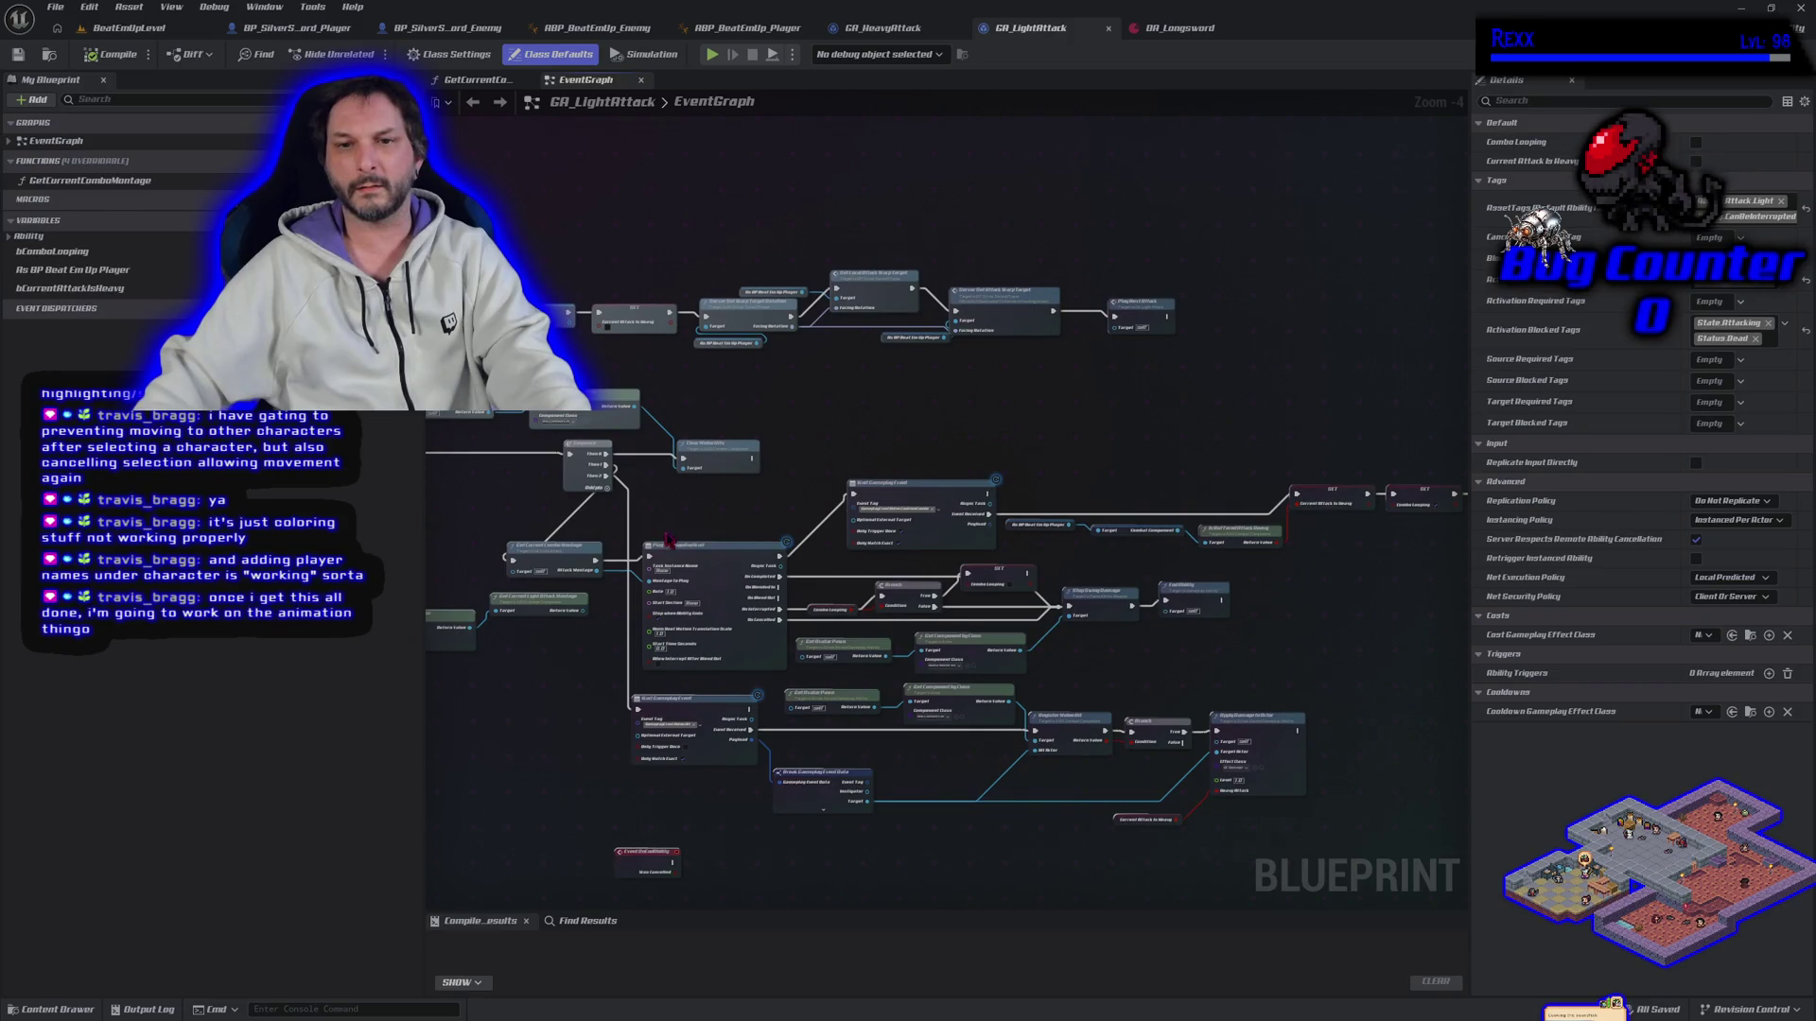
pyautogui.moveTo(665, 541); pyautogui.dragTo(936, 402)
pyautogui.scroll(1, 764, 544)
pyautogui.scroll(2, 764, 544)
pyautogui.moveTo(764, 544)
pyautogui.mouseDown()
pyautogui.moveTo(536, 531)
pyautogui.moveTo(621, 742)
pyautogui.mouseUp()
pyautogui.moveTo(536, 467); pyautogui.dragTo(701, 615)
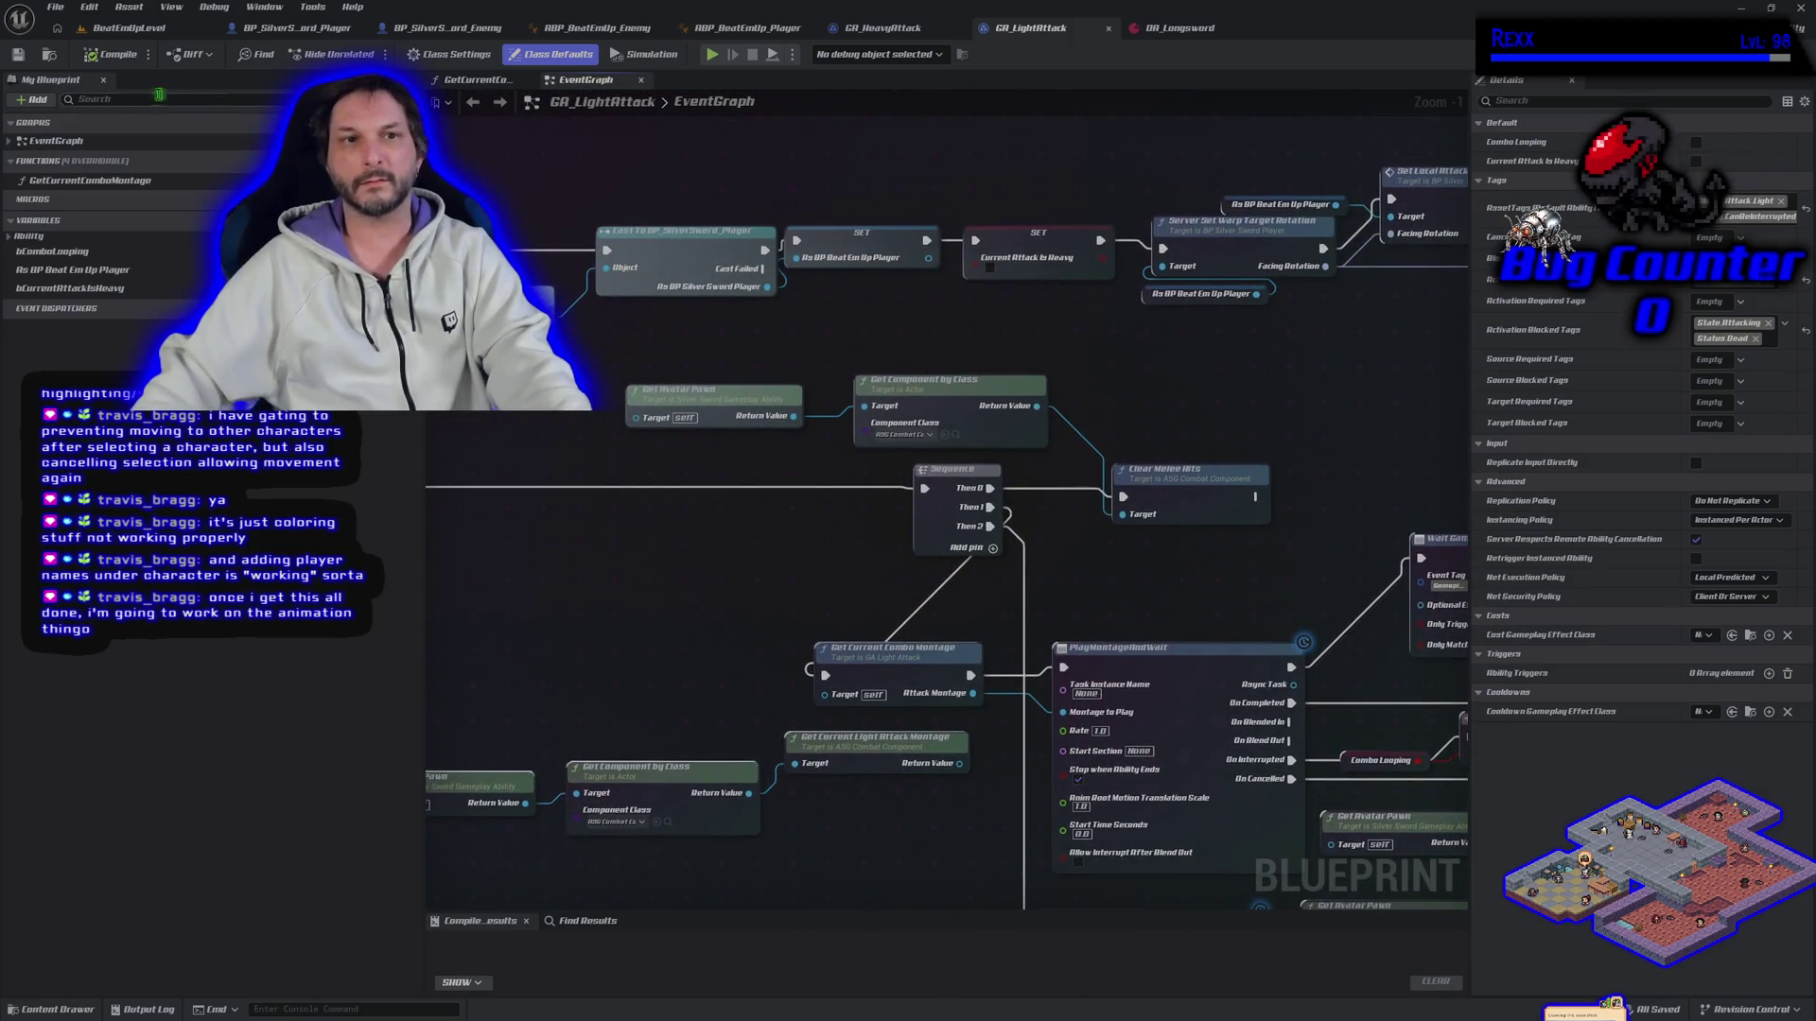
pyautogui.click(130, 28)
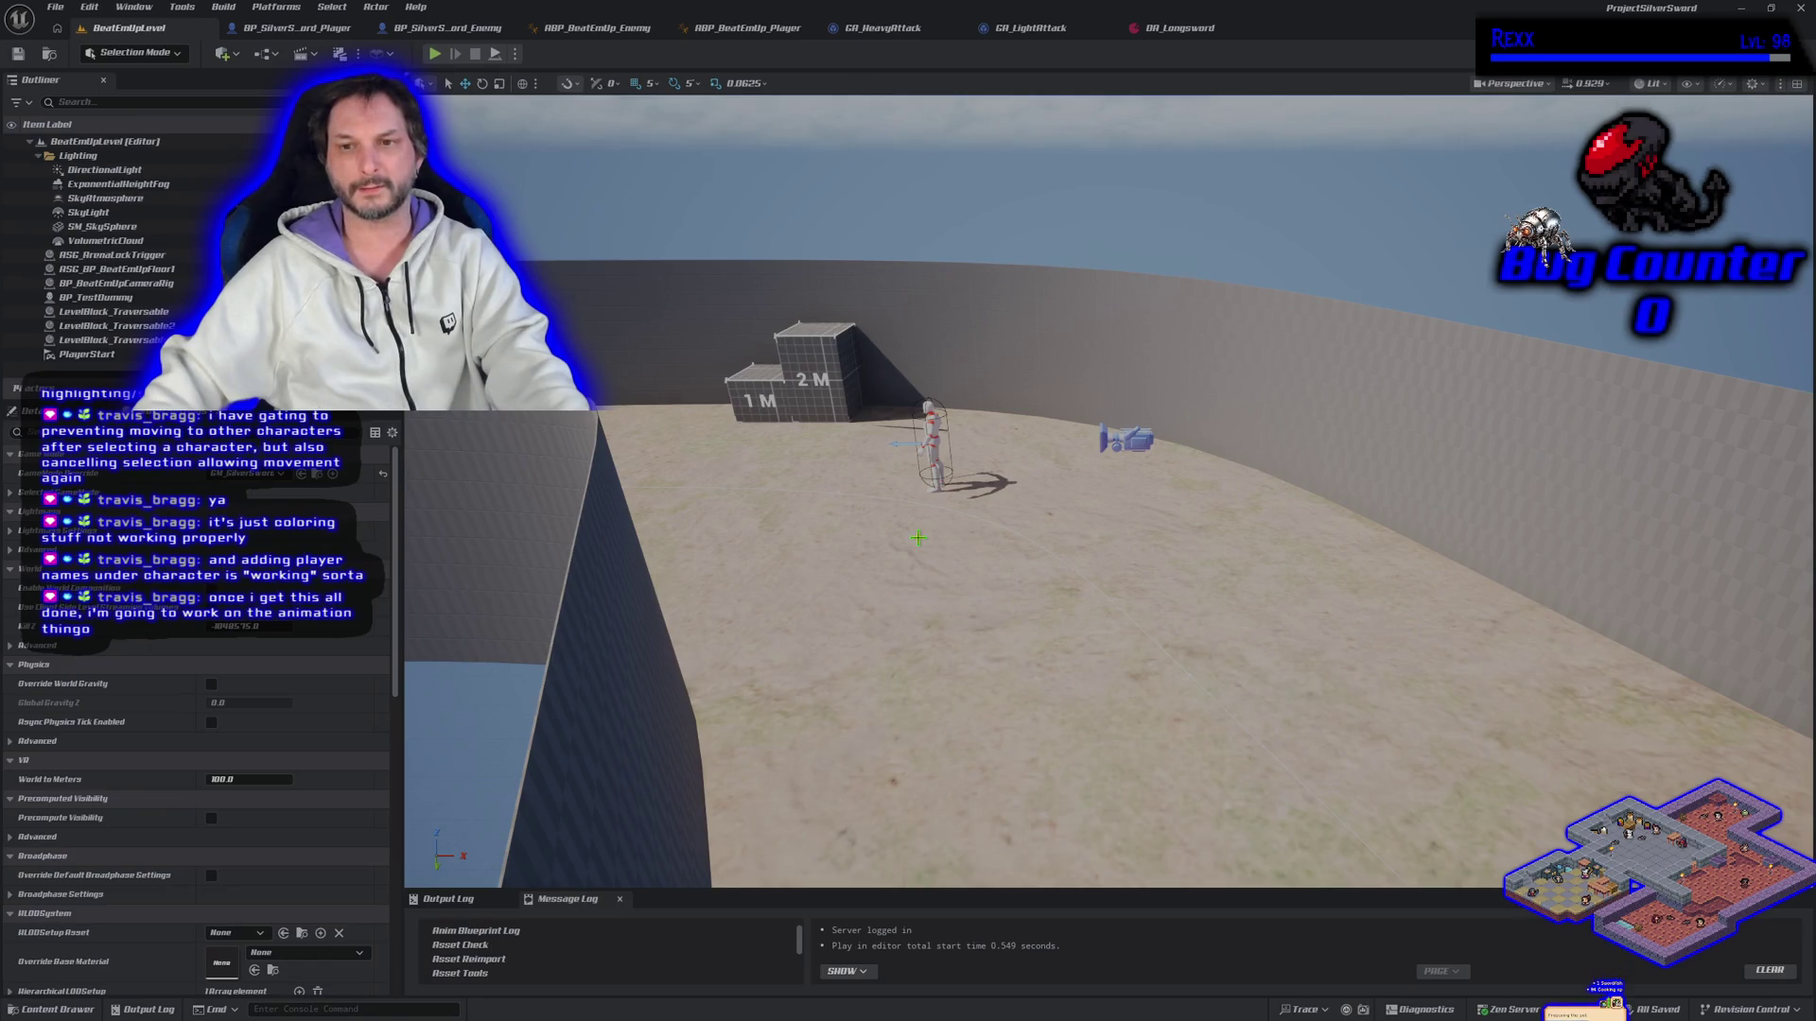
# Step: Playtest the level twice, attacking and running around the white training dummy before stopping each session
pyautogui.click(434, 54)
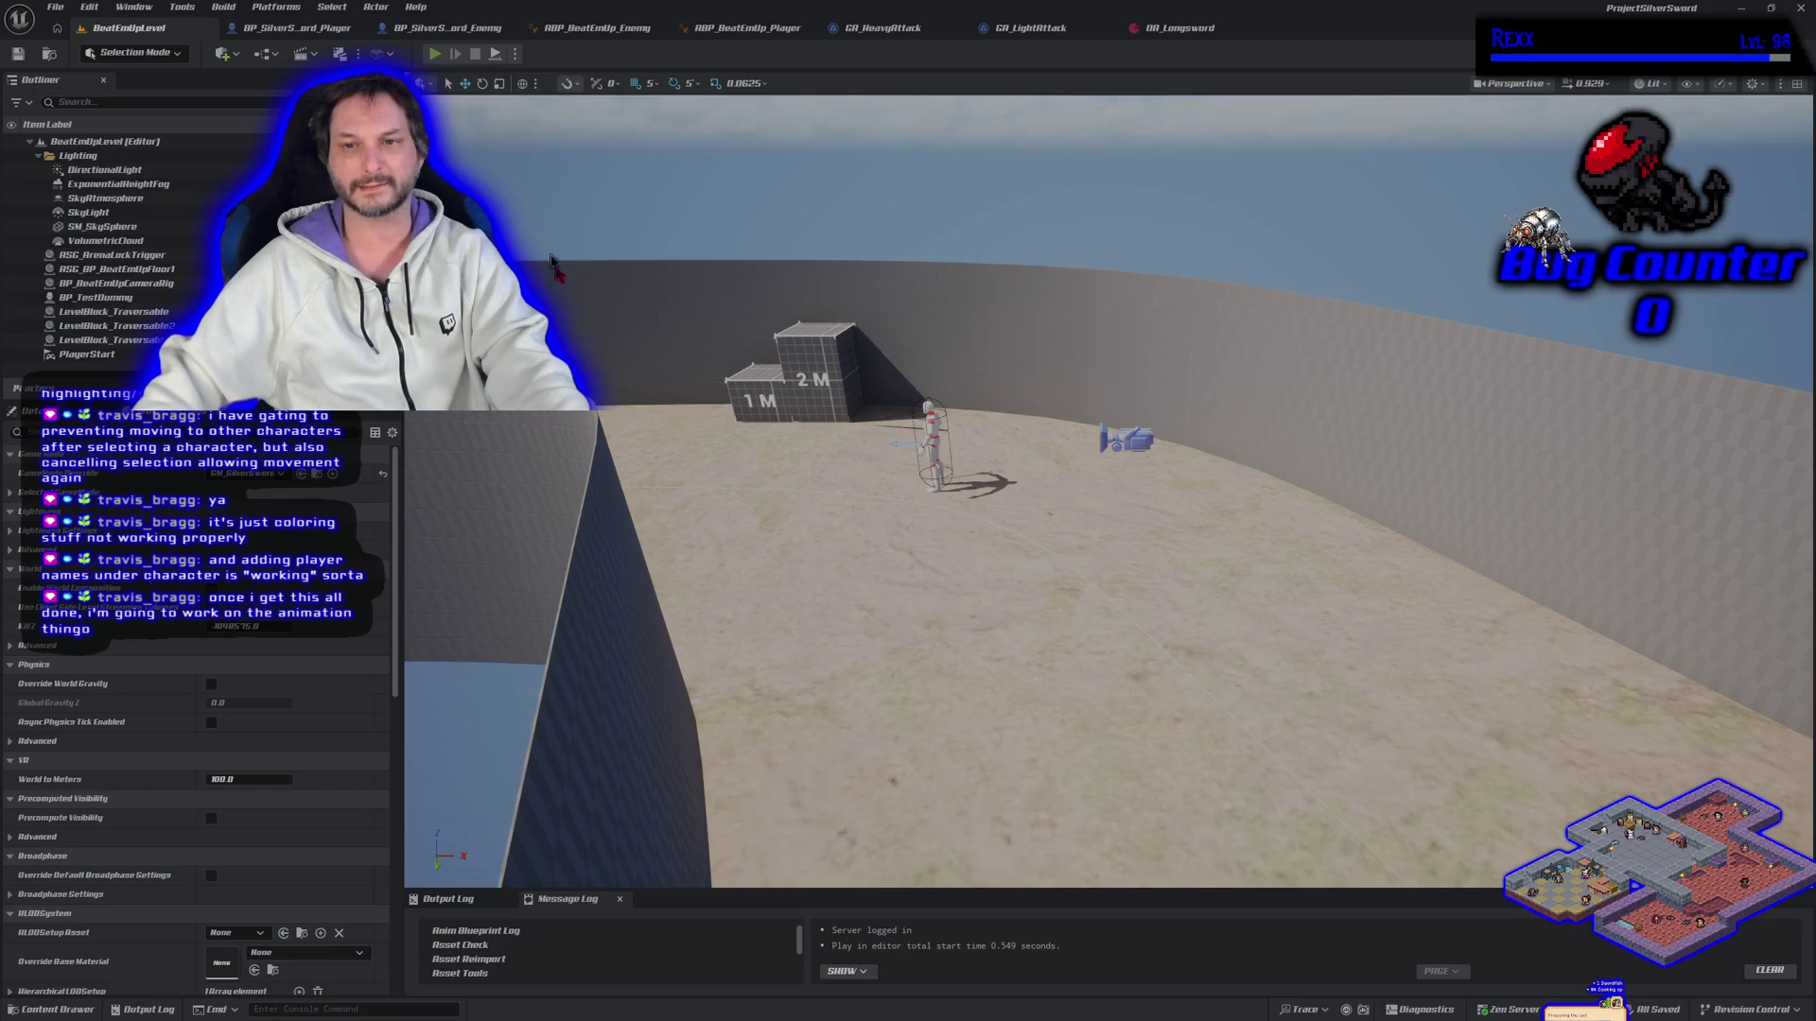
pyautogui.press('d')
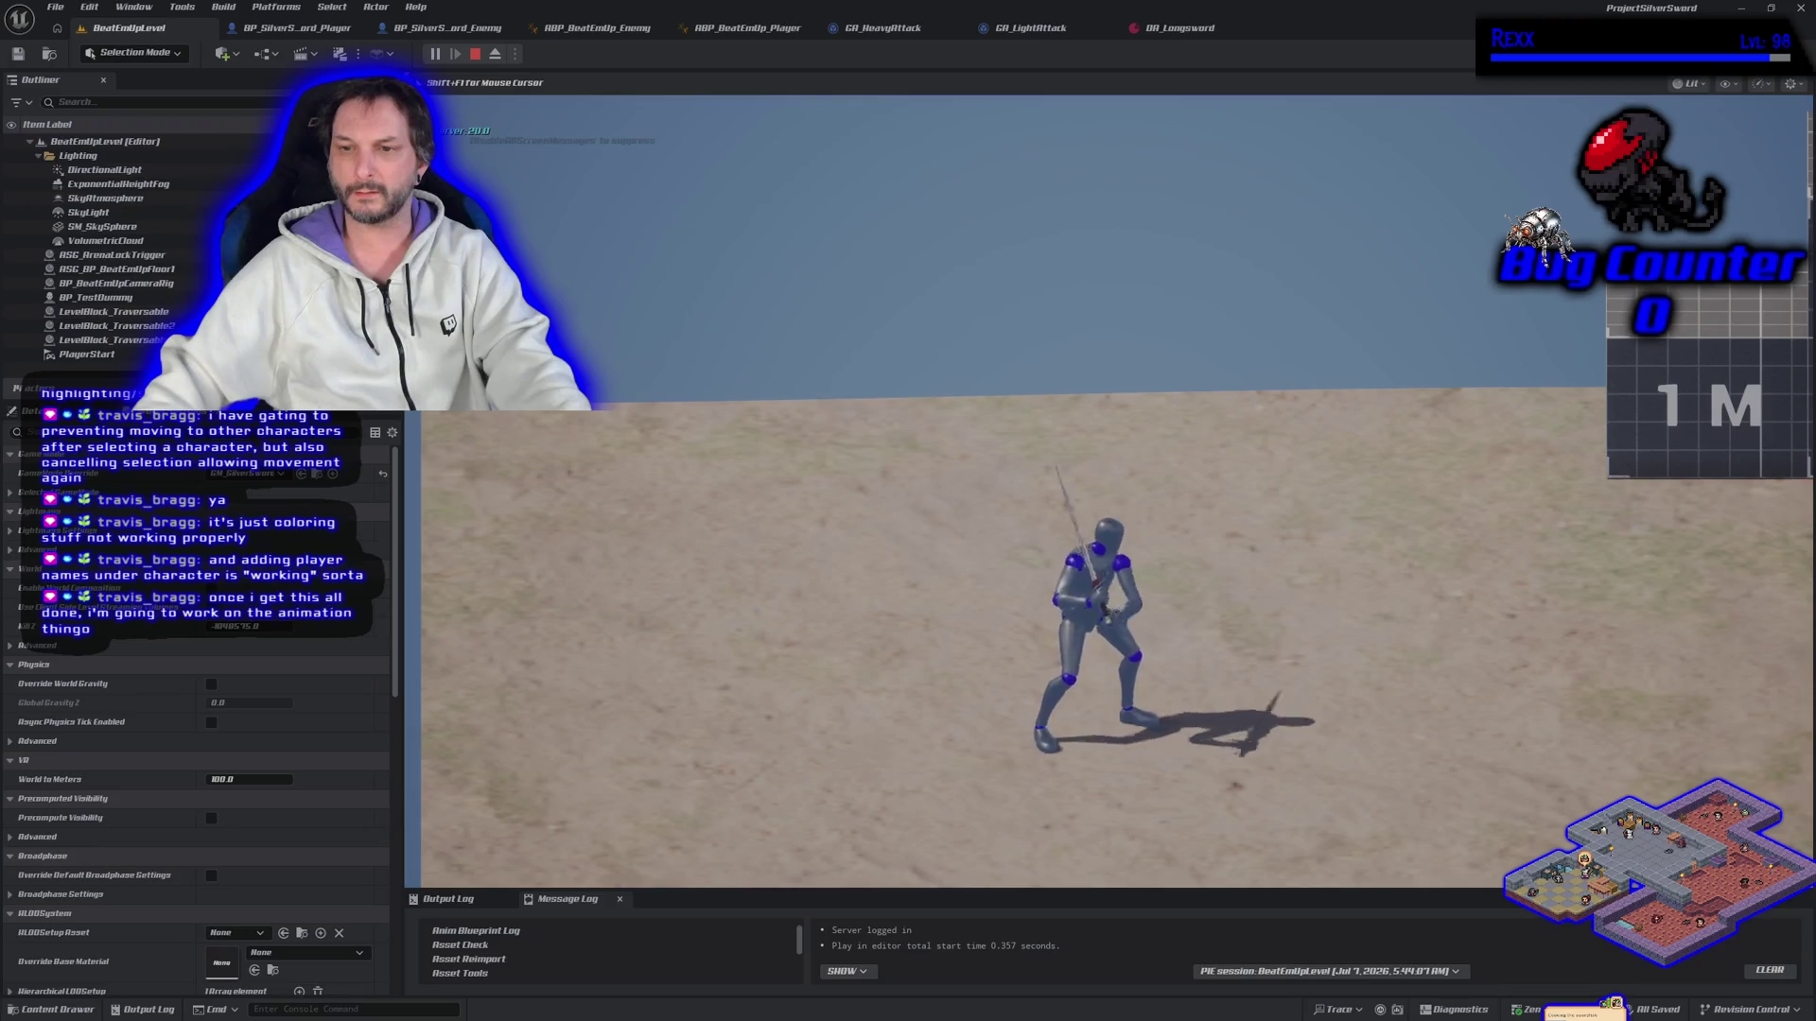
pyautogui.press('d')
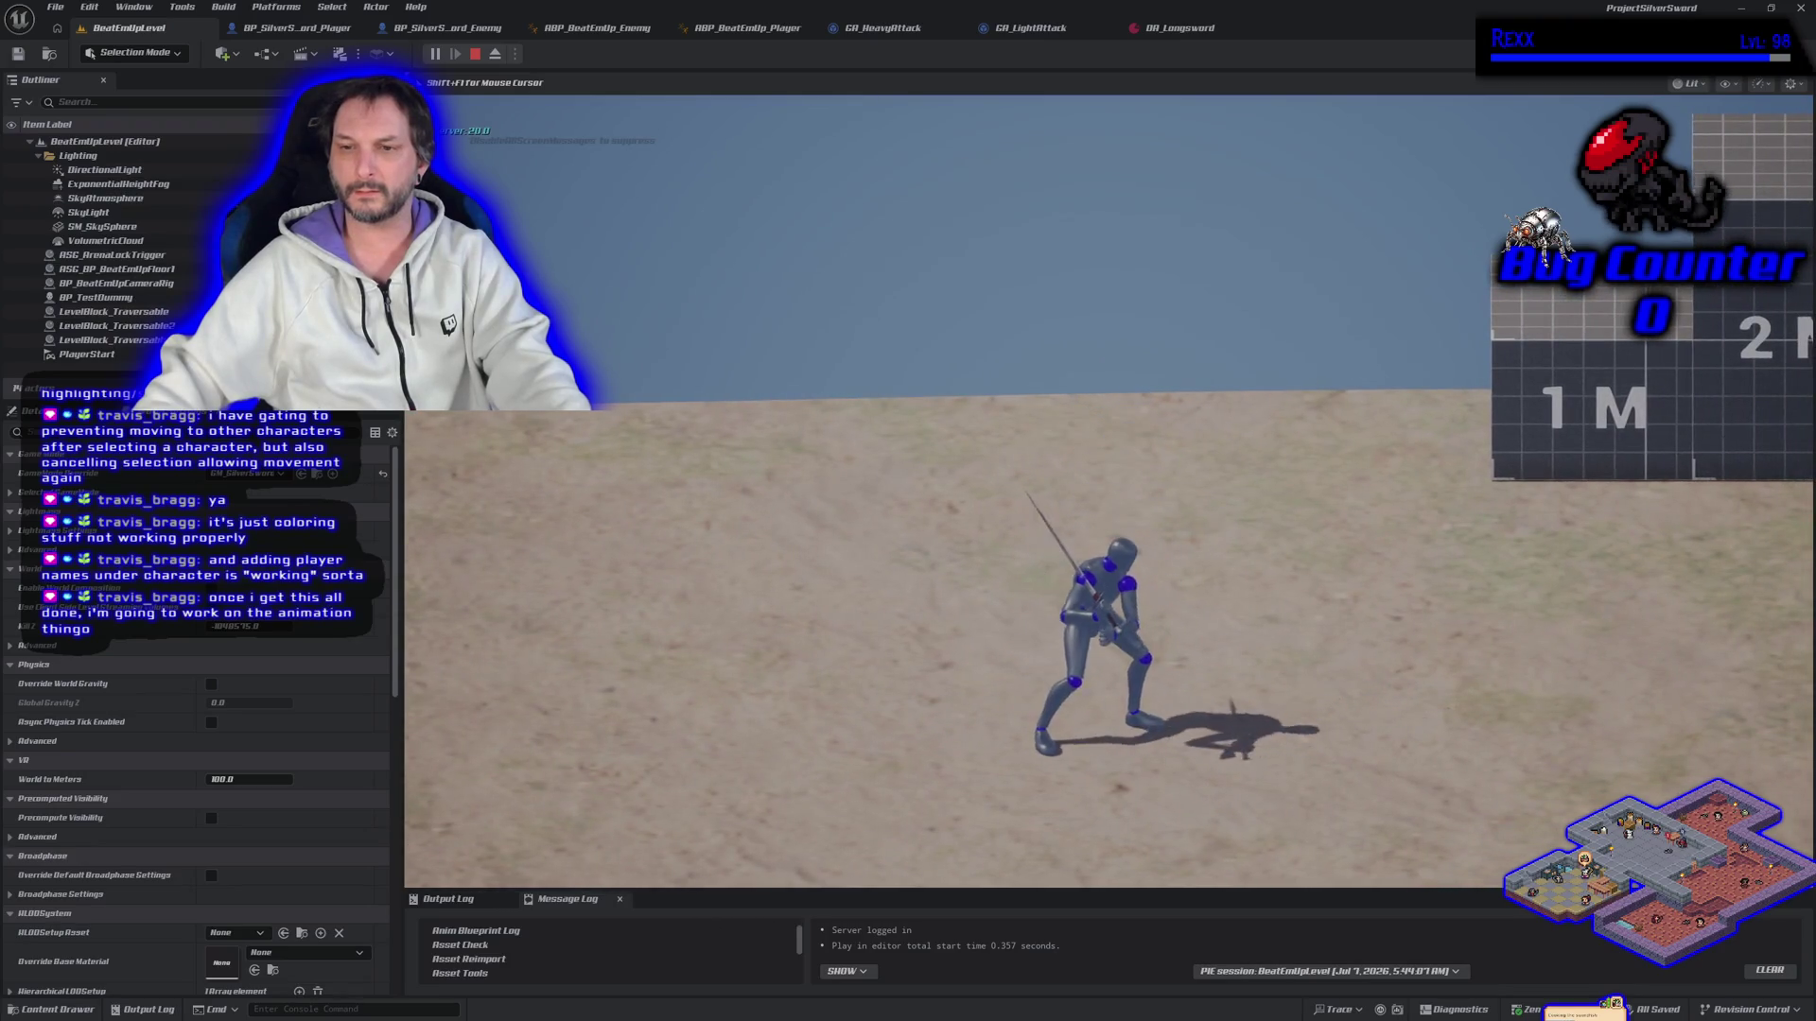
pyautogui.press('a')
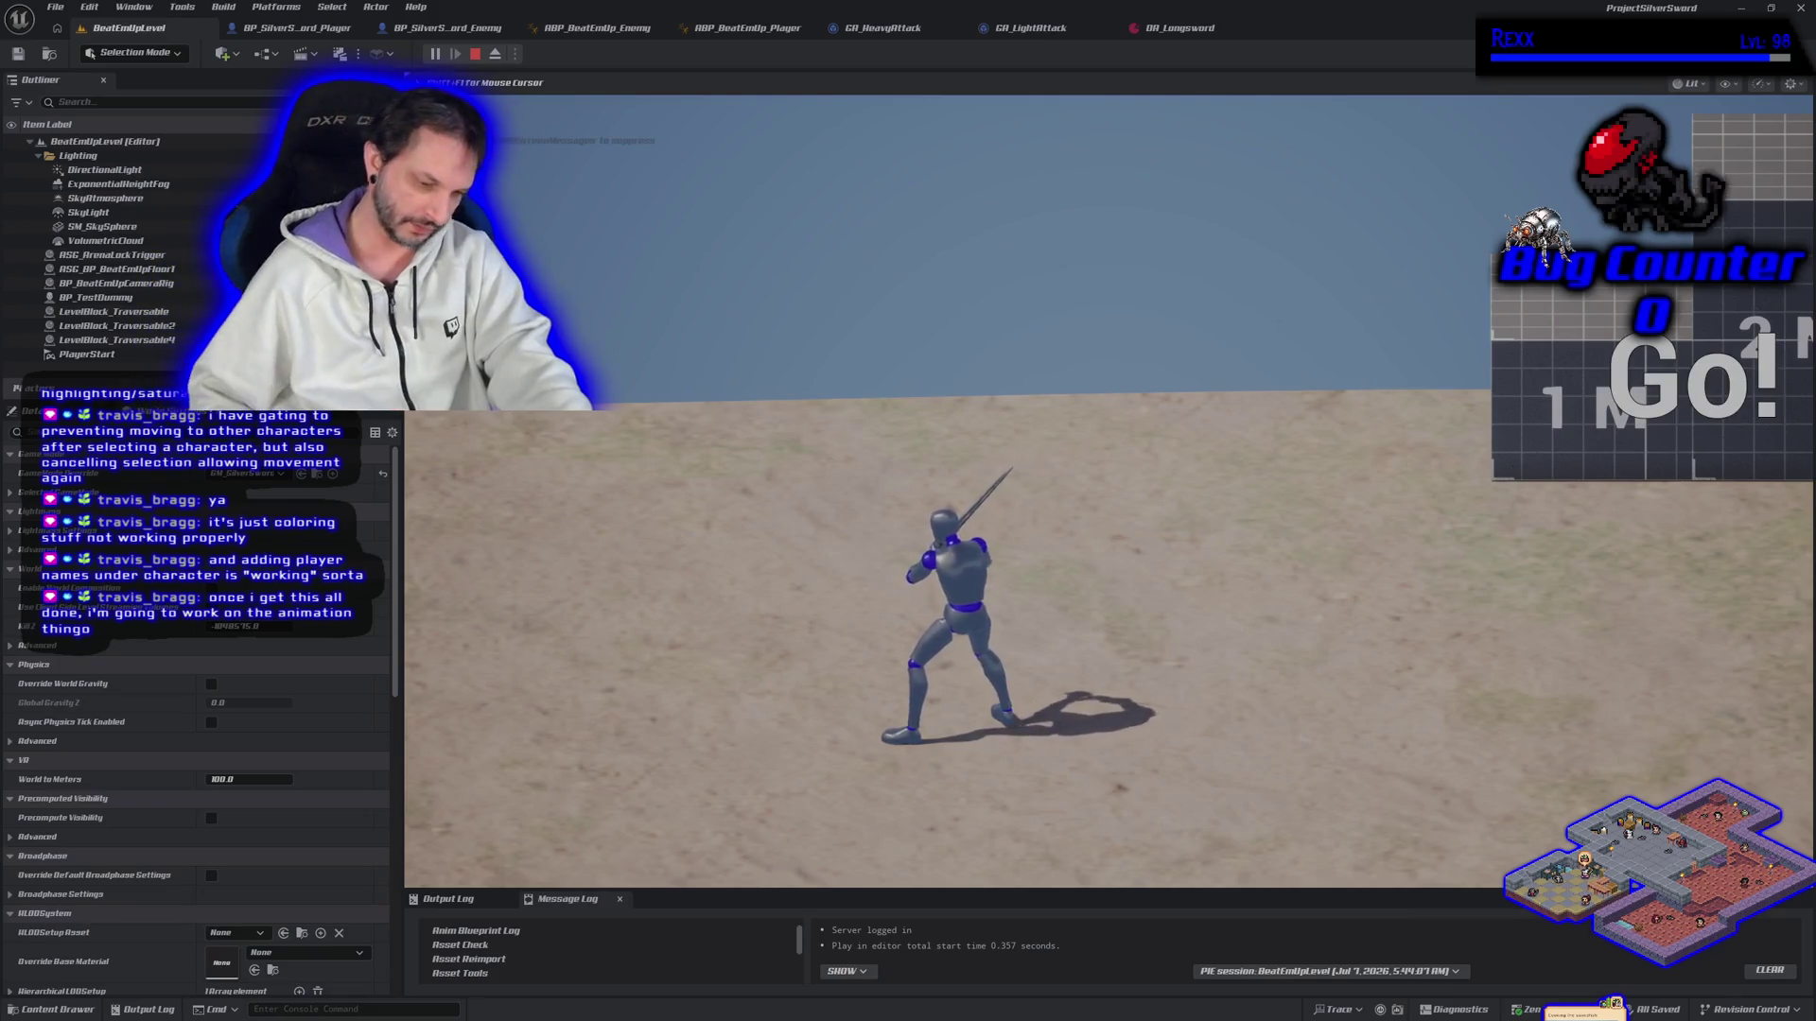
pyautogui.press('d')
pyautogui.press('d')
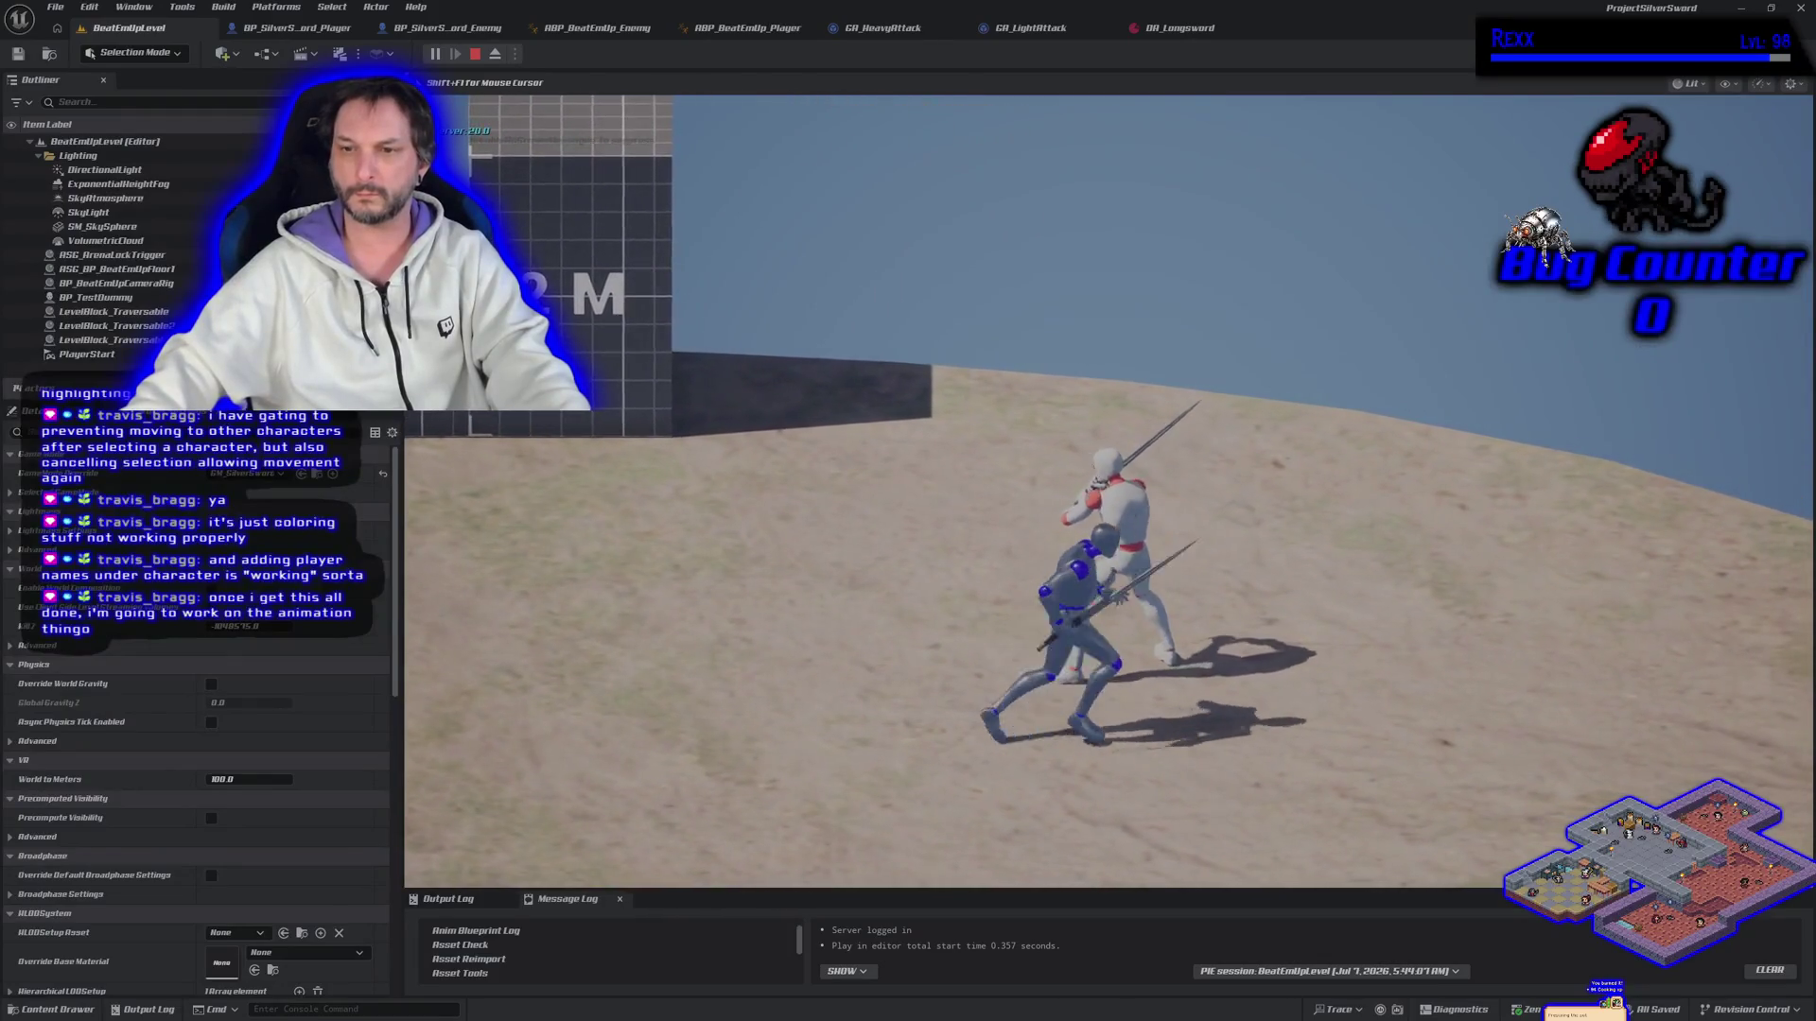
pyautogui.press('d')
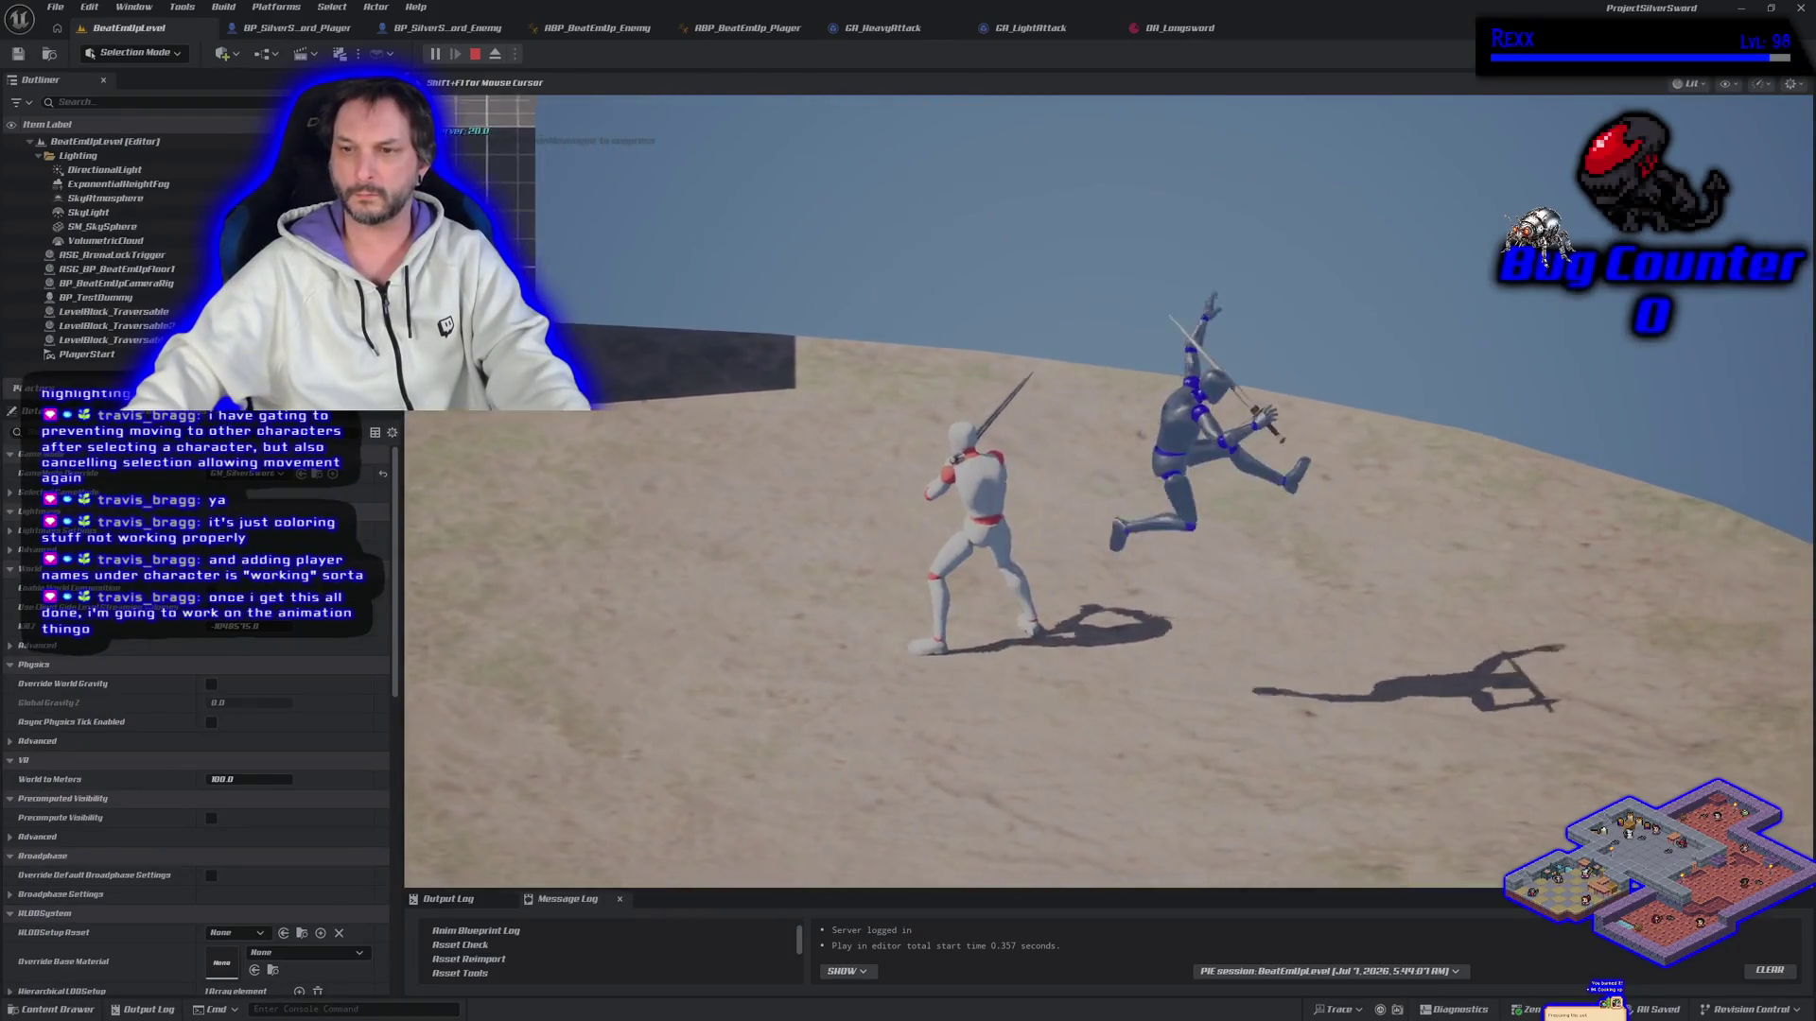
pyautogui.press('d')
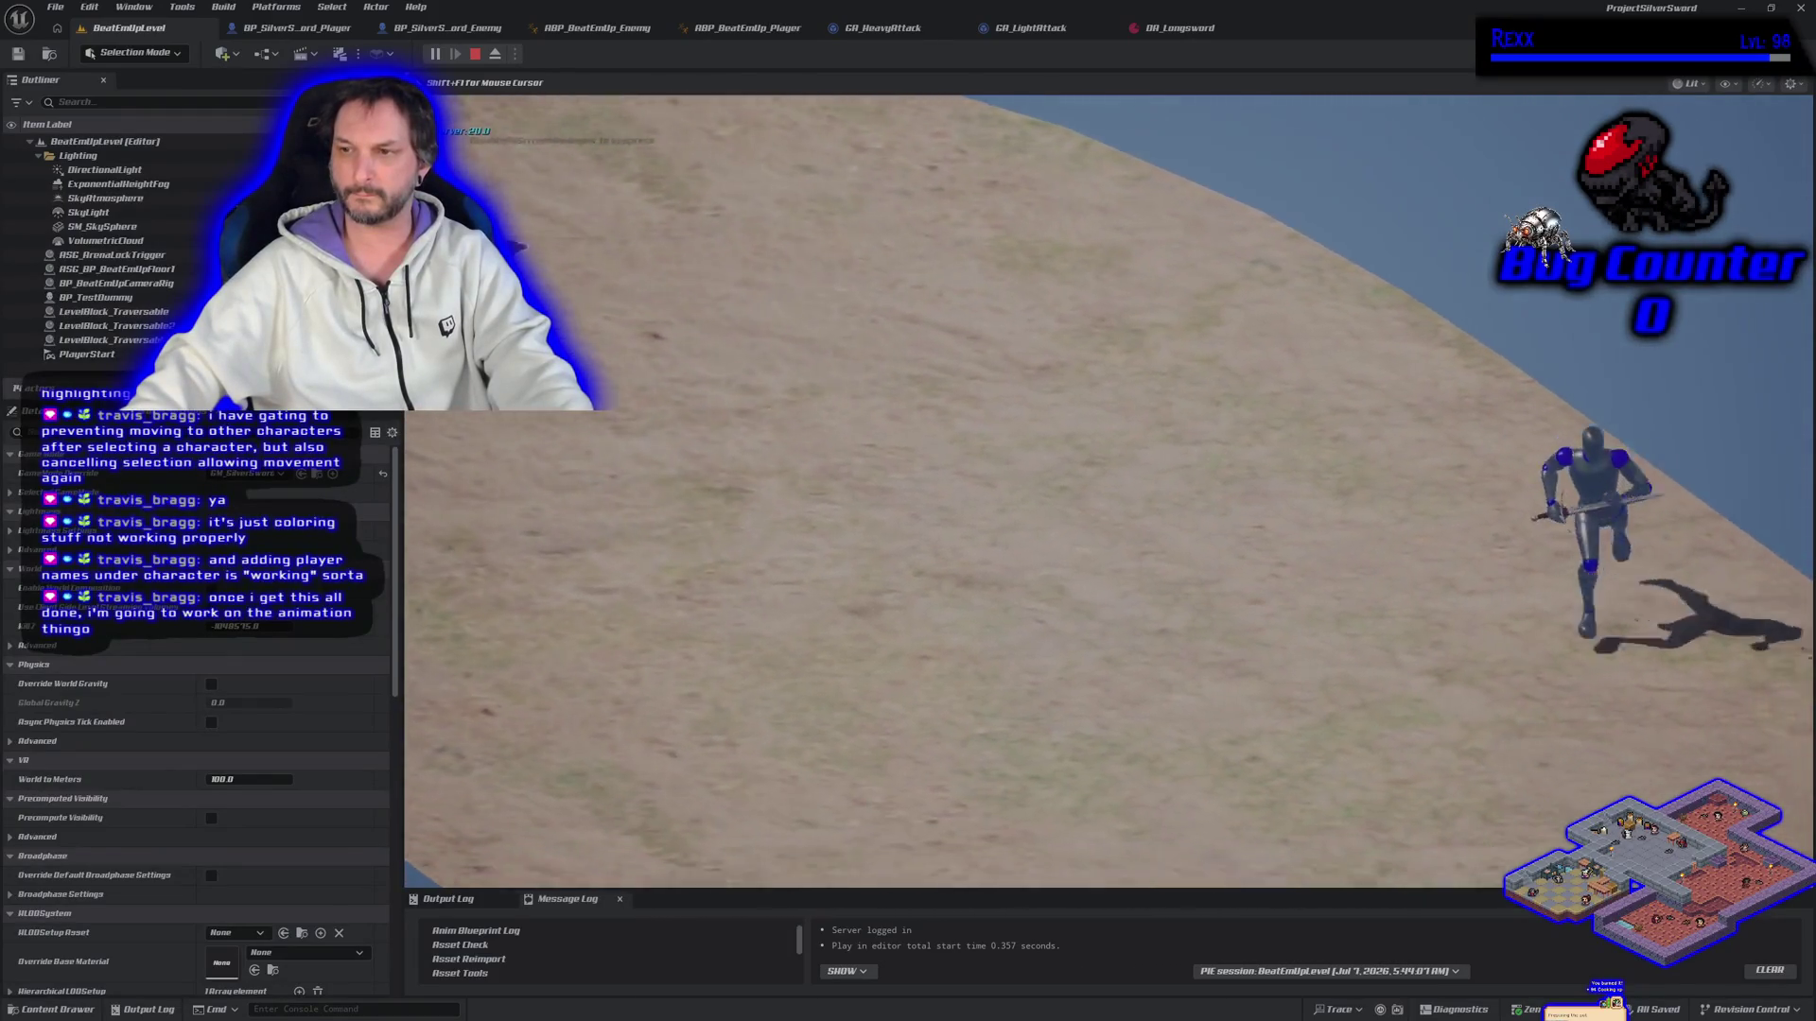
pyautogui.press('a')
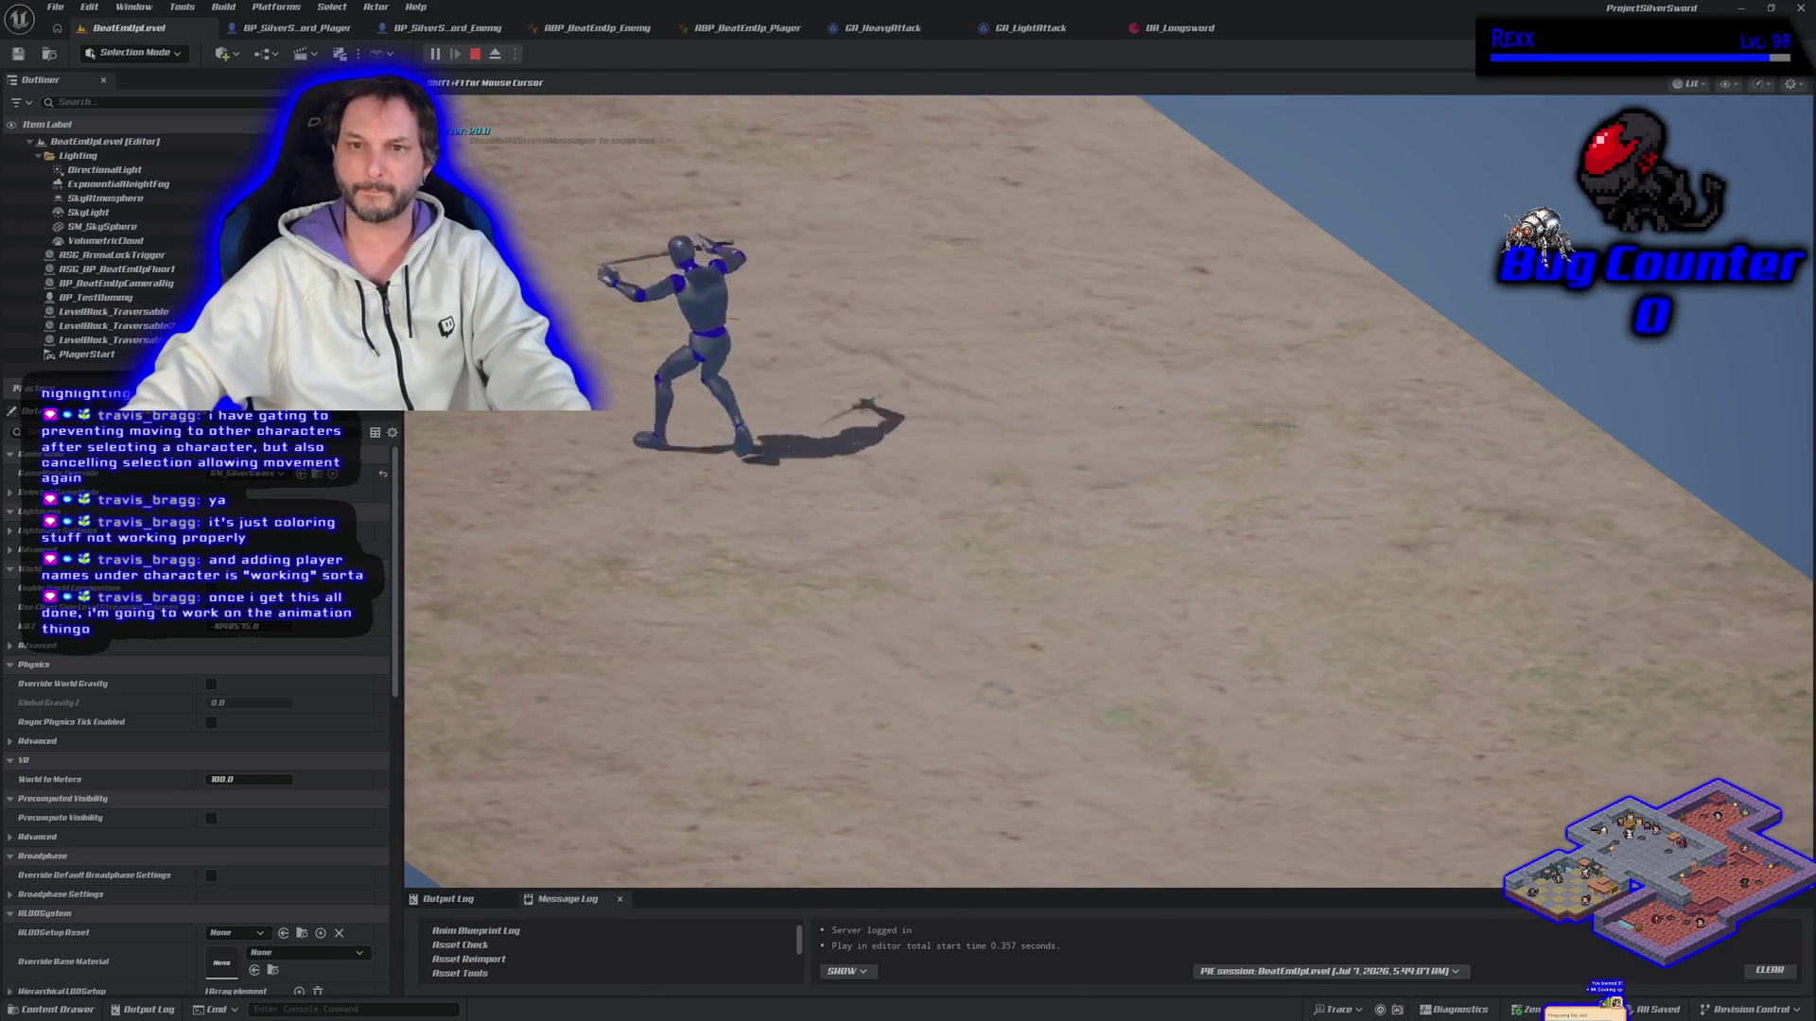
pyautogui.press('Escape')
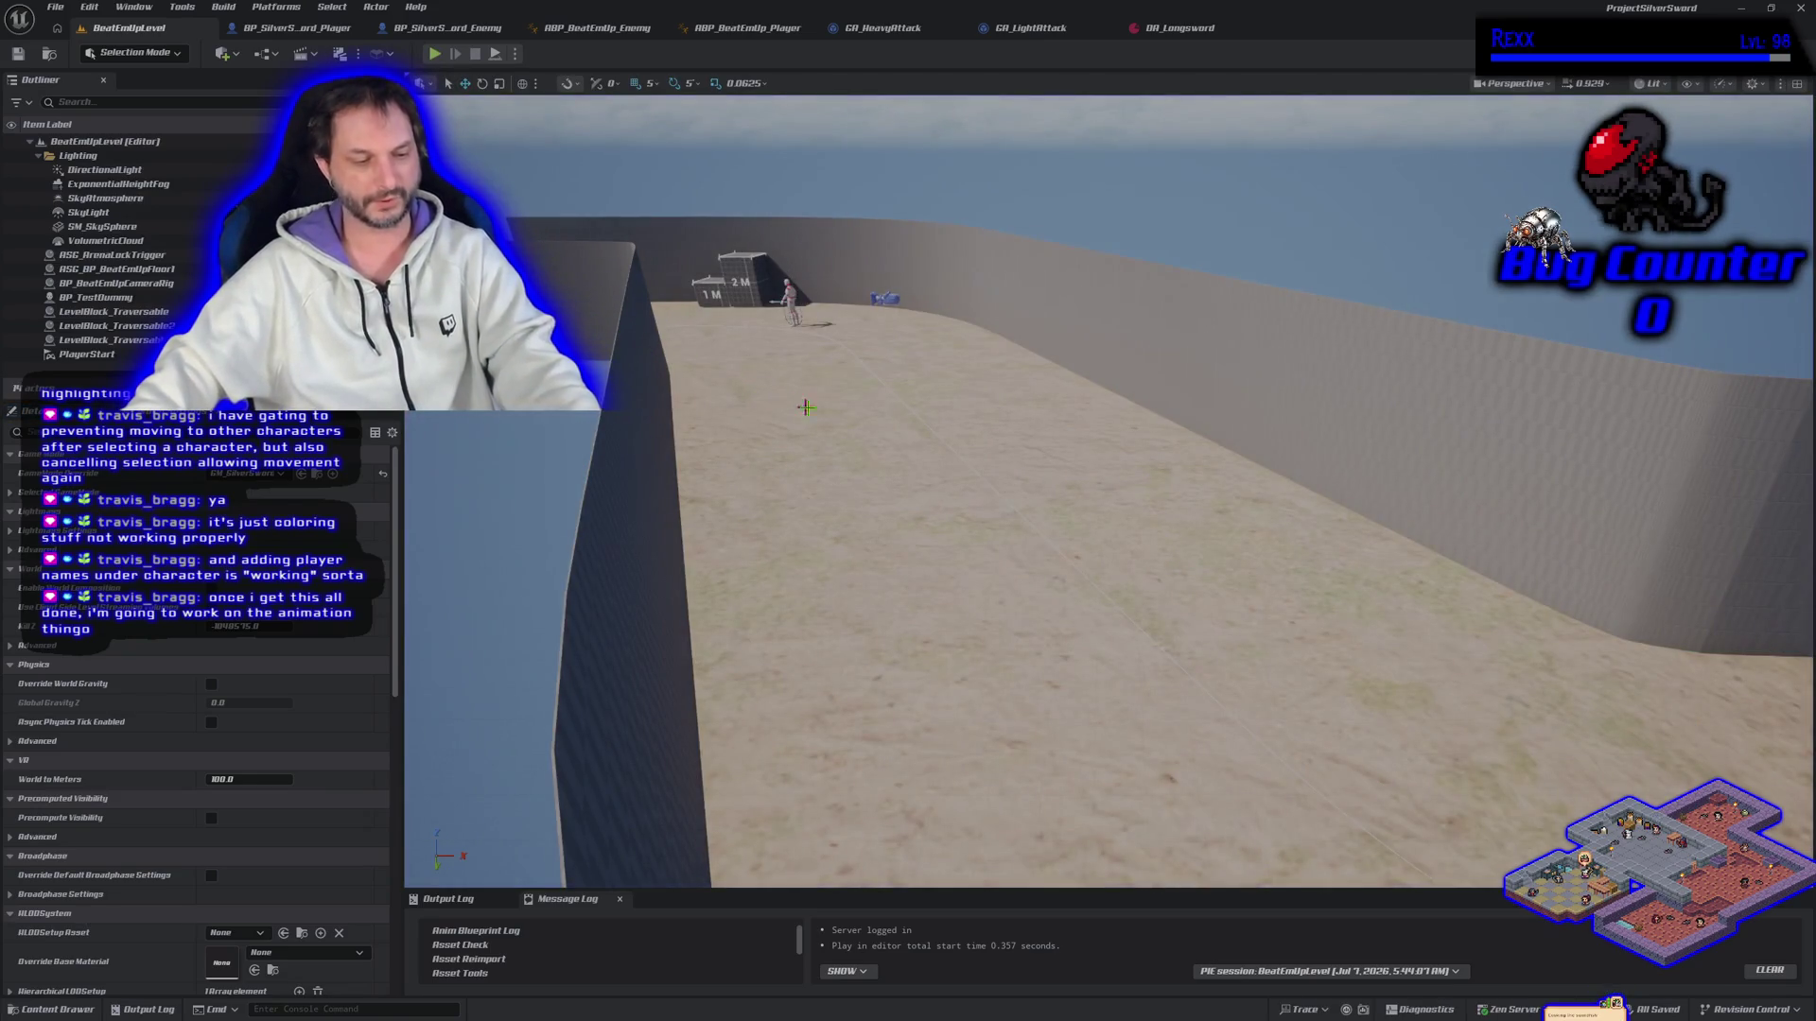
pyautogui.click(434, 54)
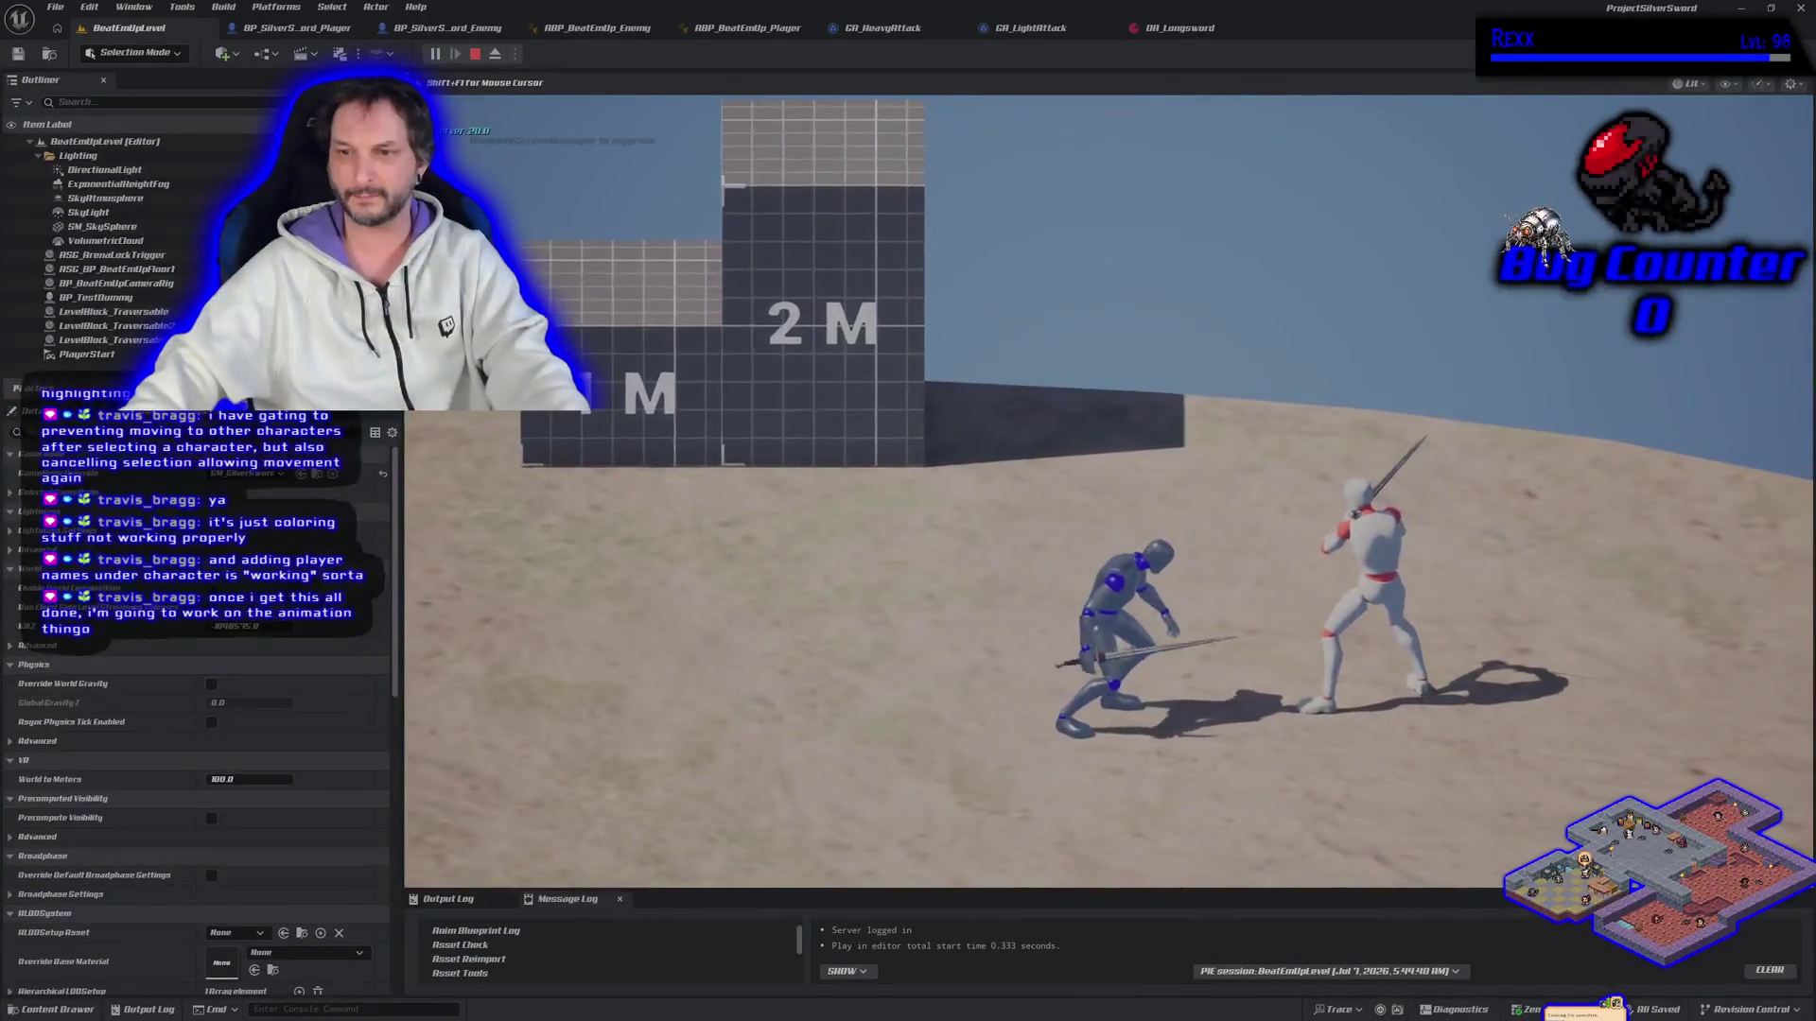
pyautogui.press('Escape')
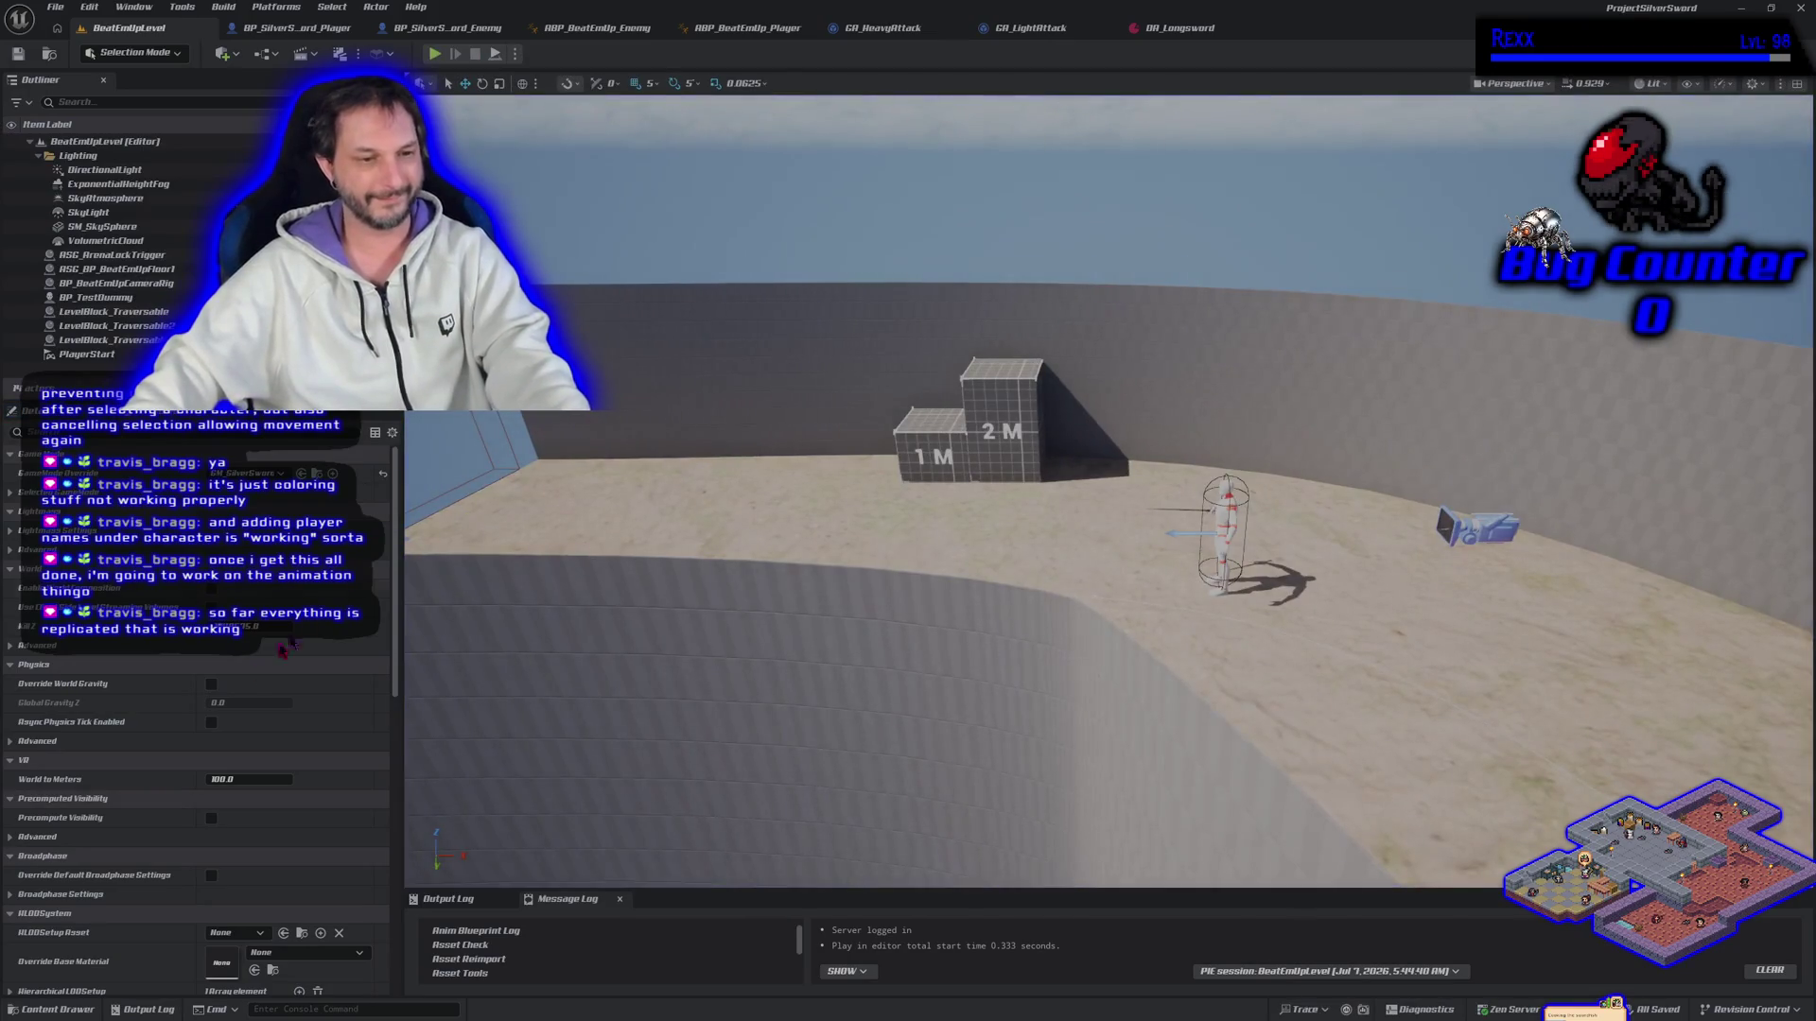
# Step: Pull the camera back to show the whole arena from above and select the floor piece
pyautogui.moveTo(494, 787)
pyautogui.mouseDown()
pyautogui.moveTo(511, 851)
pyautogui.moveTo(539, 662)
pyautogui.moveTo(548, 643)
pyautogui.moveTo(568, 681)
pyautogui.moveTo(586, 662)
pyautogui.mouseUp()
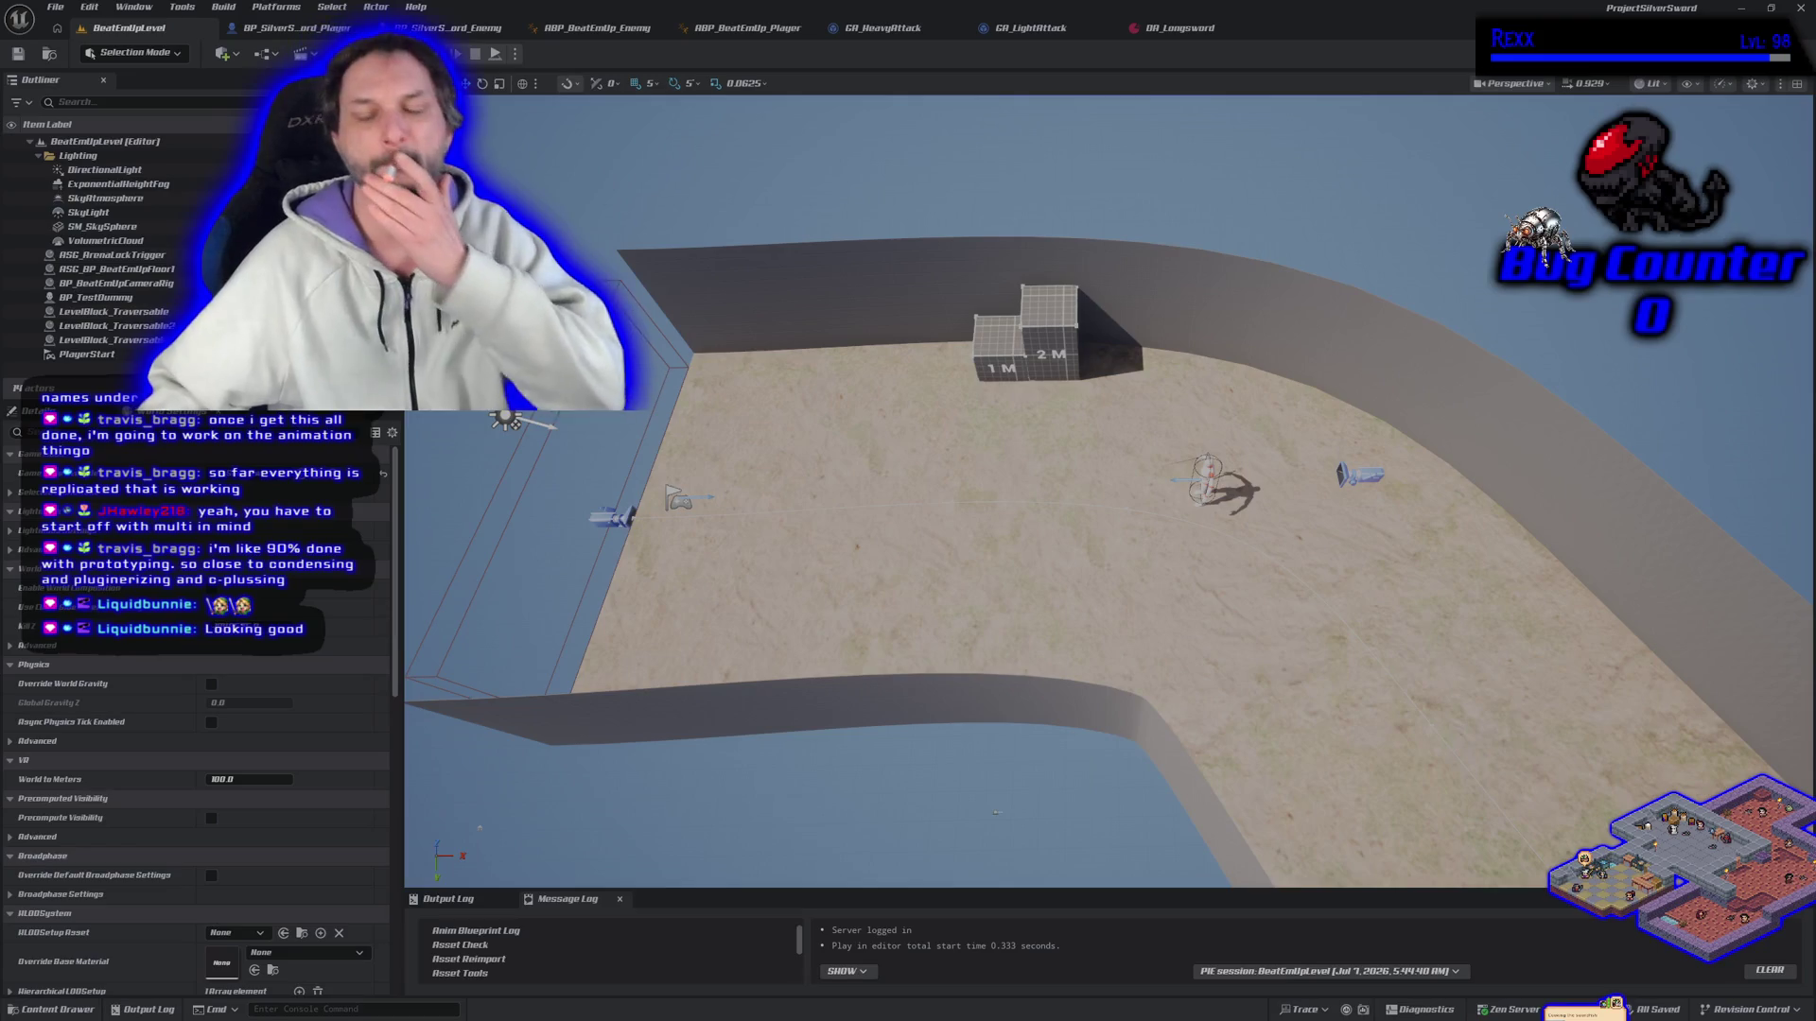
pyautogui.click(809, 617)
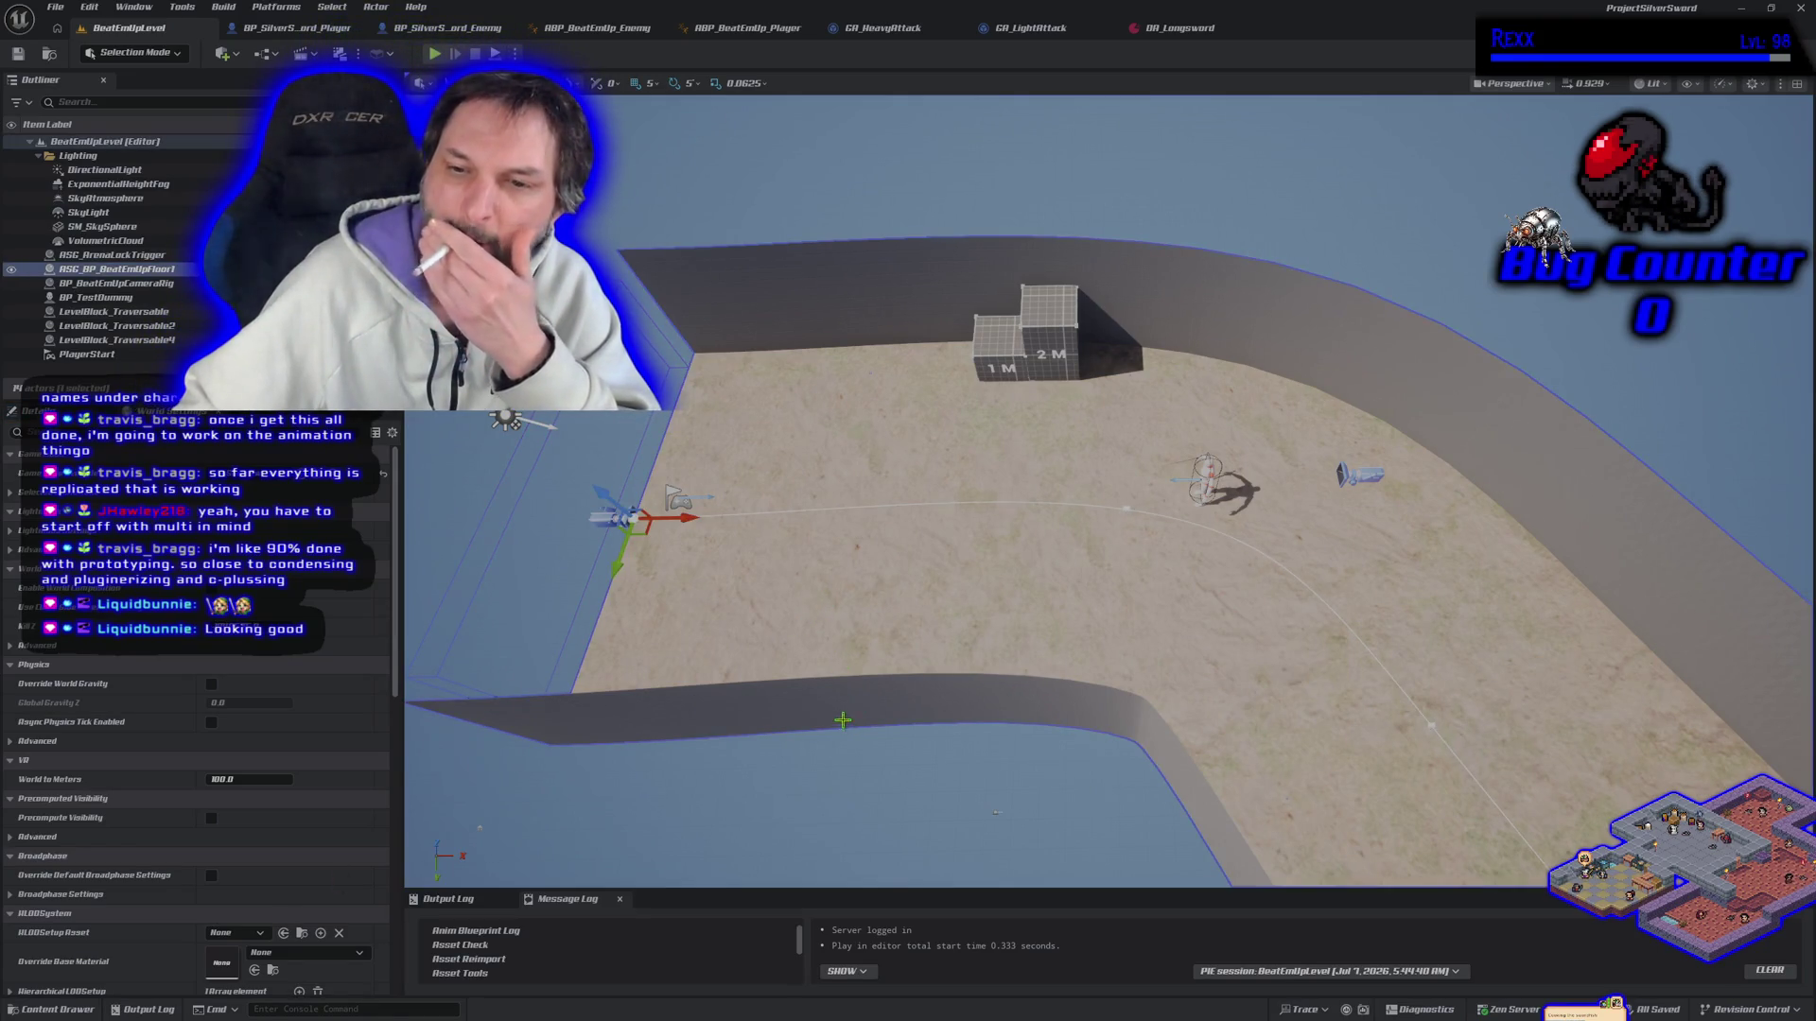
# Step: Fly the view forward along the floor corridor beyond the arena, then bring up the Play options
pyautogui.moveTo(815, 666)
pyautogui.mouseDown()
pyautogui.moveTo(866, 435)
pyautogui.moveTo(861, 491)
pyautogui.moveTo(922, 435)
pyautogui.moveTo(932, 463)
pyautogui.moveTo(880, 444)
pyautogui.moveTo(795, 645)
pyautogui.mouseUp()
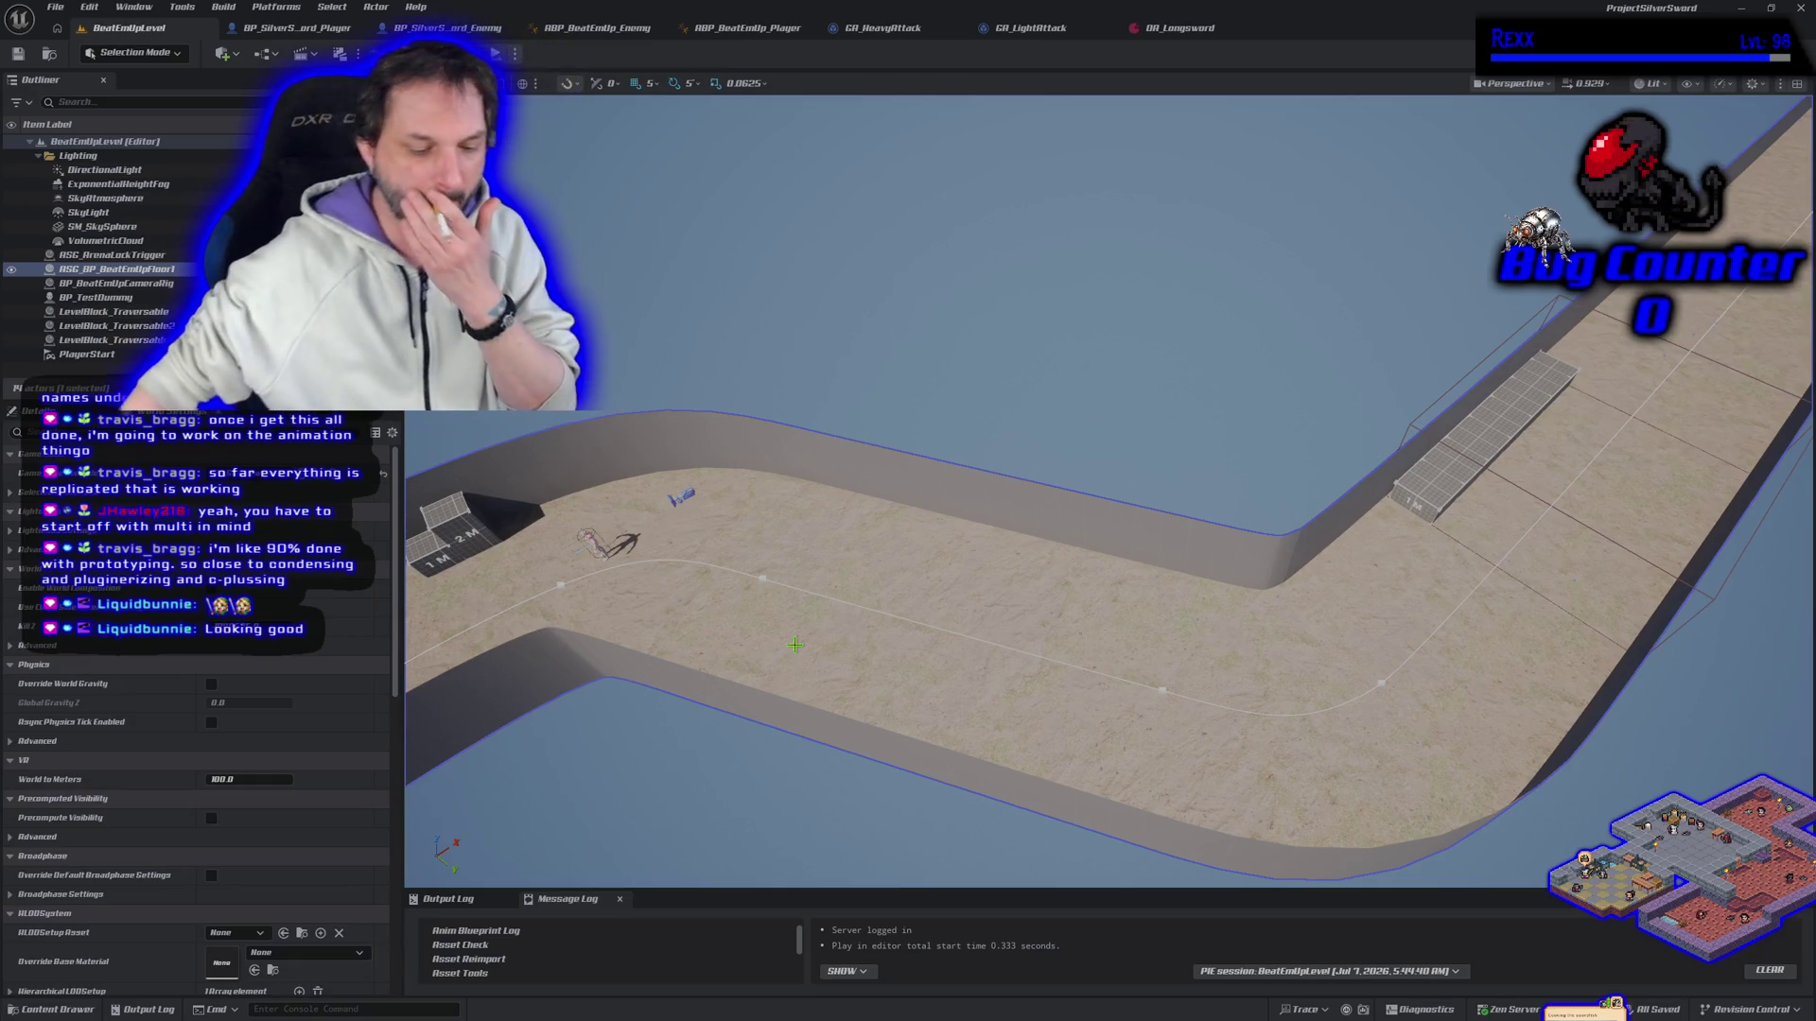
pyautogui.click(514, 54)
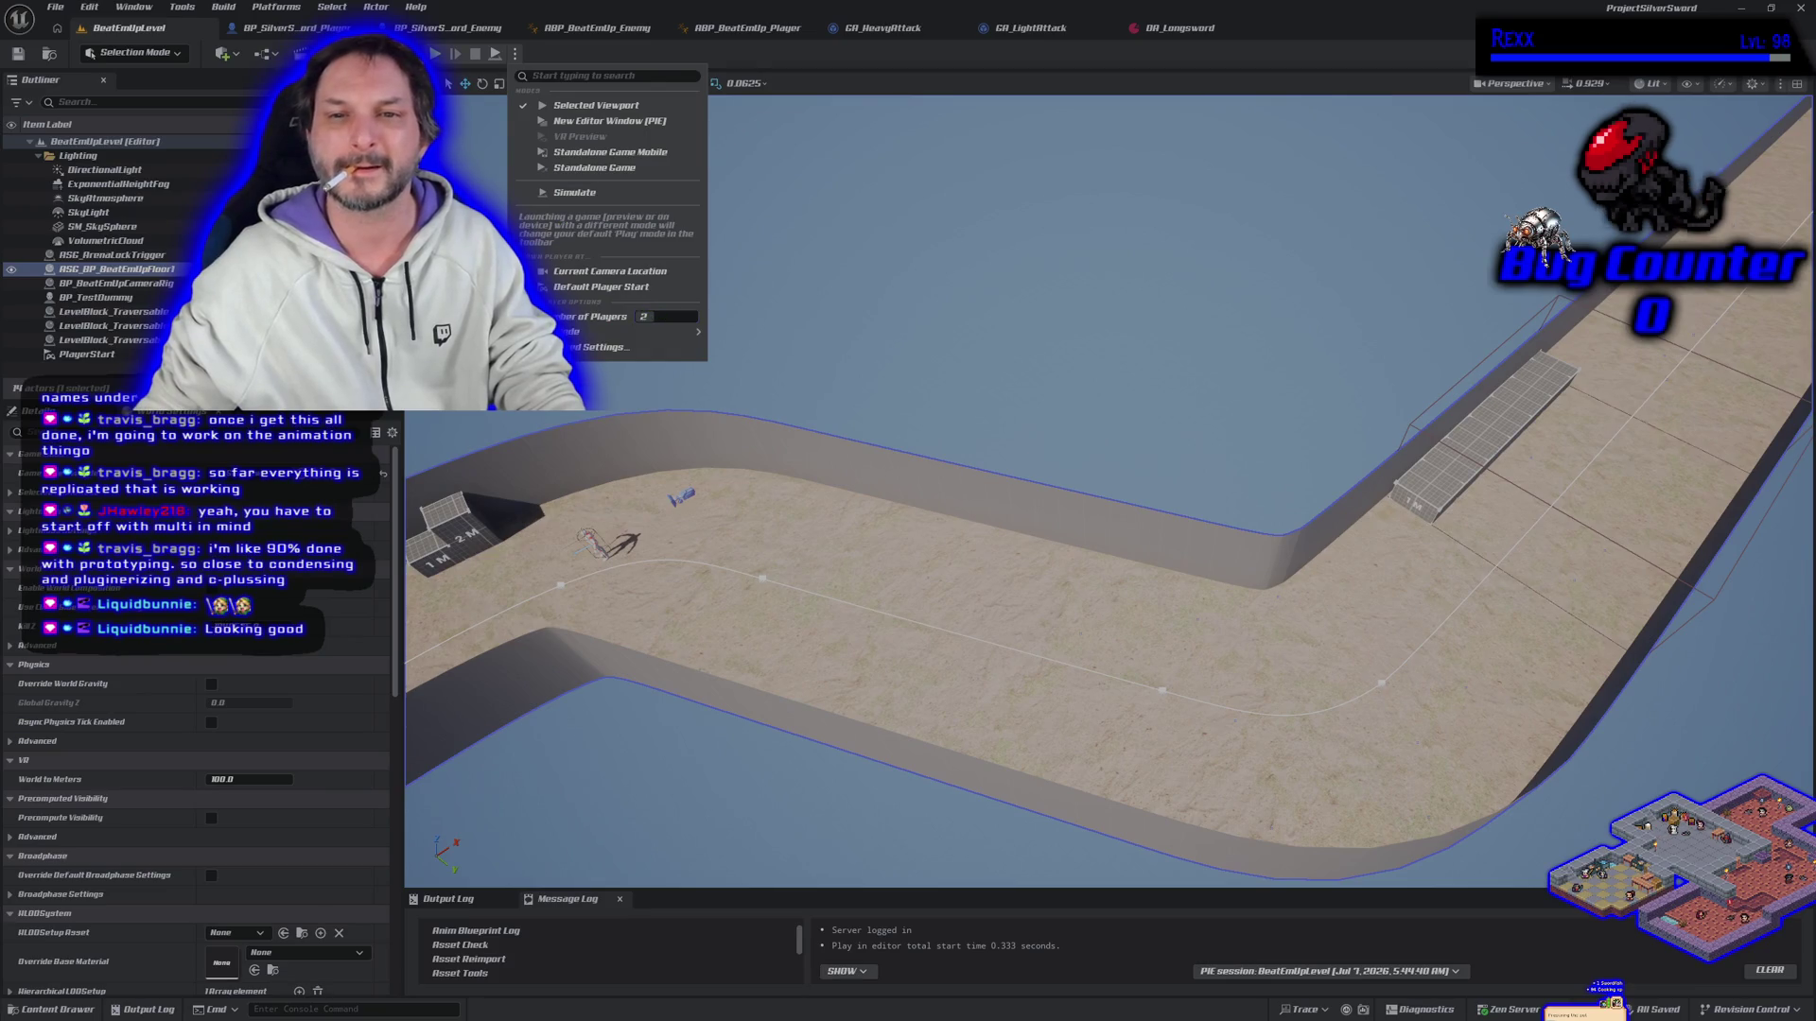
# Step: Start a networked play session with a client window, stop it, and restart it with Alt+P
pyautogui.click(594, 105)
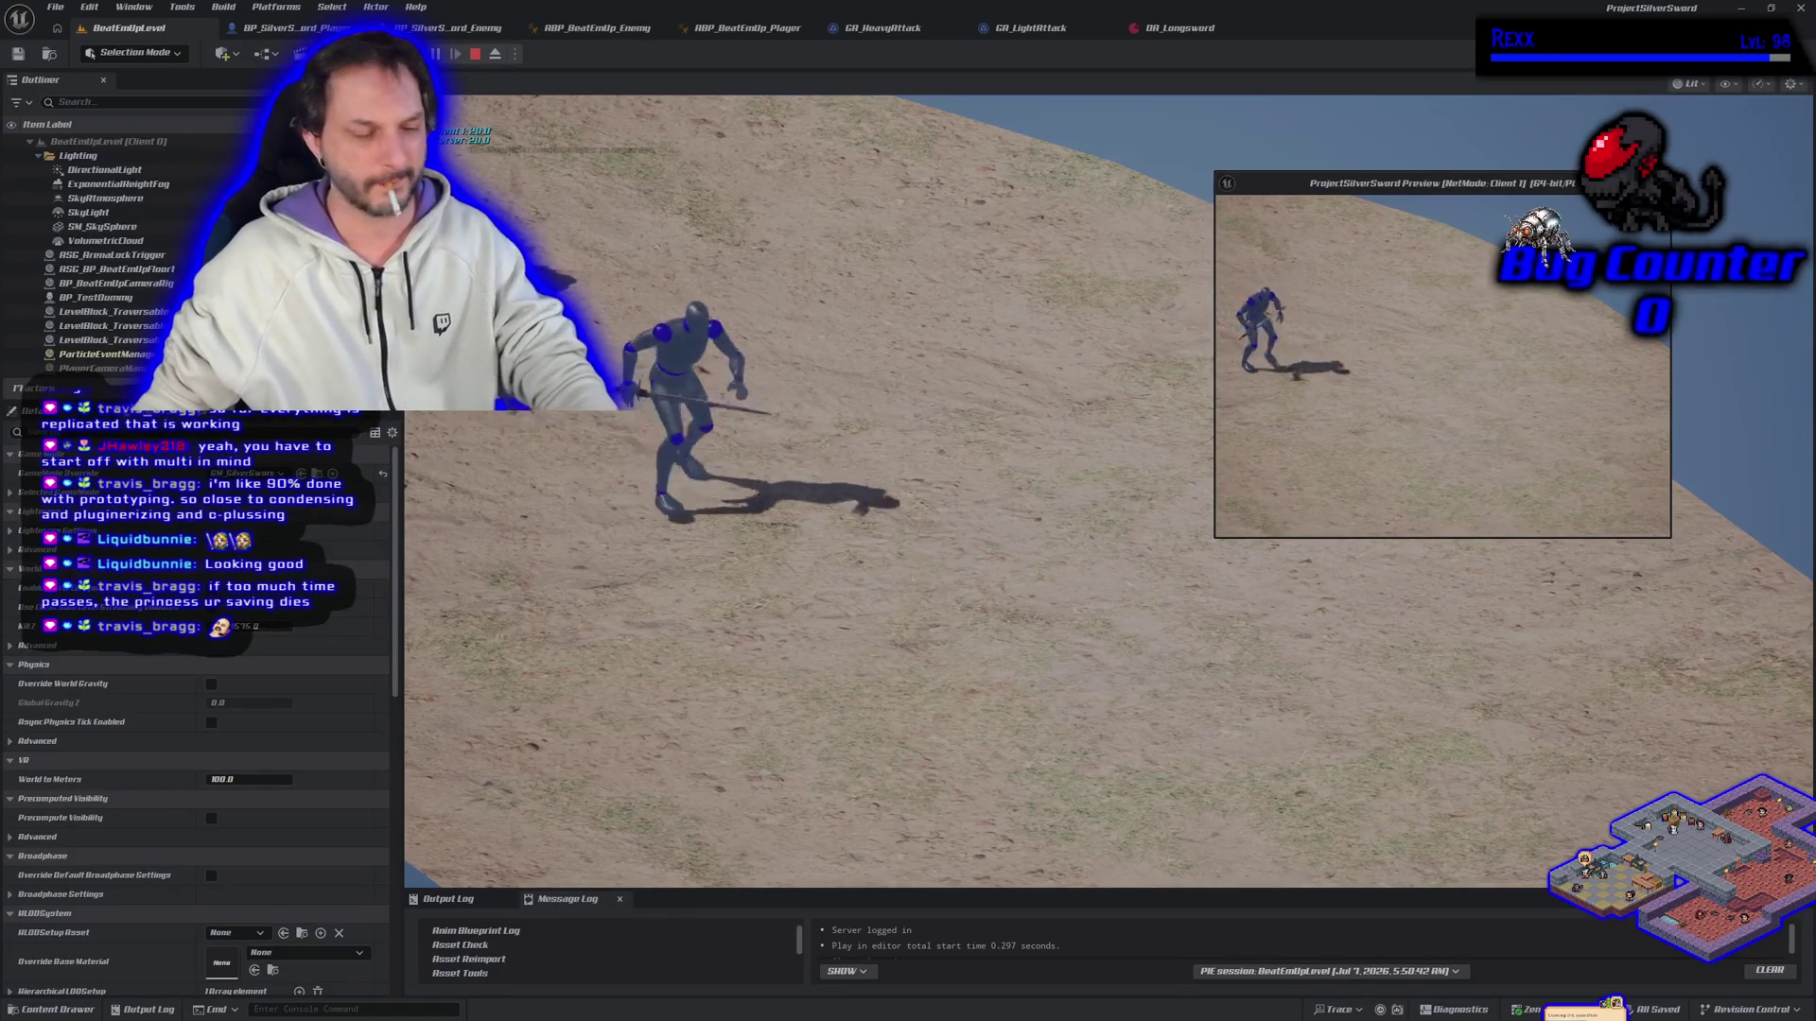
pyautogui.press('Escape')
pyautogui.hotkey('alt', 'p')
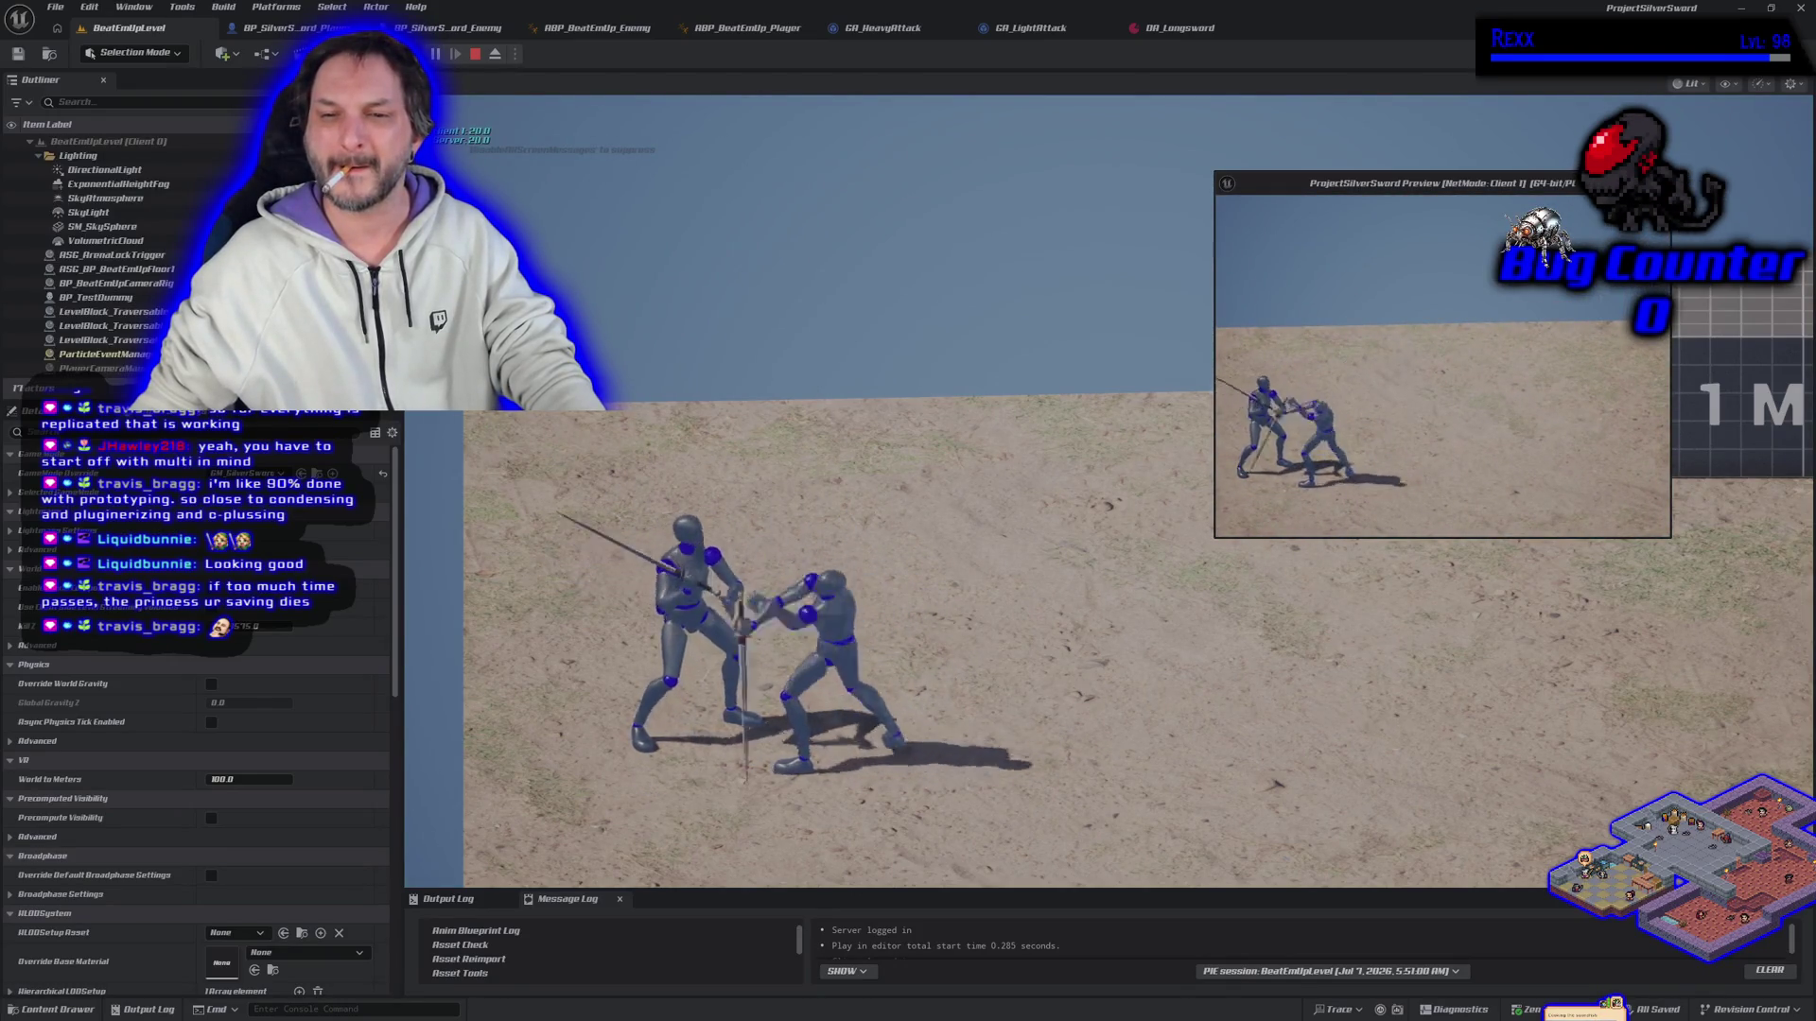
# Step: Run and attack around the fallen dummy across the arena, then end the session
pyautogui.press('d')
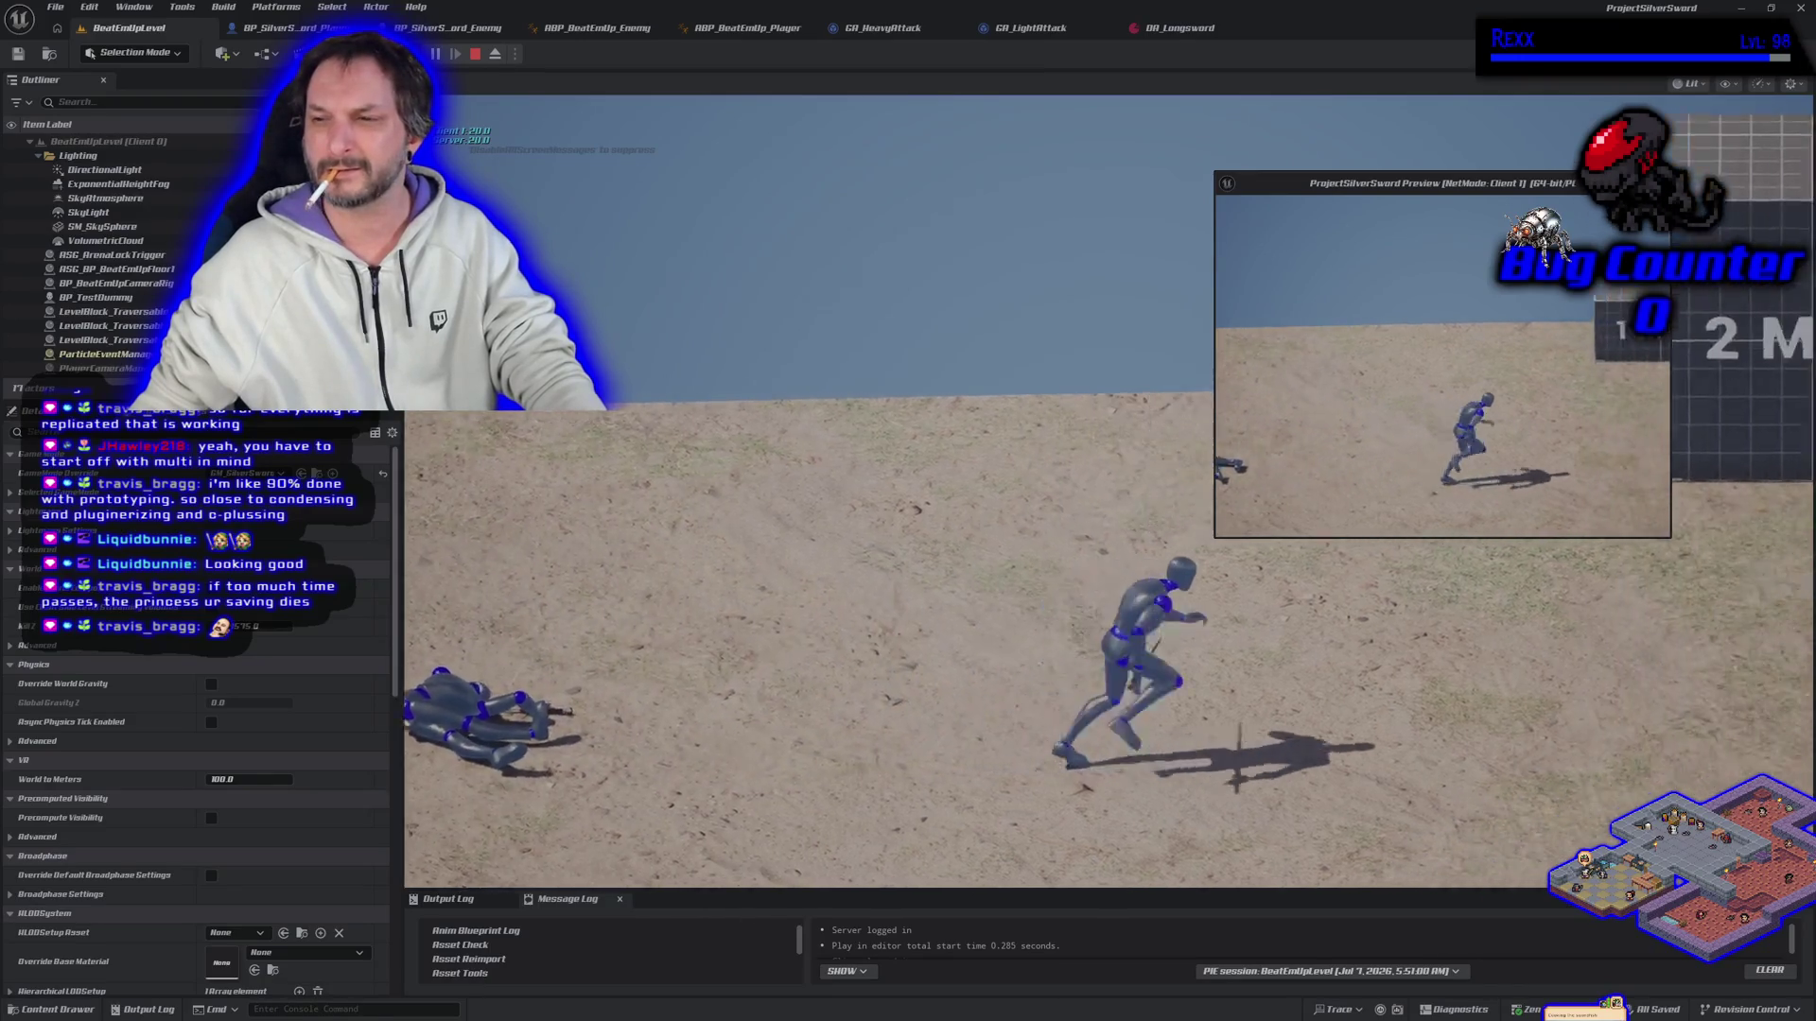
pyautogui.press('a')
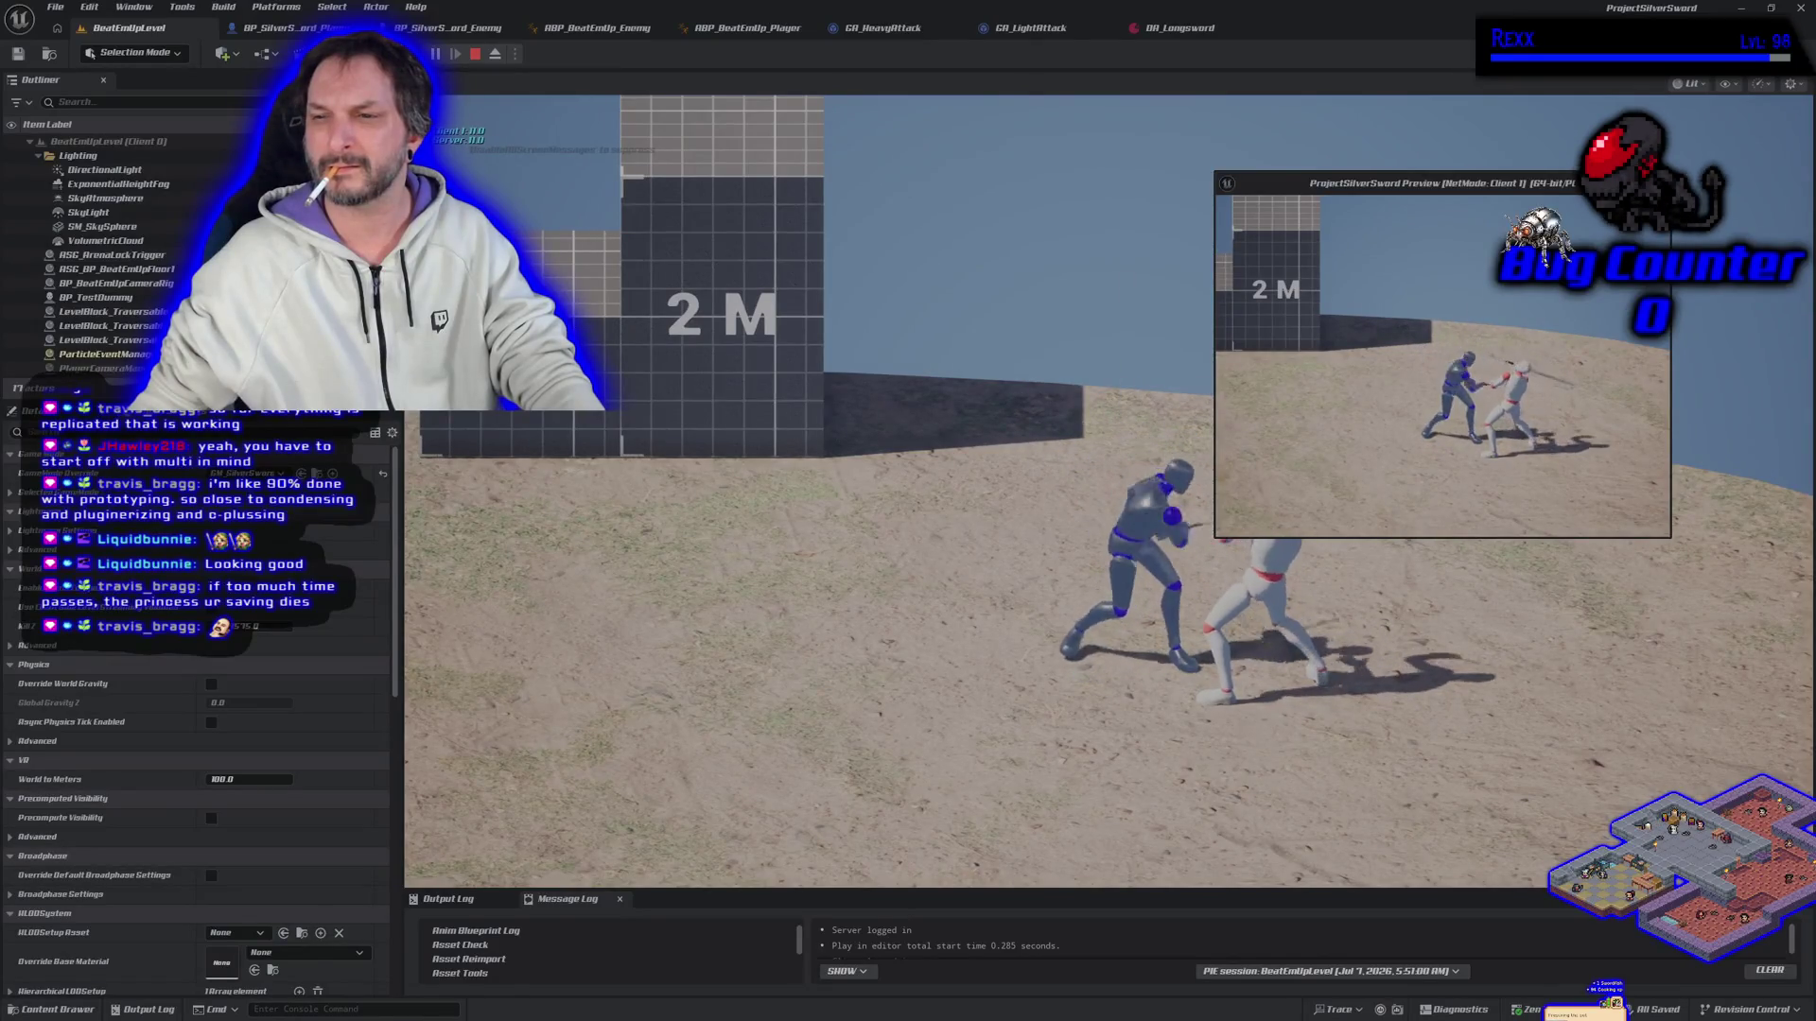
pyautogui.press('w')
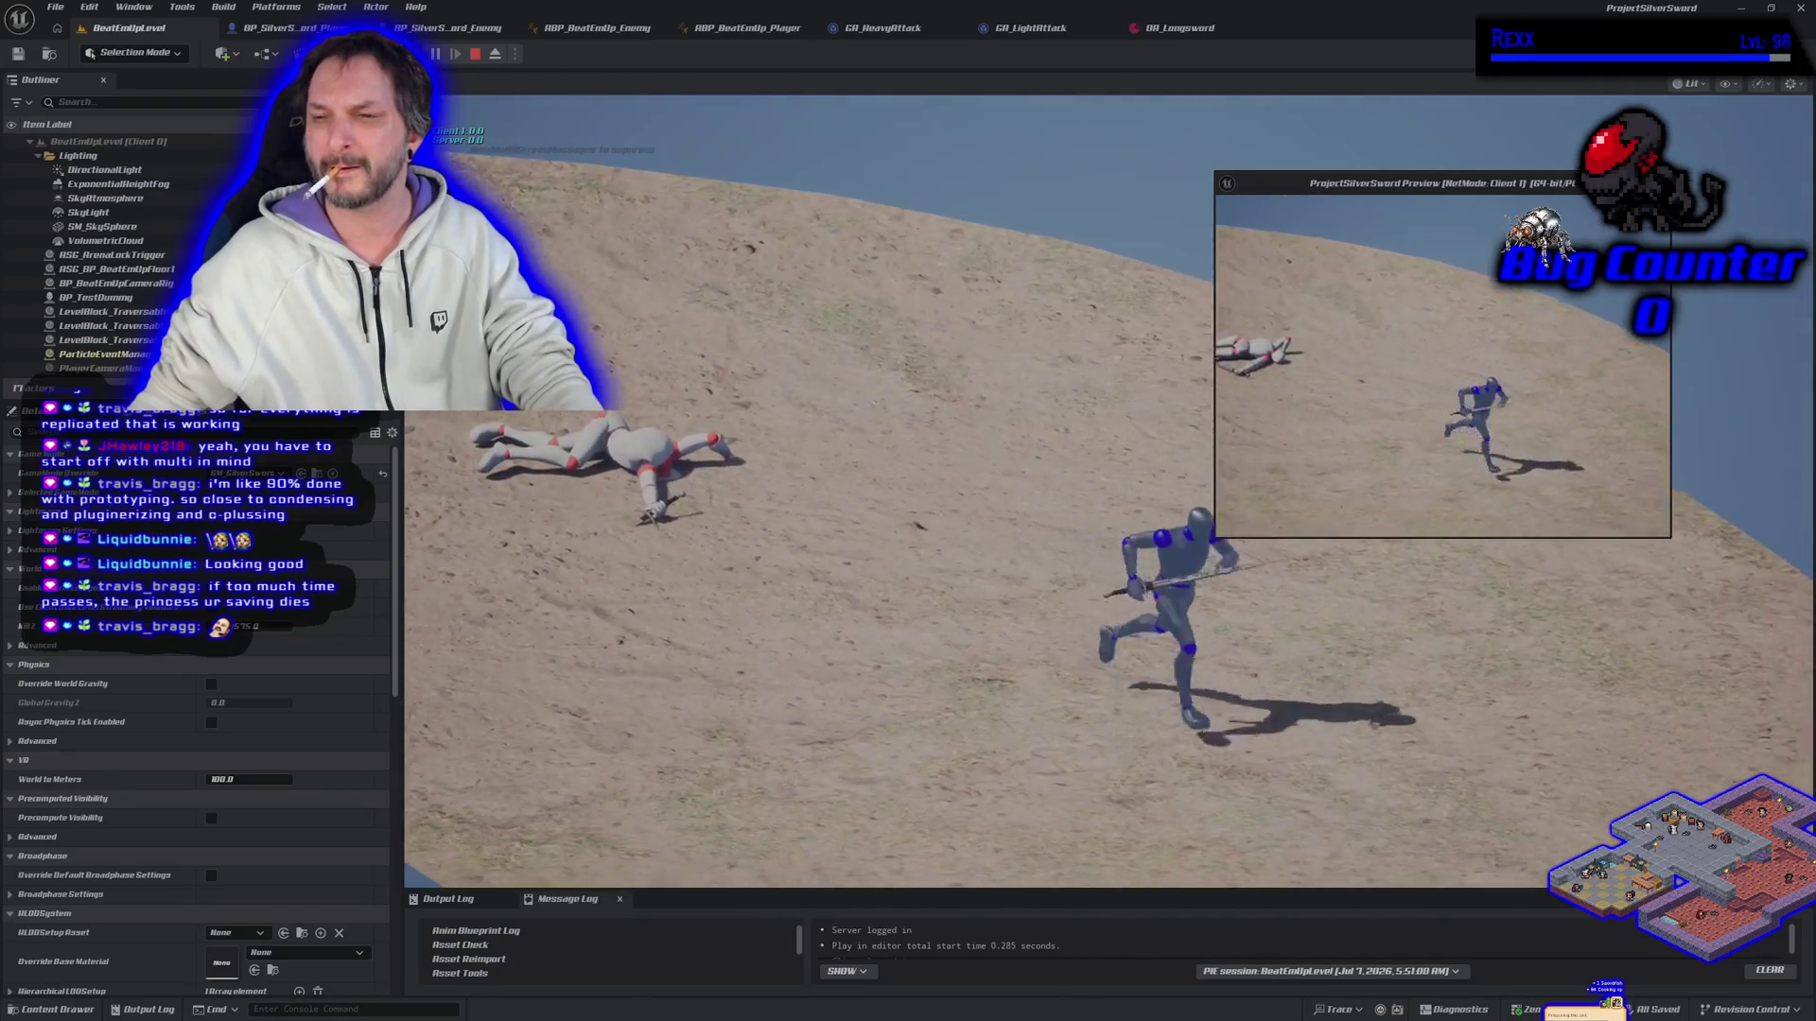
pyautogui.press('s')
pyautogui.press('s')
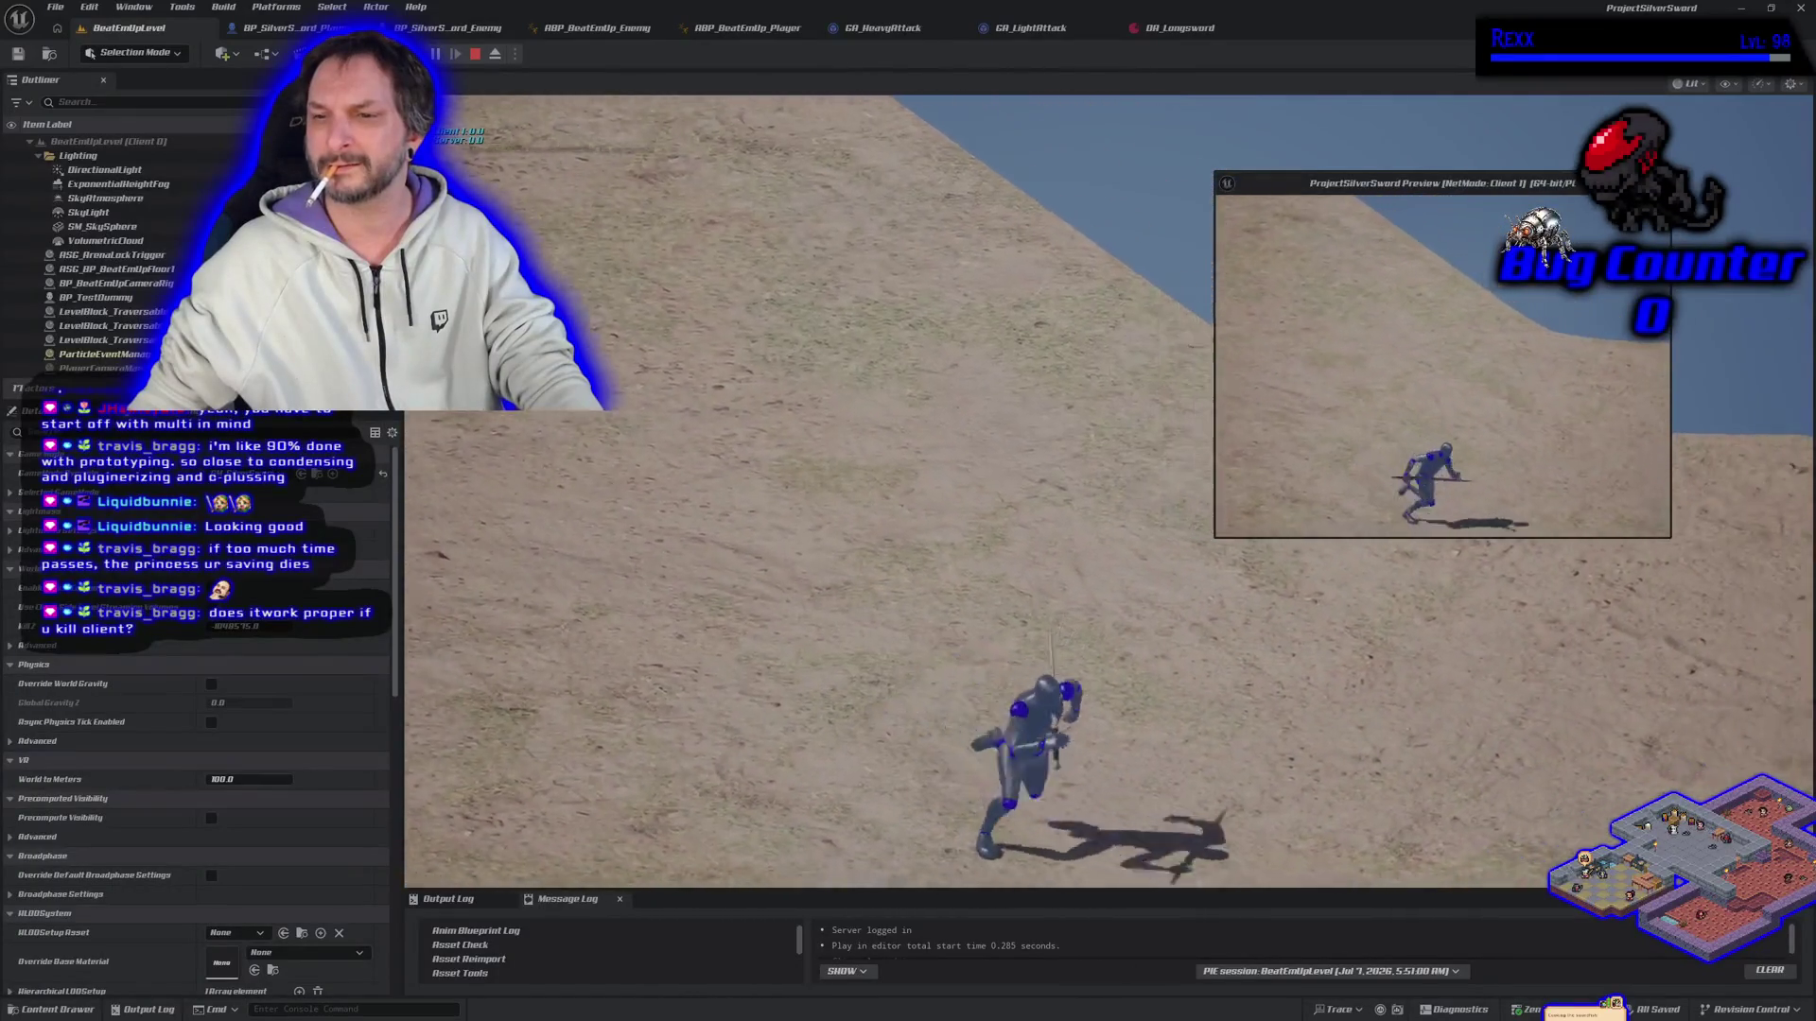
pyautogui.press('d')
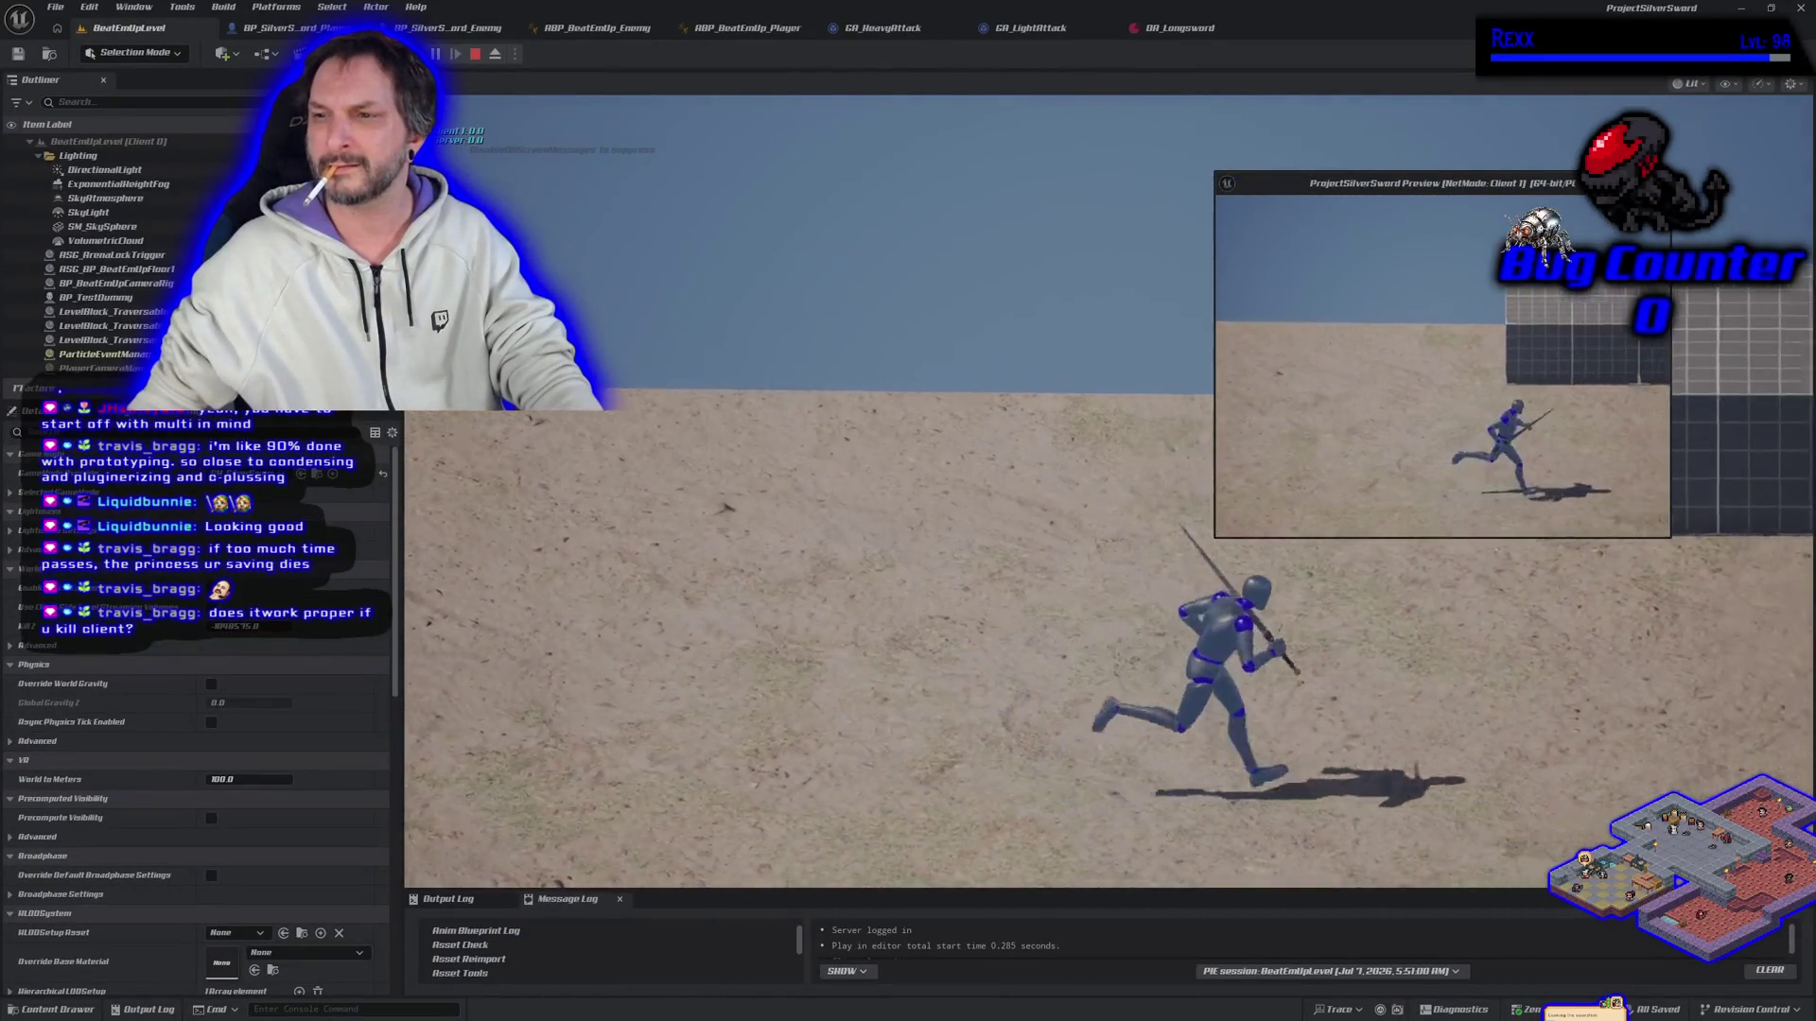
pyautogui.press('a')
pyautogui.press('a')
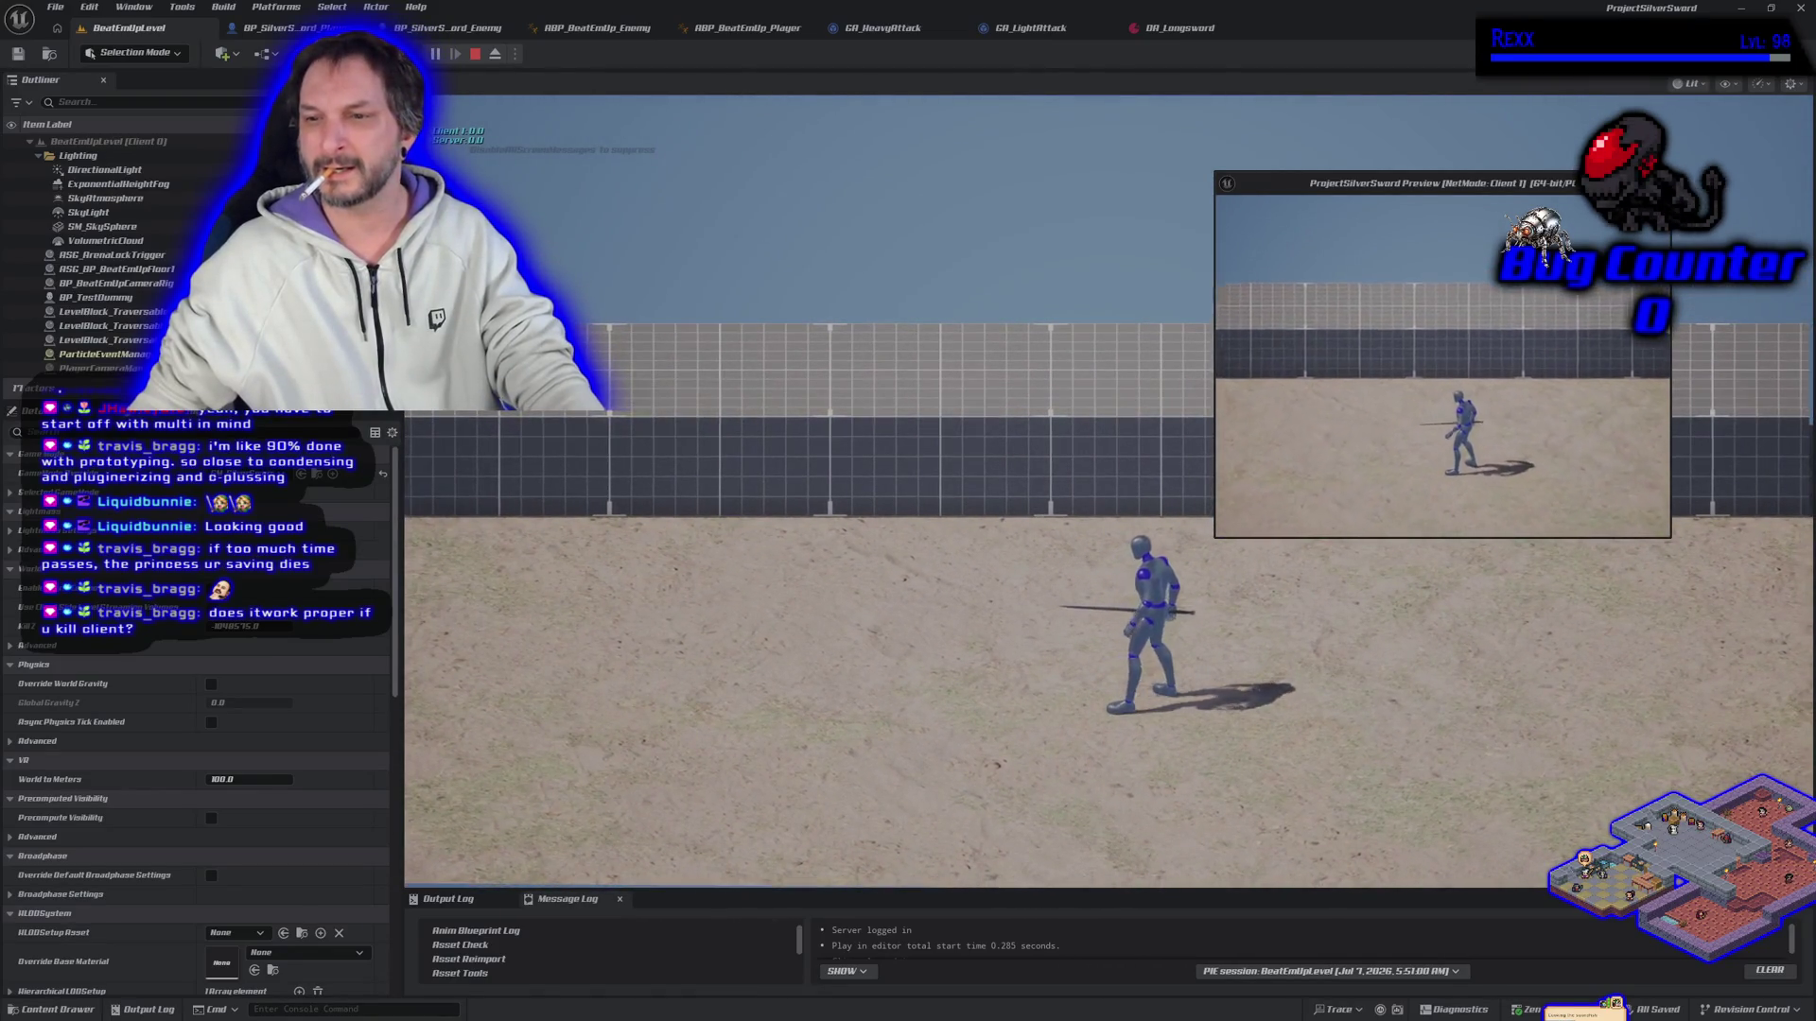
pyautogui.press('d')
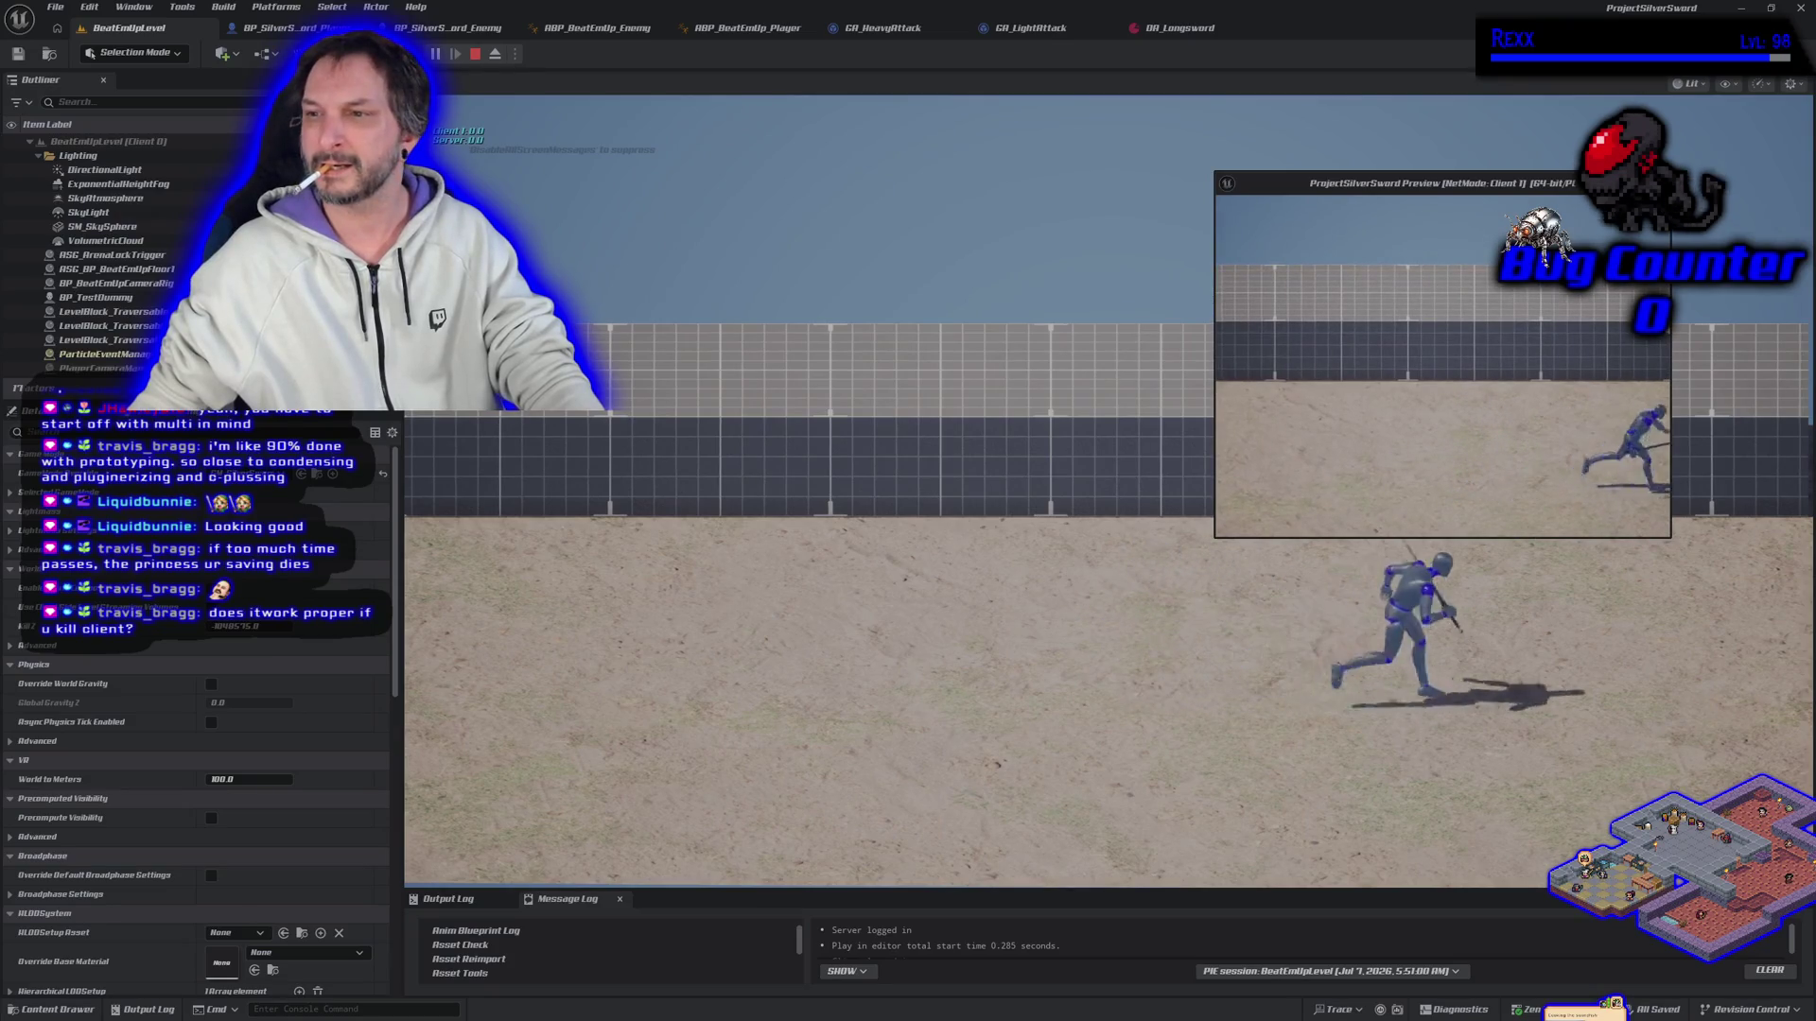
pyautogui.press('Escape')
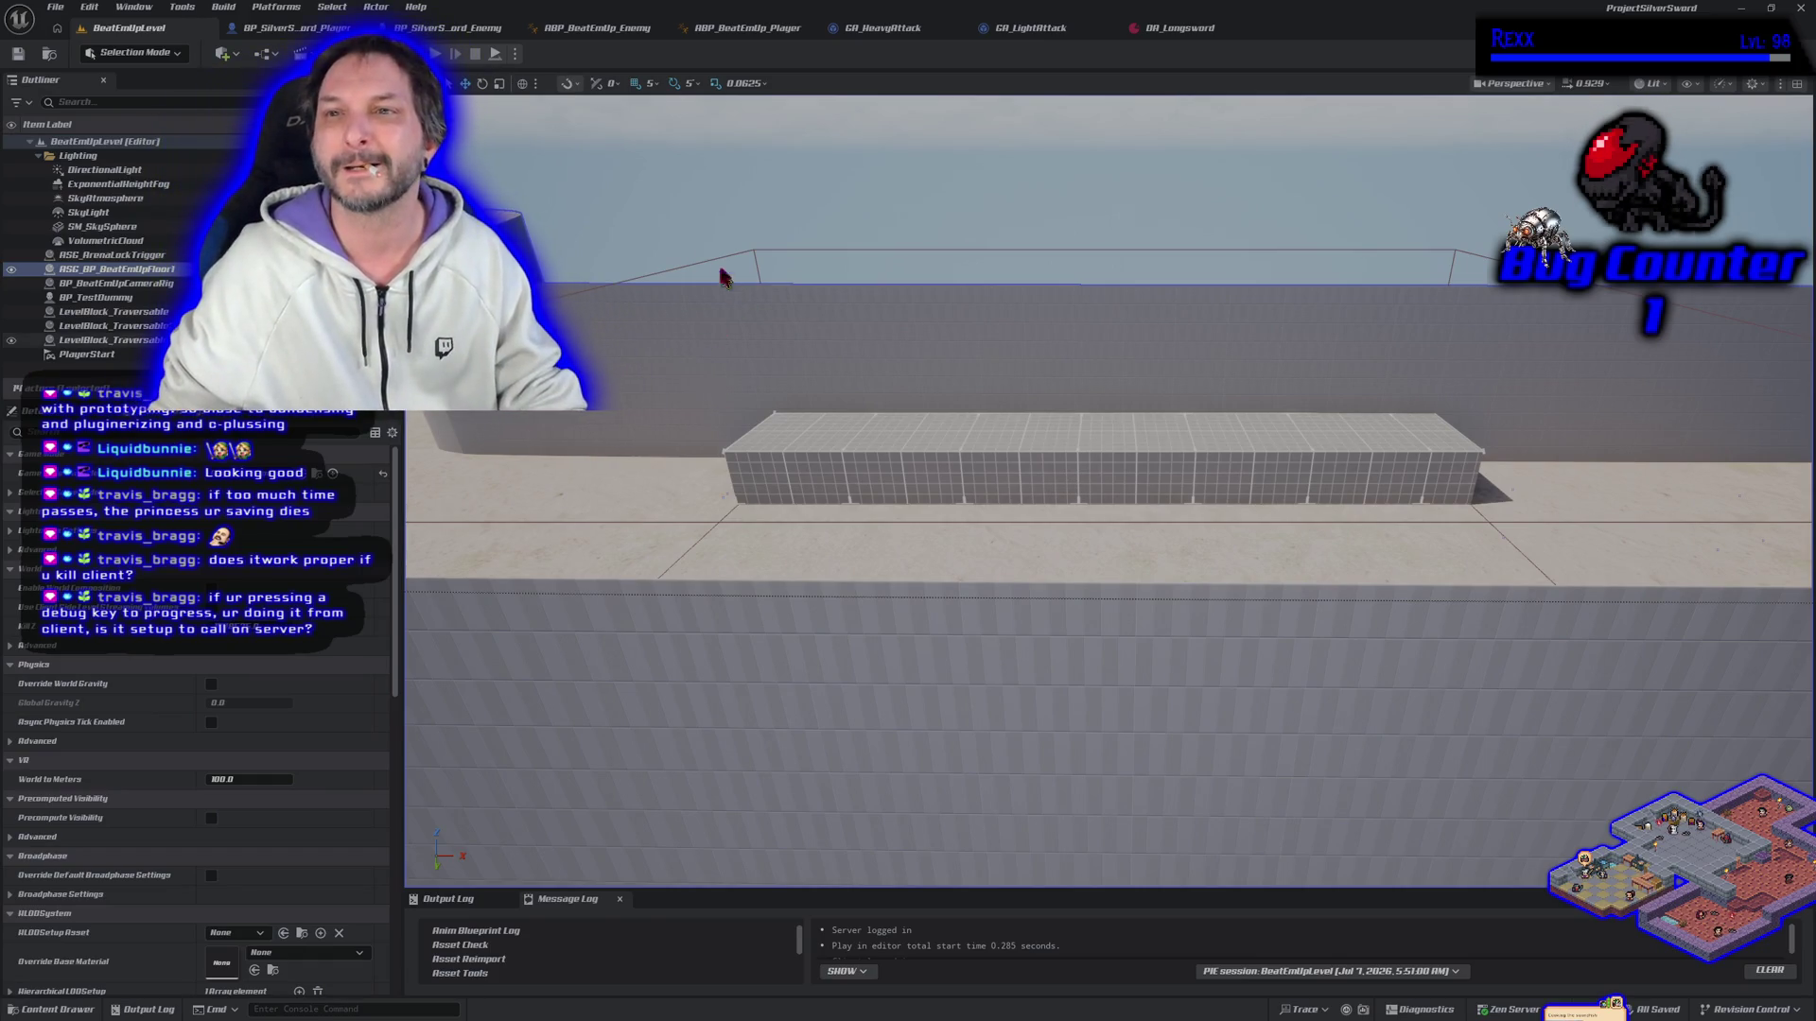
# Step: Open BP_SilverSword_Player's event graph and bring the arena unlock nodes into view
pyautogui.click(309, 33)
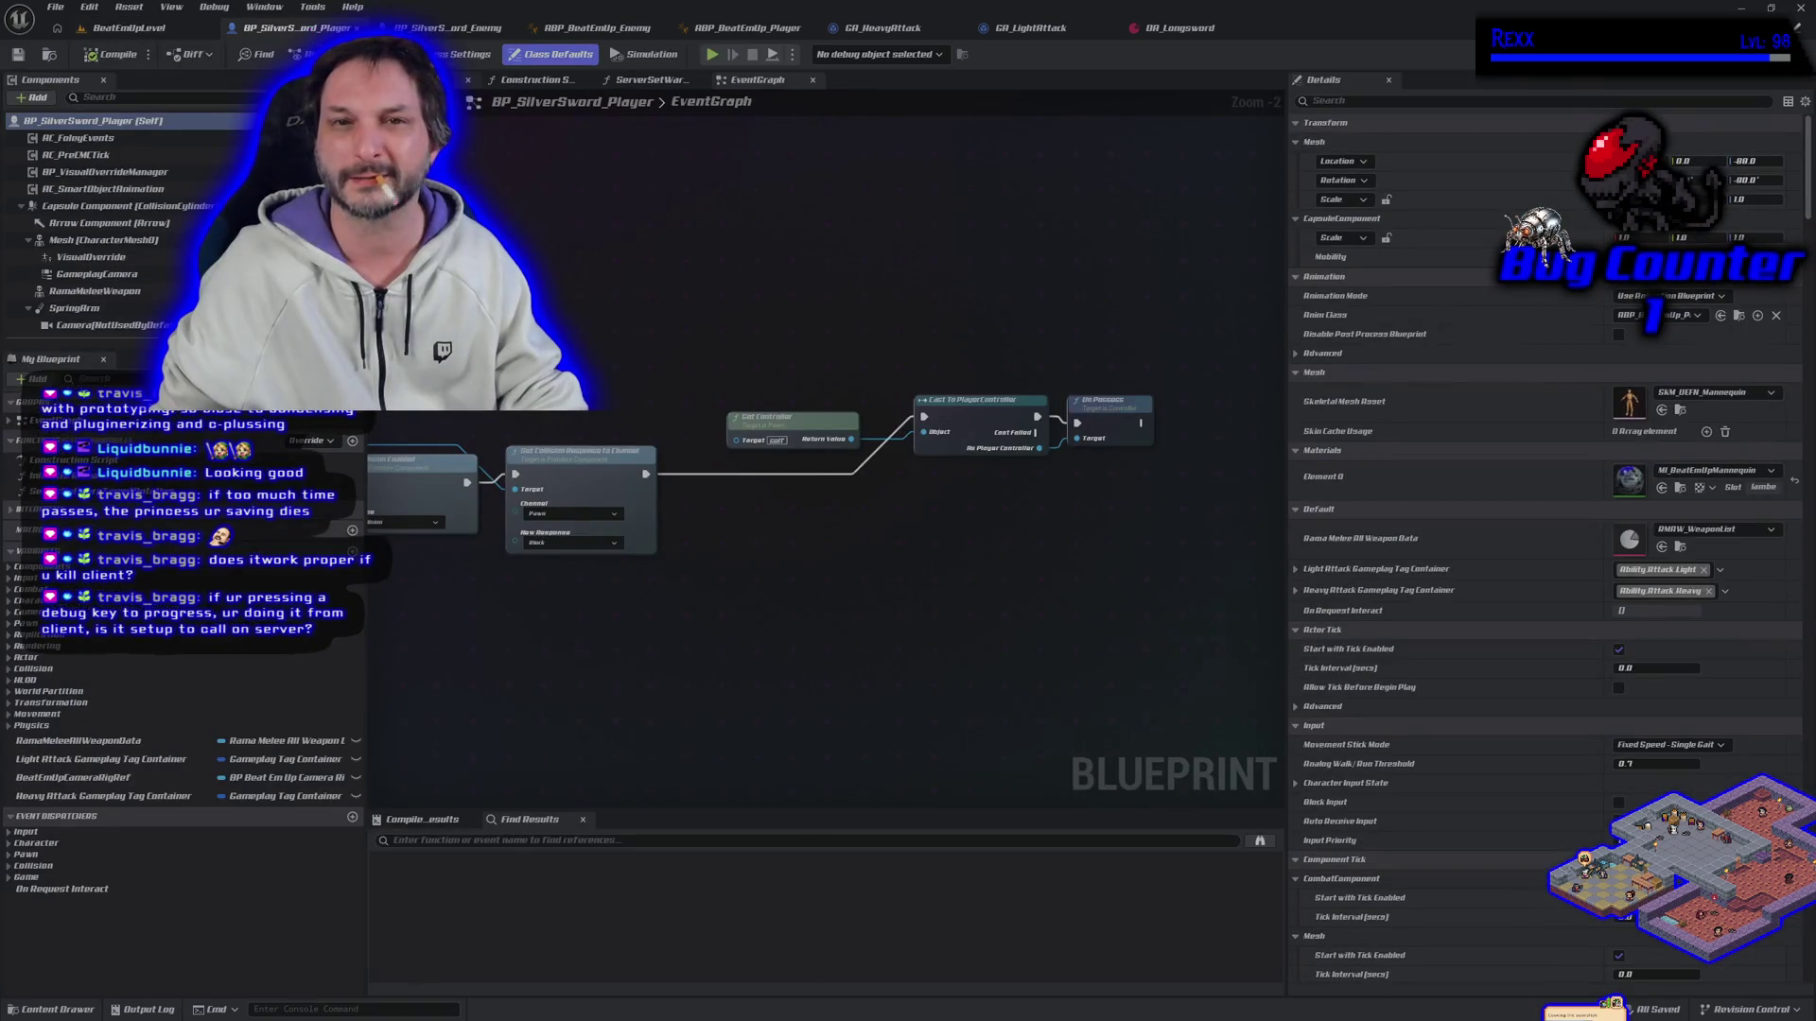
pyautogui.scroll(-5, 990, 451)
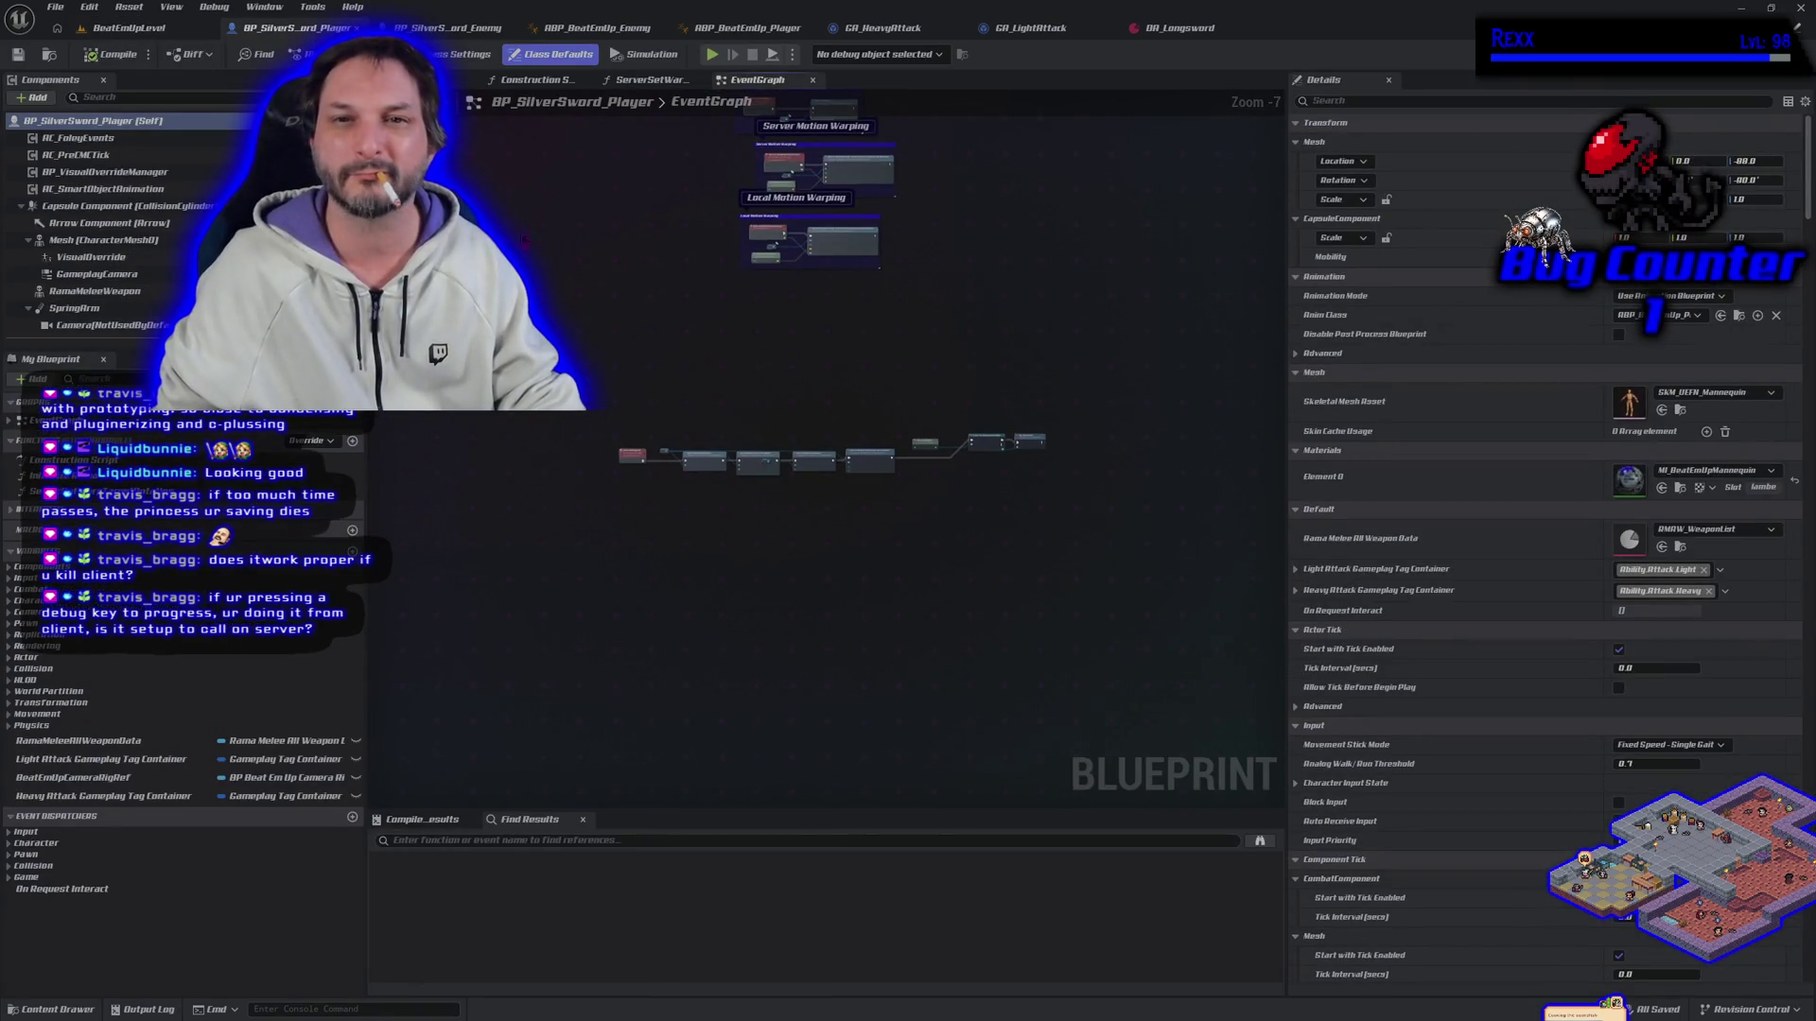
pyautogui.moveTo(752, 347)
pyautogui.mouseDown()
pyautogui.moveTo(600, 660)
pyautogui.moveTo(607, 747)
pyautogui.mouseUp()
pyautogui.scroll(7, 600, 351)
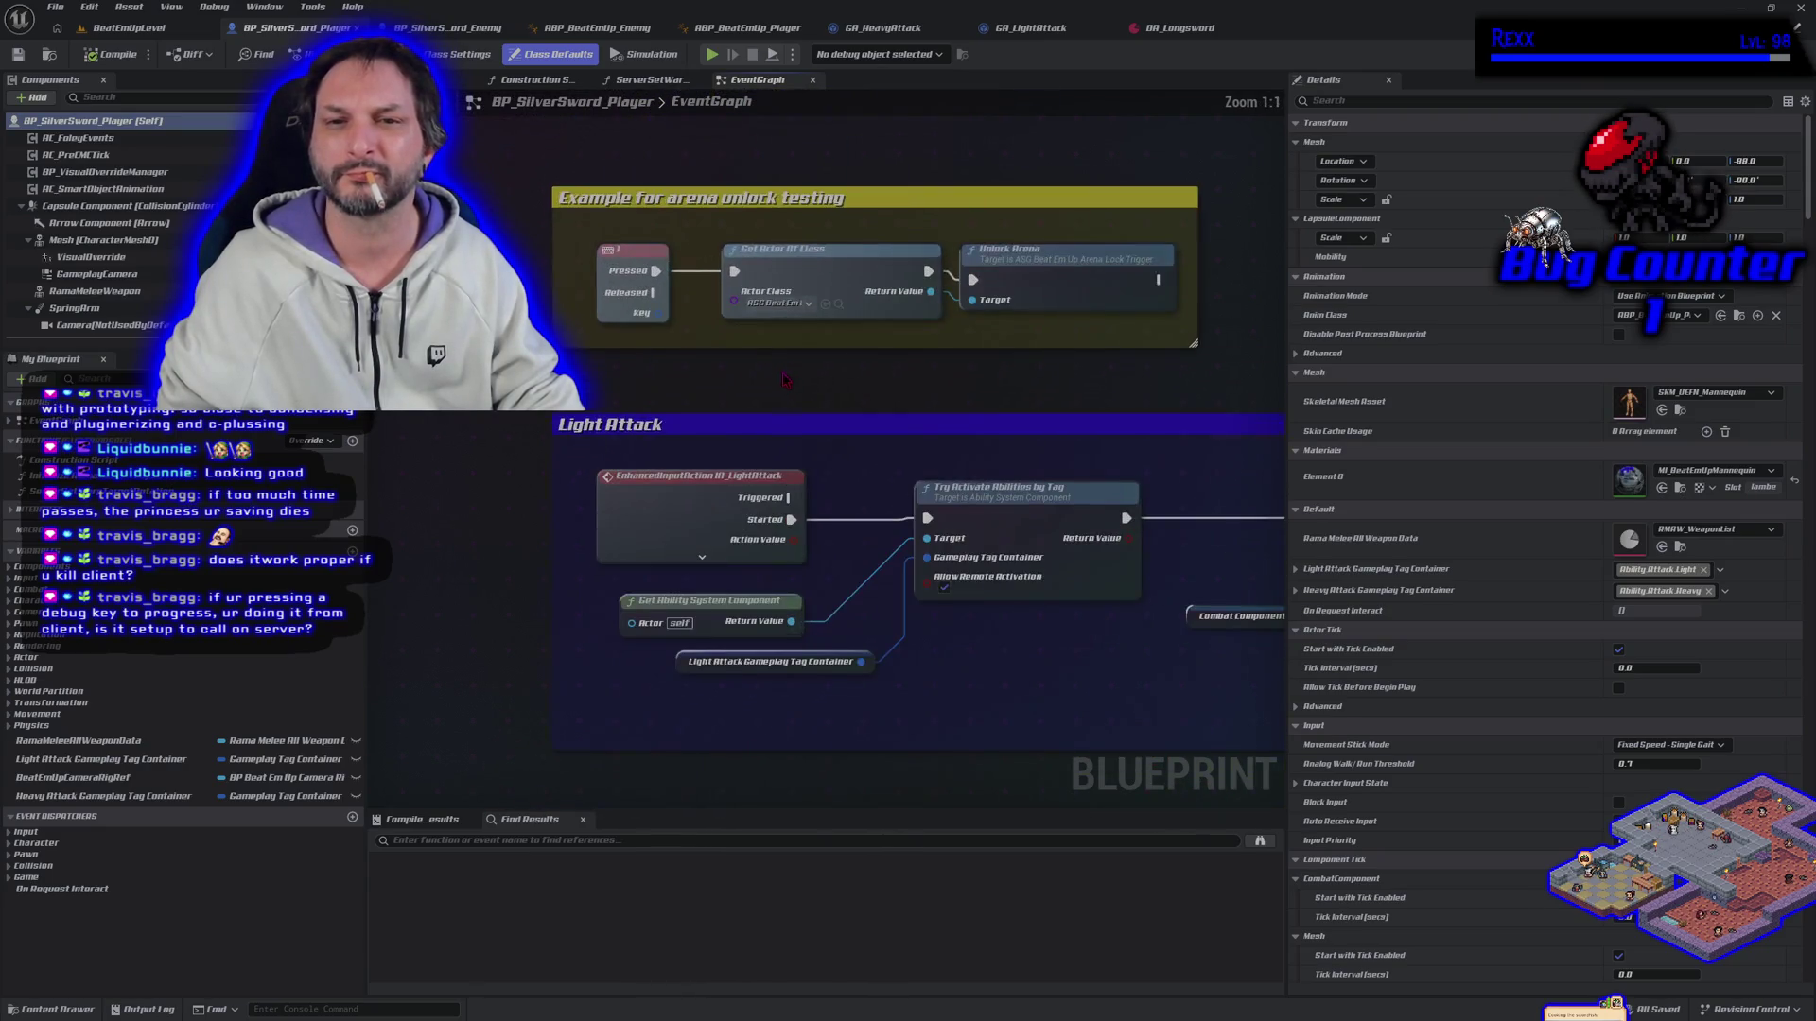
# Step: Detach the debug key event from Get Actor Of Class, move it aside, and search for 'custom eve'
pyautogui.click(568, 350)
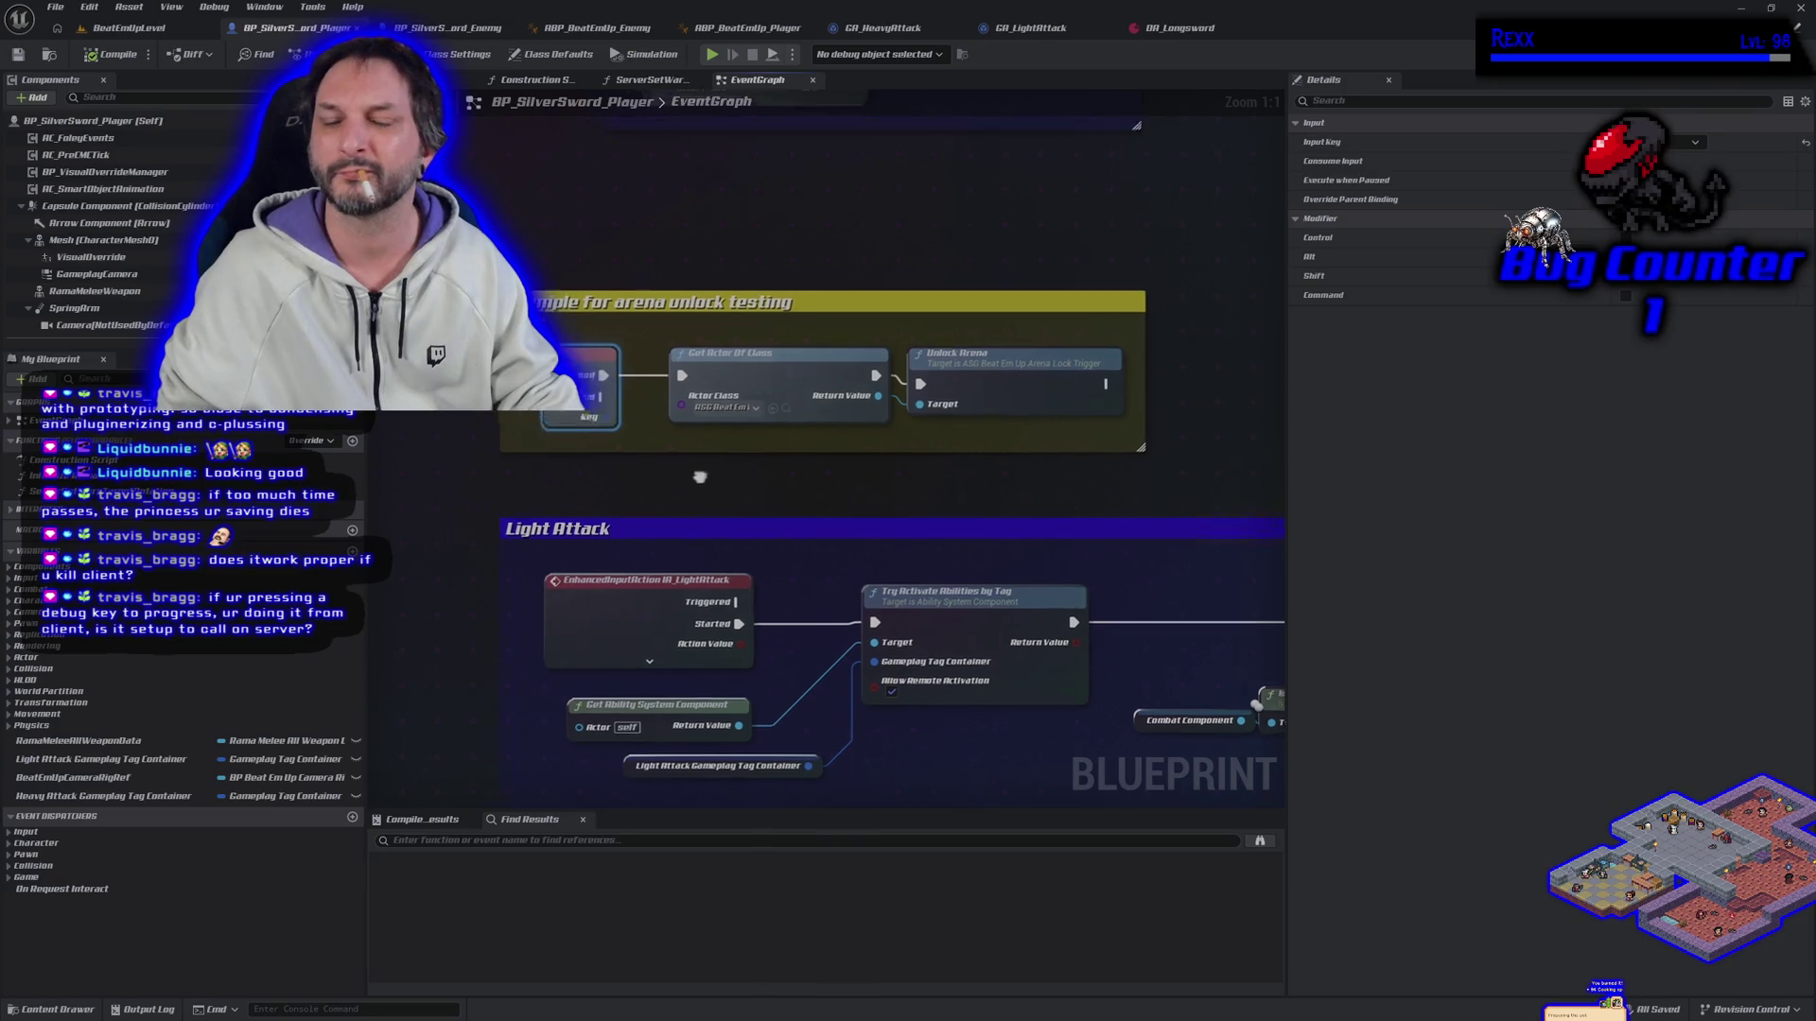
pyautogui.keyDown('alt'); pyautogui.click(632, 407); pyautogui.keyUp('alt')
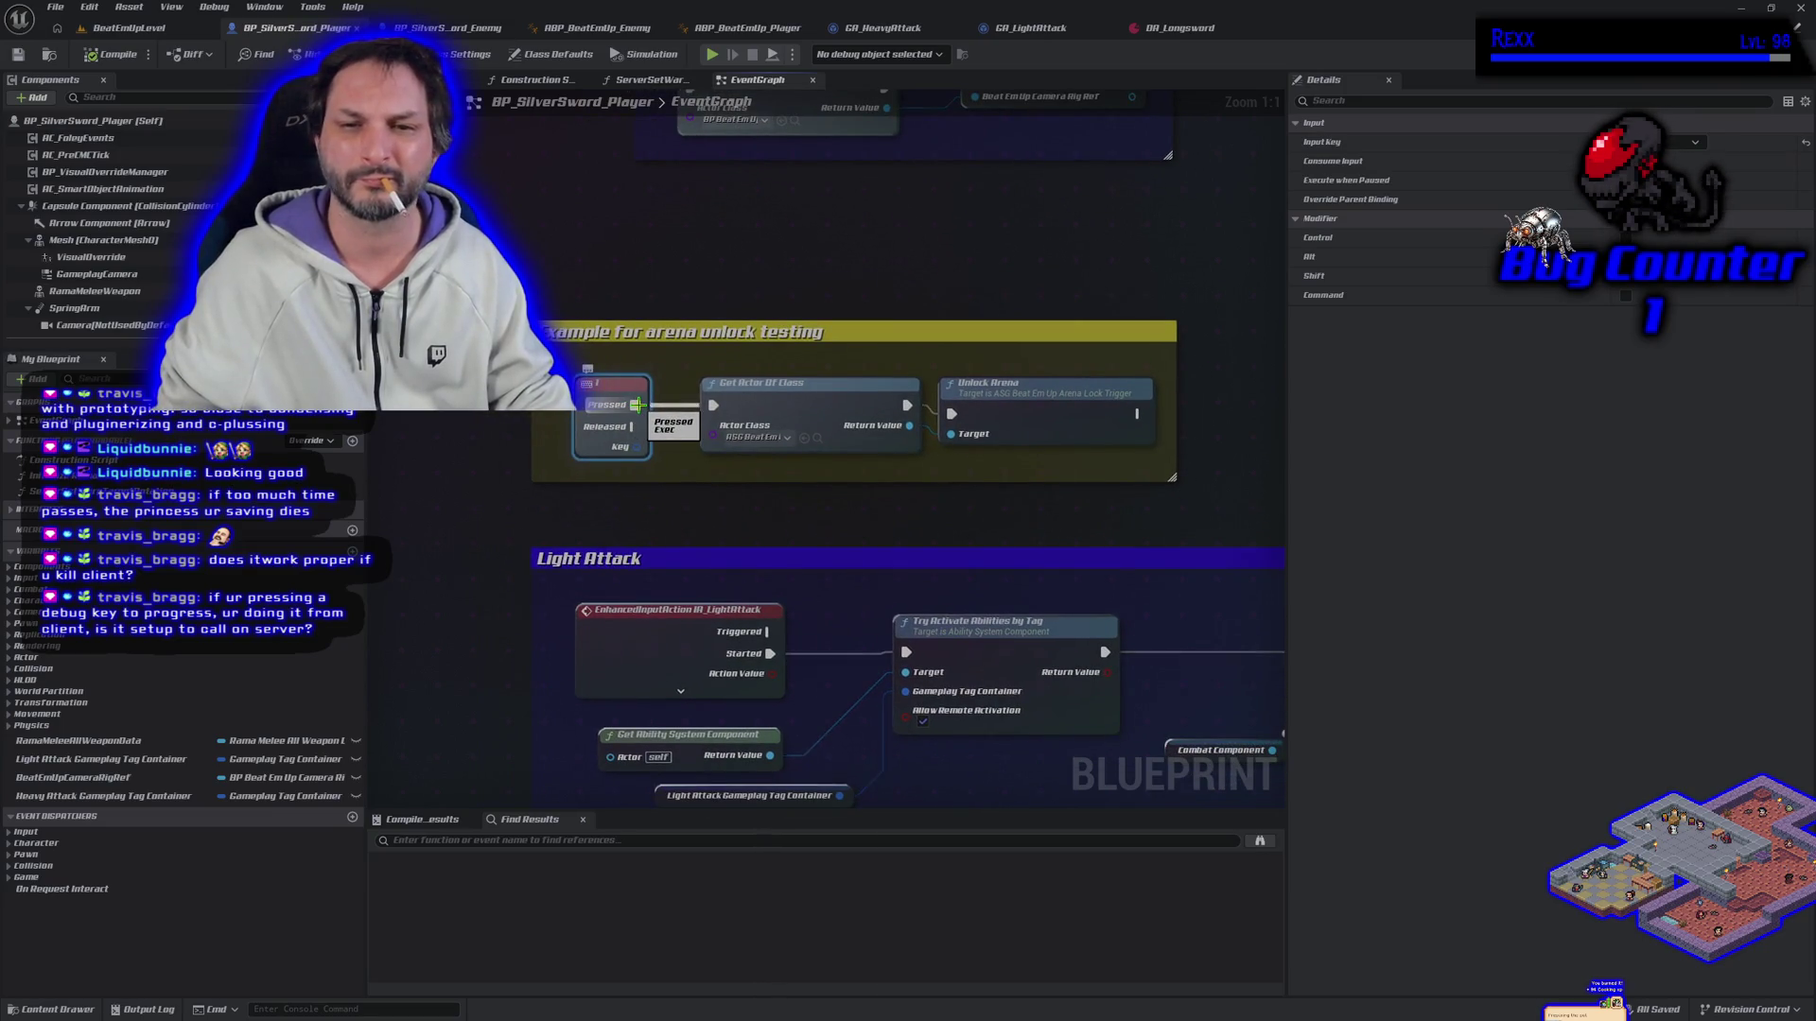
pyautogui.moveTo(623, 396); pyautogui.dragTo(584, 225)
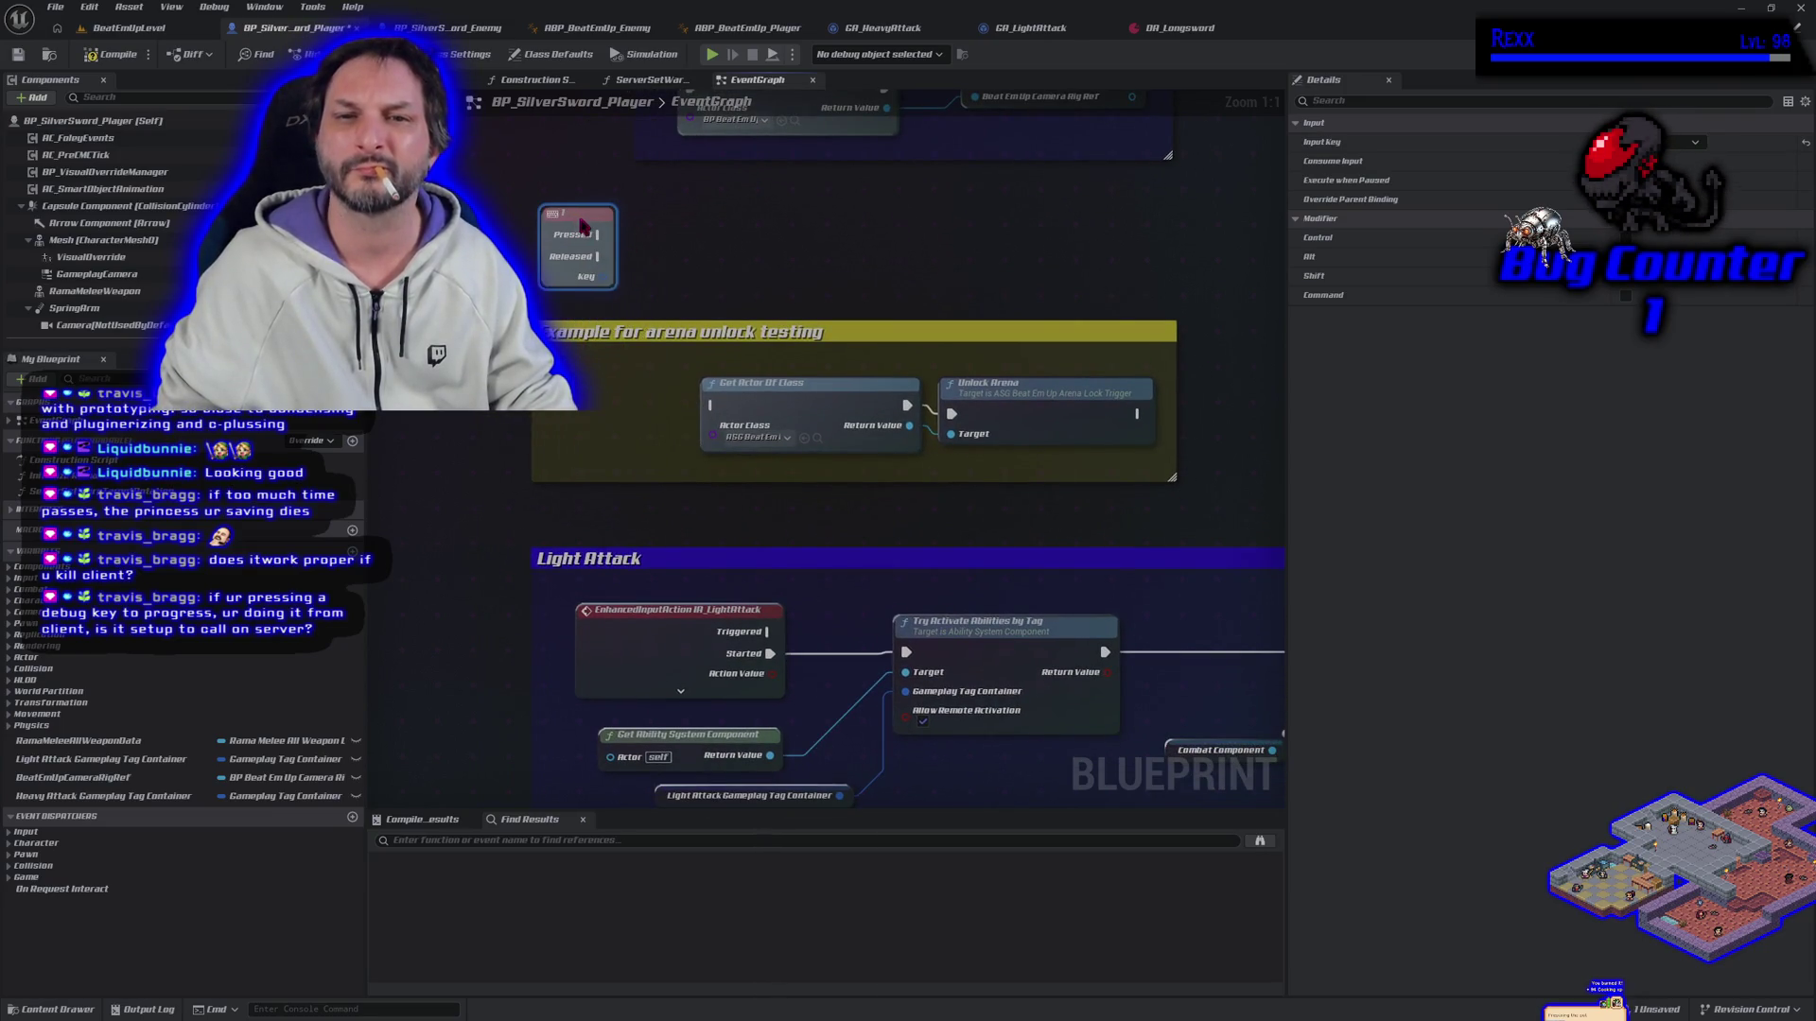
pyautogui.rightClick(567, 420)
pyautogui.write('custom e')
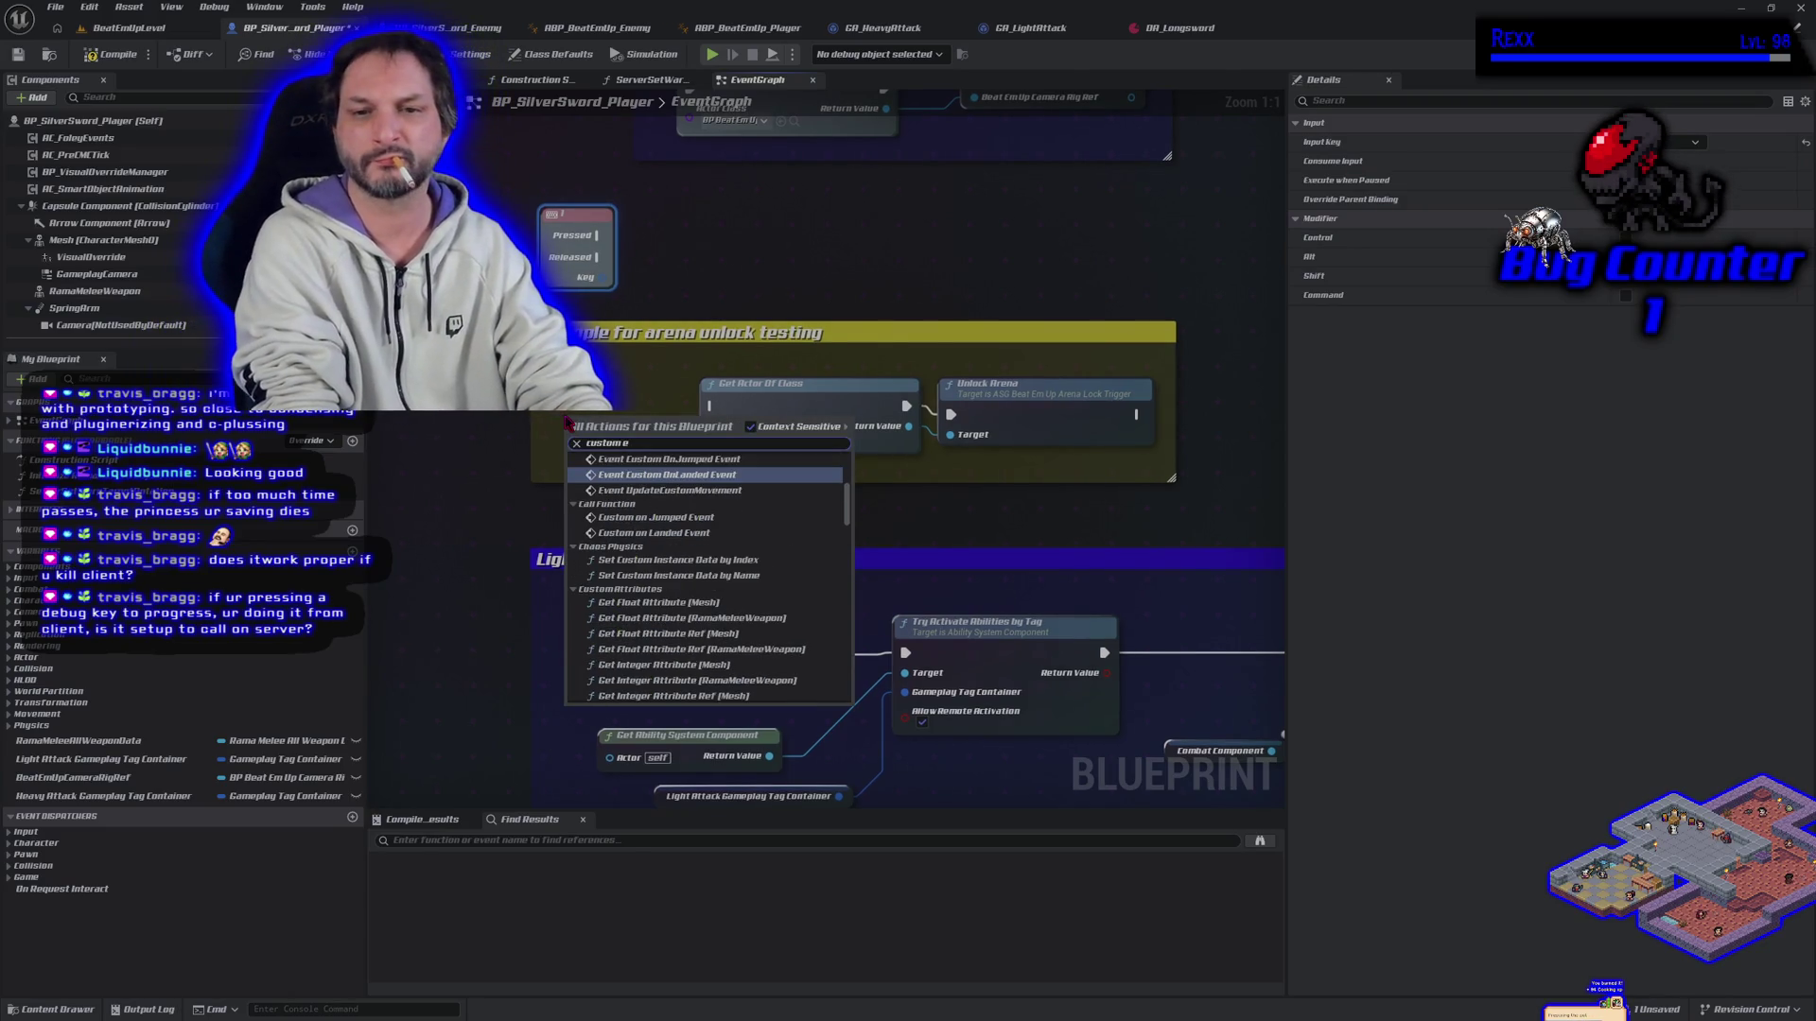
pyautogui.write('ve')
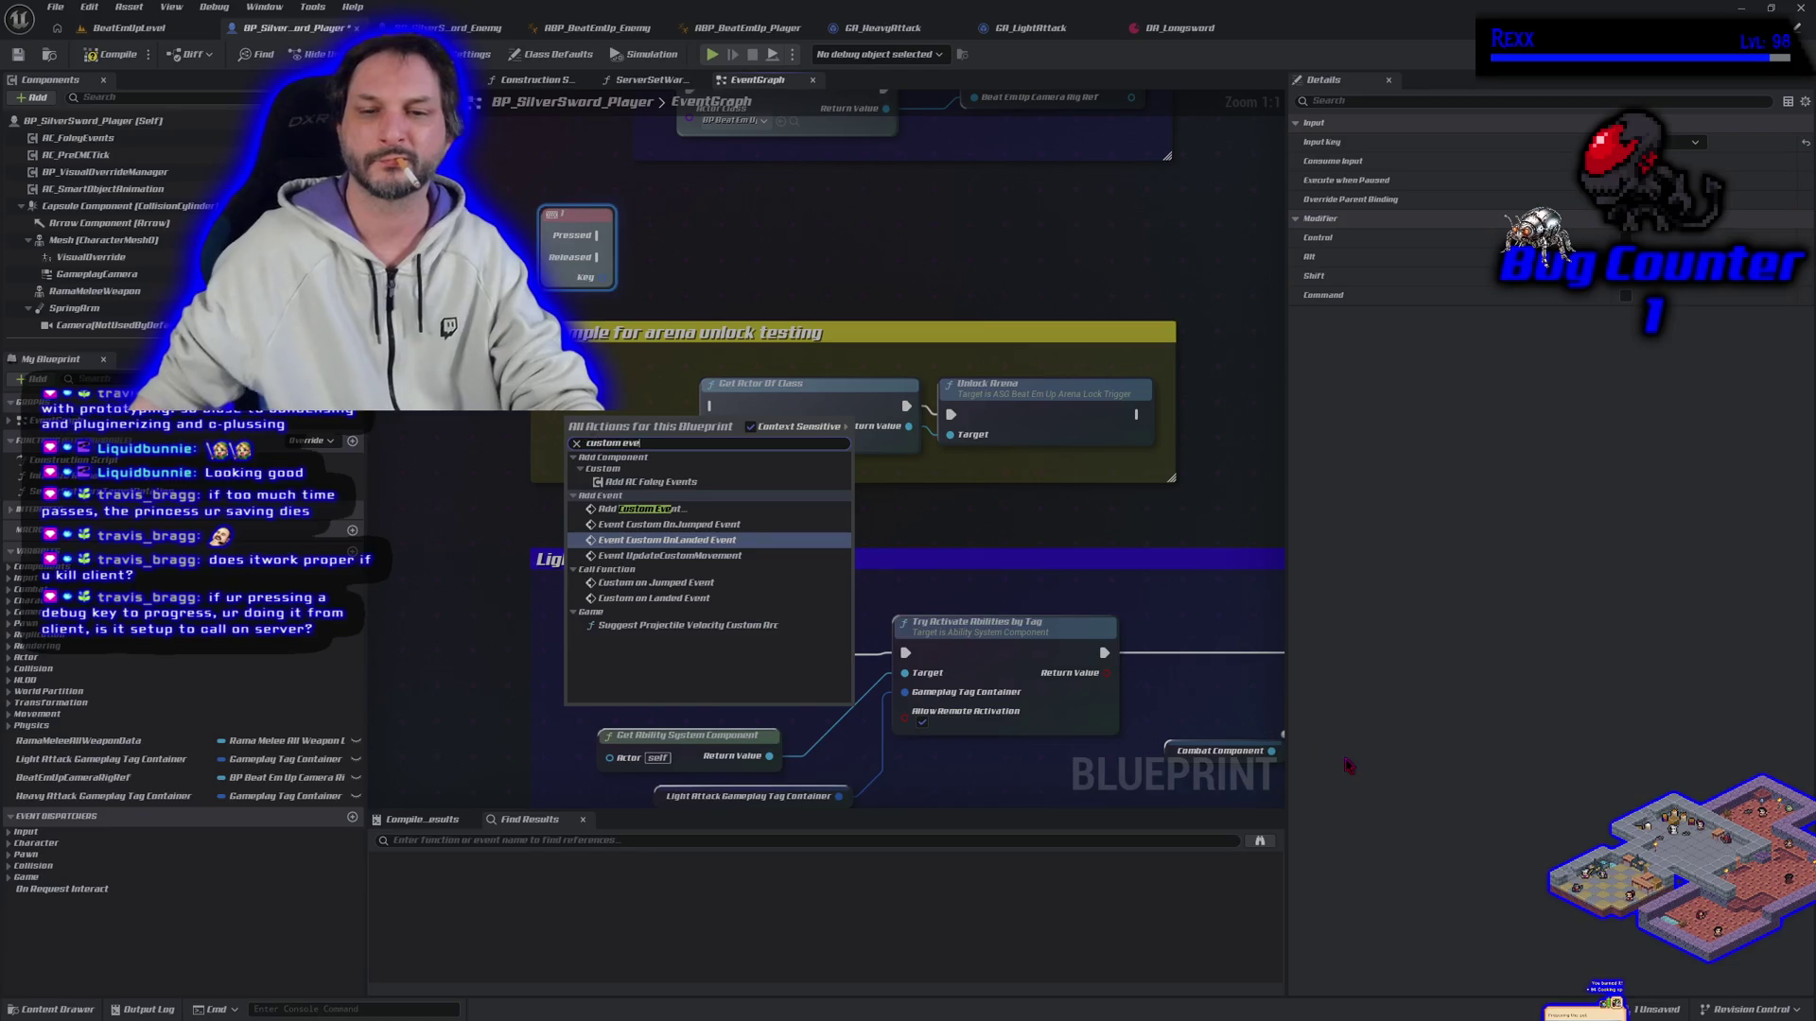
# Step: Add a custom event named Server_UnlockArena and nudge it into place
pyautogui.click(716, 510)
pyautogui.write('Server')
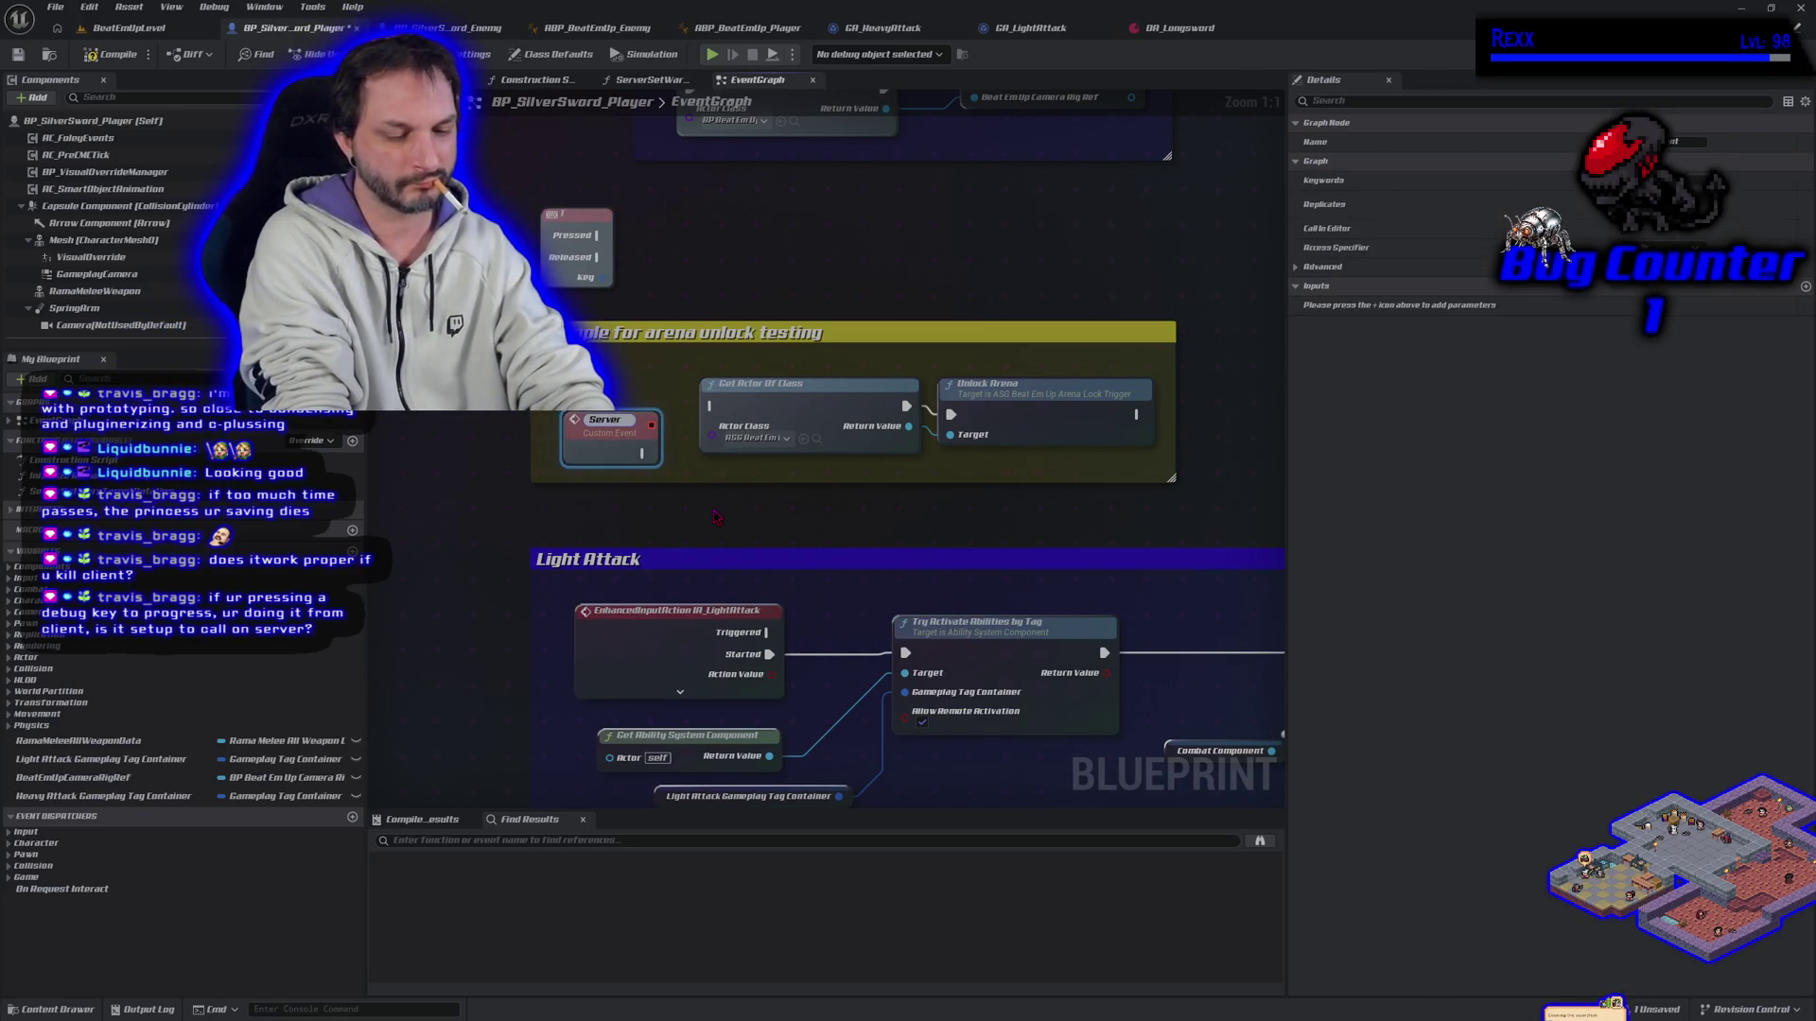
pyautogui.write('_Un')
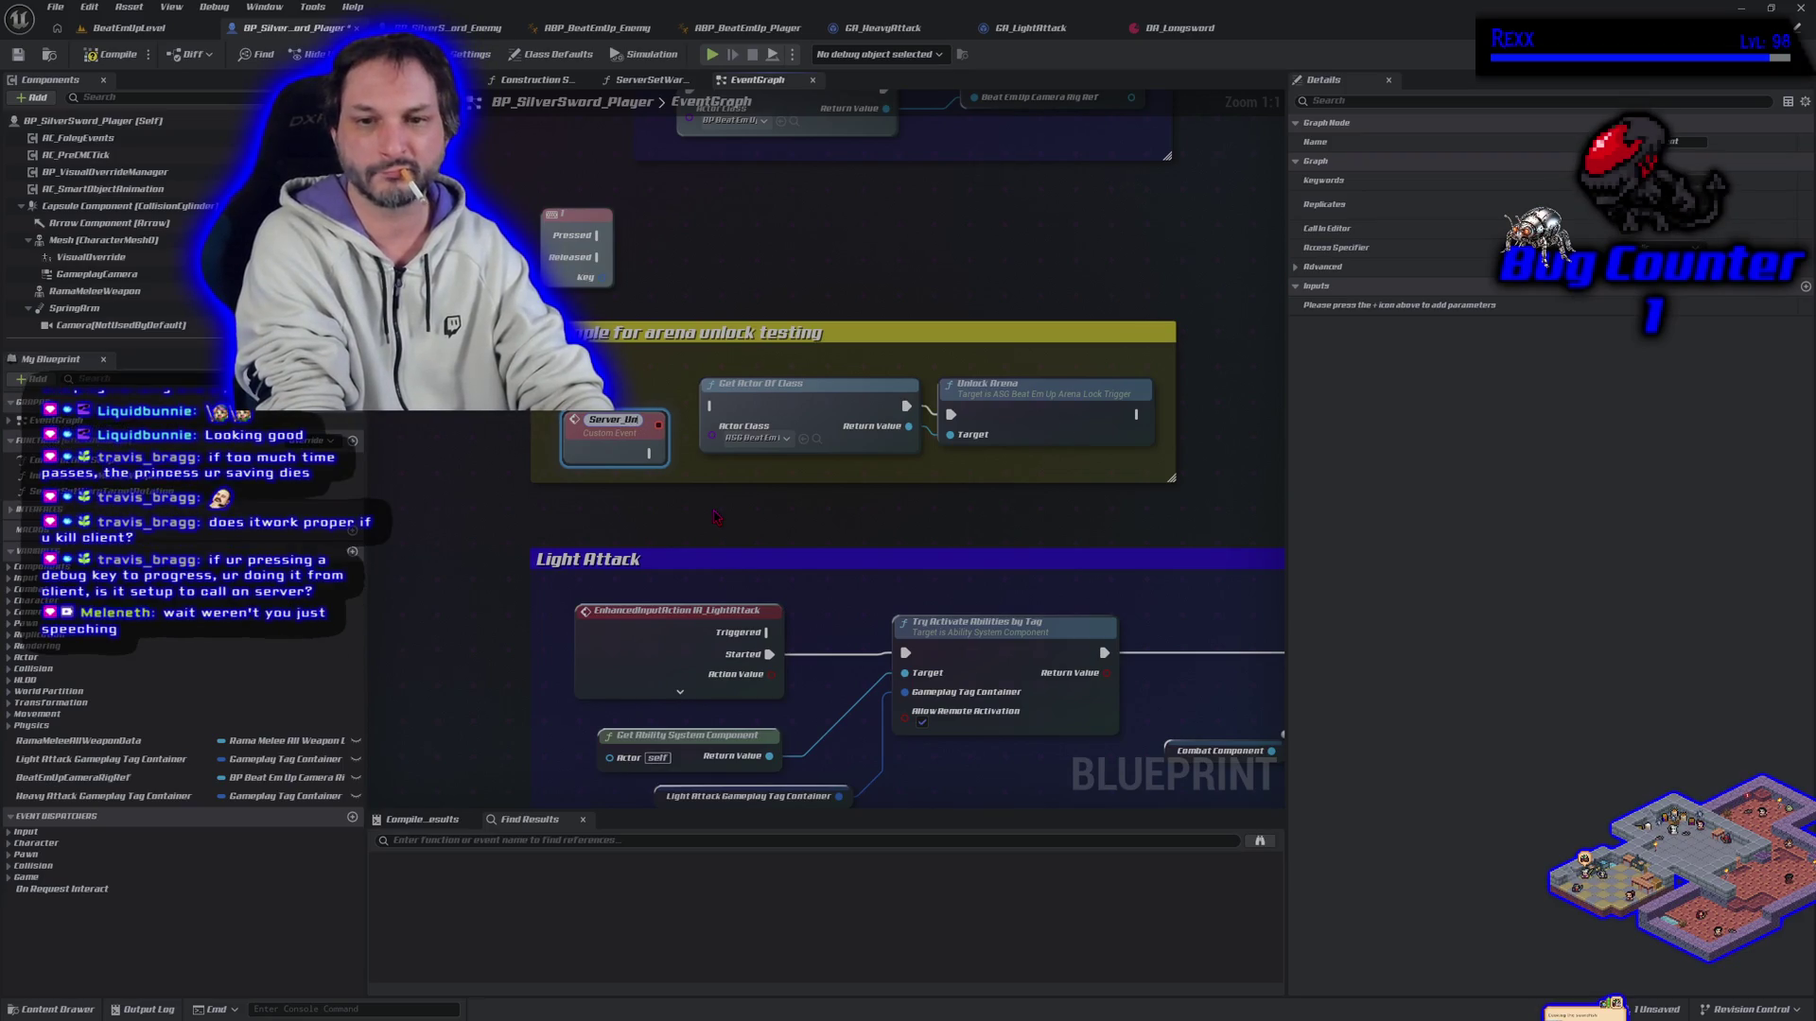
pyautogui.write('lockArena')
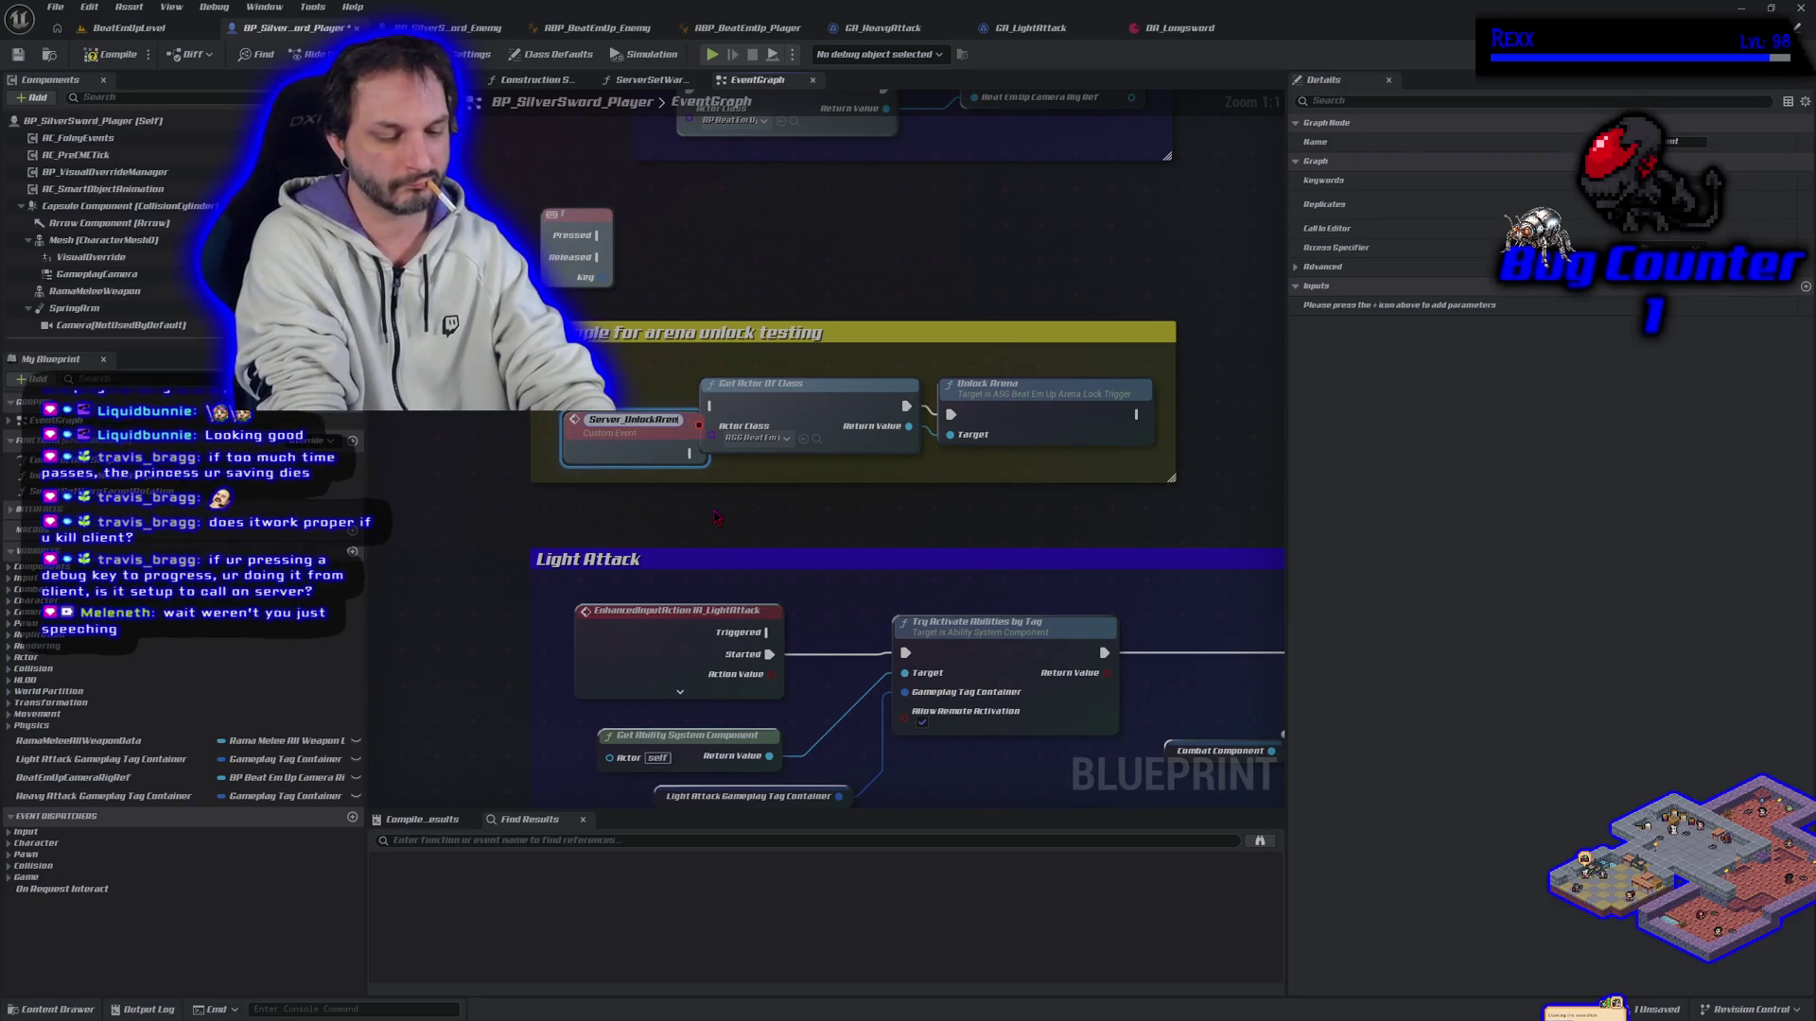
pyautogui.press('Return')
pyautogui.moveTo(660, 464); pyautogui.dragTo(620, 416)
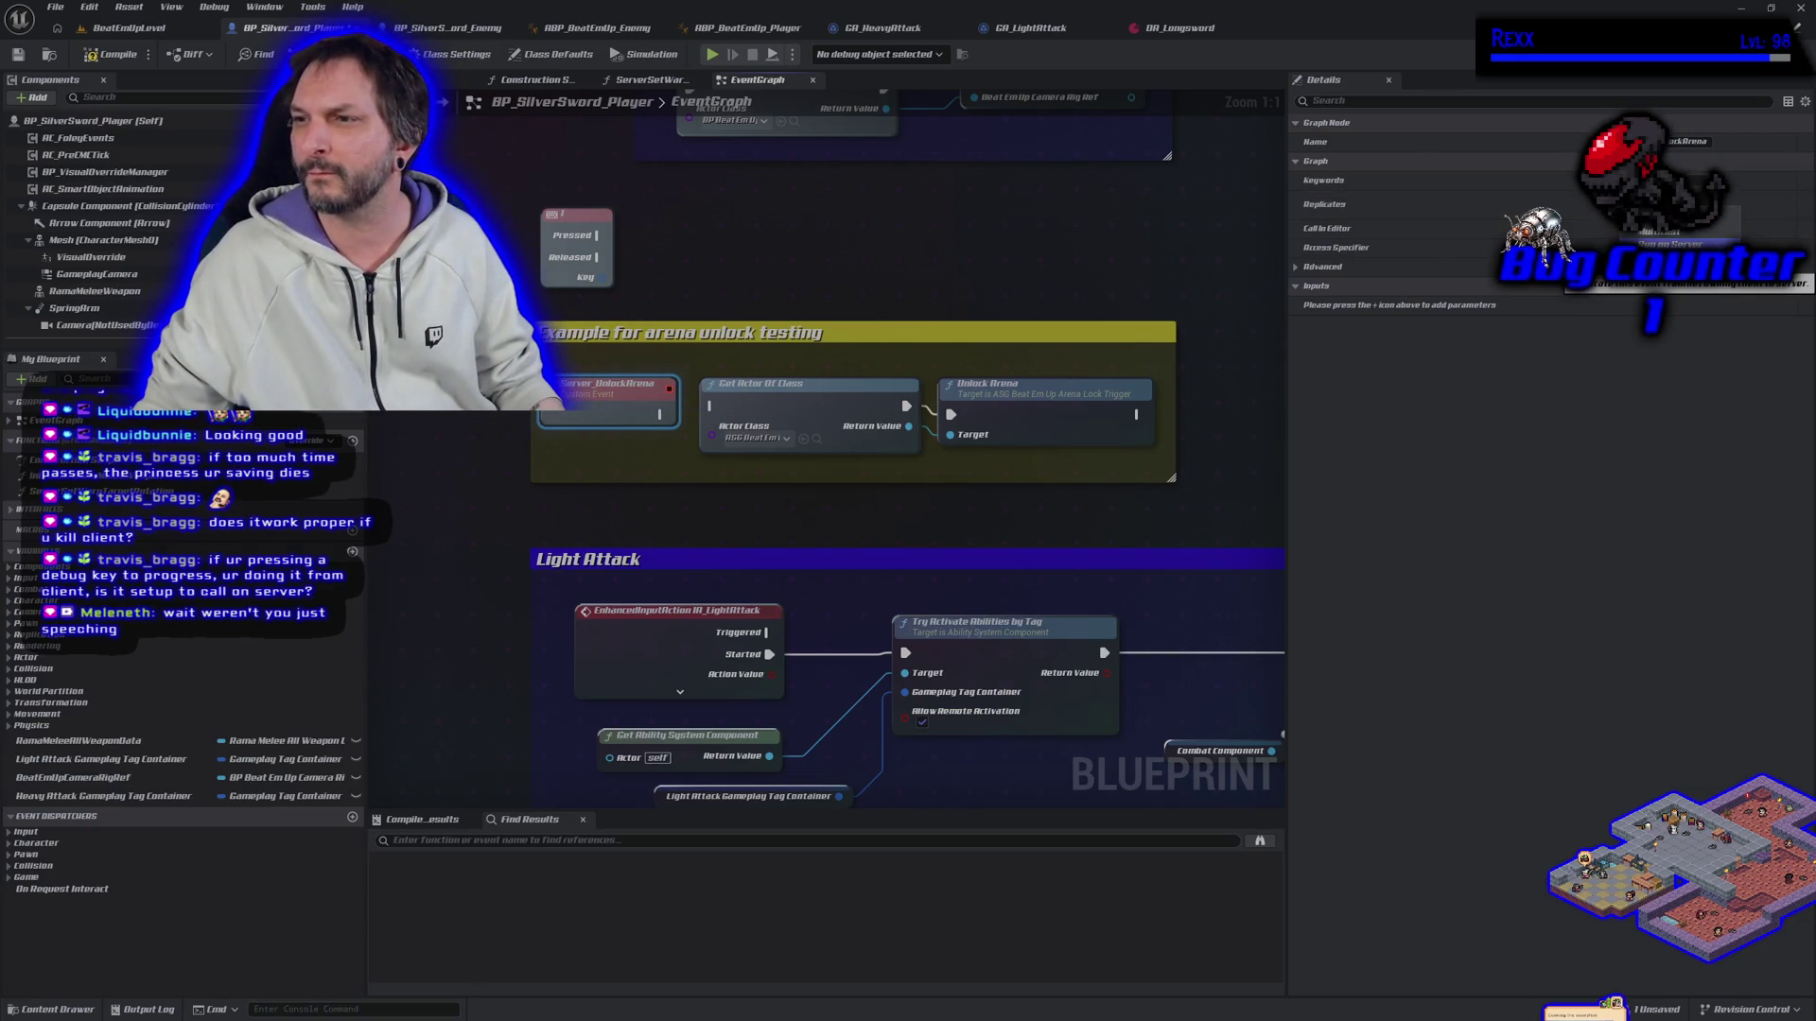
# Step: Set the event to Run on Server, wire it into Get Actor Of Class, and link the debug key's Pressed output
pyautogui.click(1670, 244)
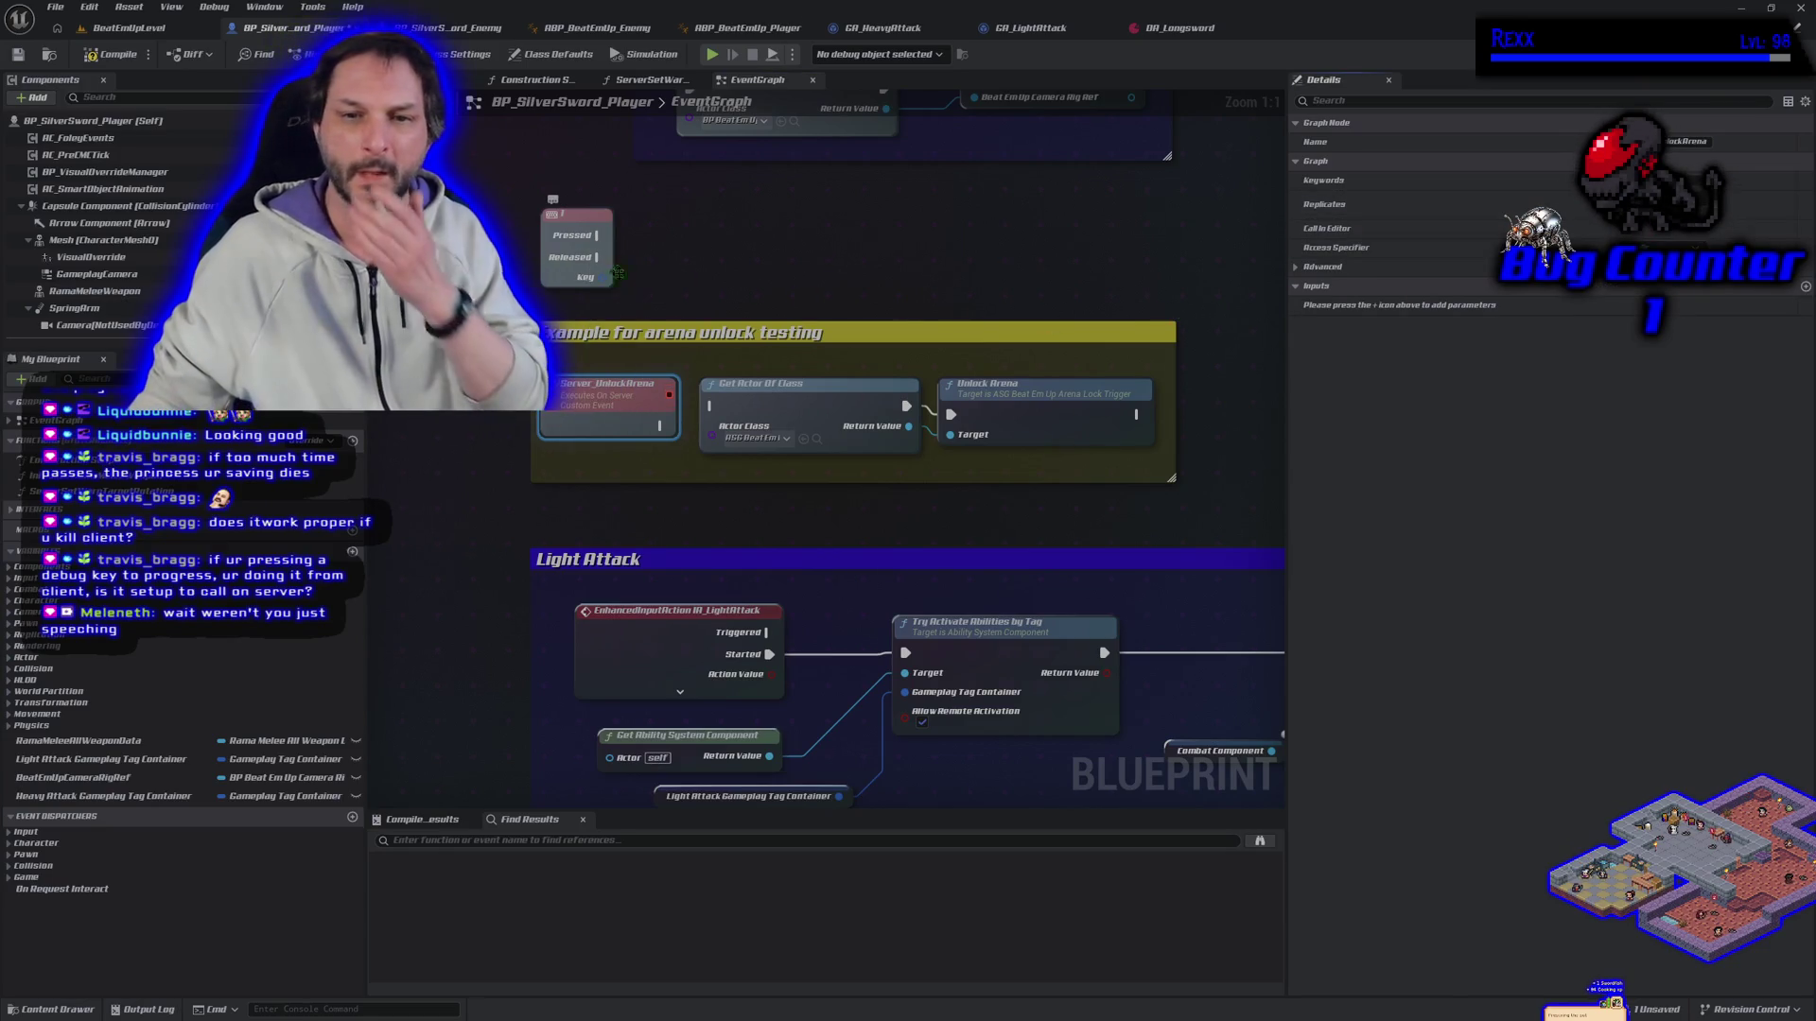
pyautogui.moveTo(659, 426)
pyautogui.mouseDown()
pyautogui.moveTo(738, 420)
pyautogui.moveTo(713, 407)
pyautogui.mouseUp()
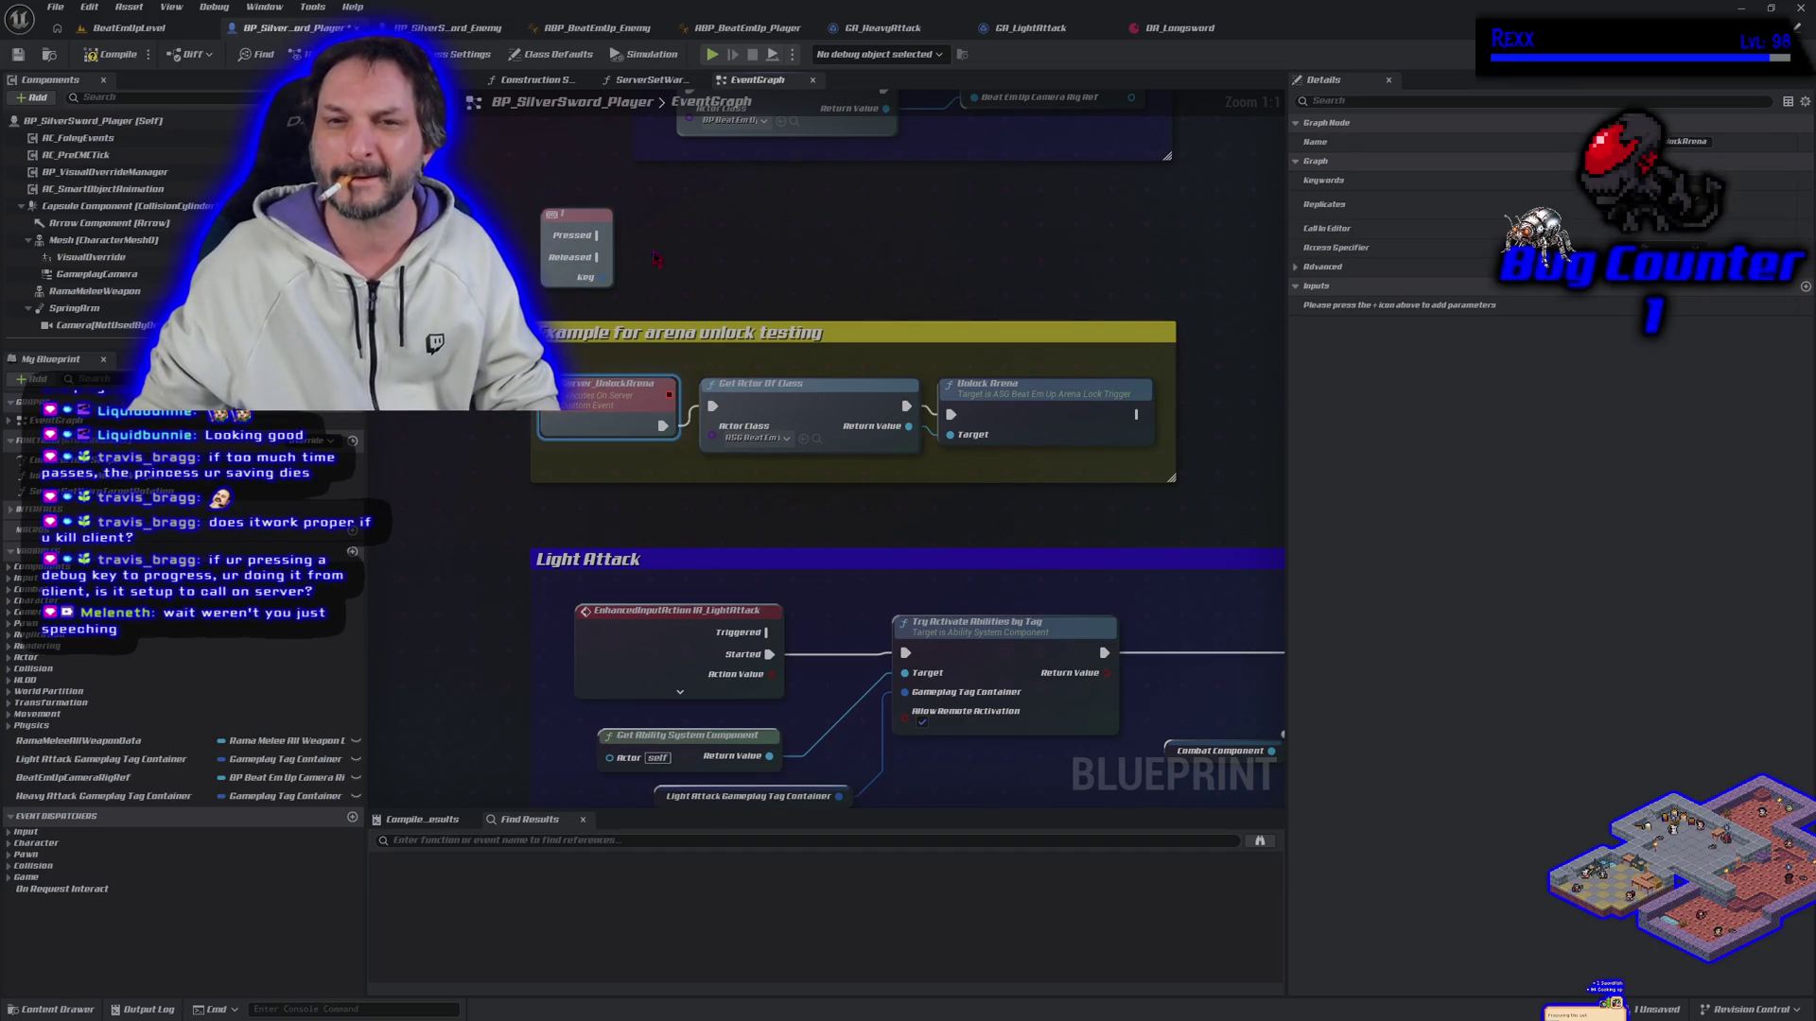
pyautogui.moveTo(608, 234); pyautogui.dragTo(649, 237)
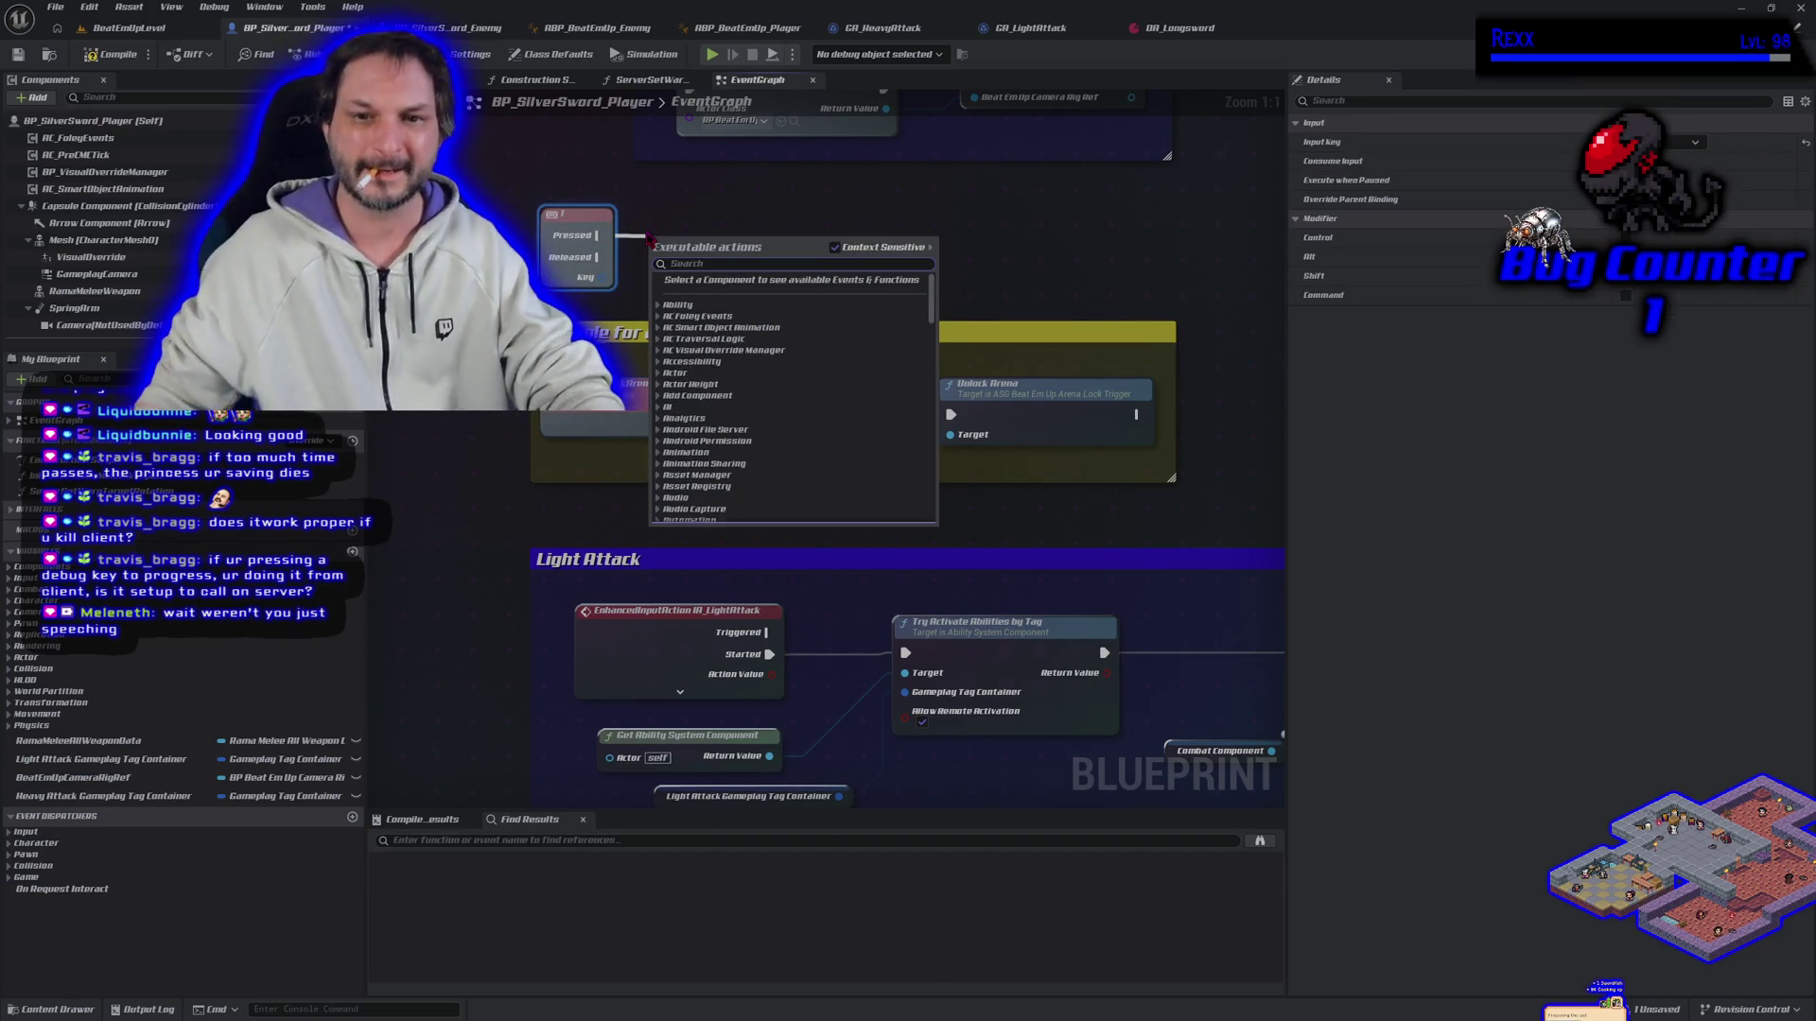
# Step: Connect the debug key's Pressed output to a Server Unlock Arena call, compile, and return to BeatEmUpLevel
pyautogui.write('unlockaren')
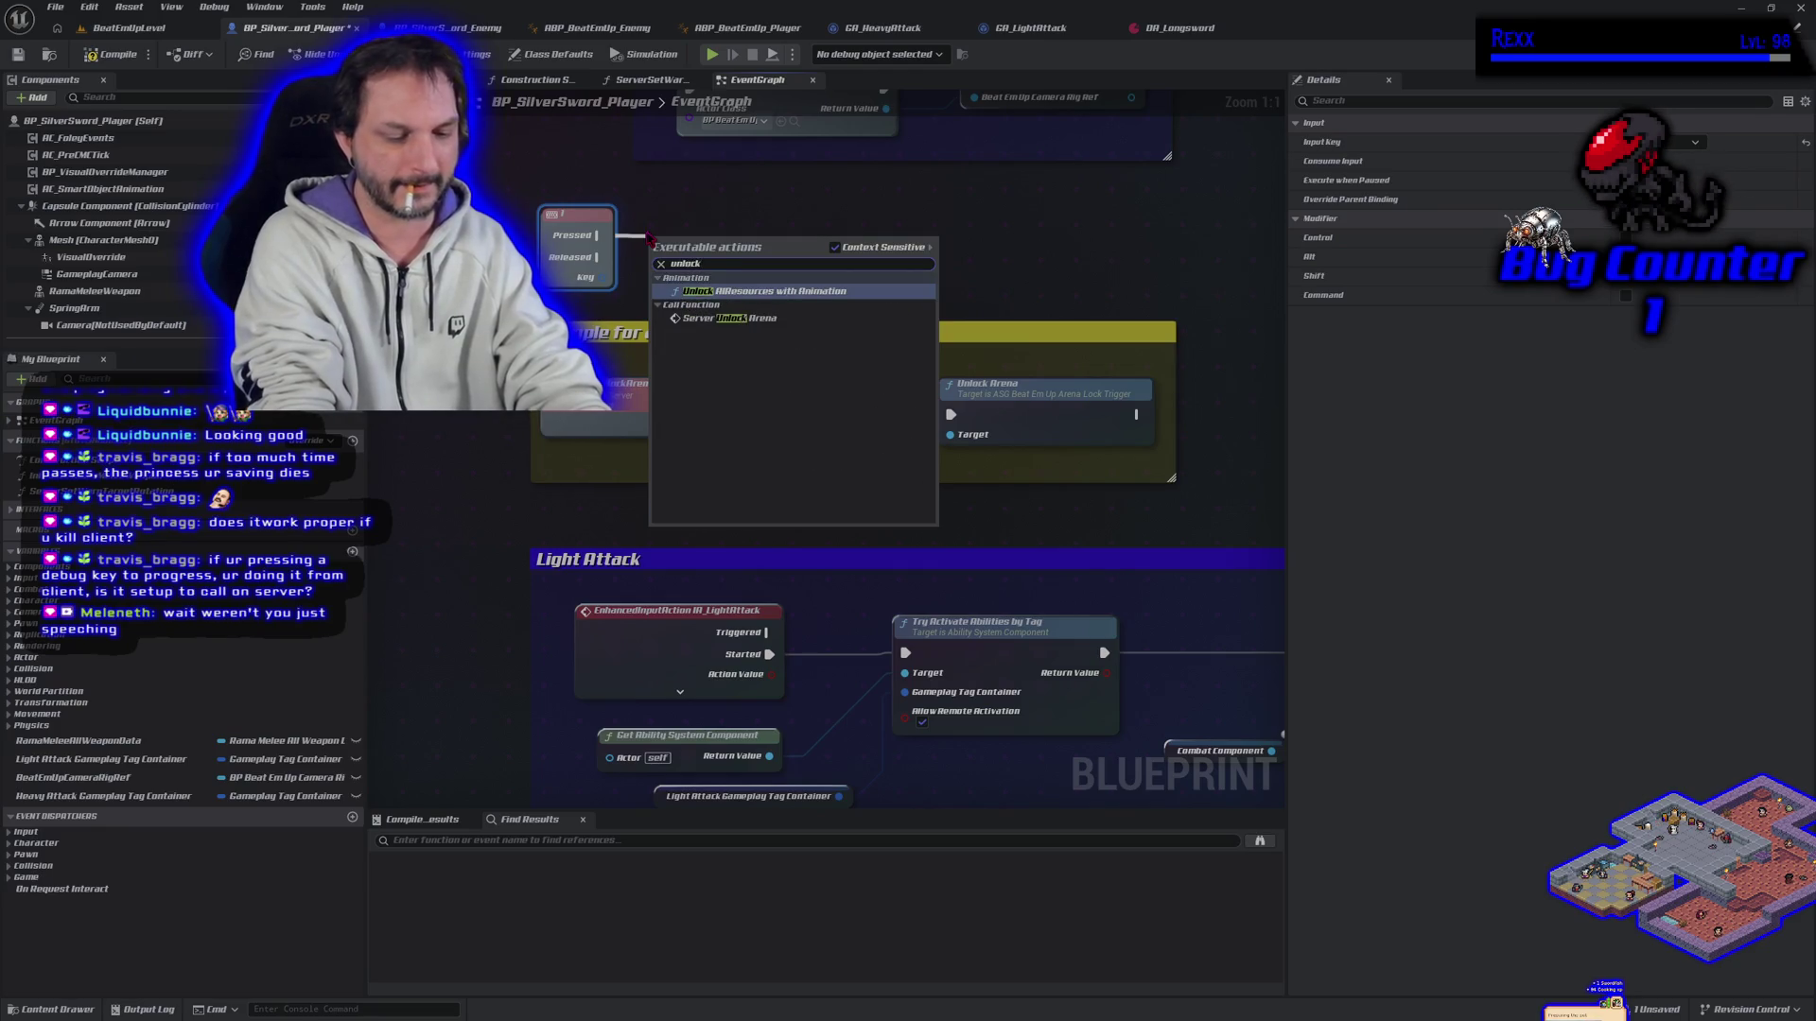
pyautogui.press('Return')
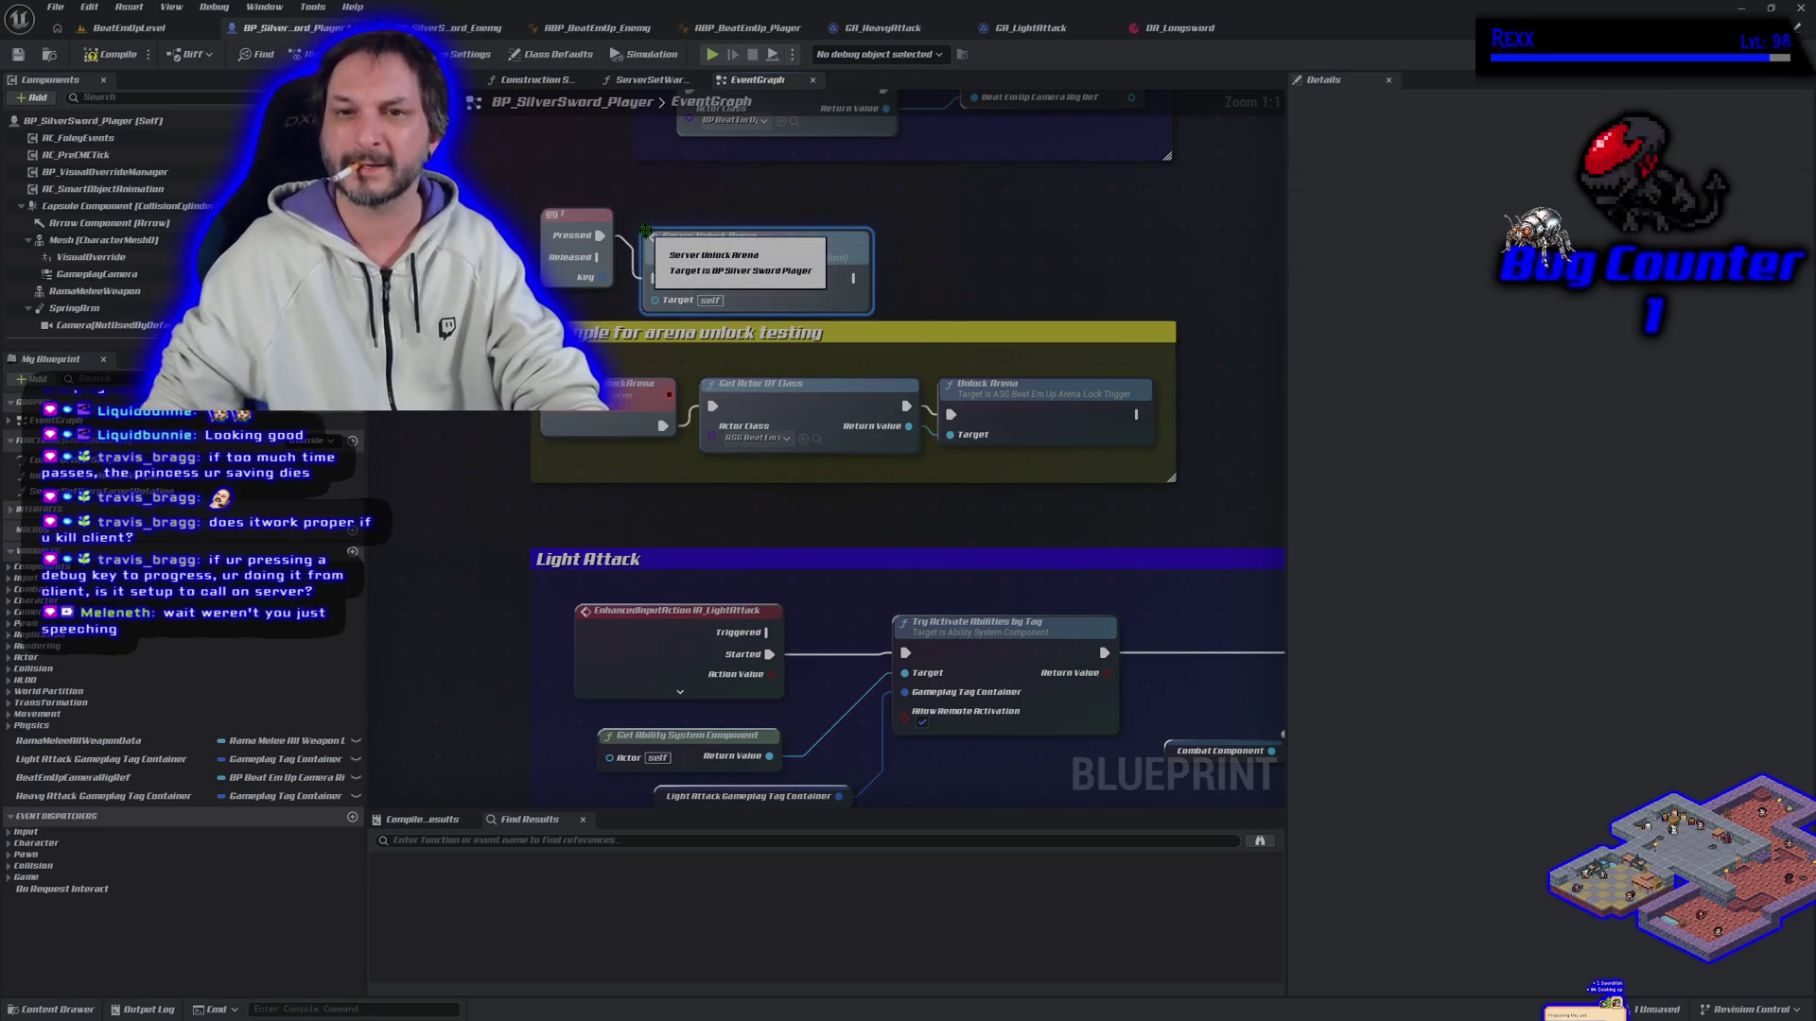
pyautogui.click(112, 54)
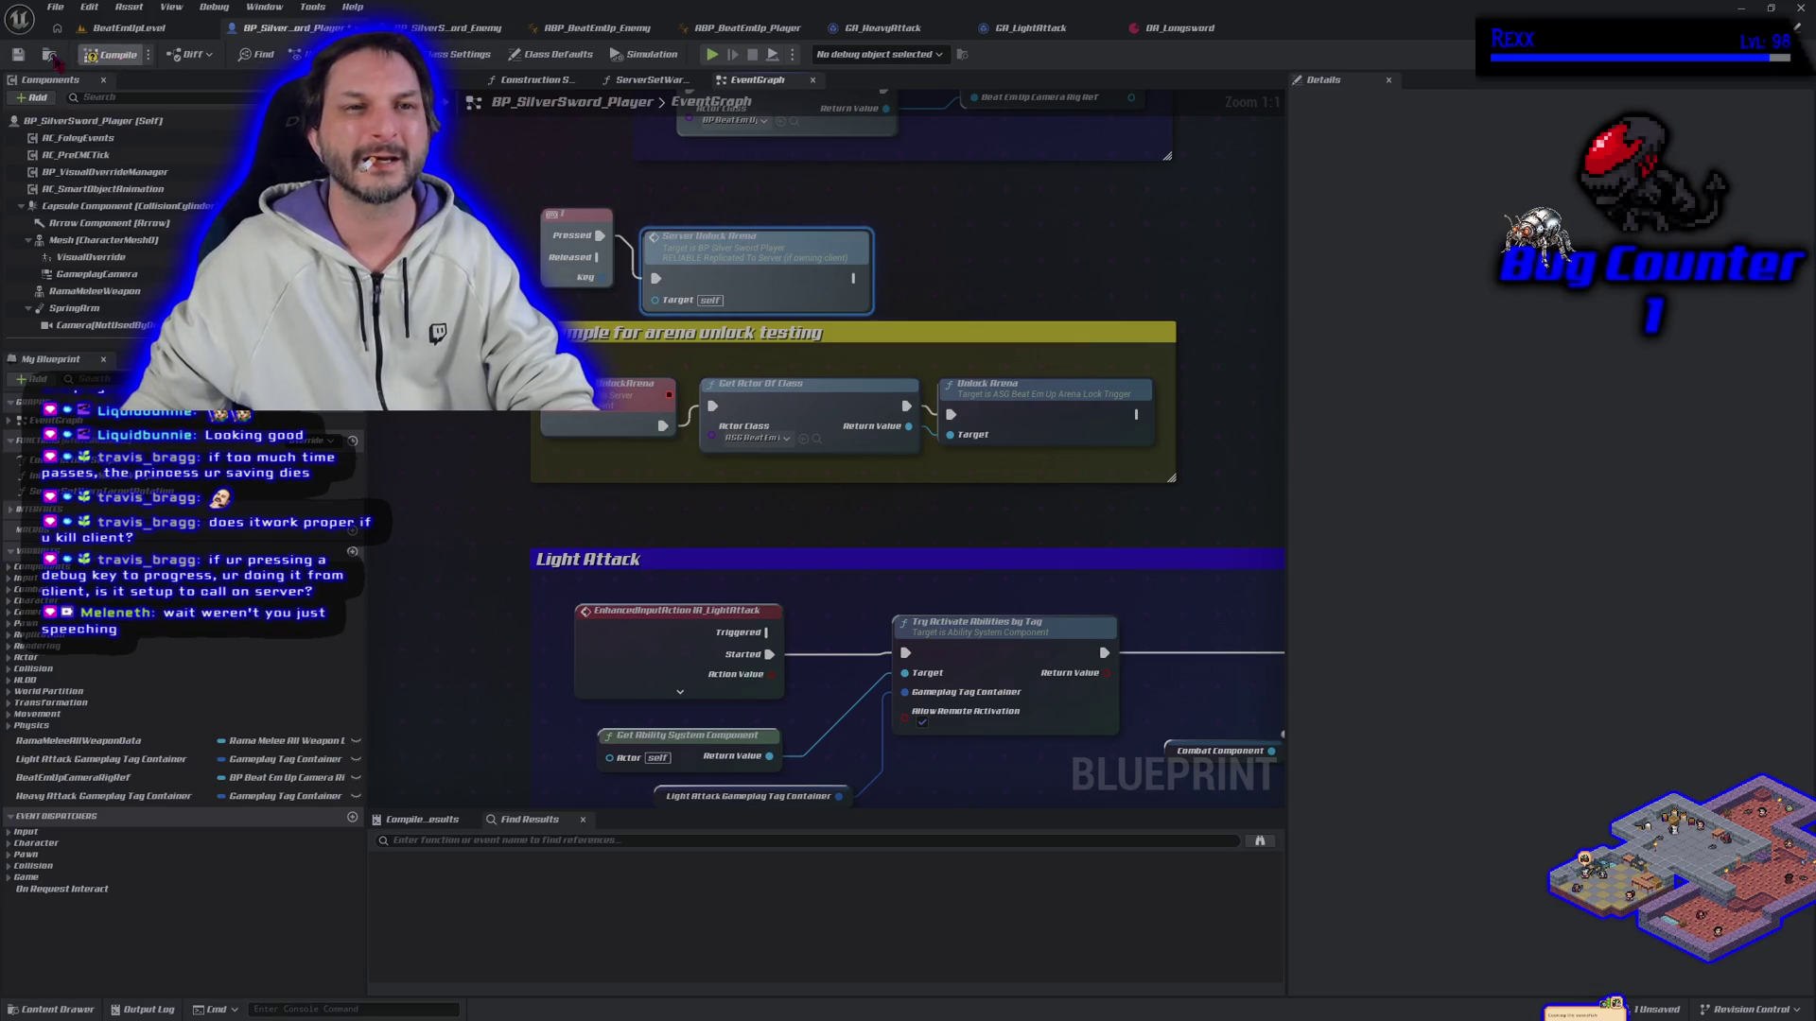
pyautogui.click(159, 31)
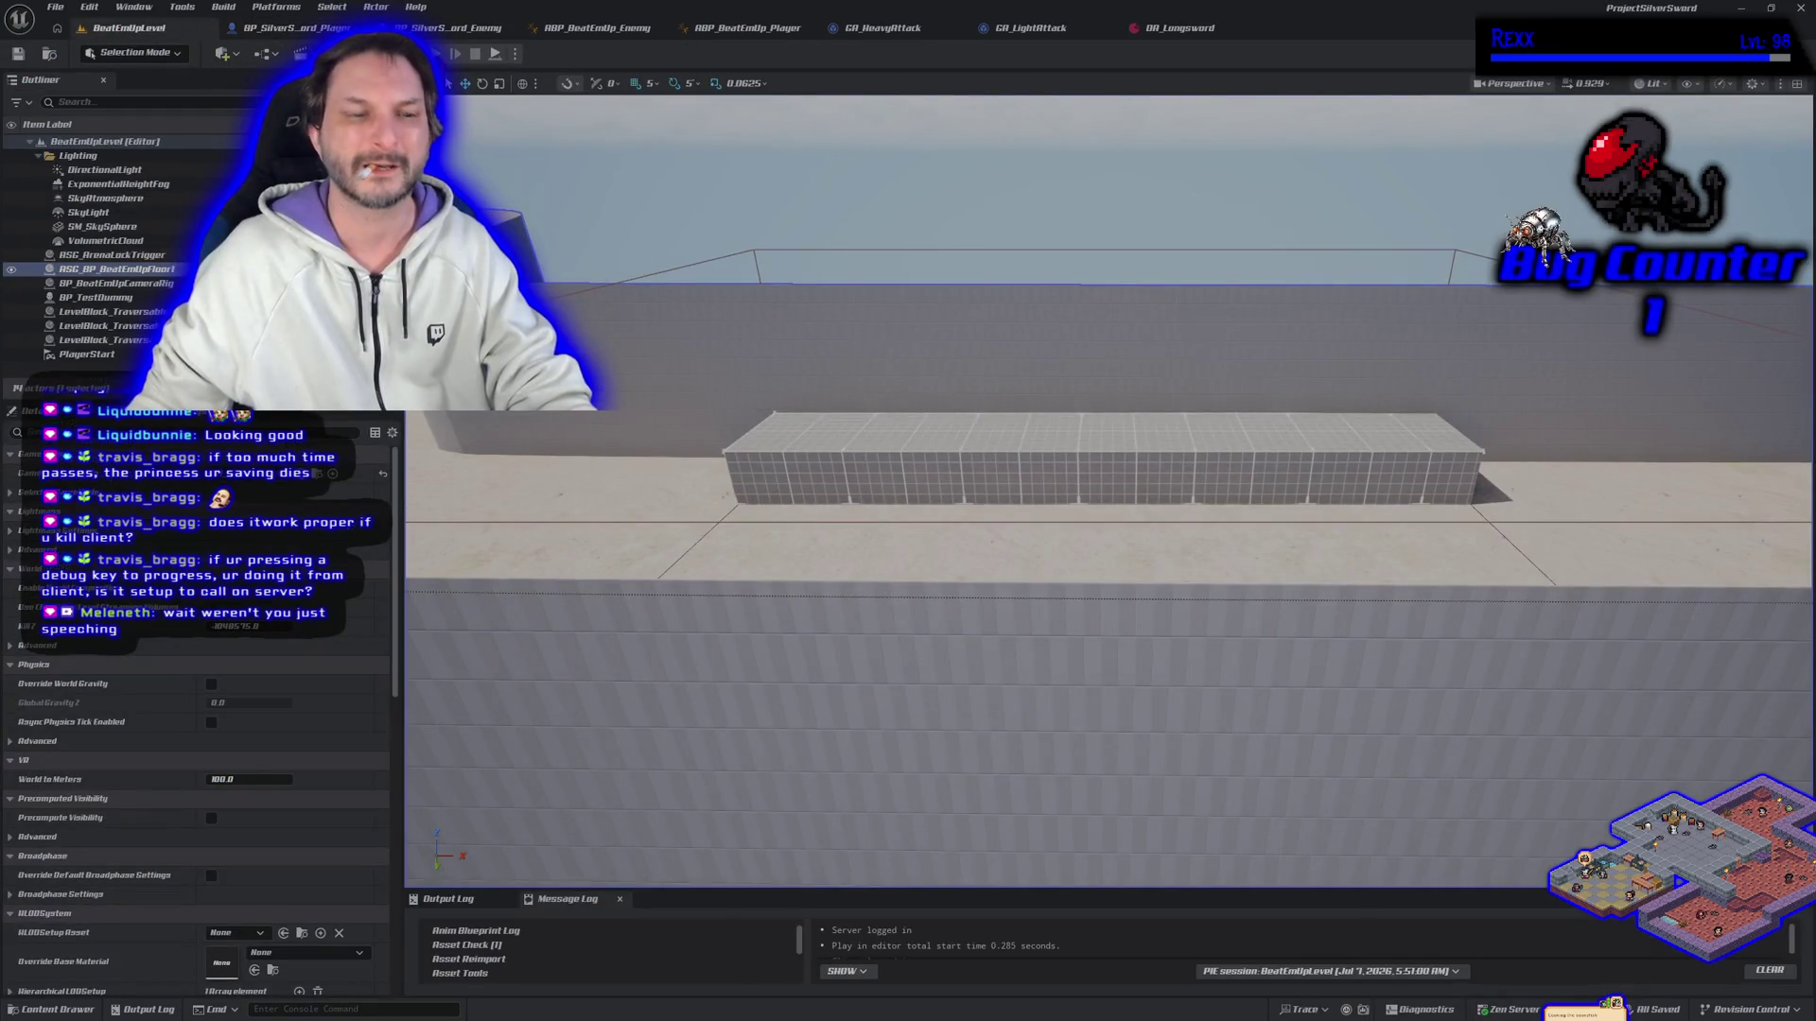
pyautogui.hotkey('alt', 'p')
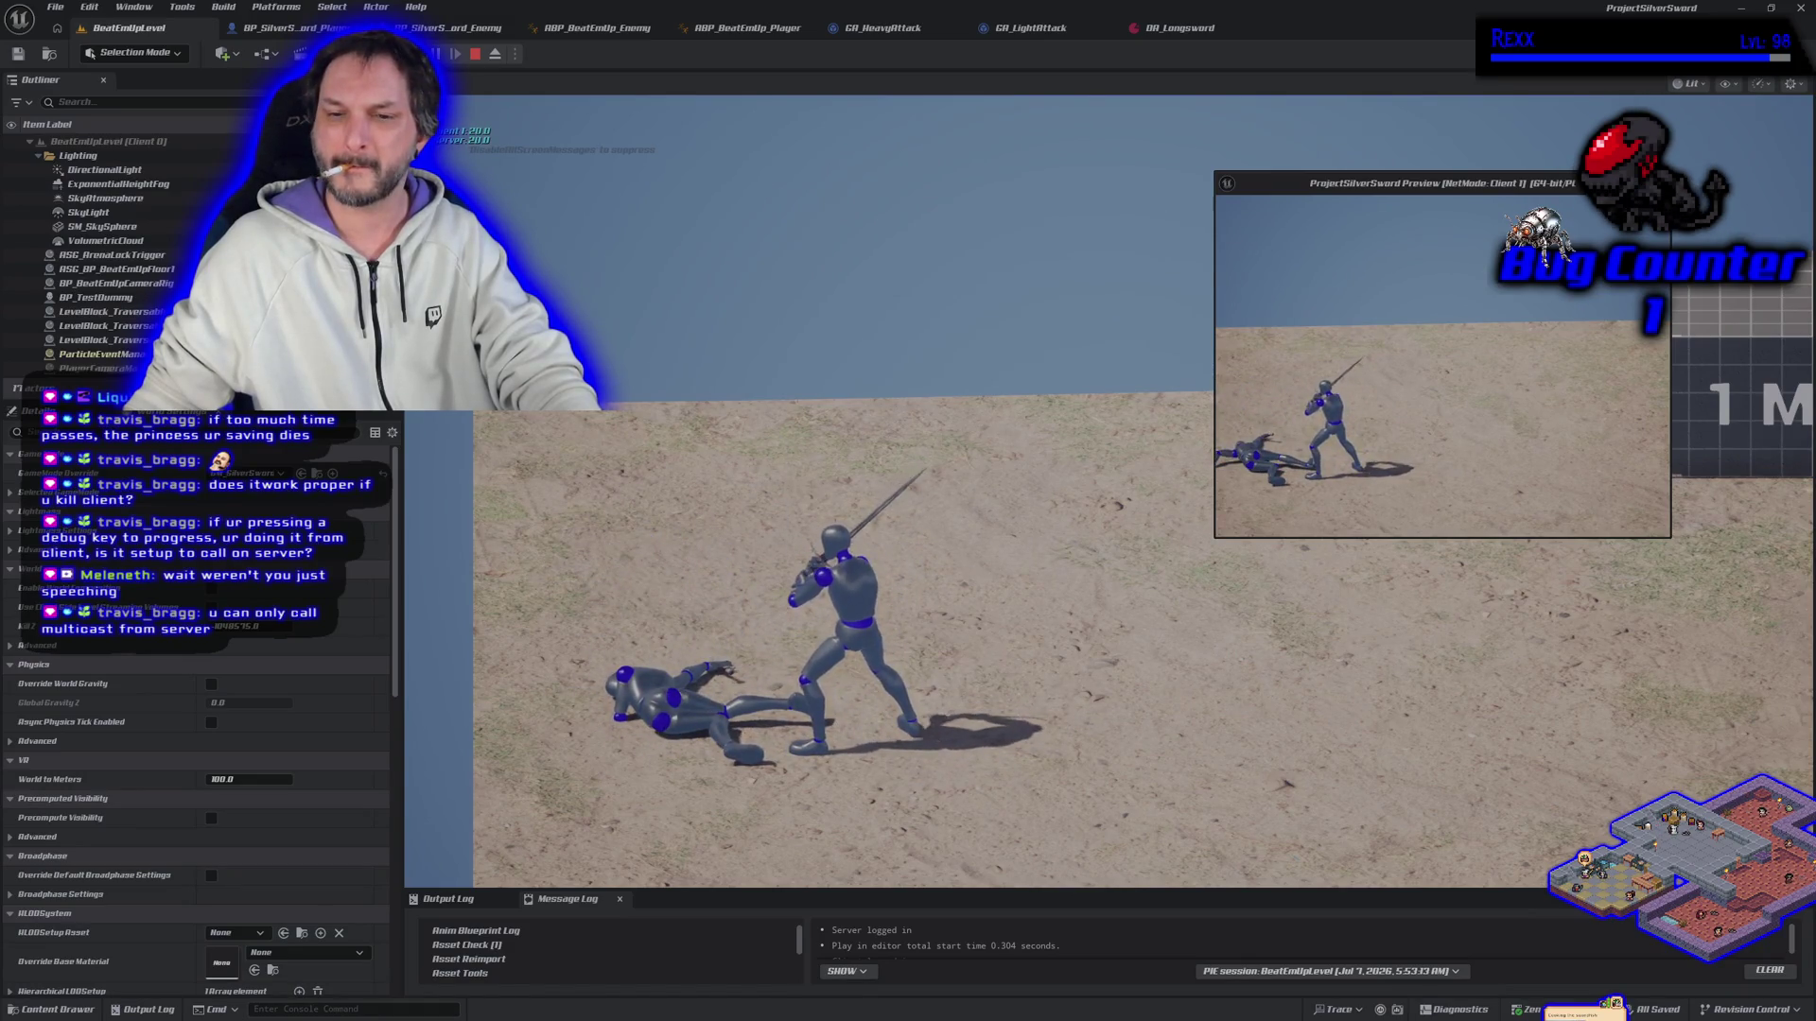
pyautogui.press('d')
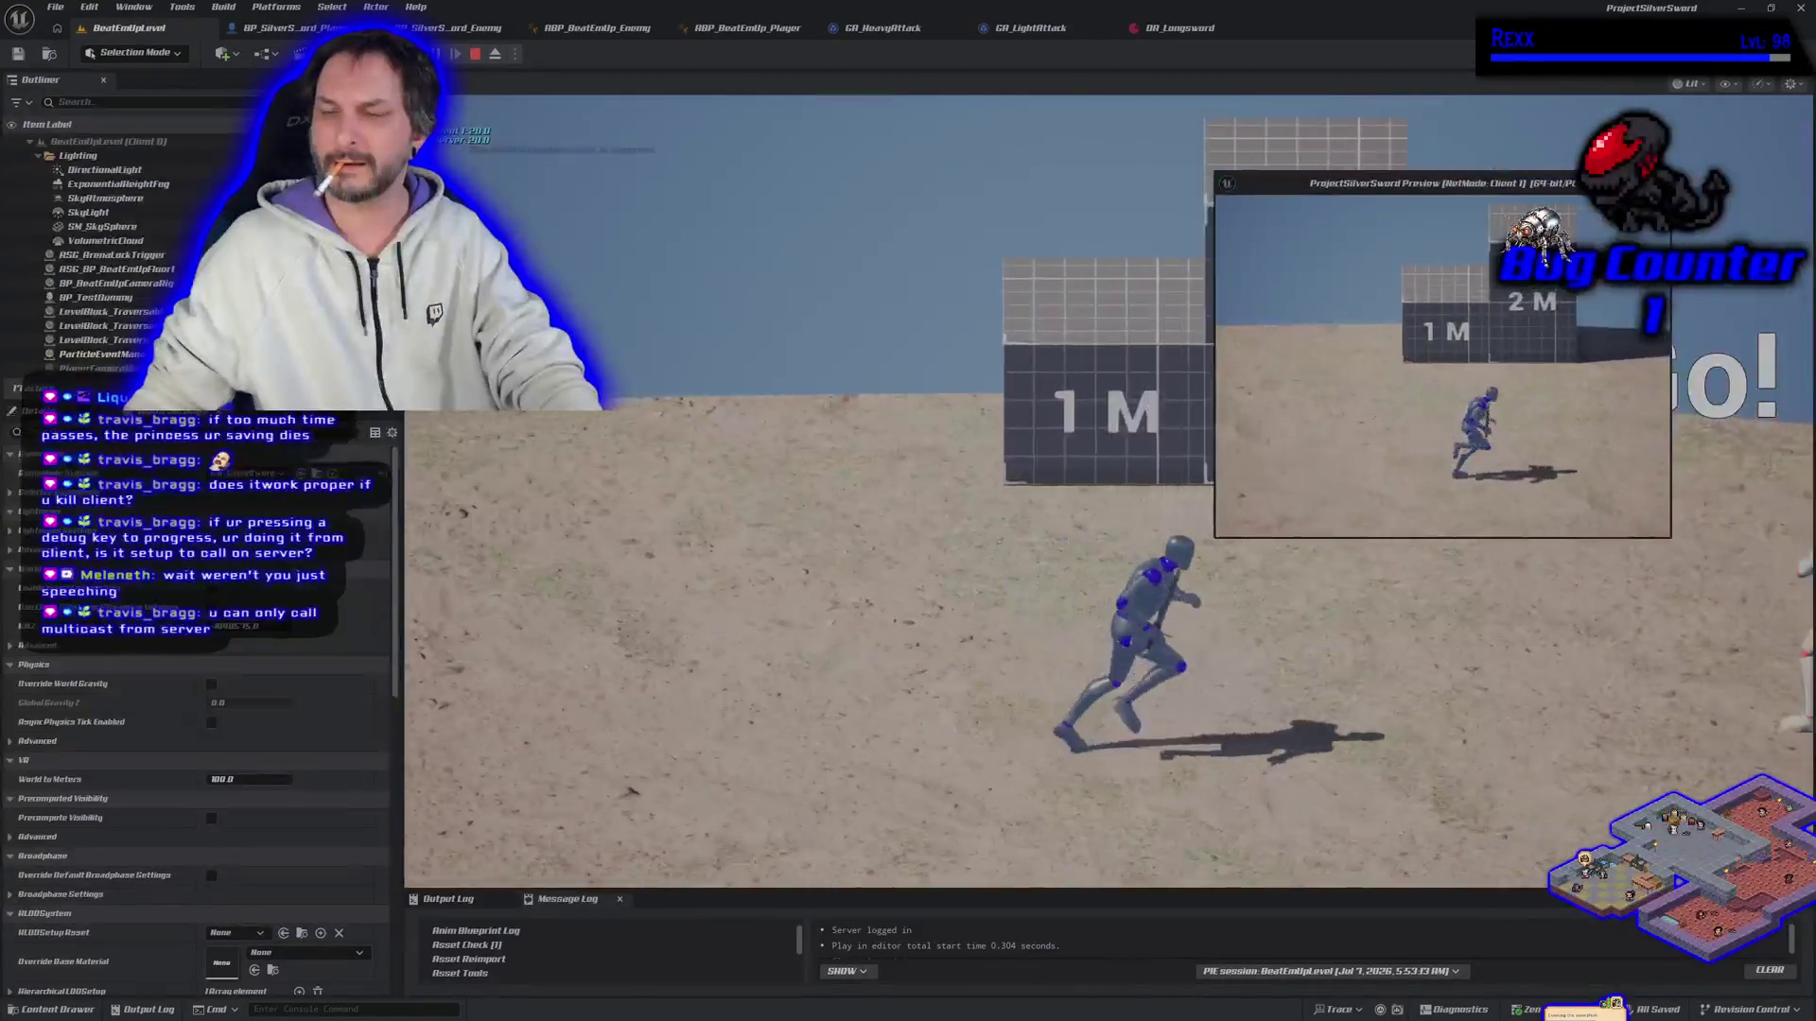
pyautogui.press('a')
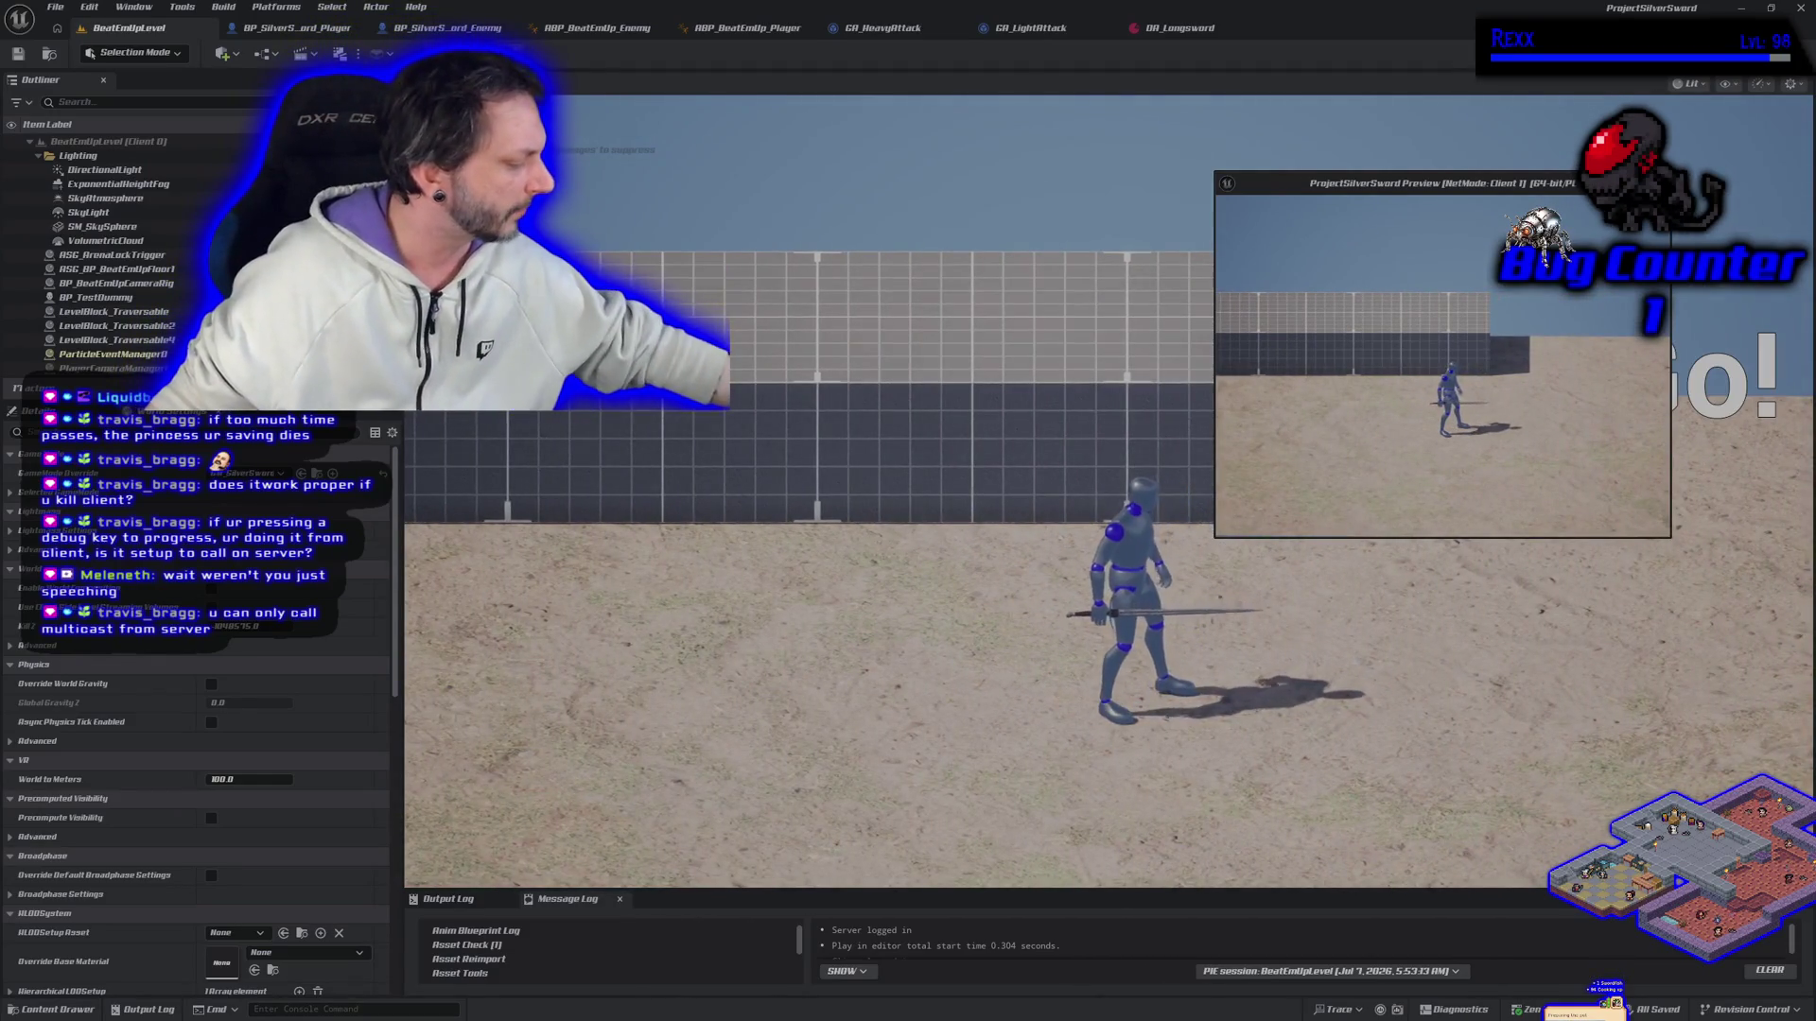
pyautogui.press('Escape')
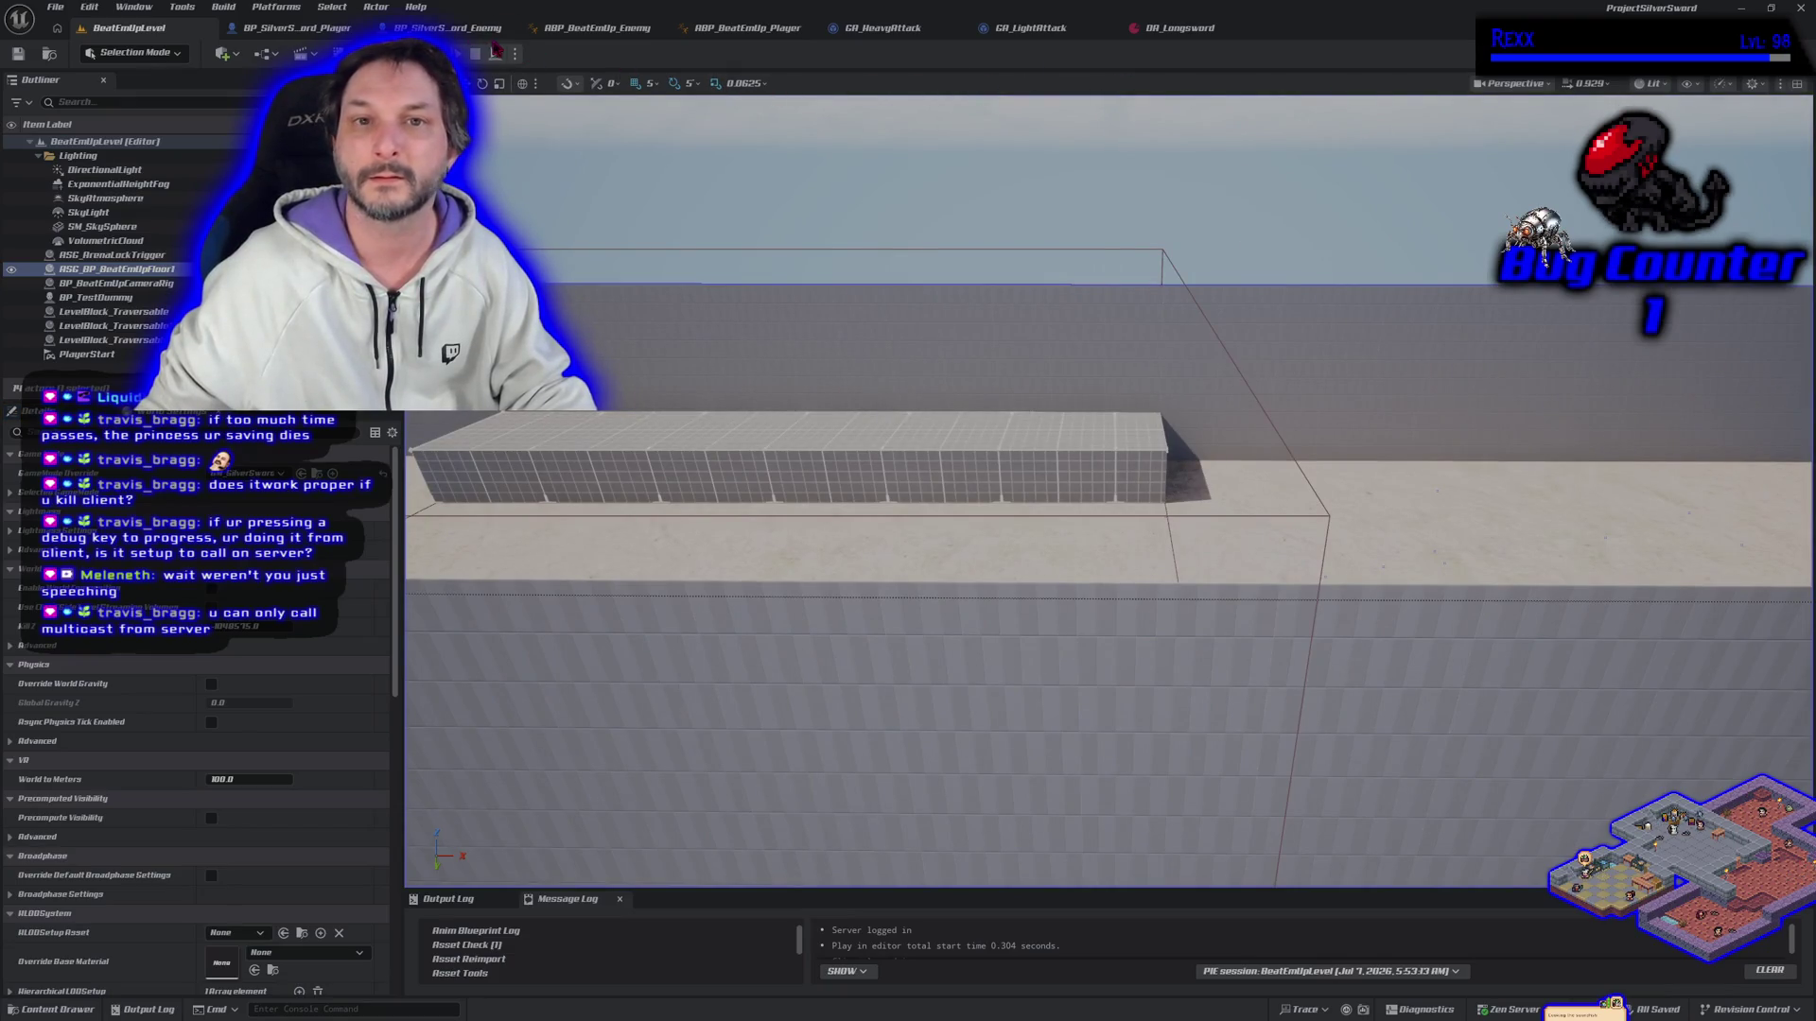
# Step: Enlarge the 'Example for arena unlock testing' comment and move the debug key and Server Unlock Arena nodes into it
pyautogui.click(321, 28)
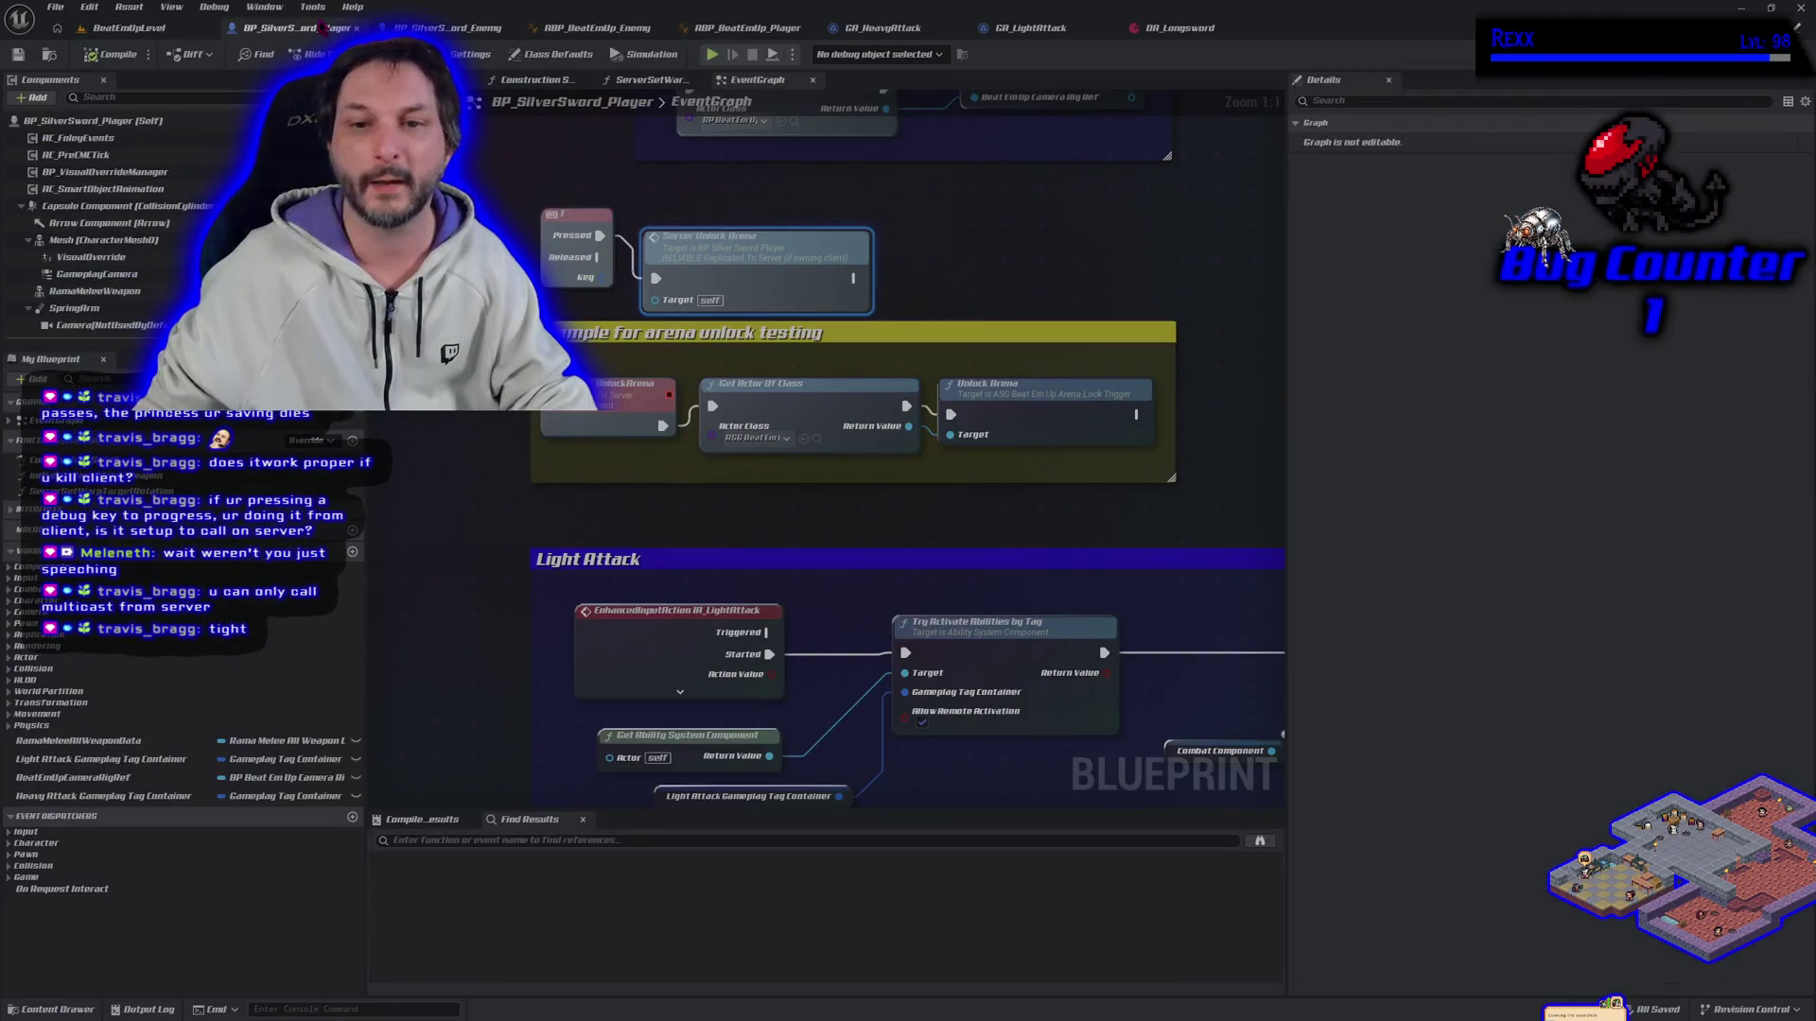
pyautogui.moveTo(675, 419); pyautogui.dragTo(649, 459)
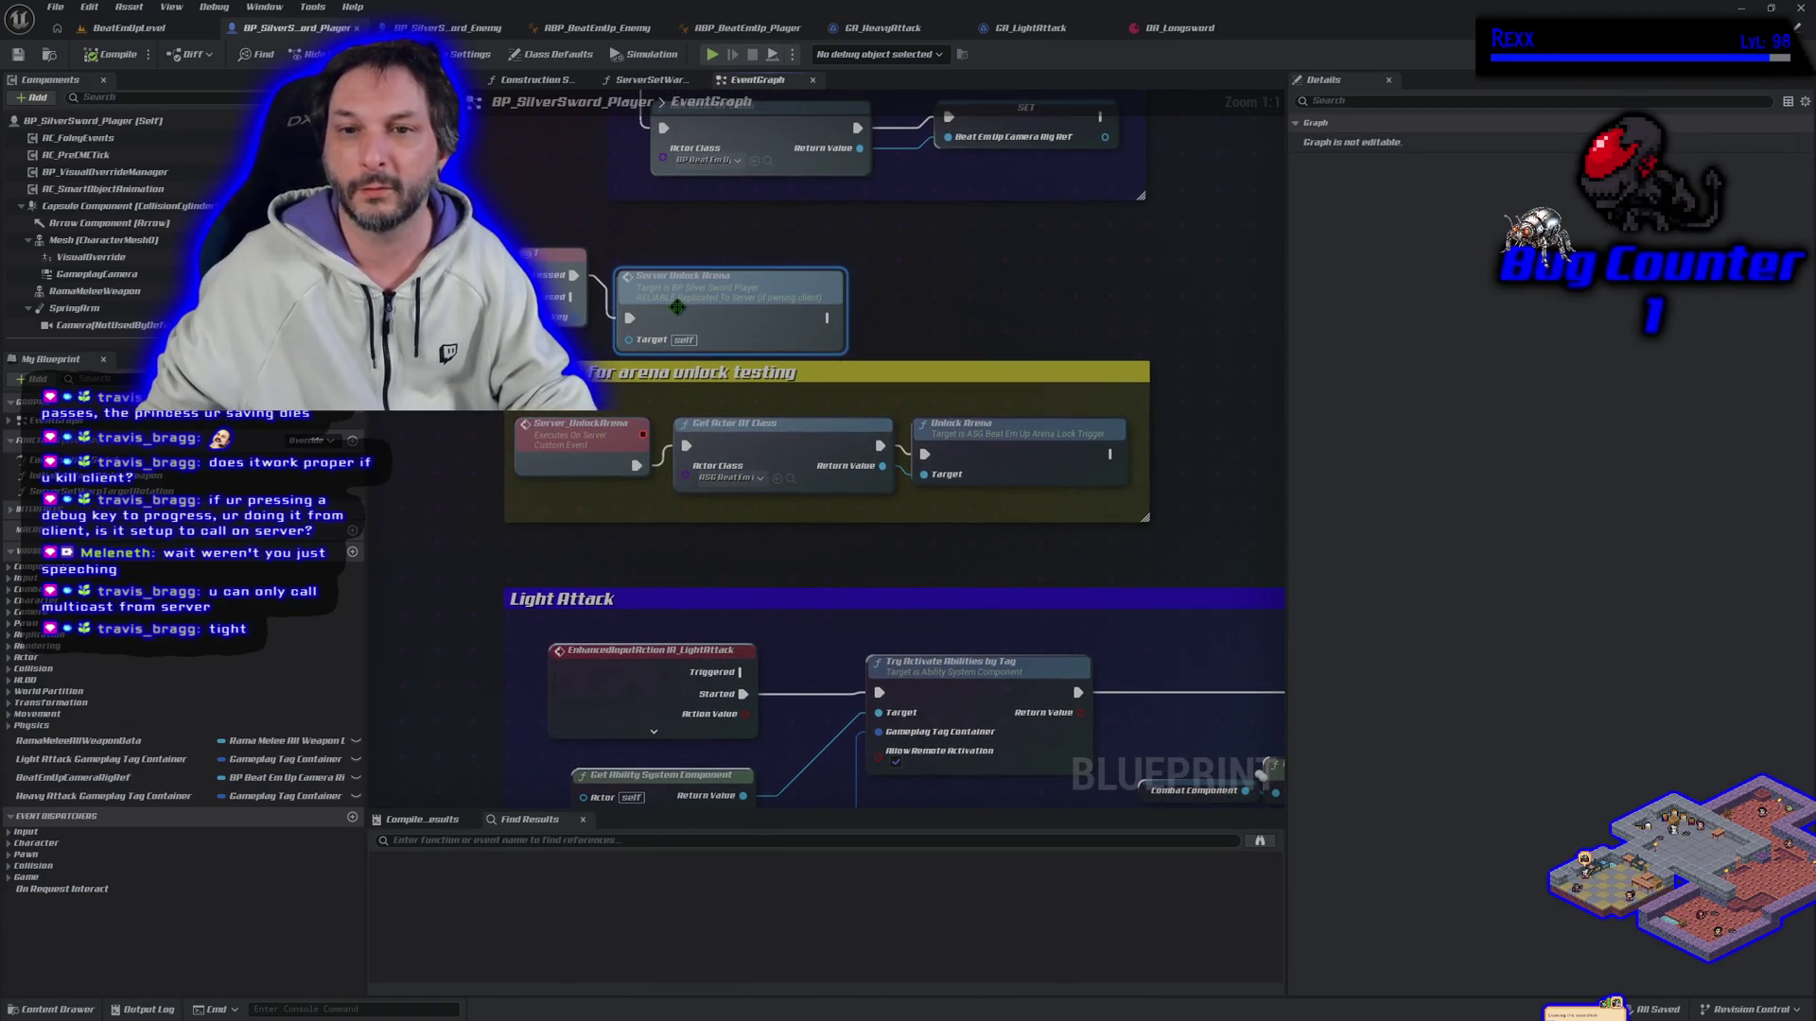
pyautogui.click(605, 444)
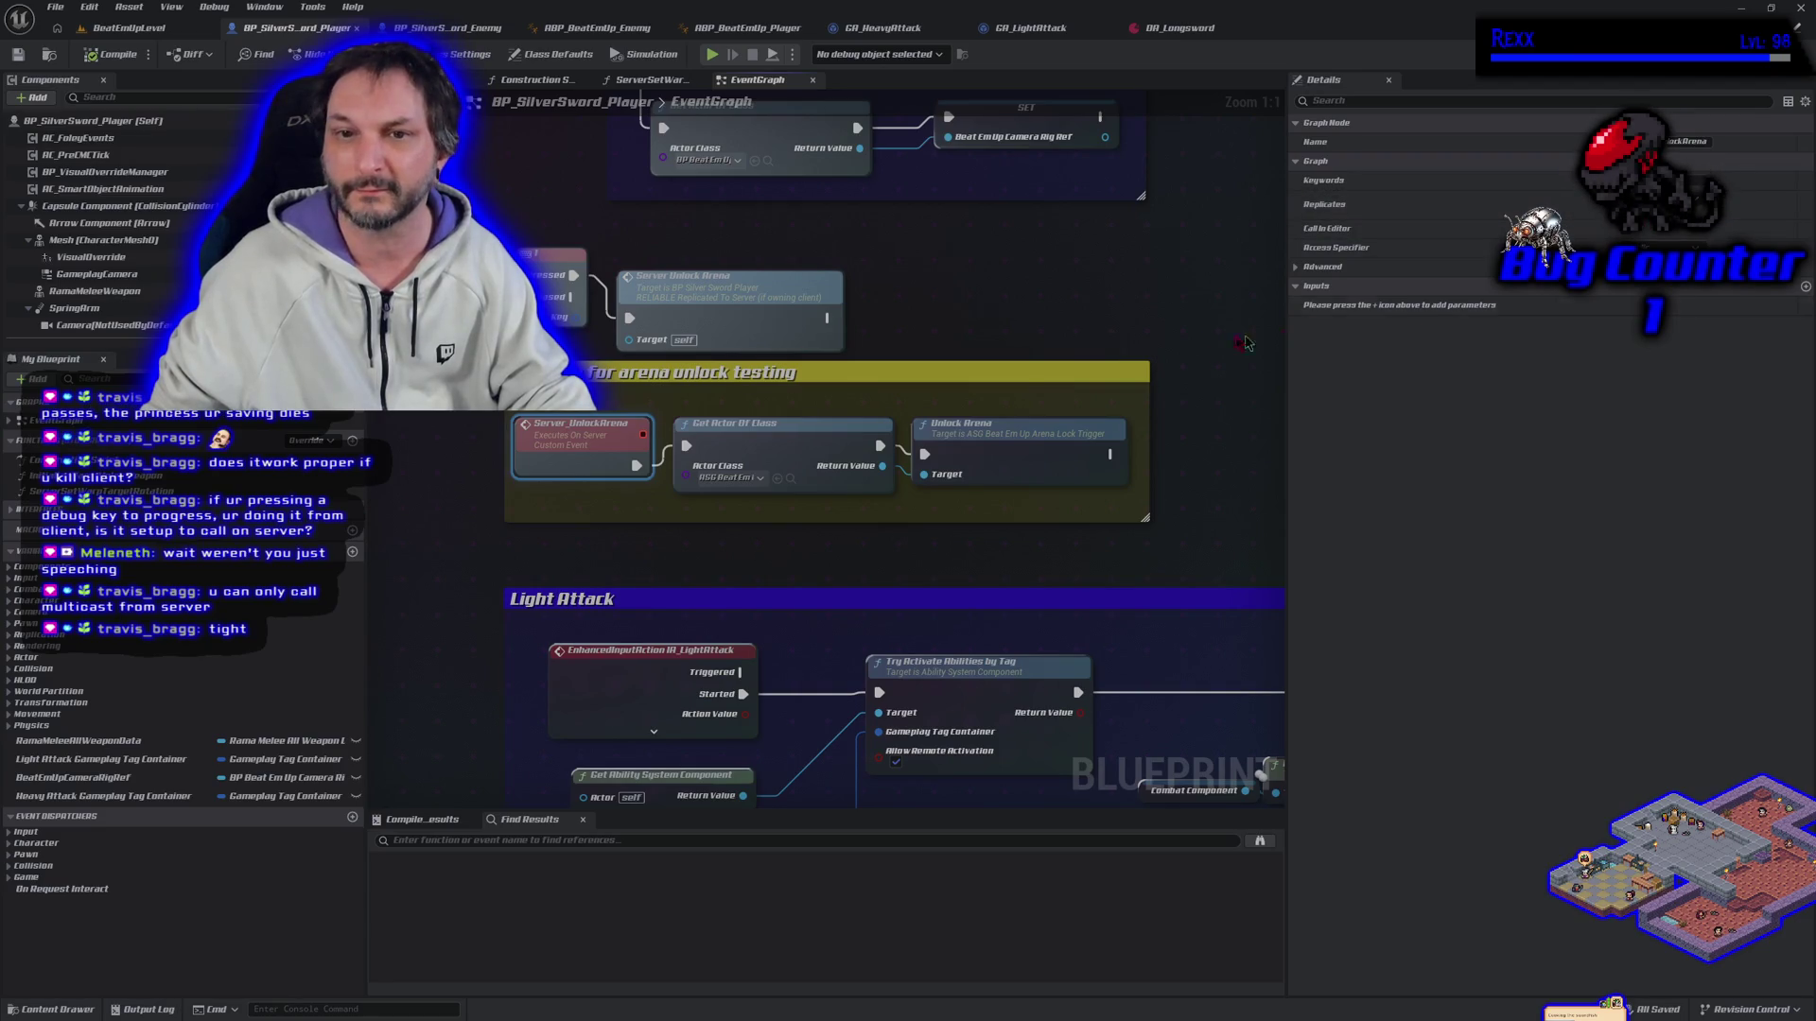
pyautogui.moveTo(687, 320); pyautogui.dragTo(733, 275)
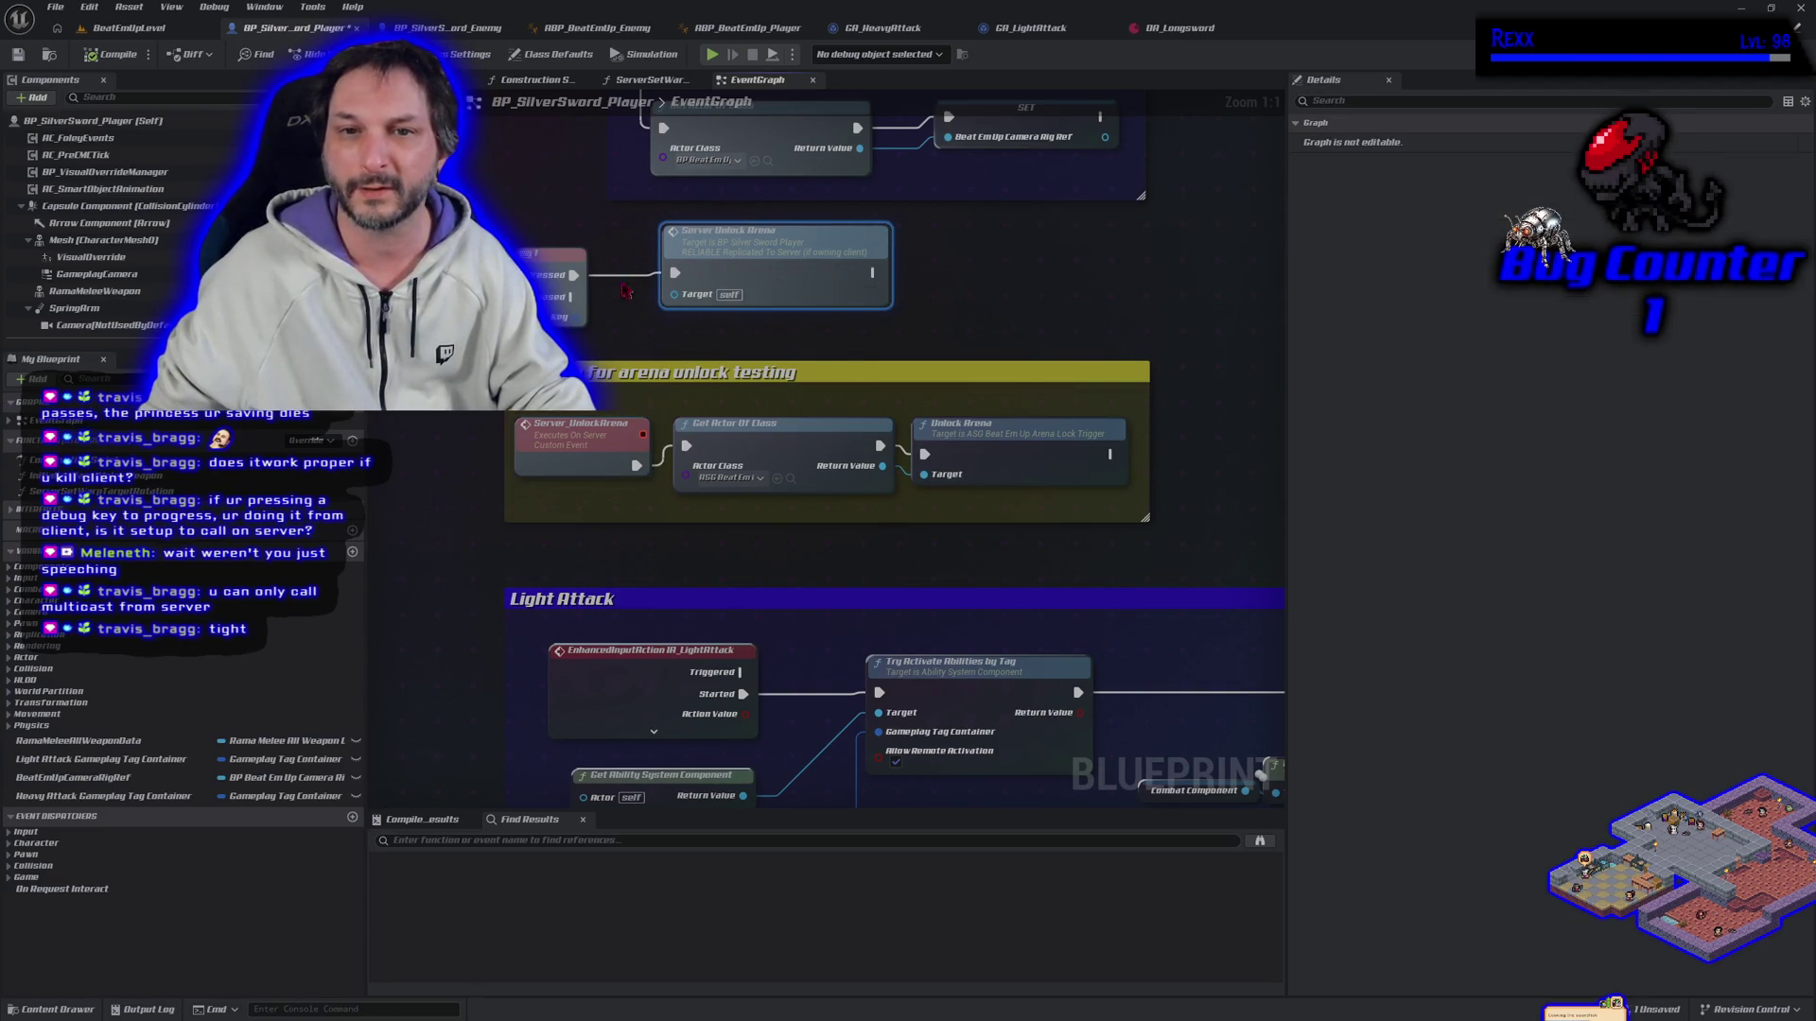
pyautogui.click(757, 252)
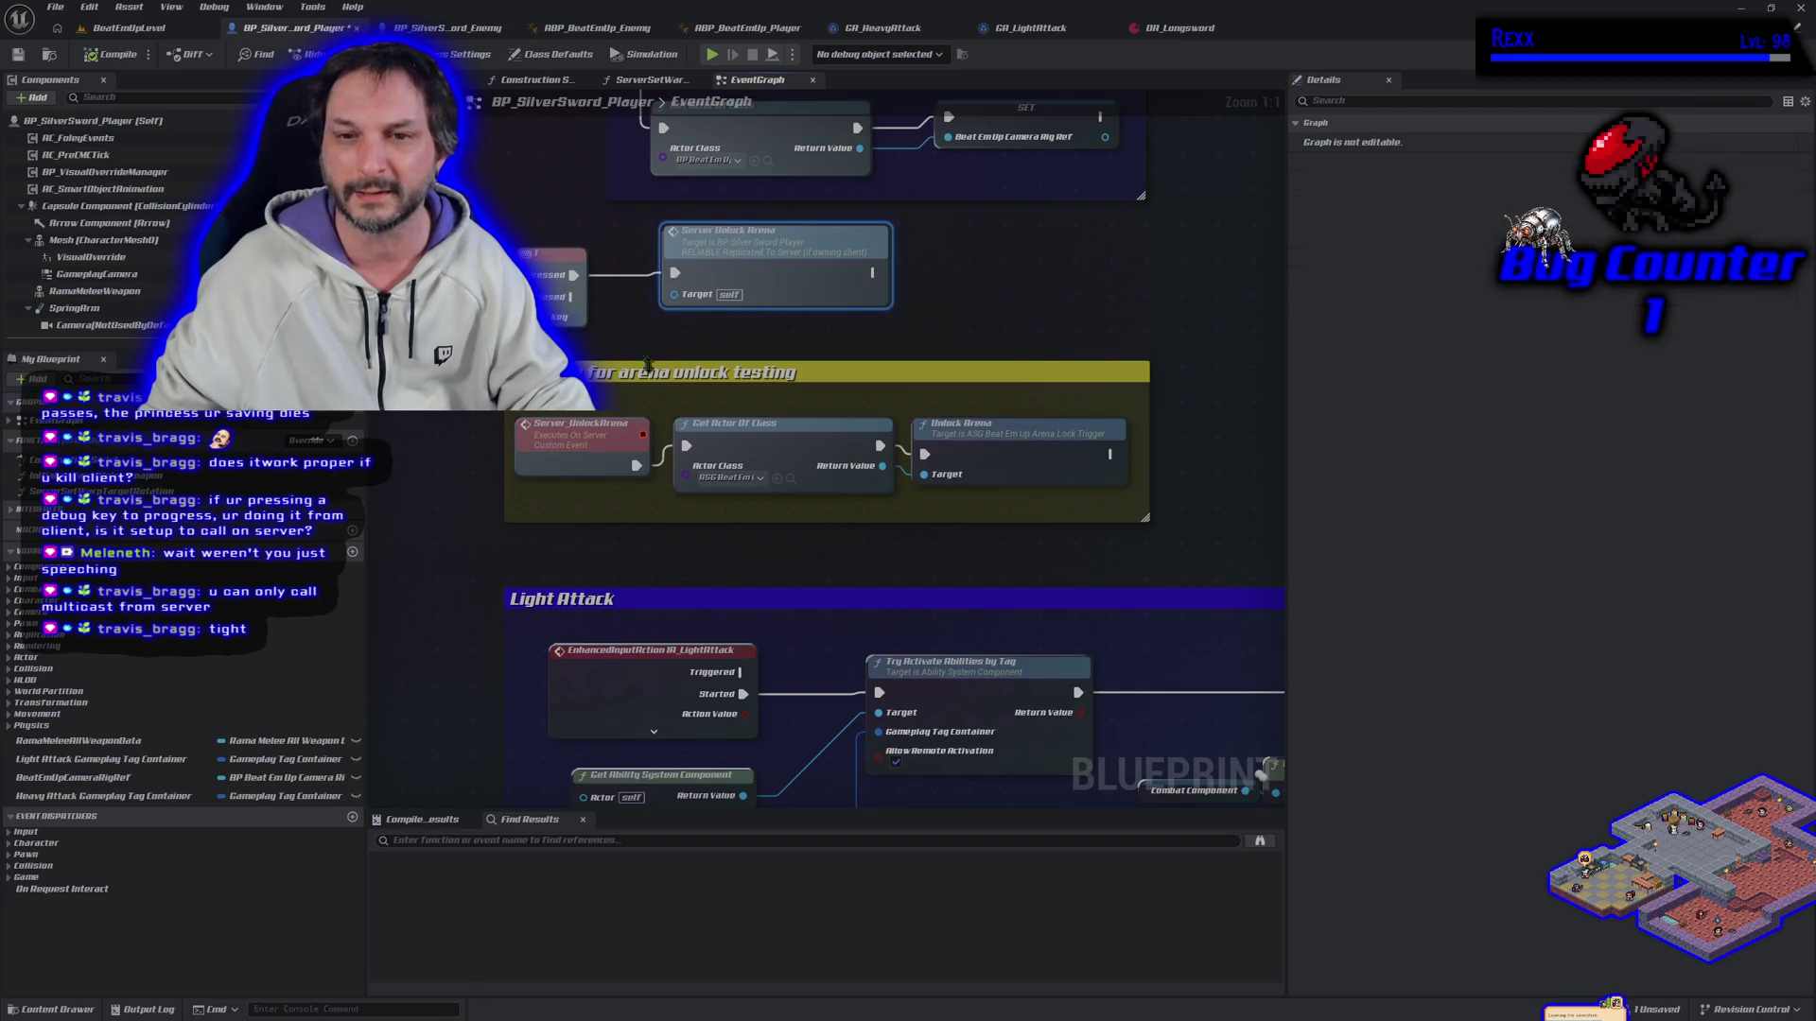
pyautogui.moveTo(775, 360); pyautogui.dragTo(775, 221)
pyautogui.keyDown('ctrl'); pyautogui.click(558, 284); pyautogui.keyUp('ctrl')
pyautogui.moveTo(747, 284); pyautogui.dragTo(770, 341)
# Step: Save all changes to the player blueprint with File > Save All
pyautogui.click(55, 6)
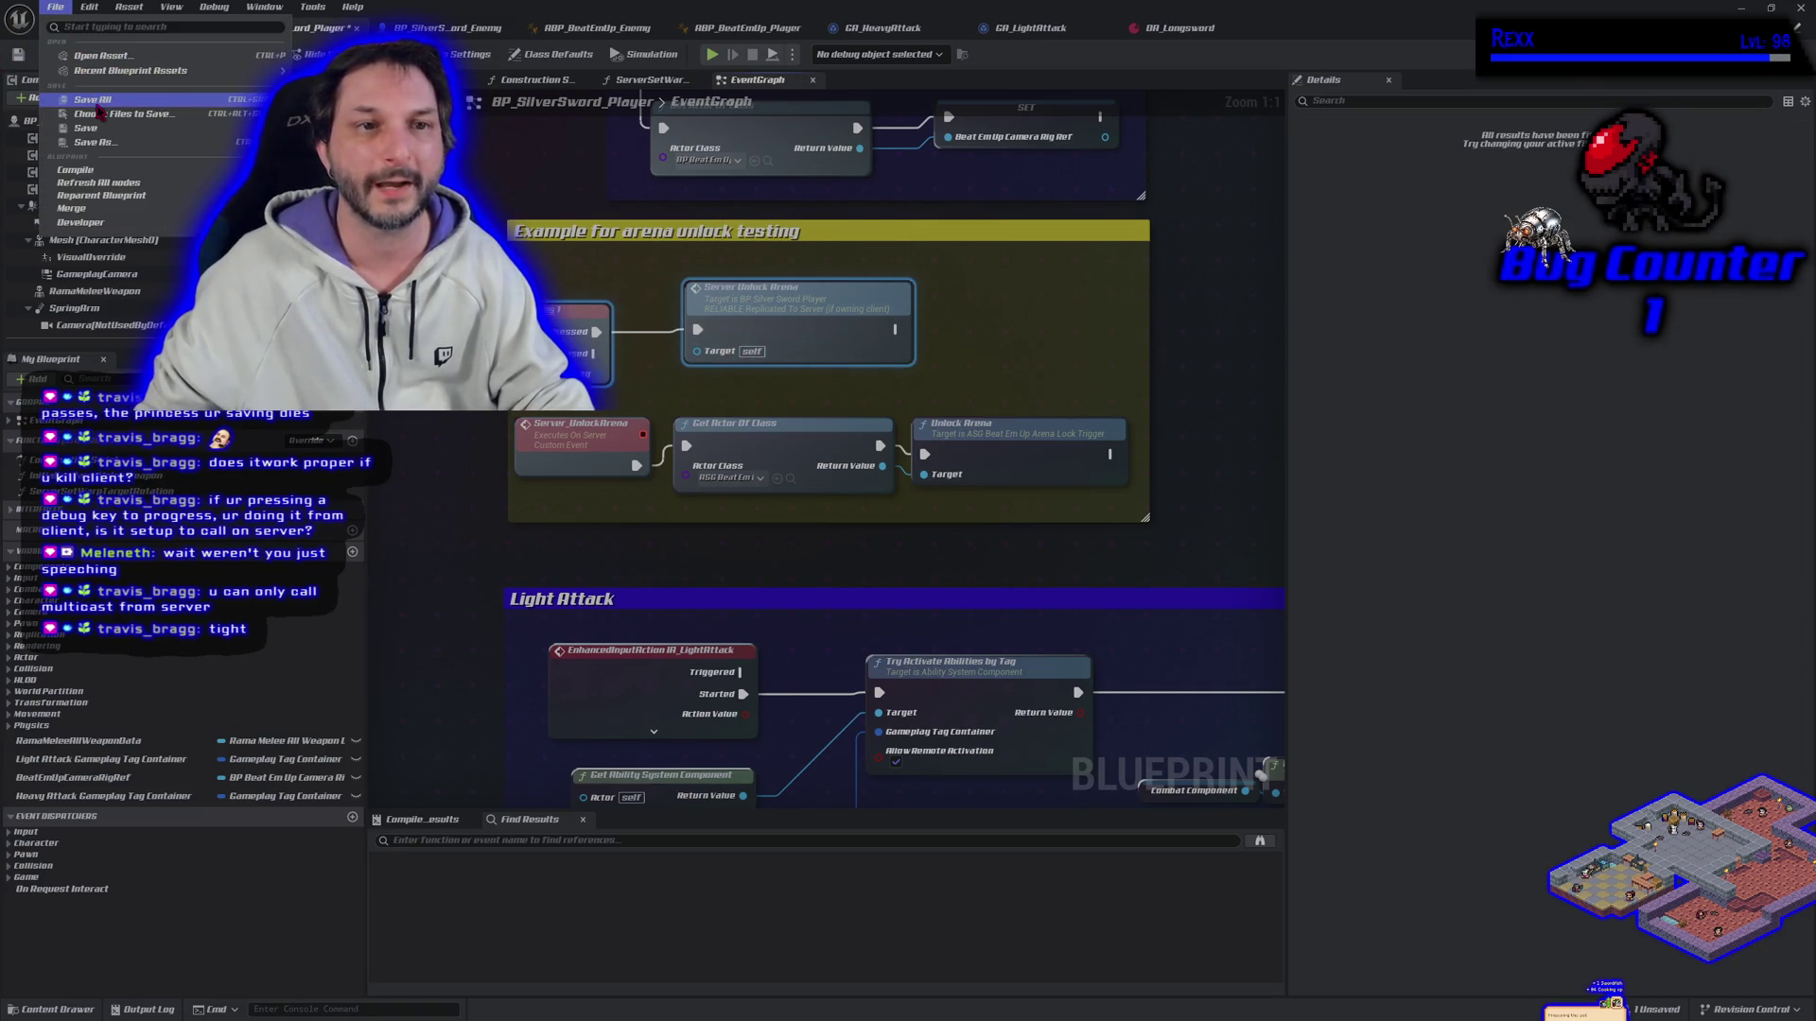
pyautogui.click(104, 102)
pyautogui.click(1061, 364)
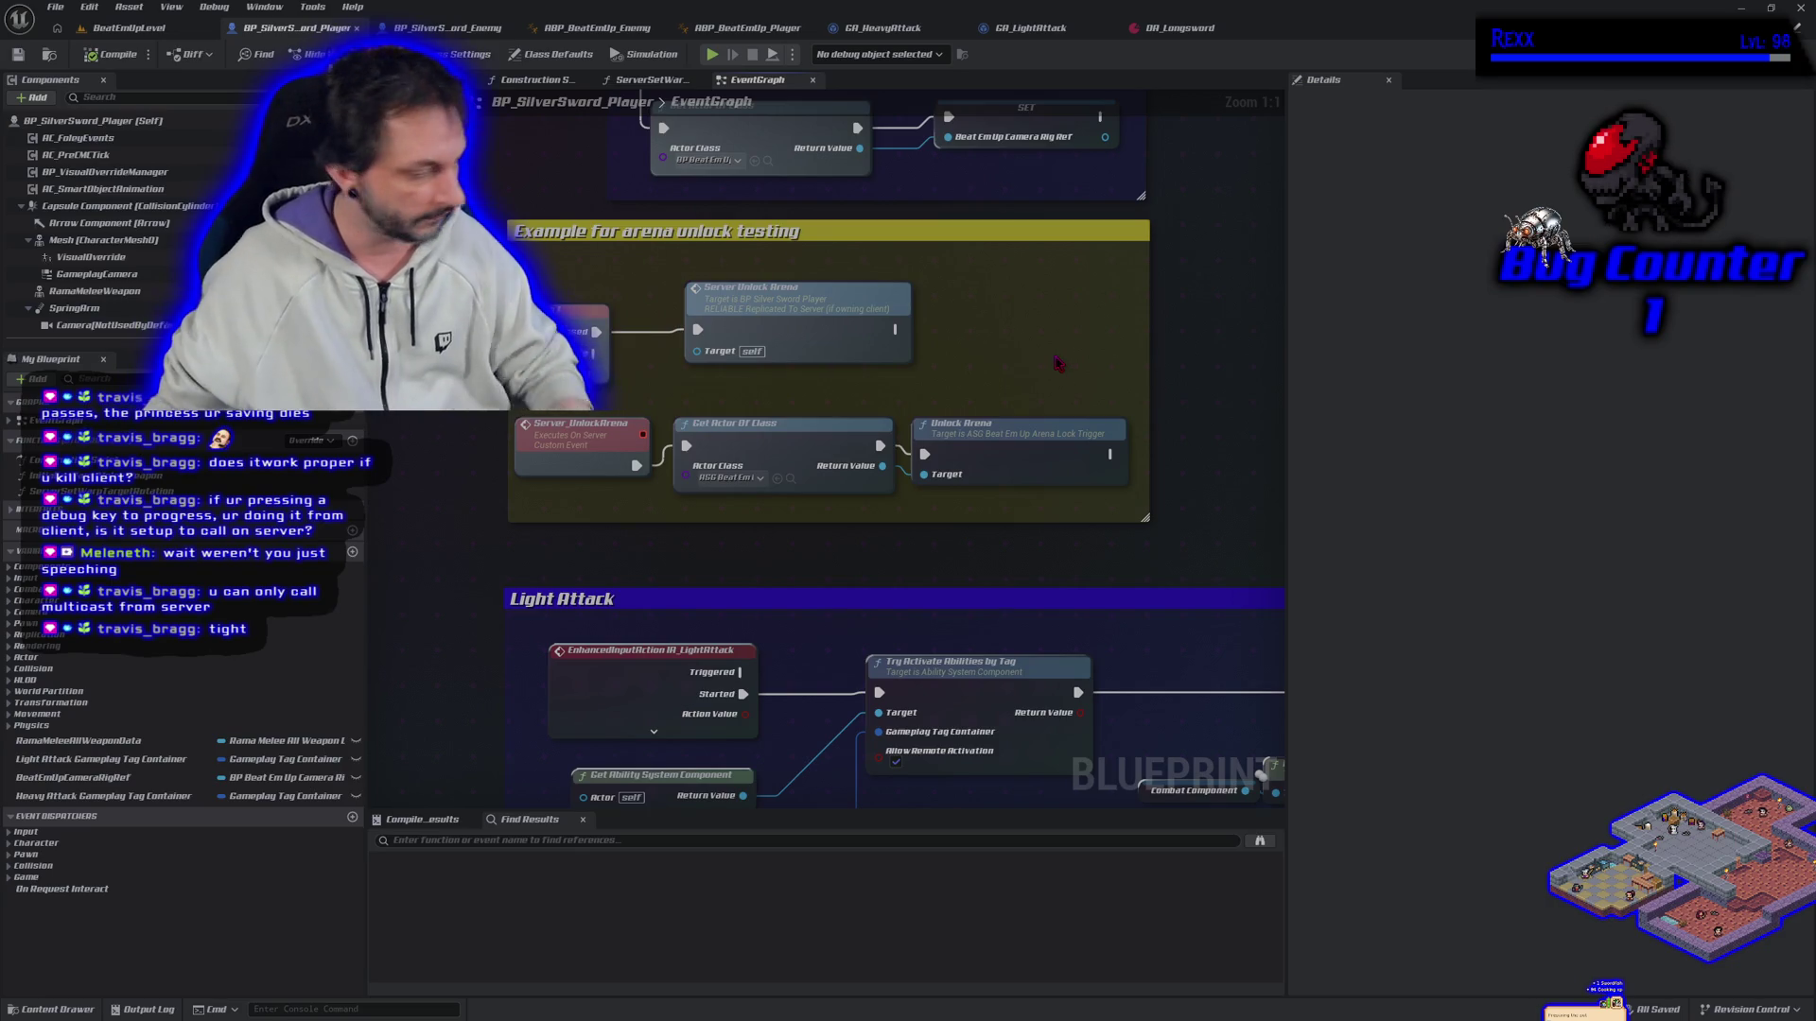
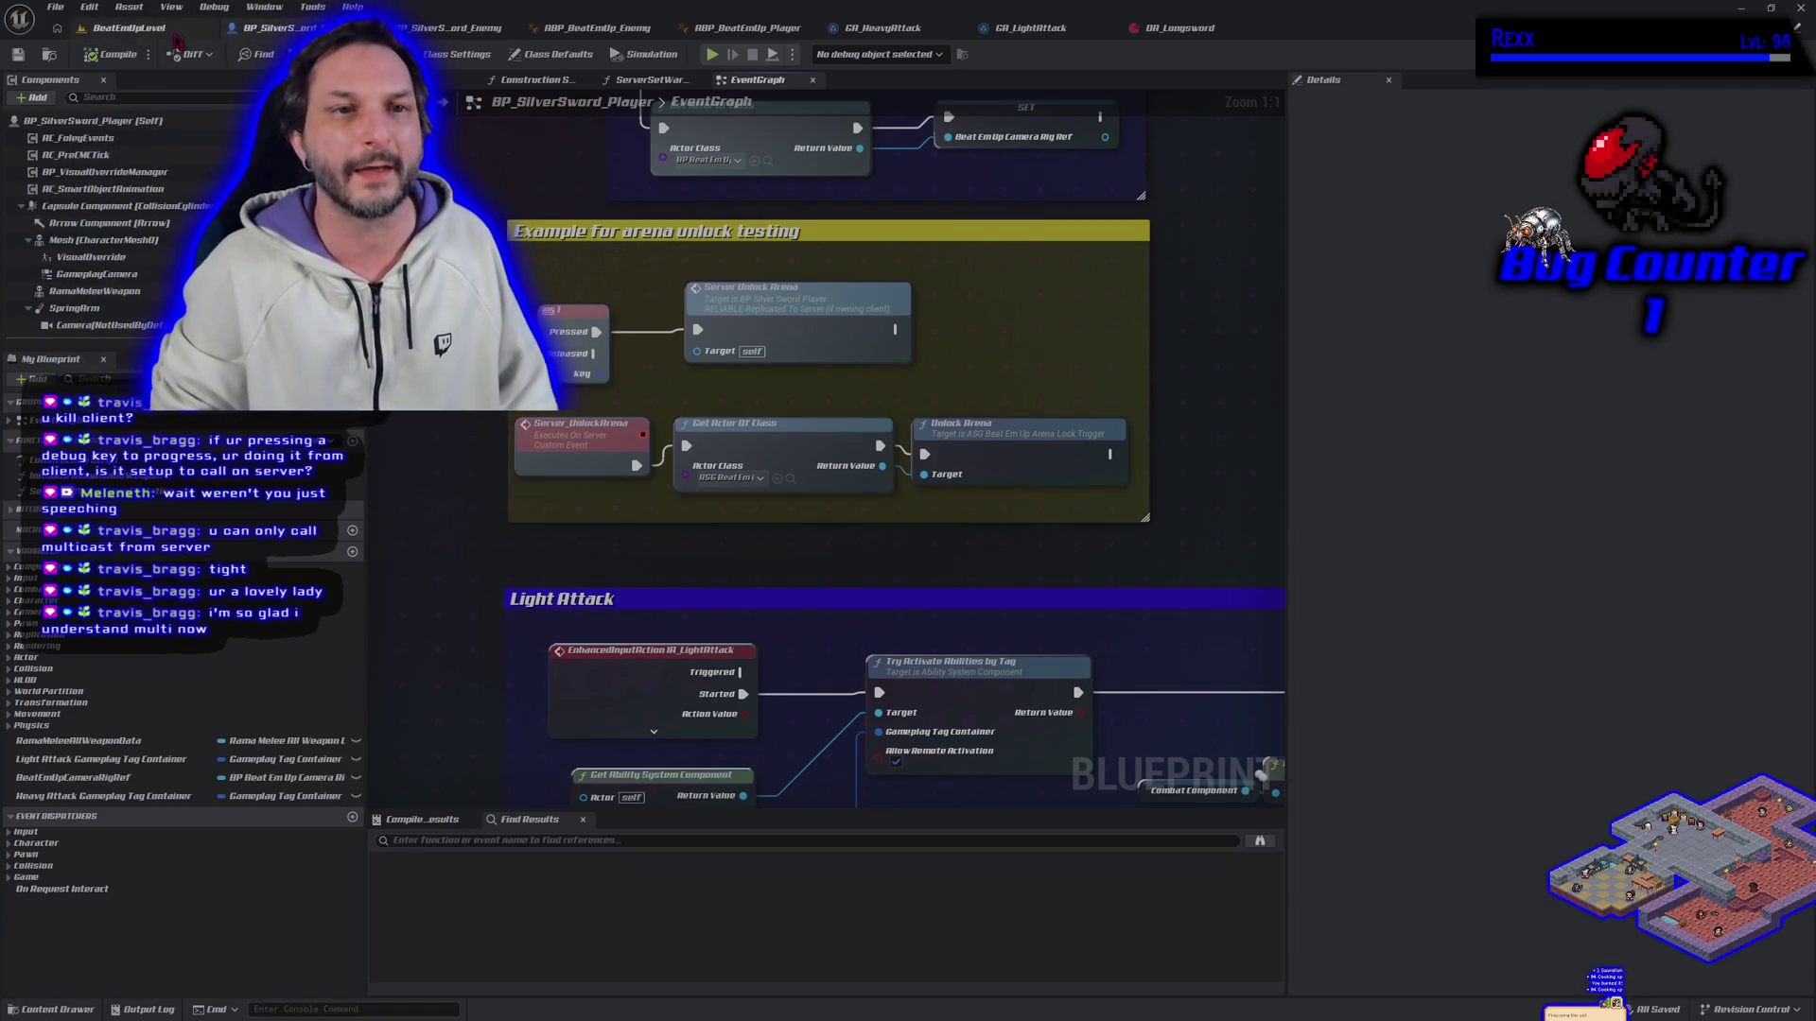
# Step: Return to the BeatEmUpLevel map and run and stop a quick two-player test
pyautogui.click(84, 29)
pyautogui.hotkey('alt', 'p')
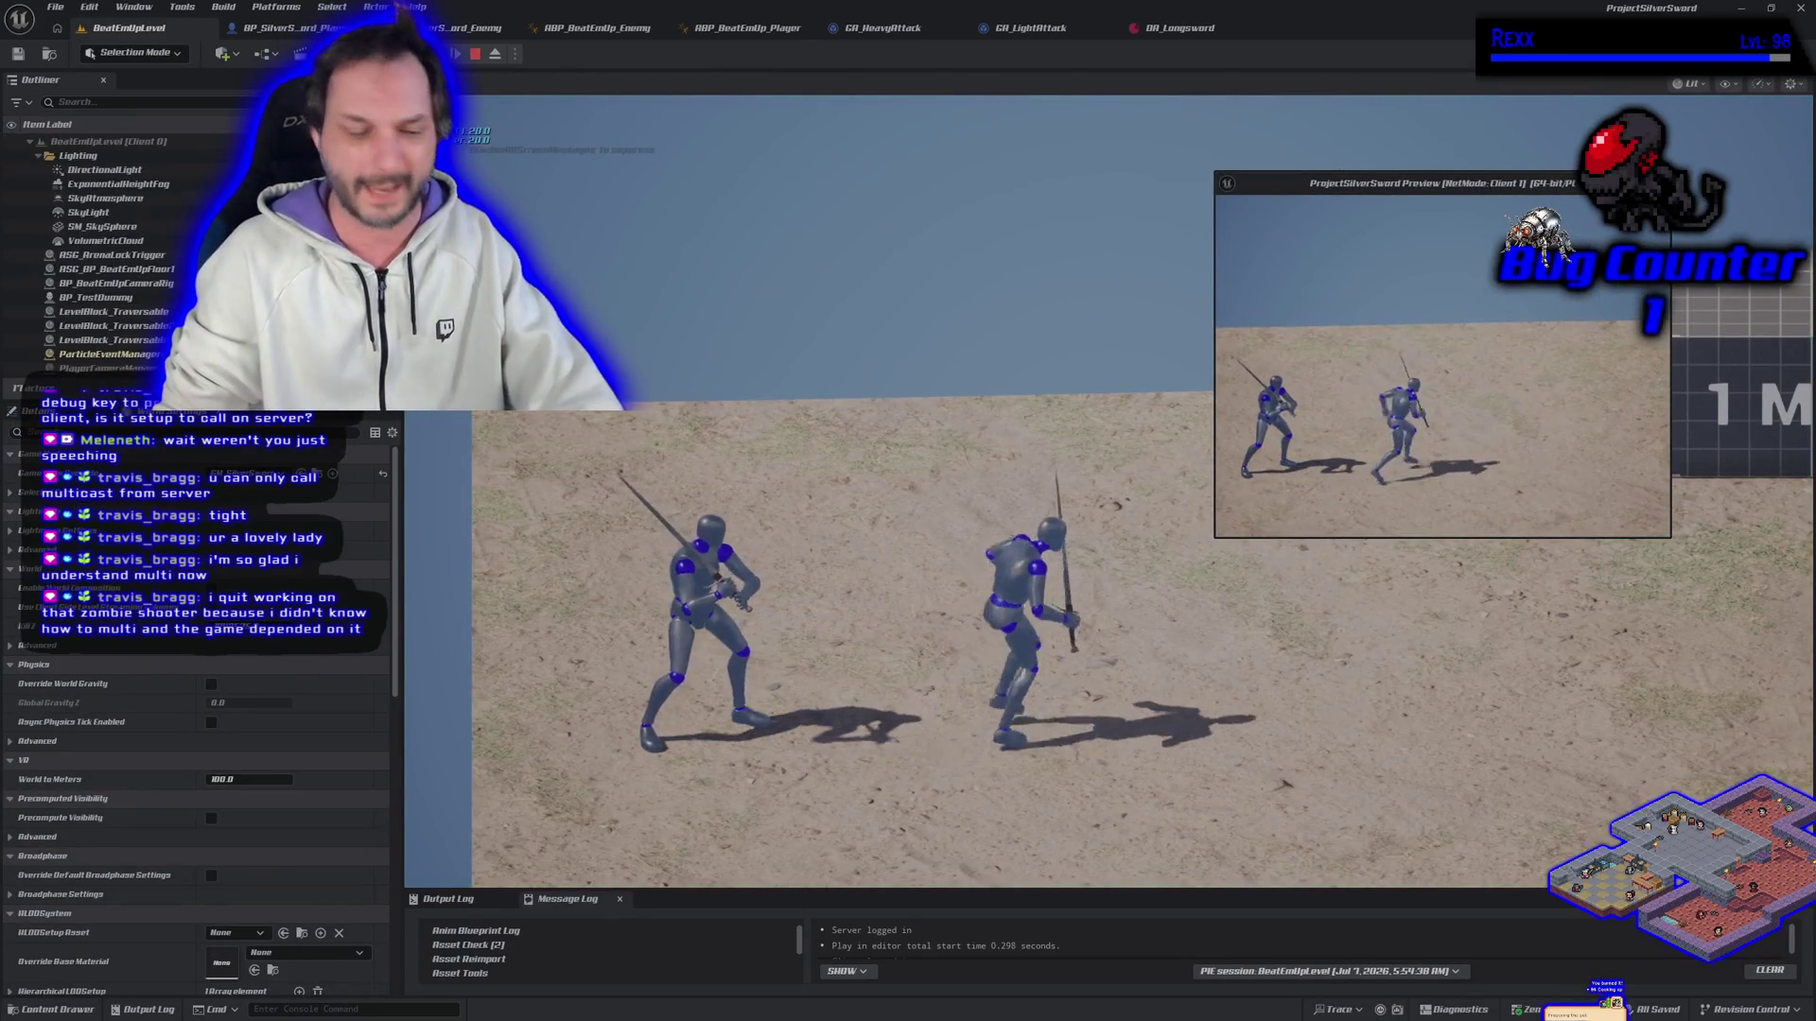
pyautogui.press('Escape')
# Step: Set Number of Players to 1 and start a single-player play test
pyautogui.click(516, 53)
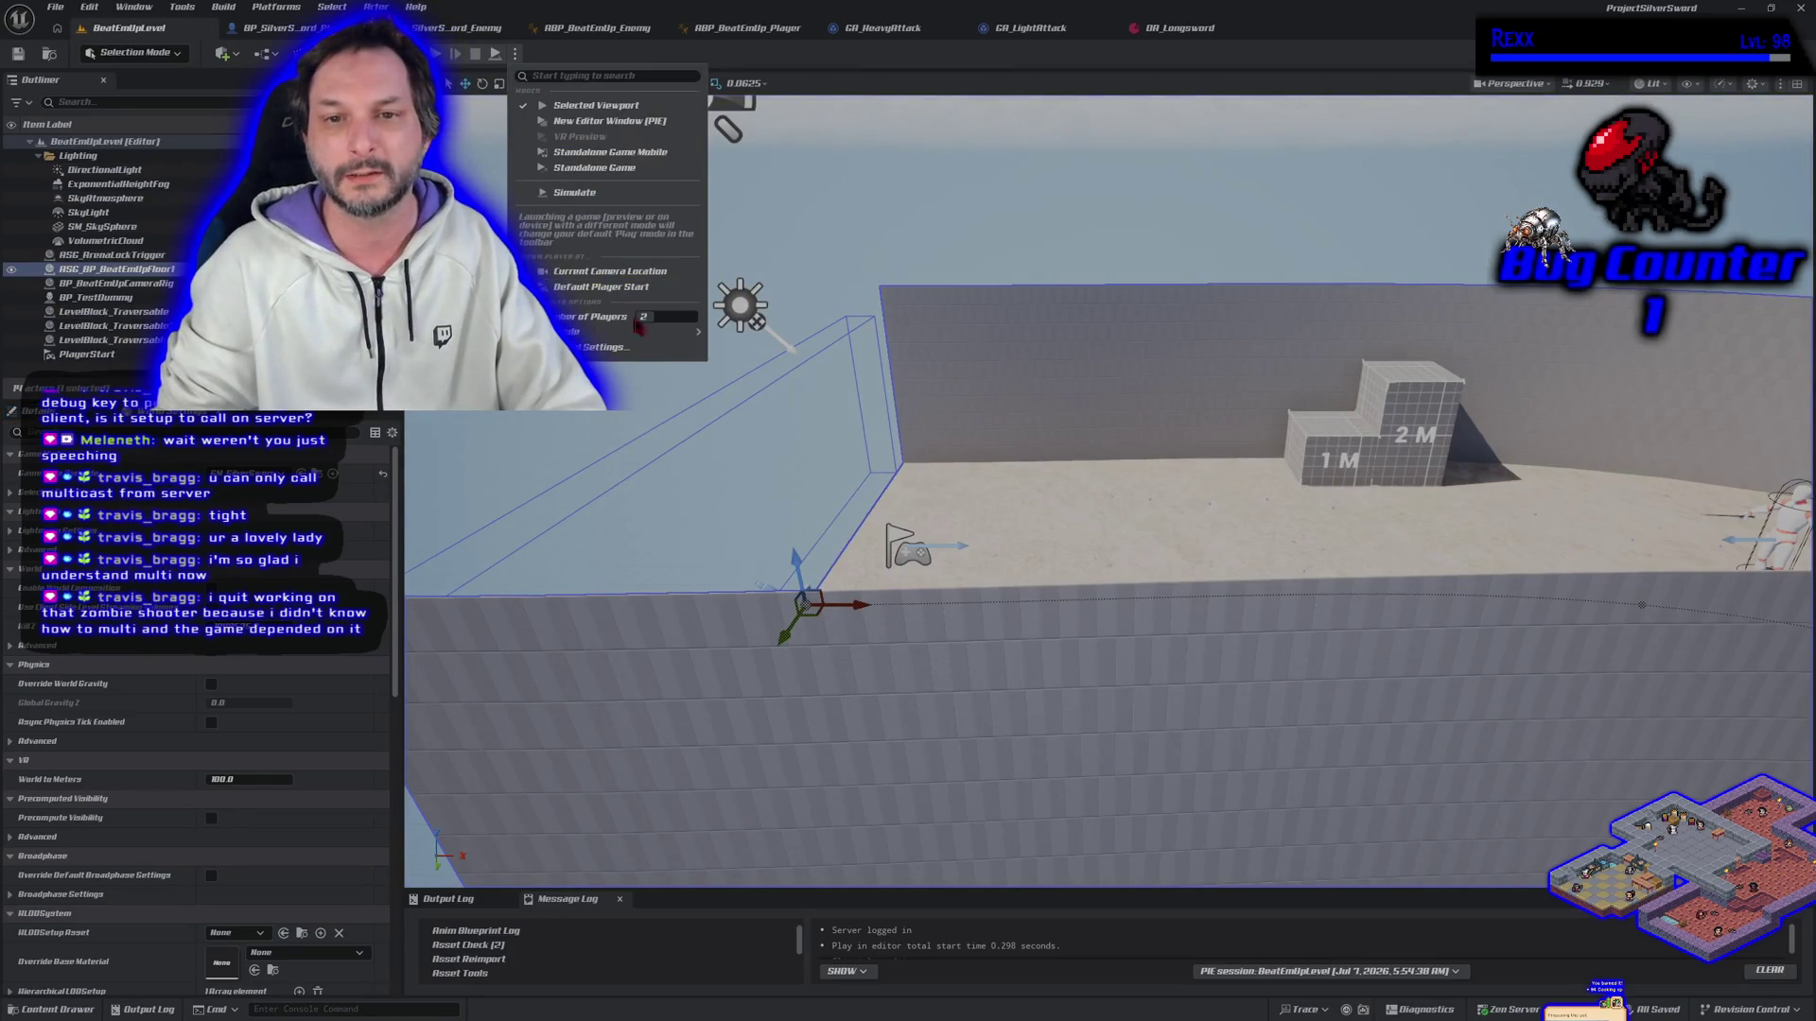
pyautogui.scroll(-1, 653, 317)
pyautogui.hotkey('alt', 'p')
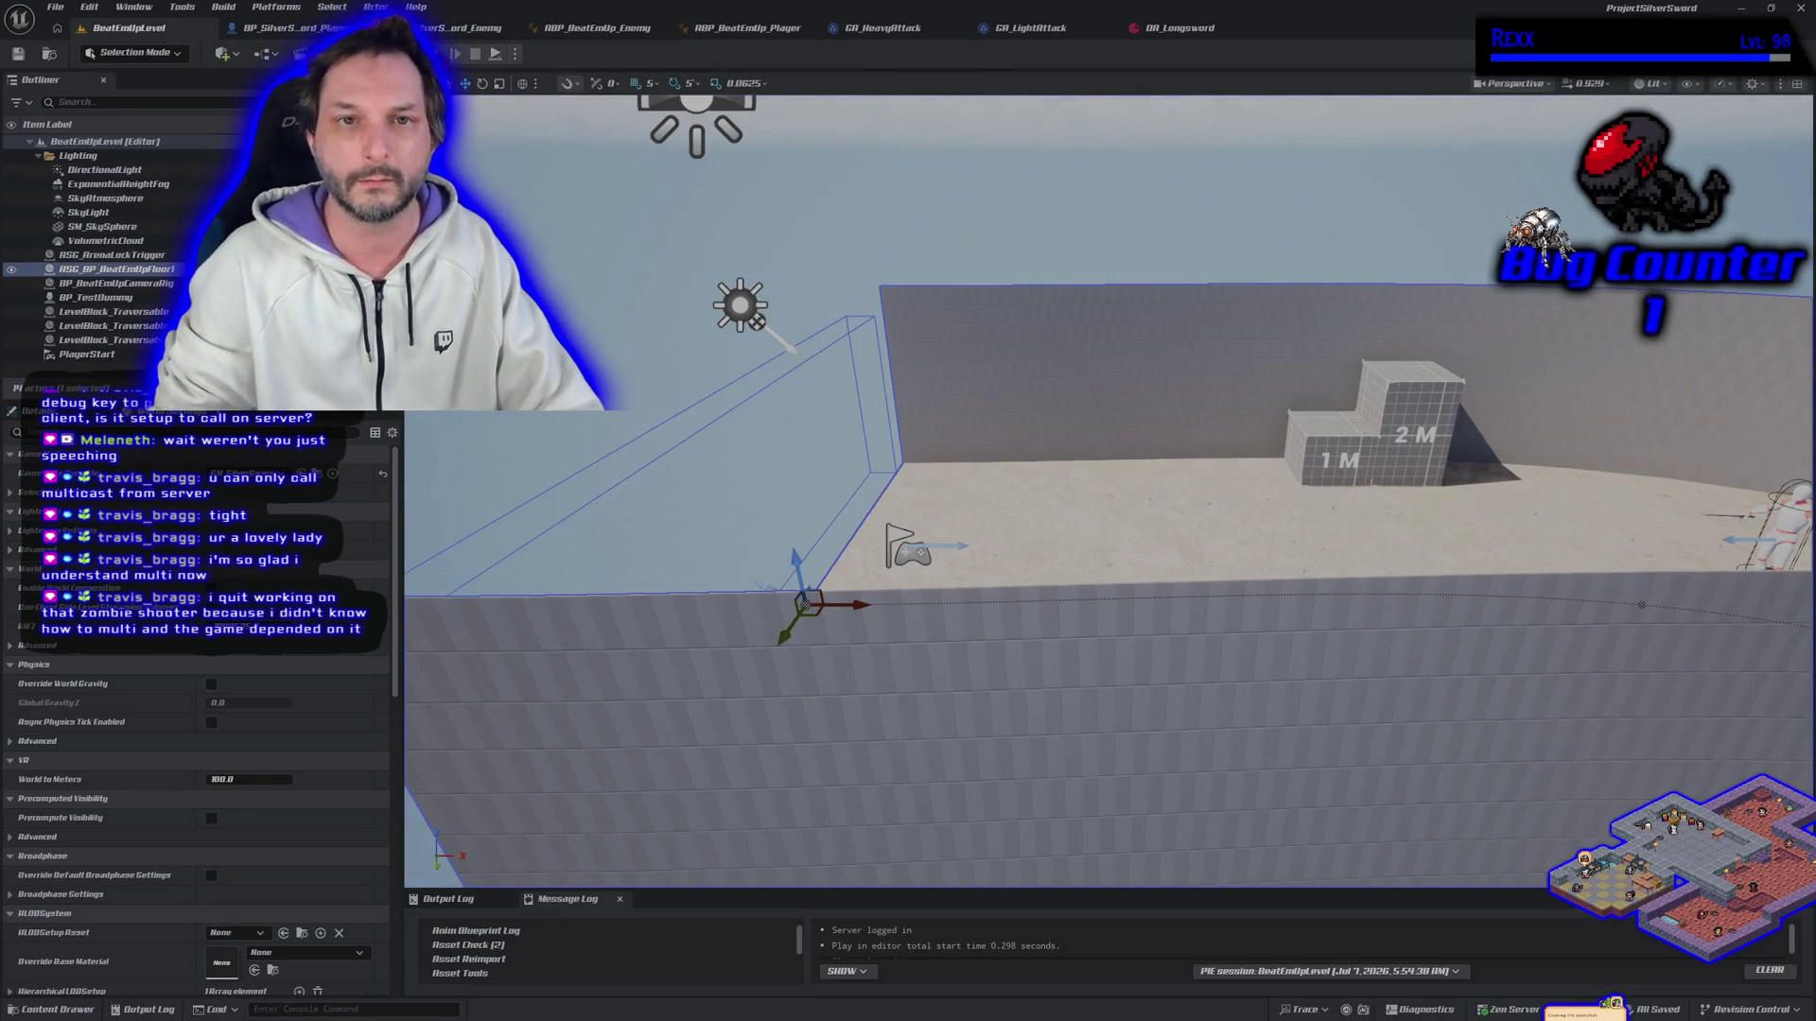
# Step: Test repeated sword attack combos while walking left and right, then stop play
pyautogui.press('j')
pyautogui.press('j')
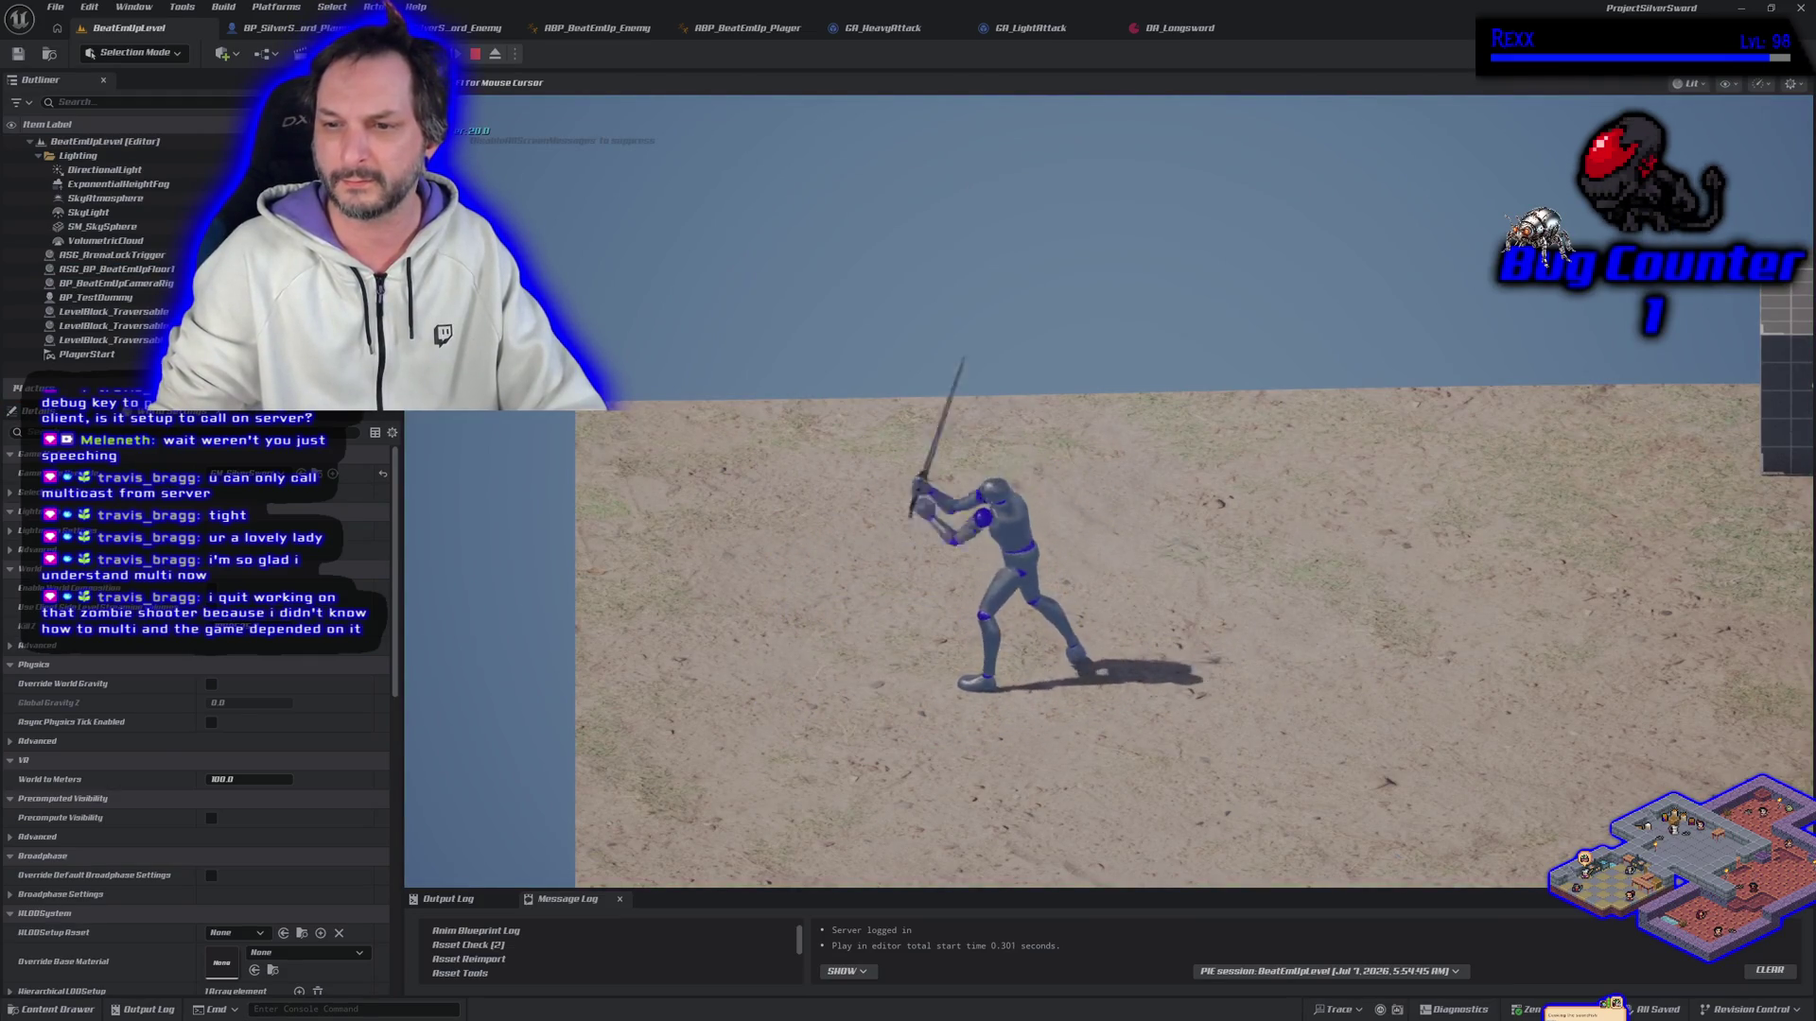
pyautogui.press('j')
pyautogui.press('j')
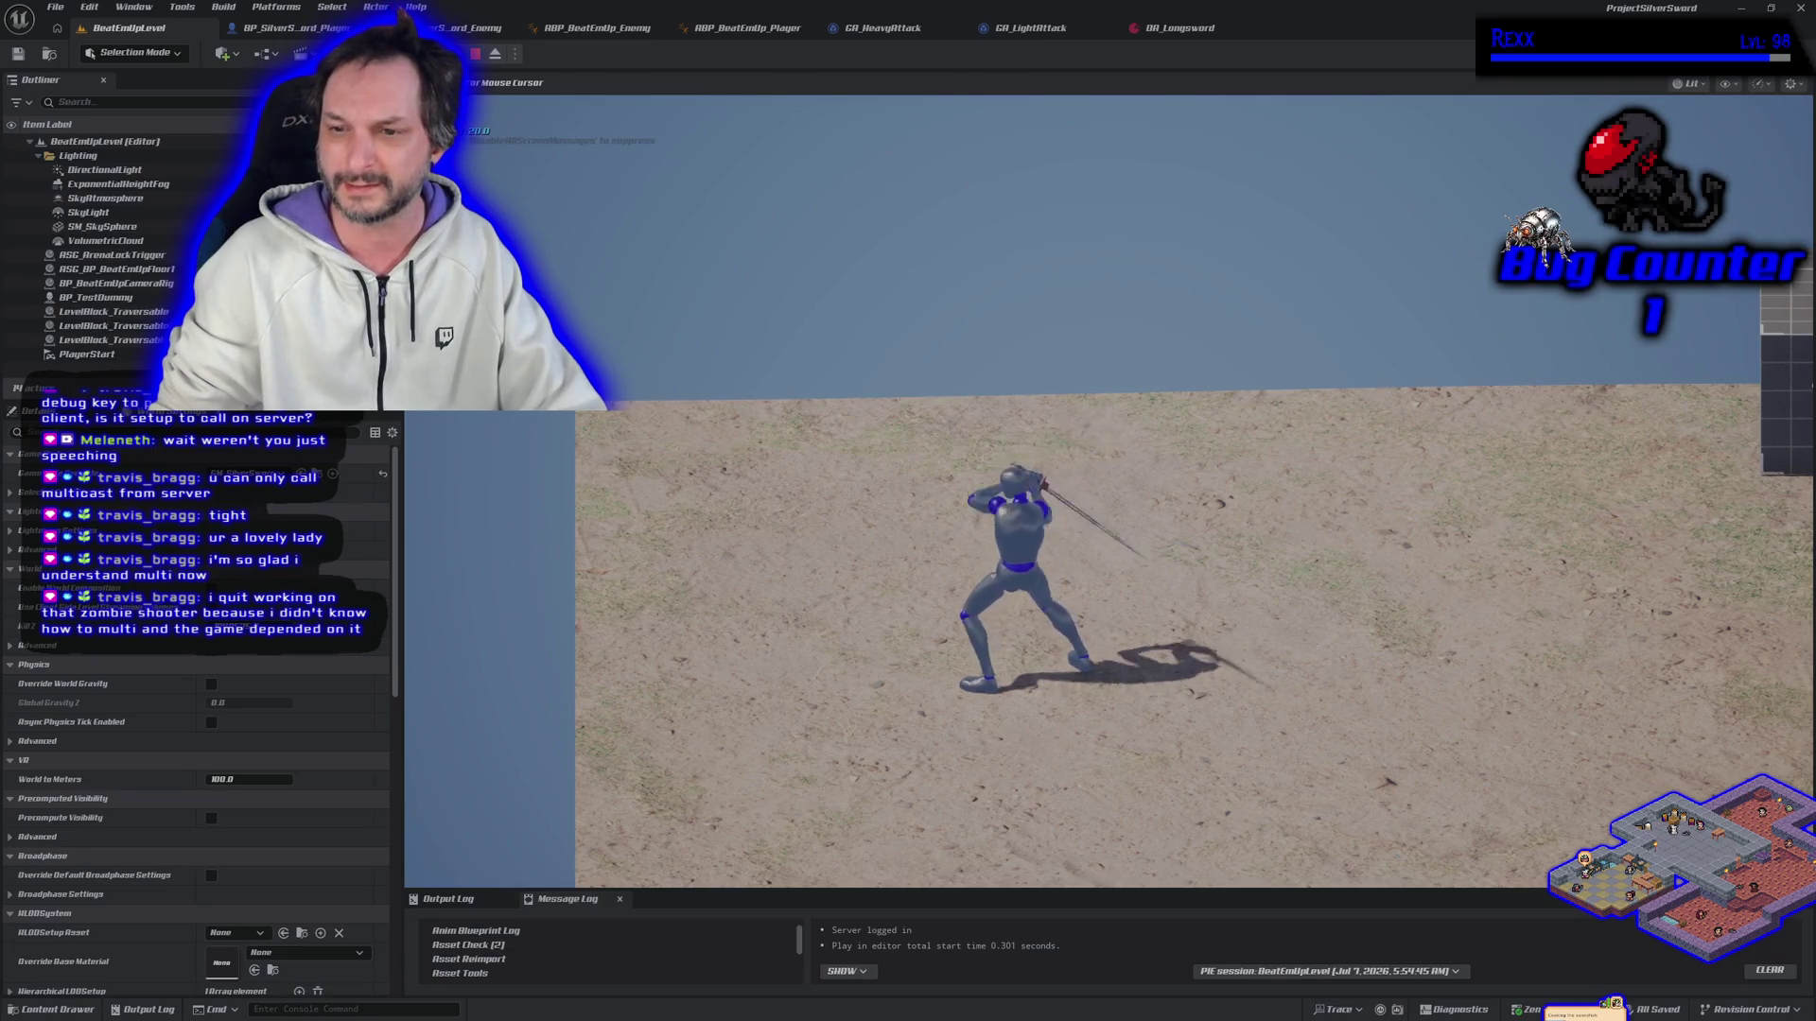
pyautogui.press('j')
pyautogui.press('j')
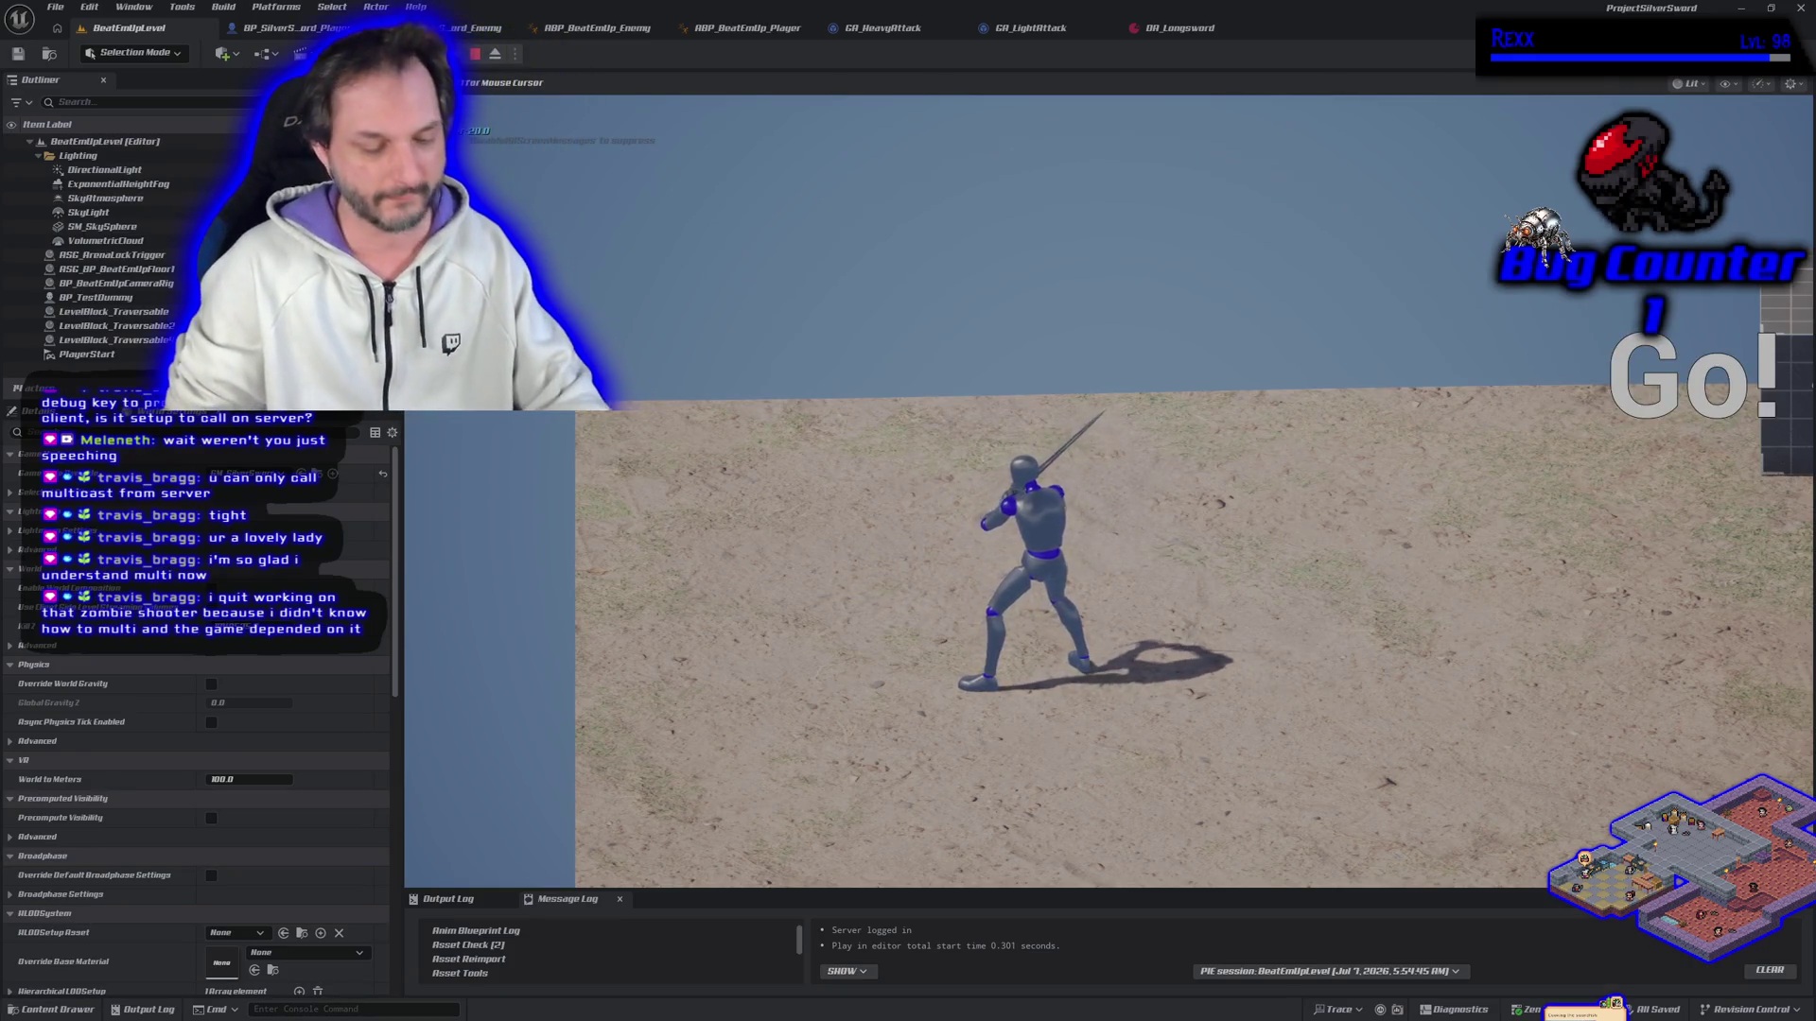
pyautogui.press('d')
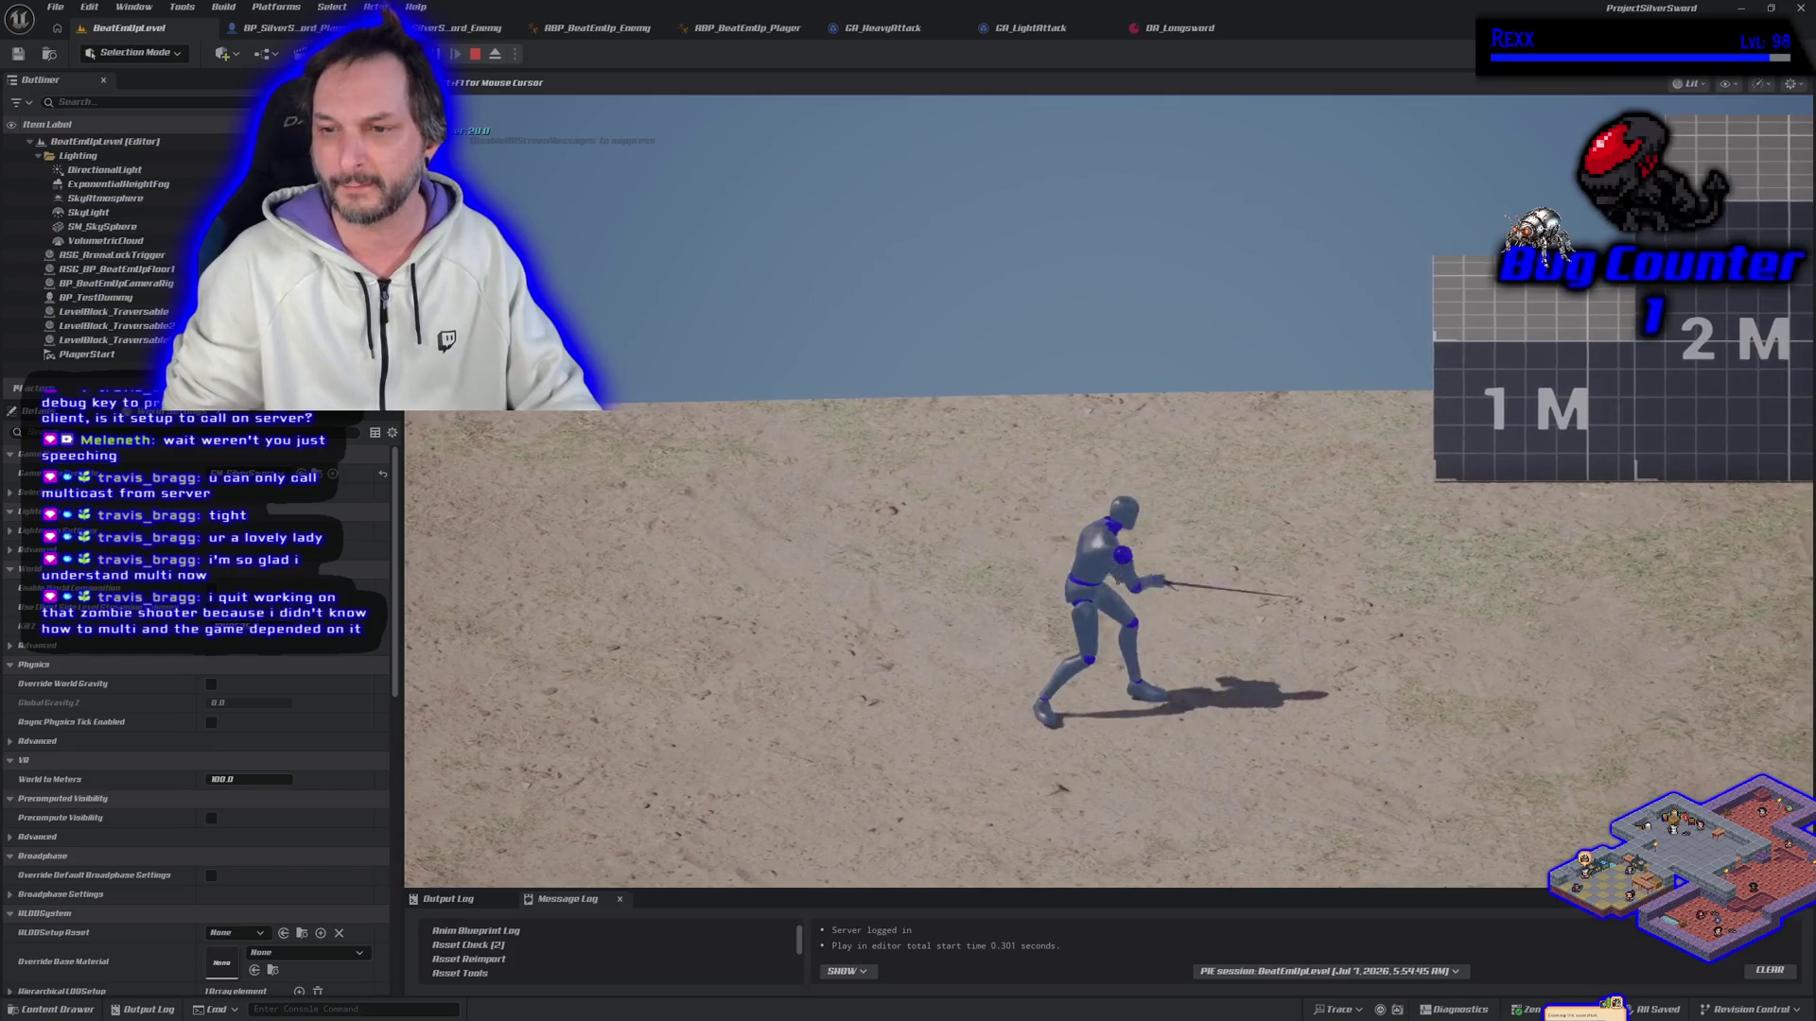
pyautogui.press('a')
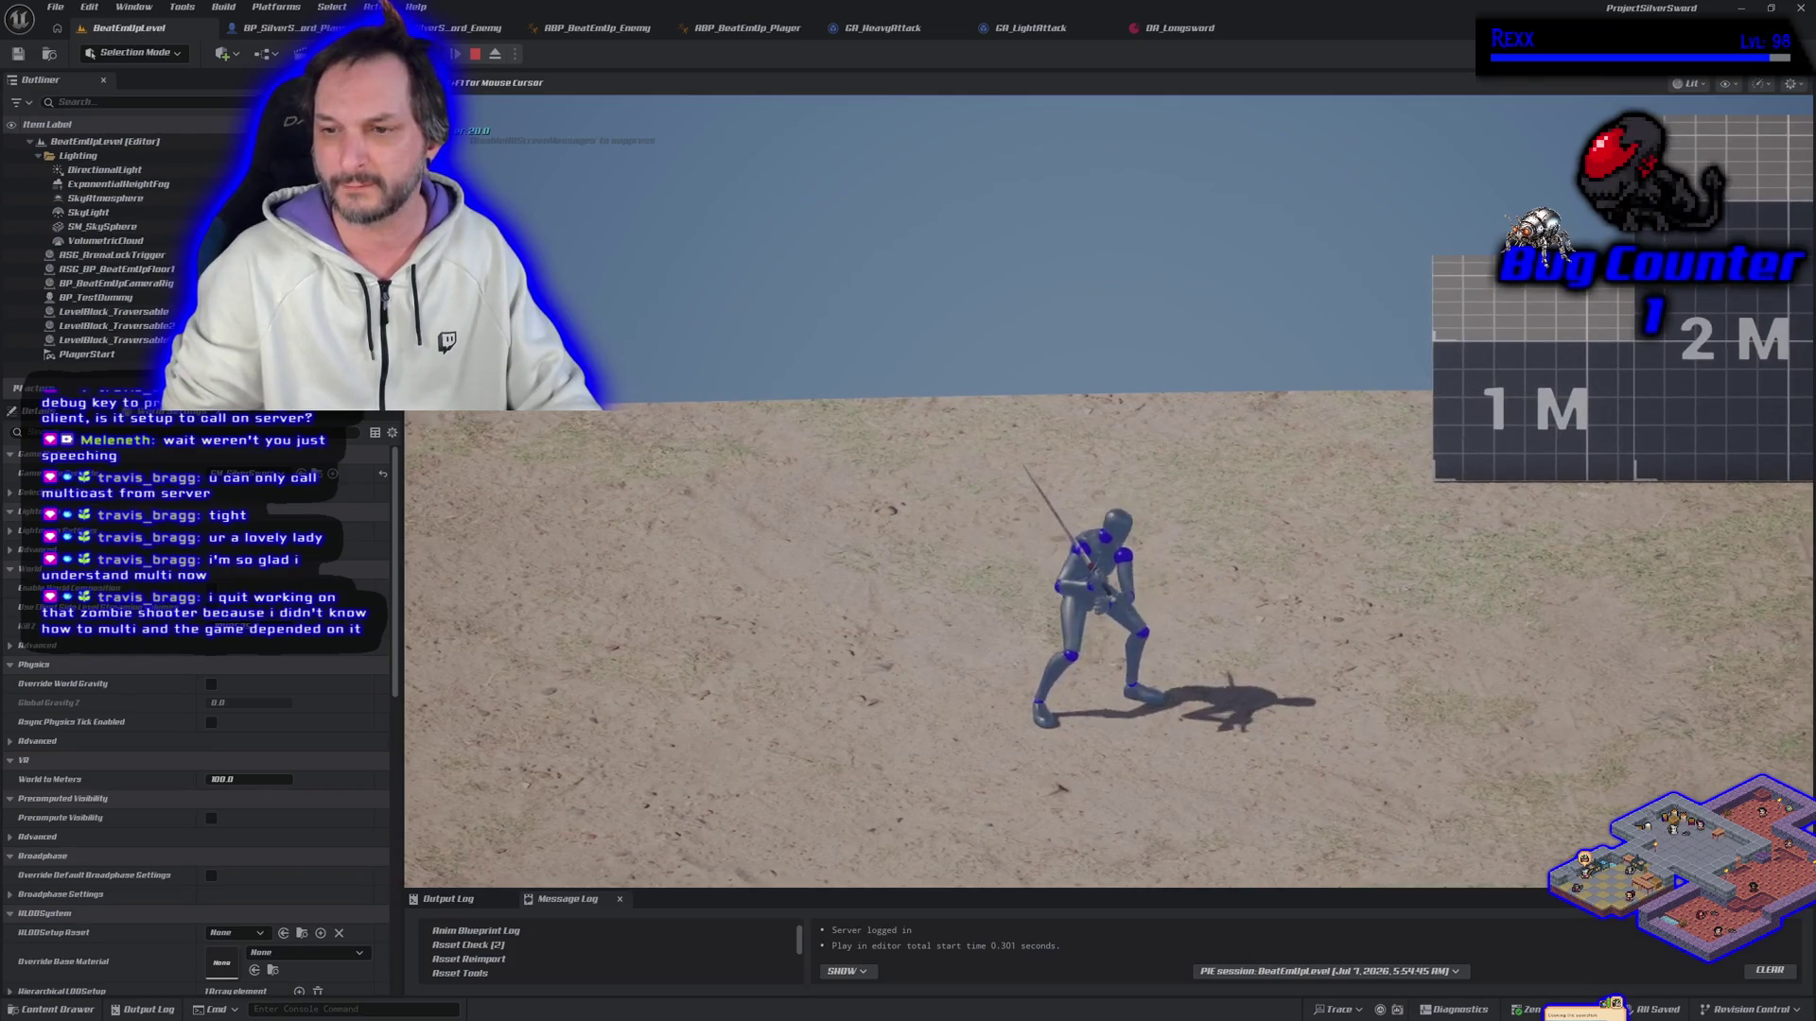
pyautogui.press('j')
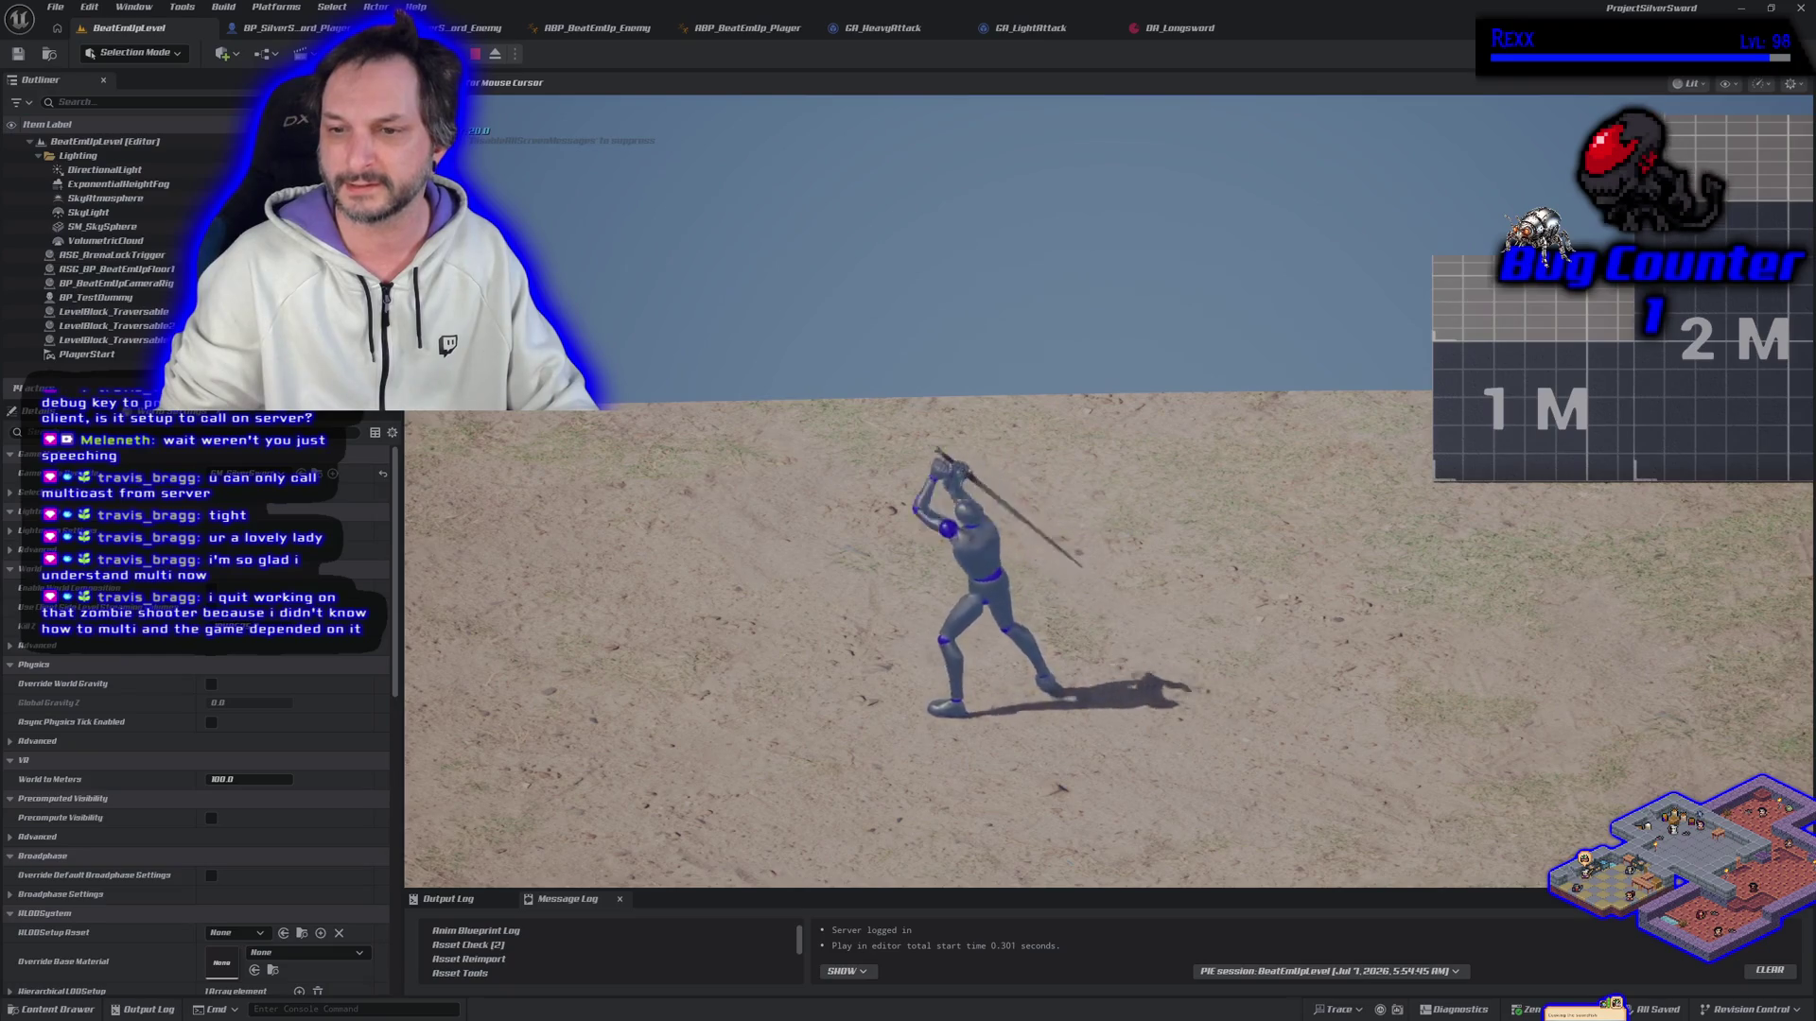
pyautogui.press('j')
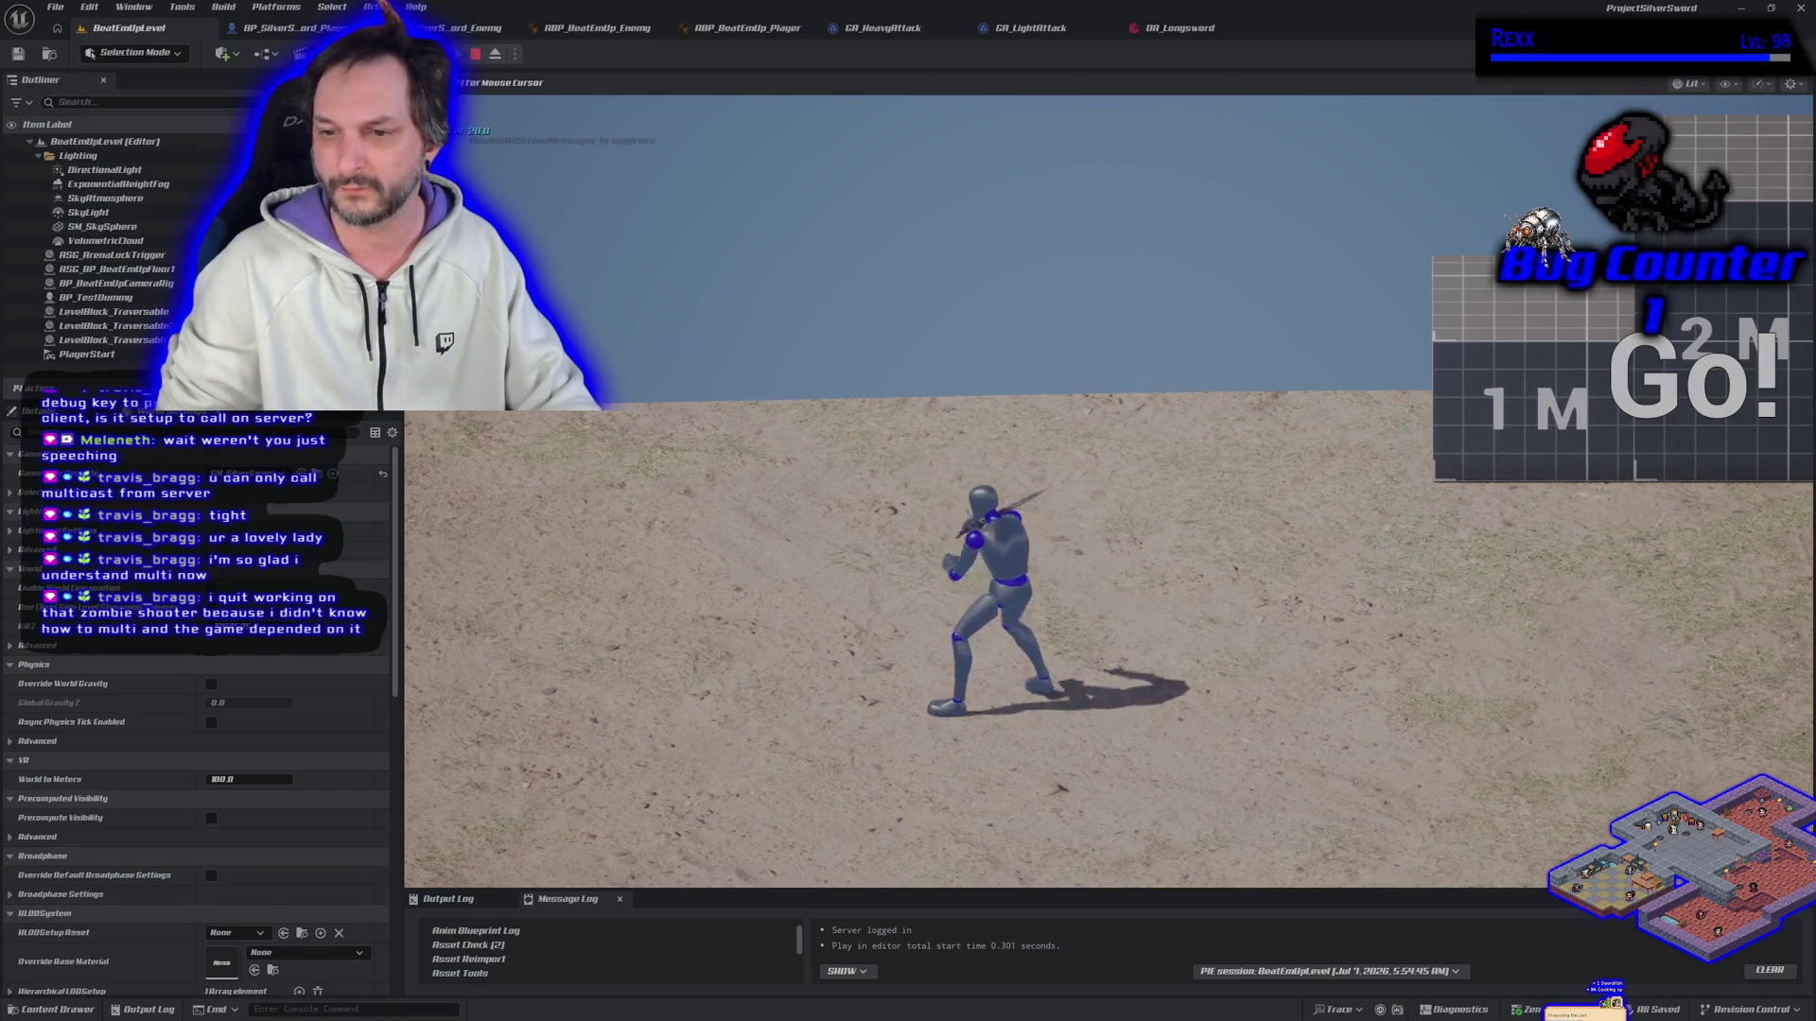
pyautogui.press('a')
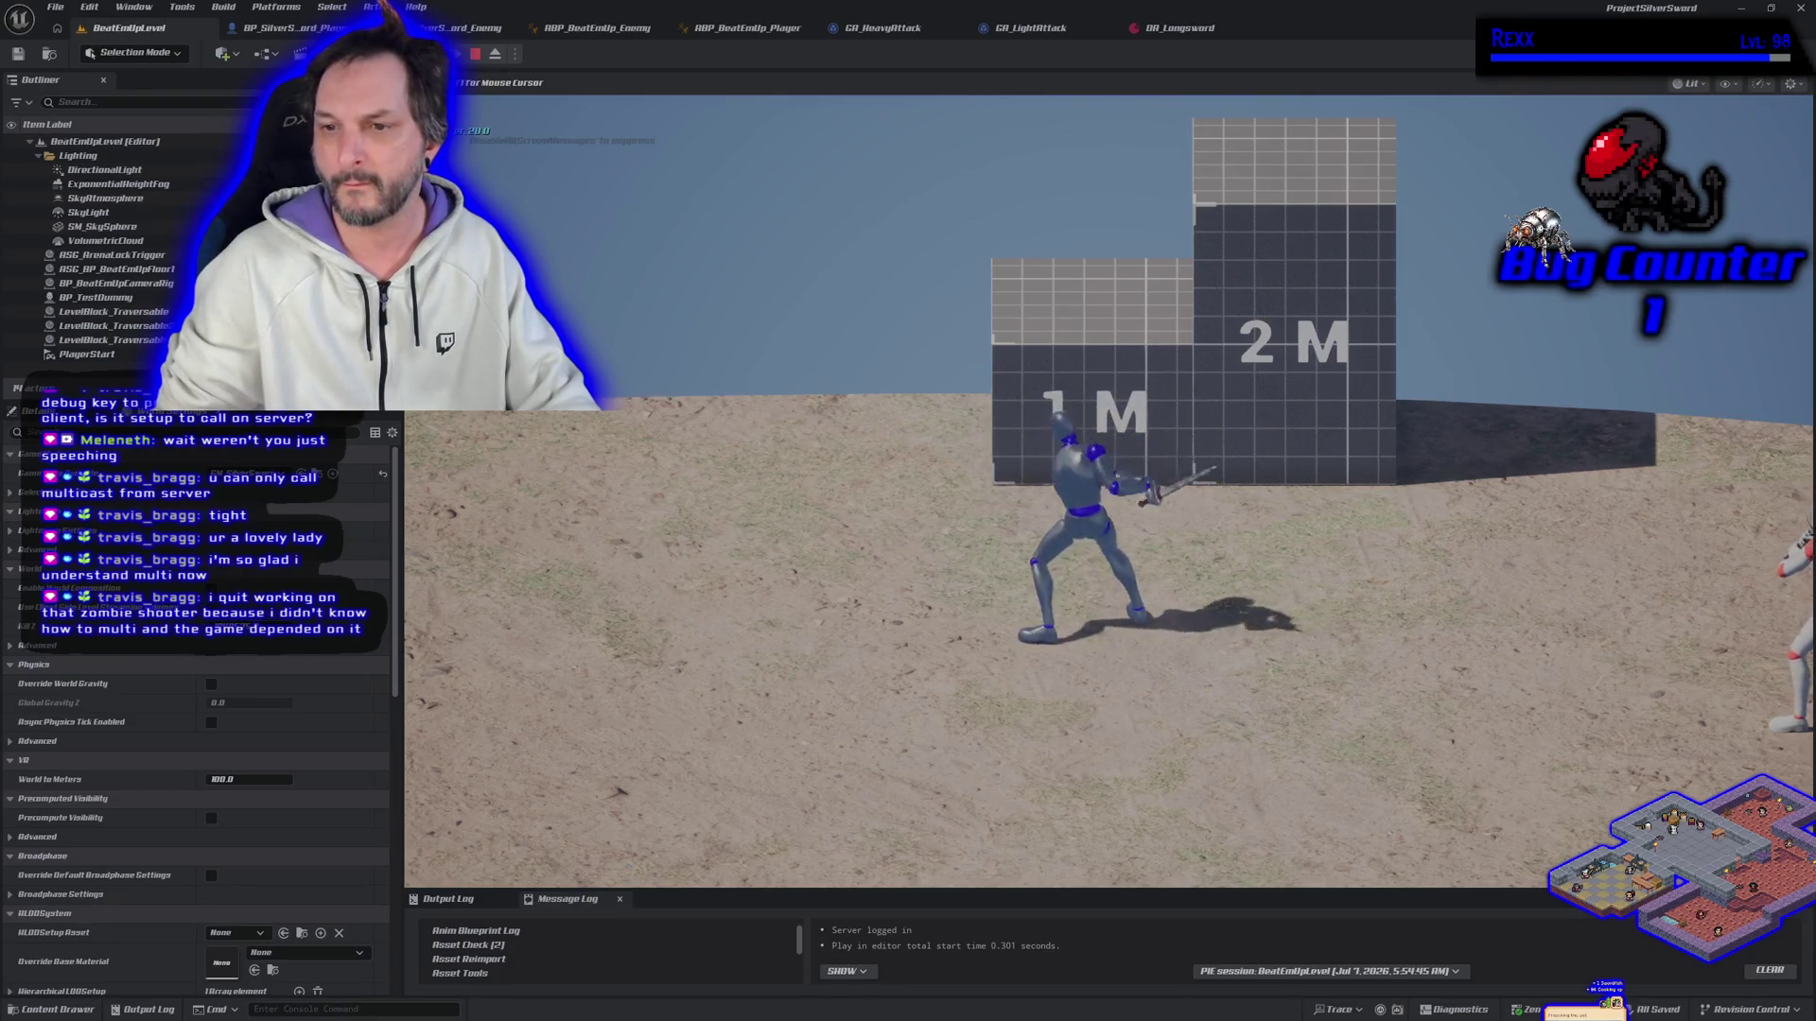
pyautogui.press('d')
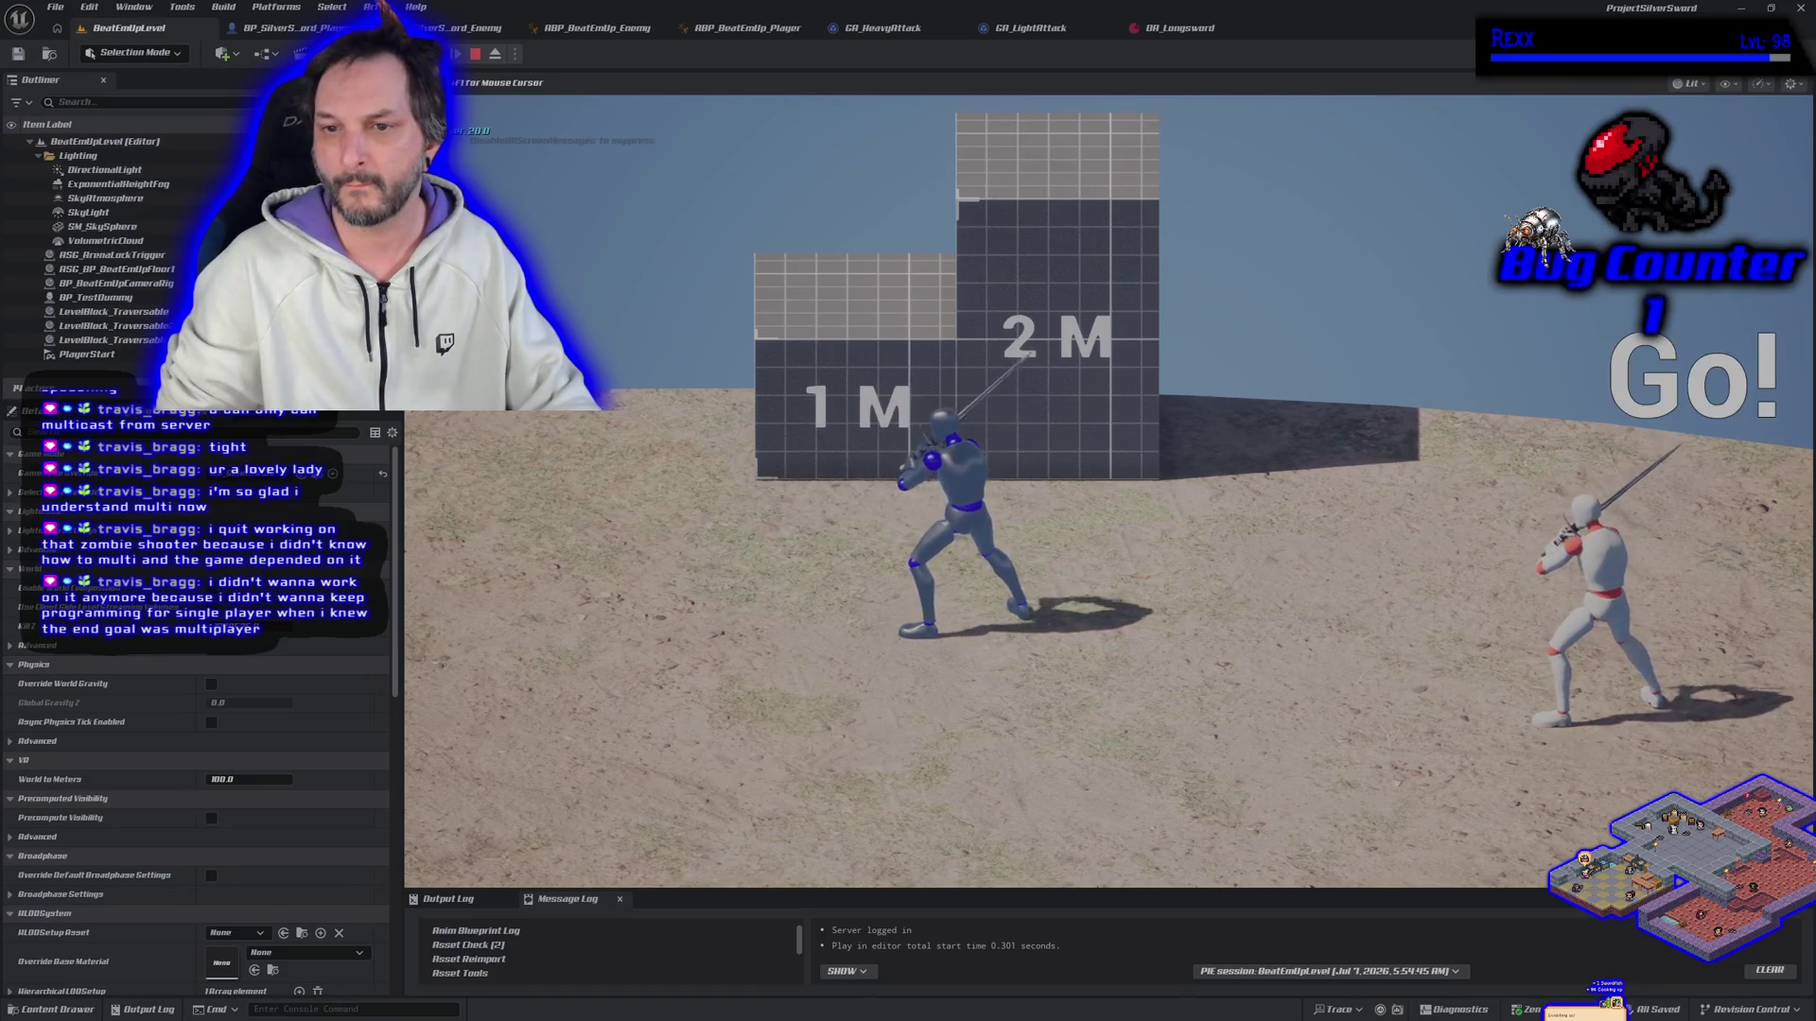
pyautogui.press('d')
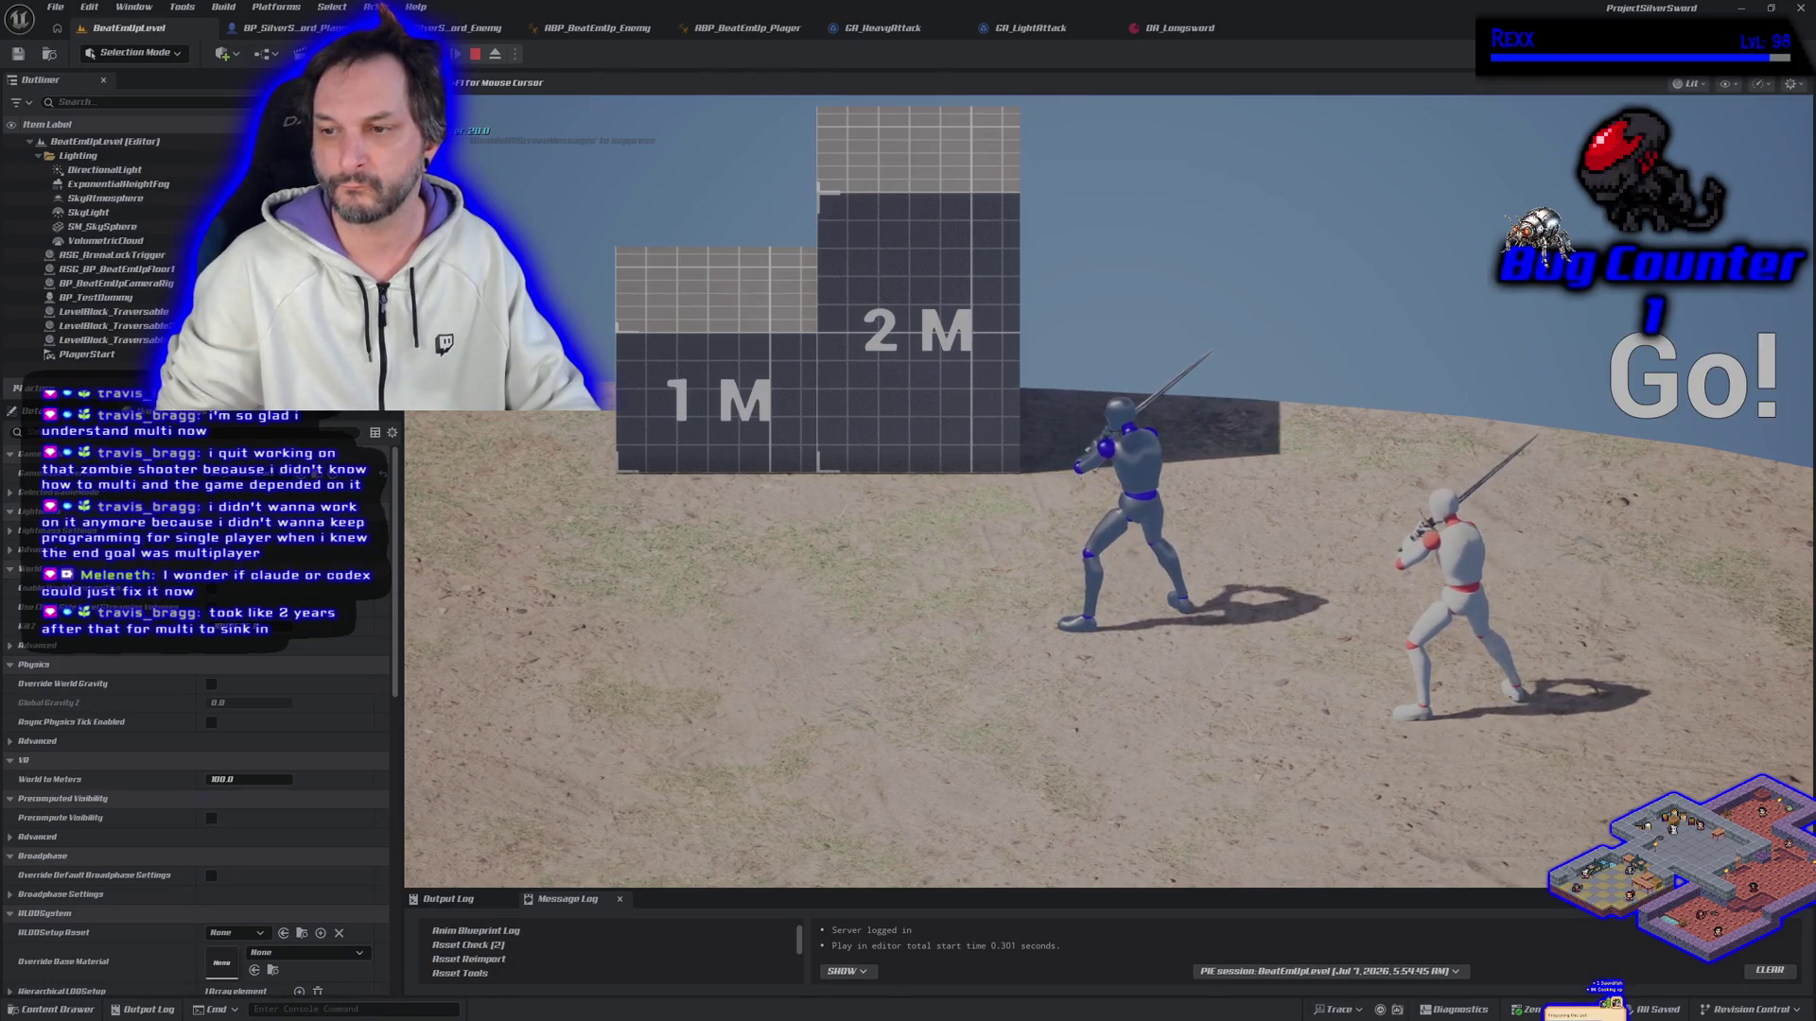
pyautogui.press('Escape')
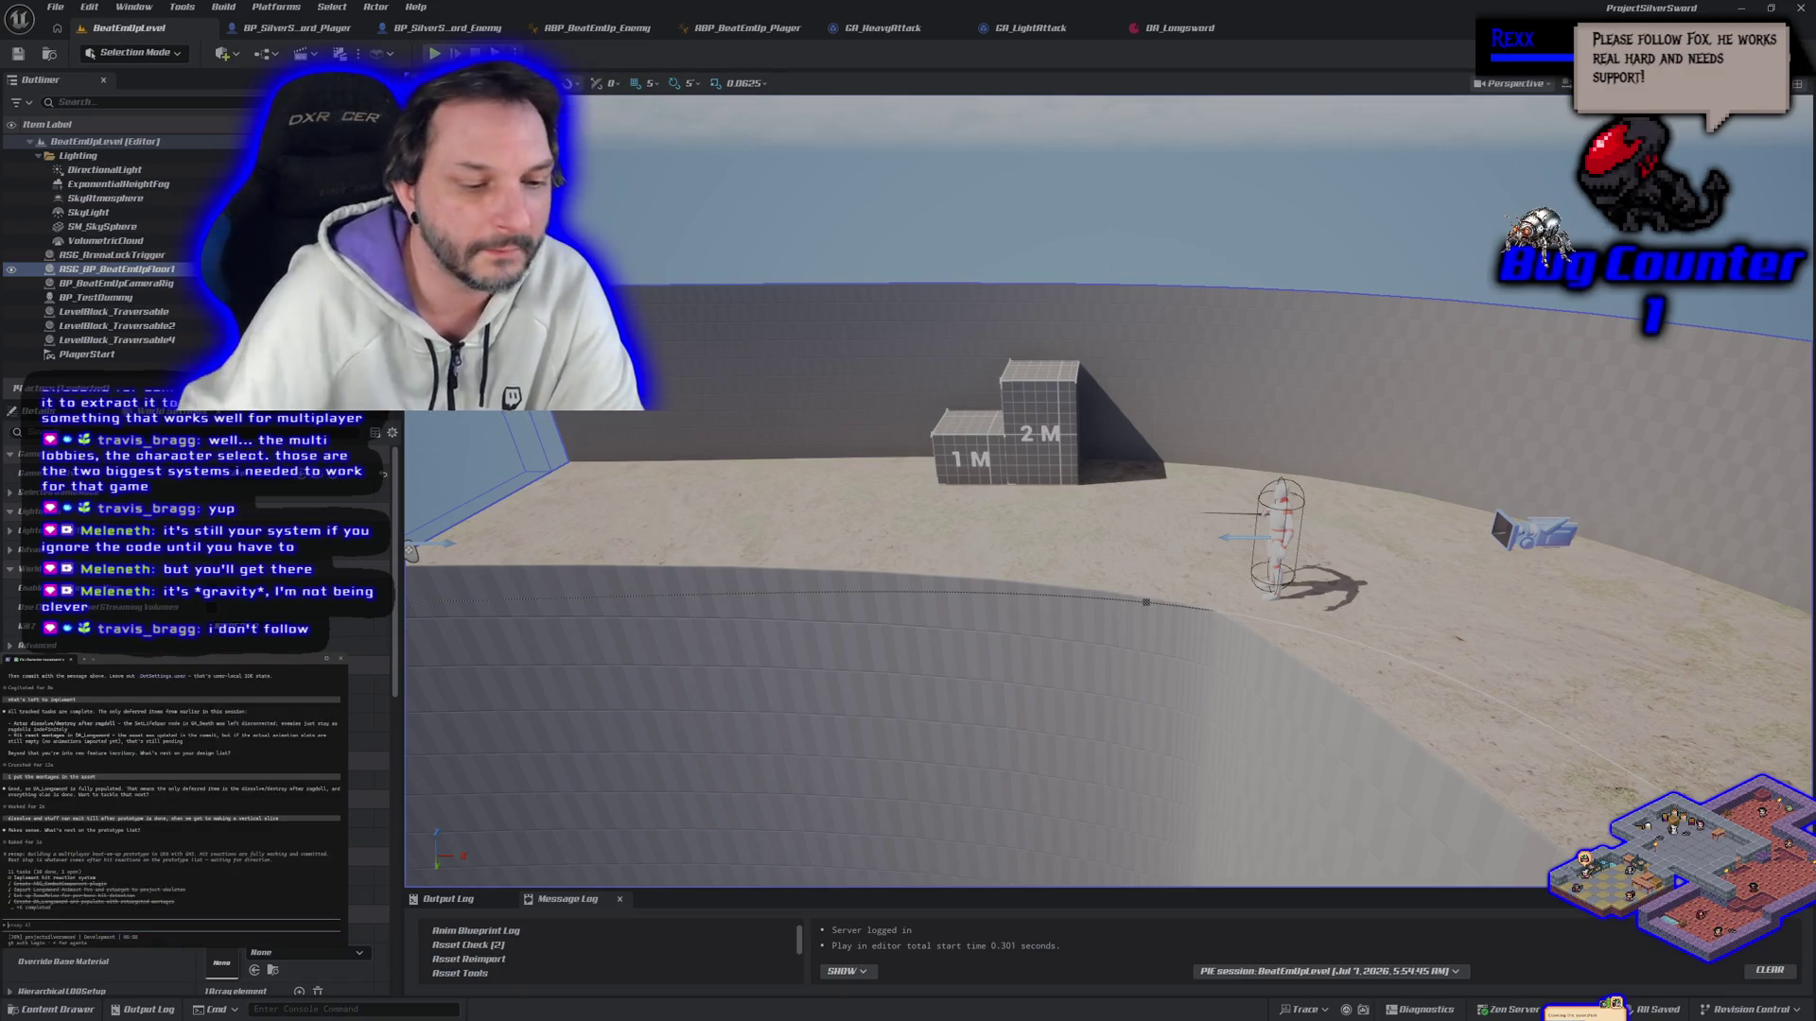
# Step: End the play session and draft the assistant prompt listing the jump, sprint and enemy attacks
pyautogui.press('Escape')
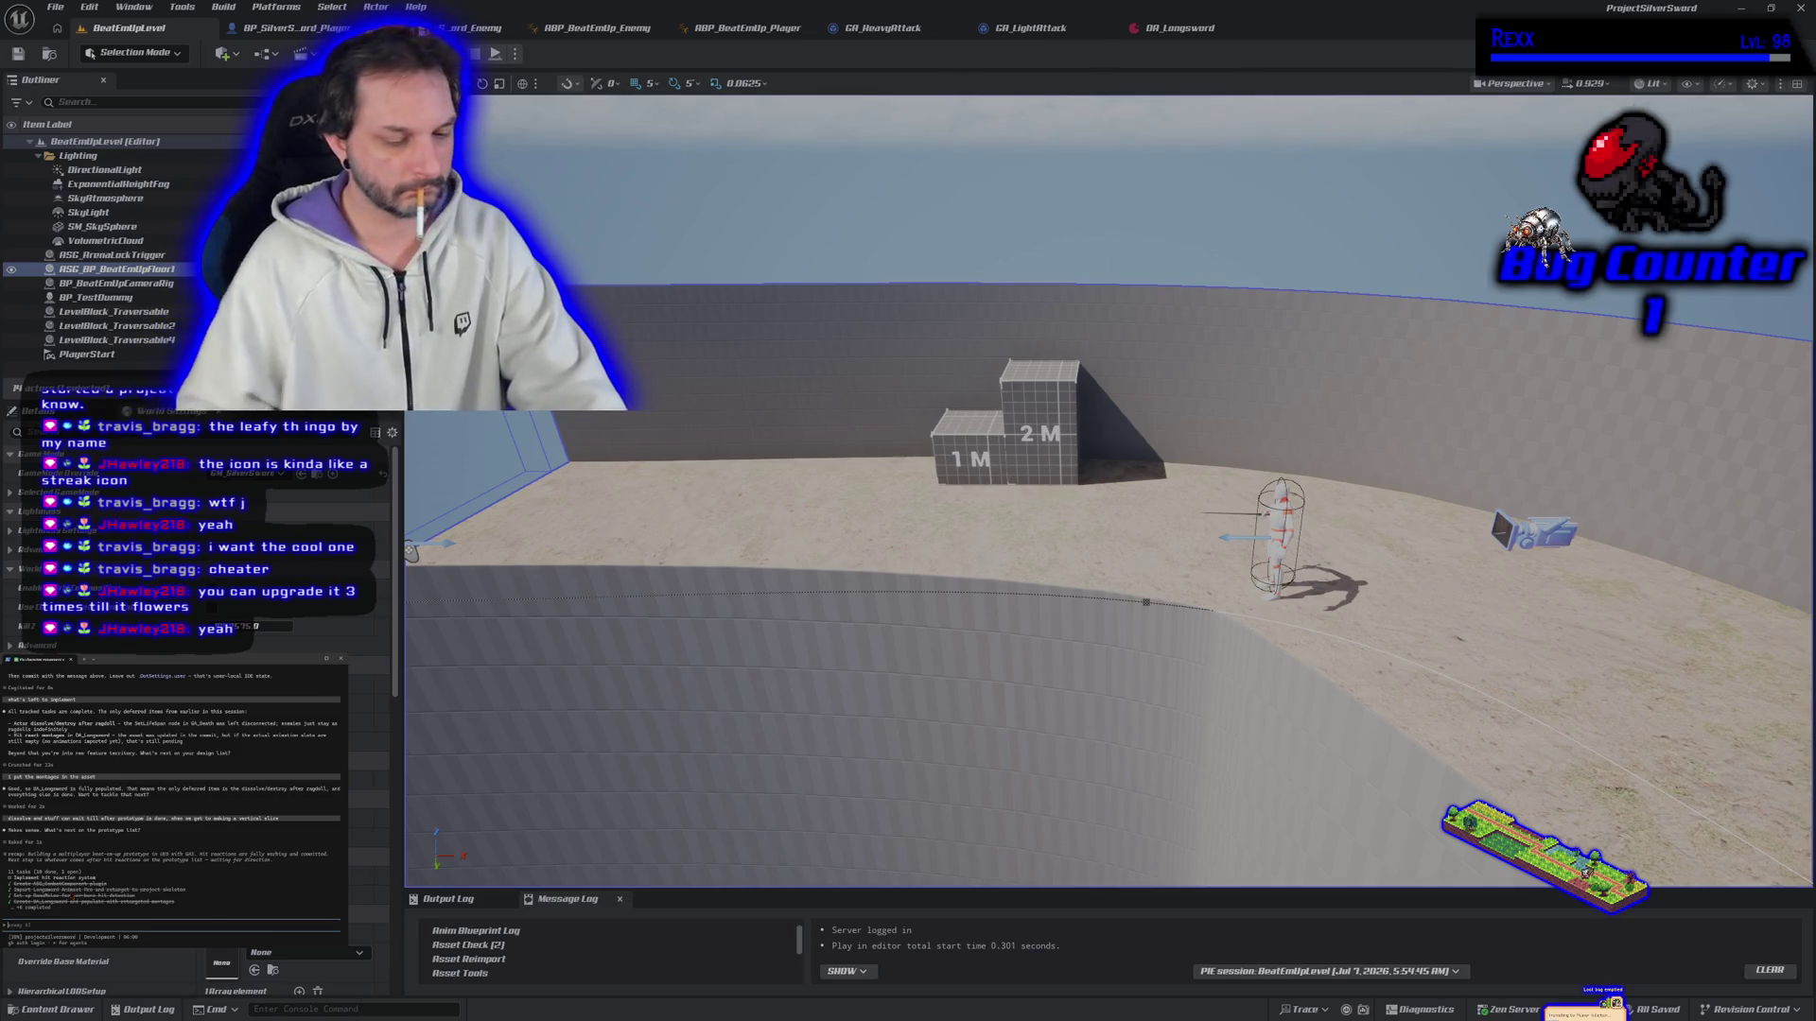
pyautogui.write('int attack,')
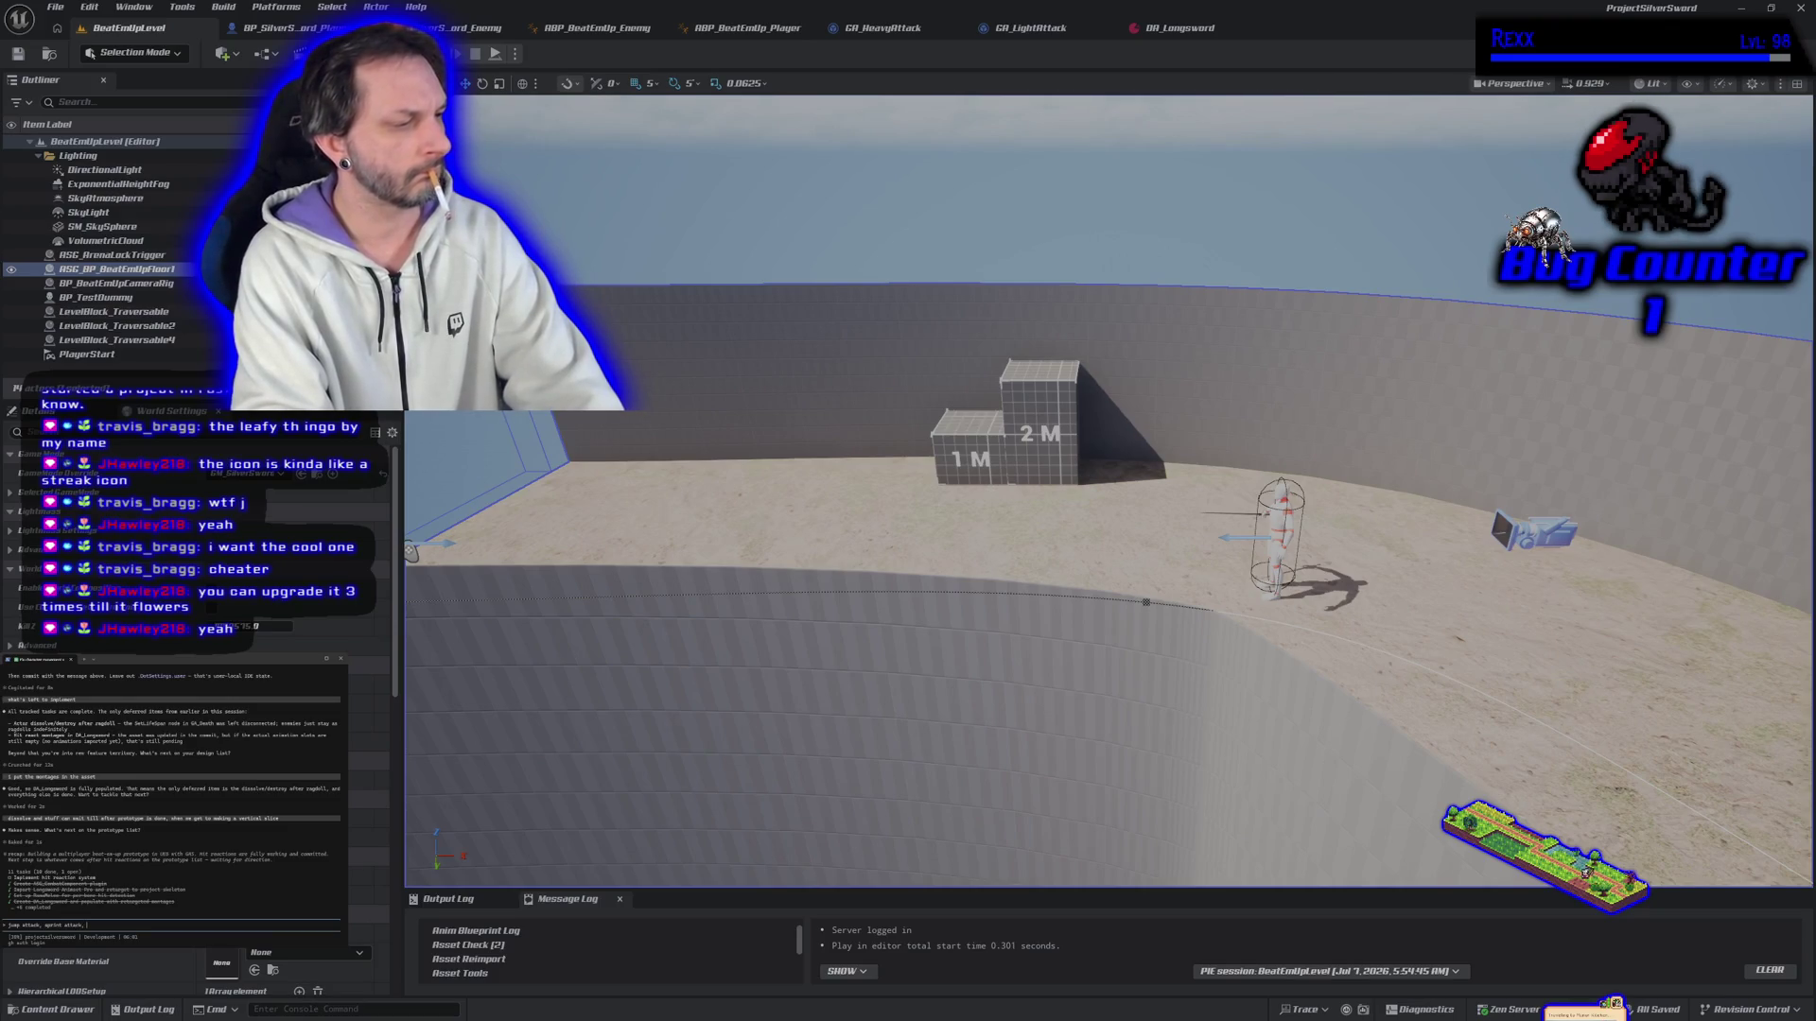
pyautogui.write('en enemy at')
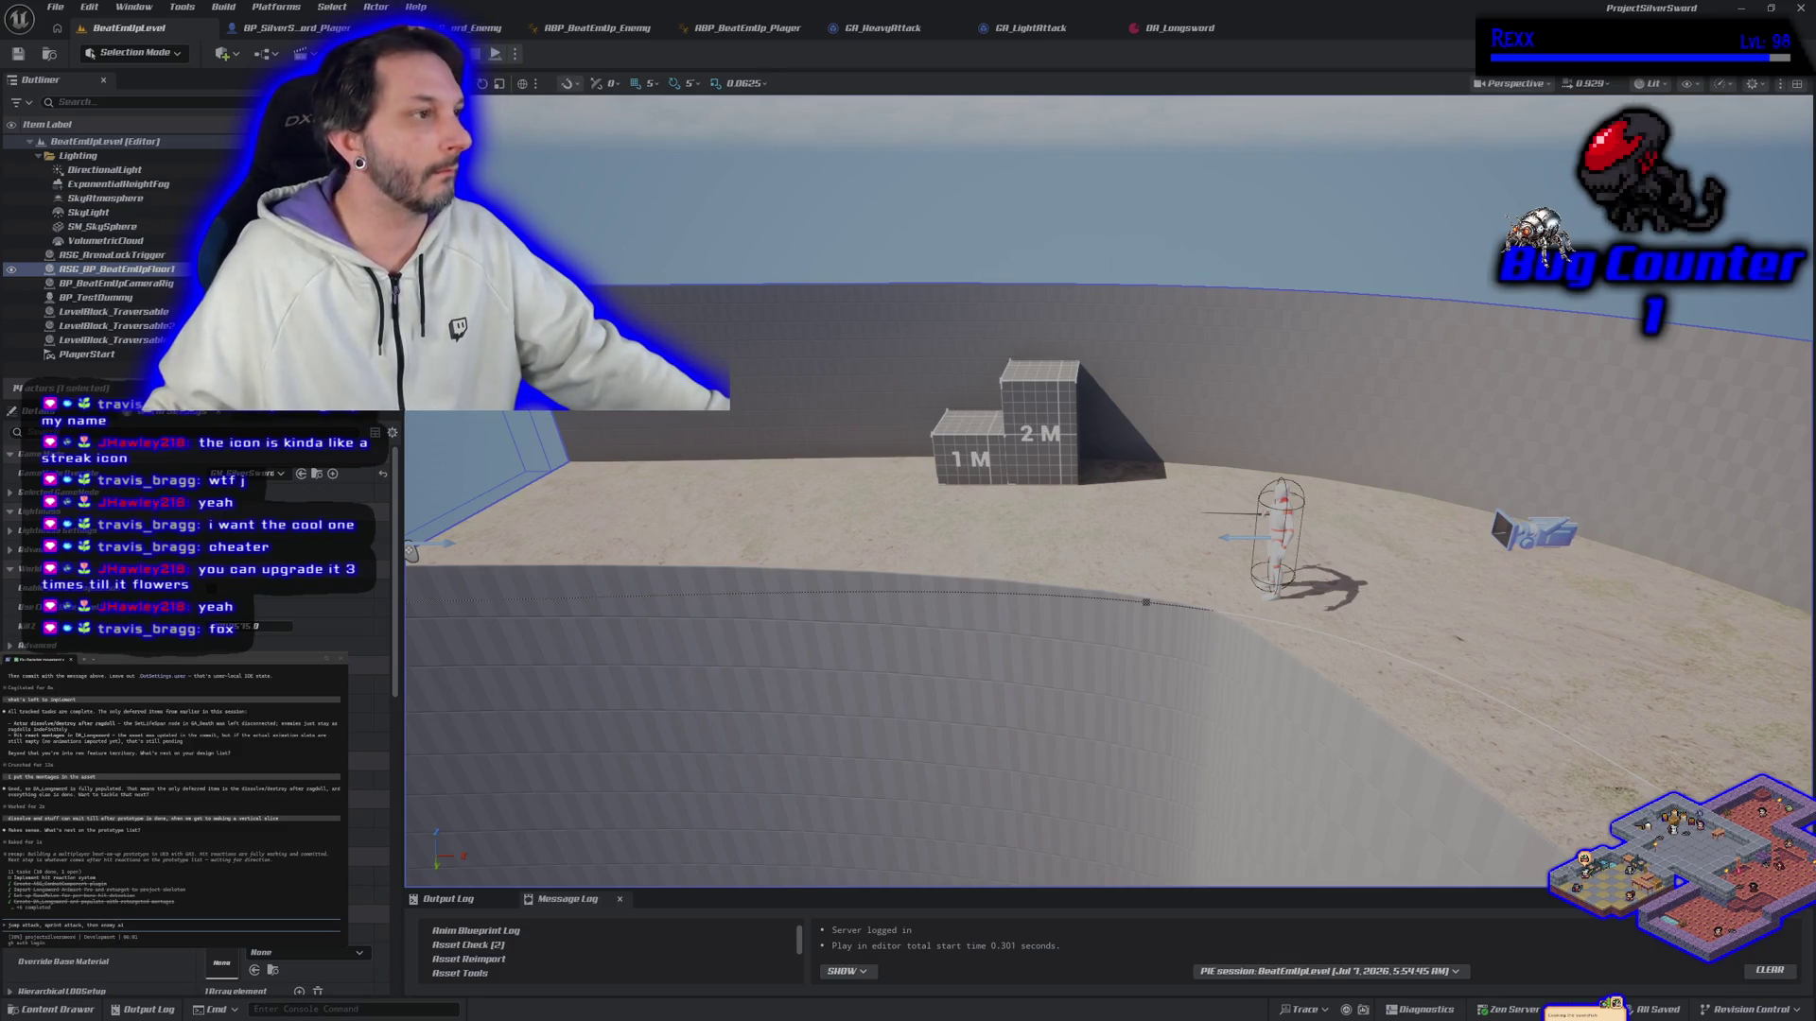
pyautogui.hotkey('alt', 'Tab')
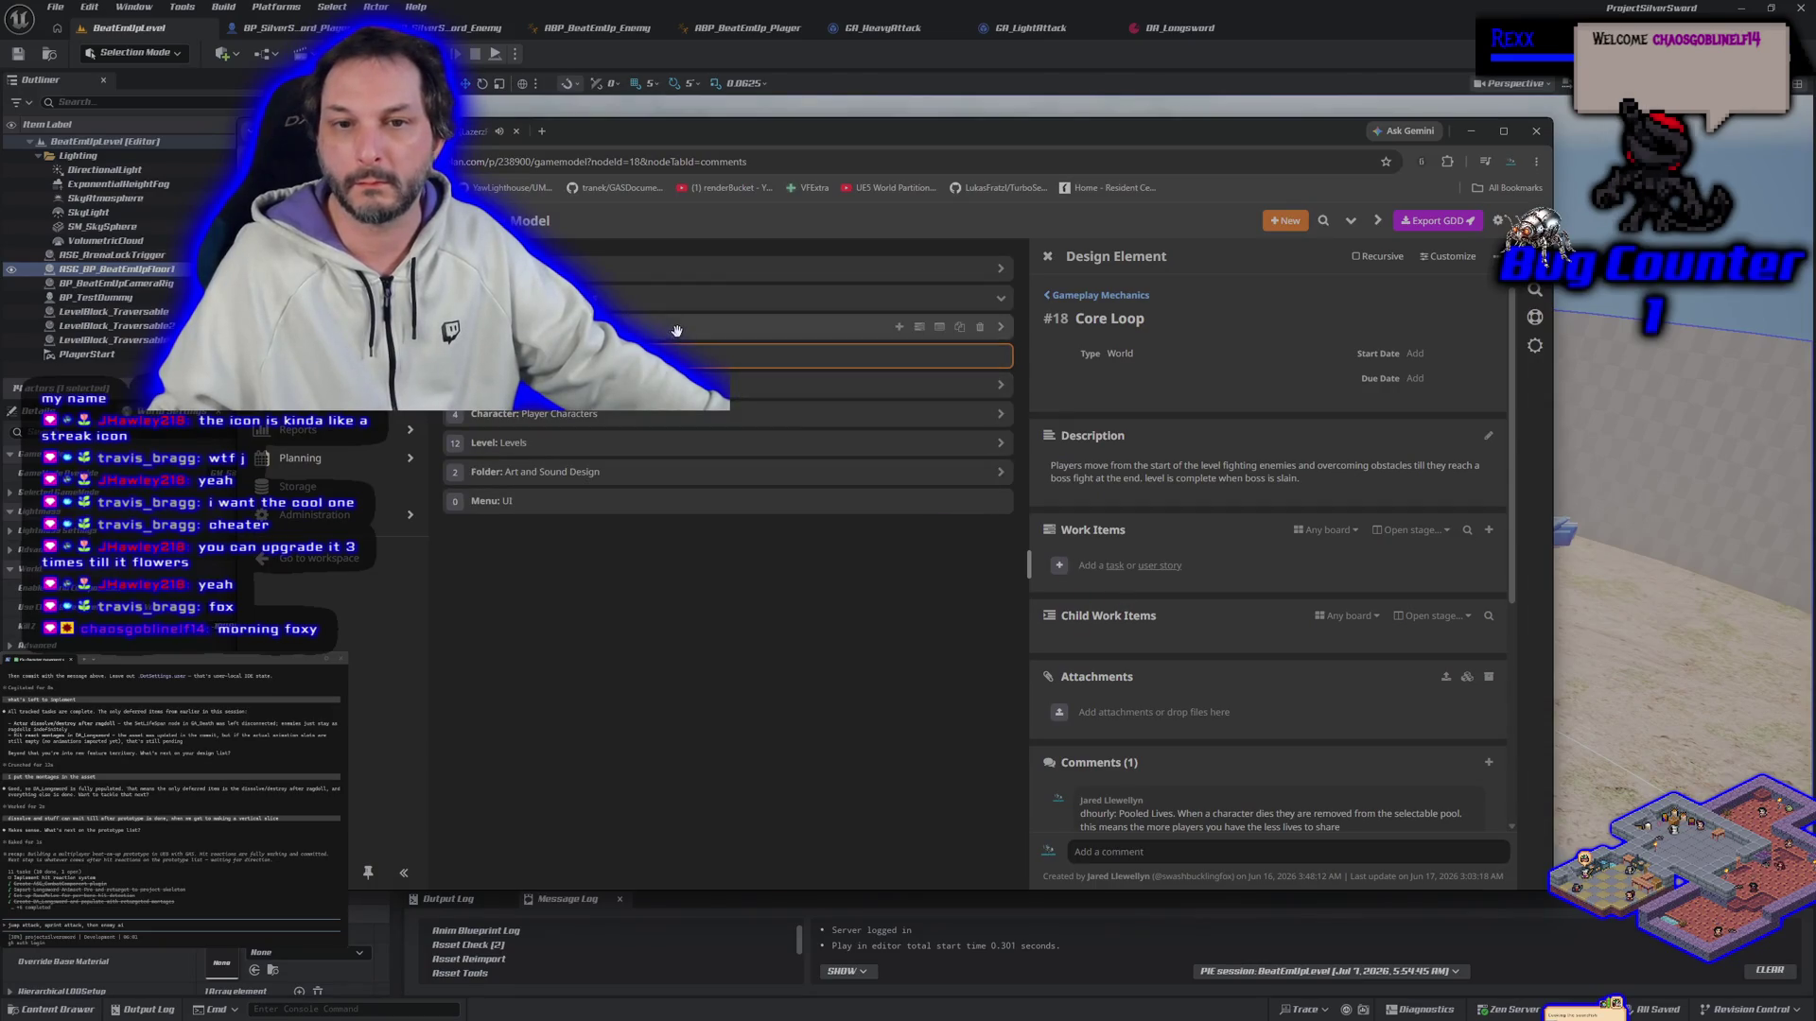
# Step: Switch to the HacknPlan kanban board and open the #11 Combat task's work log
pyautogui.scroll(2, 330, 549)
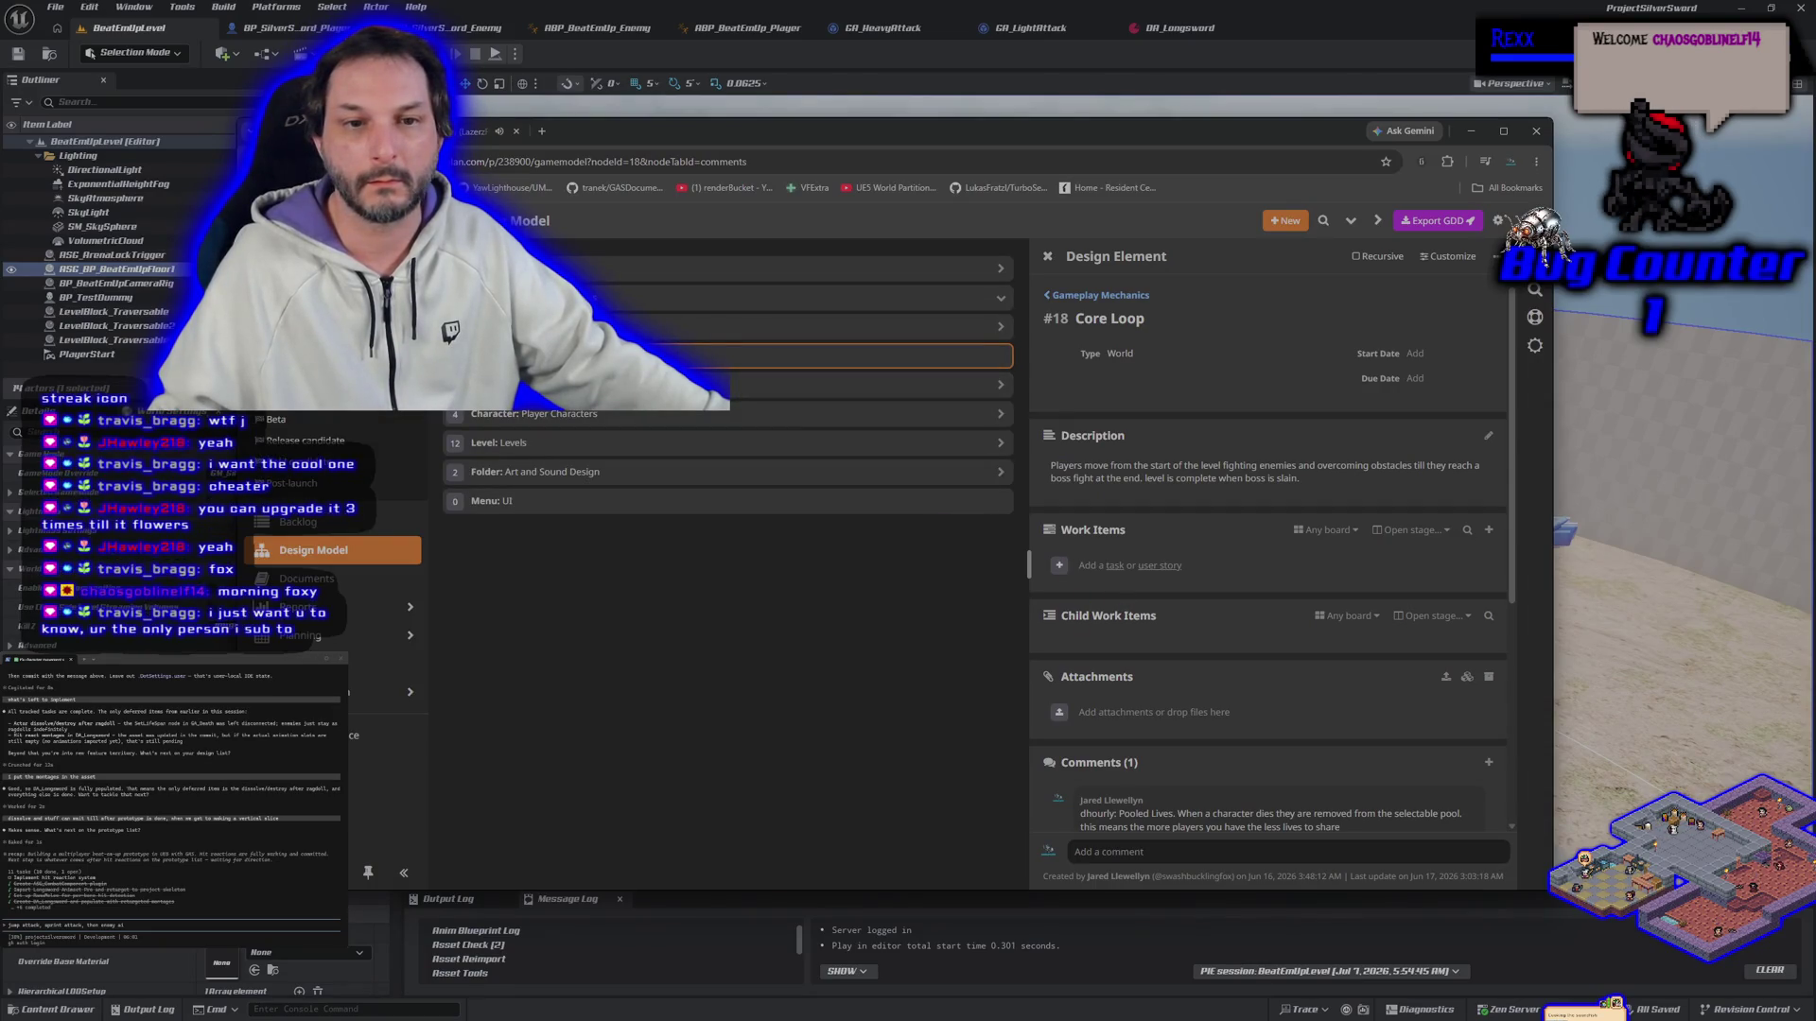
pyautogui.scroll(1, 331, 548)
pyautogui.click(297, 542)
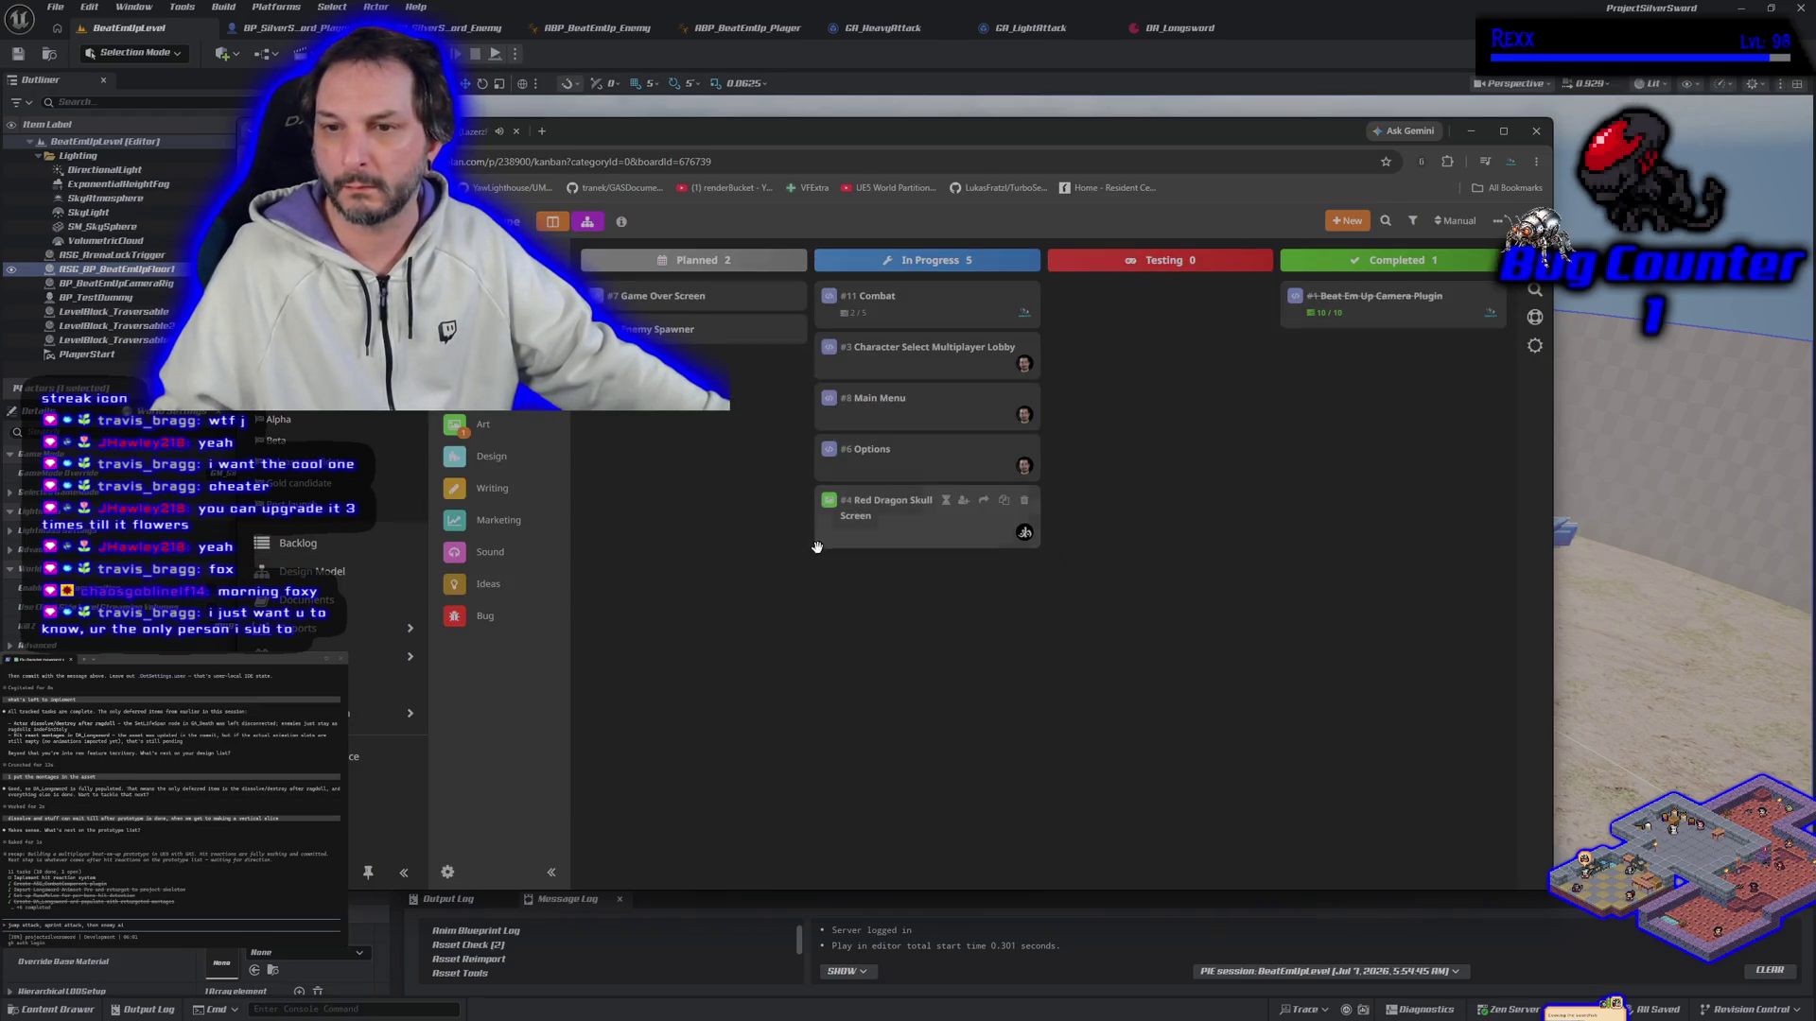
pyautogui.click(945, 296)
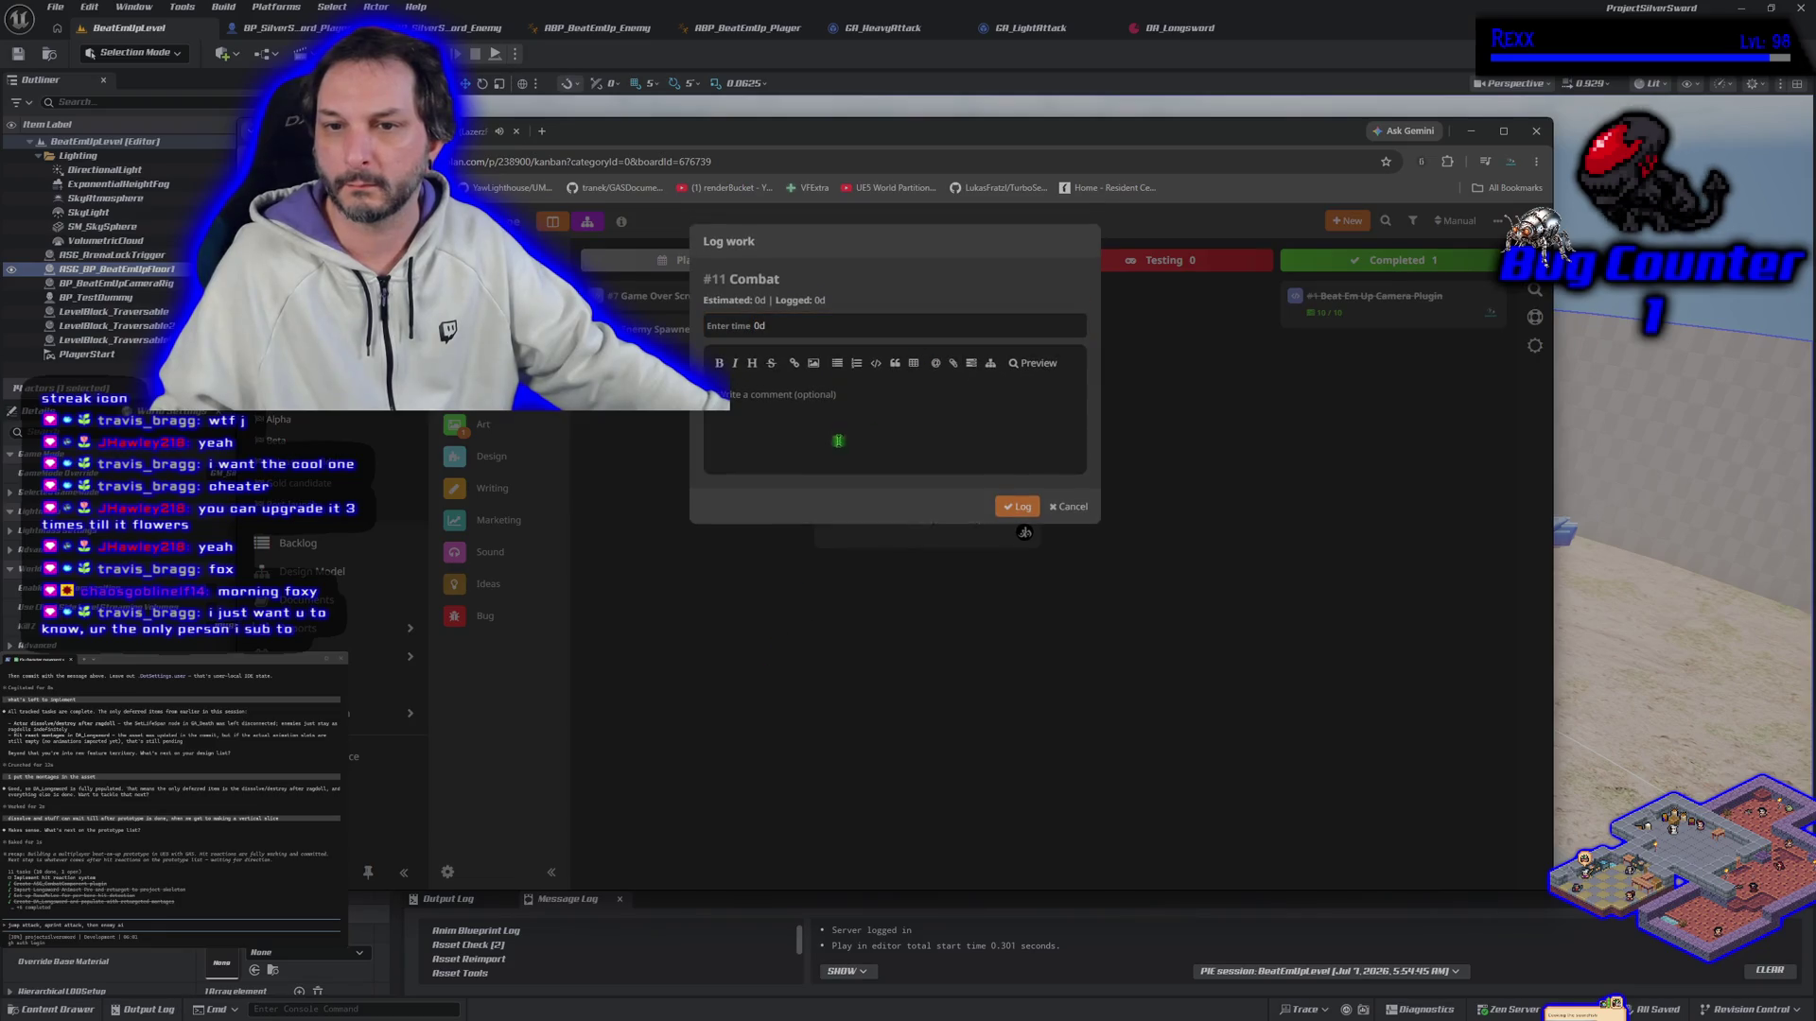
# Step: Cancel the work log and tick the Attack subtask on the #11 Combat task
pyautogui.click(1068, 507)
pyautogui.click(892, 309)
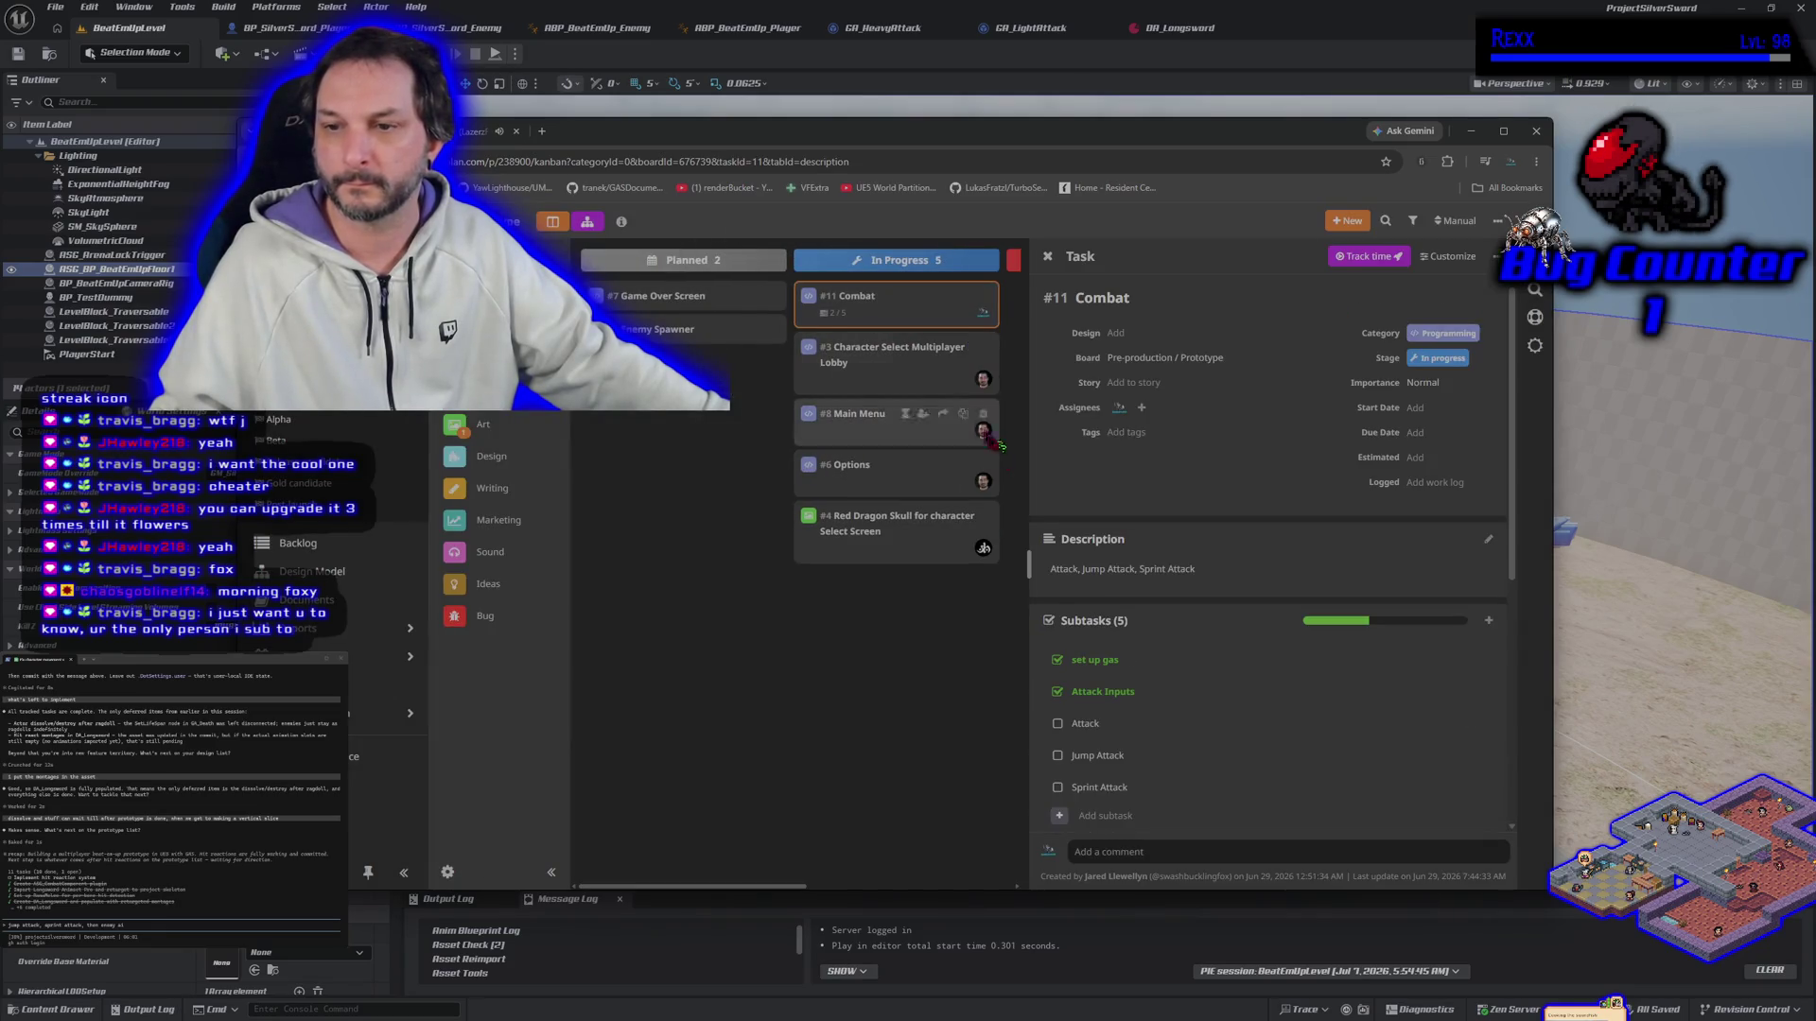
pyautogui.scroll(-3, 1201, 685)
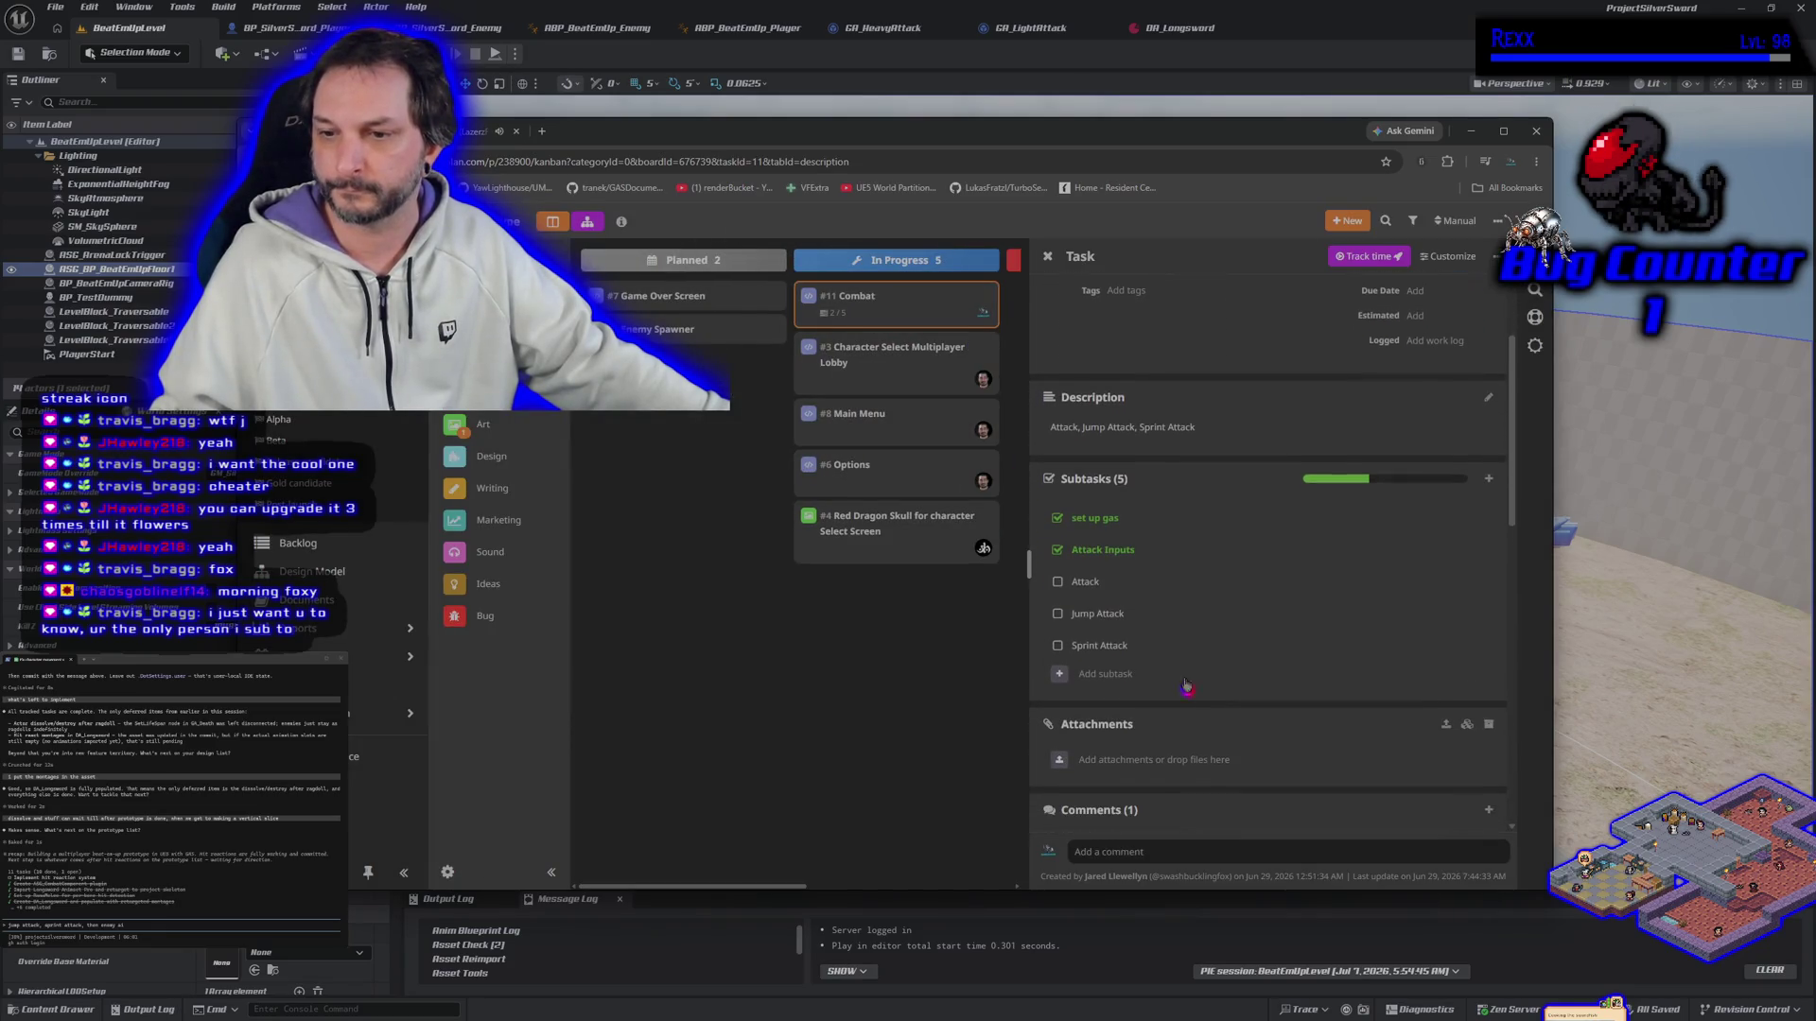
pyautogui.click(1057, 582)
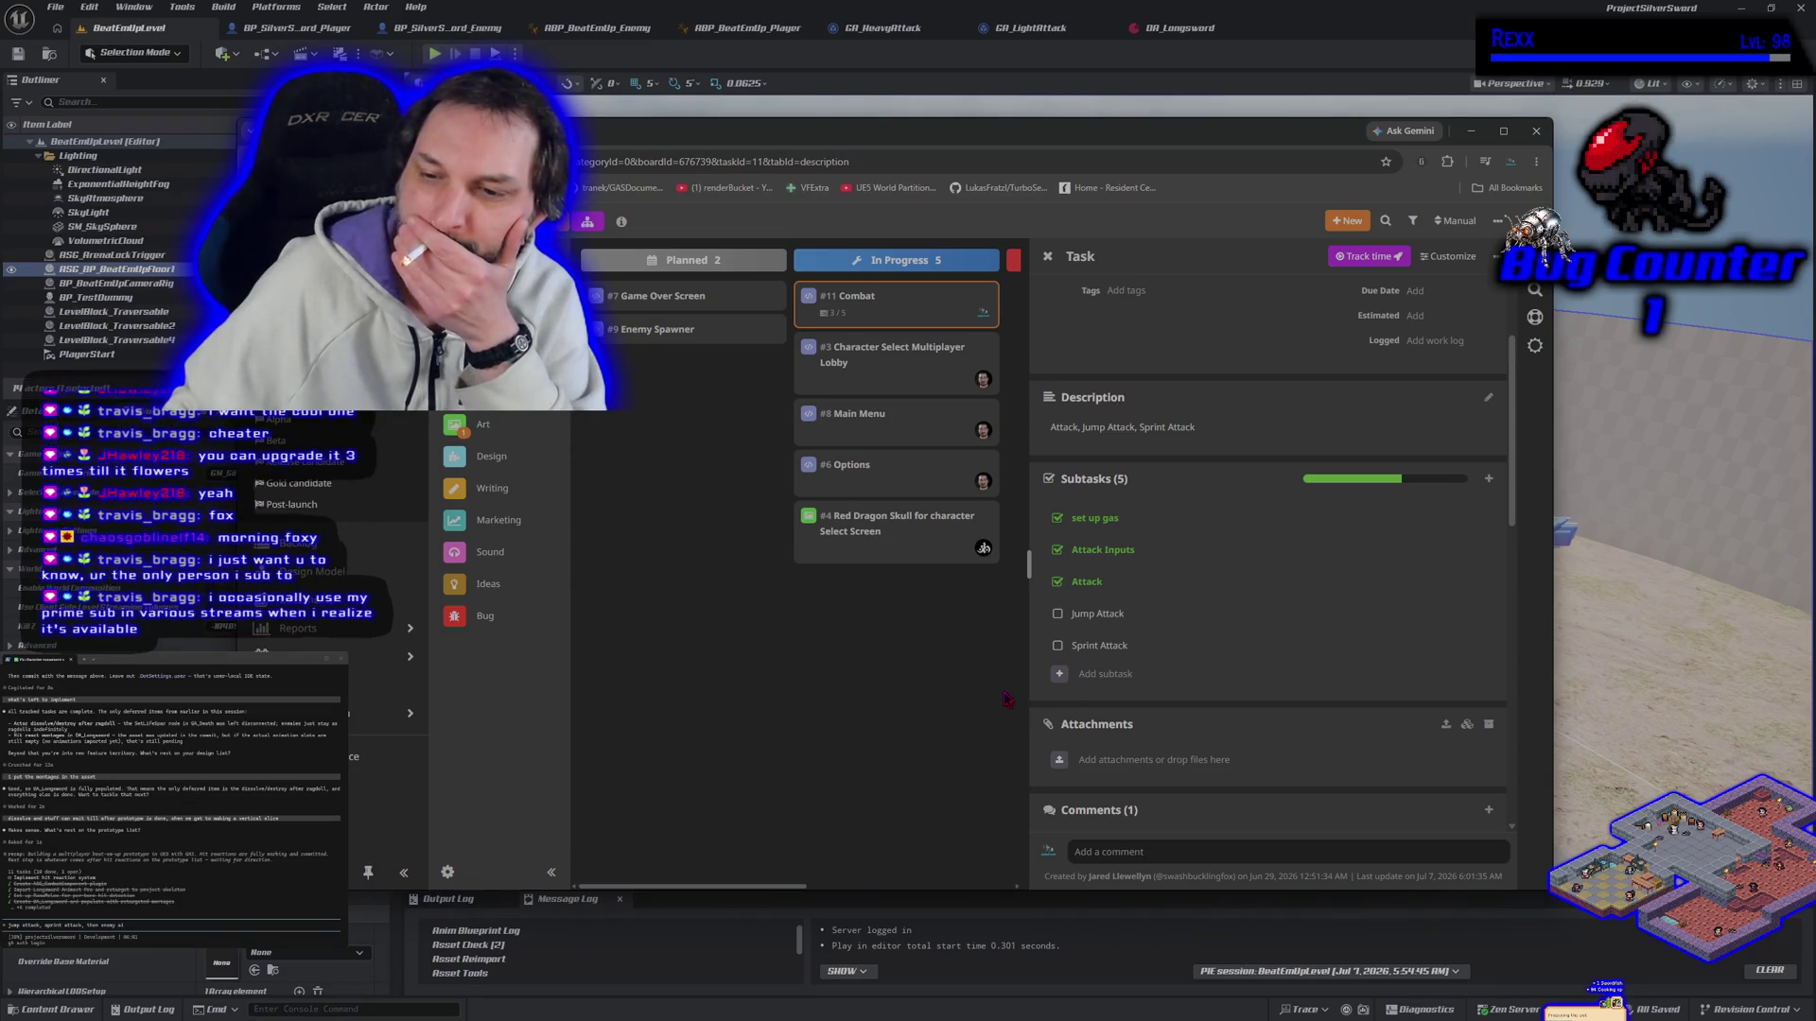
# Step: Edit the assistant prompt to read 'jump attack and sprint attack' and submit it
pyautogui.click(140, 781)
pyautogui.press('BackSpace')
pyautogui.press('BackSpace')
pyautogui.press('BackSpace')
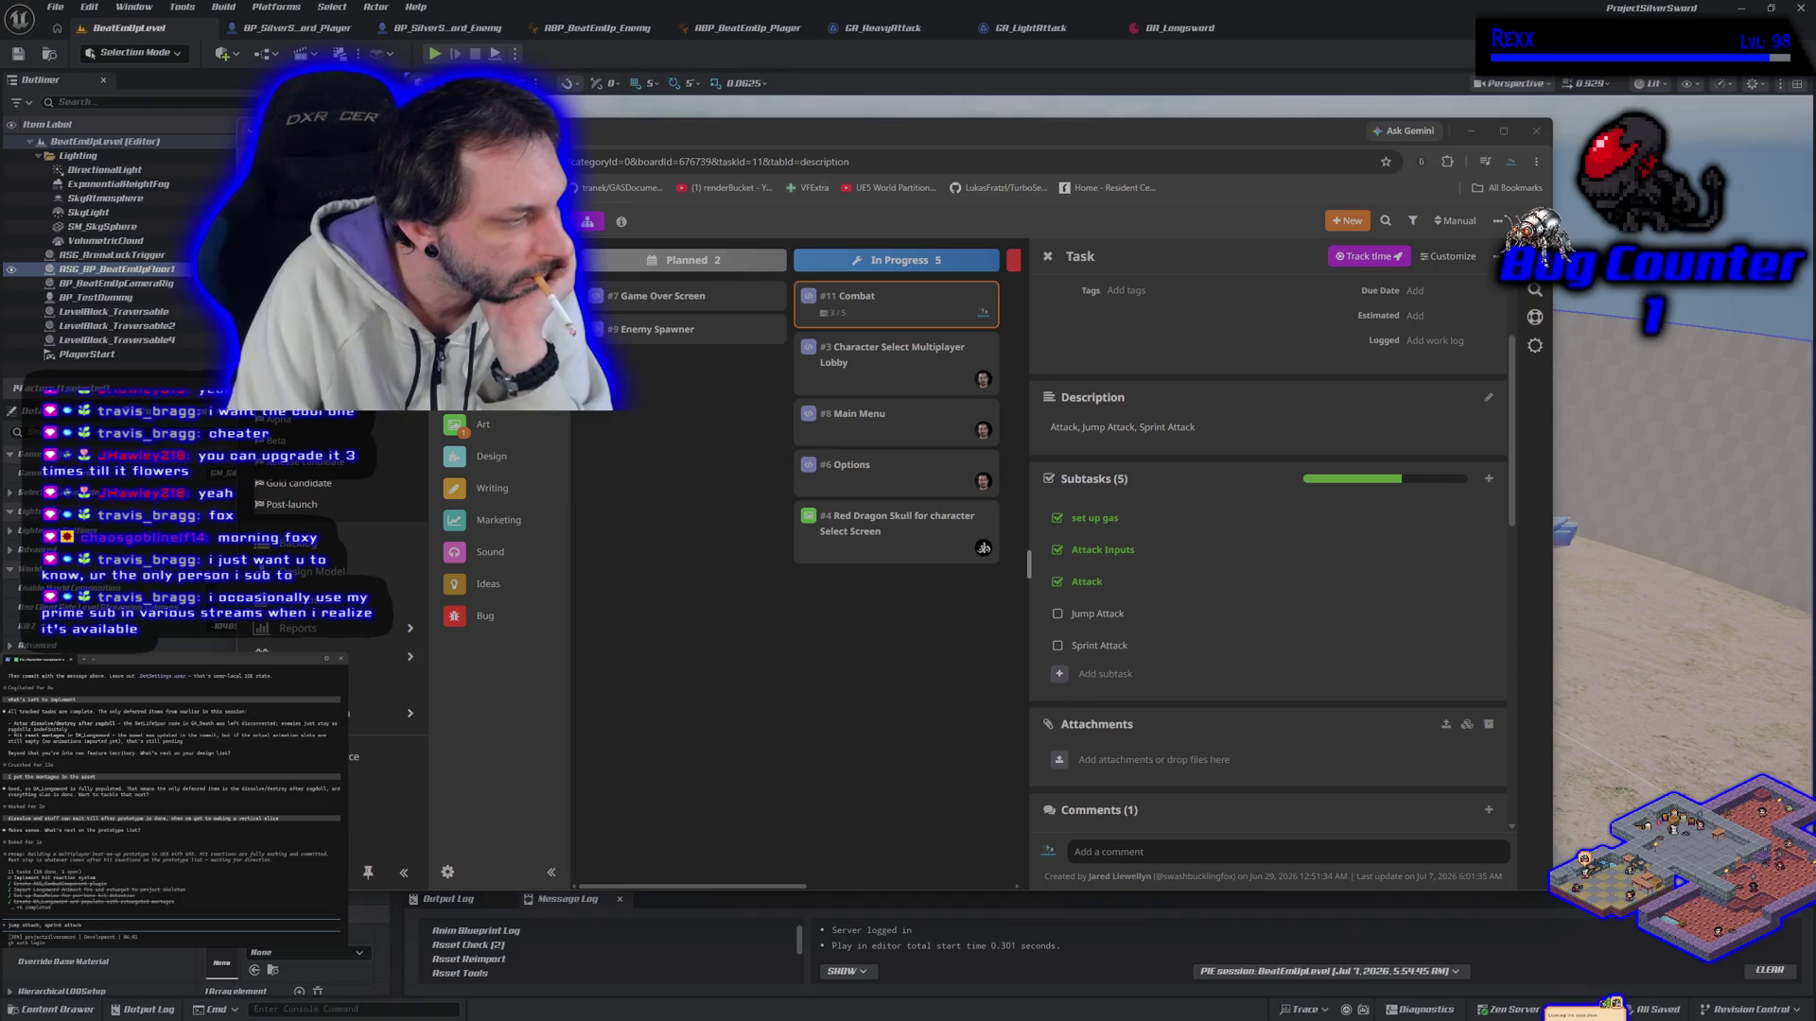
pyautogui.press('BackSpace')
pyautogui.press('BackSpace')
pyautogui.press('BackSpace')
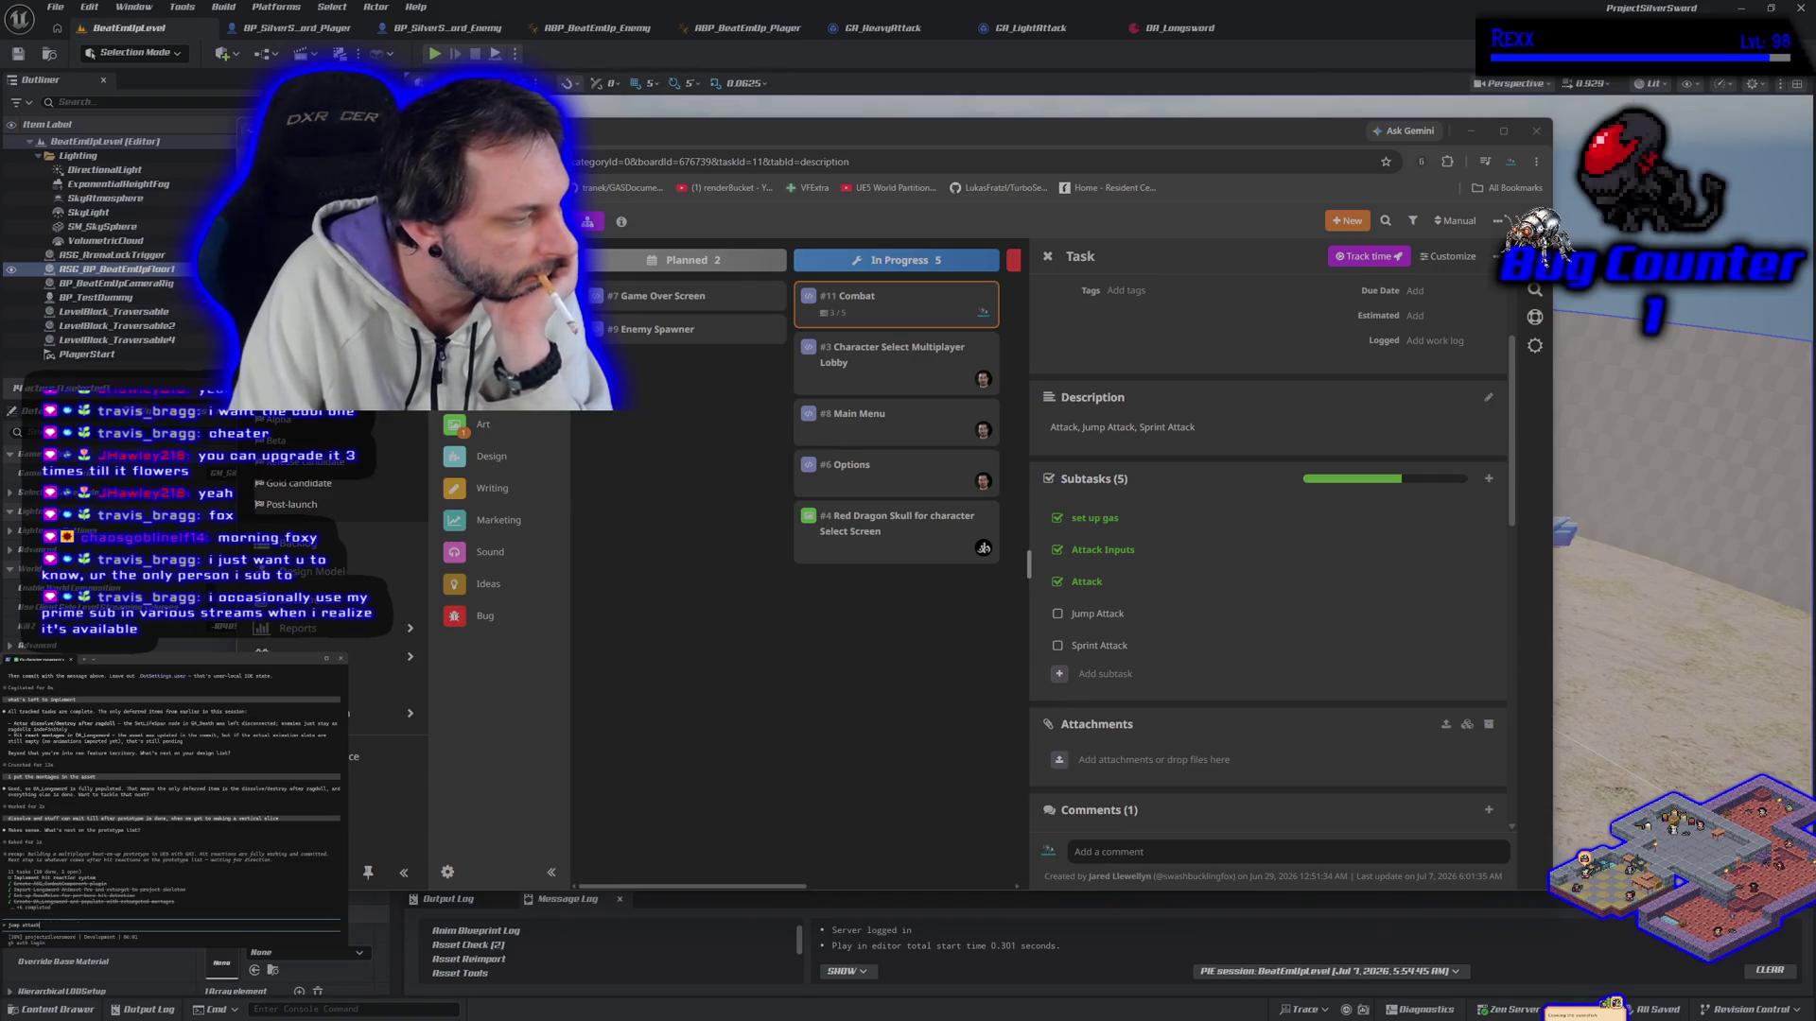
pyautogui.write(' and sprint attack')
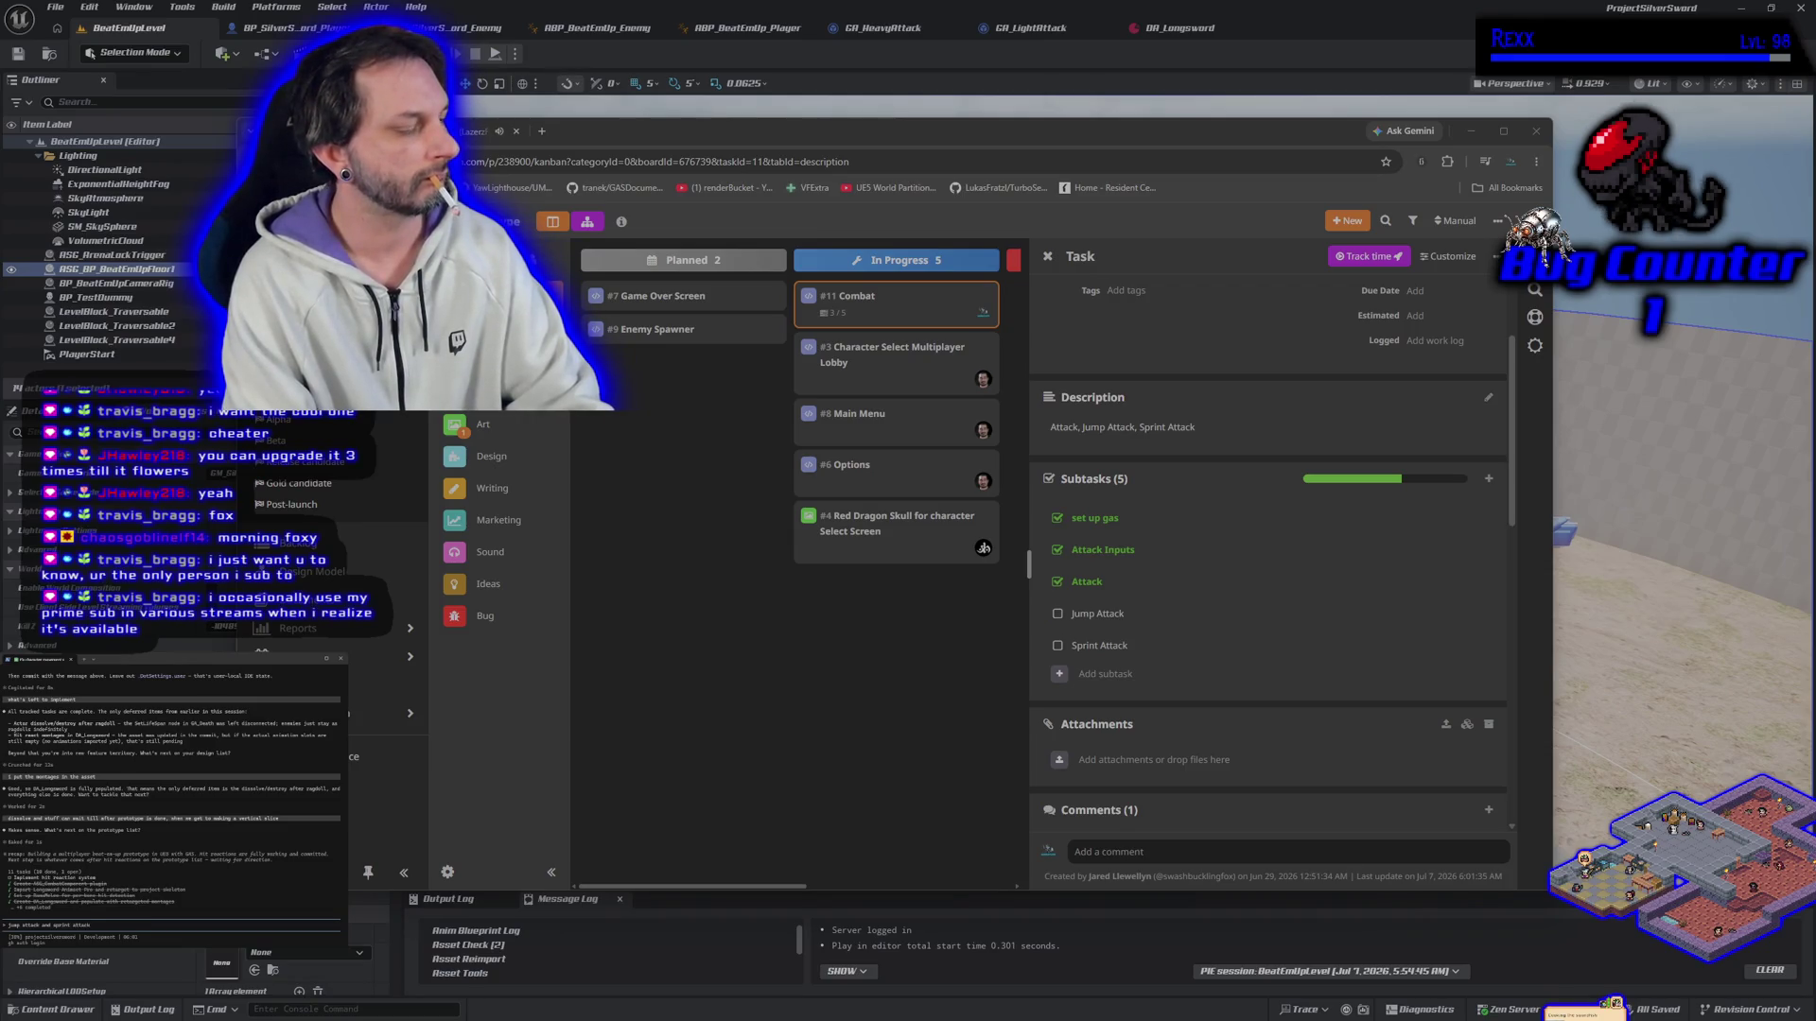
pyautogui.press('Return')
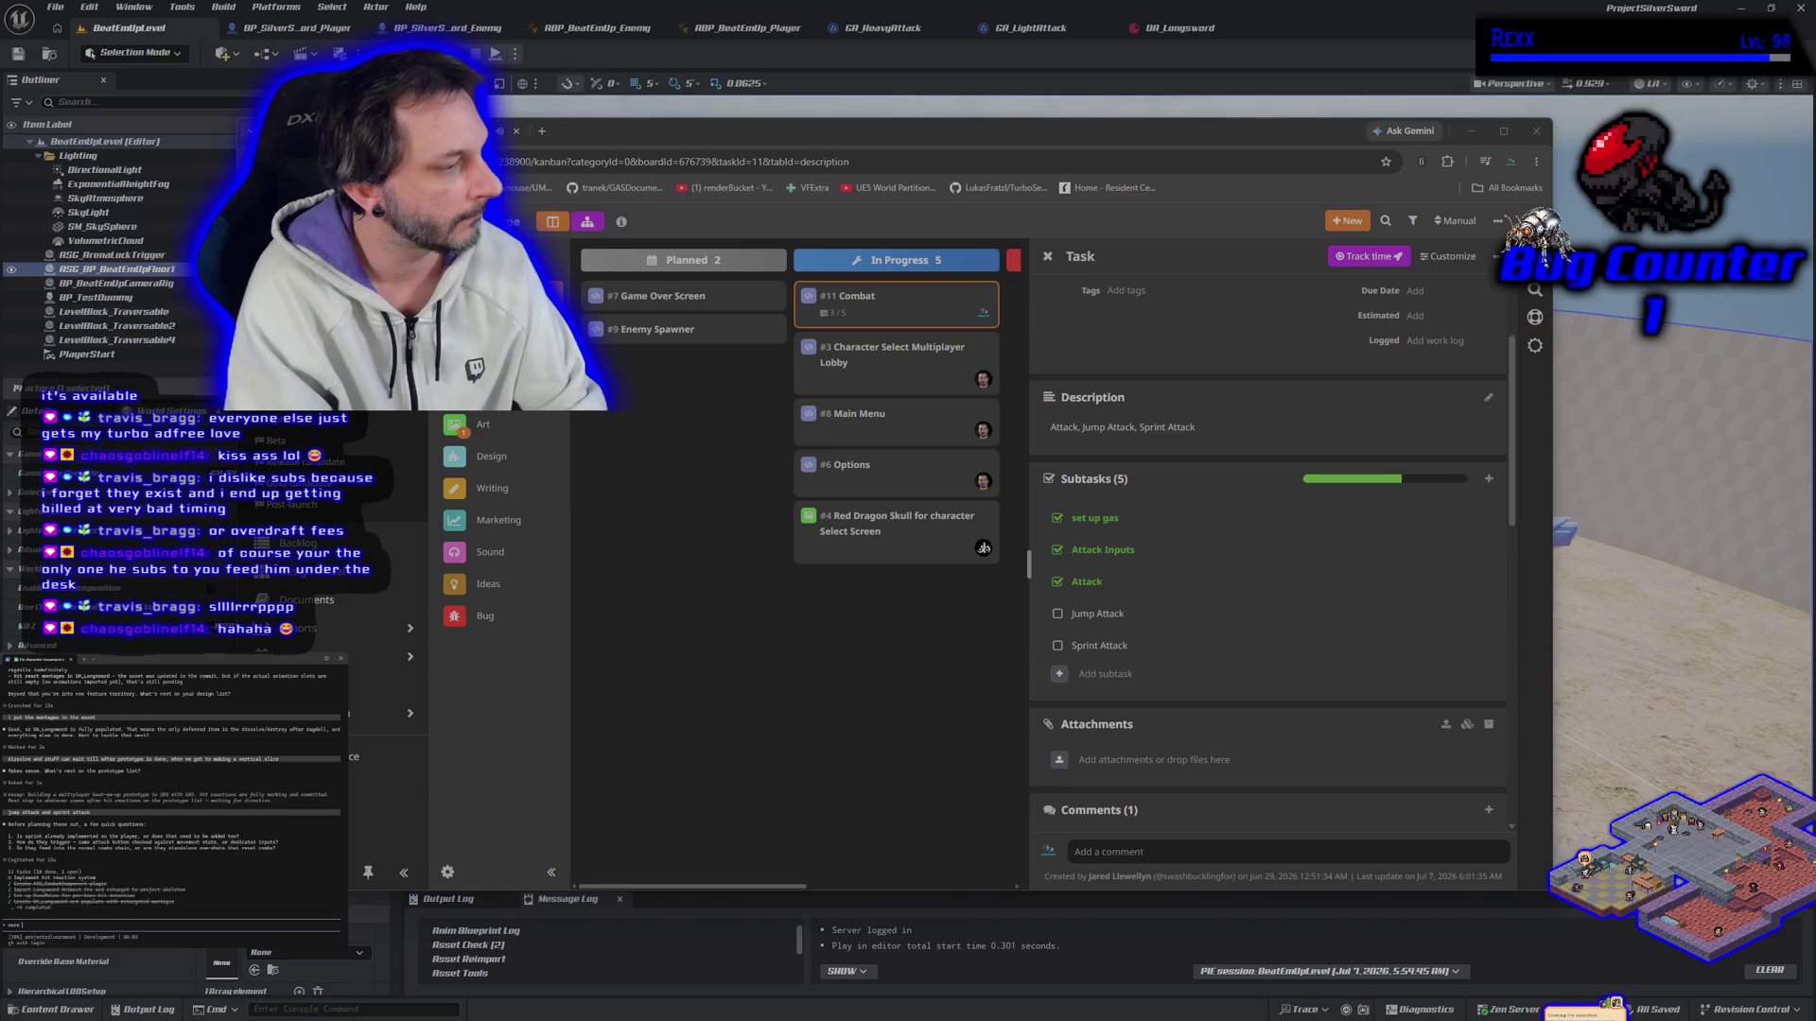
# Step: Submit a follow-up asking the assistant to use the game animation sample more
pyautogui.write('ng the gas')
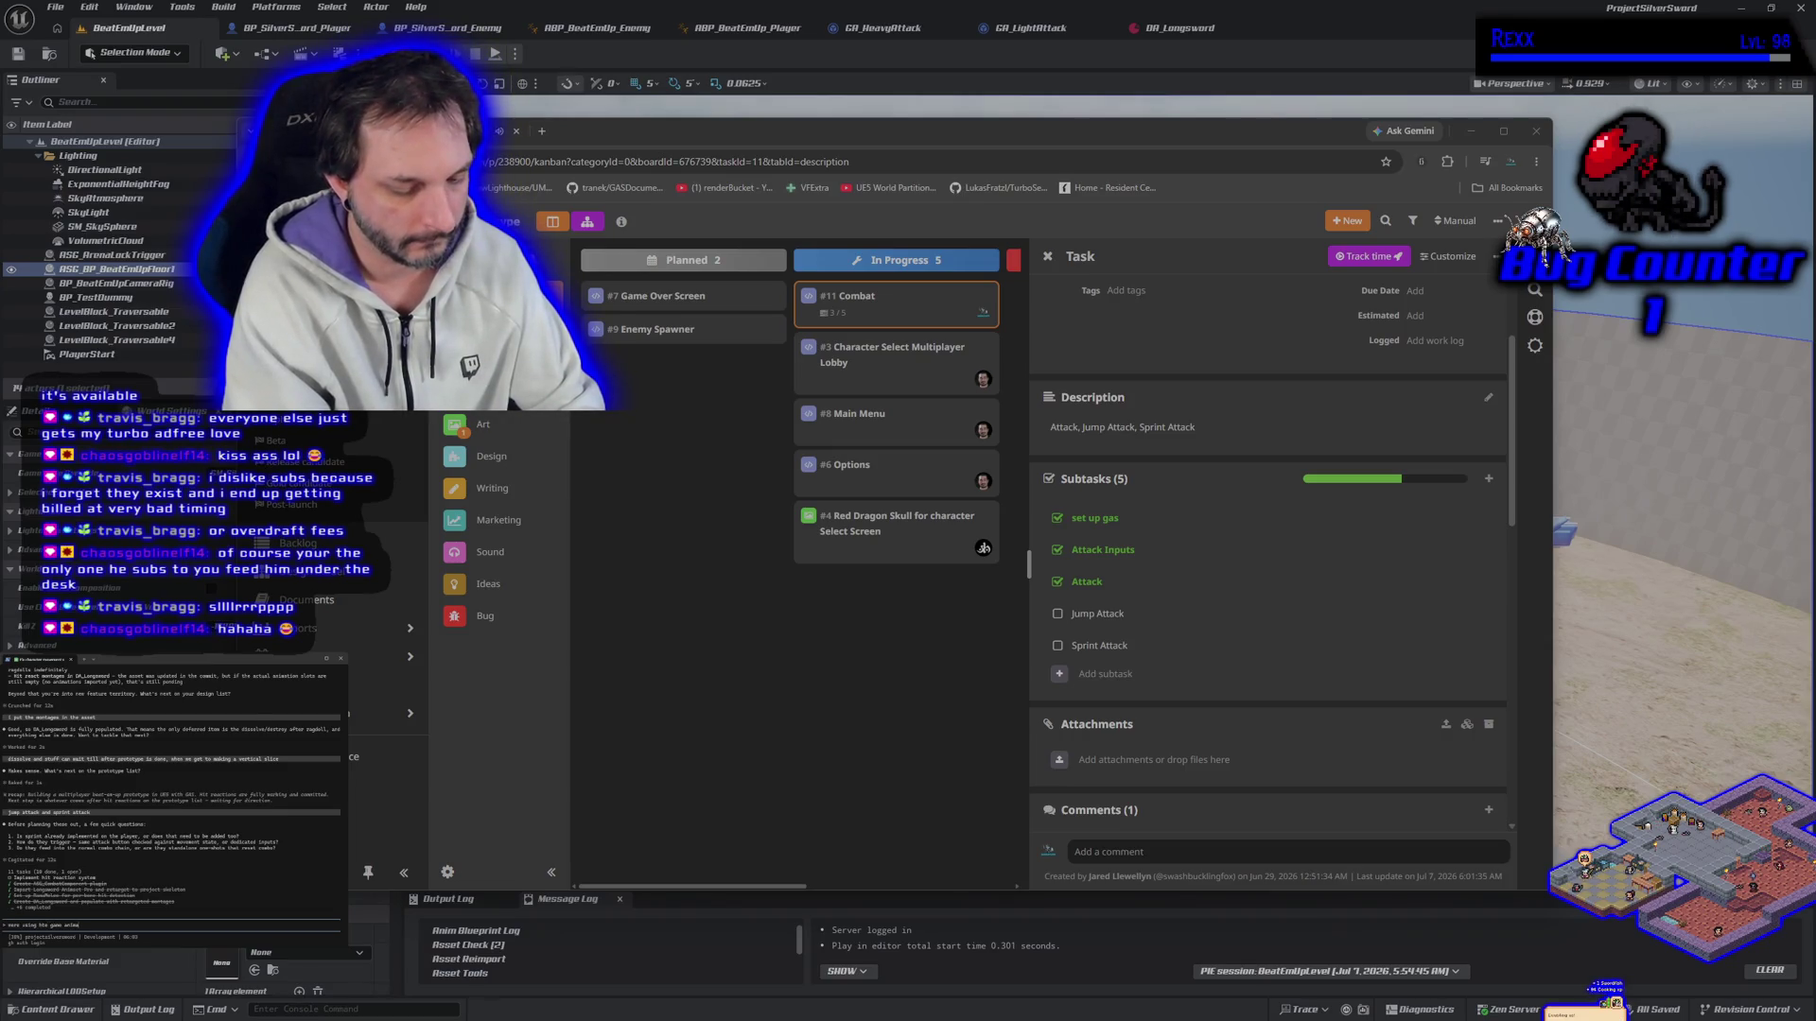
pyautogui.write('ation sample')
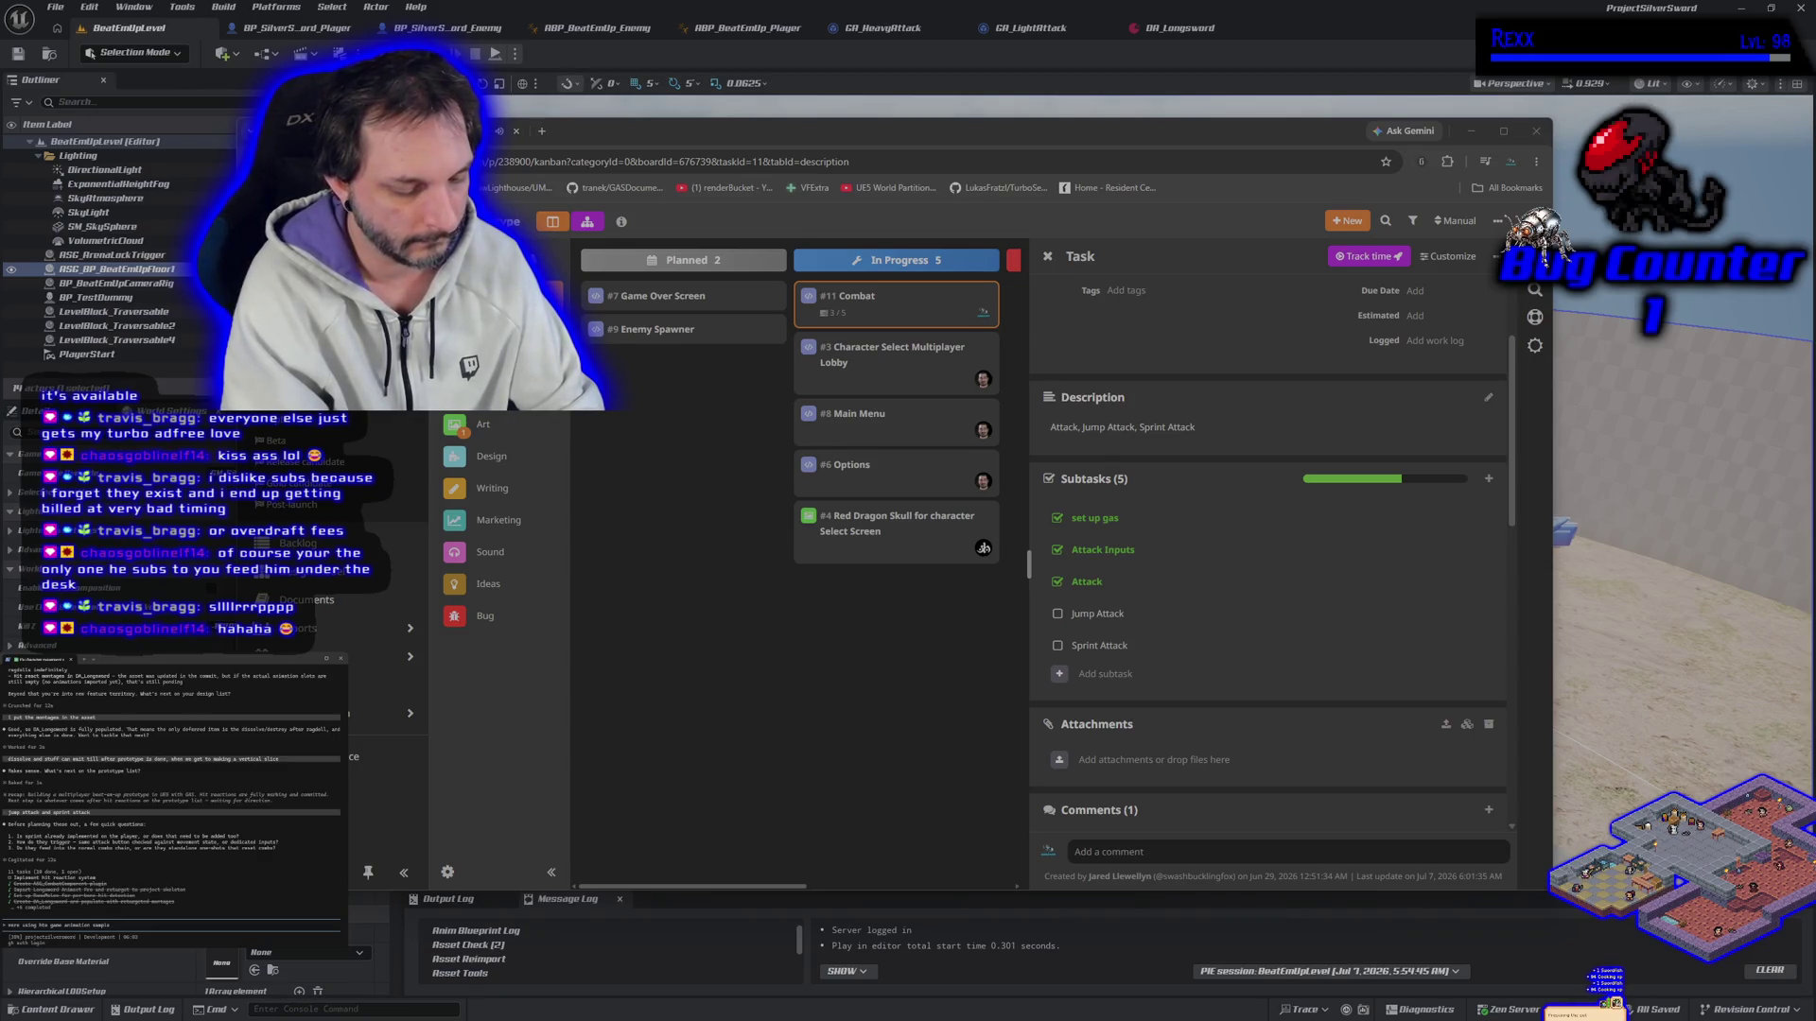
pyautogui.write(' project character')
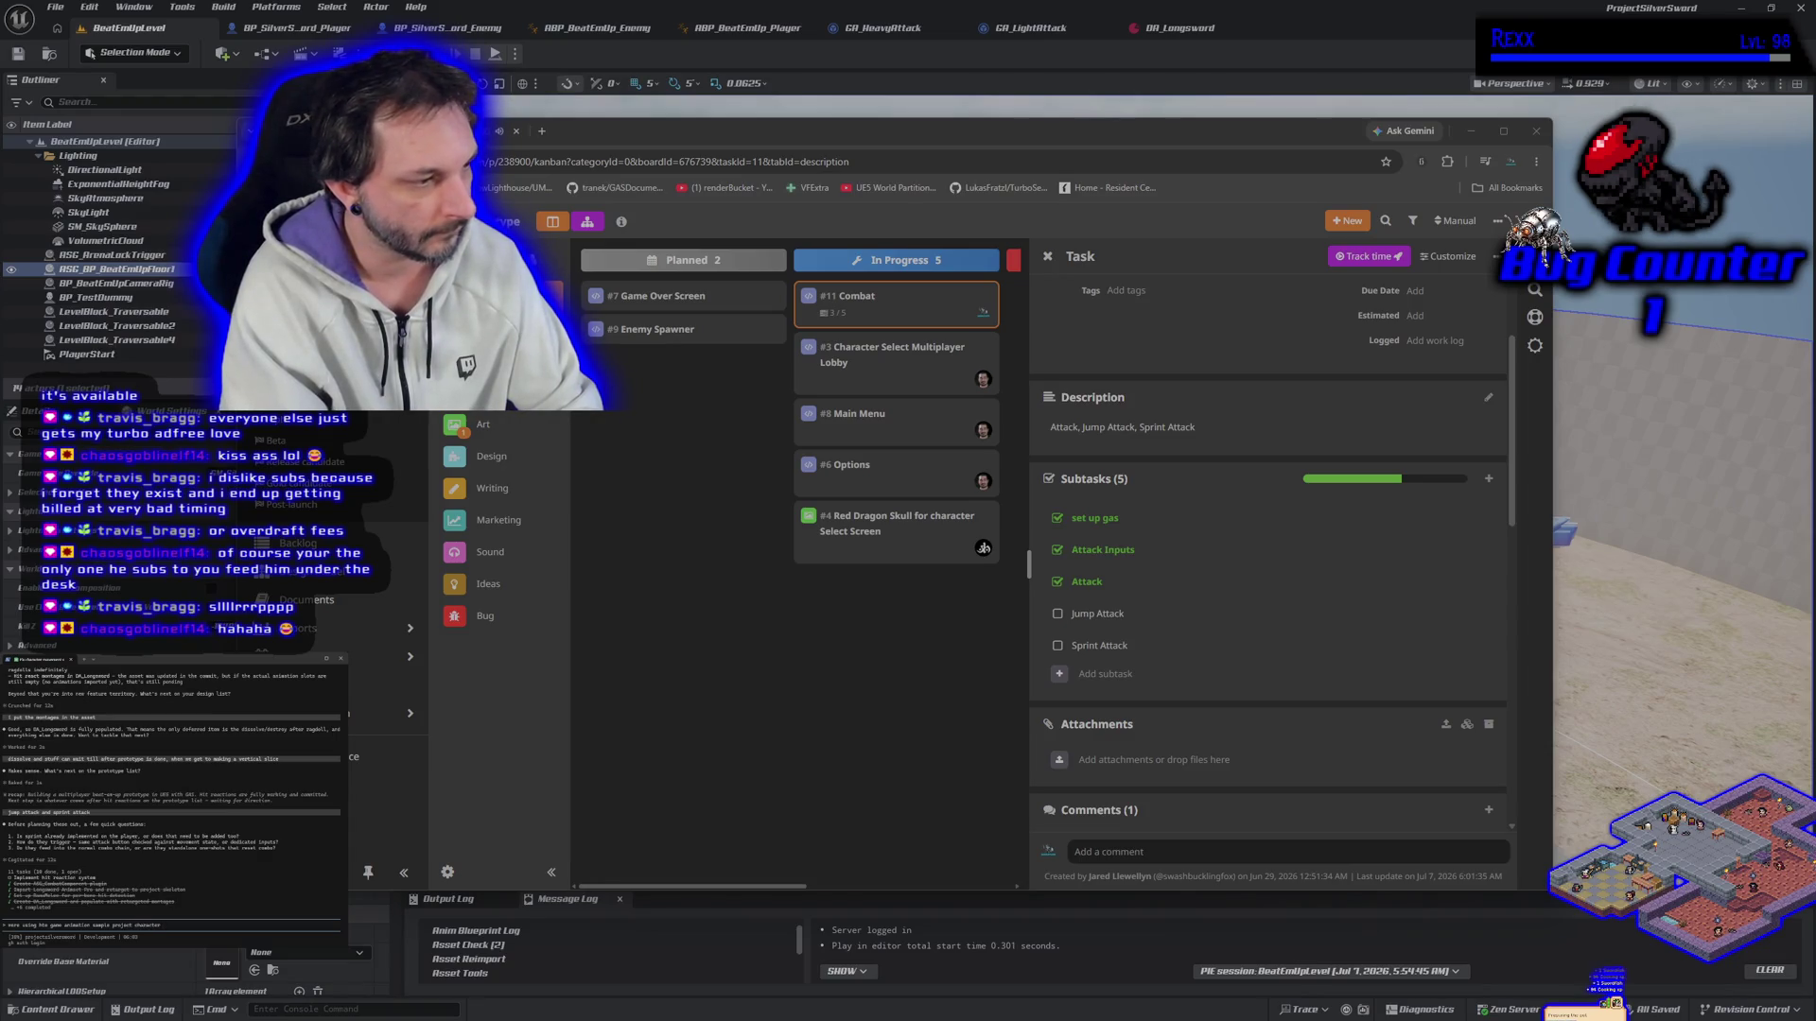
pyautogui.write(' ue5 version.')
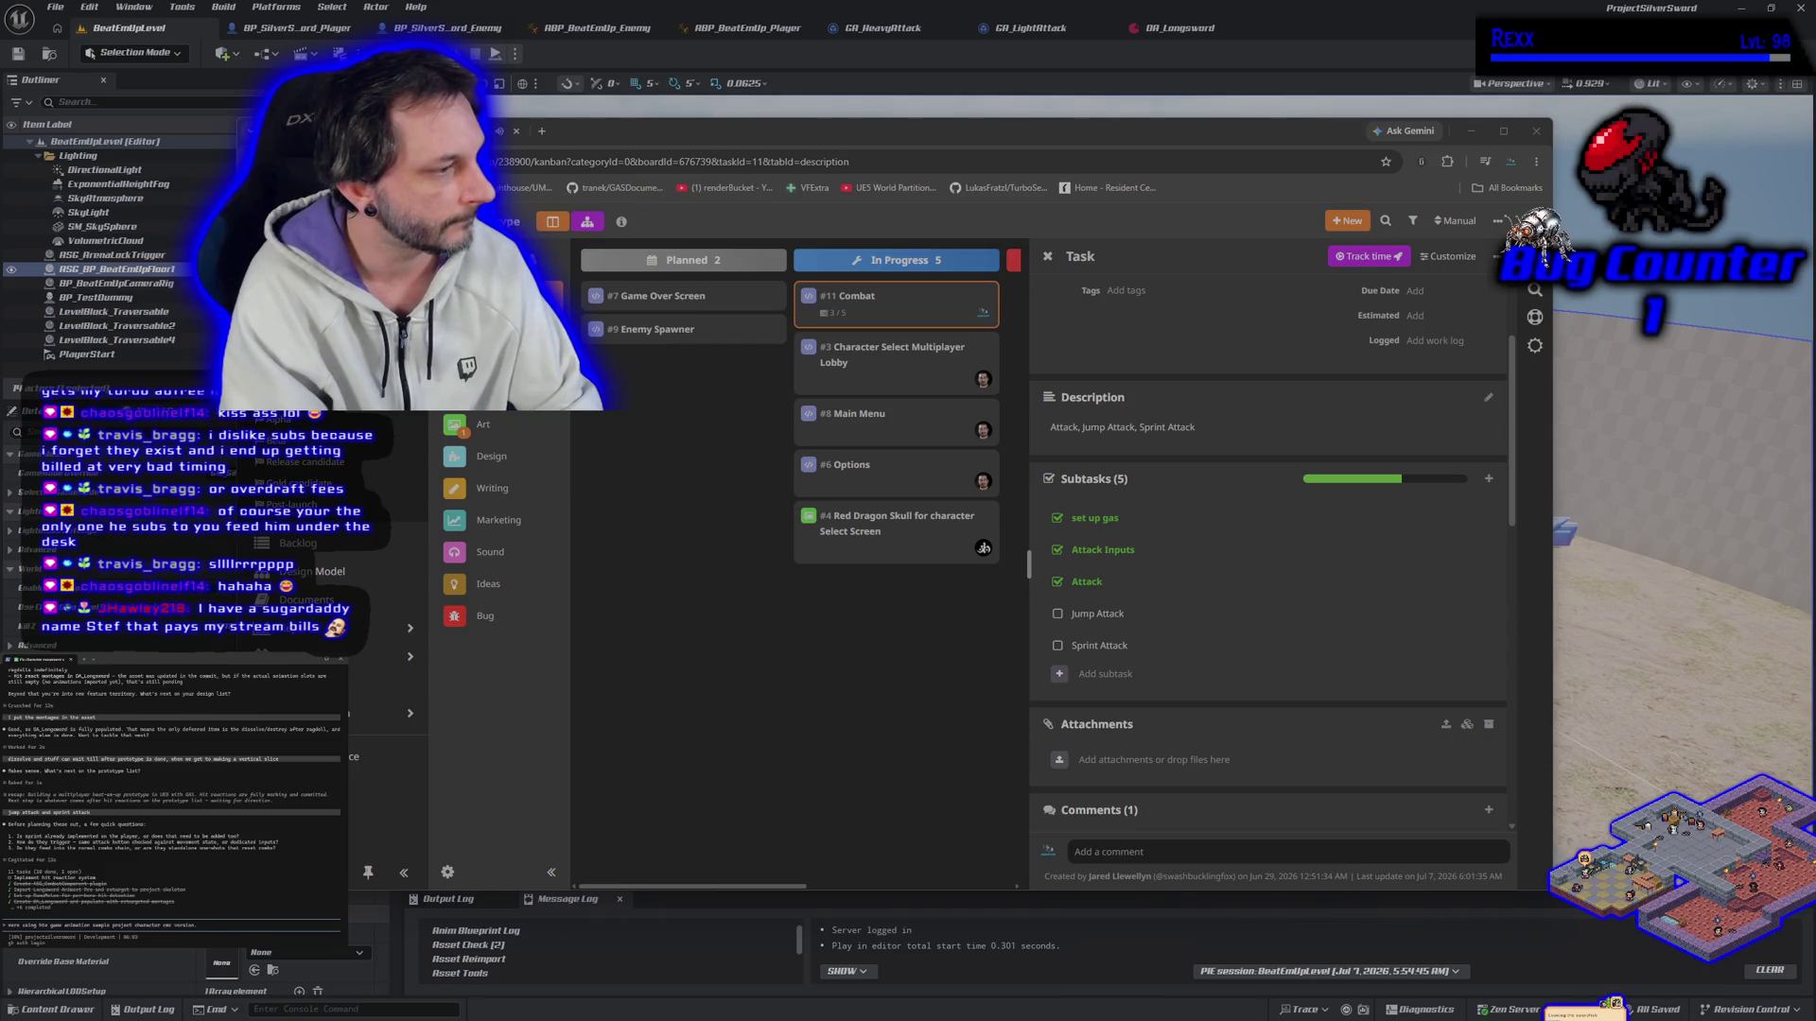
pyautogui.press('Return')
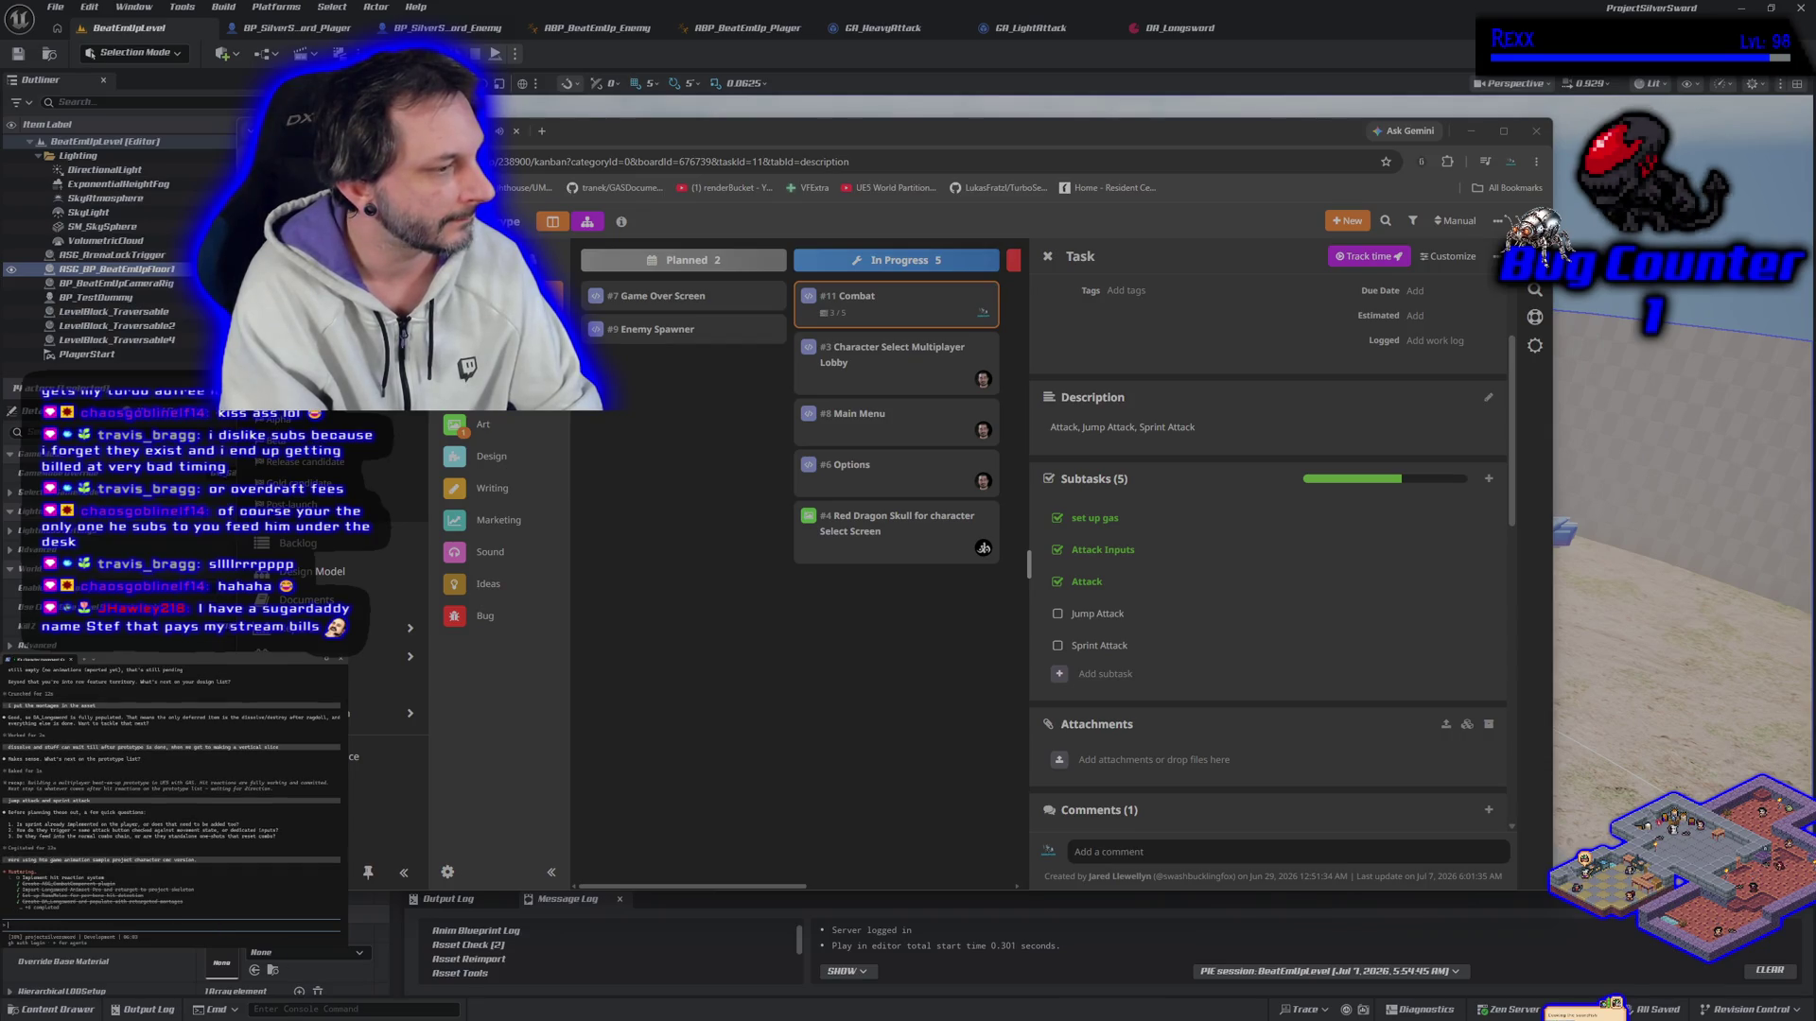